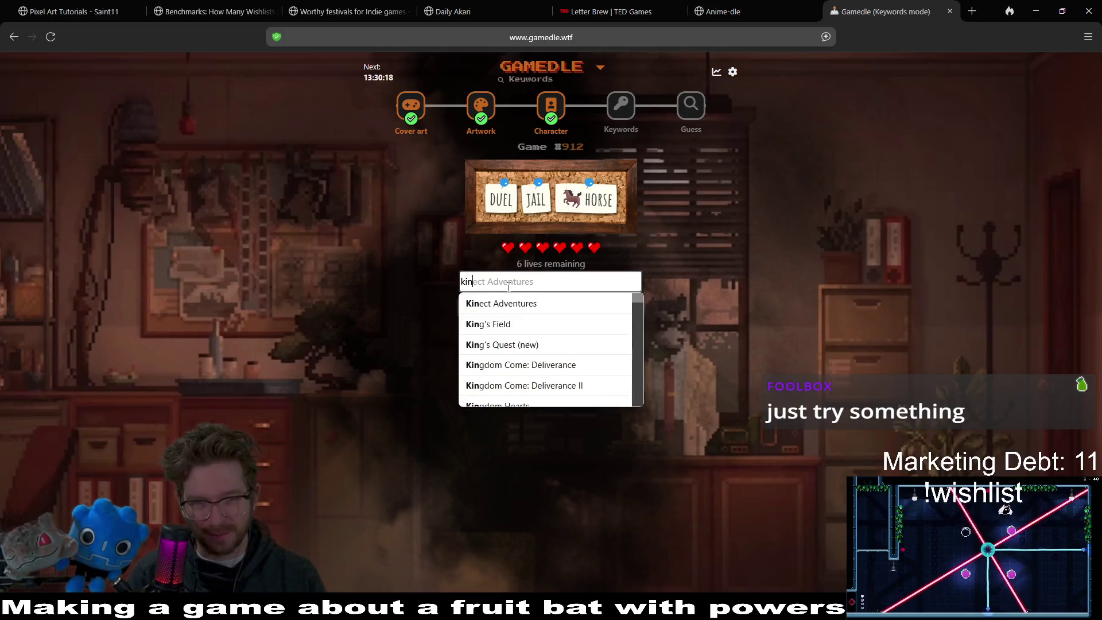
# - Guess Kingdom Come: Deliverance II in Gamedle's Keywords mode
pyautogui.write('gdom')
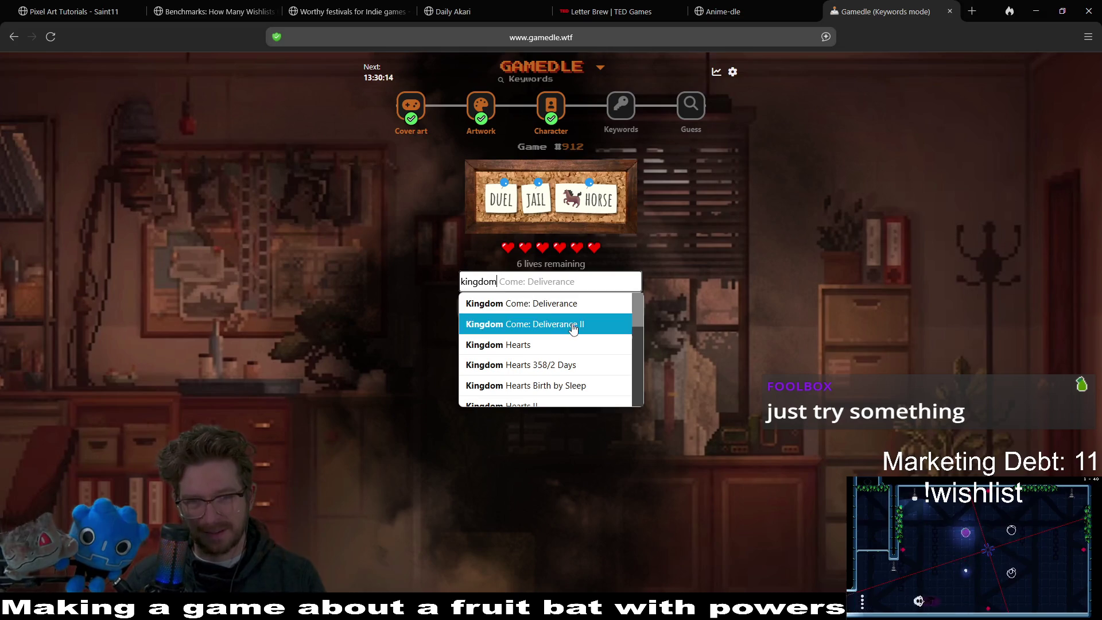
pyautogui.click(572, 325)
pyautogui.click(572, 305)
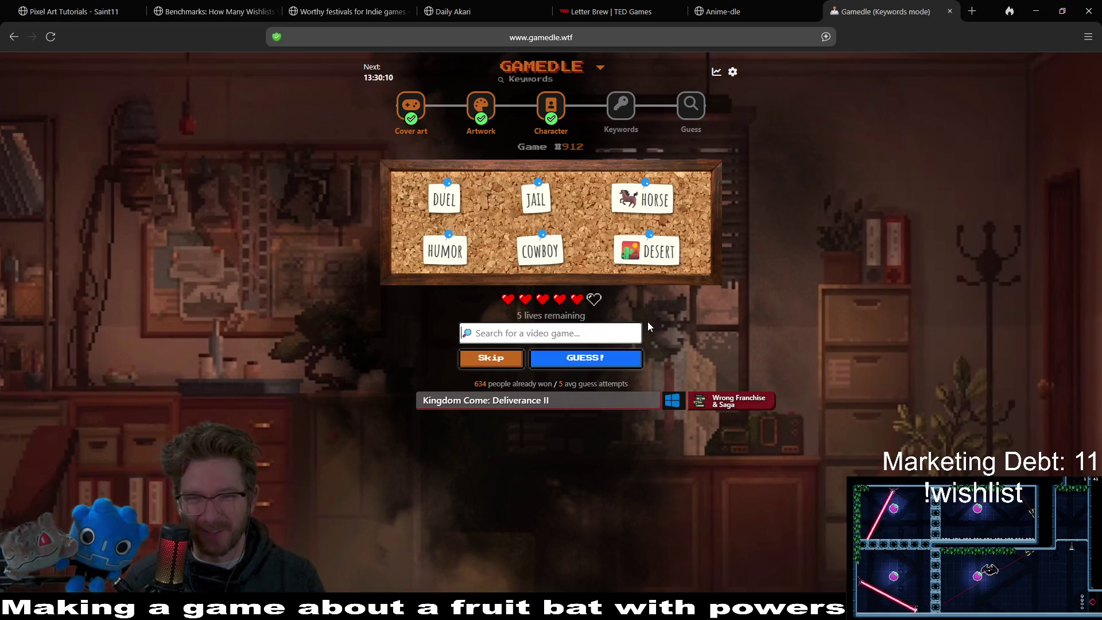
# - Search 'dead', then guess Red Dead Redemption 2, leaving 4 lives
pyautogui.click(576, 332)
pyautogui.write('dead')
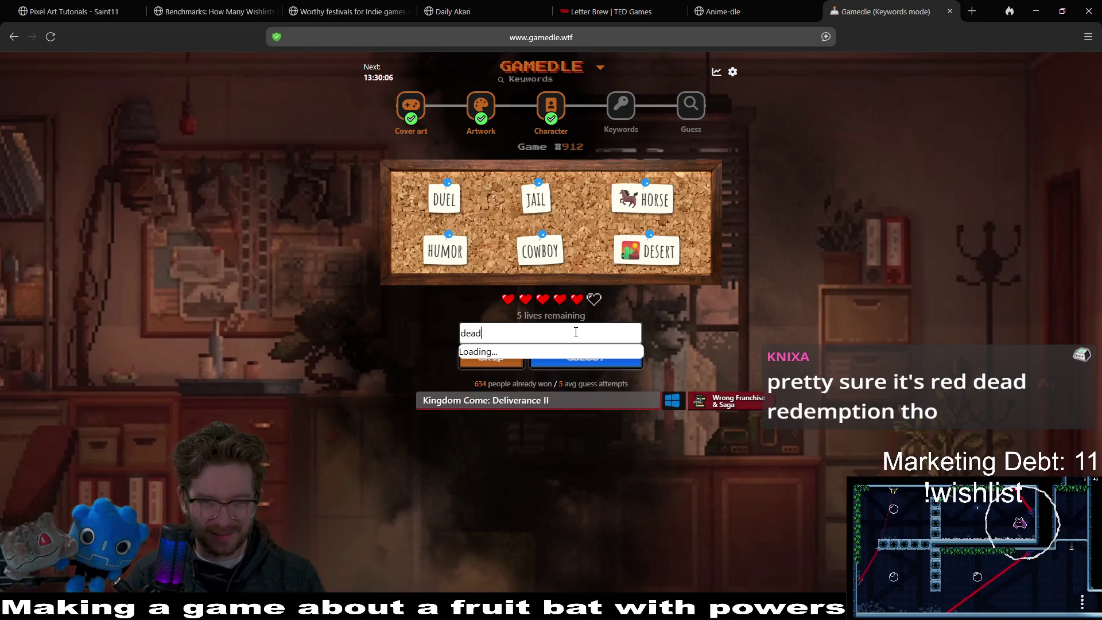
pyautogui.press('BackSpace')
pyautogui.press('BackSpace')
pyautogui.press('BackSpace')
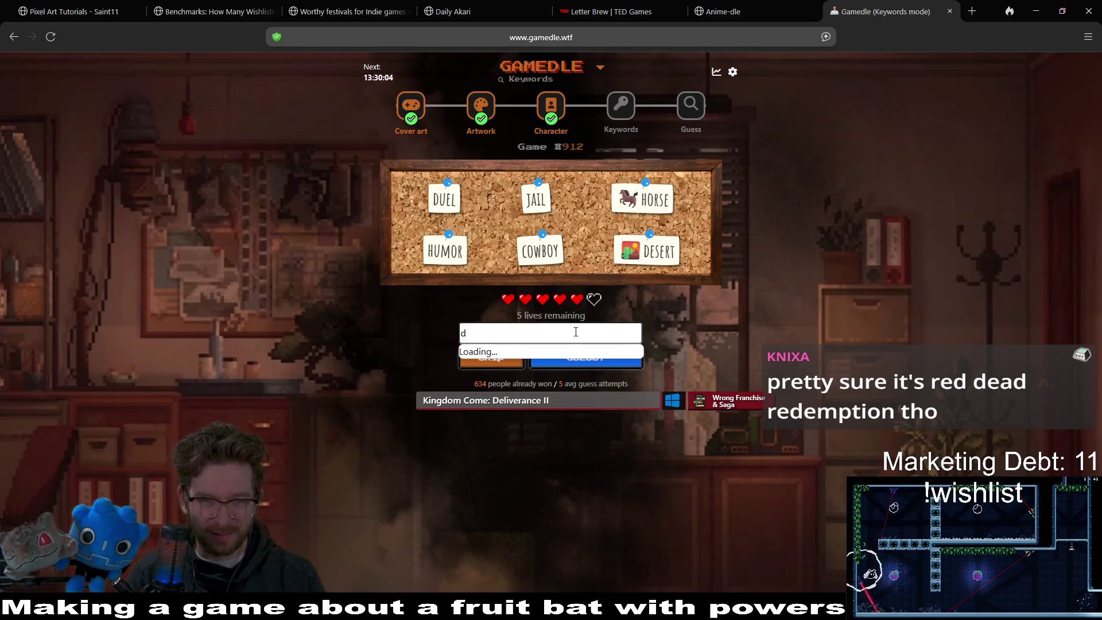
pyautogui.write('rede')
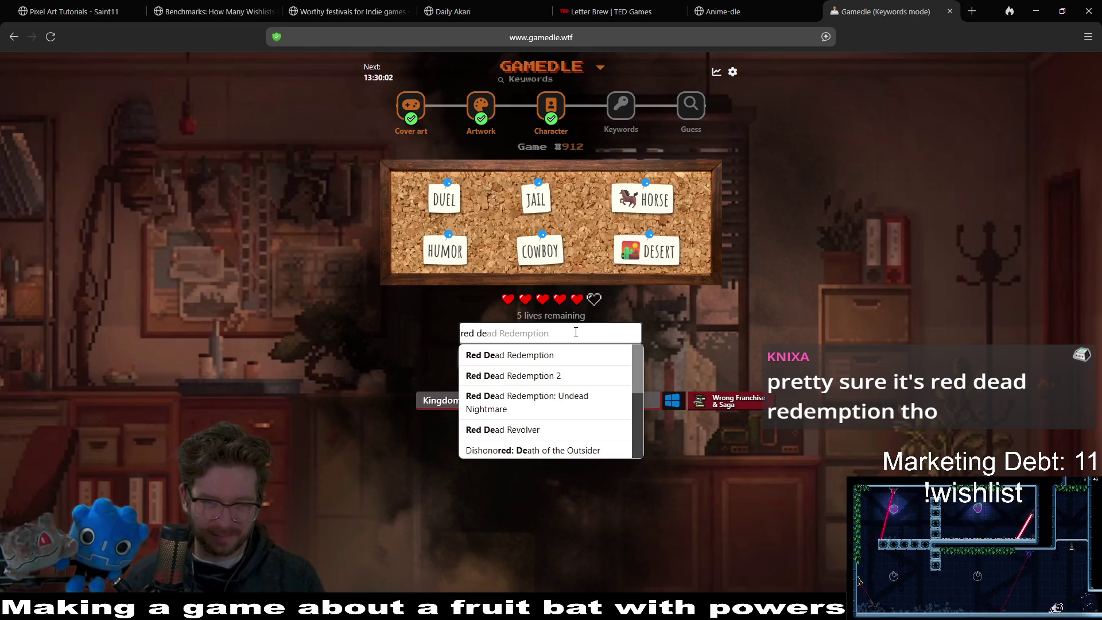
pyautogui.click(561, 379)
pyautogui.click(574, 361)
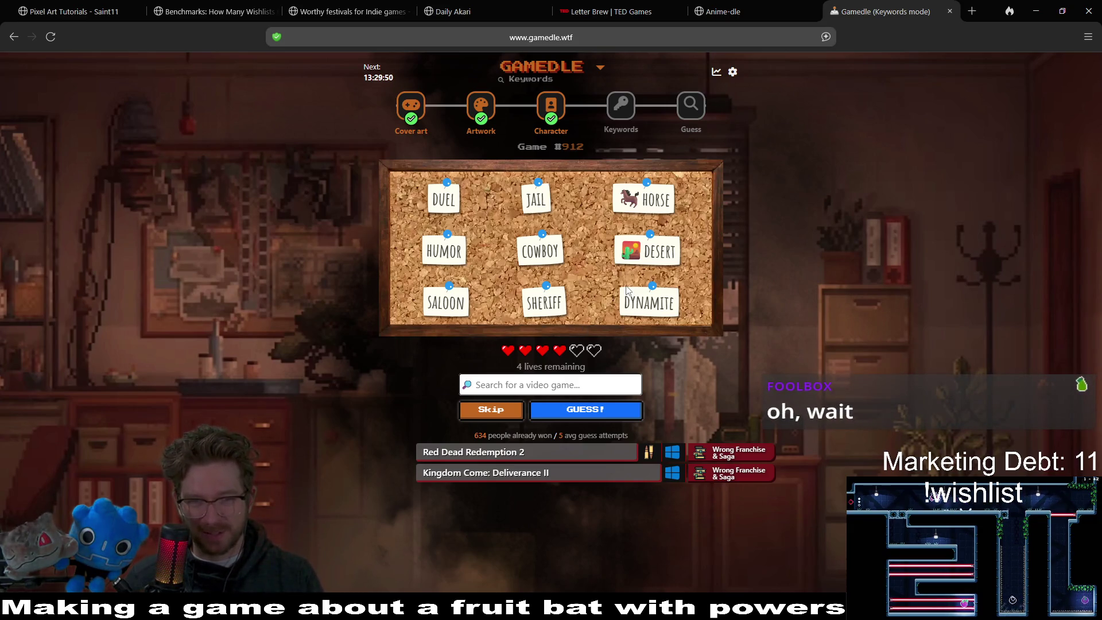
# - Replace the 'tom's' search with 'wes' and guess West of Loathing
pyautogui.click(561, 386)
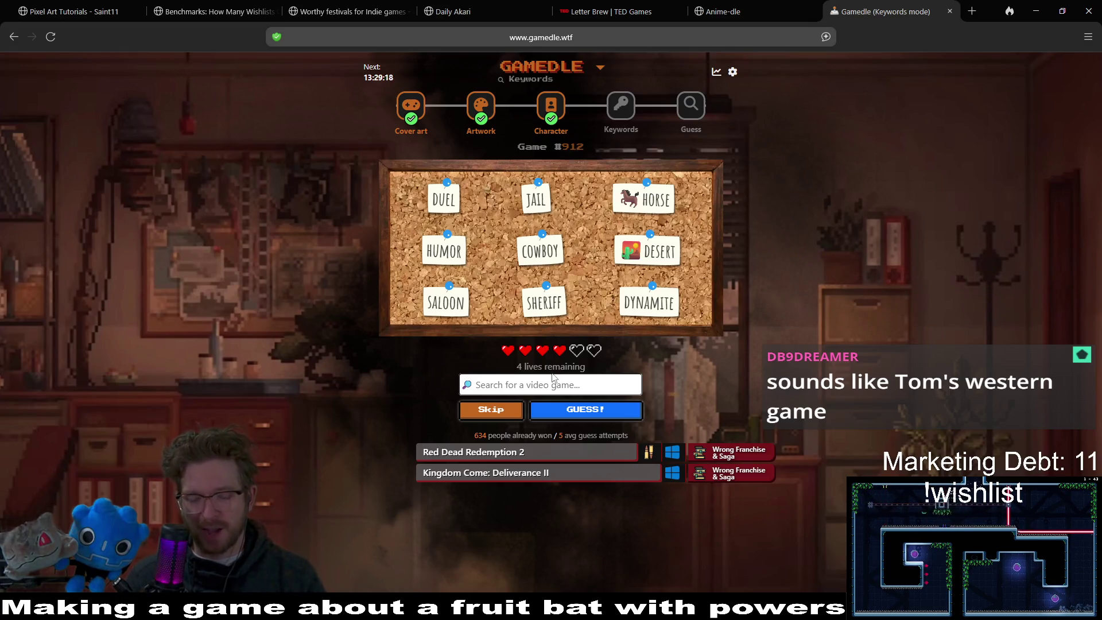
pyautogui.write("tom's w")
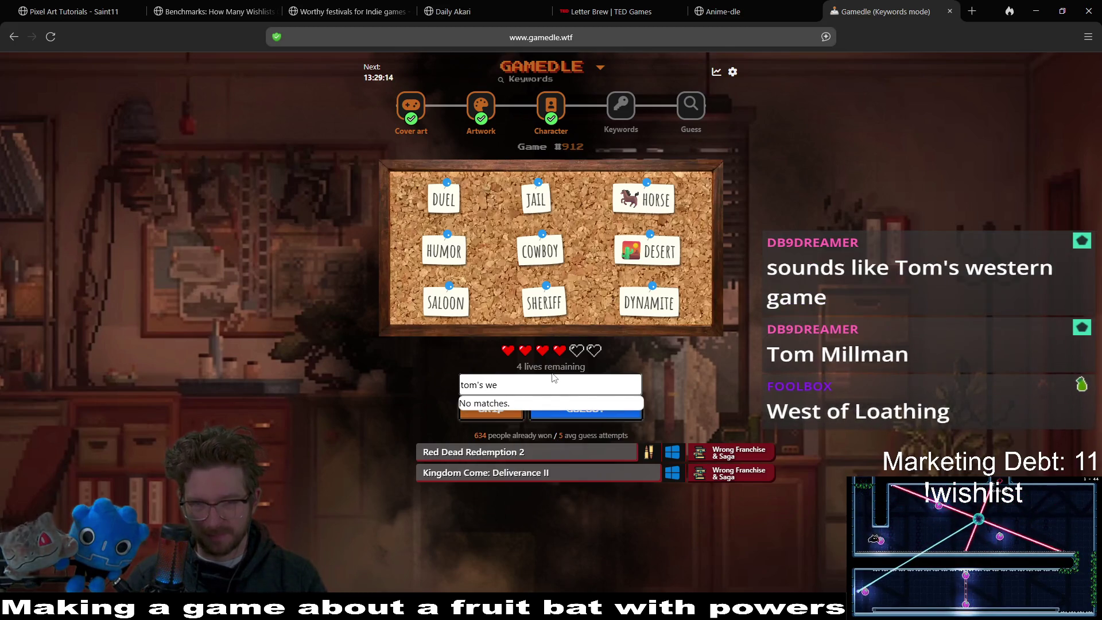
pyautogui.hotkey('ctrl', 'a')
pyautogui.press('BackSpace')
pyautogui.write('wes')
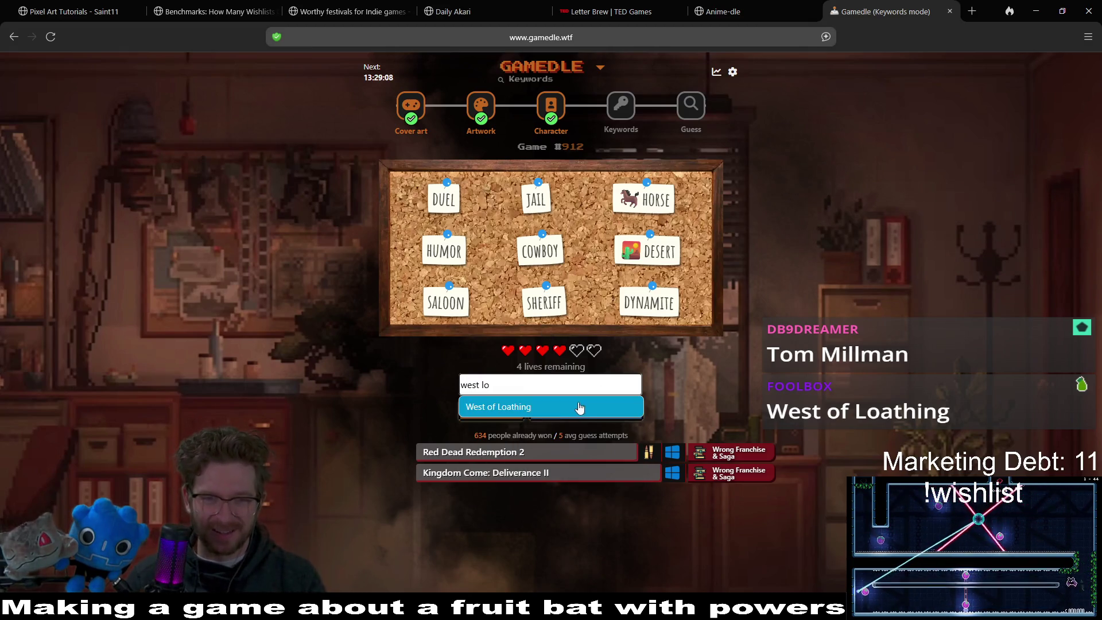
pyautogui.click(578, 407)
pyautogui.click(581, 416)
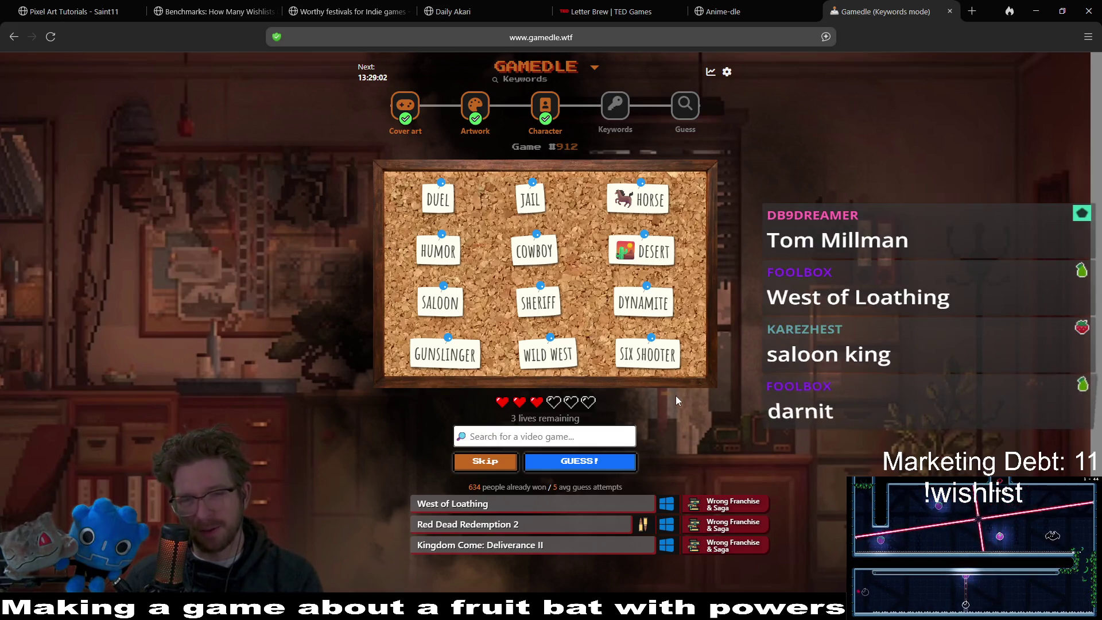
# - Try saloon and sheriff searches without a match, then guess West of Dead
pyautogui.click(599, 435)
pyautogui.write('saloon ki')
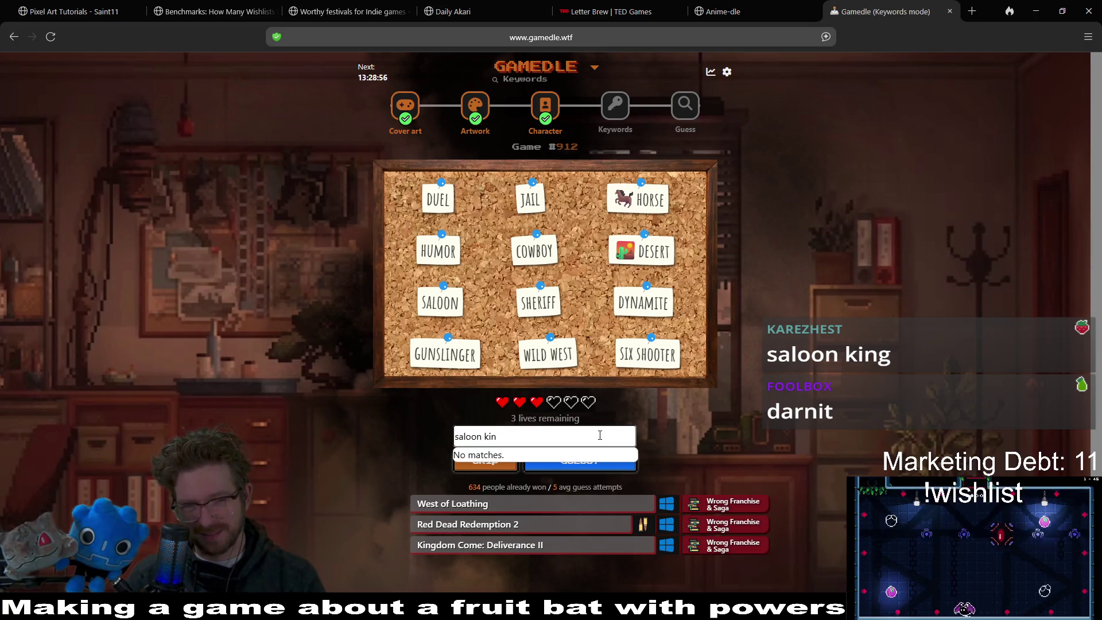
pyautogui.hotkey('ctrl', 'a')
pyautogui.press('BackSpace')
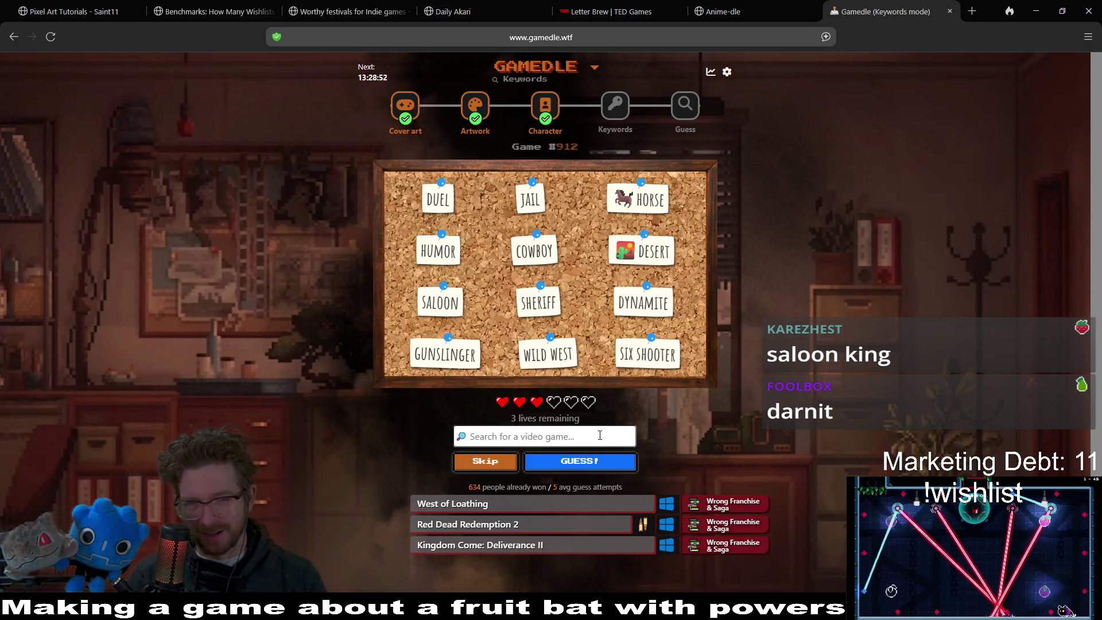
pyautogui.write('she')
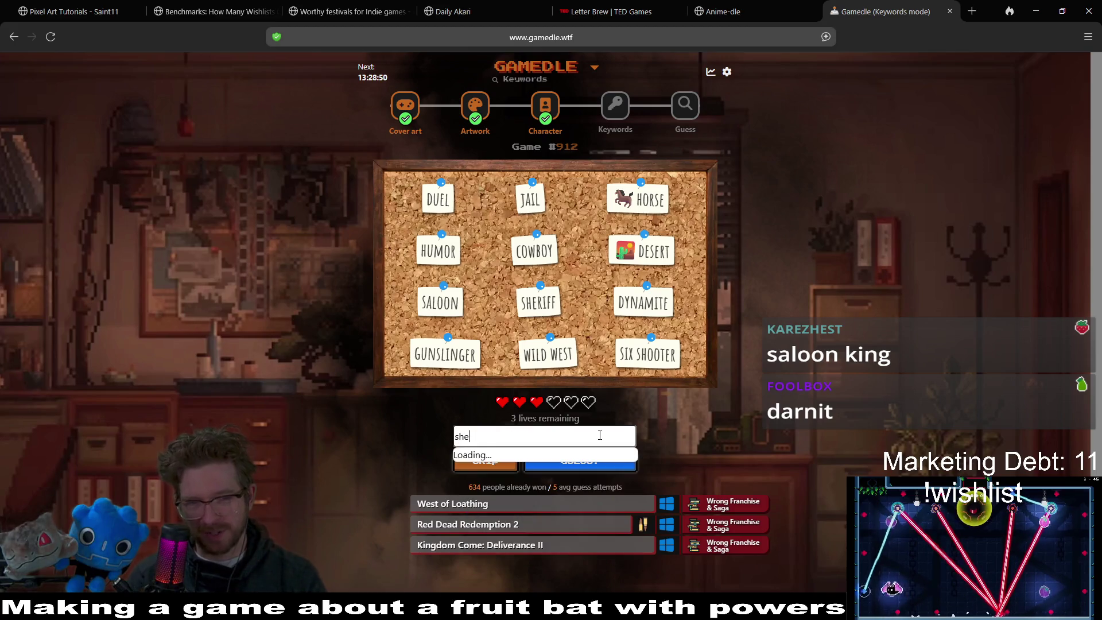
pyautogui.write('rif')
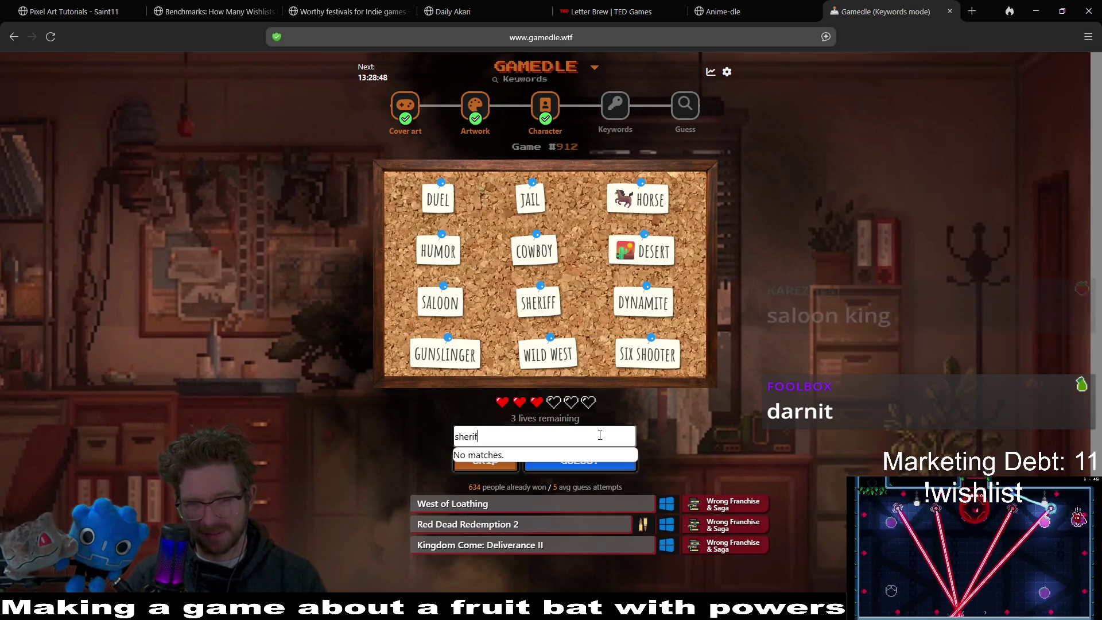
pyautogui.press('BackSpace')
pyautogui.press('BackSpace')
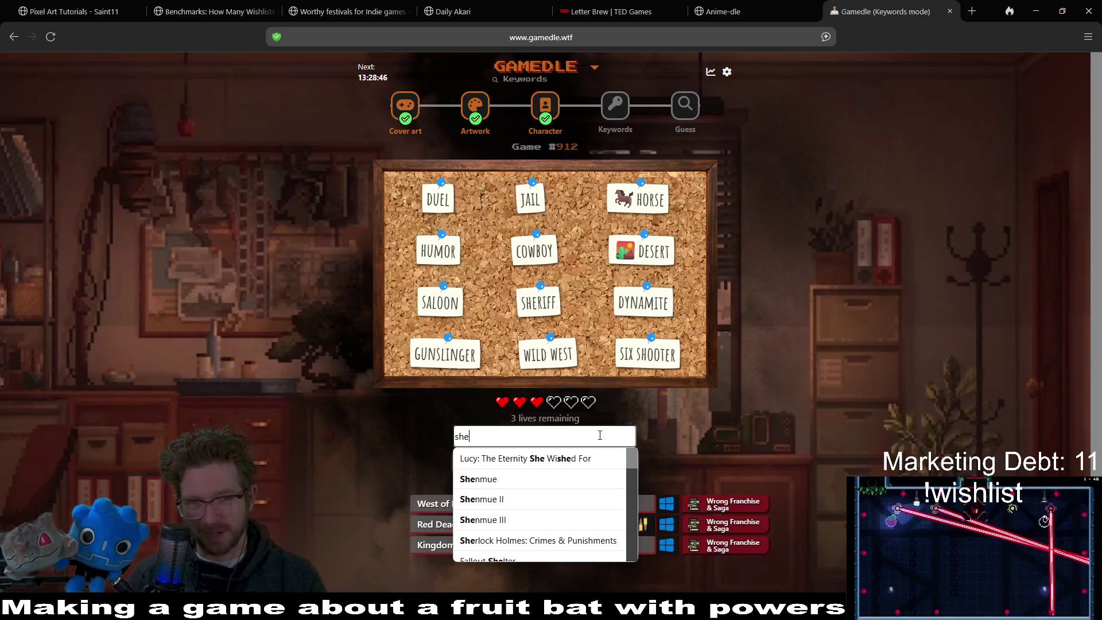
pyautogui.write('rif')
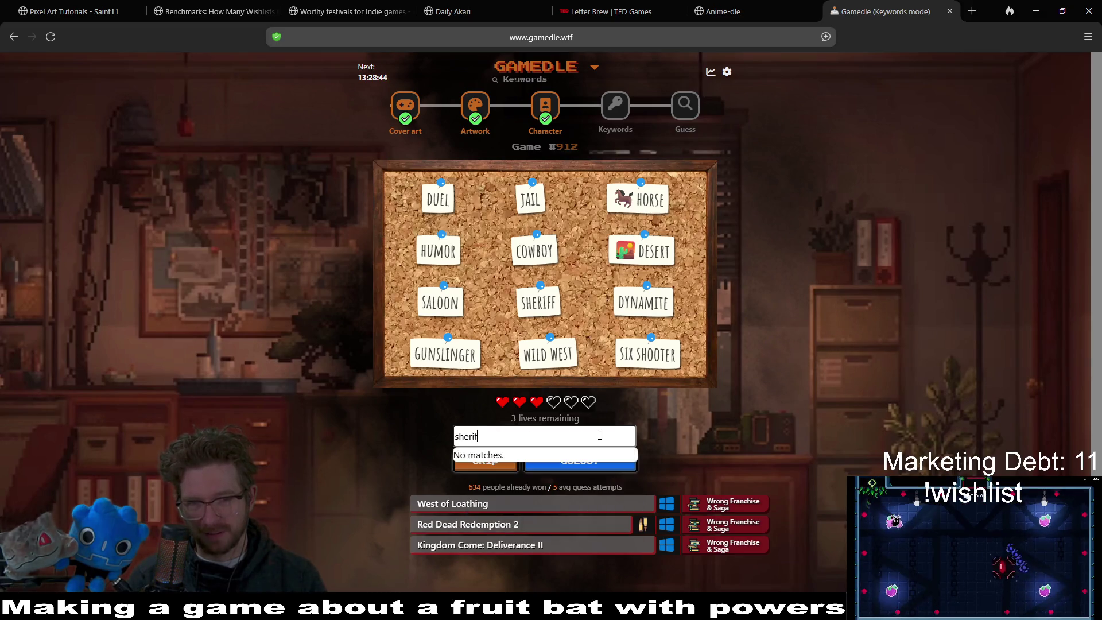
pyautogui.press('BackSpace')
pyautogui.press('BackSpace')
pyautogui.press('BackSpace')
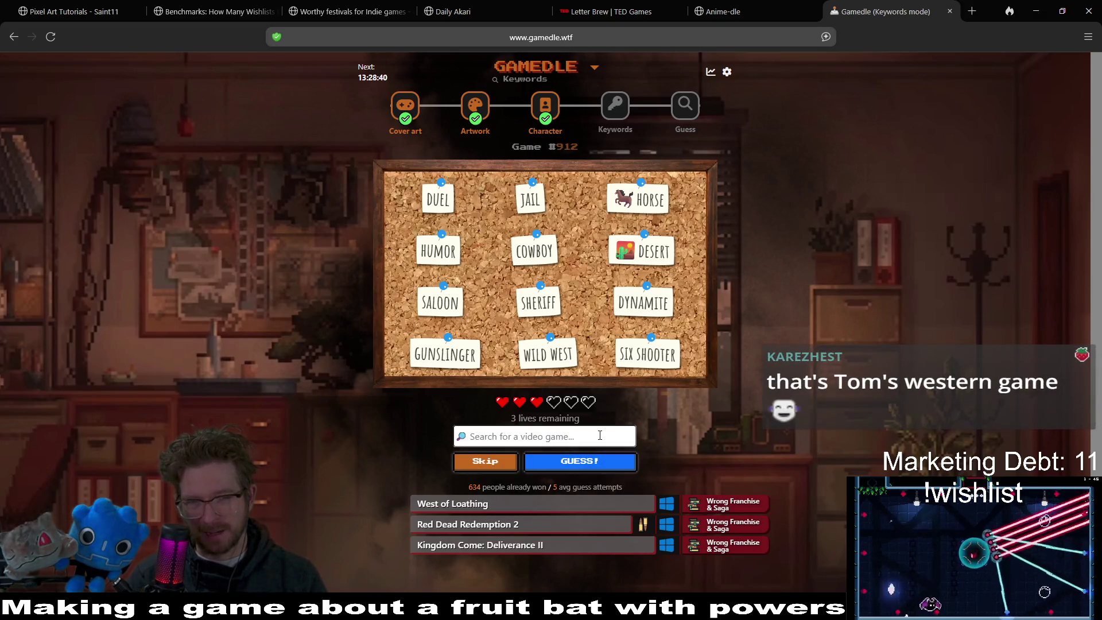
pyautogui.write('west')
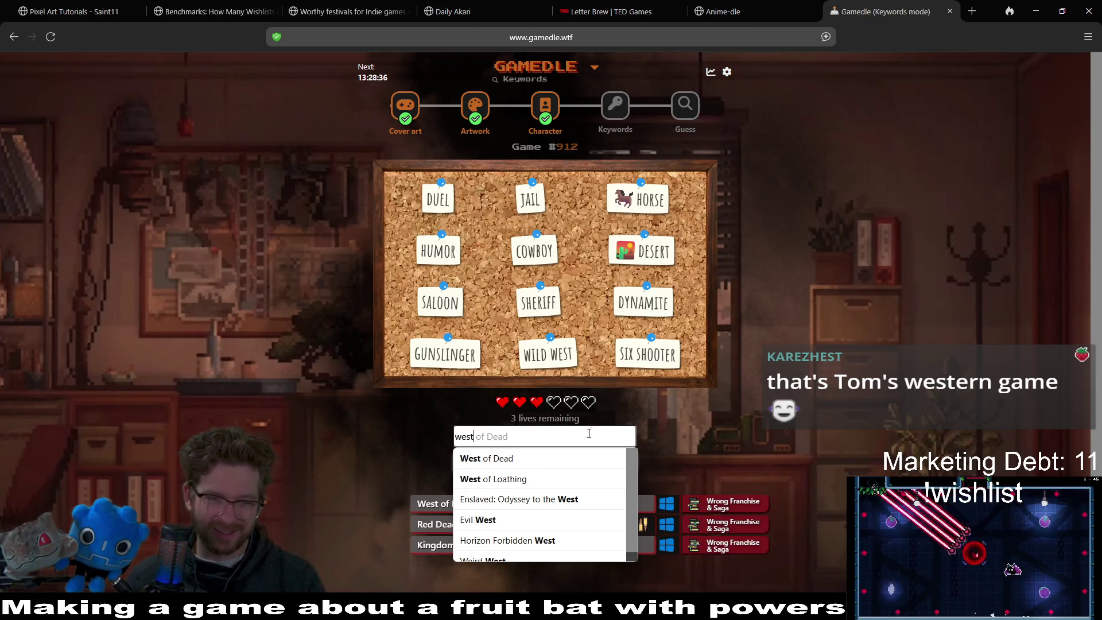
pyautogui.click(571, 458)
pyautogui.click(581, 461)
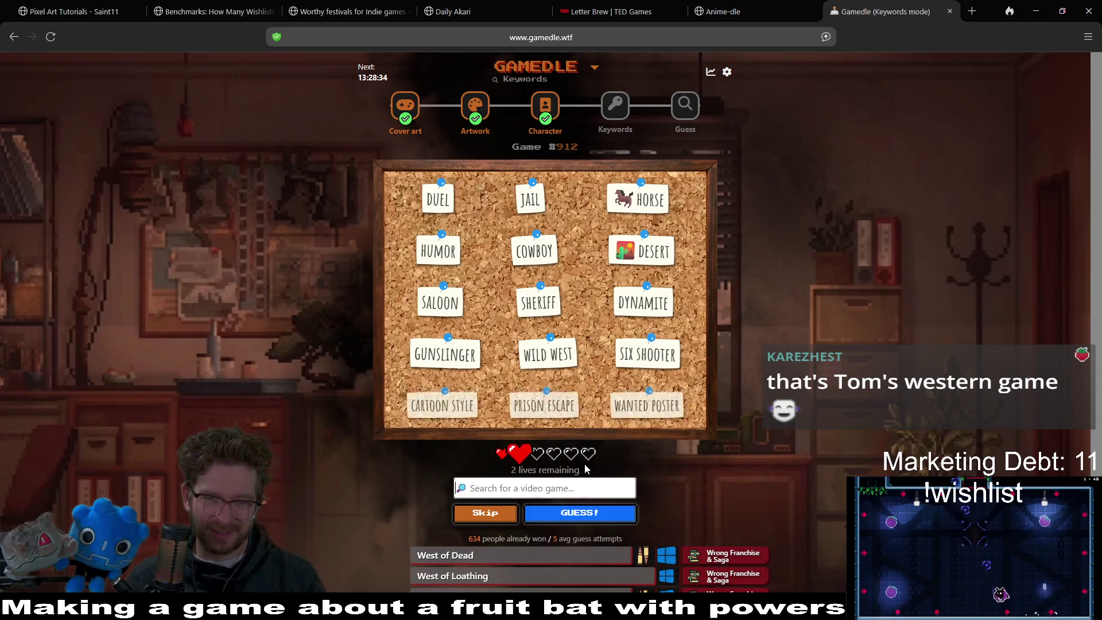
# - Try 'Tom's' and 'milman' searches, finding no match and clearing them
pyautogui.scroll(-2, 787, 394)
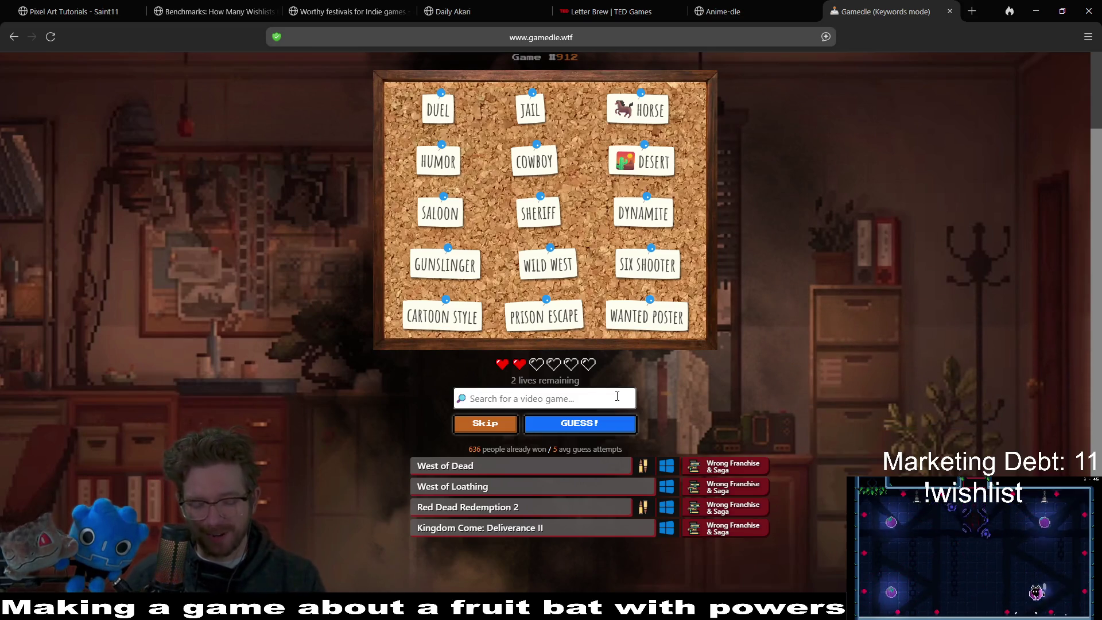
pyautogui.write('Tom')
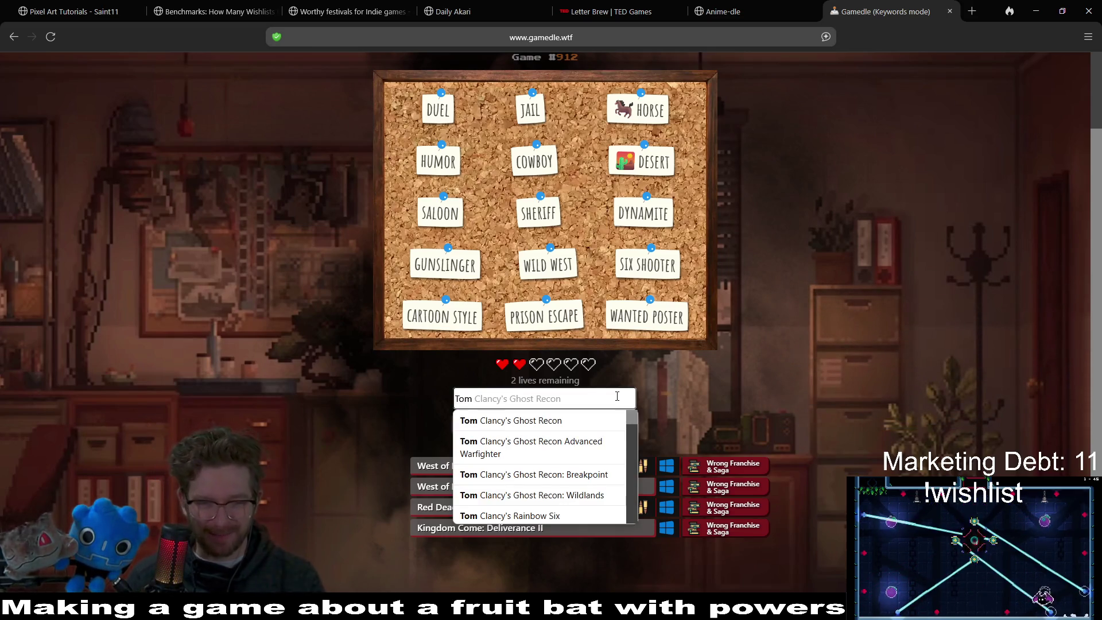
pyautogui.scroll(-10, 574, 453)
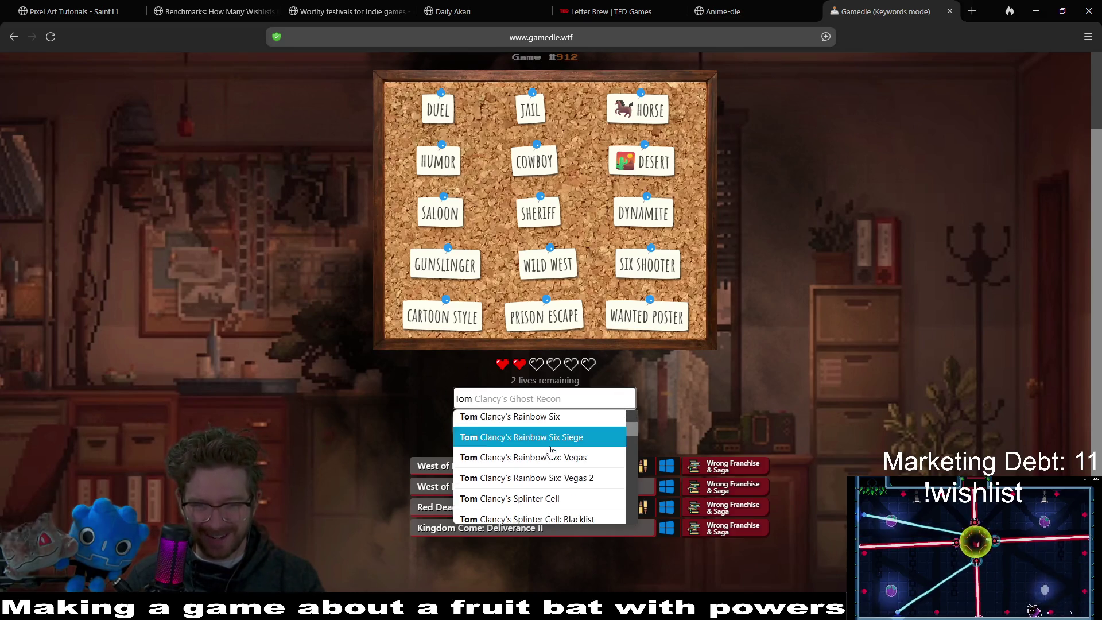
pyautogui.scroll(-8, 574, 454)
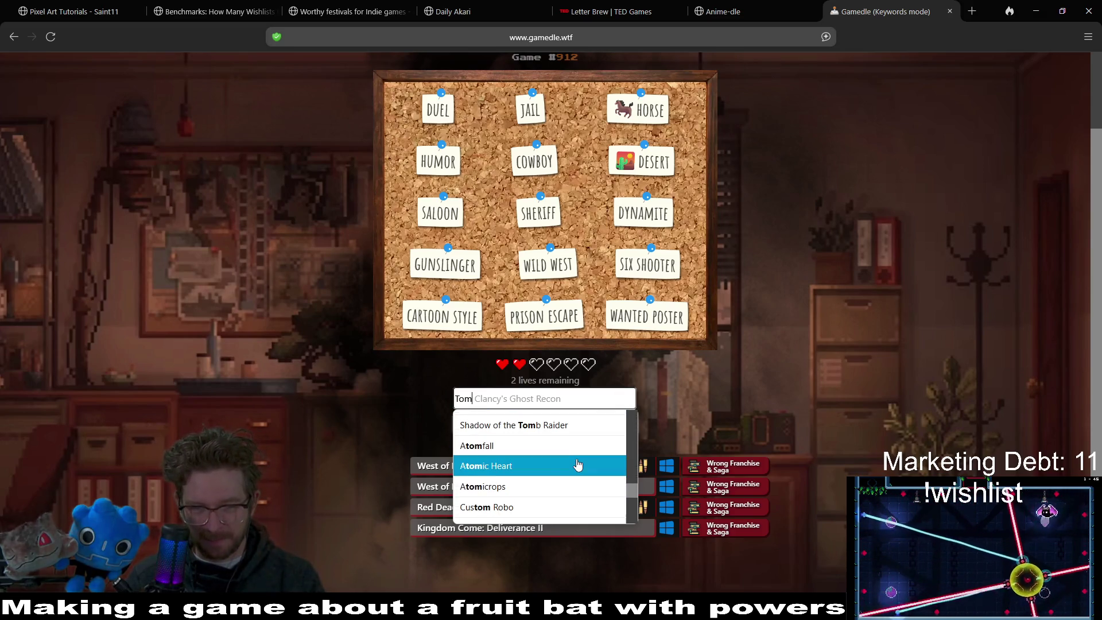
pyautogui.scroll(1, 578, 463)
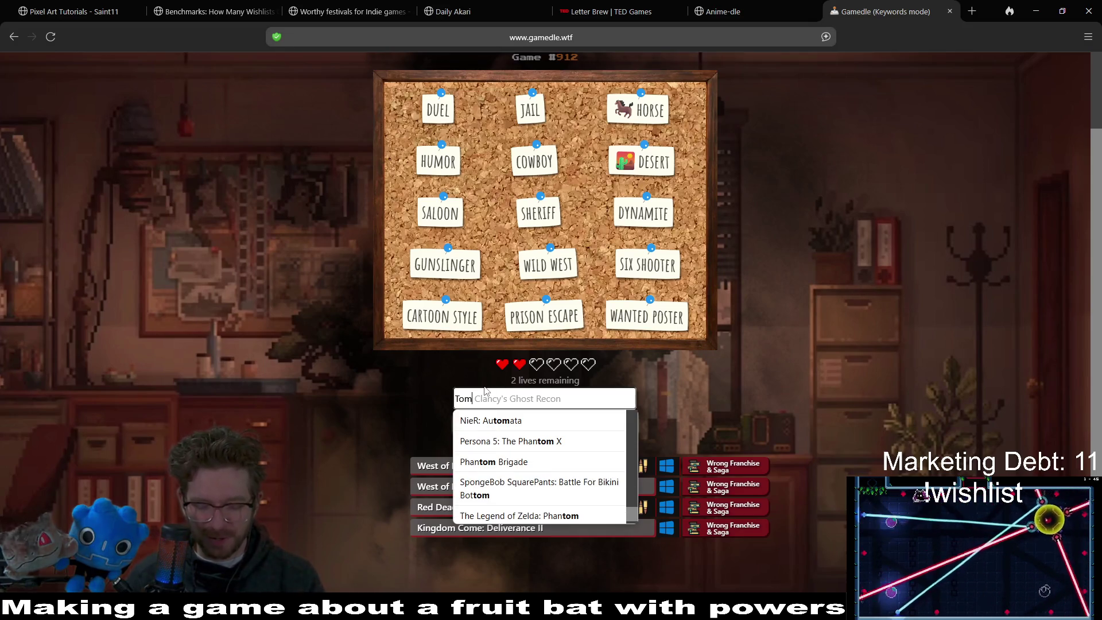
pyautogui.write("'s")
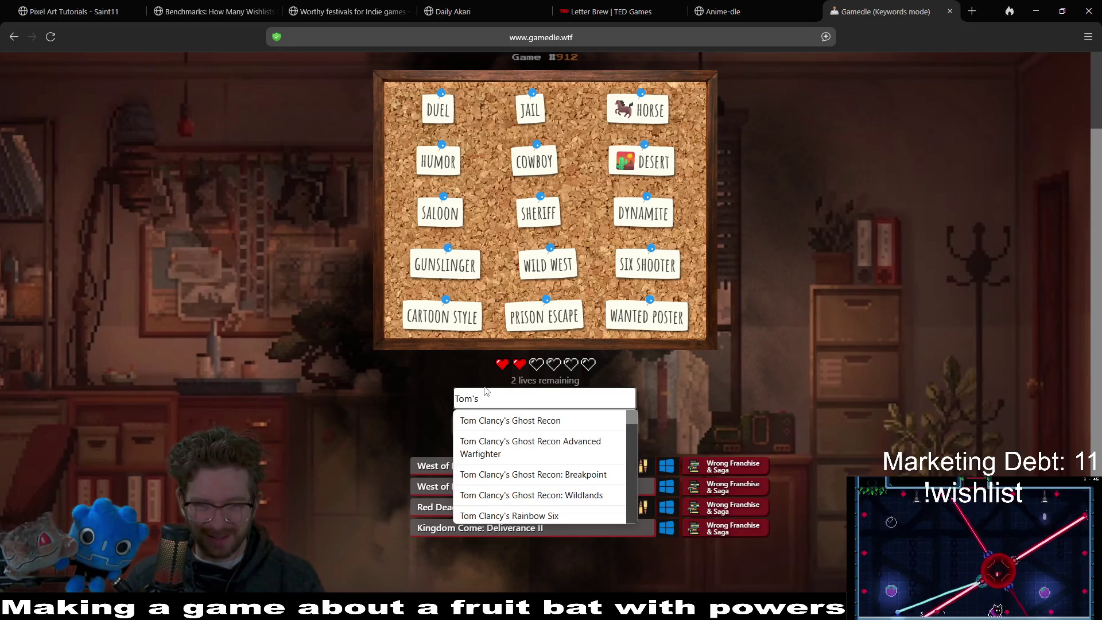
pyautogui.scroll(-2, 563, 458)
pyautogui.scroll(-6, 563, 458)
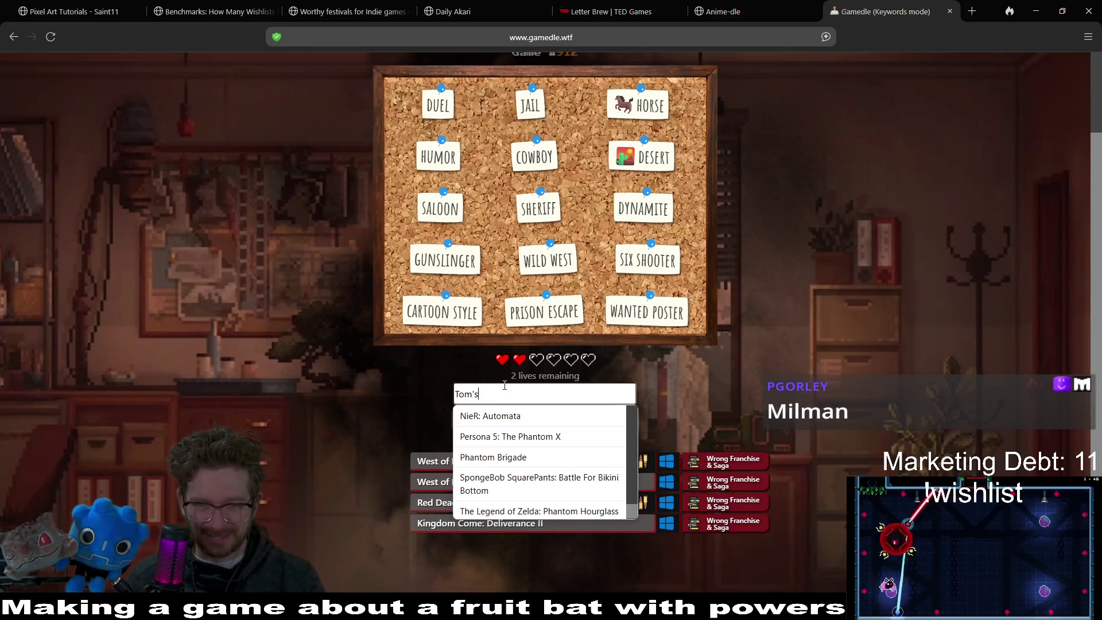
pyautogui.moveTo(485, 394); pyautogui.dragTo(421, 390)
pyautogui.press('BackSpace')
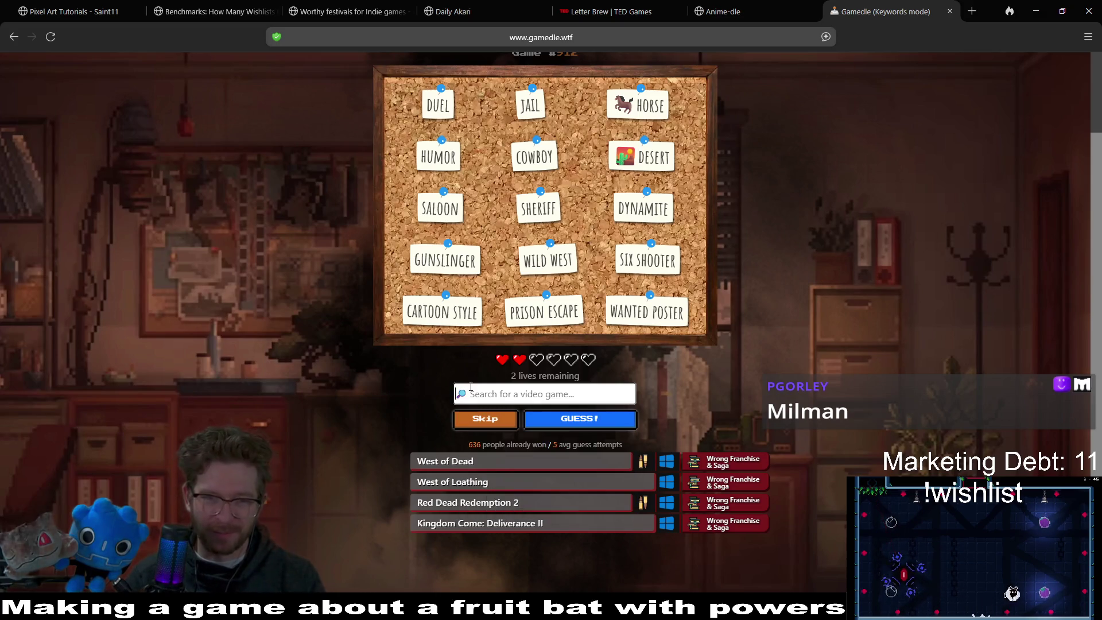
pyautogui.write('milman')
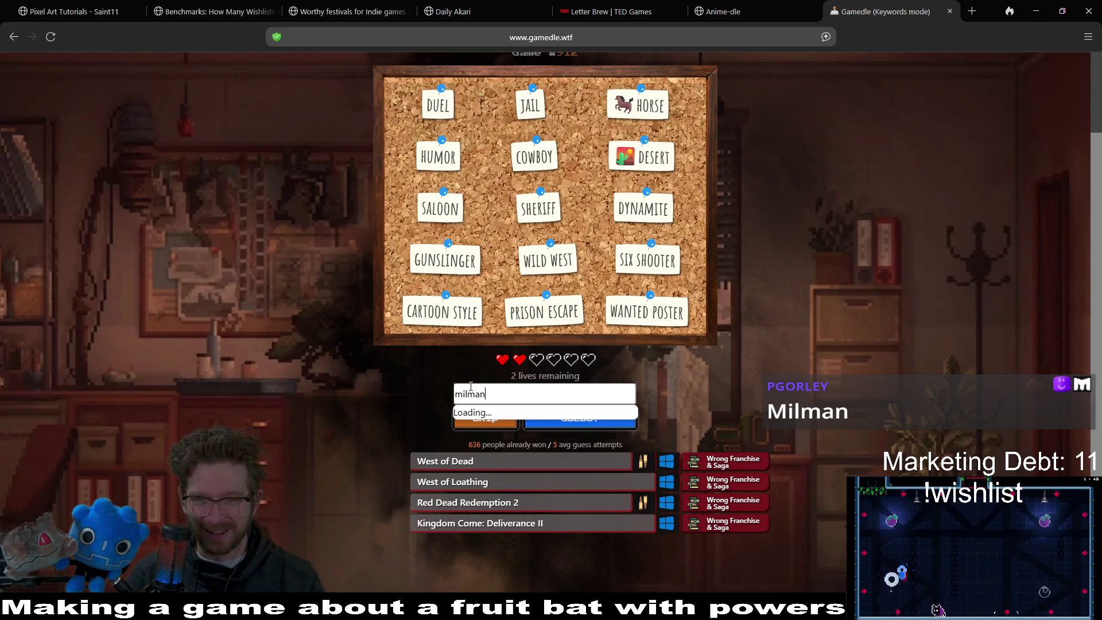
pyautogui.press('BackSpace')
pyautogui.press('BackSpace')
pyautogui.press('BackSpace')
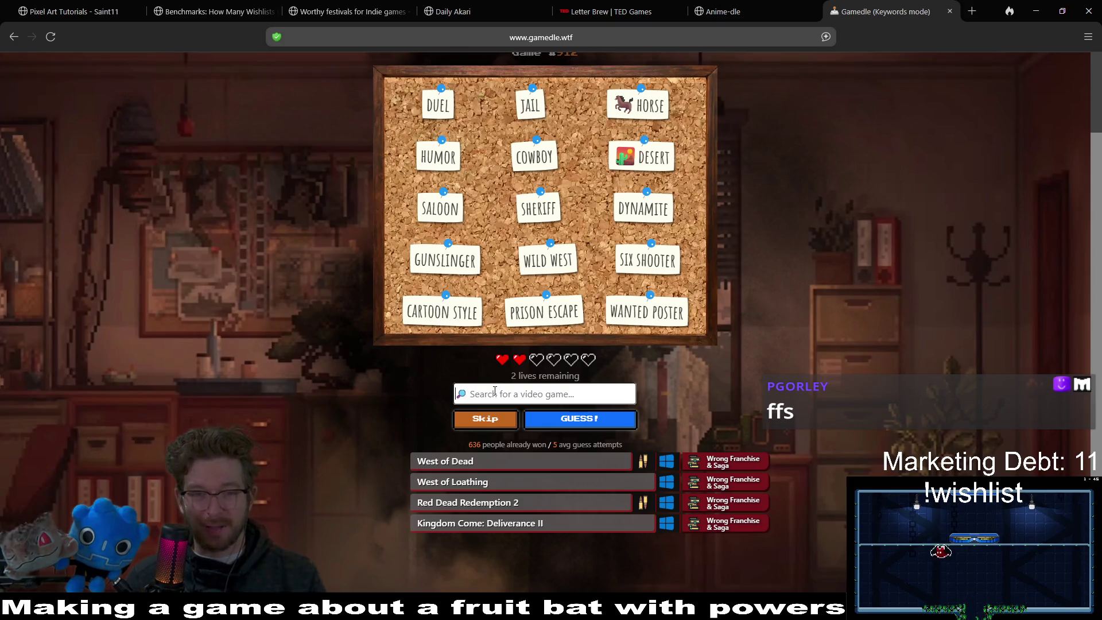
# - Skip a guess, solve the Keywords puzzle with Lucky Luke, then switch to Guess mode
pyautogui.click(497, 420)
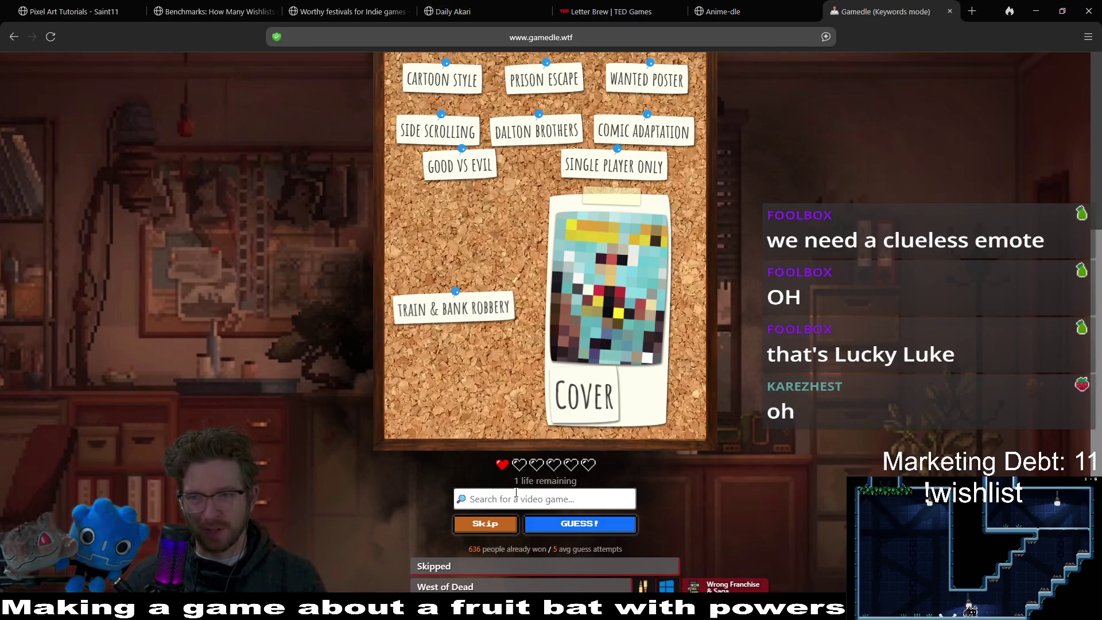
pyautogui.write('lu')
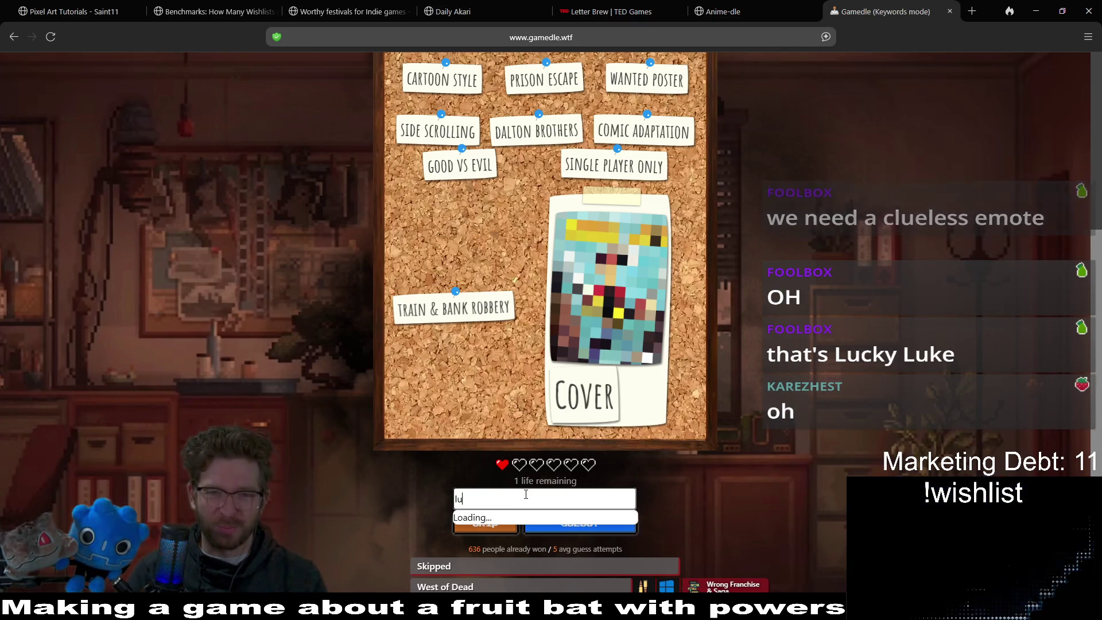
pyautogui.write('cky luke')
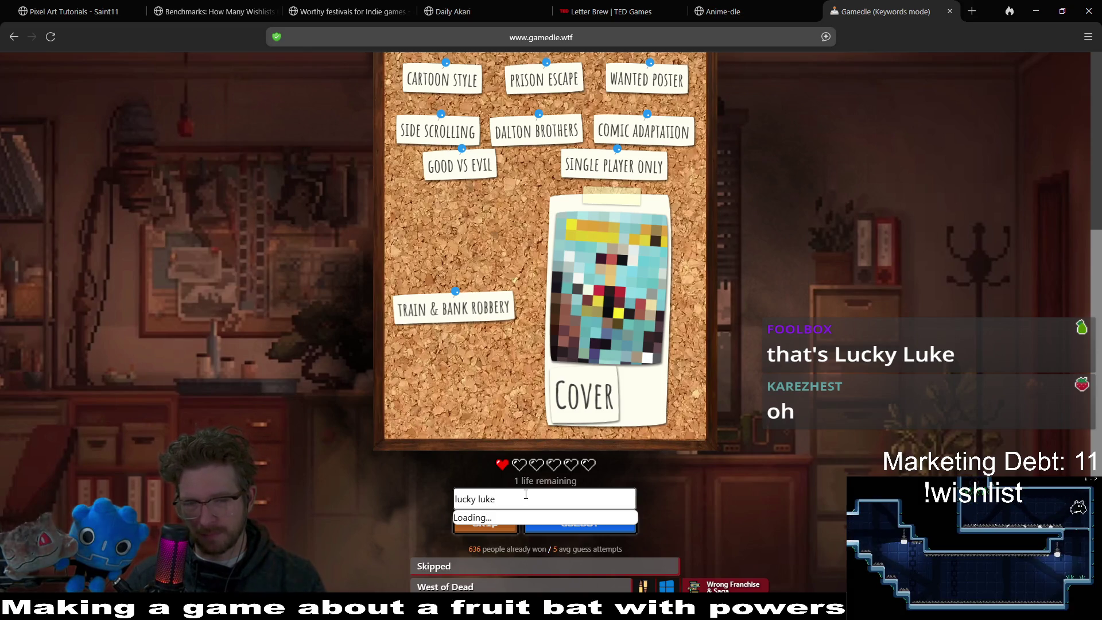
pyautogui.scroll(-2, 551, 453)
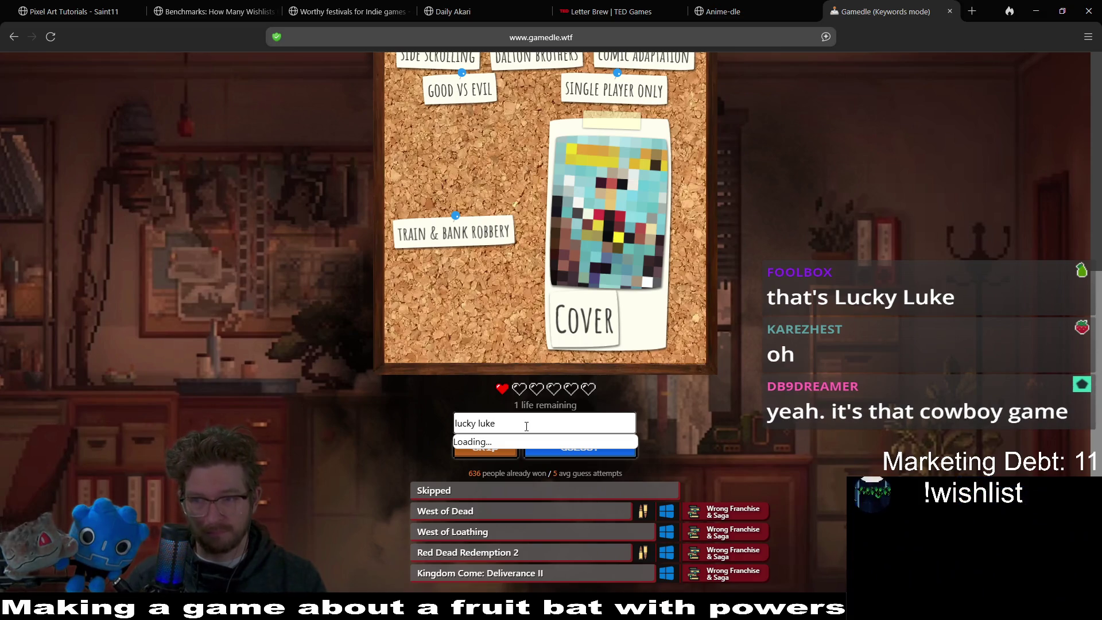
pyautogui.press('BackSpace')
pyautogui.press('BackSpace')
pyautogui.press('BackSpace')
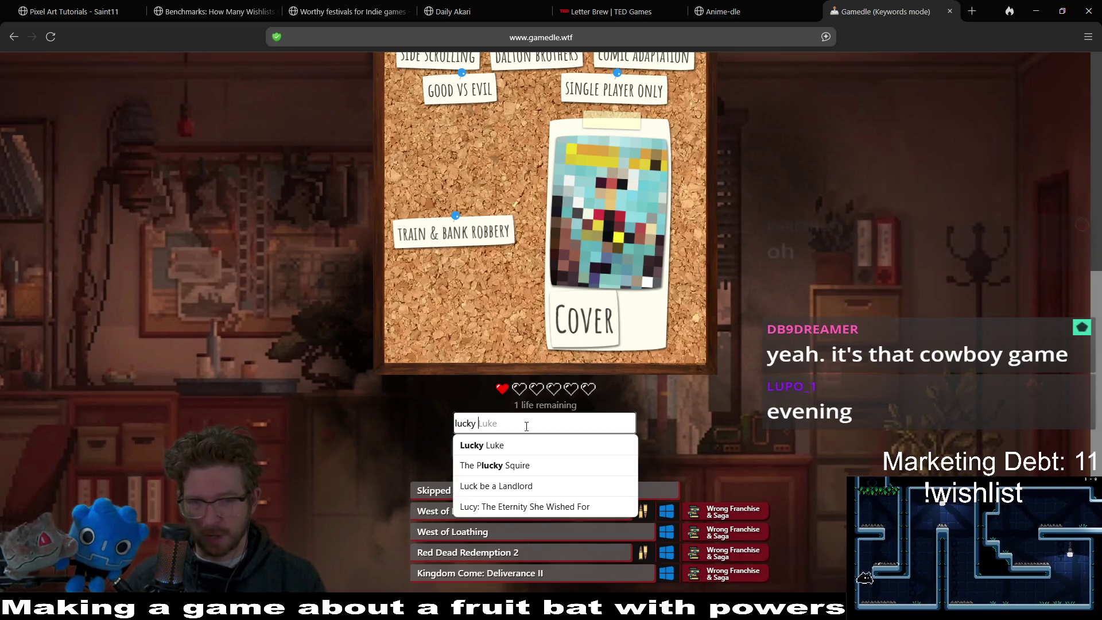
pyautogui.click(514, 444)
pyautogui.click(571, 458)
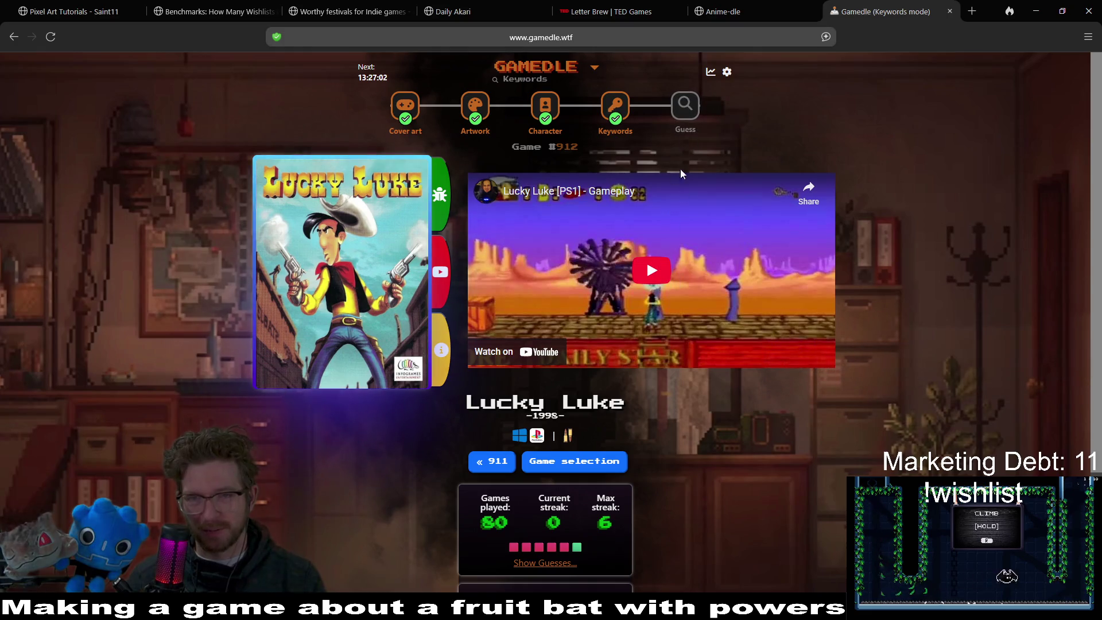
pyautogui.click(685, 107)
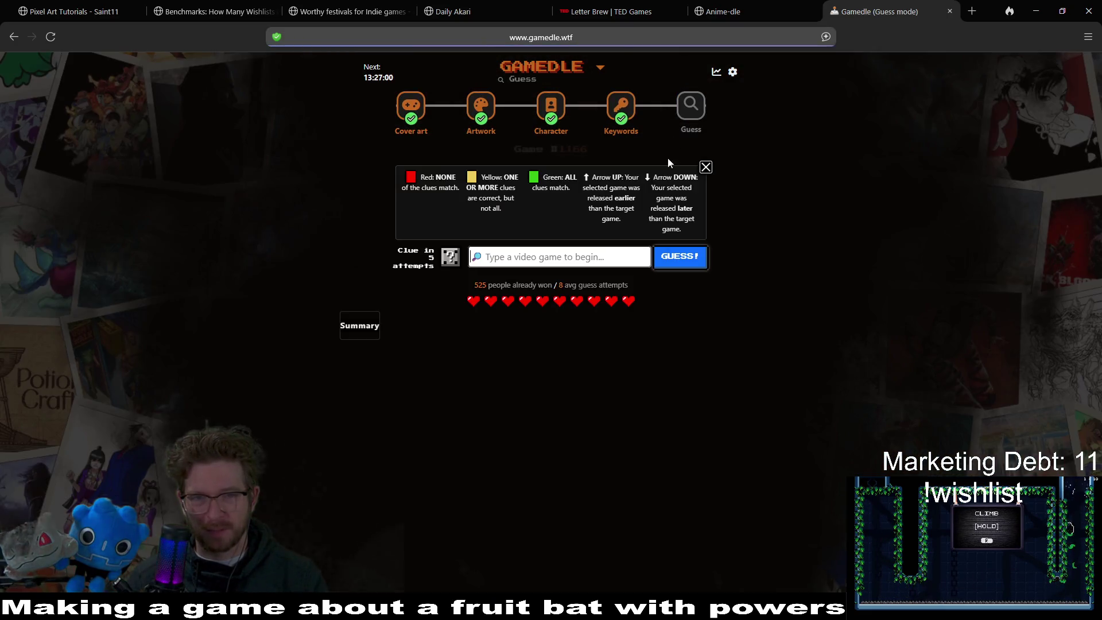
# - Submit Stellar Blade as the first Guess-mode attempt and review its clue tiles
pyautogui.write('s')
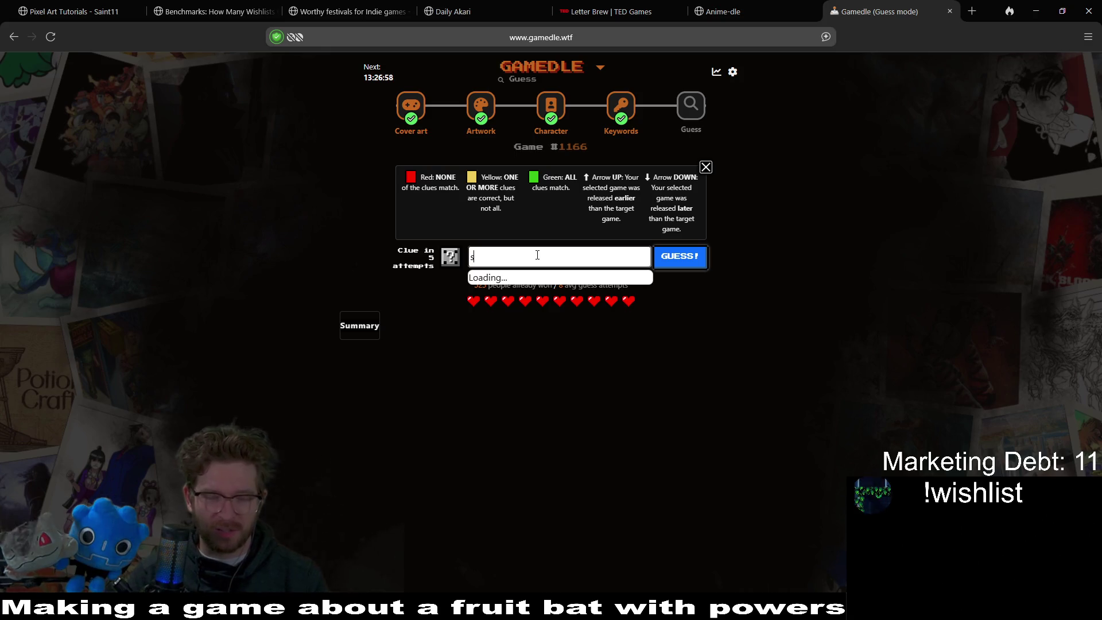
pyautogui.write('tel blad')
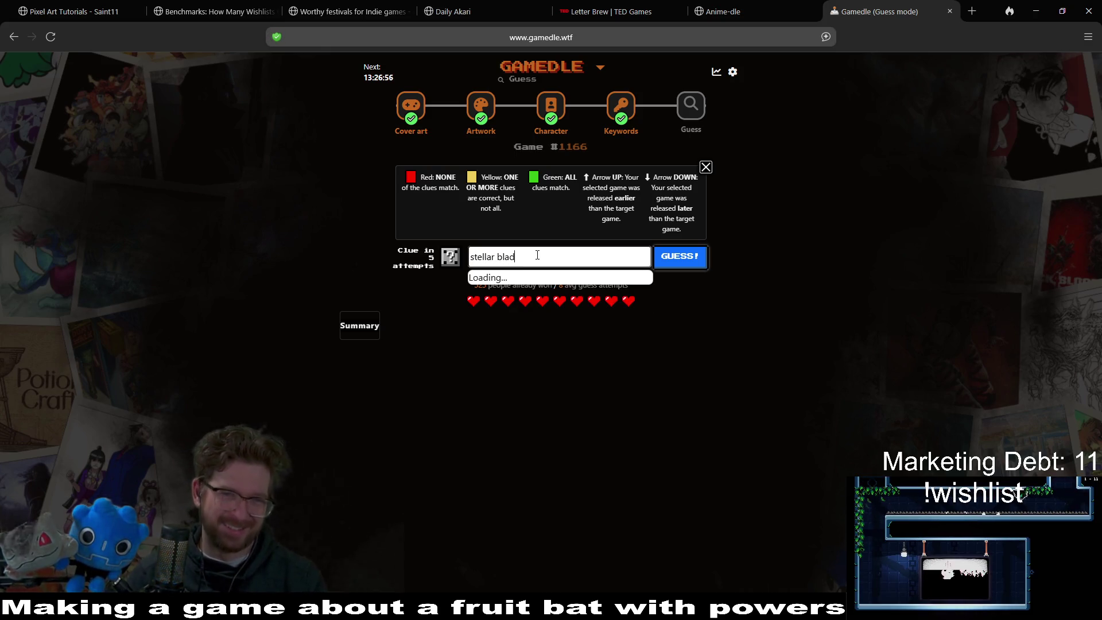
pyautogui.write('e')
pyautogui.click(522, 281)
pyautogui.click(681, 263)
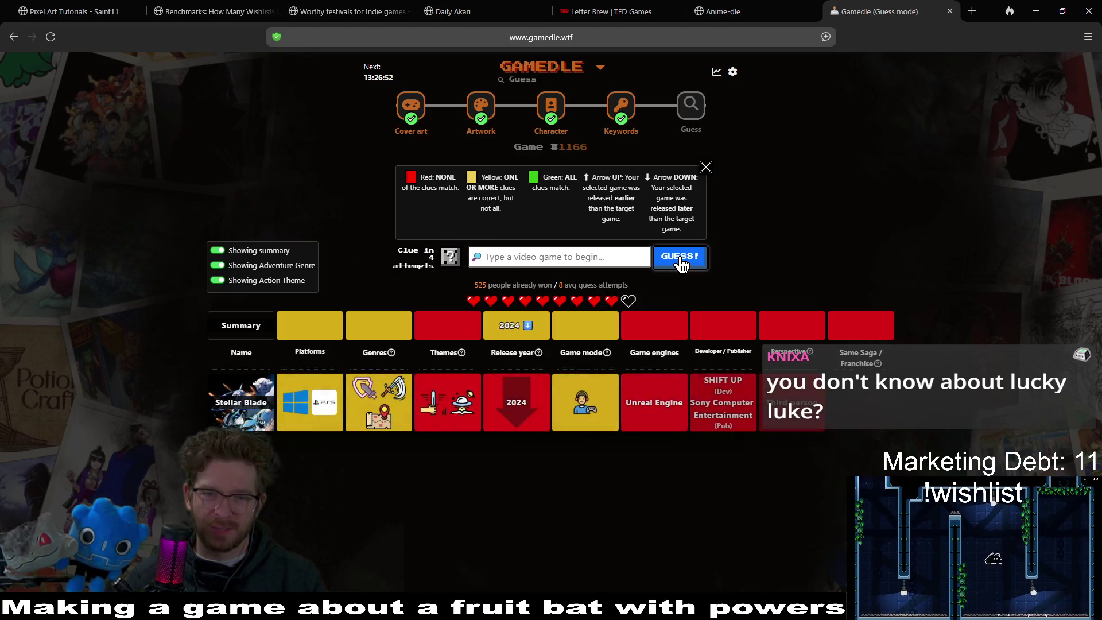
pyautogui.moveTo(586, 405)
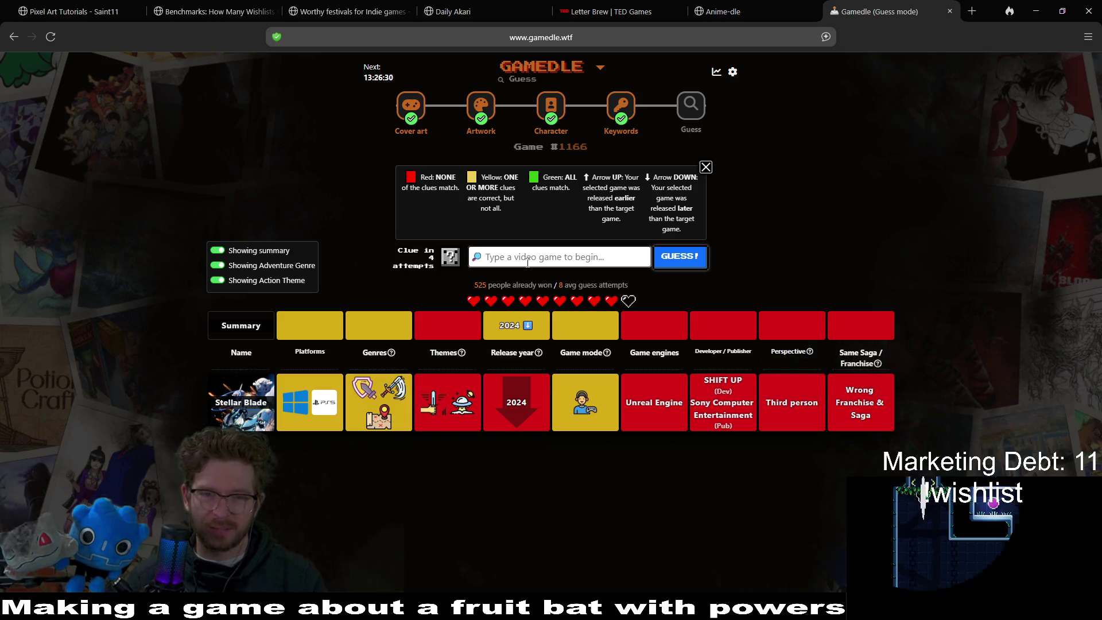
pyautogui.write('mar')
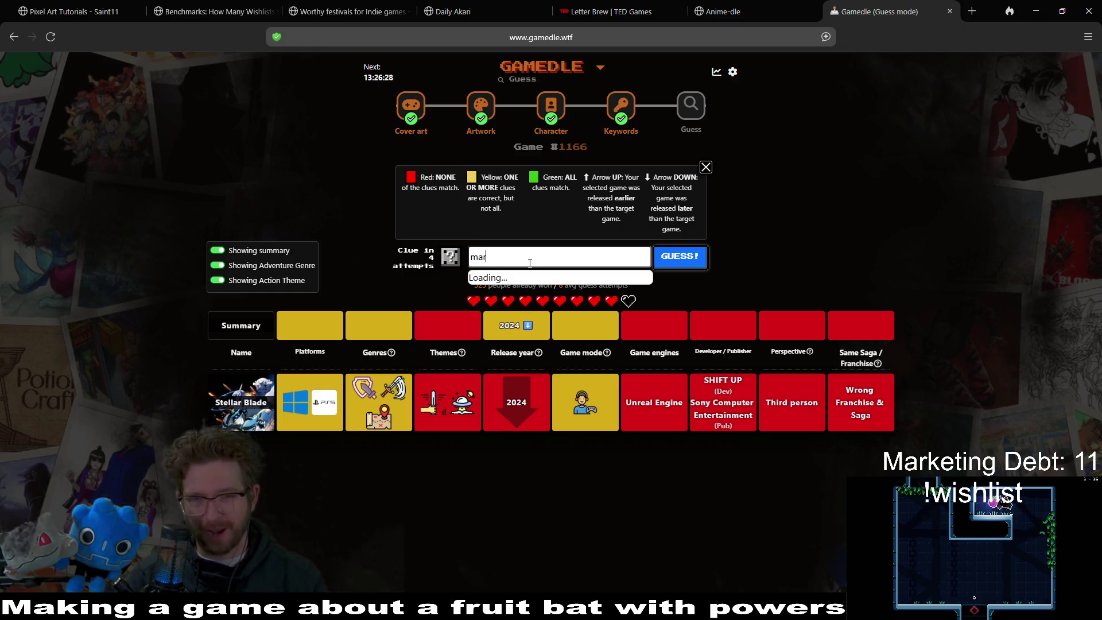
pyautogui.write('io kart')
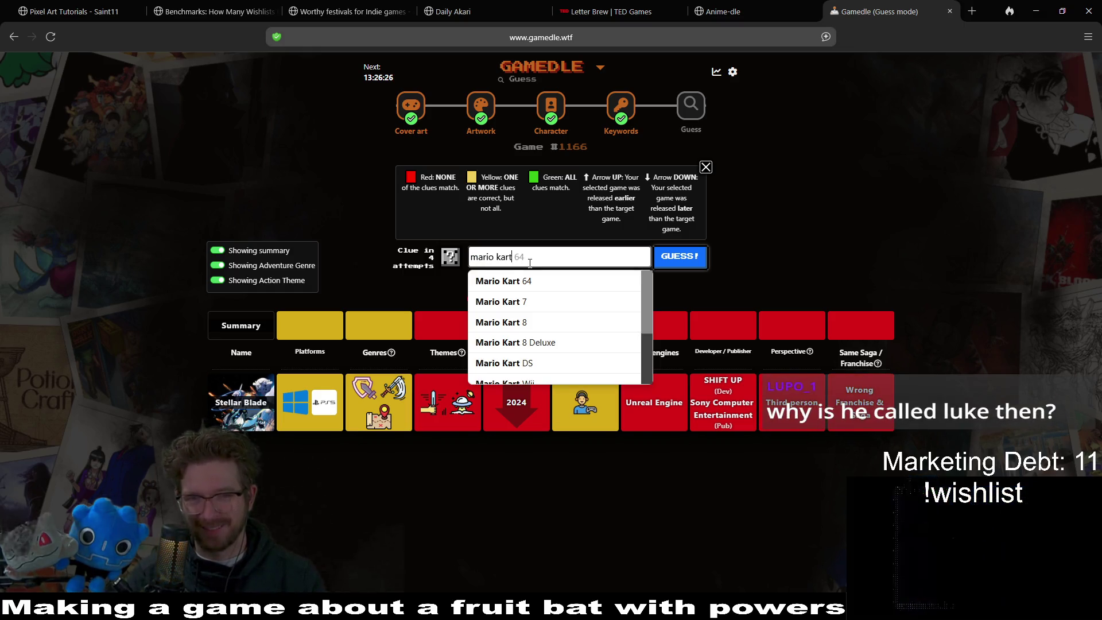
# - Submit Mario Kart 8 as the second guess, narrowing release year to 2015–2023
pyautogui.click(500, 322)
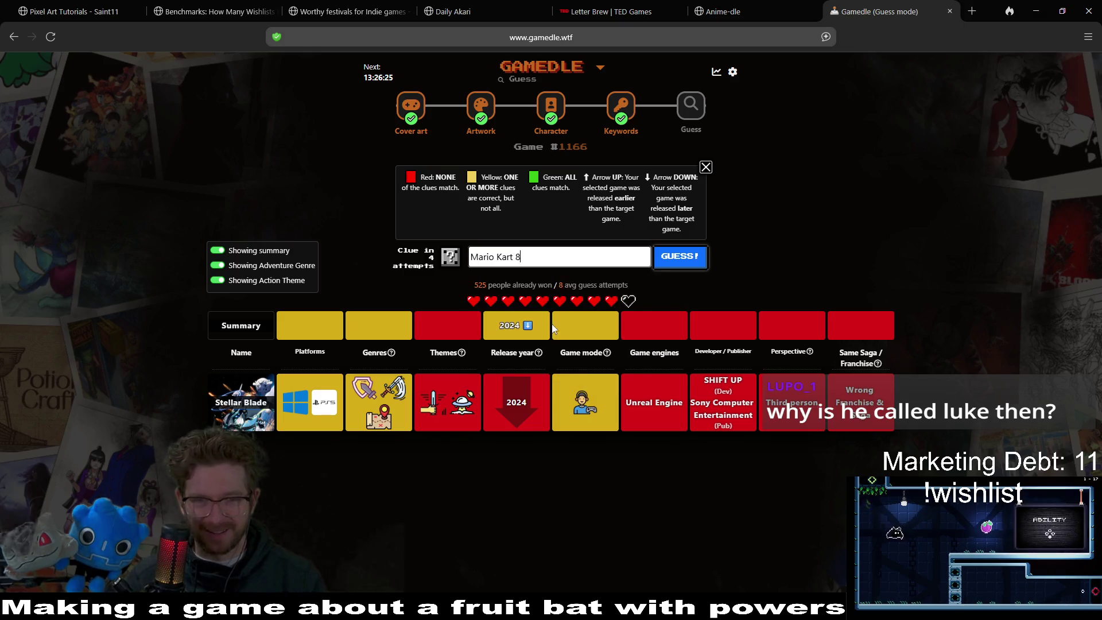
pyautogui.click(672, 262)
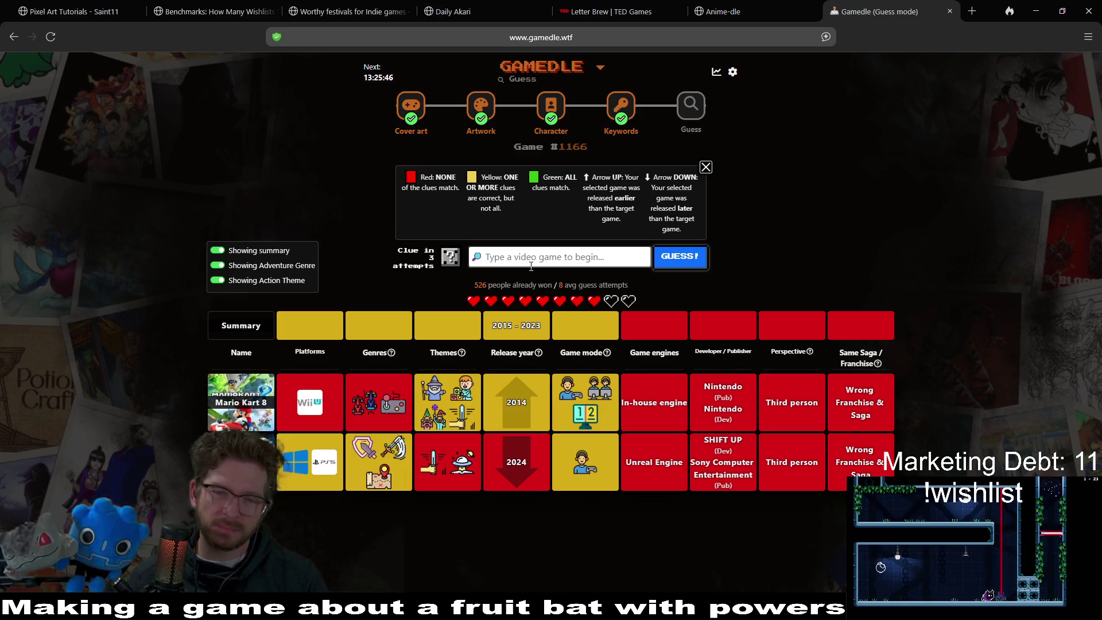
pyautogui.moveTo(585, 423)
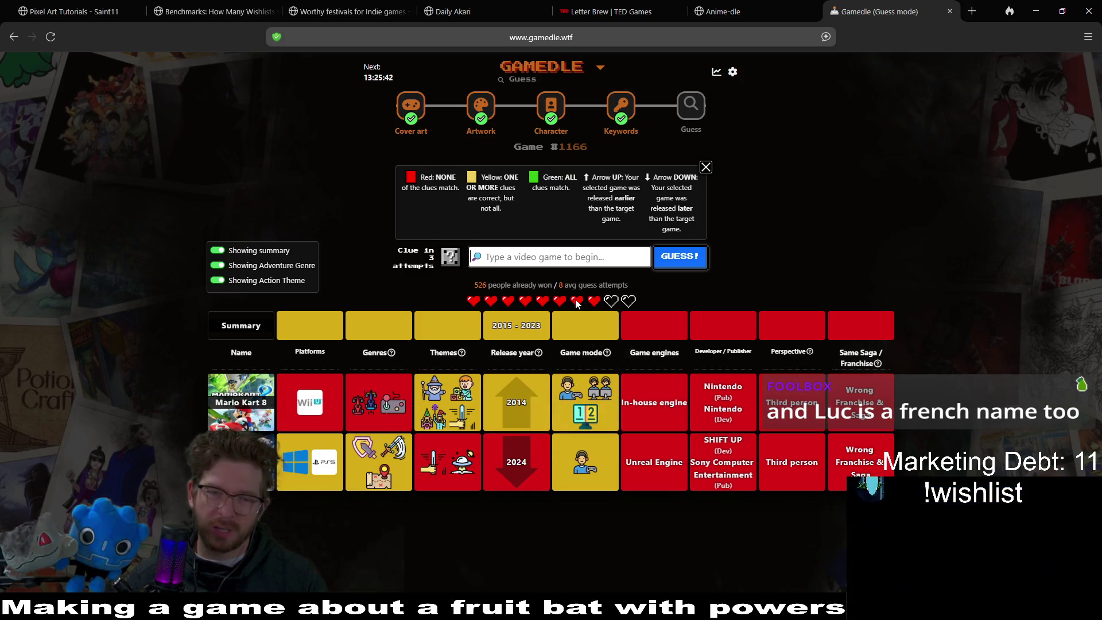
pyautogui.rightClick(555, 261)
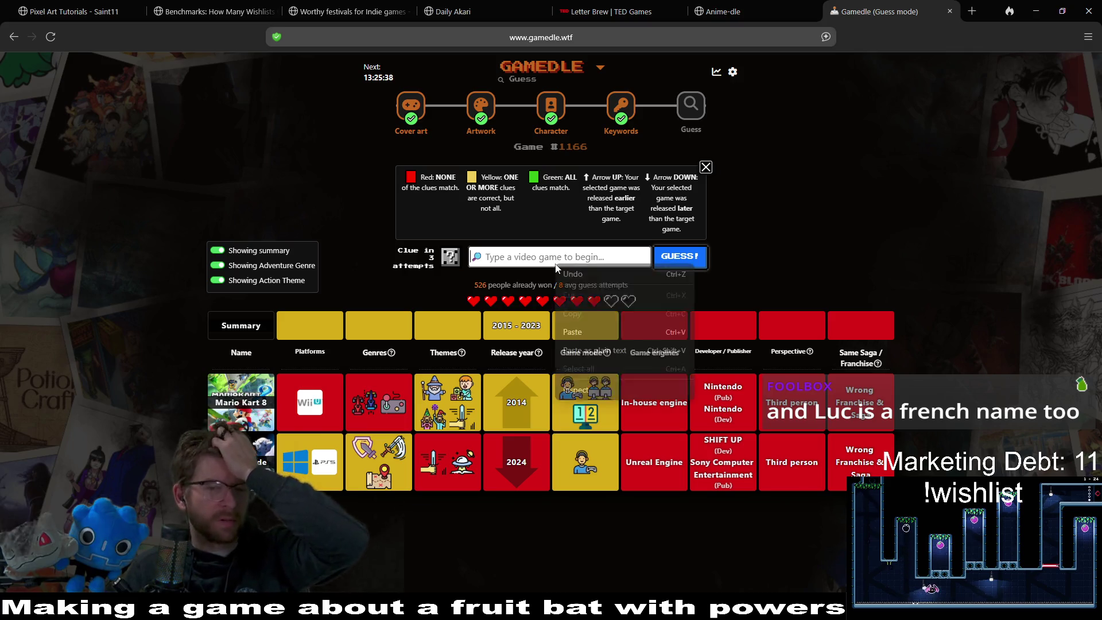
pyautogui.click(528, 258)
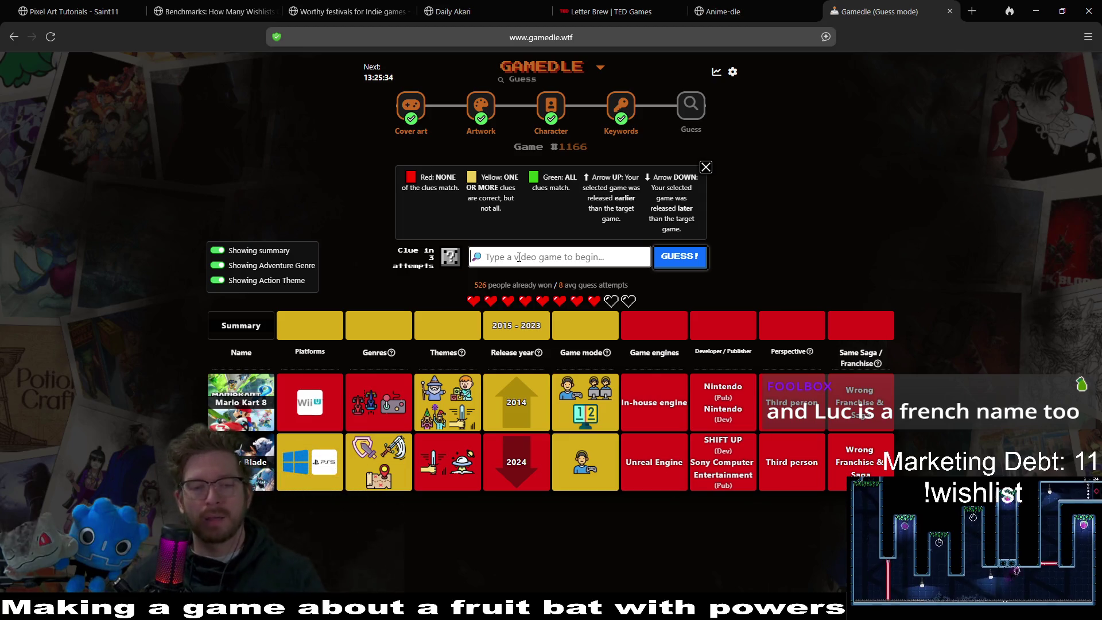
pyautogui.moveTo(394, 463)
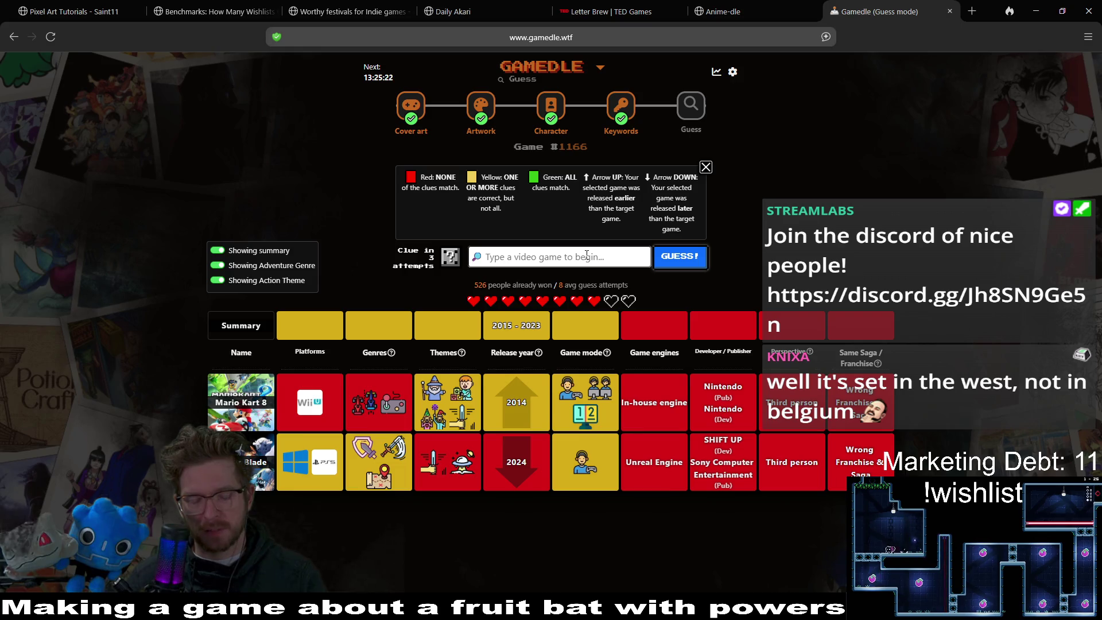
# - Guess Halo Infinite, matching game mode and narrowing release year to 2015–2020
pyautogui.click(582, 255)
pyautogui.write('halo')
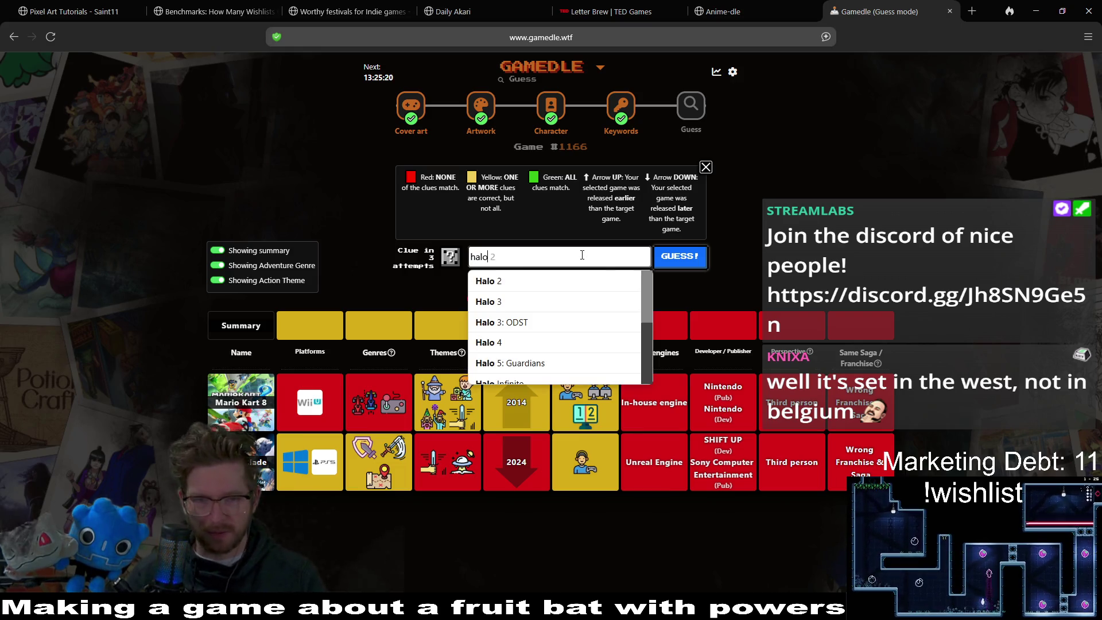
pyautogui.scroll(-2, 580, 318)
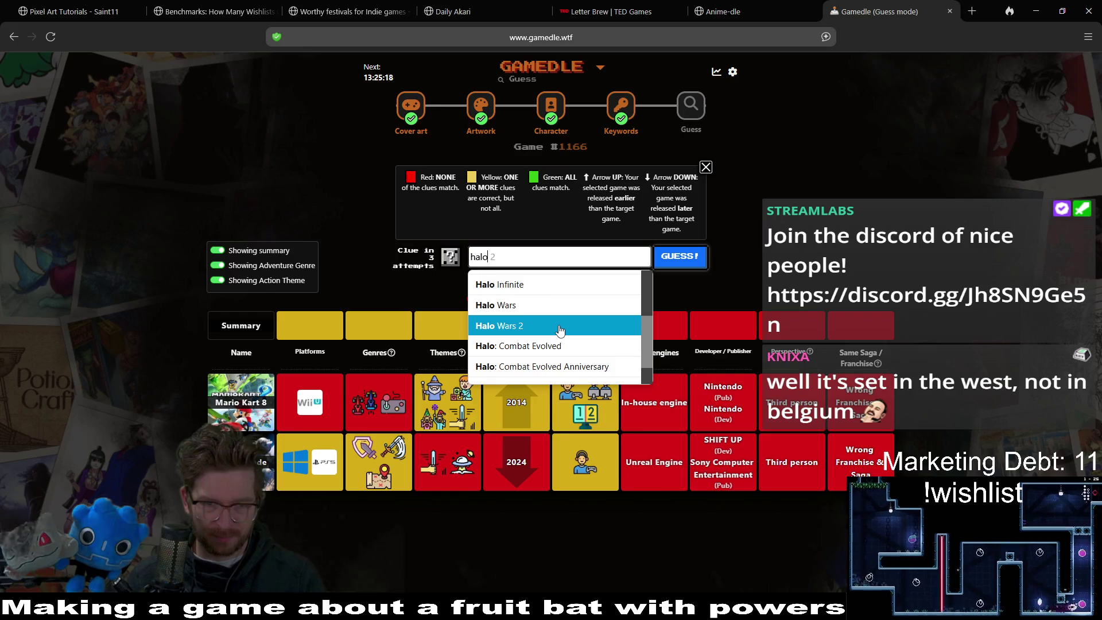
pyautogui.write(': in')
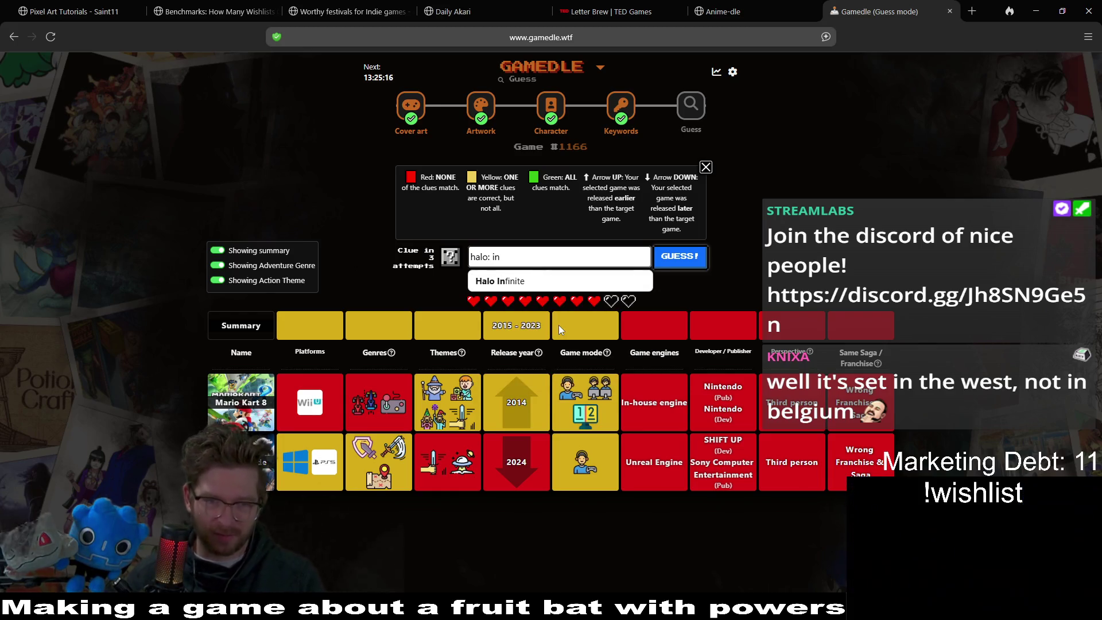
pyautogui.click(566, 280)
pyautogui.click(675, 265)
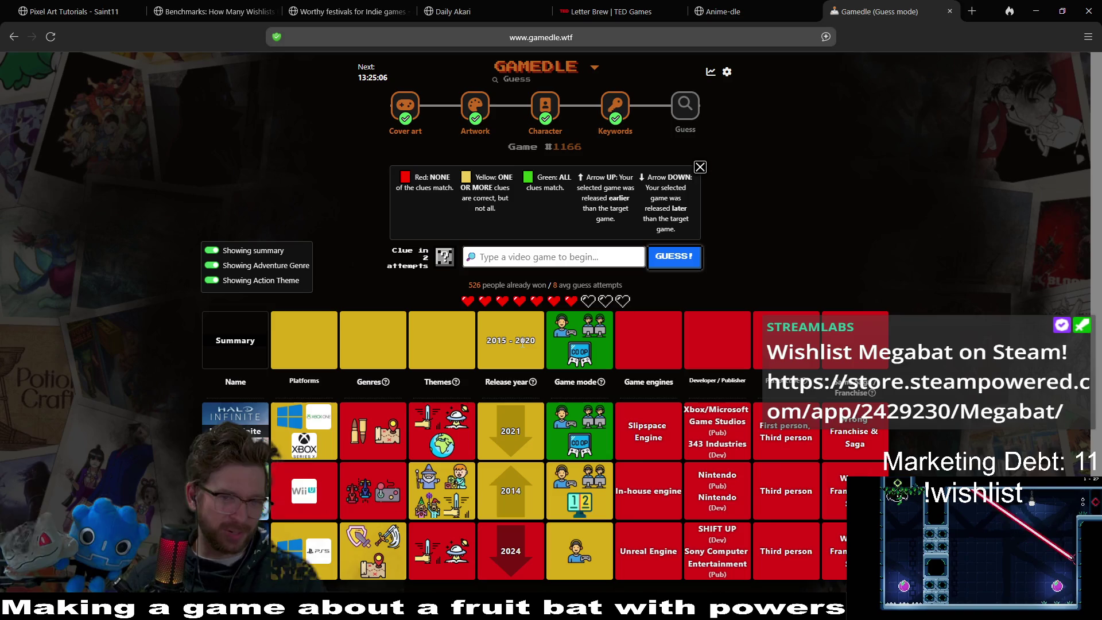
# - Highlight the 2020 release-year clue and enter 'age of empires' as the next search
pyautogui.moveTo(513, 340); pyautogui.dragTo(519, 341)
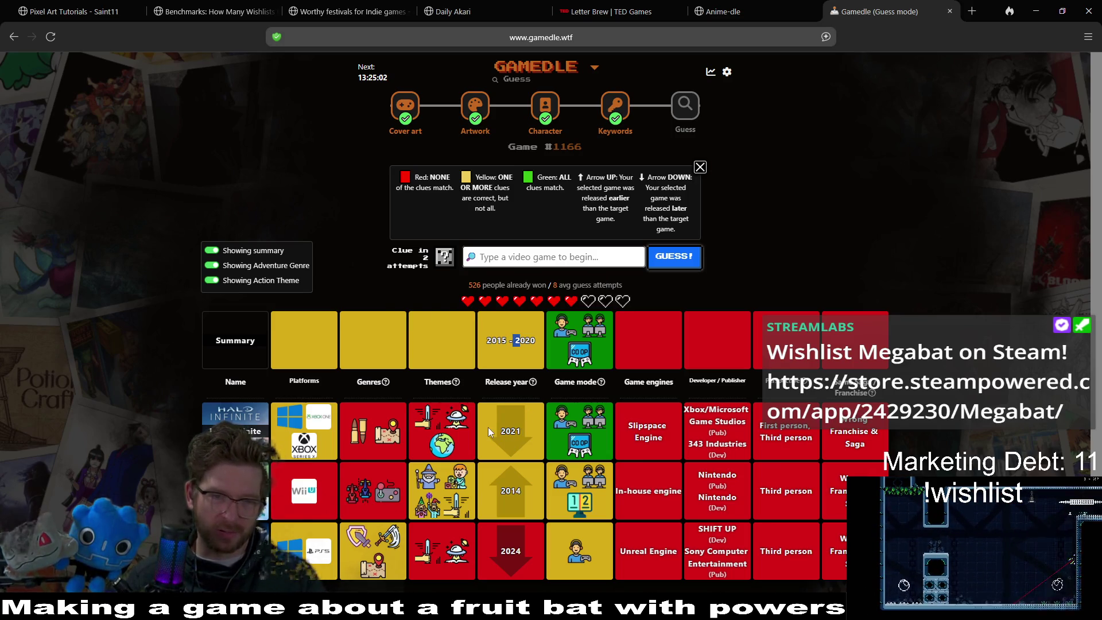
pyautogui.moveTo(516, 342); pyautogui.dragTo(526, 345)
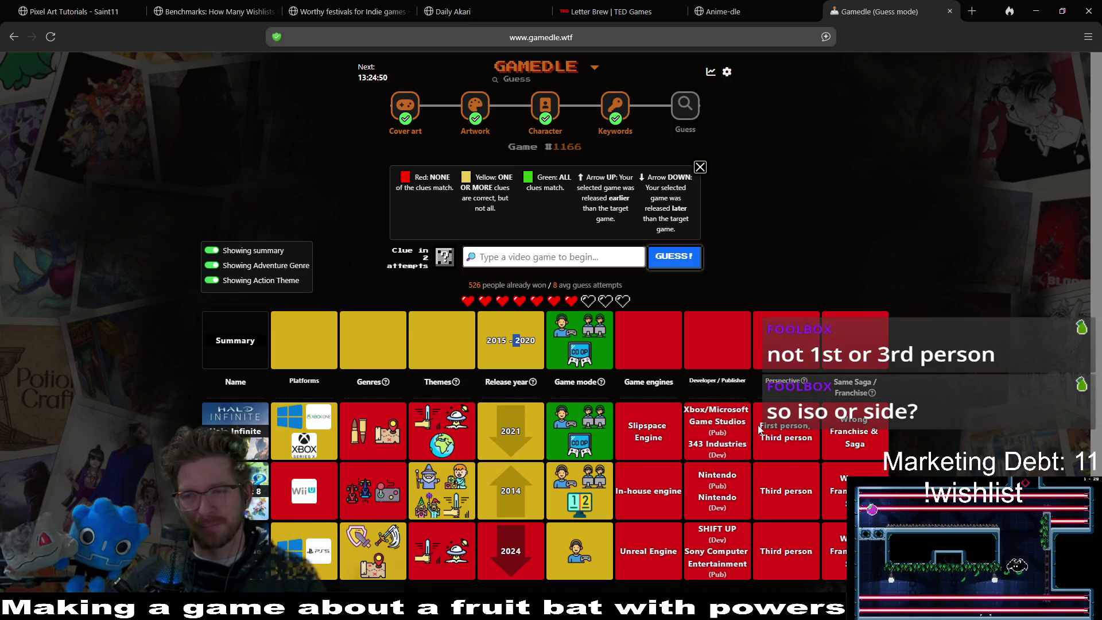
pyautogui.click(538, 264)
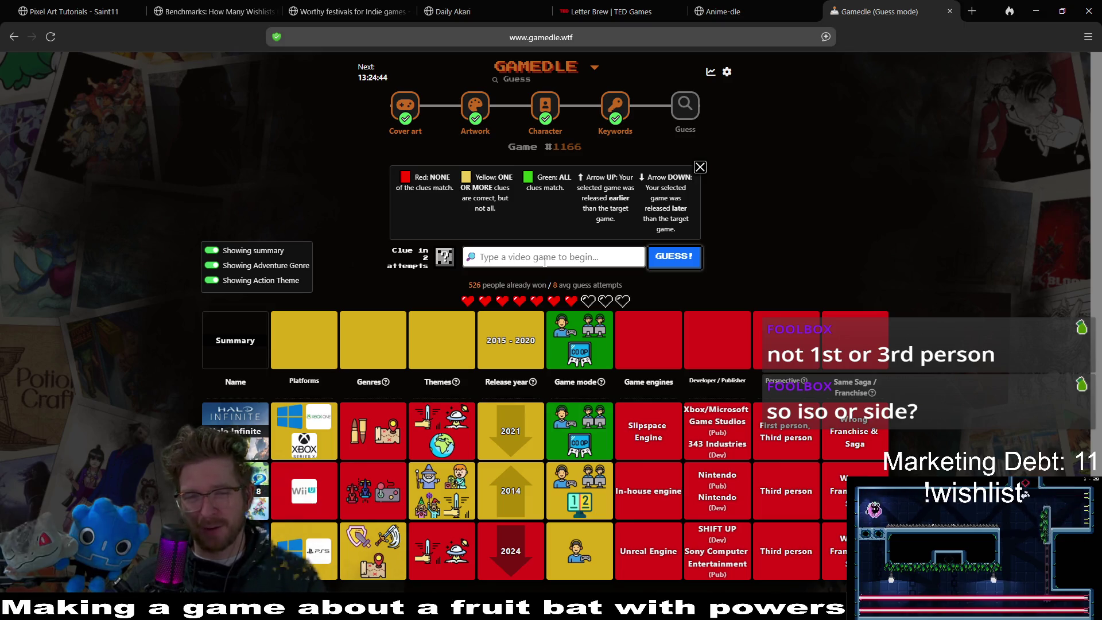
pyautogui.write('age ')
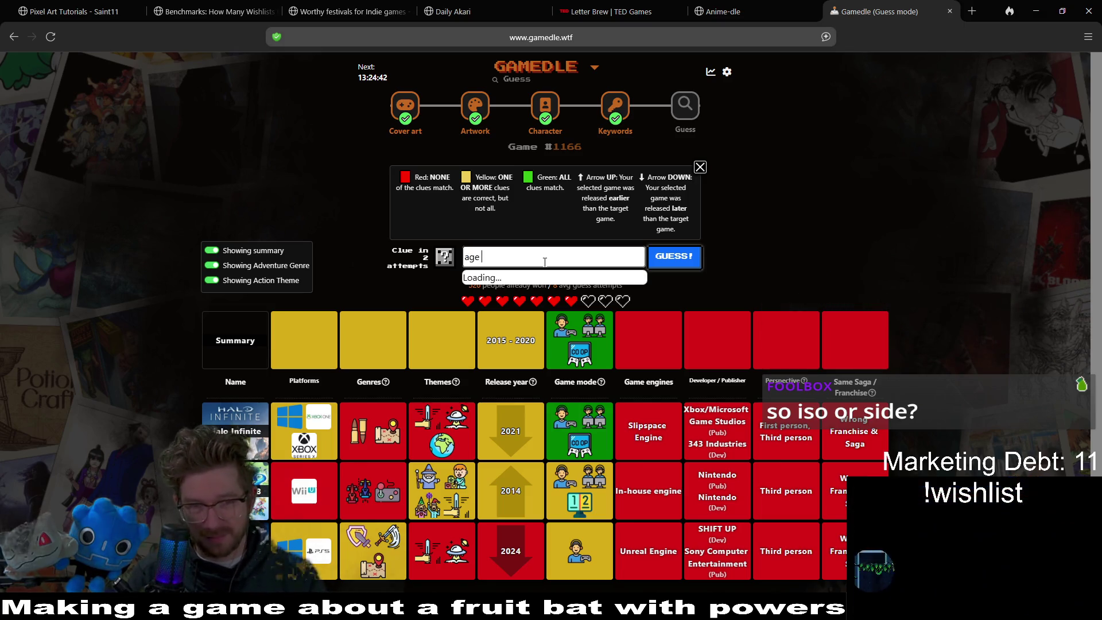
pyautogui.write('of empires')
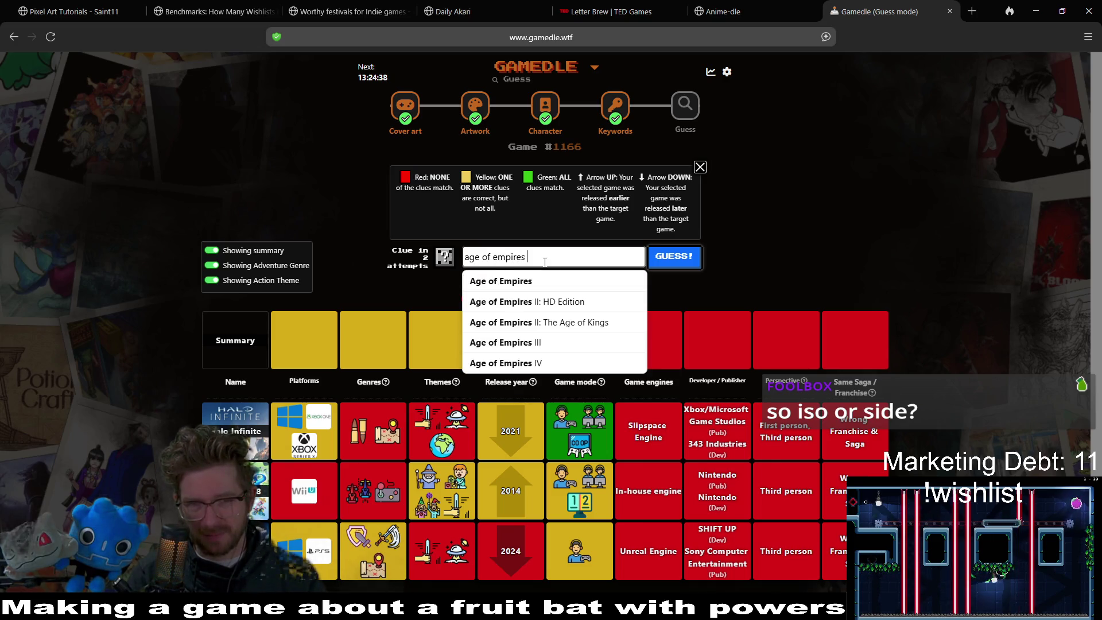
# - Guess Age of Empires IV and highlight the matching Isometric / Bird view perspective clue
pyautogui.click(628, 362)
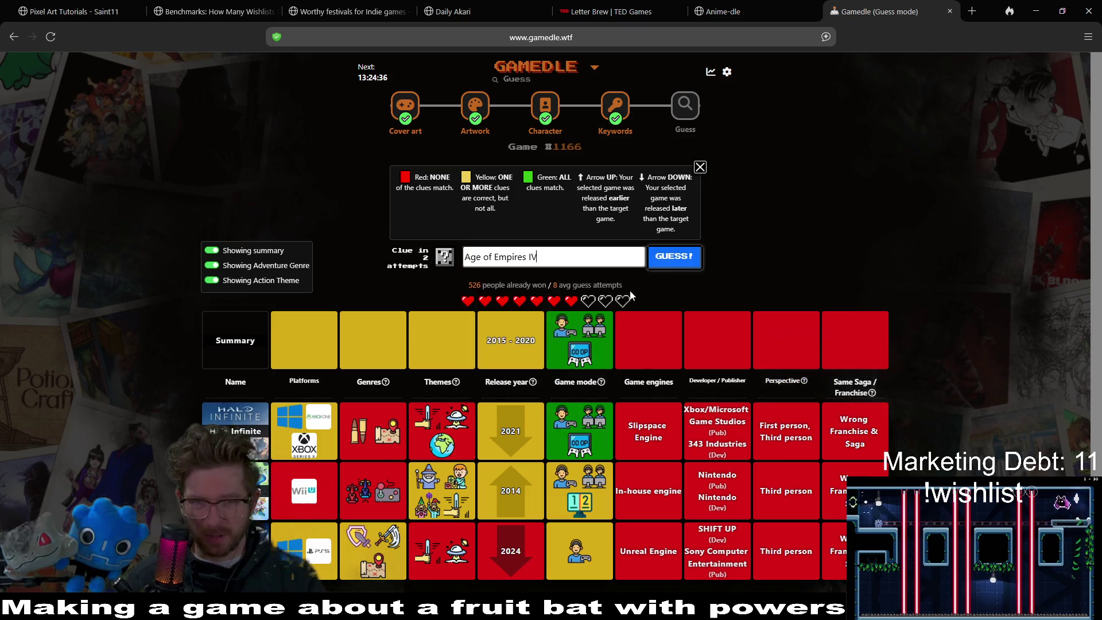
pyautogui.click(665, 268)
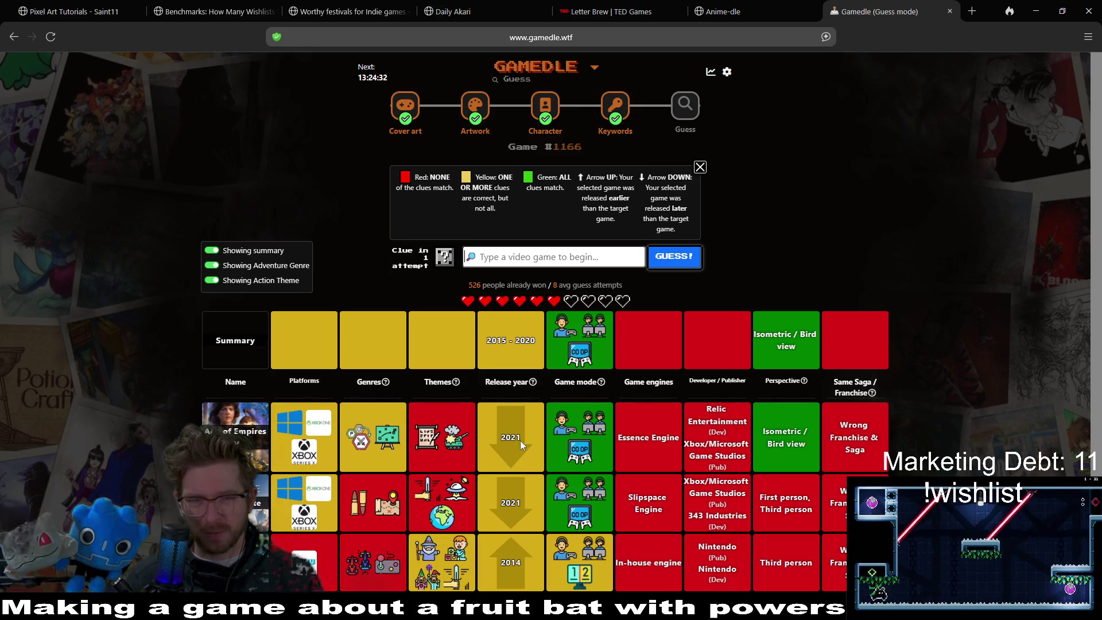
pyautogui.tripleClick(754, 333)
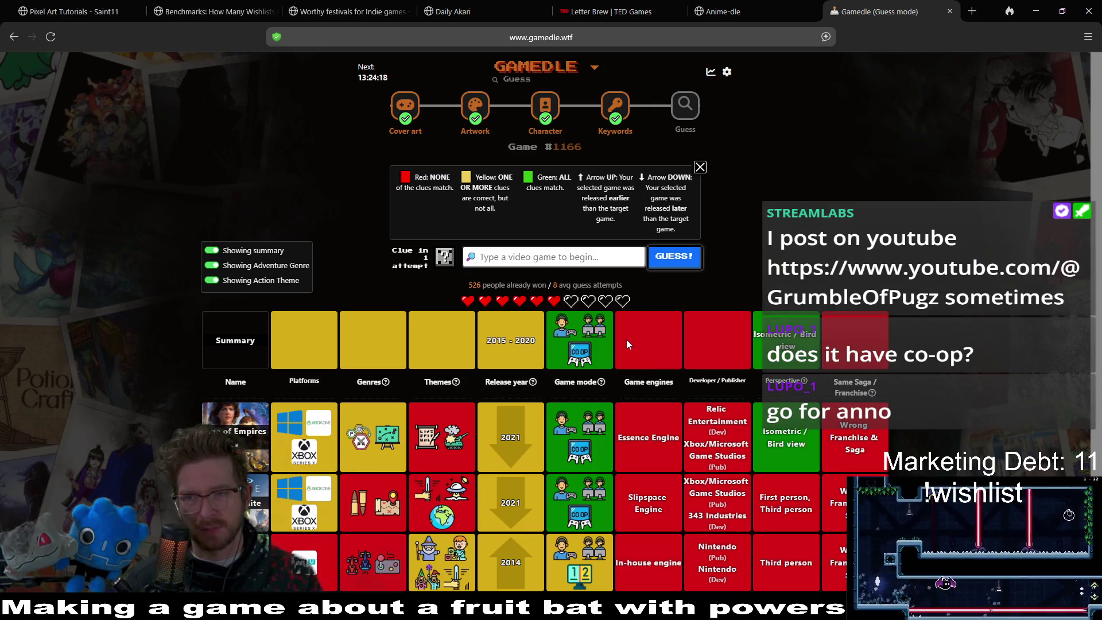
pyautogui.click(542, 259)
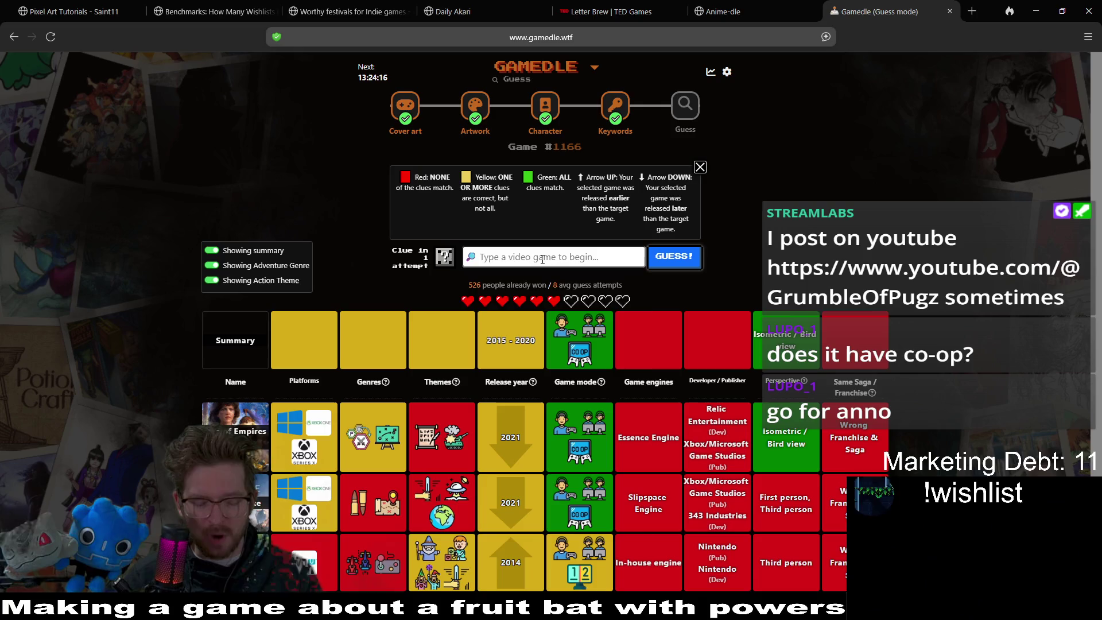
pyautogui.write('anno')
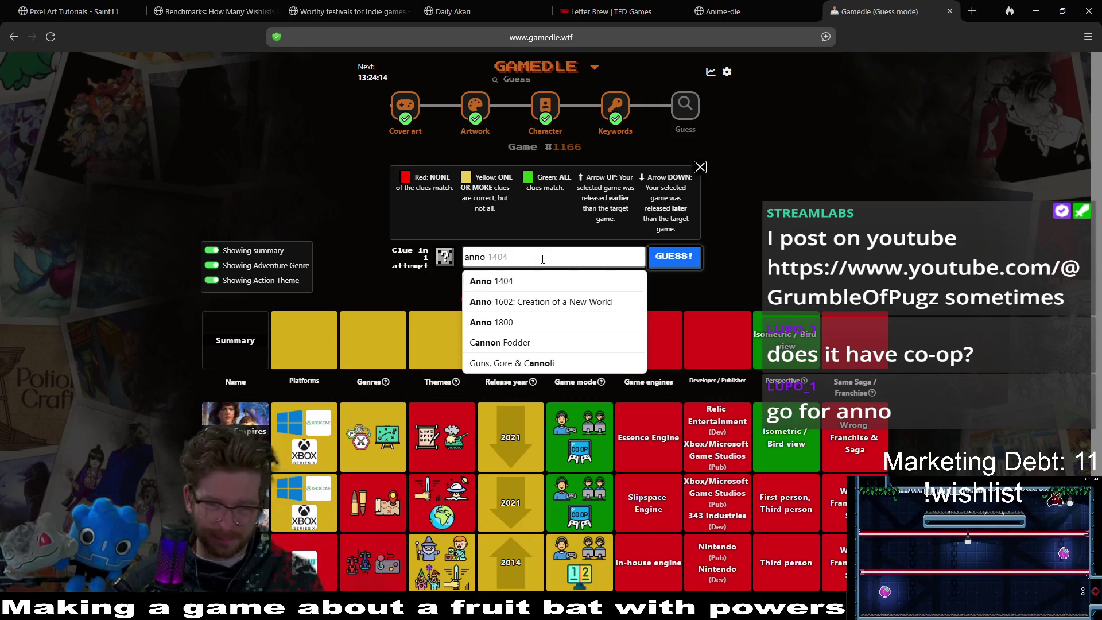
pyautogui.click(539, 302)
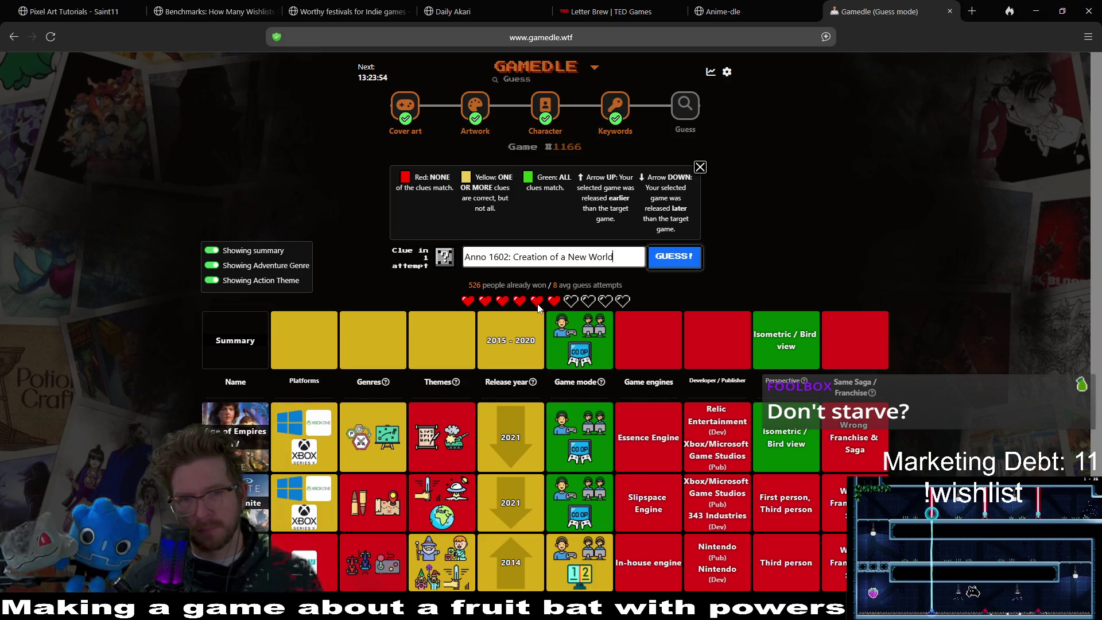
pyautogui.click(666, 258)
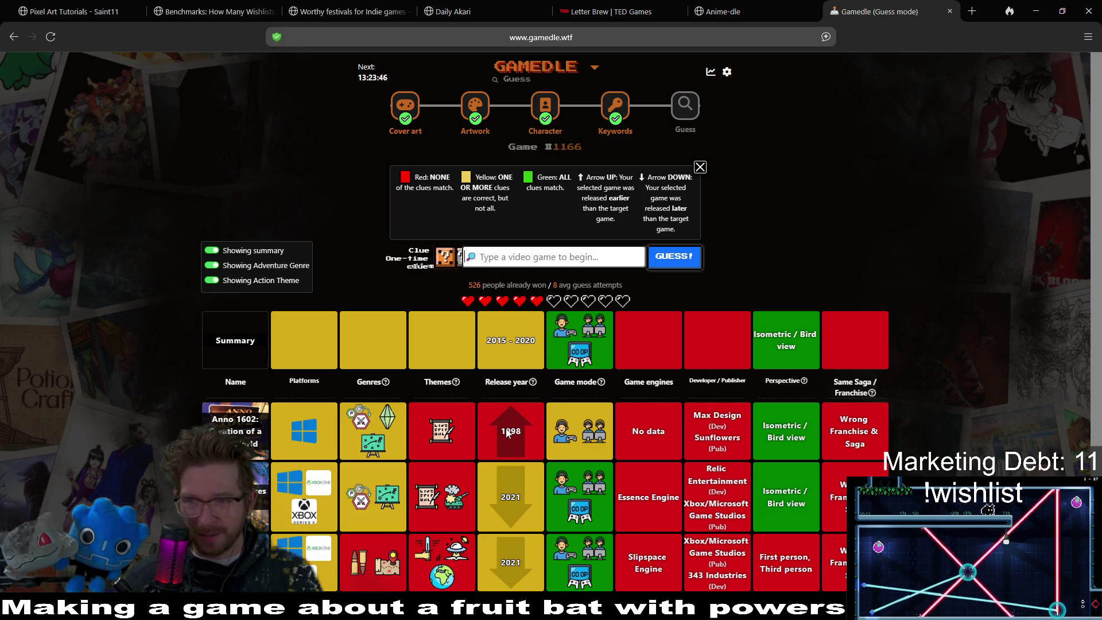
# - Spend a life to reveal the Shiro Games / Playdigious clue, then guess Don't Starve Together
pyautogui.click(440, 258)
pyautogui.click(598, 386)
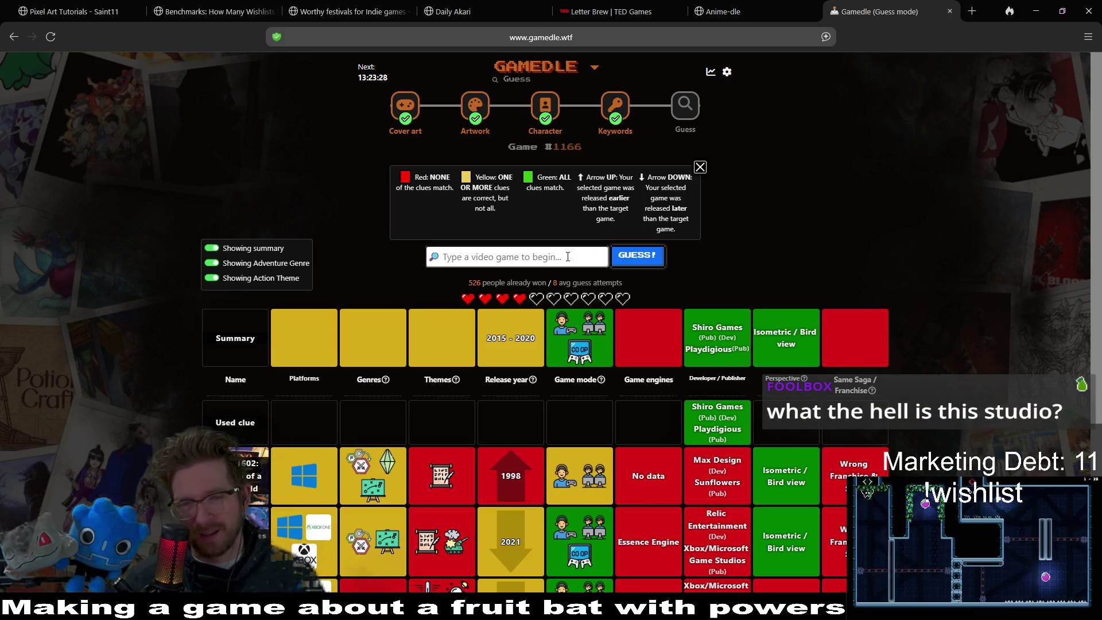
pyautogui.write("don't st")
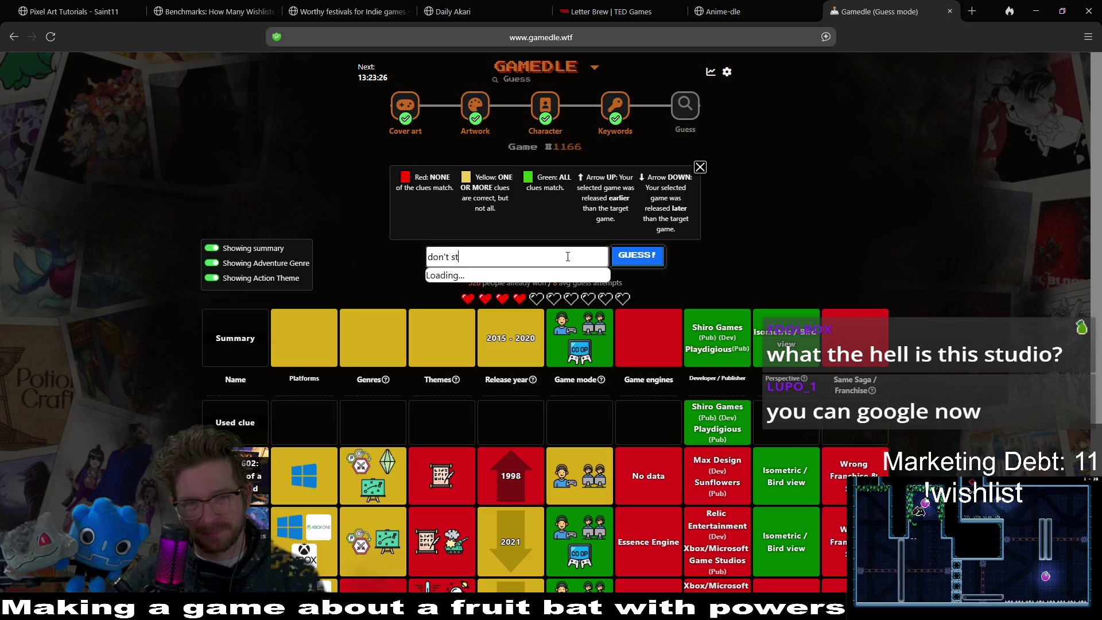
pyautogui.write('arve')
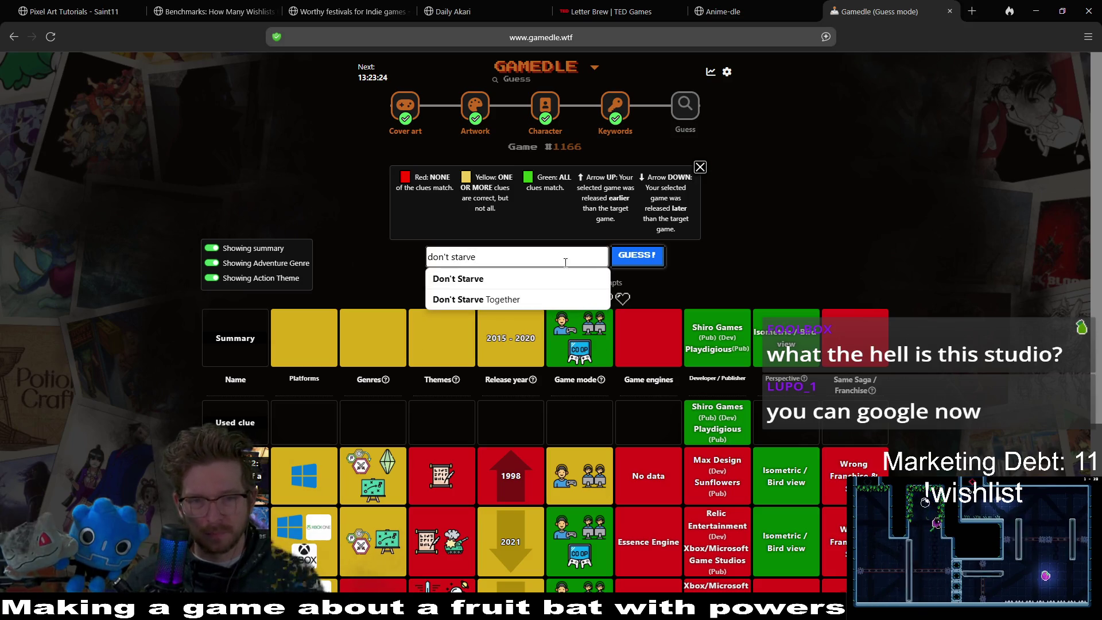
pyautogui.click(565, 299)
pyautogui.click(637, 263)
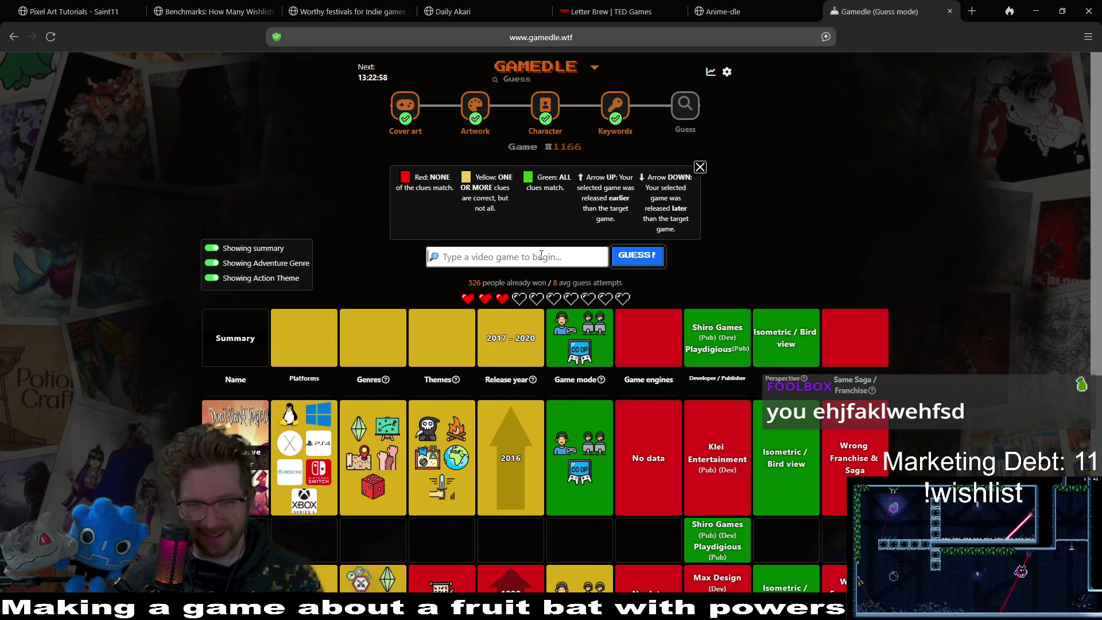
pyautogui.scroll(-5, 681, 321)
pyautogui.scroll(5, 859, 319)
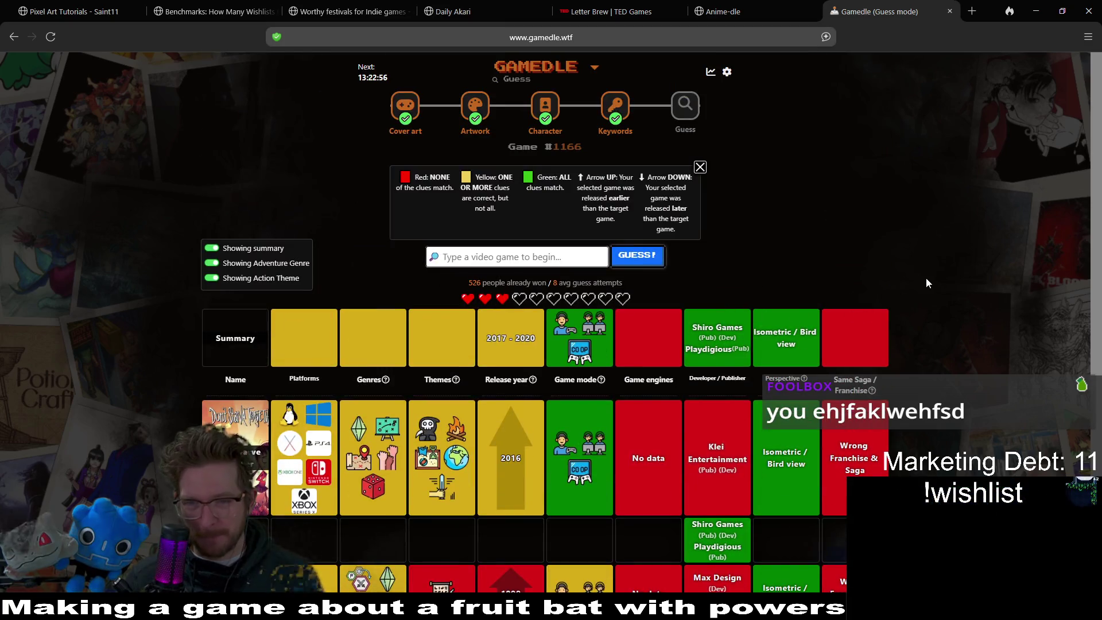
pyautogui.scroll(-1, 930, 292)
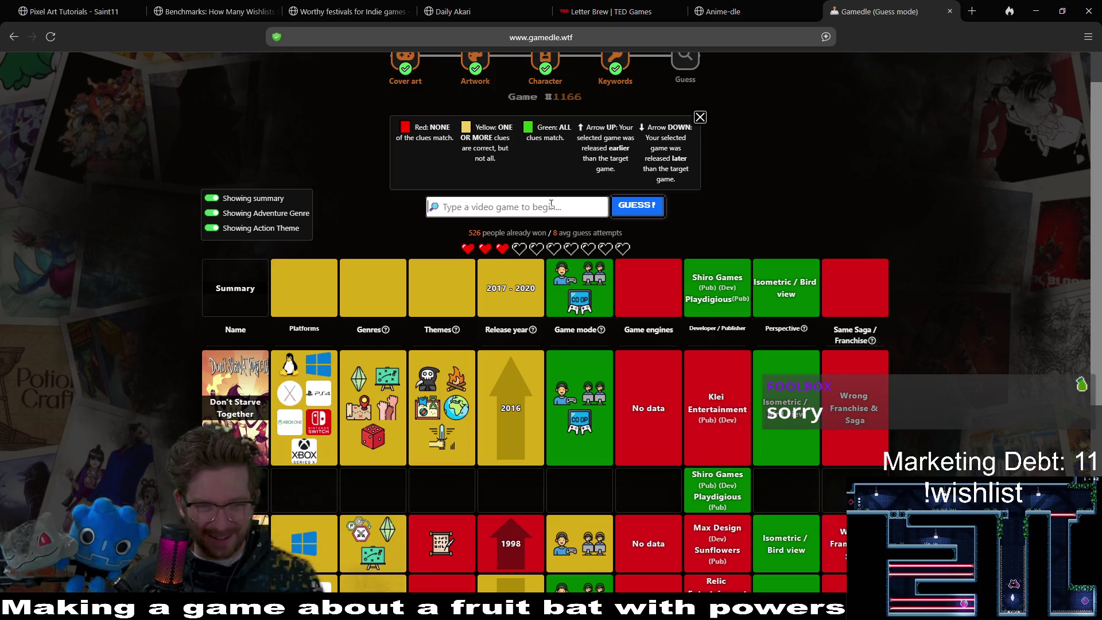
pyautogui.moveTo(451, 383)
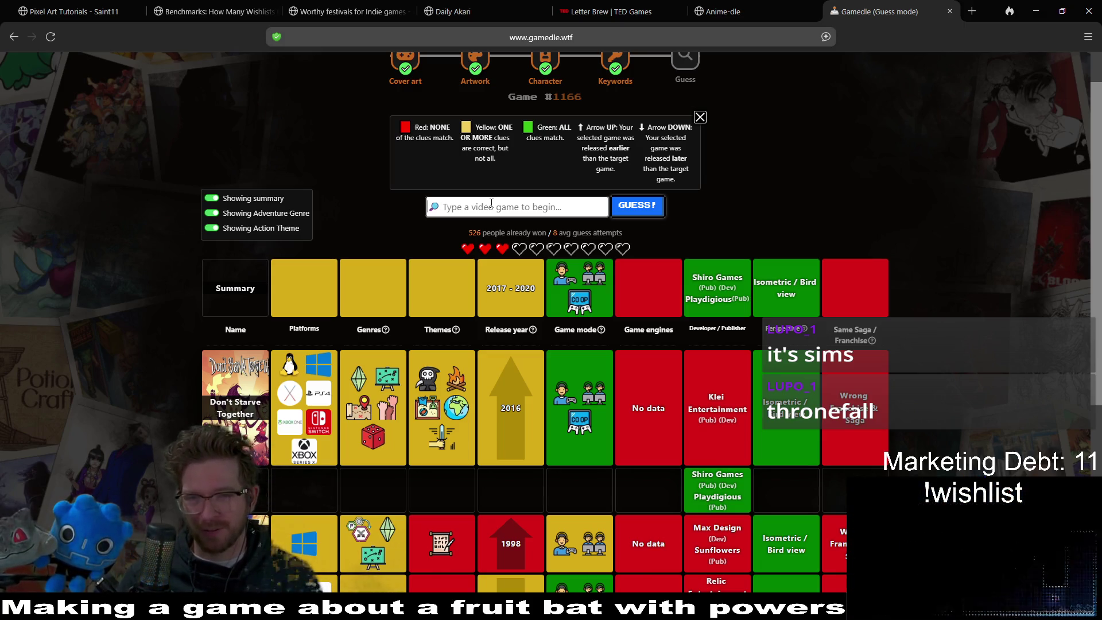
pyautogui.doubleClick(724, 278)
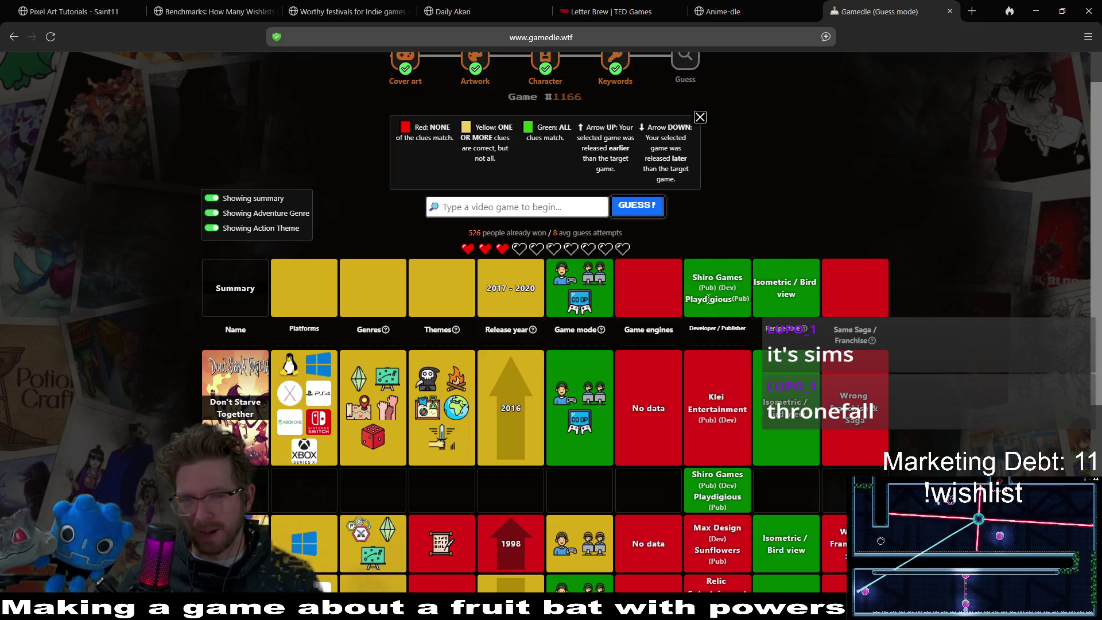
pyautogui.doubleClick(720, 299)
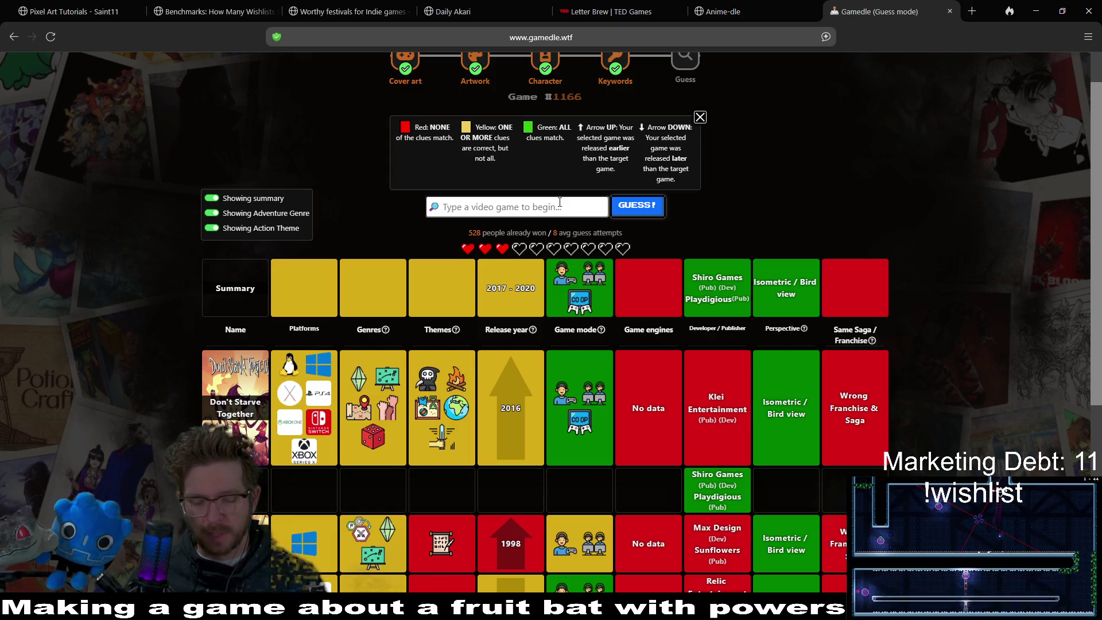
# - Search 'thronef' and submit Thronefall as a guess
pyautogui.write('thronefall')
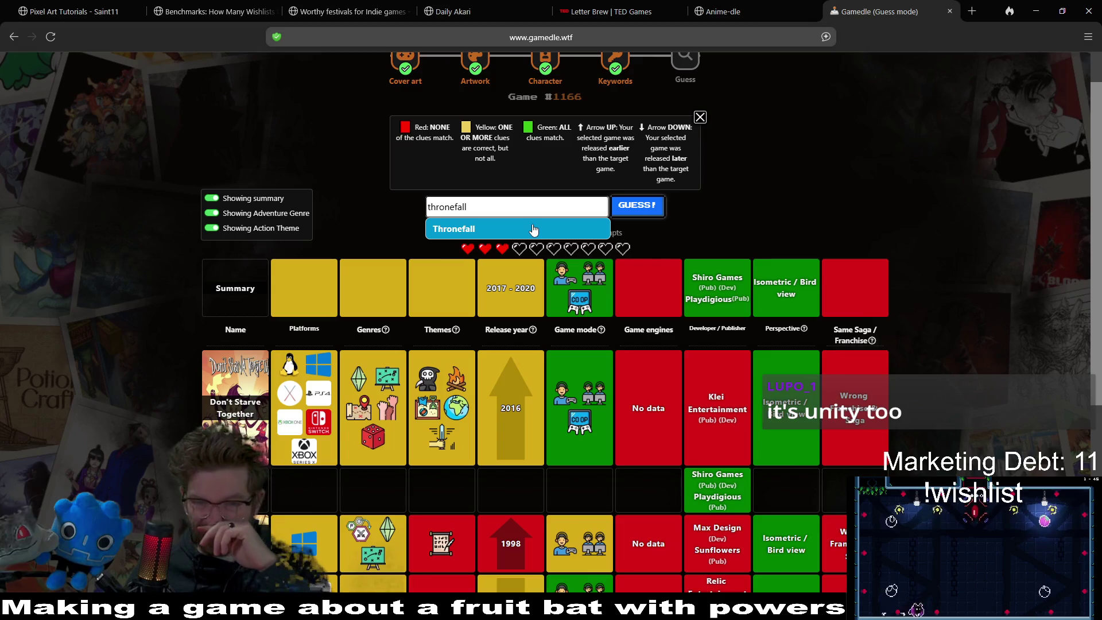
pyautogui.scroll(-5, 618, 334)
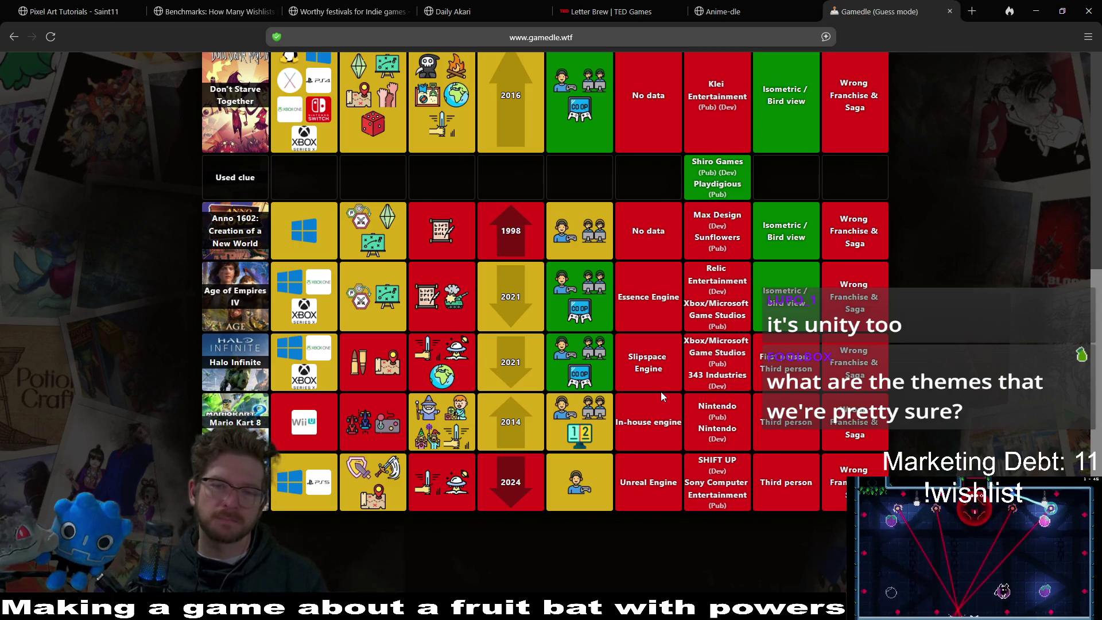
pyautogui.scroll(6, 660, 391)
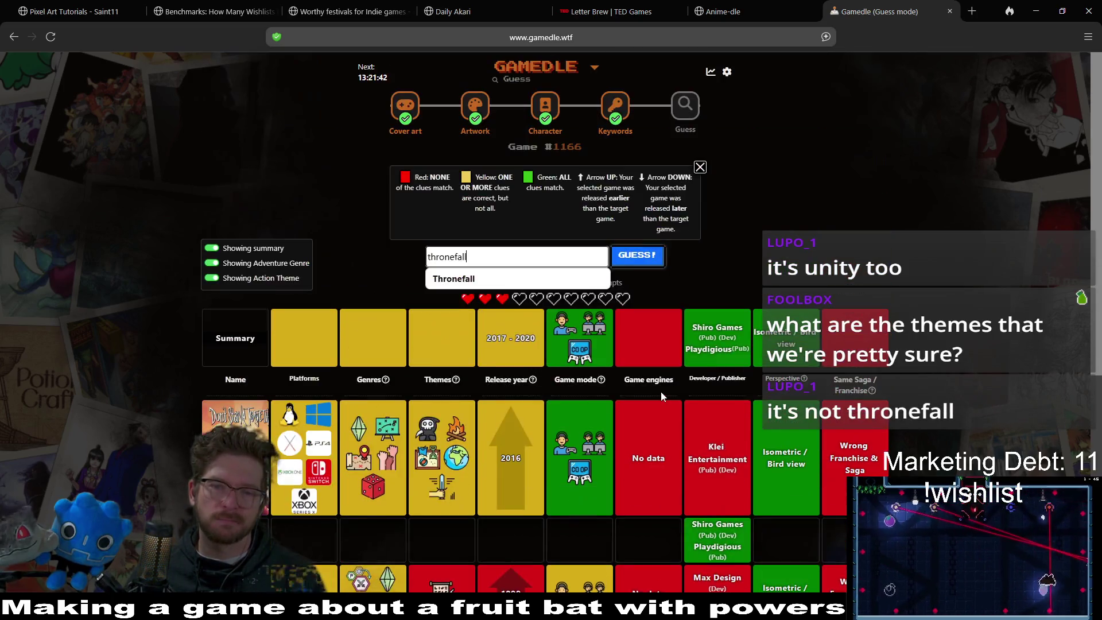
pyautogui.click(528, 257)
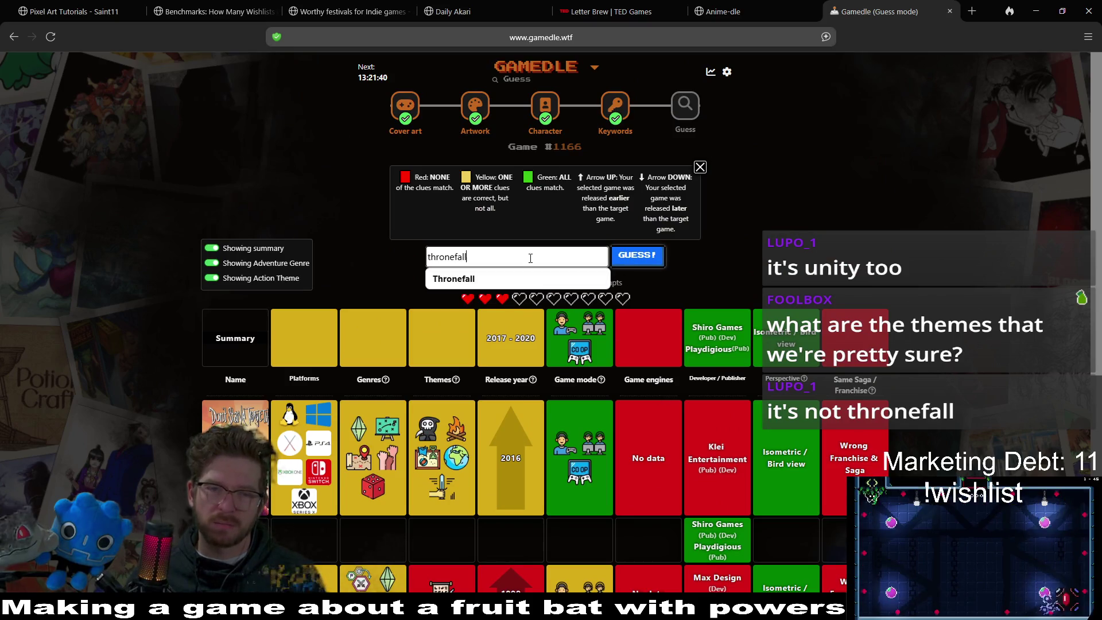
pyautogui.click(459, 277)
pyautogui.click(631, 256)
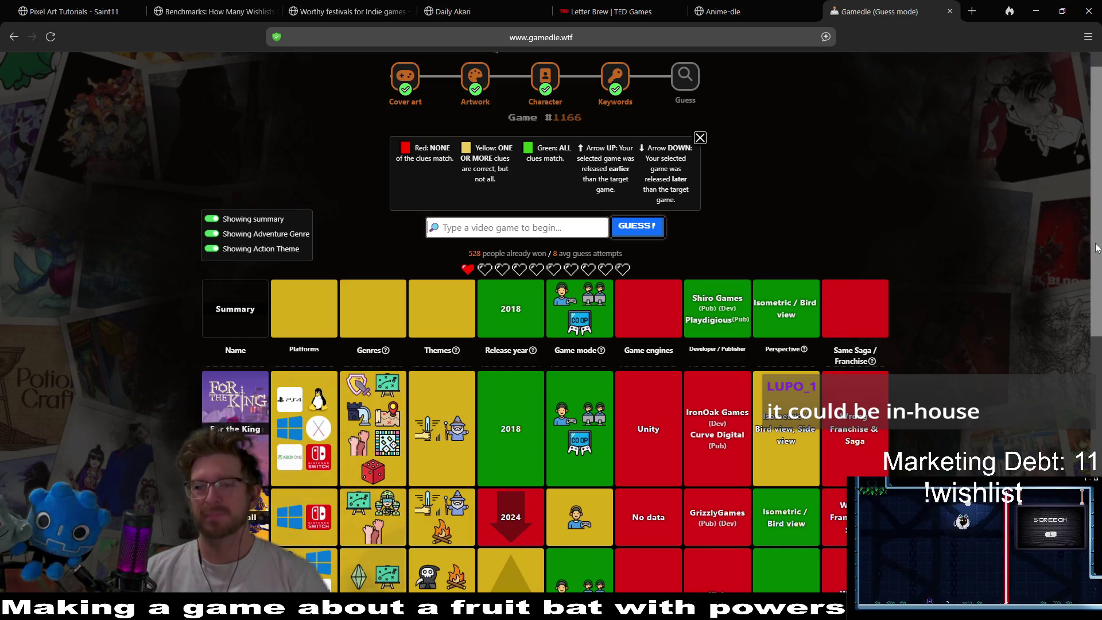
pyautogui.scroll(-4, 1082, 364)
pyautogui.scroll(-4, 1083, 364)
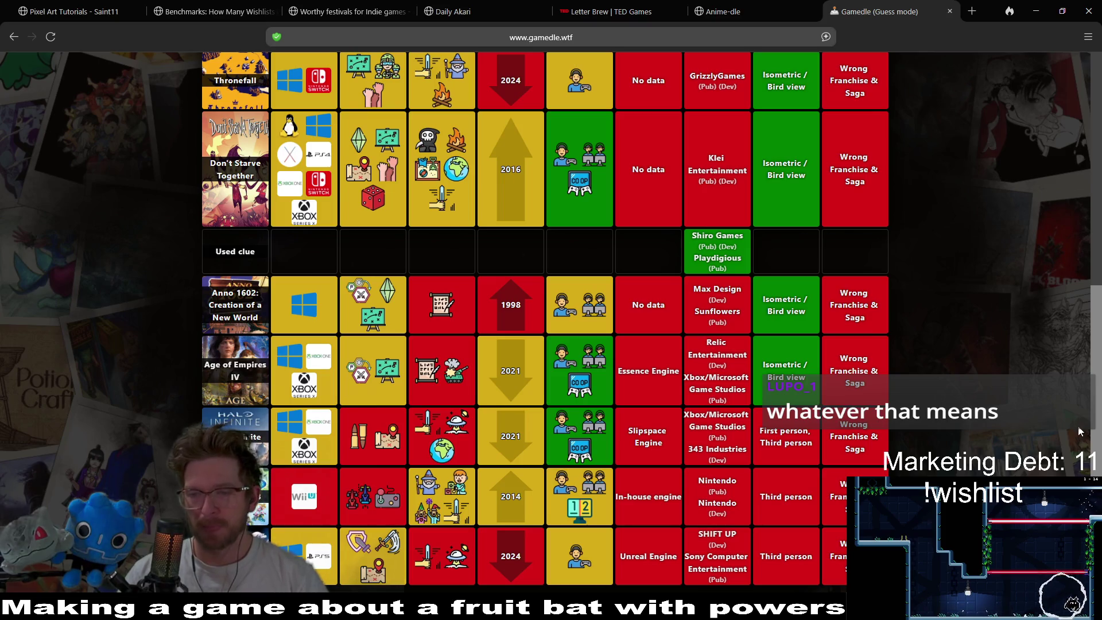
pyautogui.scroll(8, 732, 339)
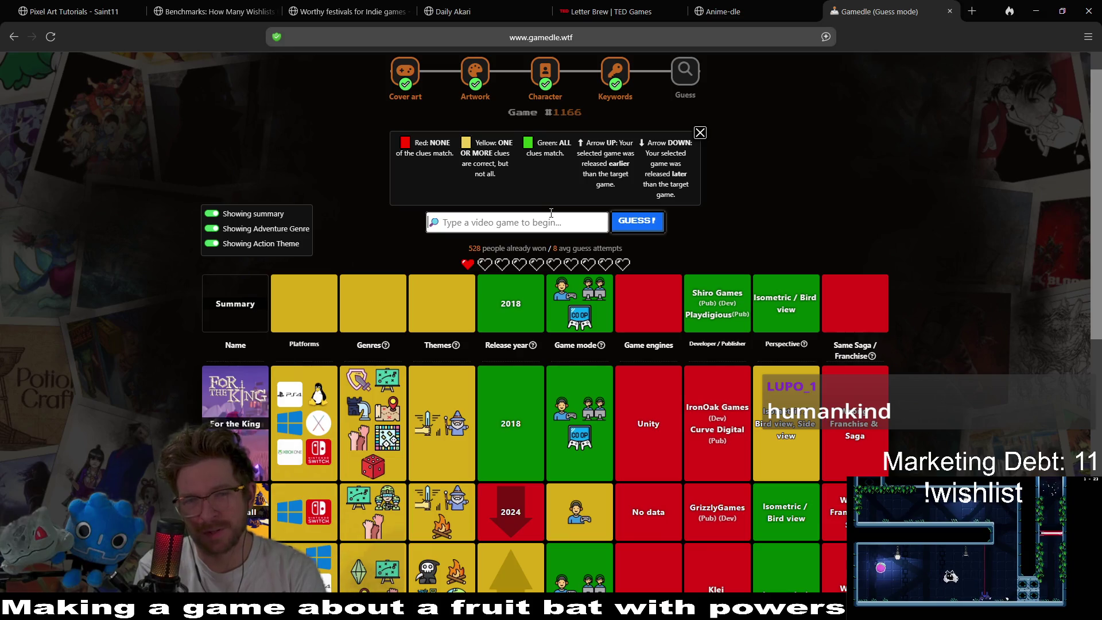
# - Submit Humankind as the final Gamedle guess, revealing Northgard as the answer
pyautogui.write('human')
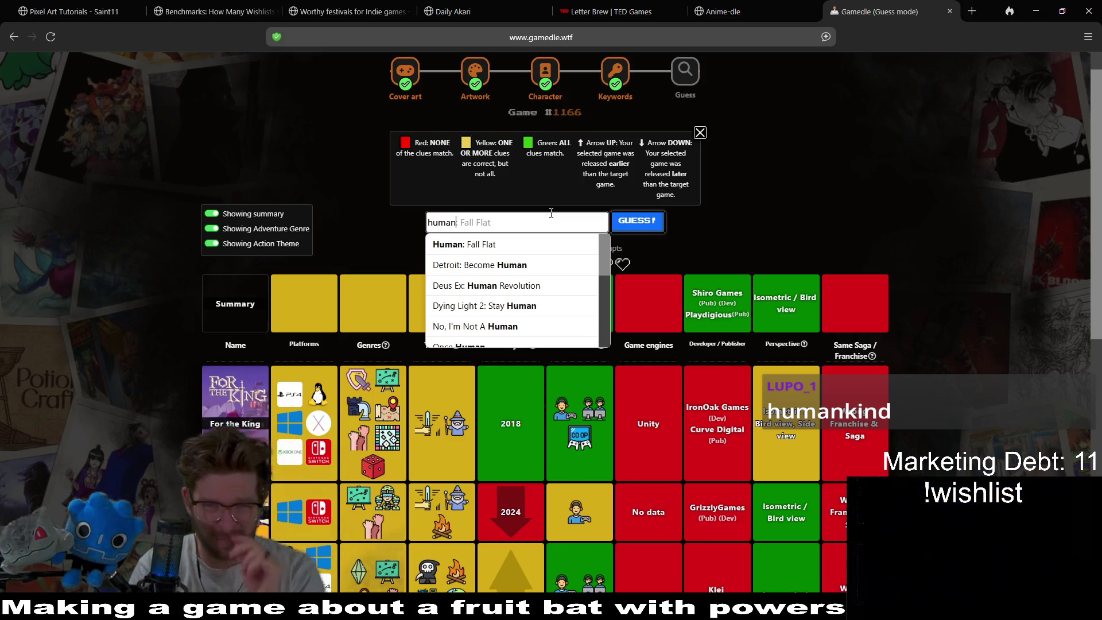
pyautogui.scroll(-3, 573, 270)
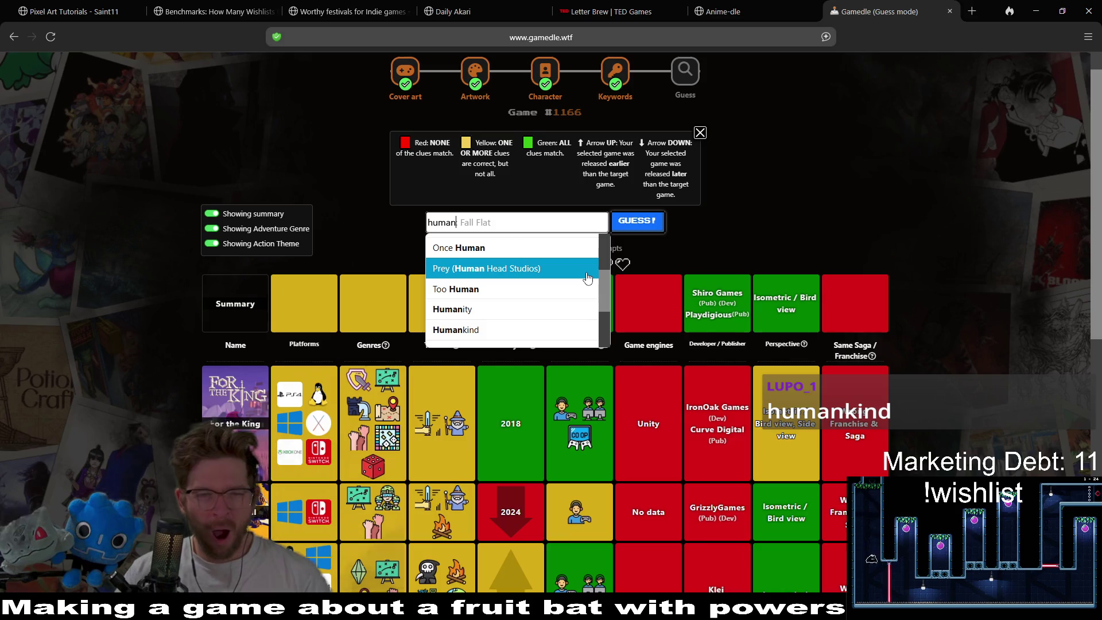
pyautogui.click(522, 329)
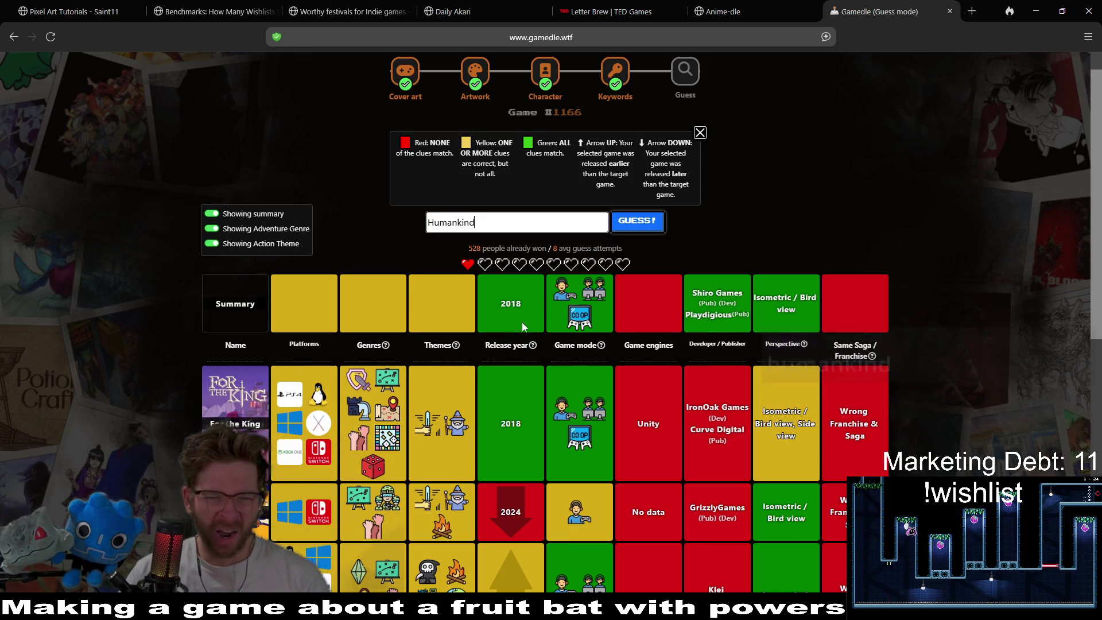
pyautogui.click(640, 229)
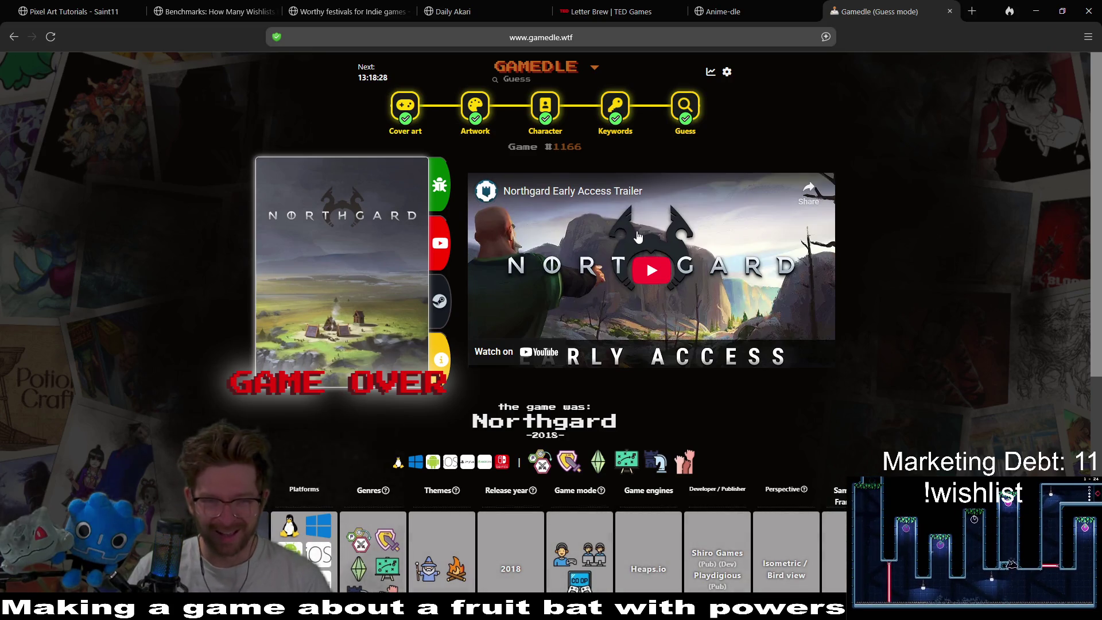
# - Play the Northgard trailer, skip ahead, and pause it at 0:29
pyautogui.click(664, 269)
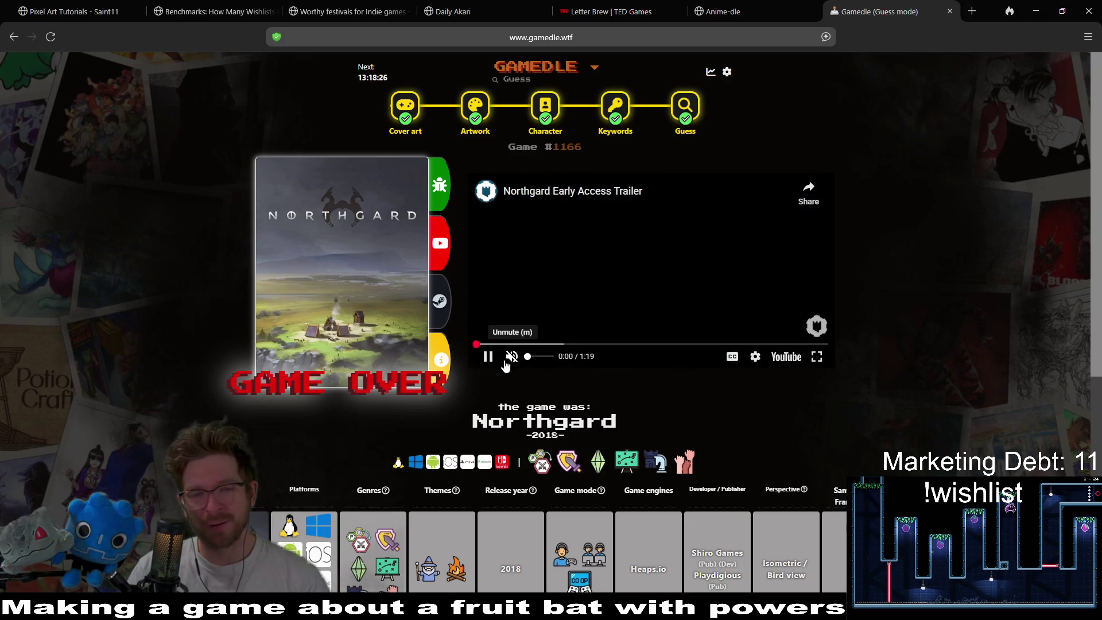
pyautogui.click(534, 343)
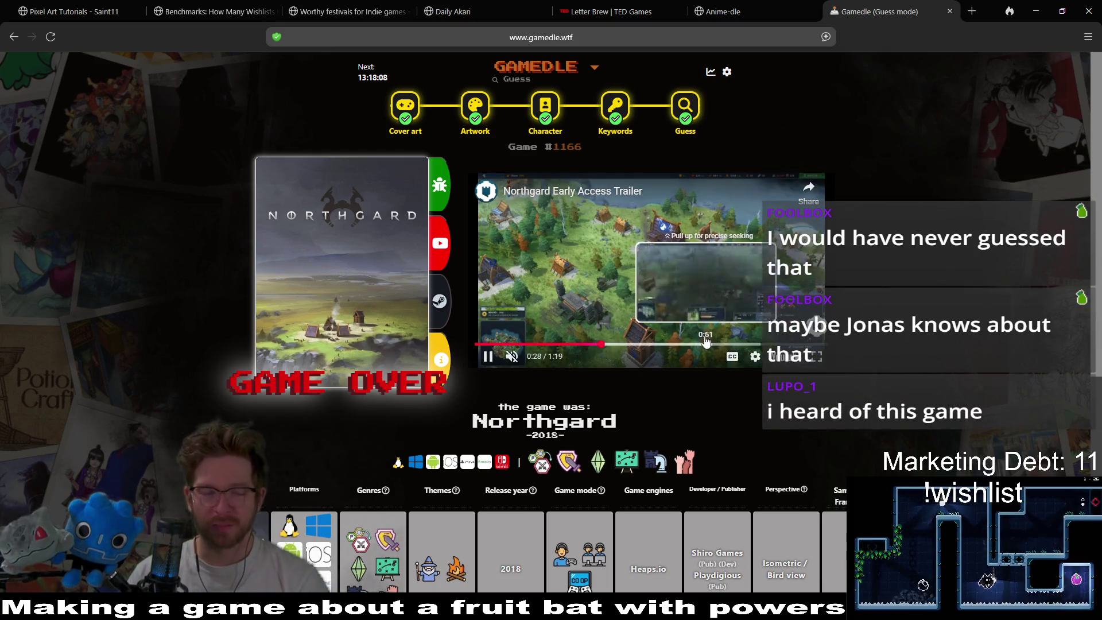
pyautogui.click(740, 264)
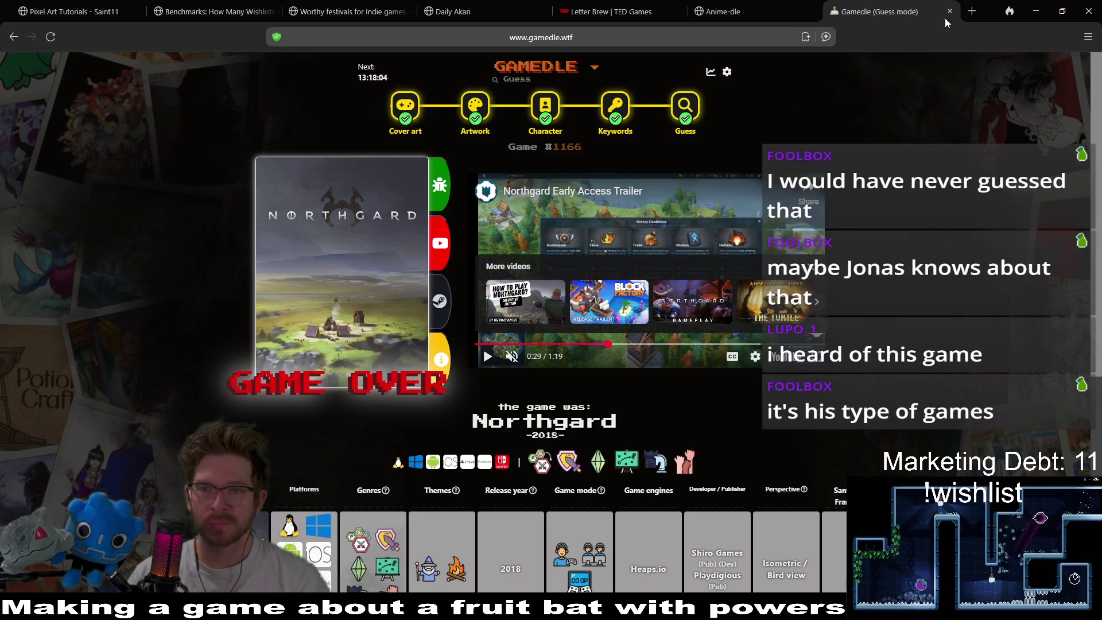
# - Search the Steam store for Shiro Games and open its developer page
pyautogui.click(1036, 10)
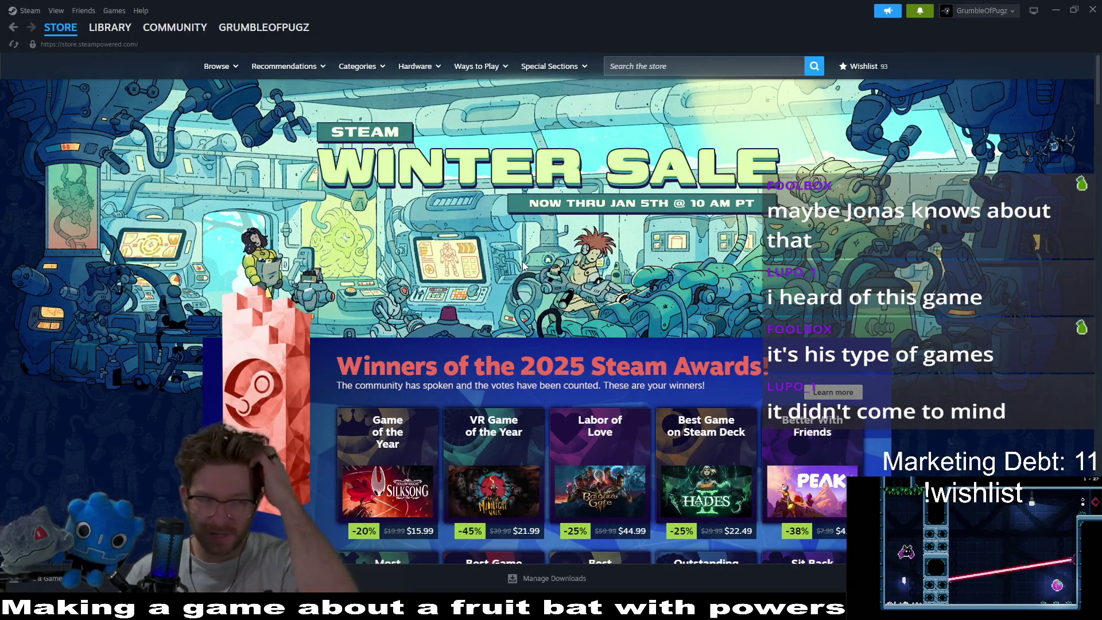
pyautogui.click(624, 64)
pyautogui.write('irogames')
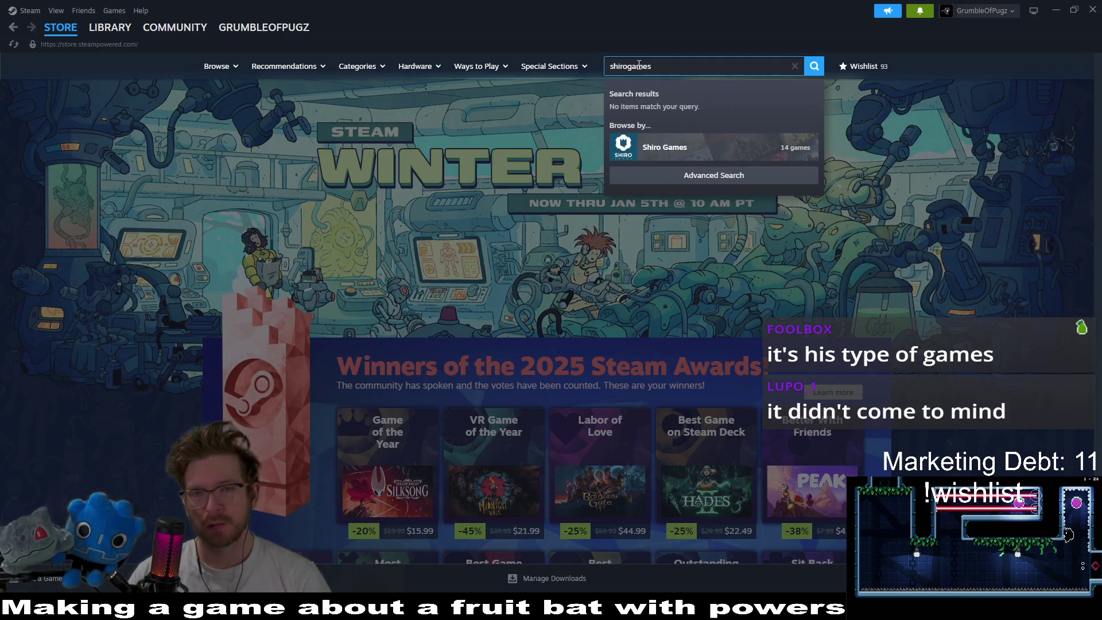
pyautogui.click(697, 149)
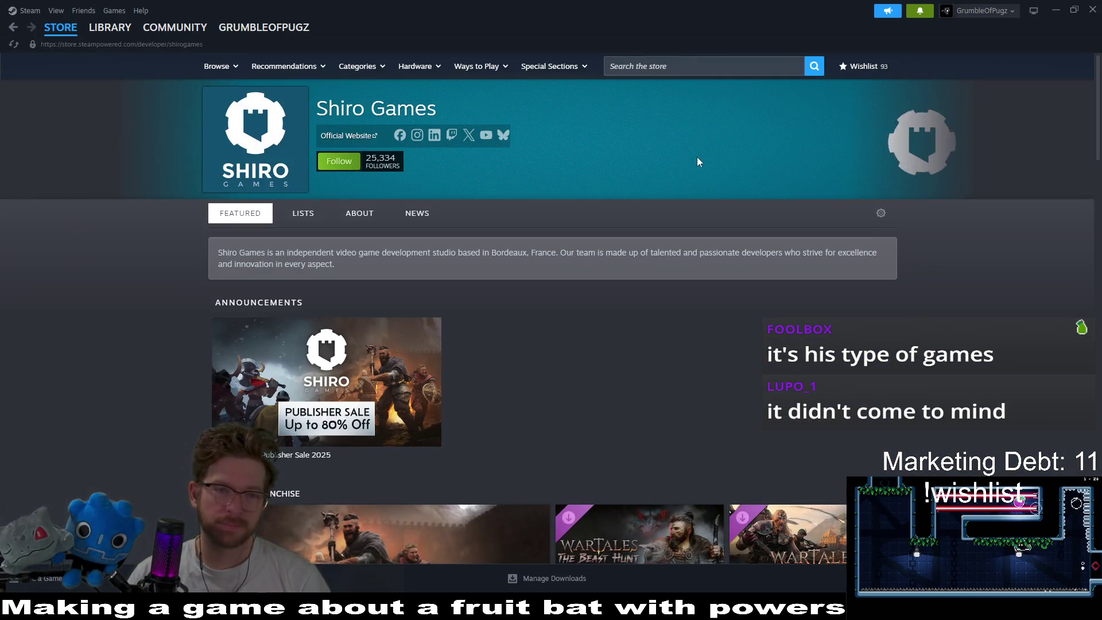
# - Browse the Shiro Games franchises and new releases, then jump back to the page top
pyautogui.scroll(-3, 918, 285)
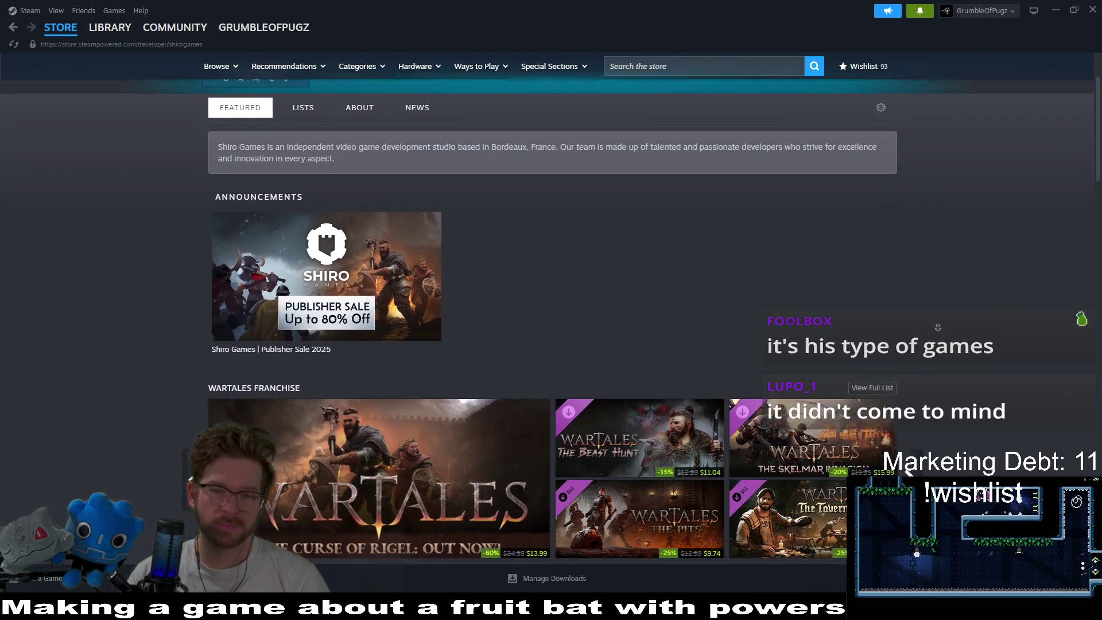
pyautogui.scroll(-3, 977, 253)
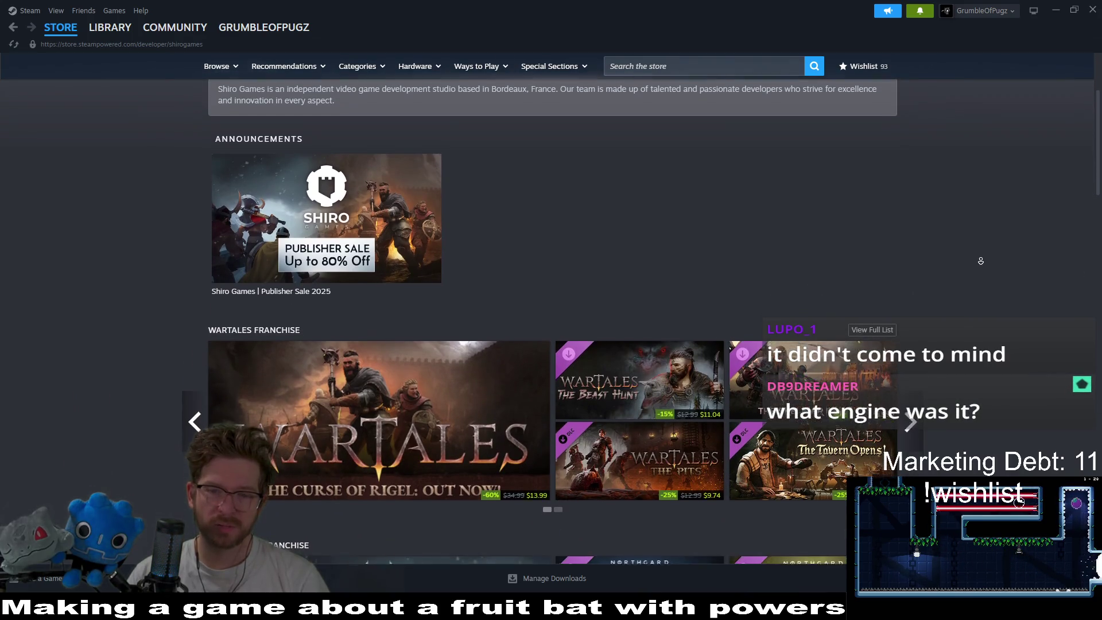
pyautogui.scroll(-5, 978, 265)
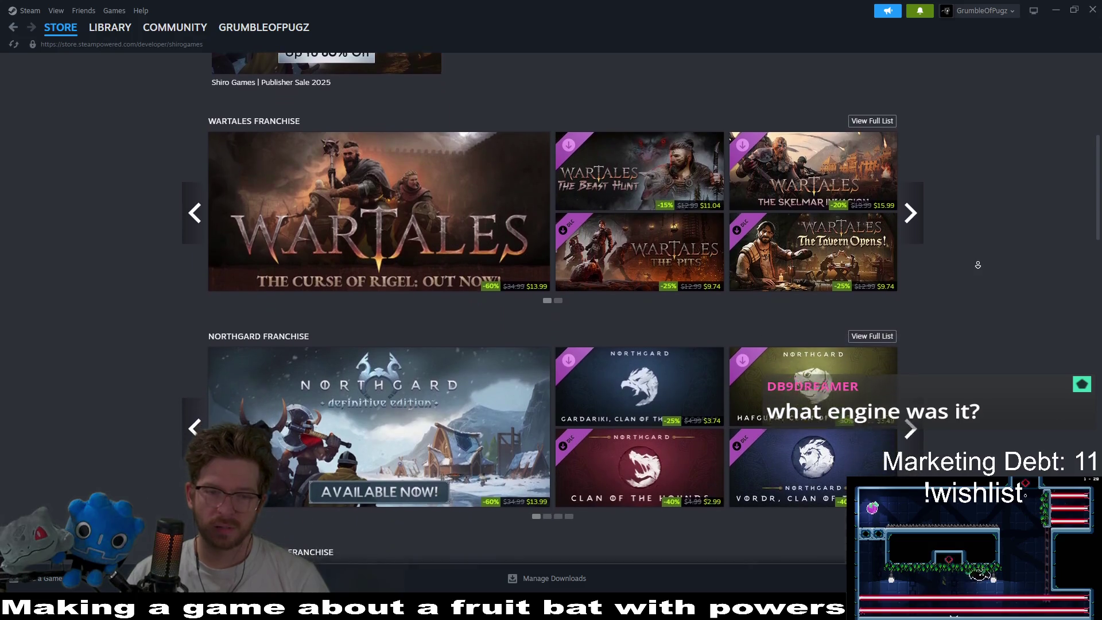
pyautogui.scroll(-4, 976, 264)
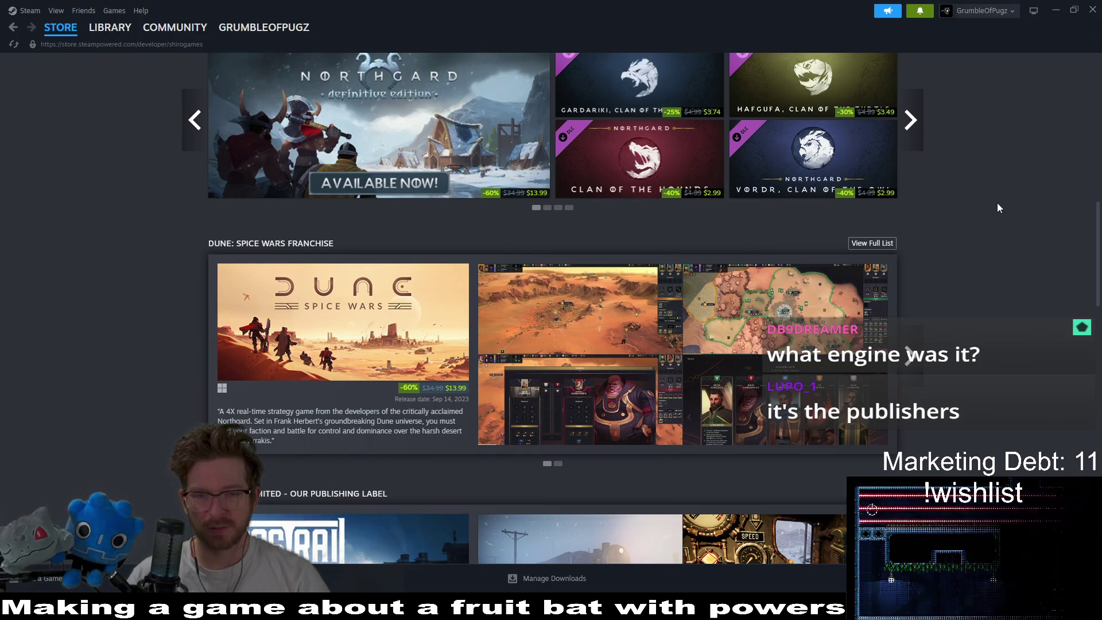
pyautogui.scroll(-3, 996, 206)
pyautogui.scroll(-5, 999, 234)
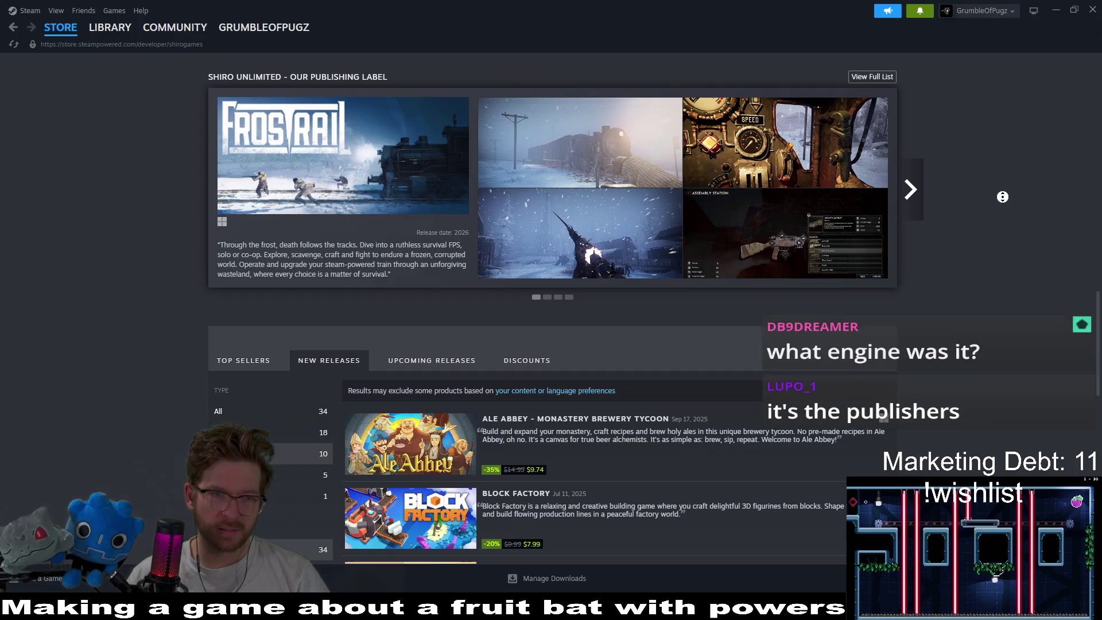
pyautogui.scroll(15, 1007, 232)
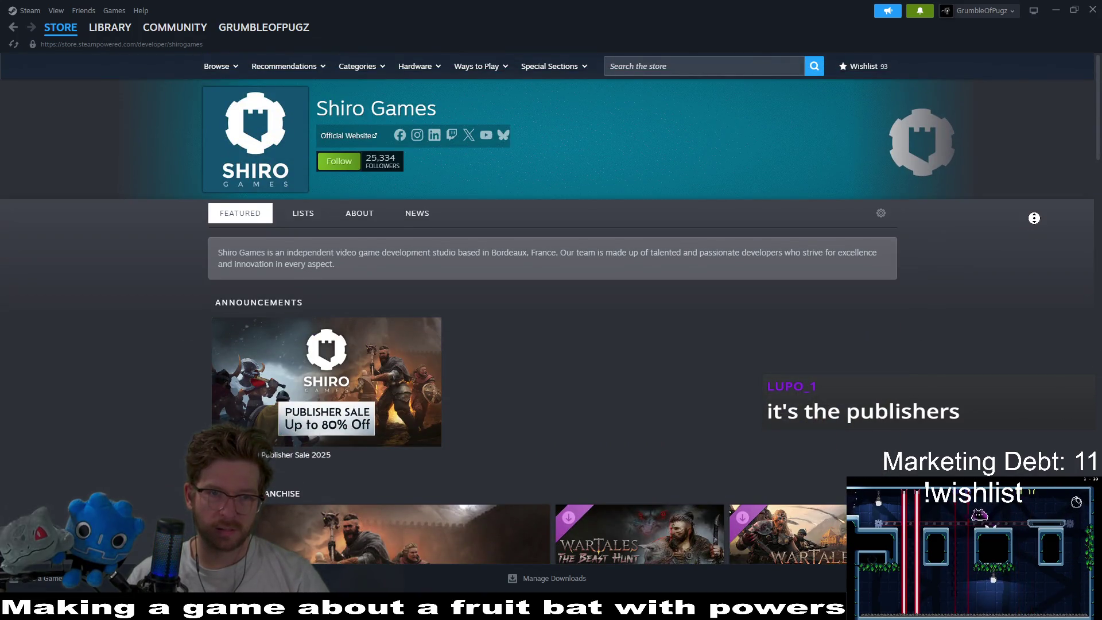
pyautogui.scroll(-4, 1032, 236)
pyautogui.scroll(-4, 1030, 249)
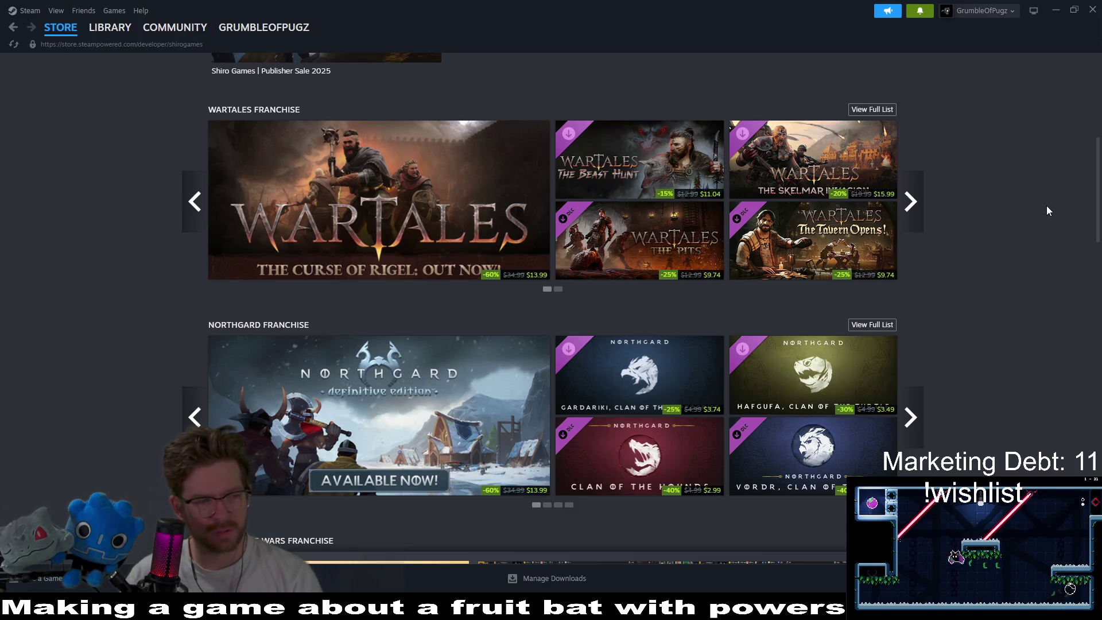
pyautogui.scroll(-4, 1044, 206)
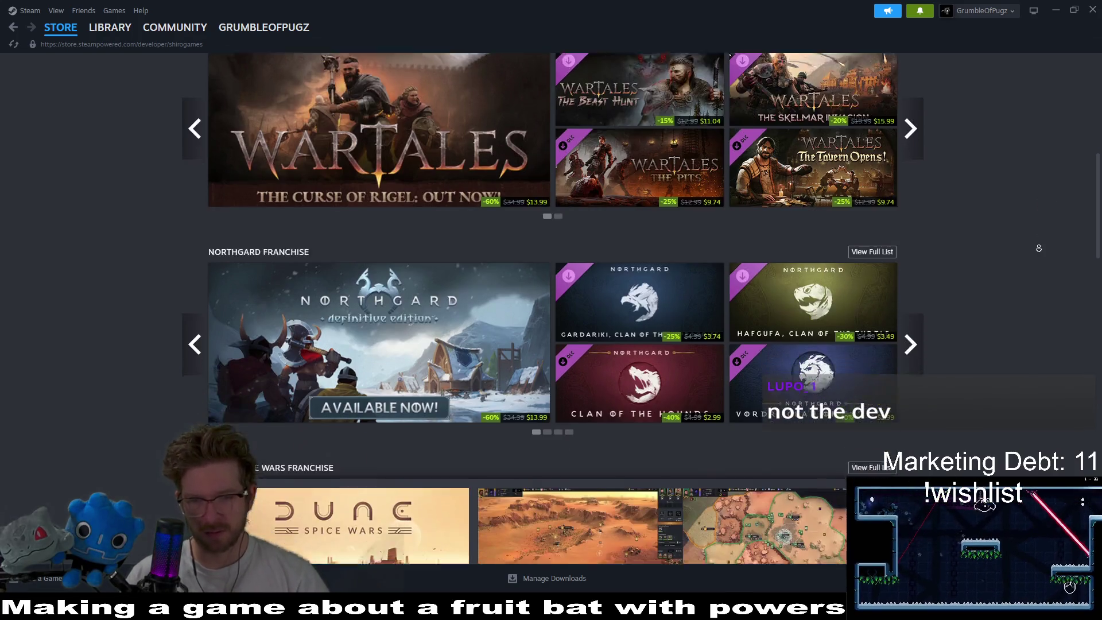
pyautogui.scroll(-12, 1042, 255)
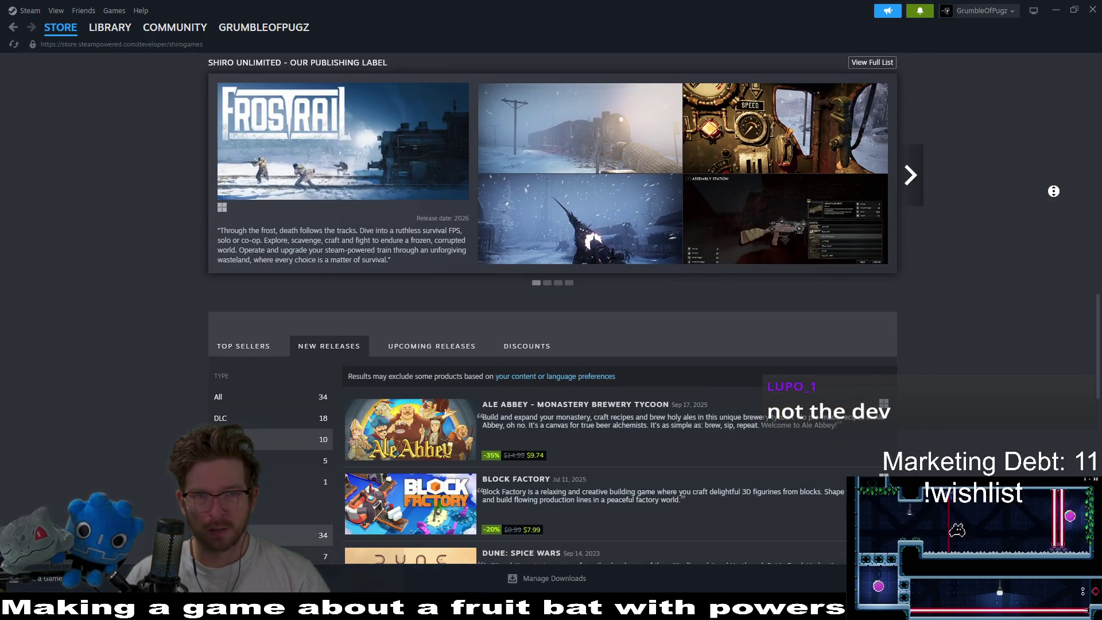
pyautogui.scroll(2, 1054, 184)
pyautogui.moveTo(608, 214)
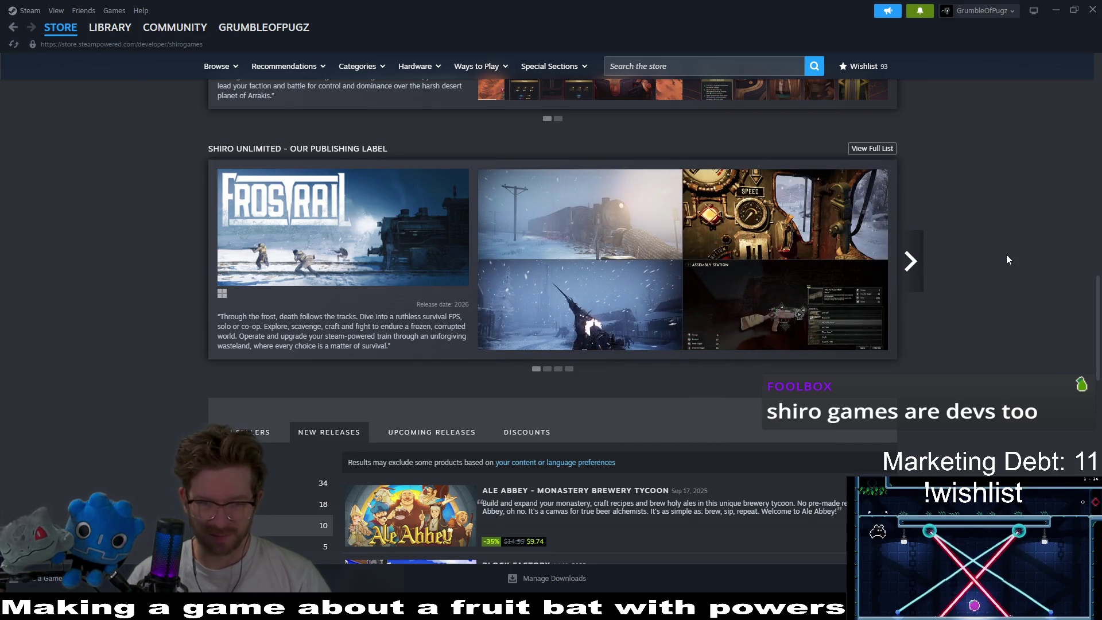
pyautogui.middleClick(1019, 229)
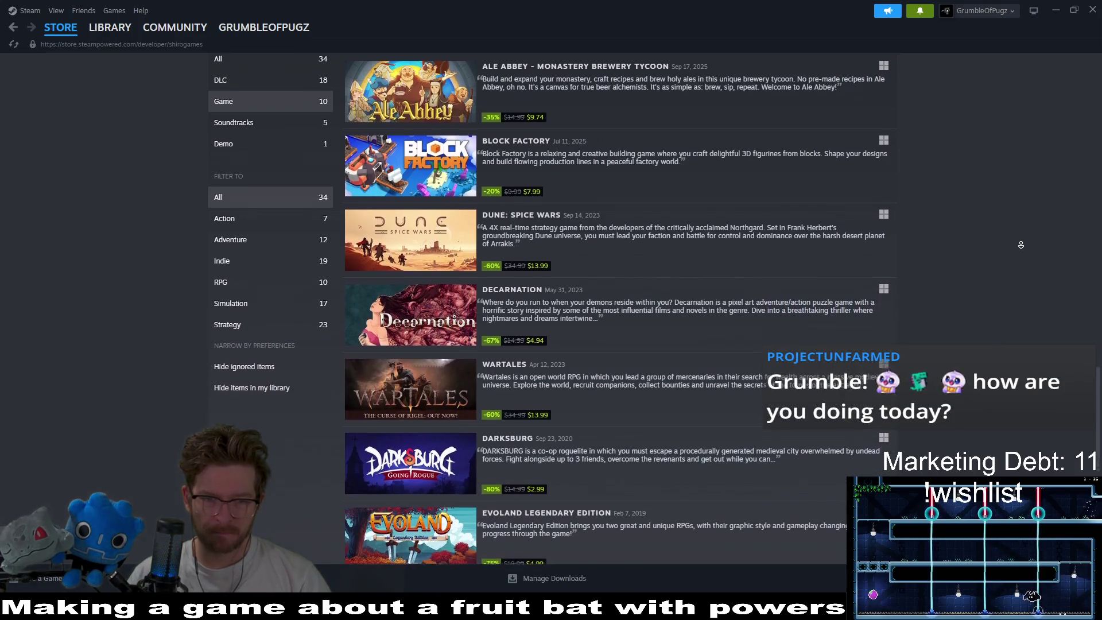
pyautogui.middleClick(1021, 246)
pyautogui.press('Home')
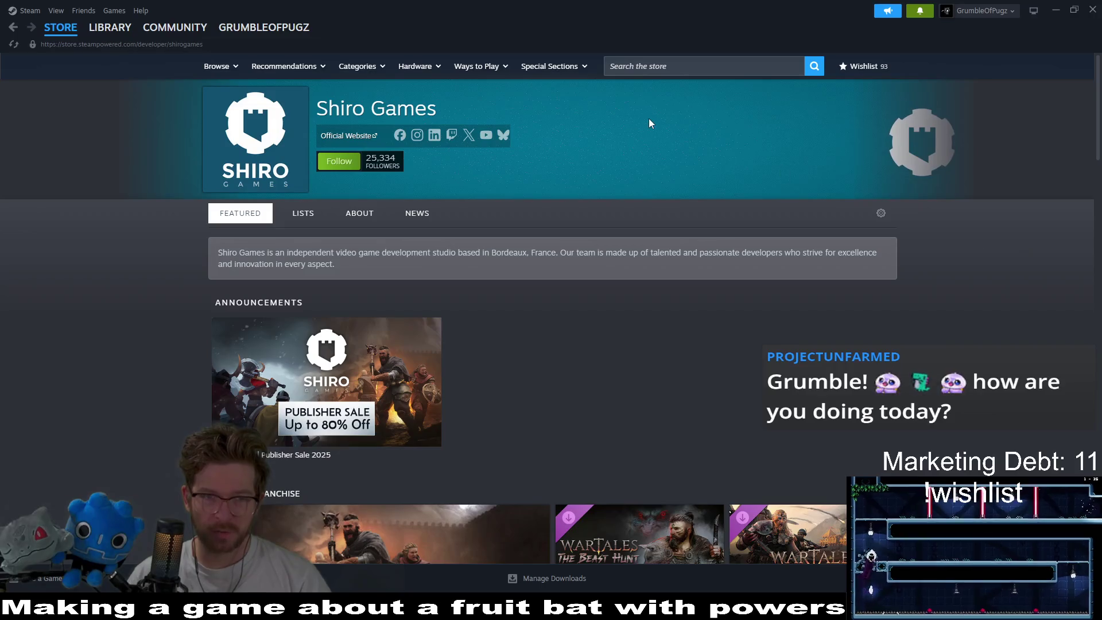
# - Leave Steam for the Godot editor and run the Level_3_3 scene in a debug window
pyautogui.click(112, 29)
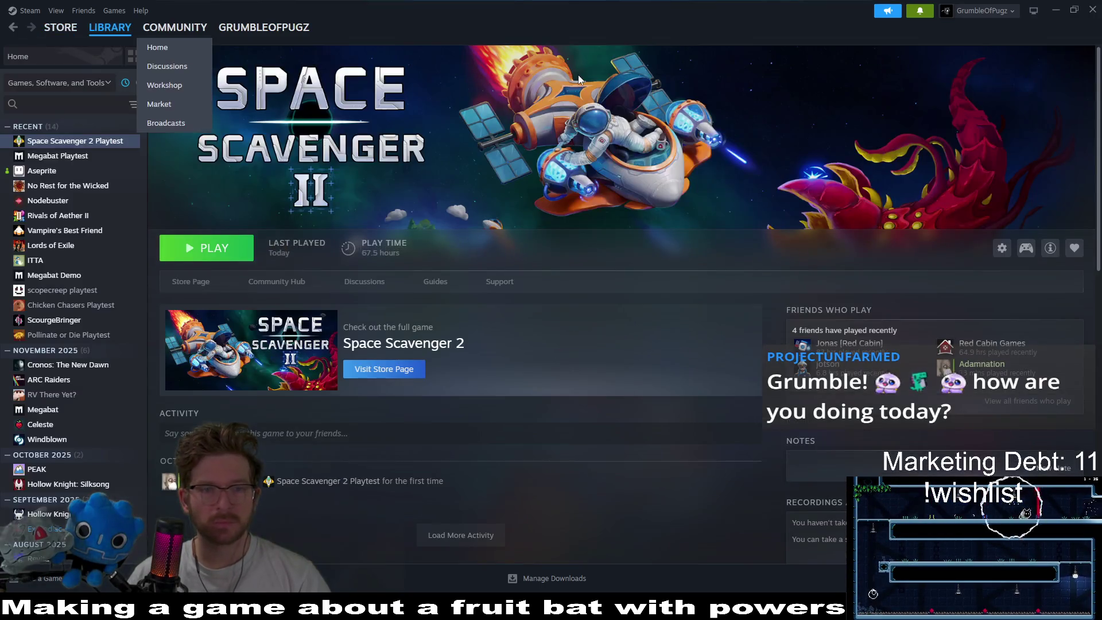
pyautogui.click(1054, 11)
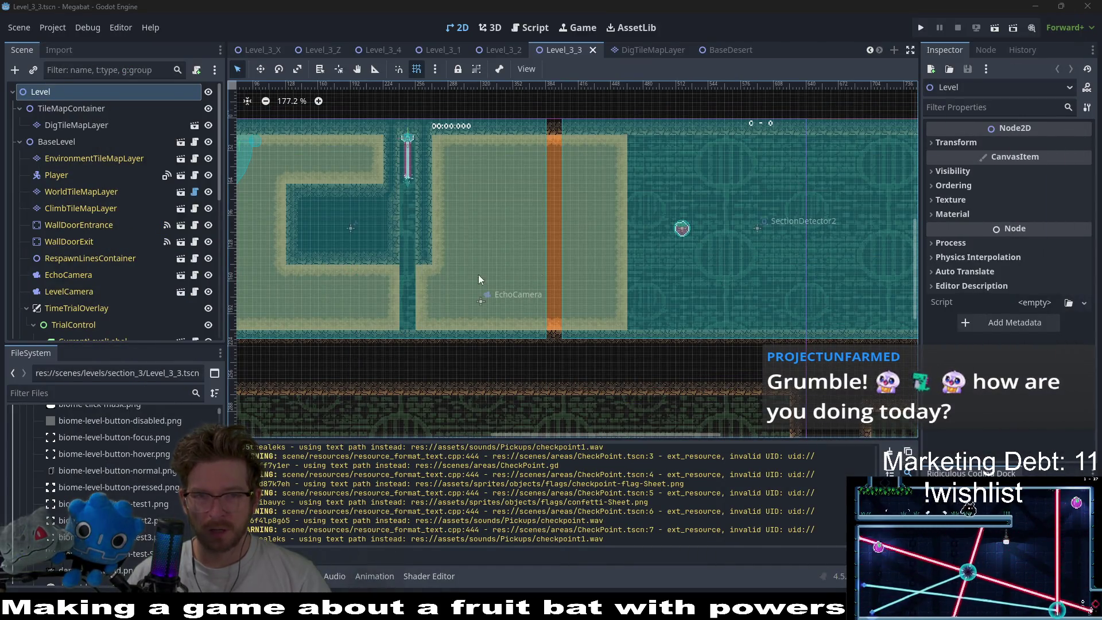
pyautogui.scroll(-1, 432, 287)
pyautogui.hscroll(-5, 426, 270)
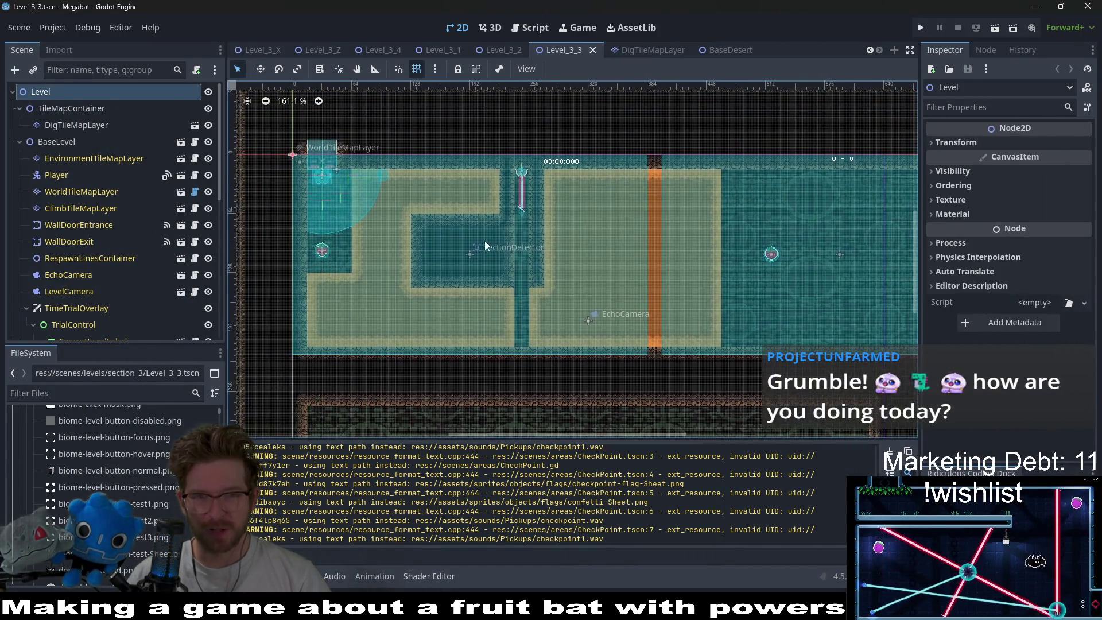
pyautogui.scroll(1, 485, 246)
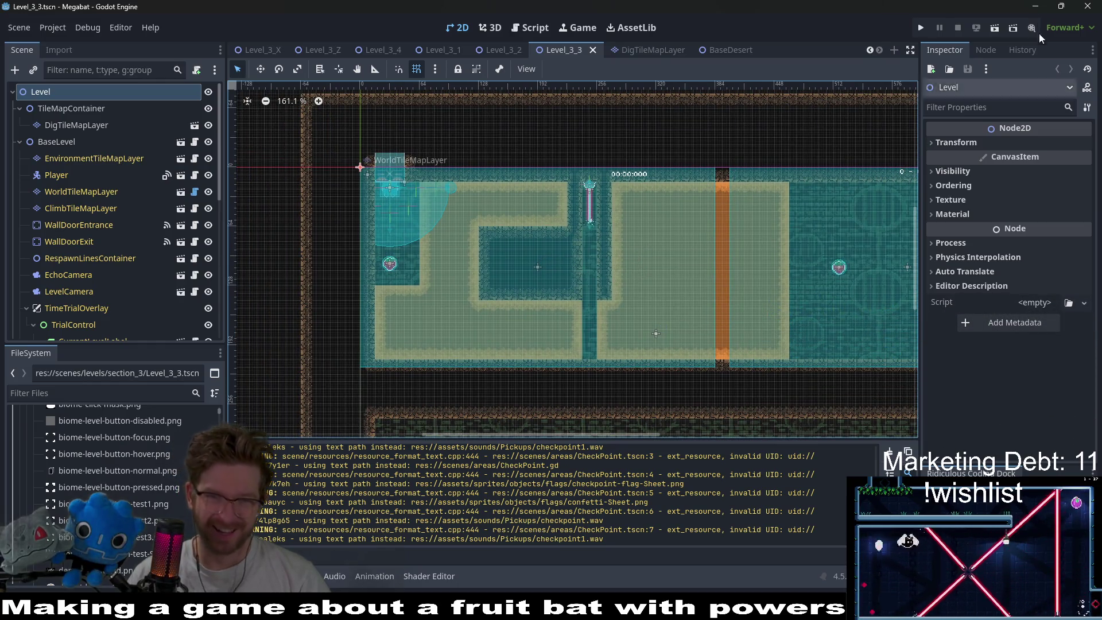
pyautogui.click(995, 33)
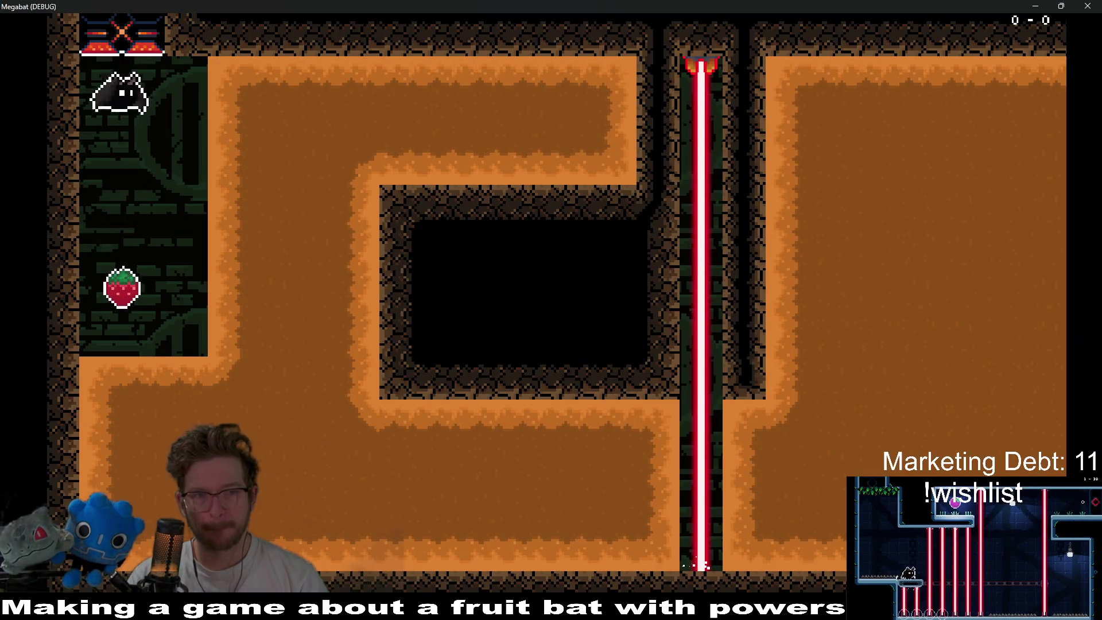
# - Burrow the bat through the left dirt tunnels down to the bottom corridor
pyautogui.press('Down')
pyautogui.press('Right')
pyautogui.press('Up')
pyautogui.press('Right')
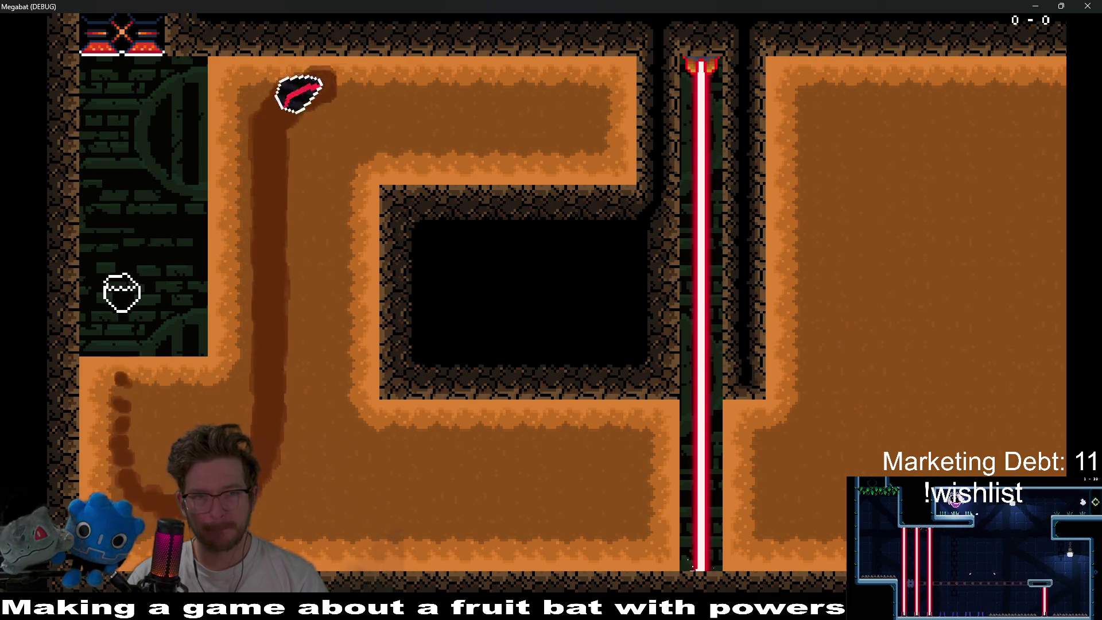
pyautogui.press('Left')
pyautogui.press('Down')
pyautogui.press('Right')
pyautogui.press('Left')
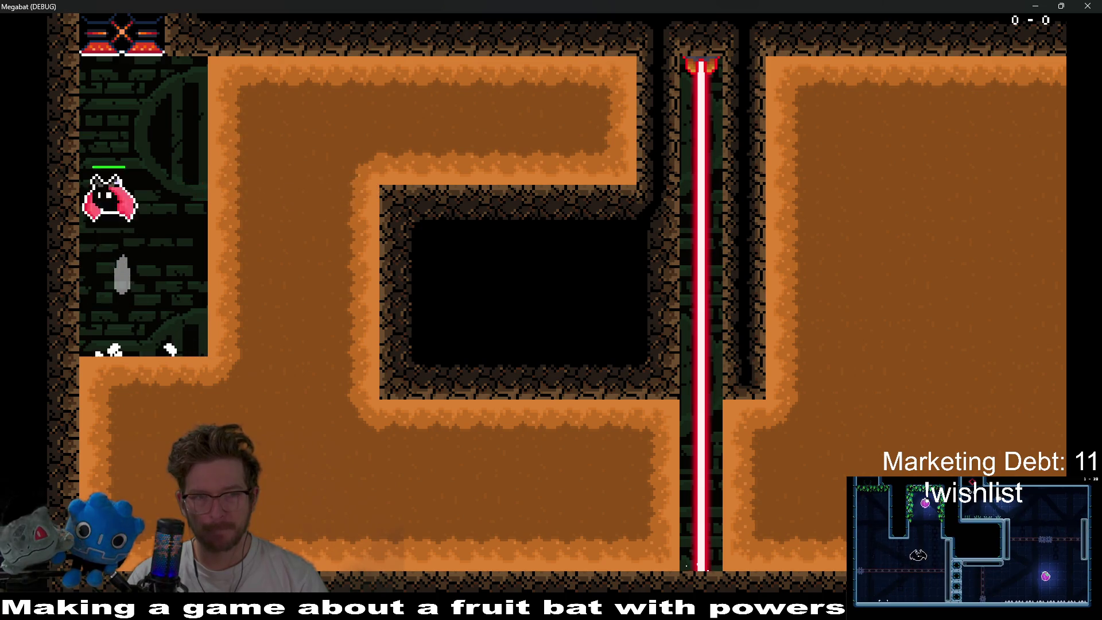
pyautogui.press('Right')
pyautogui.press('Left')
pyautogui.press('Down')
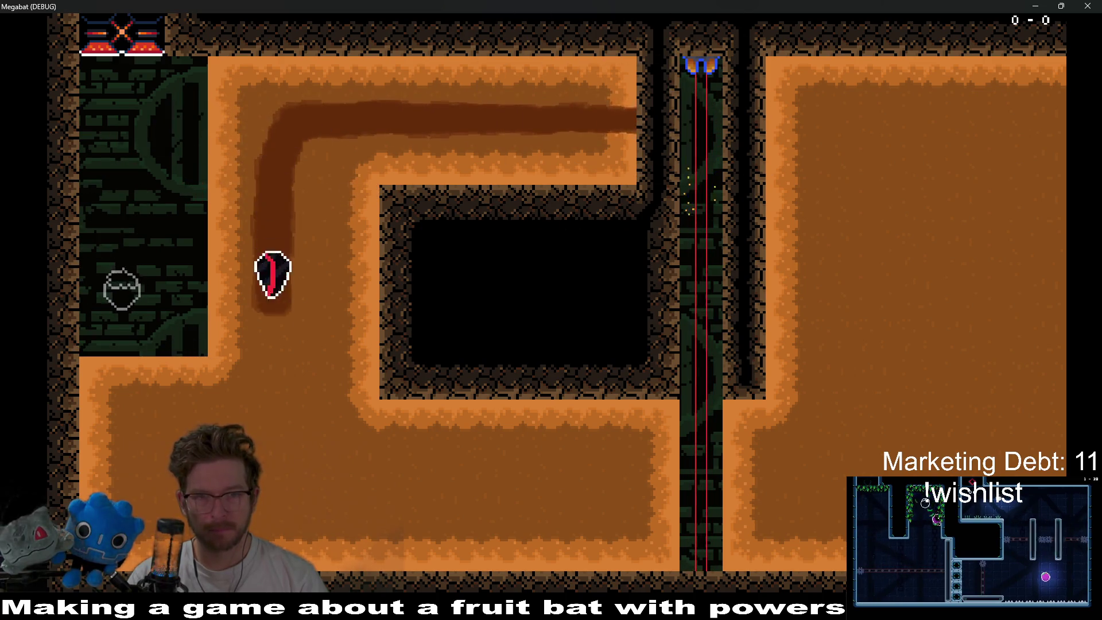
pyautogui.press('Right')
# - Cross the laser column and burrow through the right chamber into the strawberry room
pyautogui.press('Up')
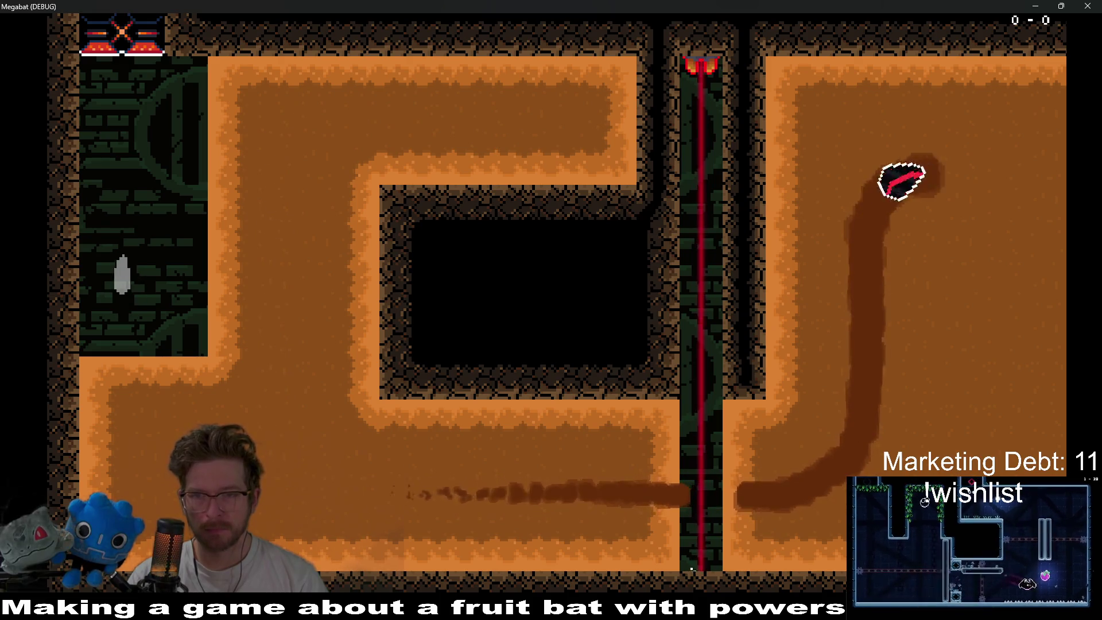
pyautogui.press('Down')
pyautogui.press('Up')
pyautogui.press('Down')
pyautogui.press('Up')
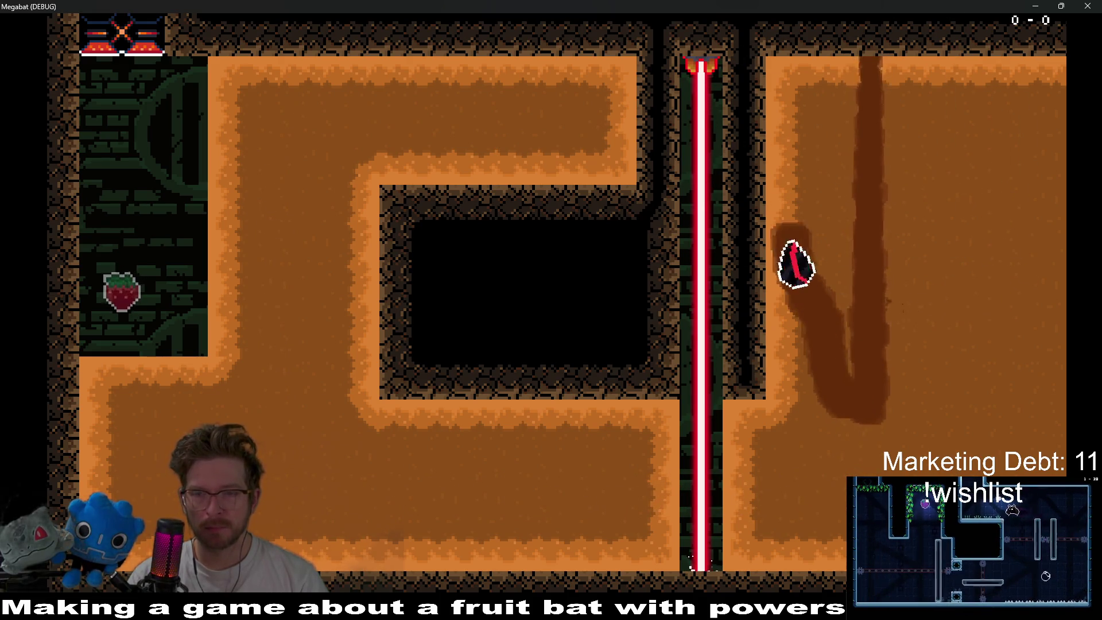
pyautogui.press('Right')
pyautogui.press('Down')
pyautogui.press('Left')
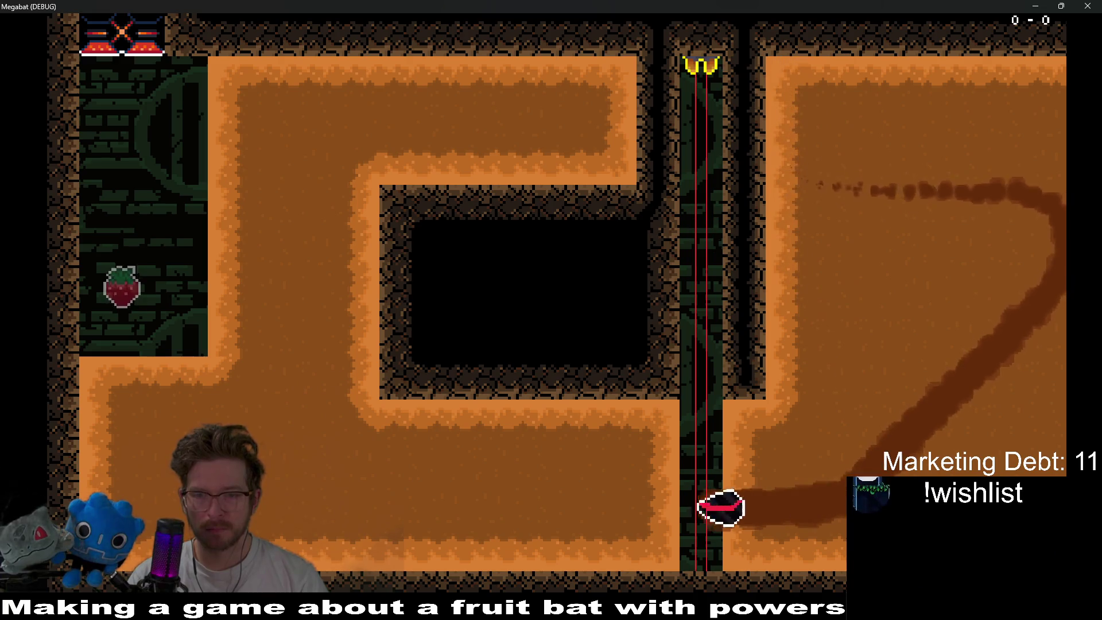
pyautogui.press('Up')
pyautogui.press('Right')
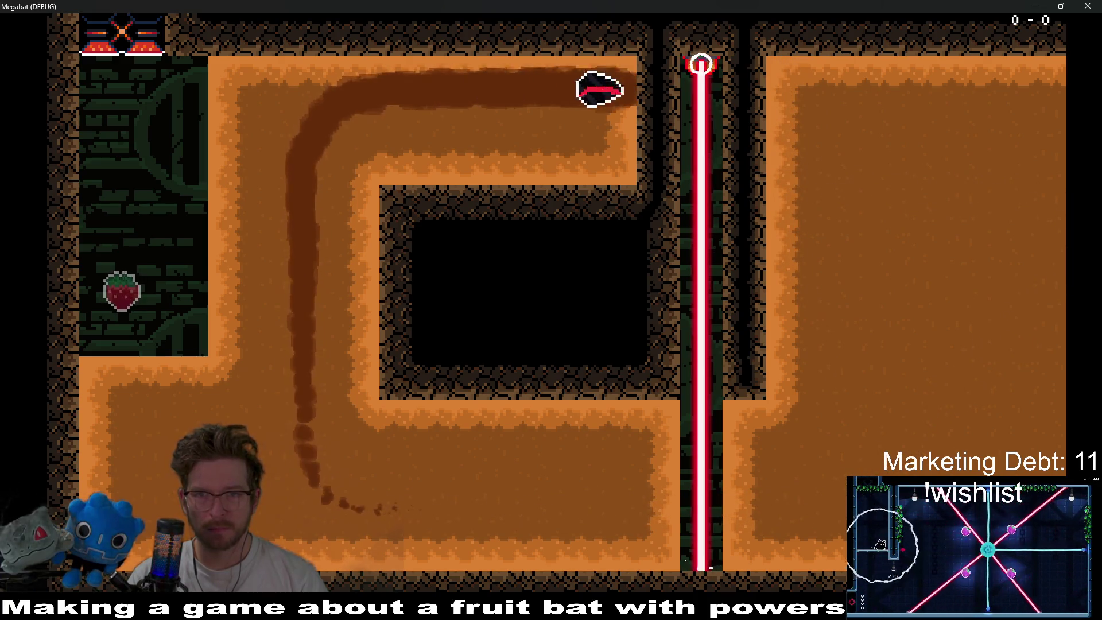
pyautogui.press('Left')
pyautogui.press('Down')
pyautogui.press('Right')
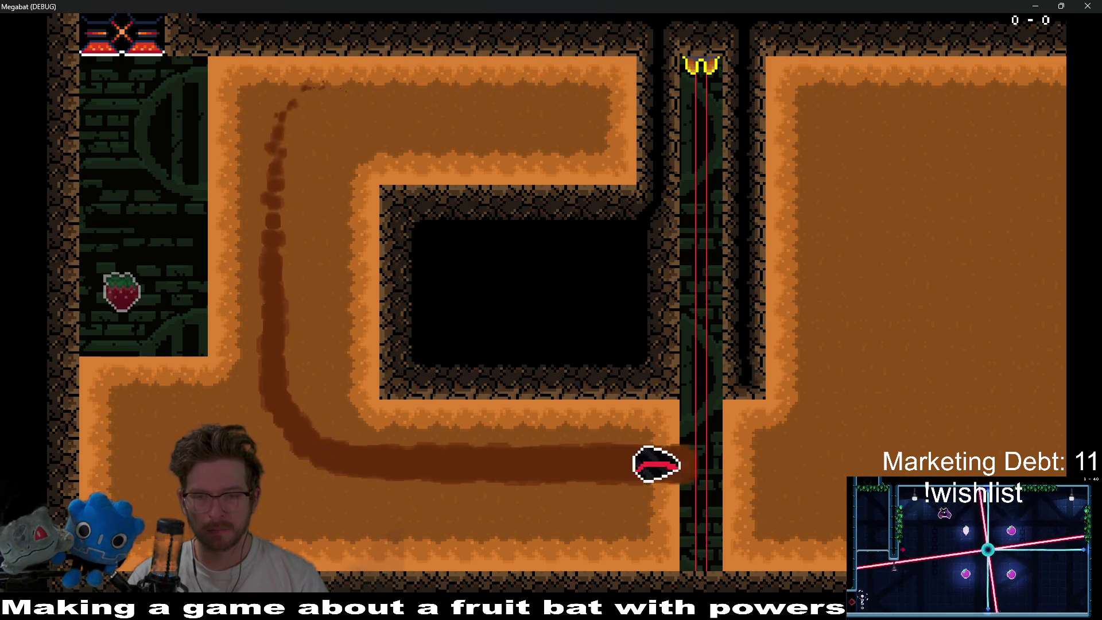
pyautogui.press('Up')
pyautogui.press('Right')
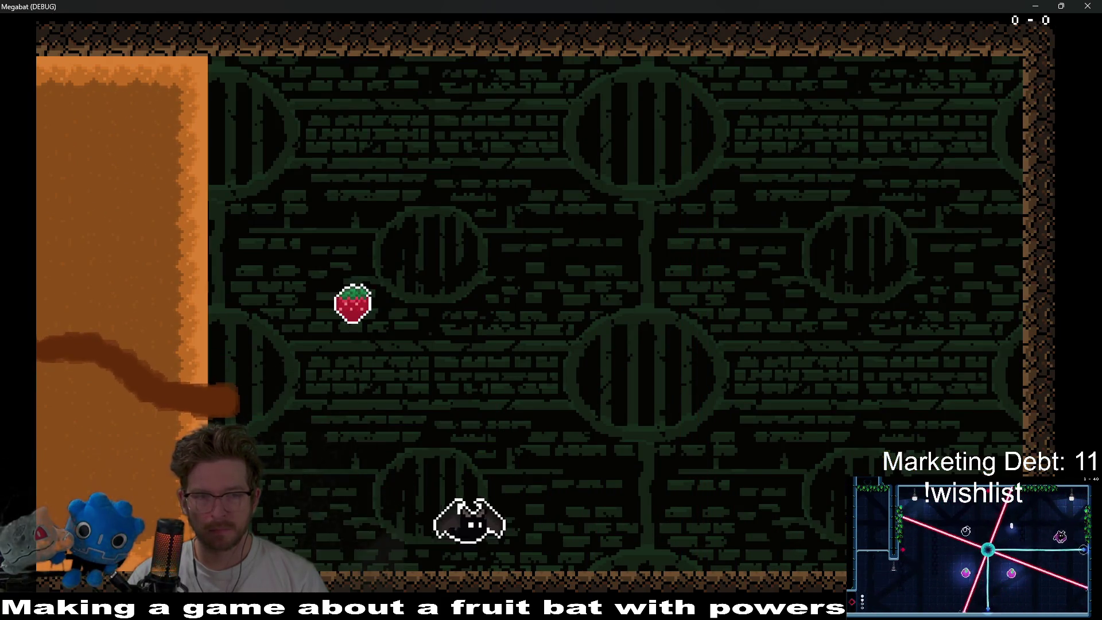
# - Close the game and look over the Level_3_1 and Level_3_4 scenes
pyautogui.click(1095, 5)
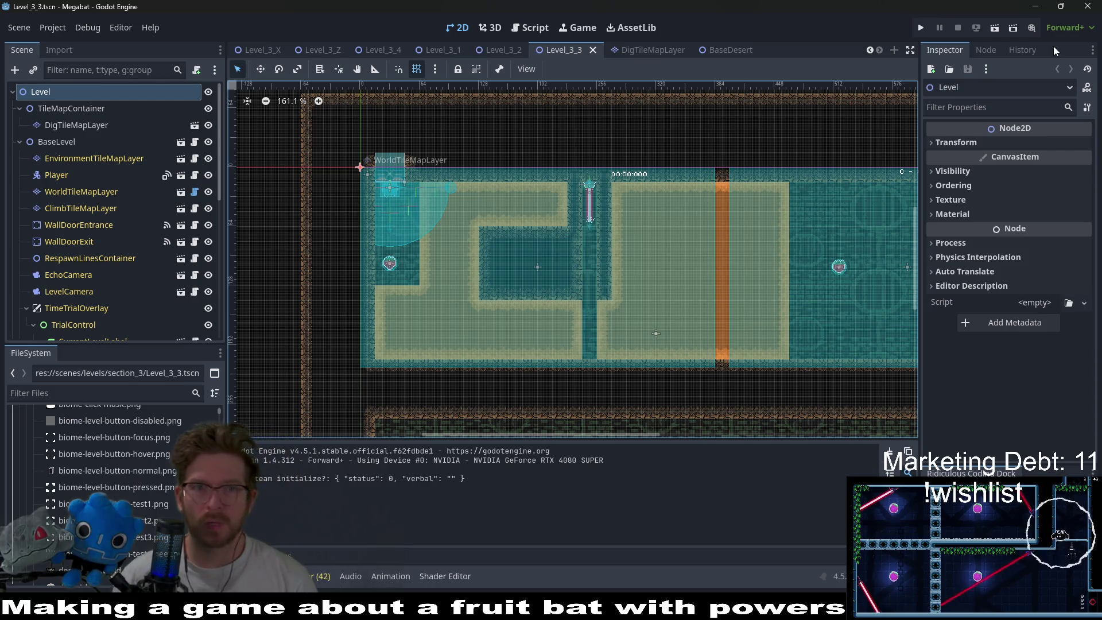
pyautogui.click(438, 51)
pyautogui.scroll(4, 627, 199)
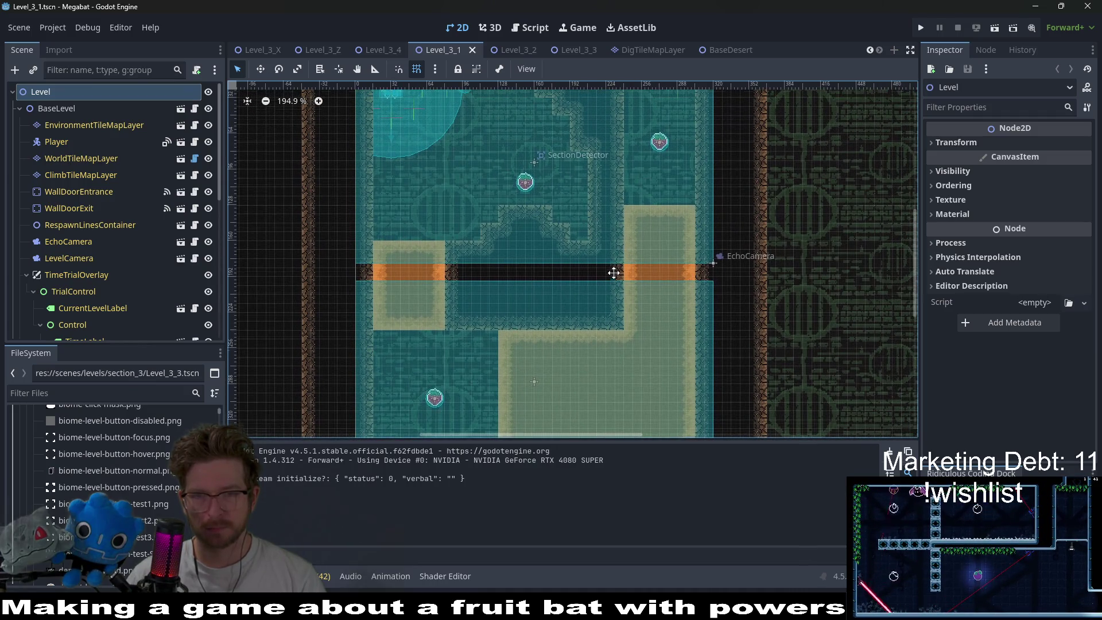
pyautogui.moveTo(614, 272); pyautogui.dragTo(611, 288)
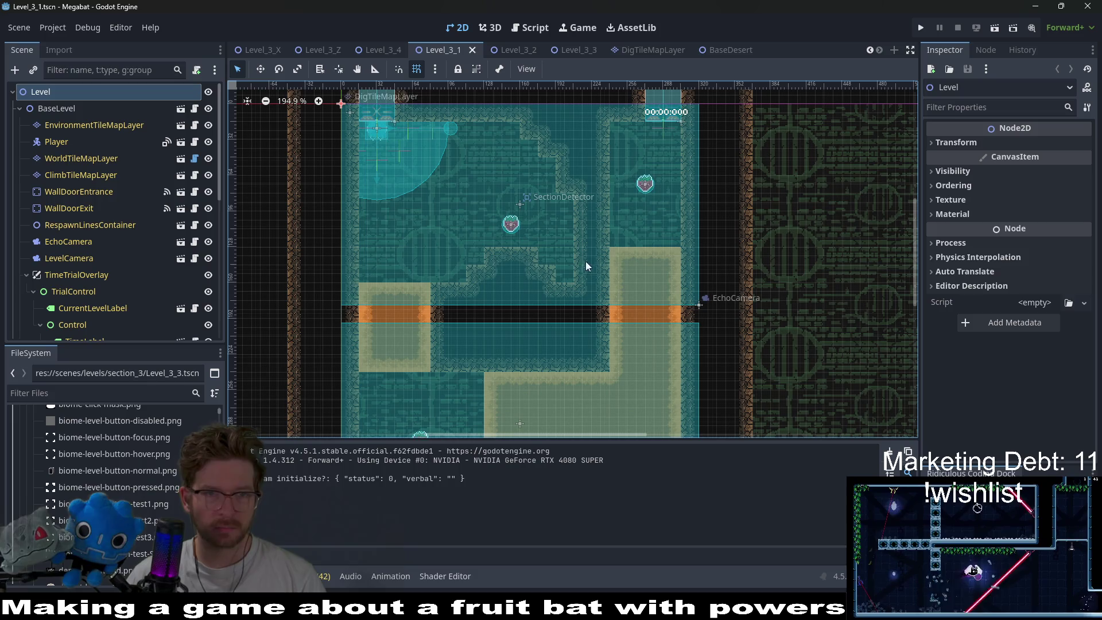
pyautogui.click(386, 50)
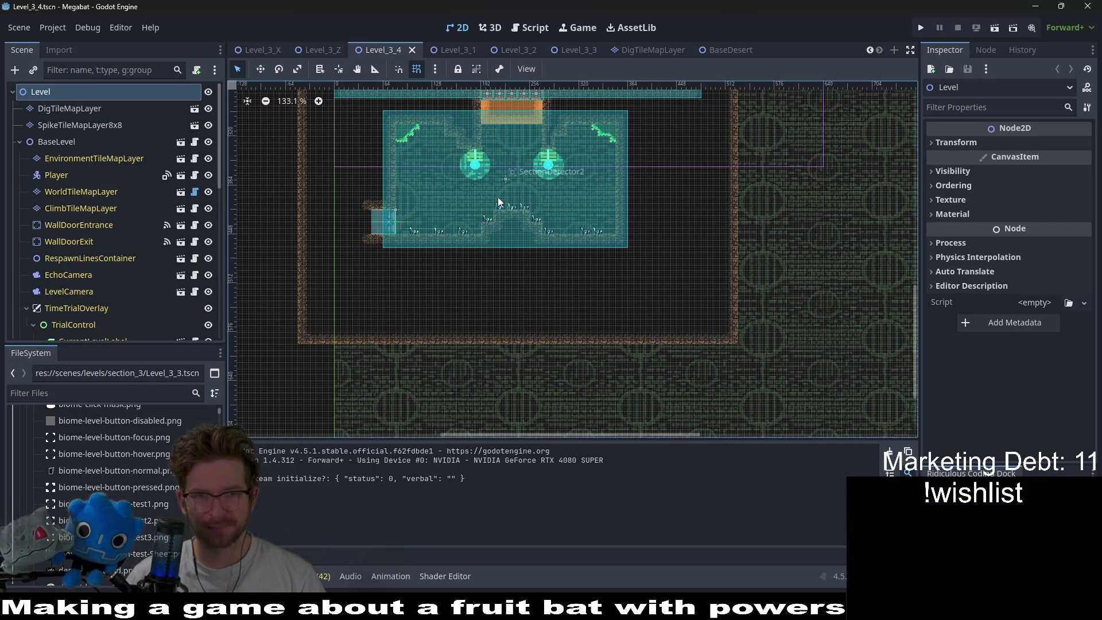
pyautogui.scroll(5, 533, 183)
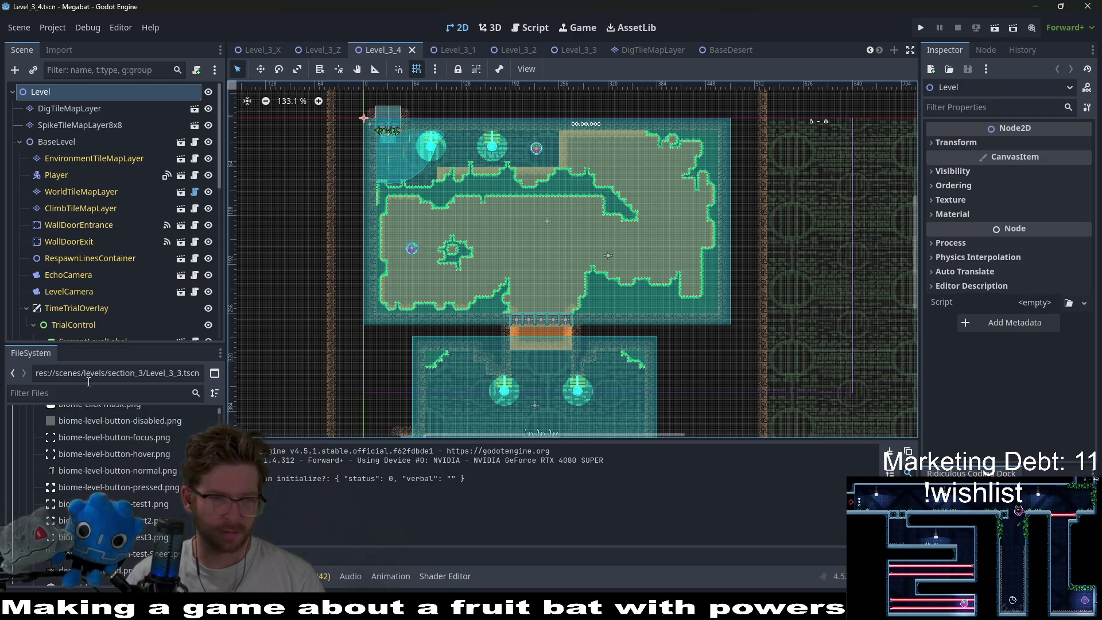
# - Filter the FileSystem to level_3 and start renaming Level_3_4.tscn
pyautogui.click(116, 393)
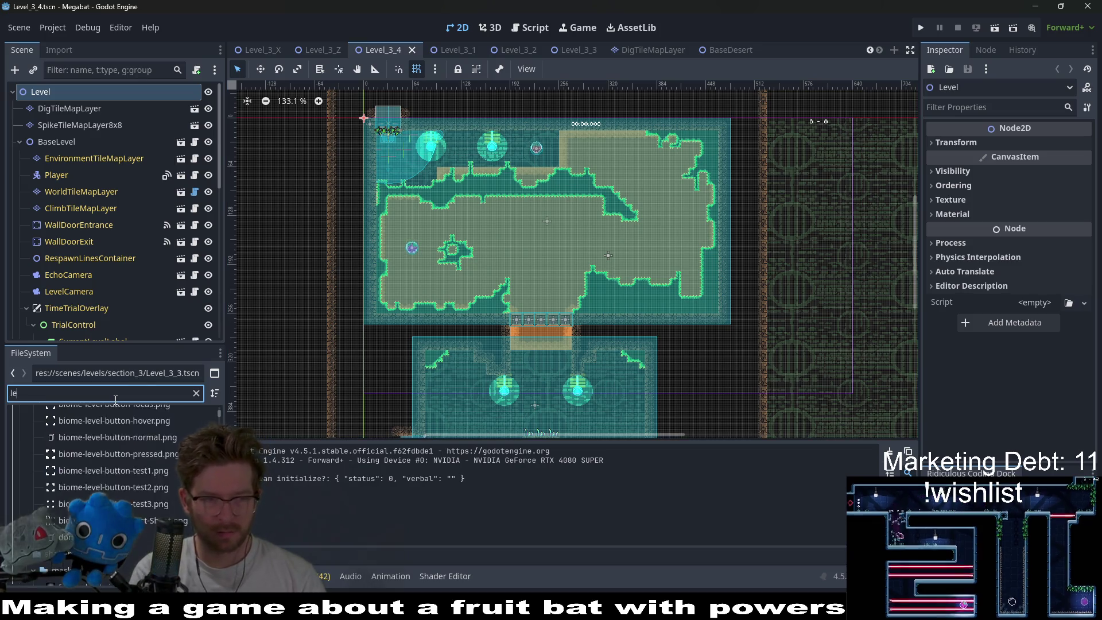
pyautogui.write('level_')
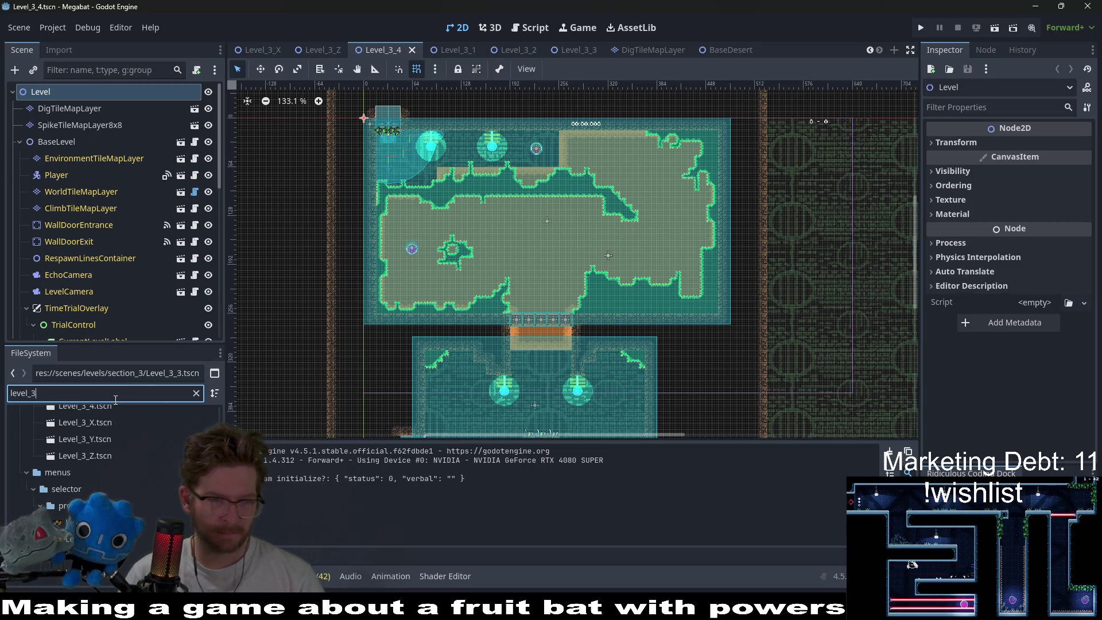
pyautogui.write('3')
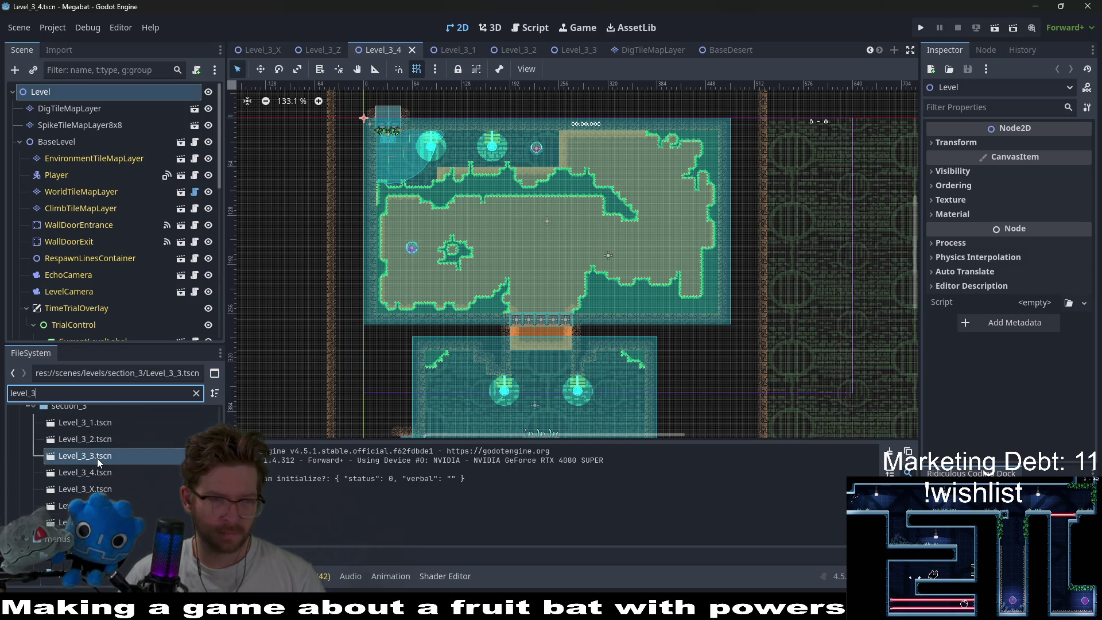
pyautogui.rightClick(99, 459)
pyautogui.click(90, 473)
pyautogui.rightClick(90, 474)
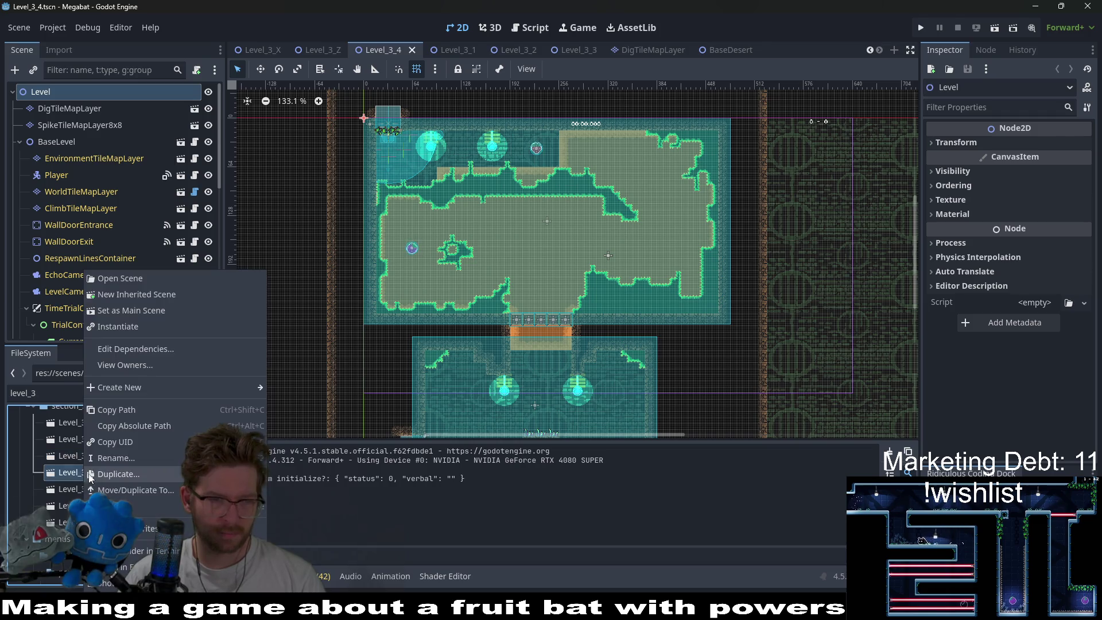
pyautogui.click(114, 458)
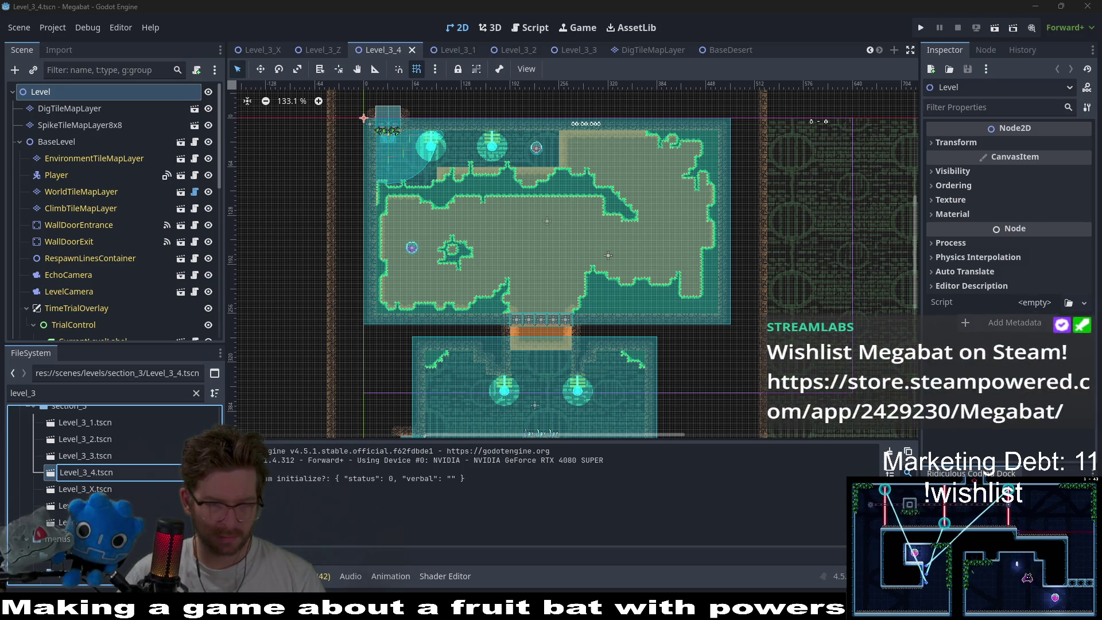
# - Rename the scene file to Level_3_W and open Level_3_3.tscn
pyautogui.press('BackSpace')
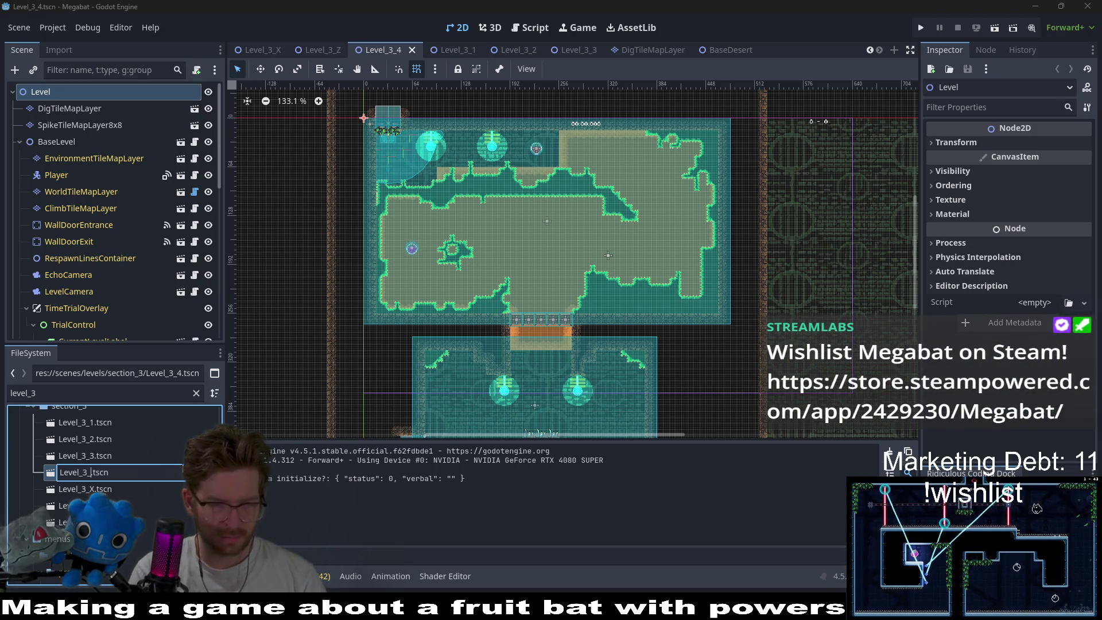
pyautogui.write('W')
pyautogui.press('Return')
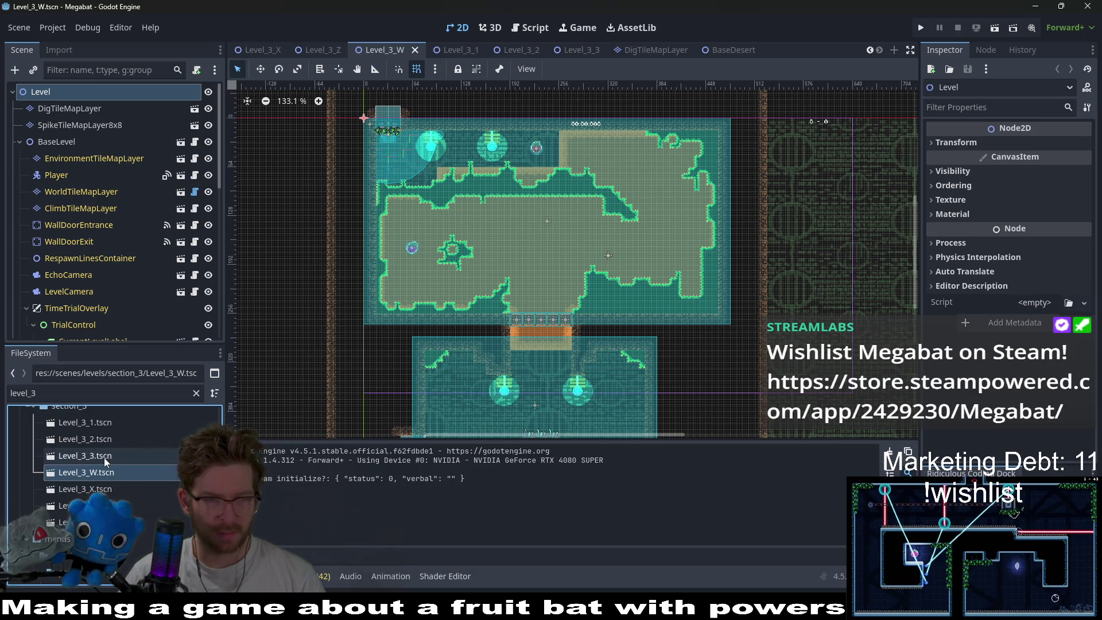
pyautogui.doubleClick(104, 457)
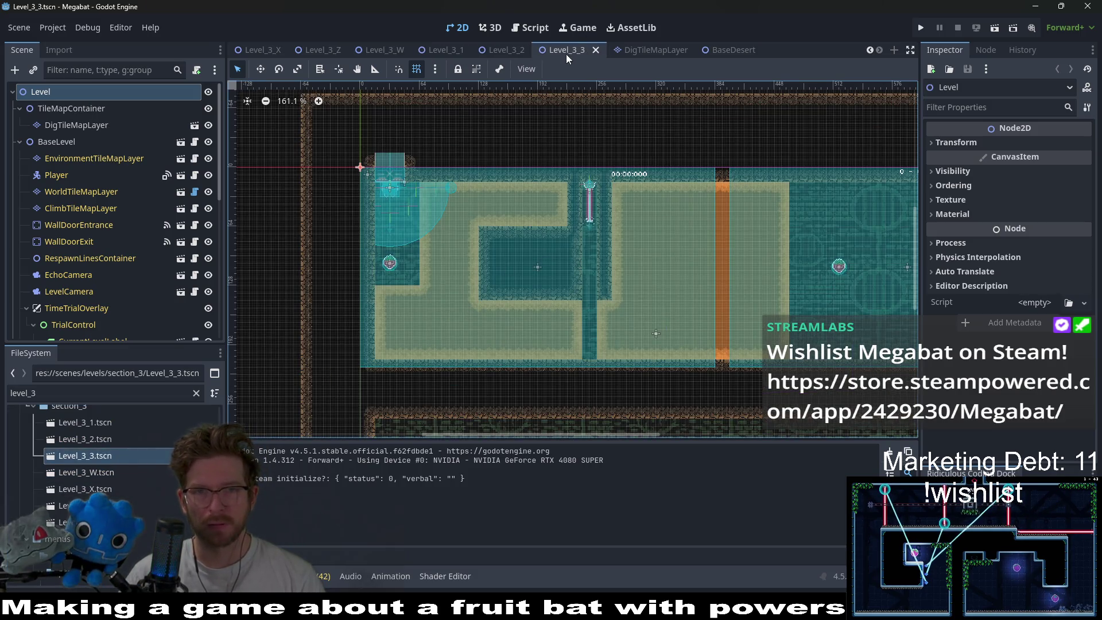
# - Close the Level_3_W, Level_3_Z and Level_3_X tabs and pan the level canvas
pyautogui.click(415, 49)
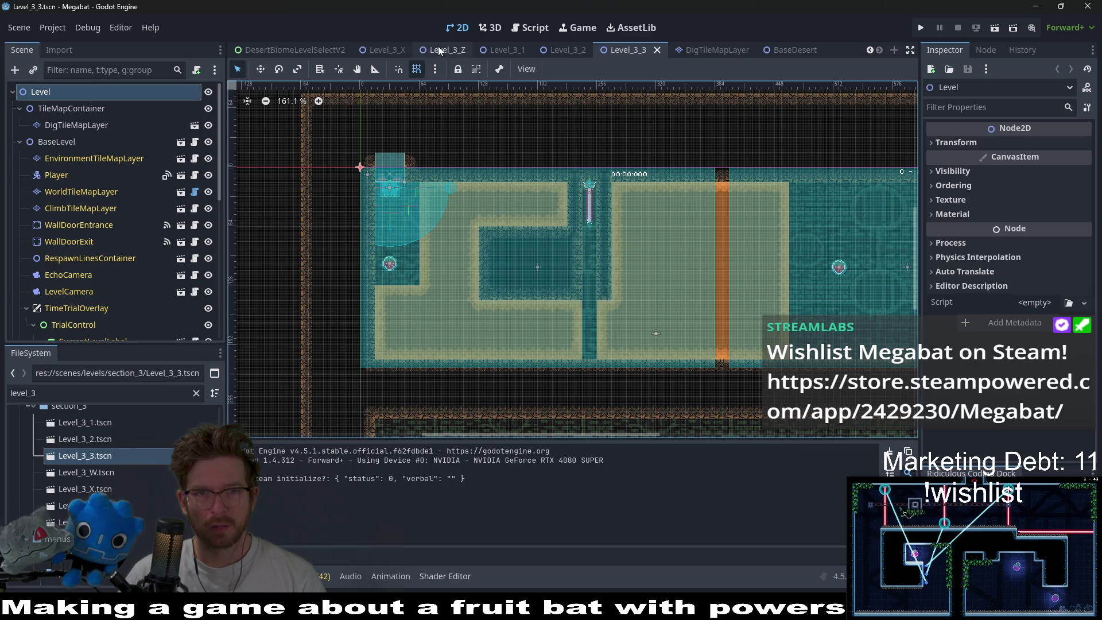
pyautogui.middleClick(439, 50)
pyautogui.middleClick(385, 50)
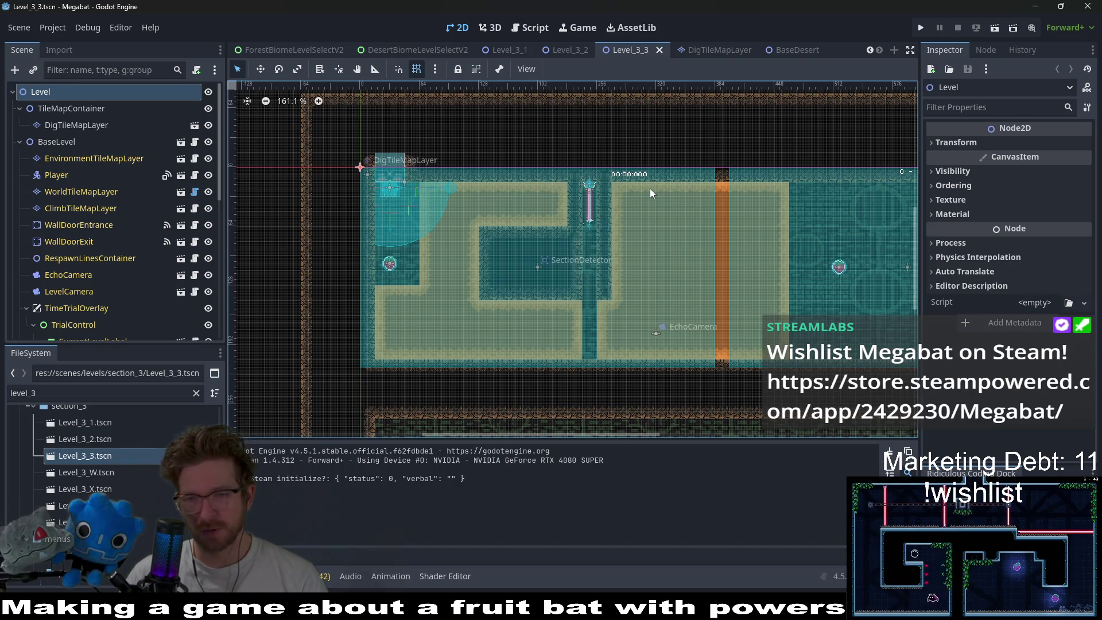
pyautogui.moveTo(649, 188); pyautogui.dragTo(649, 222)
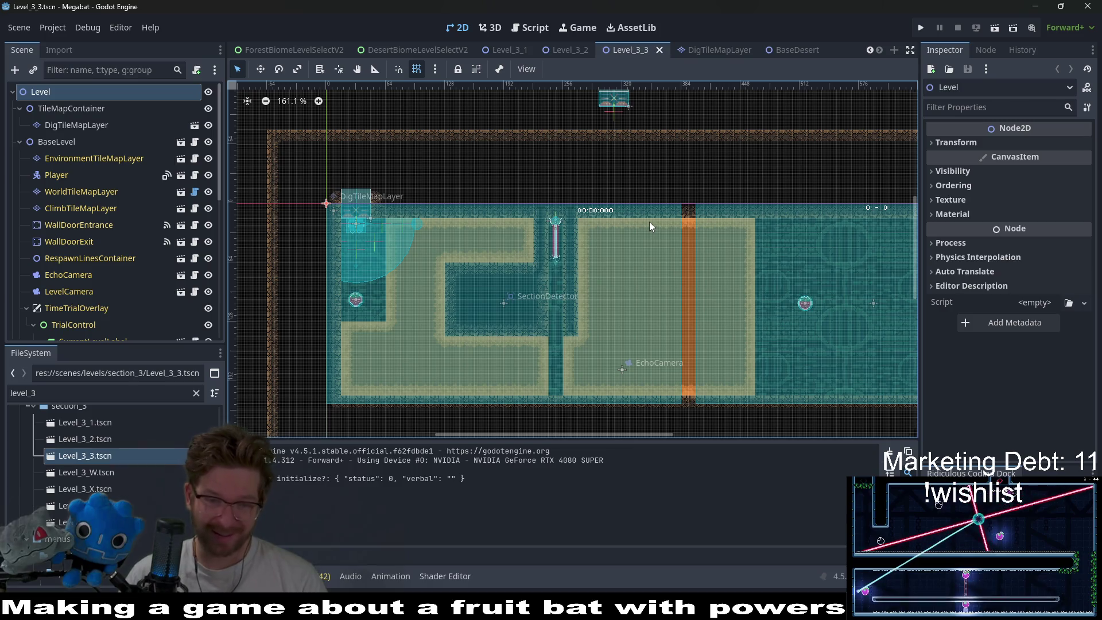
pyautogui.scroll(-1, 678, 229)
pyautogui.scroll(-2, 682, 174)
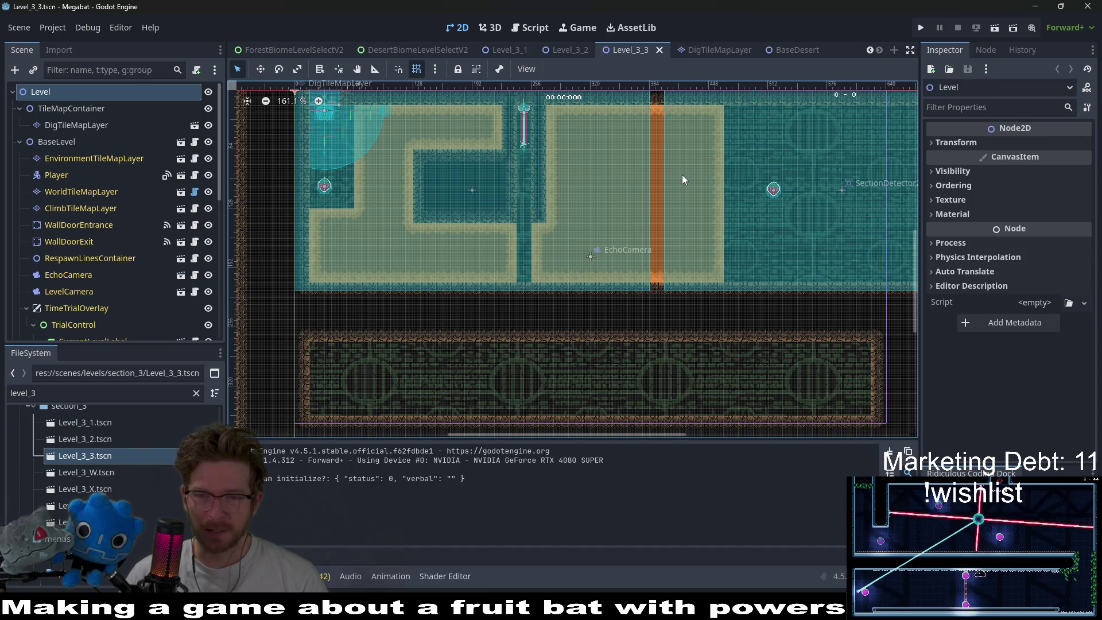
pyautogui.hscroll(2, 628, 212)
# - Review the Level_3_1 and Level_3_2 scene layouts
pyautogui.click(513, 51)
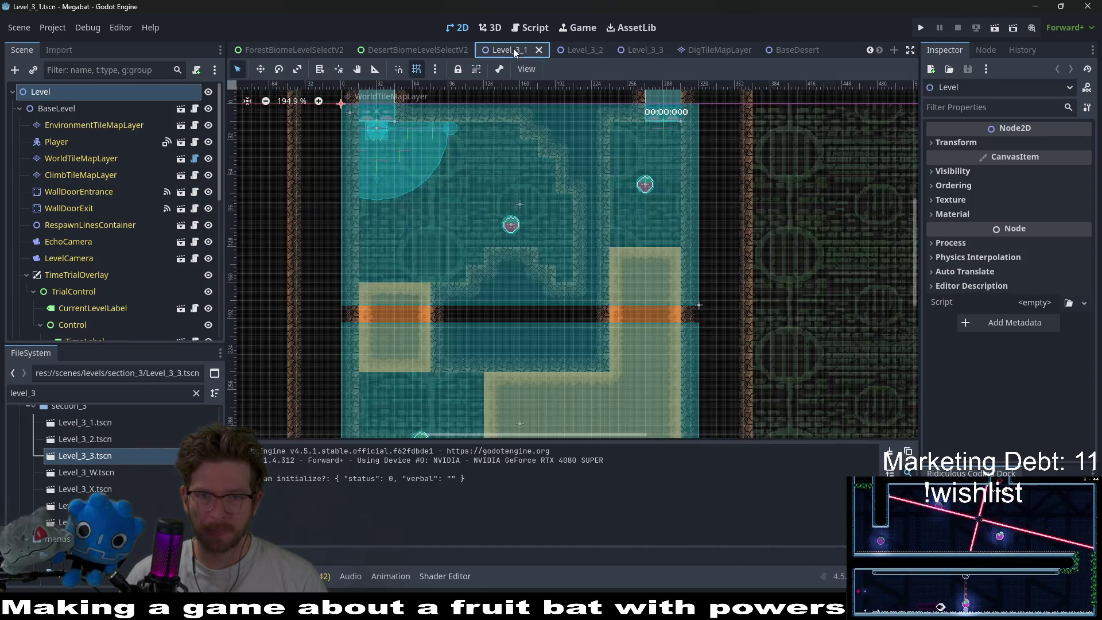
pyautogui.scroll(-2, 608, 219)
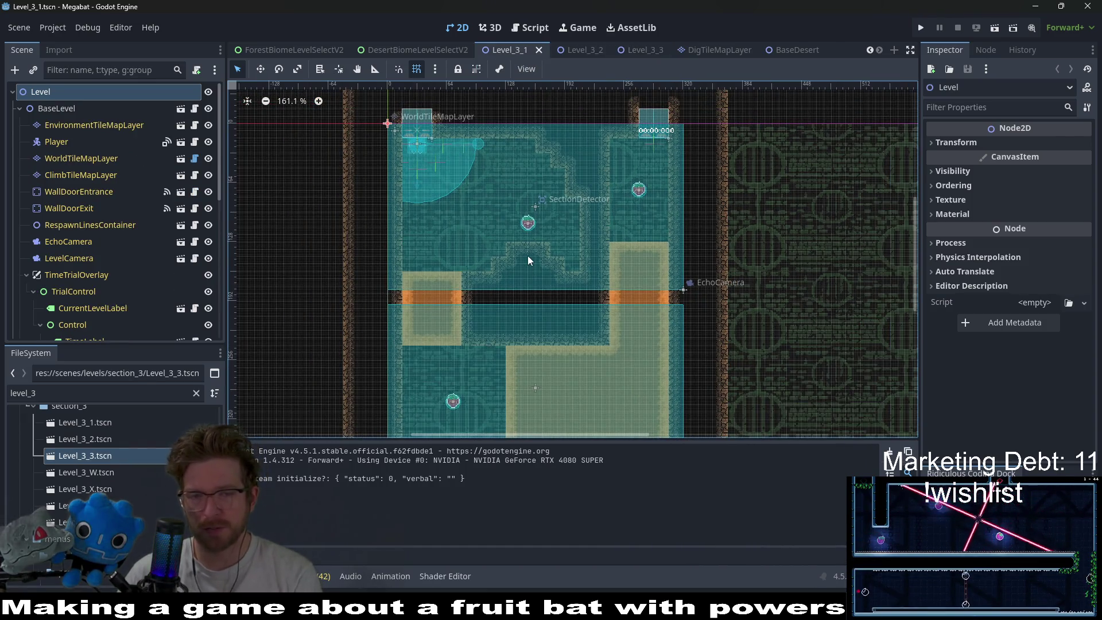
pyautogui.scroll(-3, 577, 148)
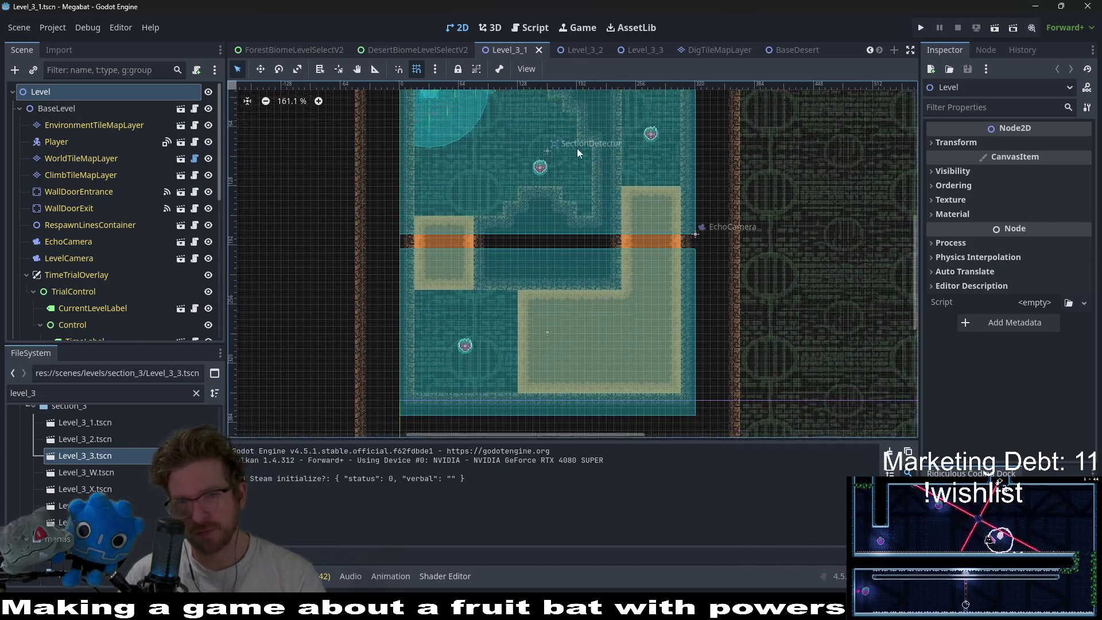
pyautogui.scroll(4, 631, 175)
pyautogui.click(574, 51)
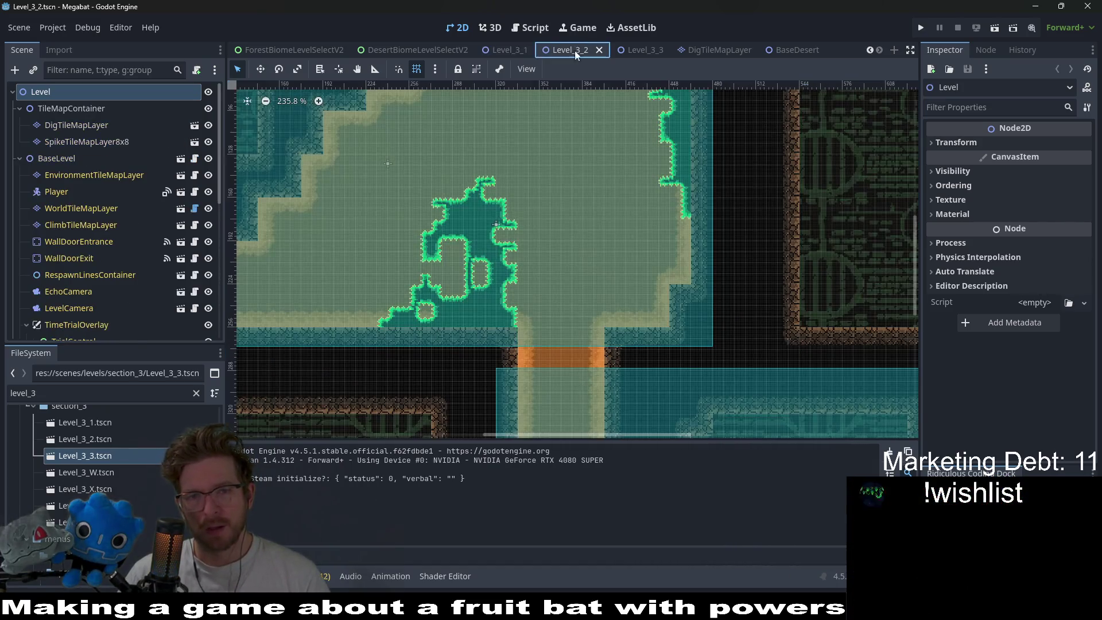
pyautogui.scroll(-3, 586, 253)
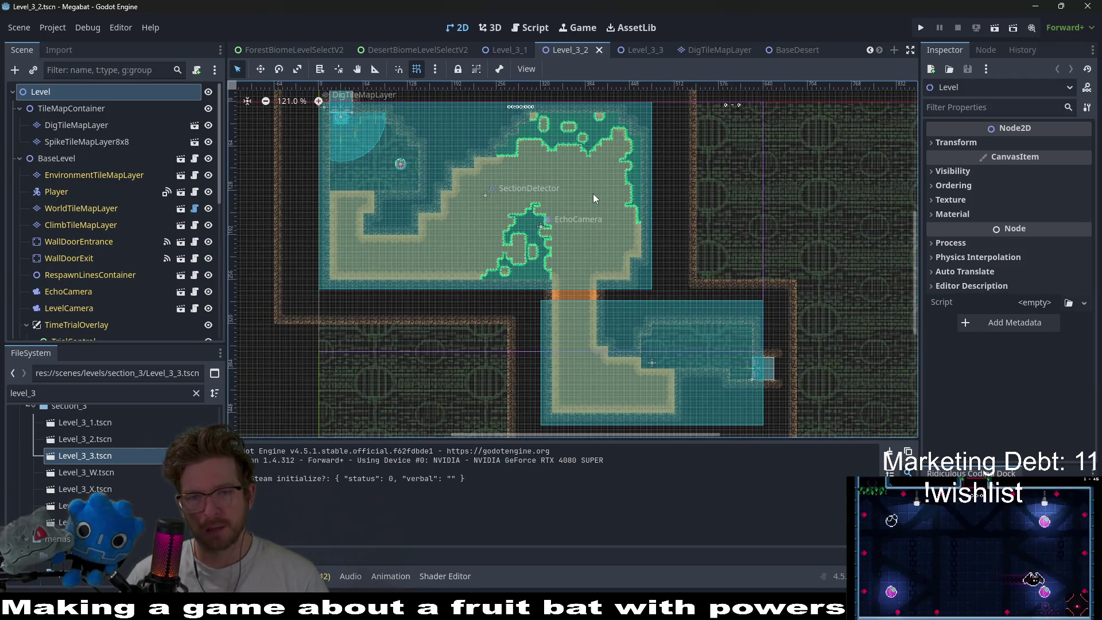
# - Return to Level_3_3 and pan around its layout
pyautogui.click(629, 49)
pyautogui.moveTo(626, 181); pyautogui.dragTo(651, 178)
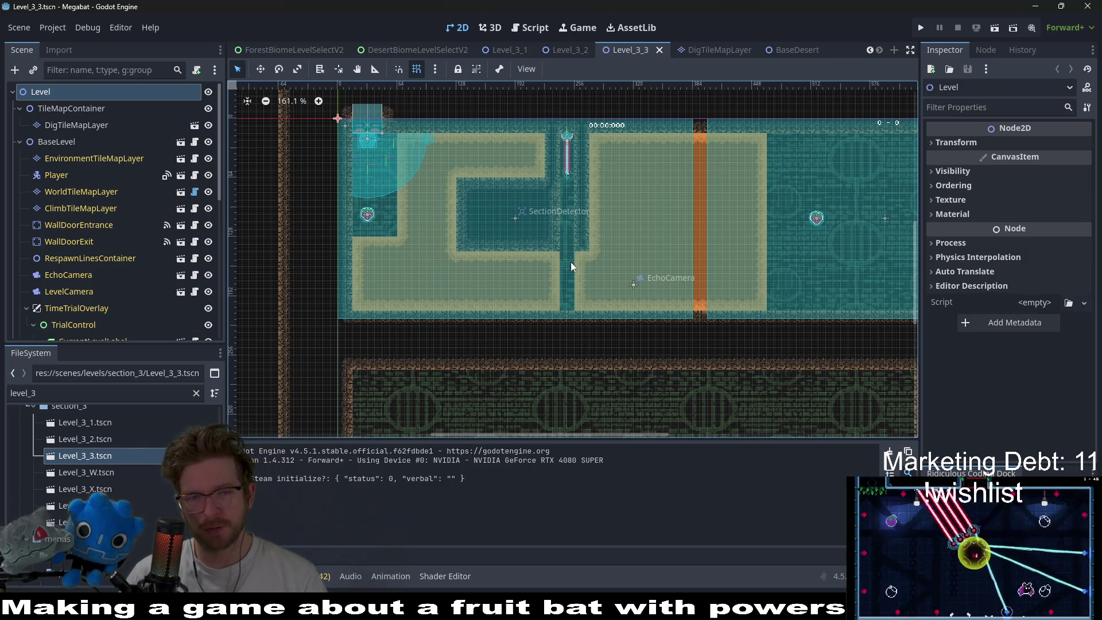
pyautogui.hscroll(4, 614, 233)
pyautogui.scroll(2, 521, 255)
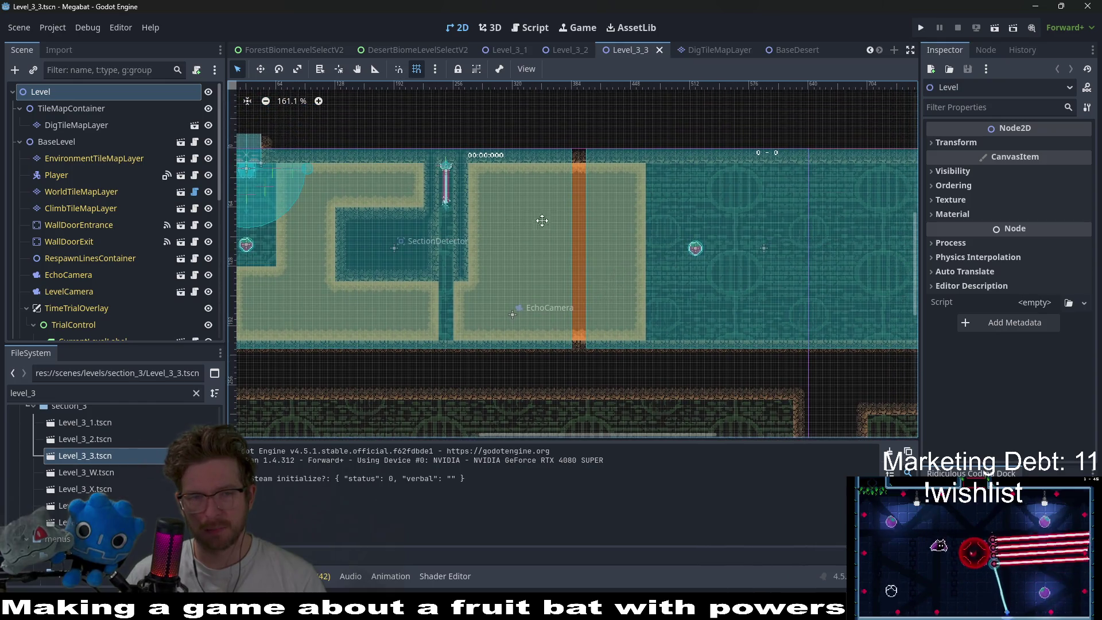
pyautogui.hscroll(-4, 542, 220)
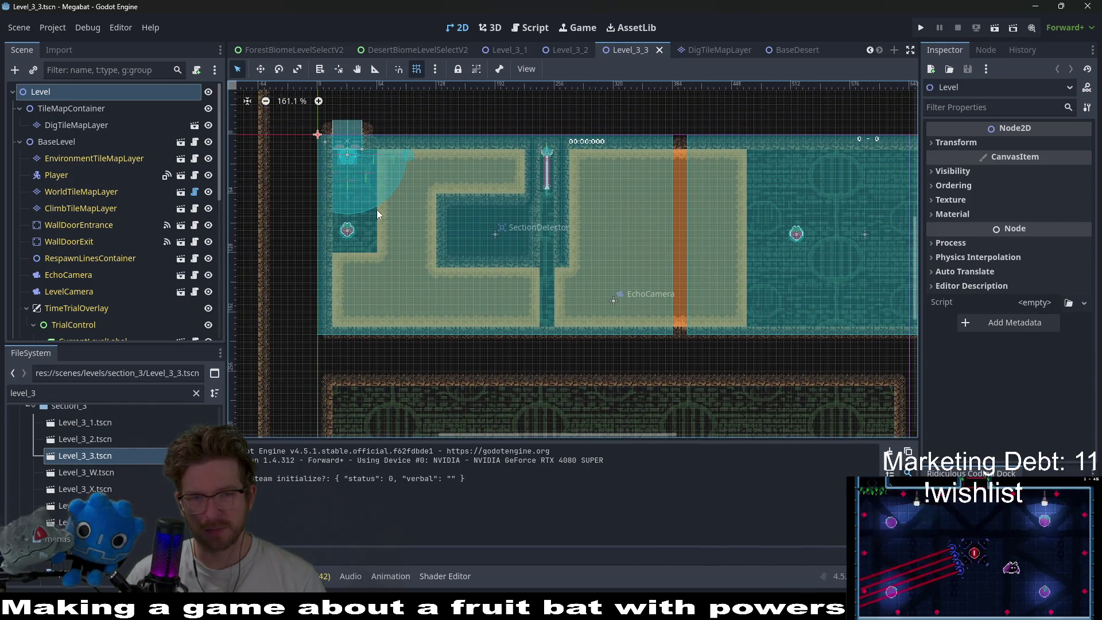
pyautogui.scroll(-6, 147, 244)
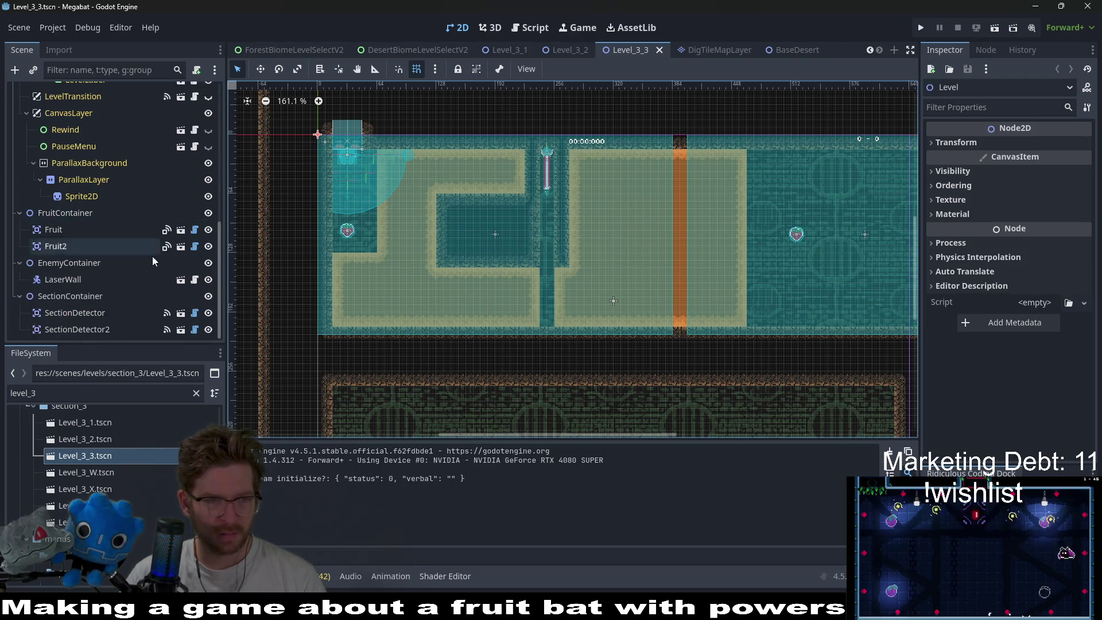
# - Flip through Level_3_1 and Level_3_2 before returning to the Level_3_3 canvas
pyautogui.click(519, 50)
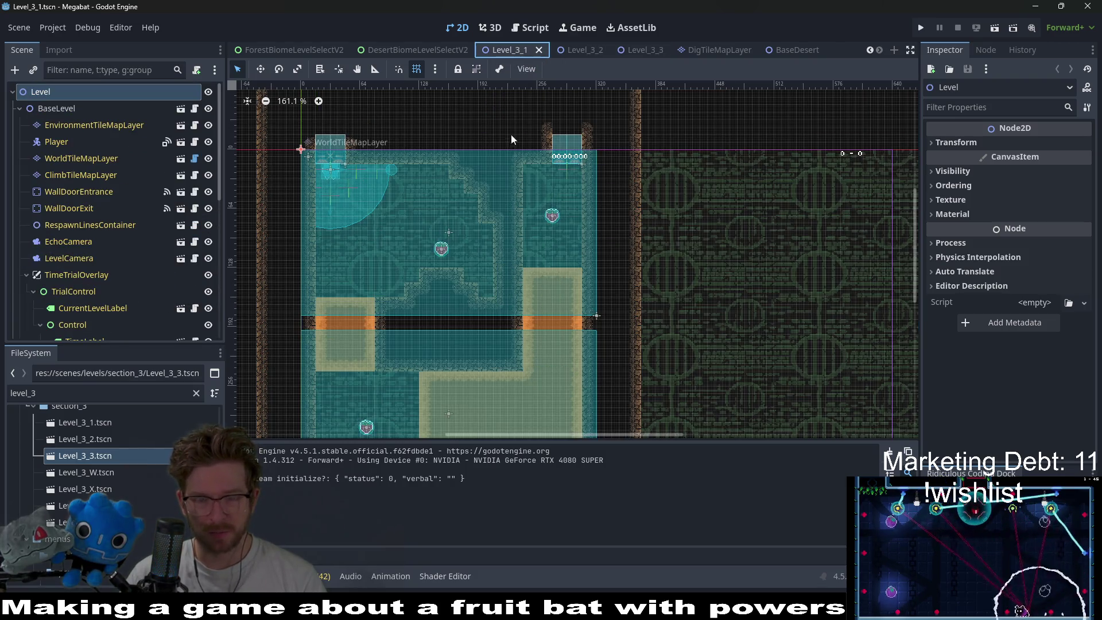
pyautogui.click(577, 50)
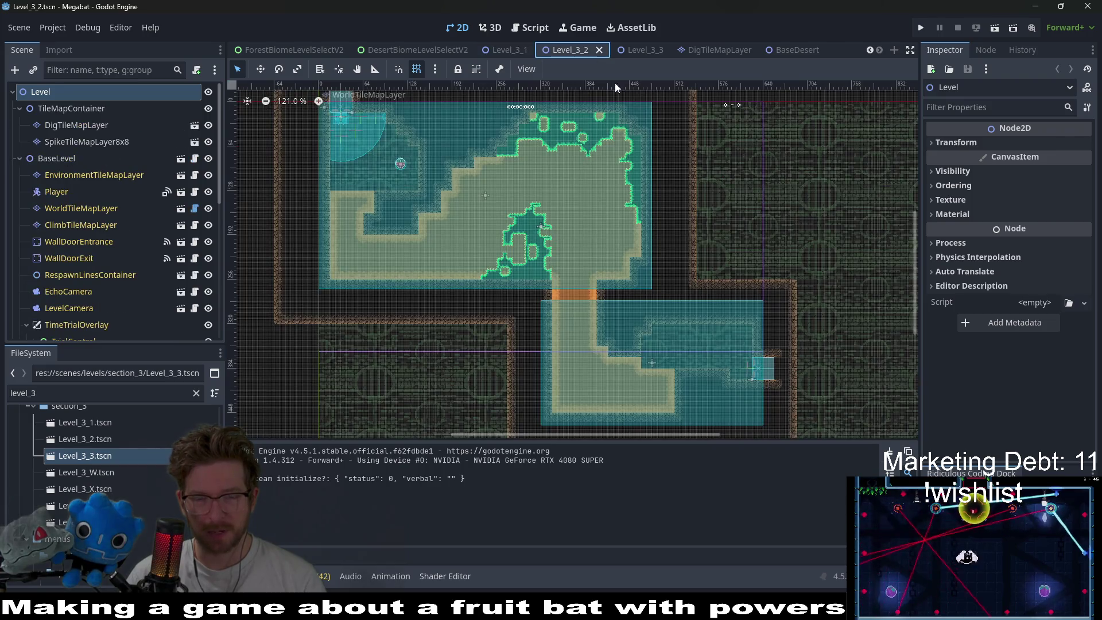
pyautogui.click(639, 50)
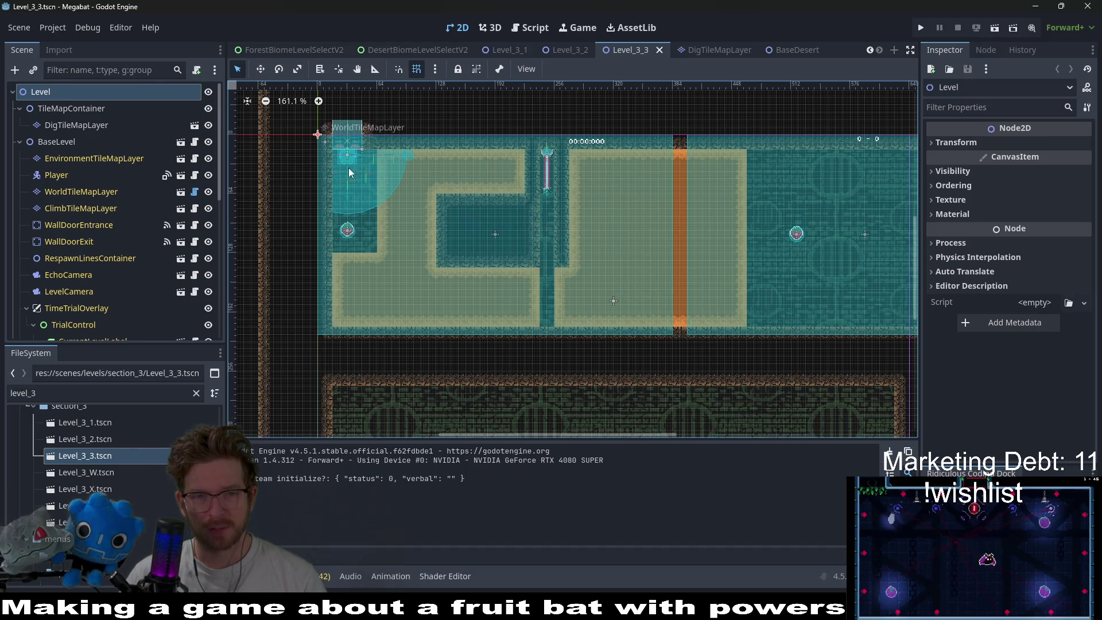
pyautogui.scroll(-2, 422, 258)
pyautogui.hscroll(2, 422, 258)
pyautogui.scroll(-5, 115, 276)
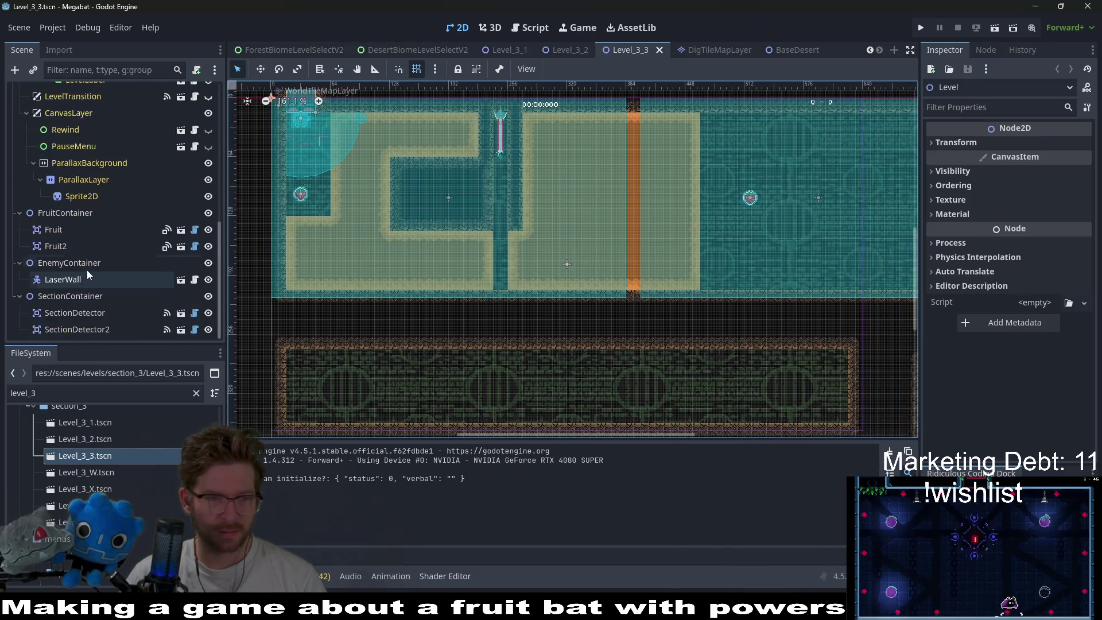
# - Set SectionDetector's size to Xlarge 480 X 270 and move it down-right over the room
pyautogui.click(101, 311)
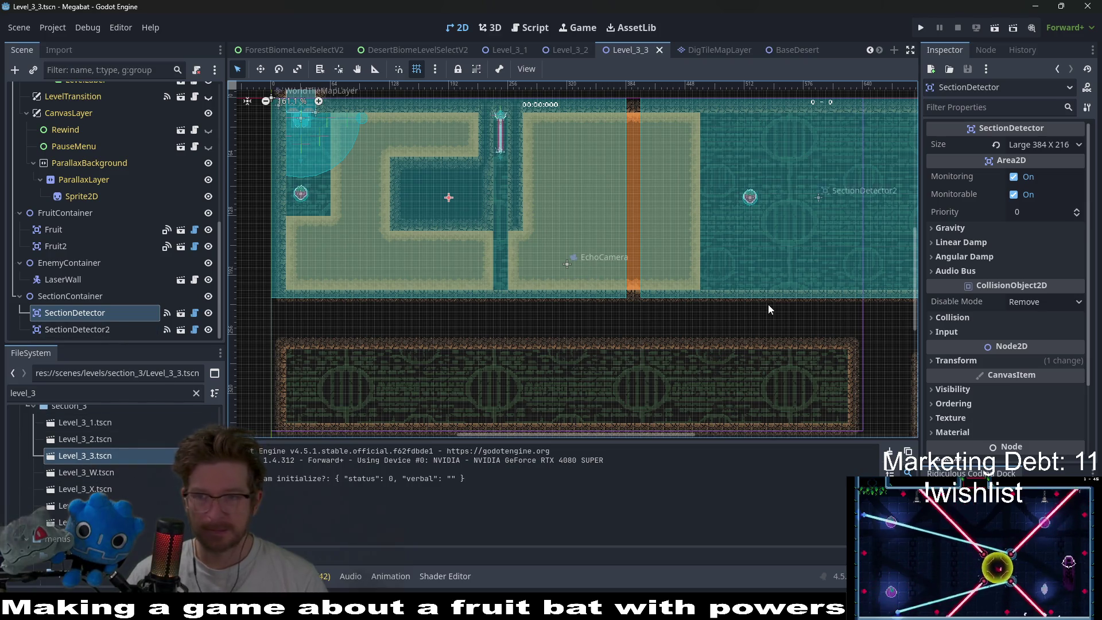
pyautogui.click(1044, 144)
pyautogui.click(1044, 245)
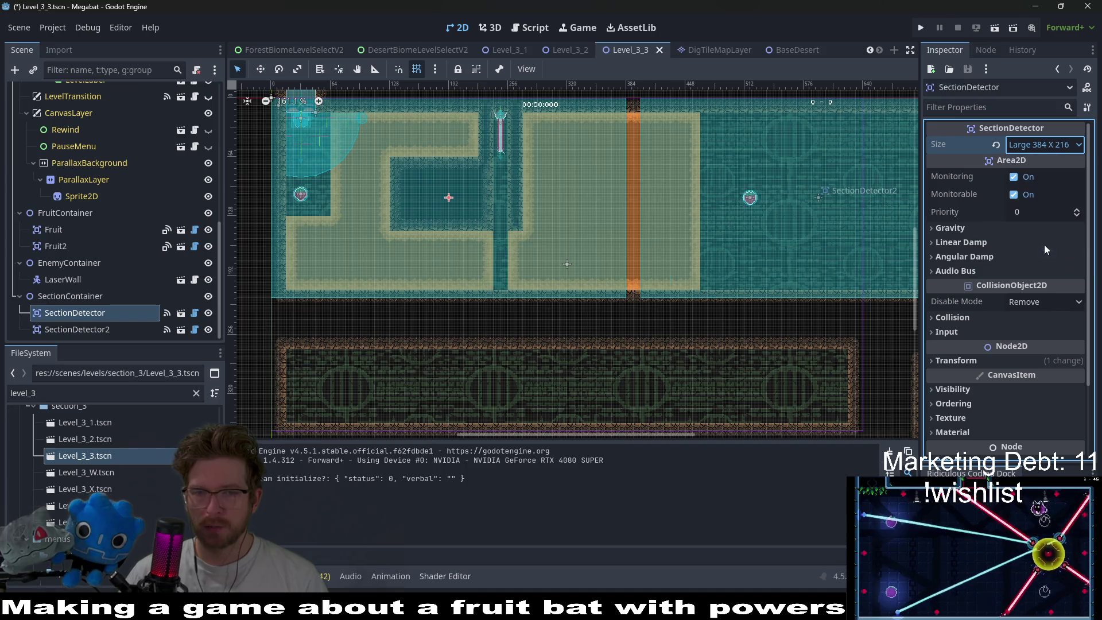
pyautogui.press('w')
pyautogui.moveTo(404, 210)
pyautogui.mouseDown()
pyautogui.moveTo(460, 234)
pyautogui.moveTo(442, 227)
pyautogui.mouseUp()
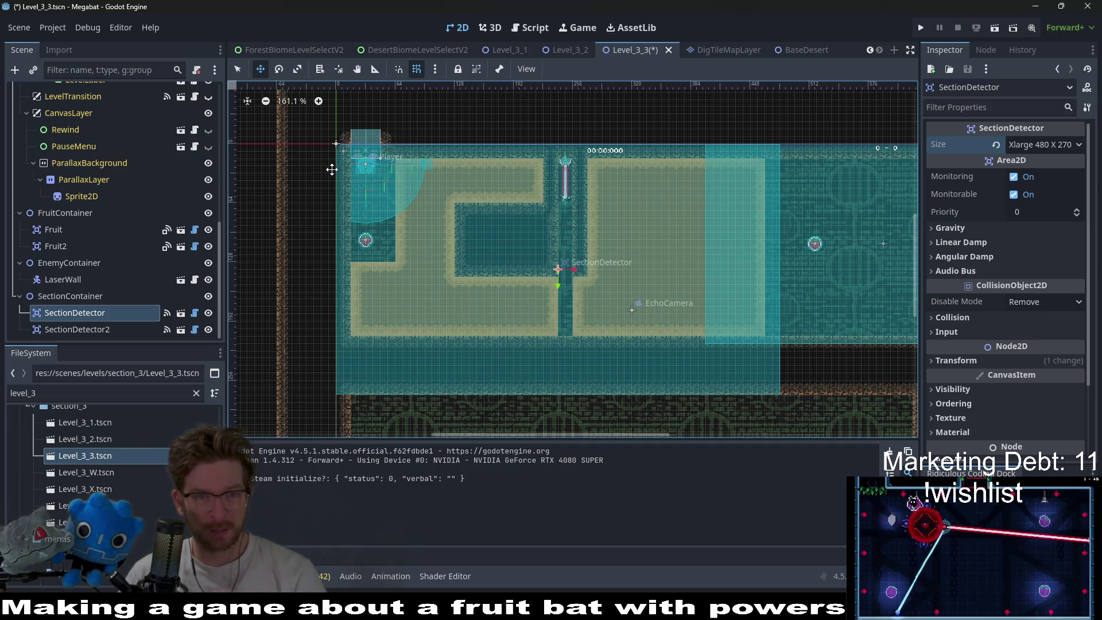
# - Select SectionDetector2 and shift it to the right
pyautogui.scroll(4, 360, 159)
pyautogui.scroll(-2, 361, 158)
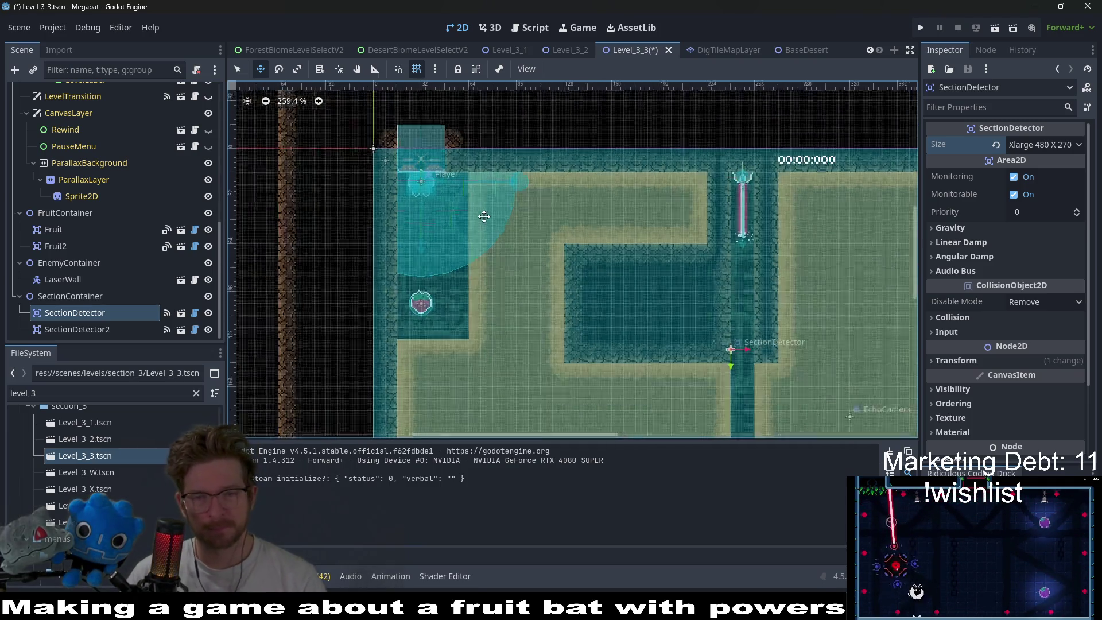
pyautogui.scroll(-2, 625, 245)
pyautogui.scroll(-2, 625, 245)
pyautogui.hscroll(5, 574, 259)
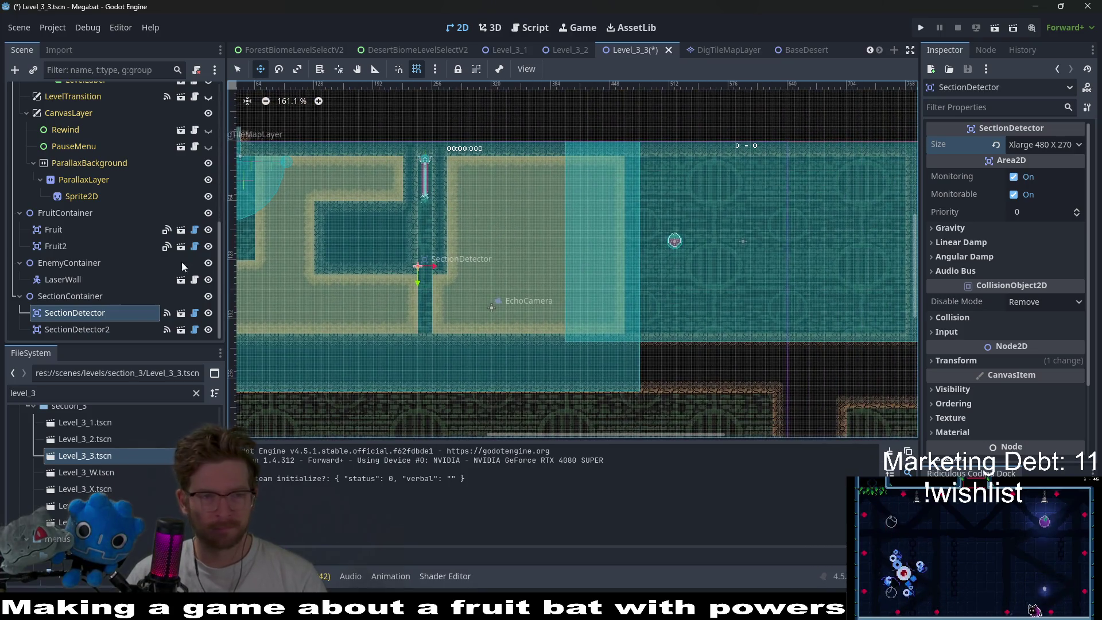
pyautogui.click(77, 329)
pyautogui.hscroll(4, 558, 265)
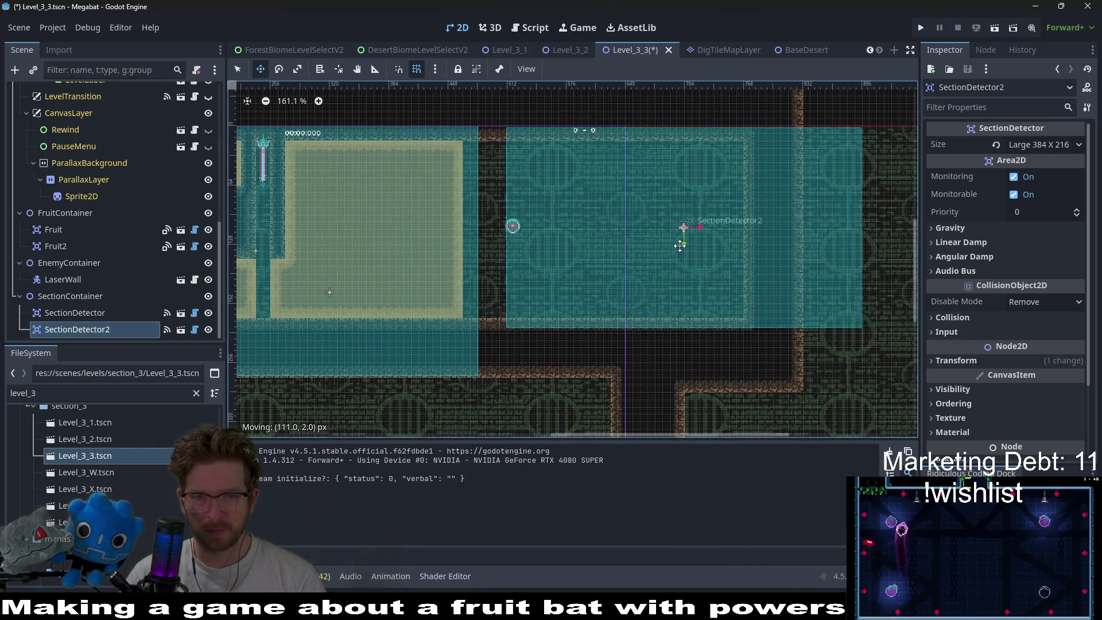
pyautogui.hscroll(-4, 519, 256)
pyautogui.hscroll(-2, 505, 245)
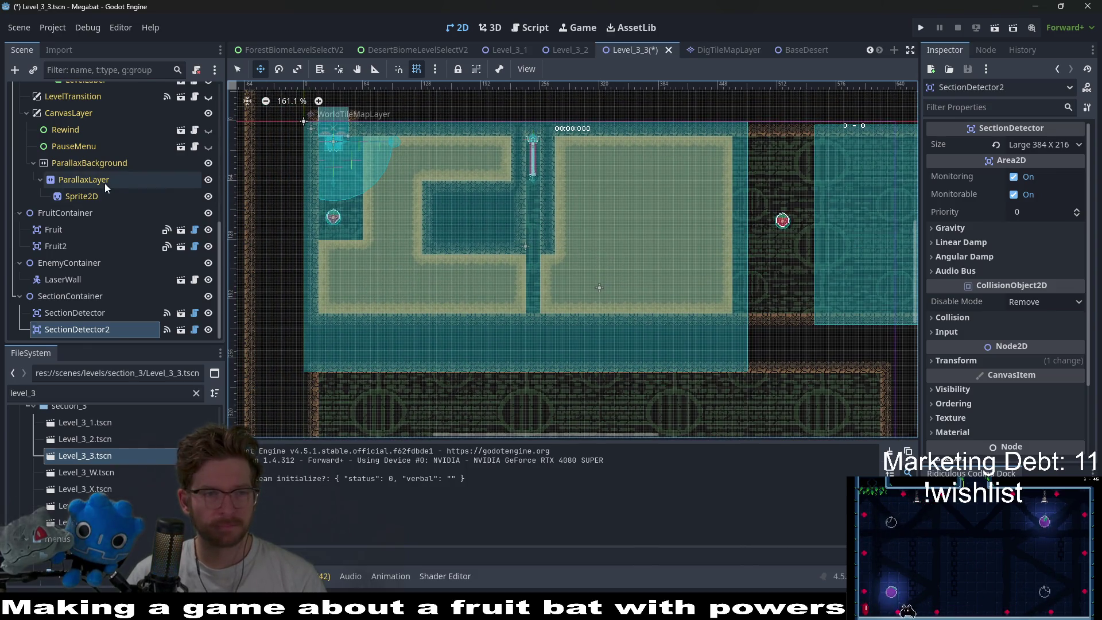
pyautogui.scroll(10, 105, 179)
# - Select DigTileMapLayer and pick the Desert terrain for painting
pyautogui.click(76, 124)
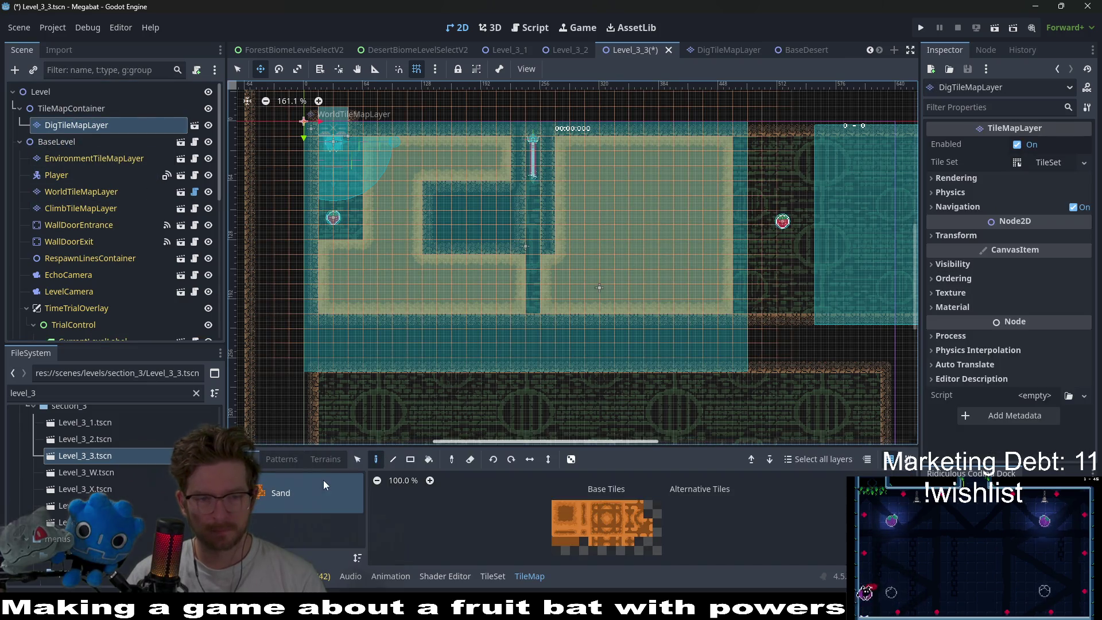
pyautogui.click(325, 459)
pyautogui.click(279, 507)
pyautogui.scroll(2, 512, 253)
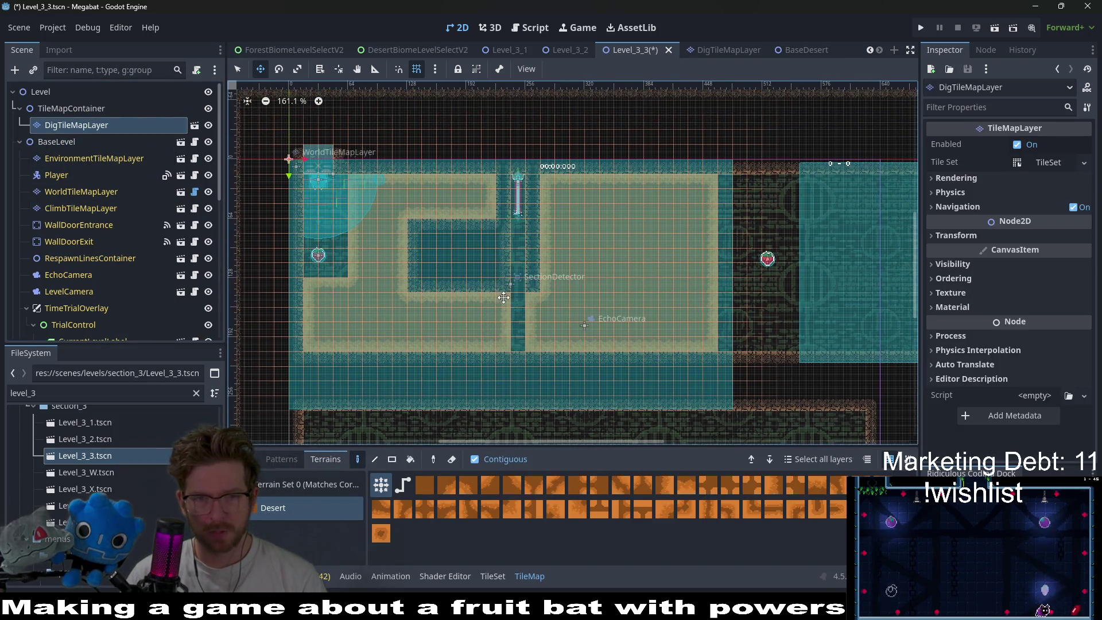
pyautogui.press('q')
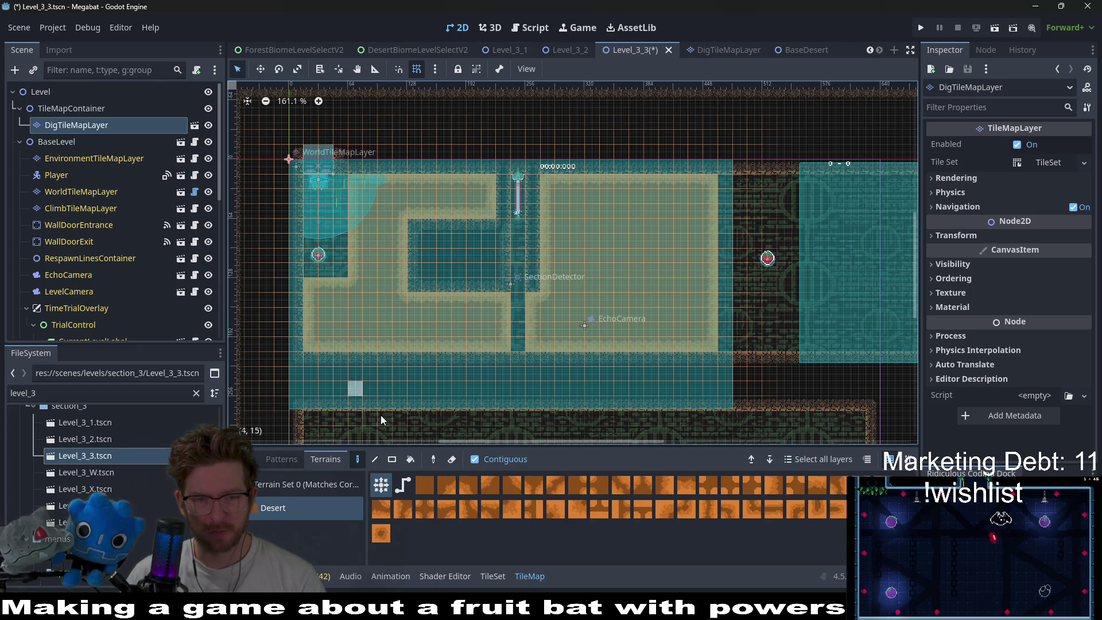
# - Dig a staircase corridor and fill a large rectangular block with dig tiles
pyautogui.click(391, 459)
pyautogui.press('d')
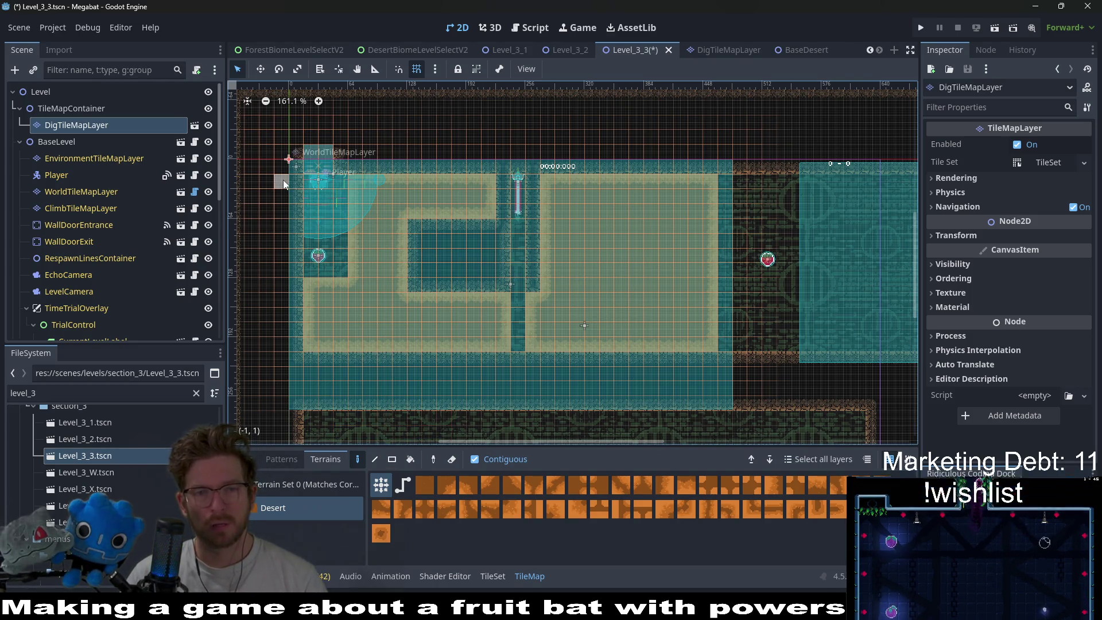
pyautogui.moveTo(350, 240)
pyautogui.mouseDown()
pyautogui.moveTo(521, 316)
pyautogui.moveTo(642, 339)
pyautogui.mouseUp()
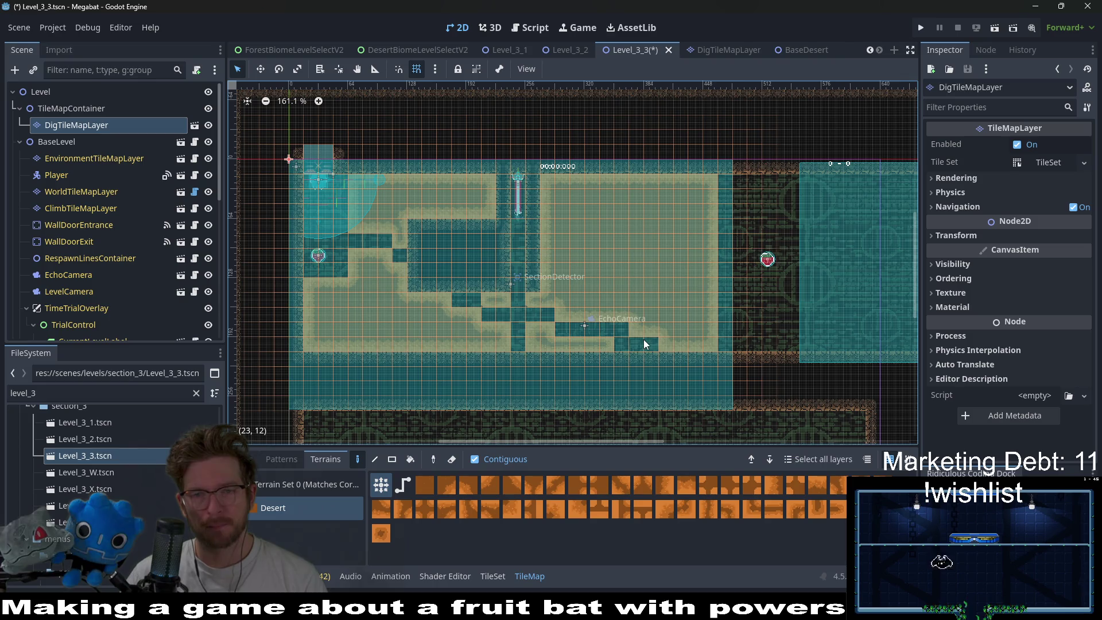
pyautogui.click(393, 459)
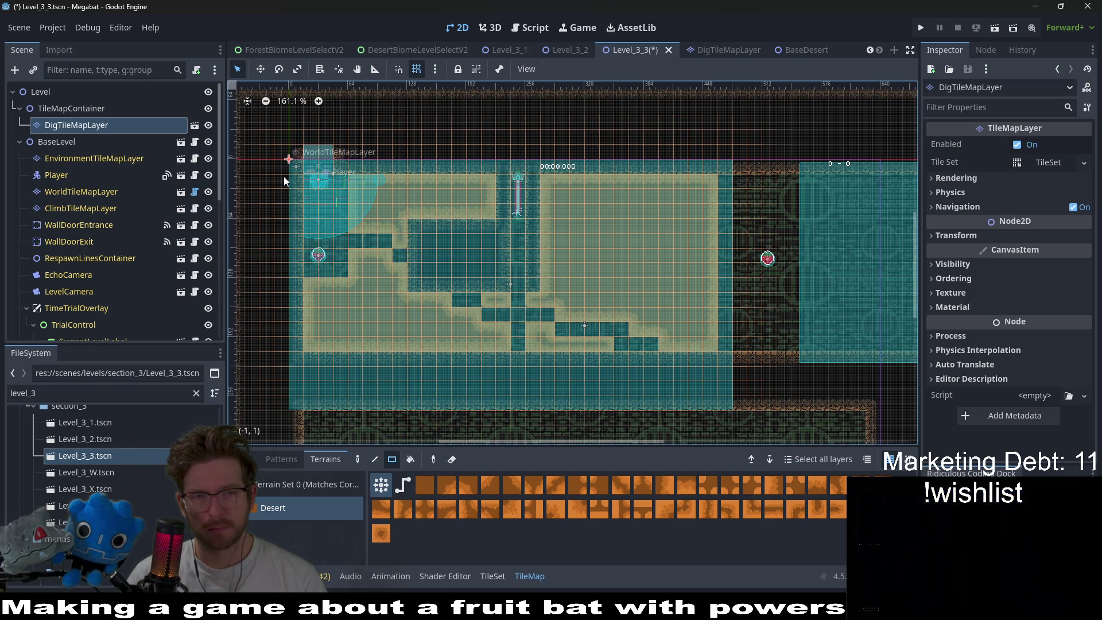
pyautogui.moveTo(283, 176)
pyautogui.mouseDown()
pyautogui.moveTo(651, 353)
pyautogui.moveTo(725, 360)
pyautogui.mouseUp()
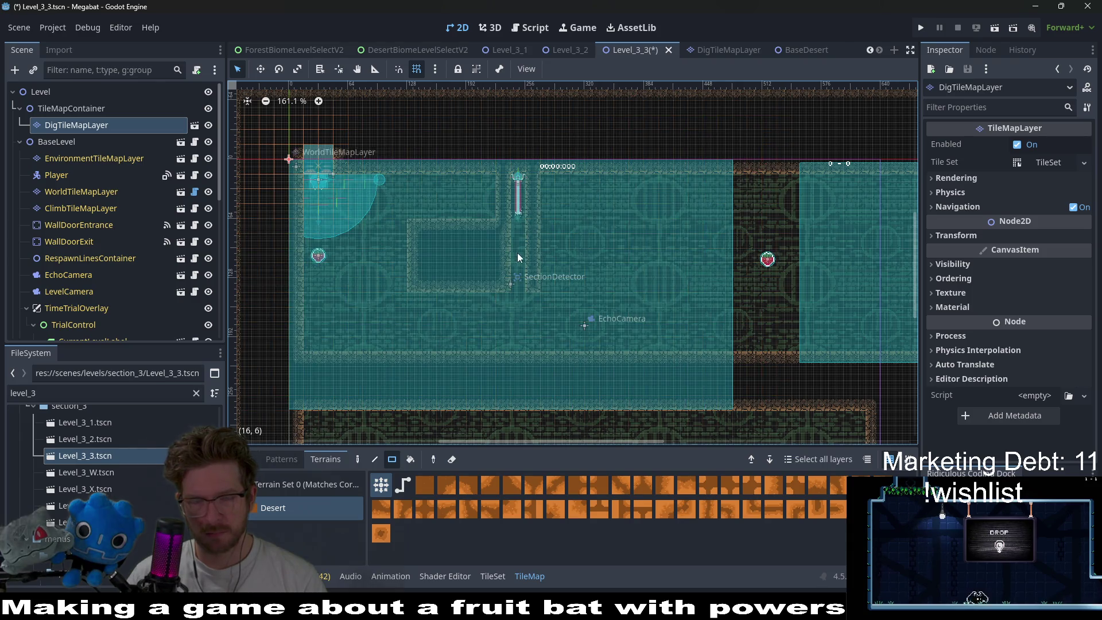
pyautogui.scroll(1, 519, 252)
# - On WorldTileMapLayer with DESERT terrain, clear the first room's inner wall block
pyautogui.click(87, 191)
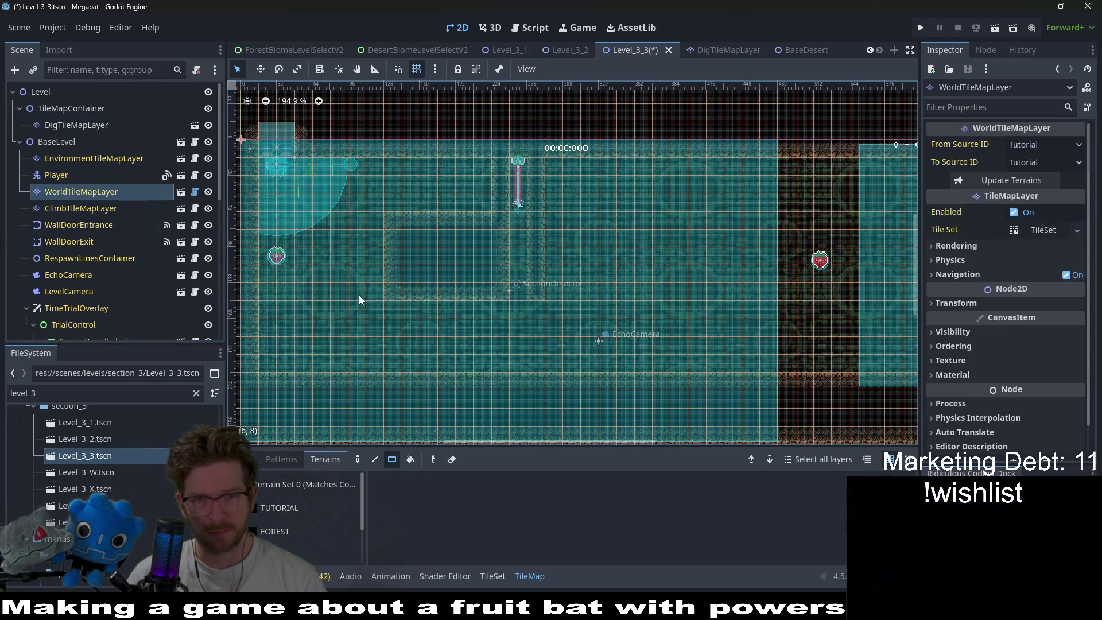
pyautogui.scroll(-2, 310, 533)
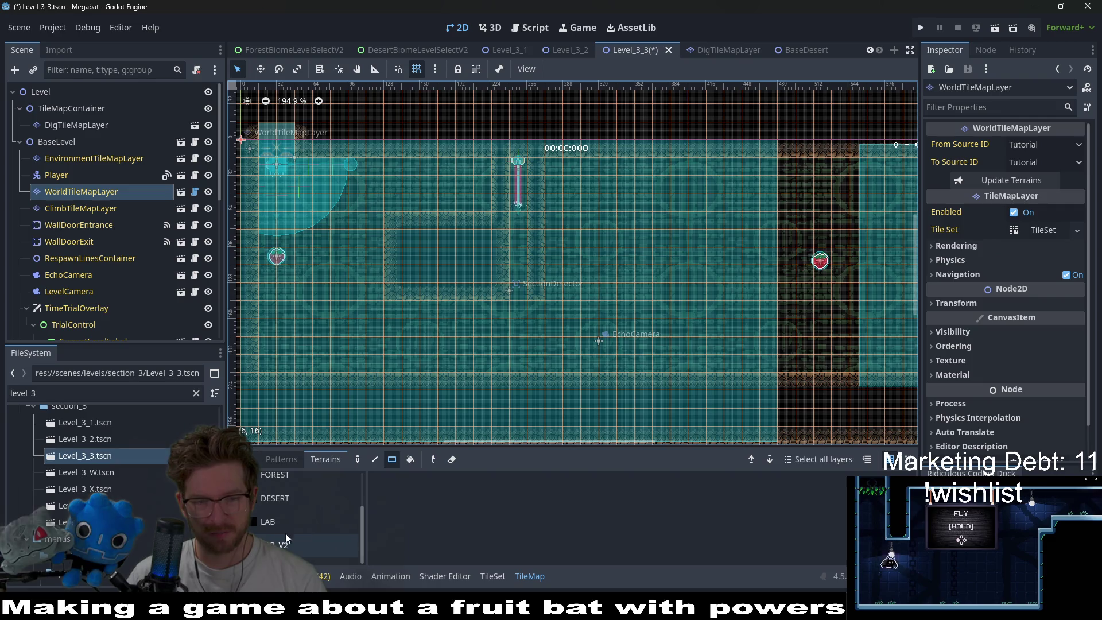
pyautogui.click(299, 503)
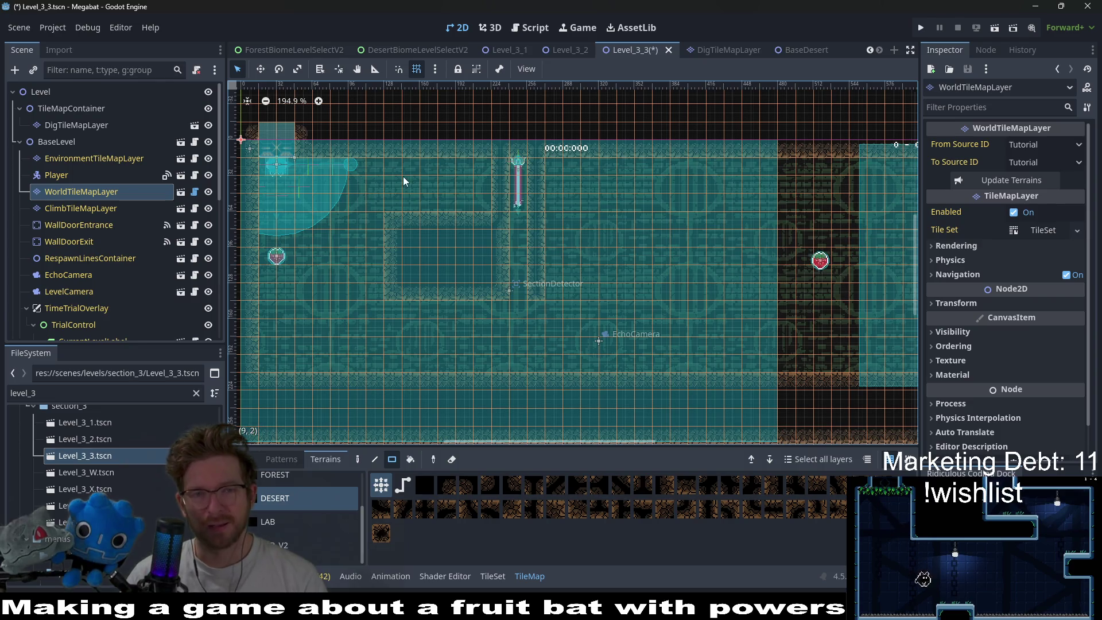
pyautogui.moveTo(383, 167); pyautogui.dragTo(571, 292)
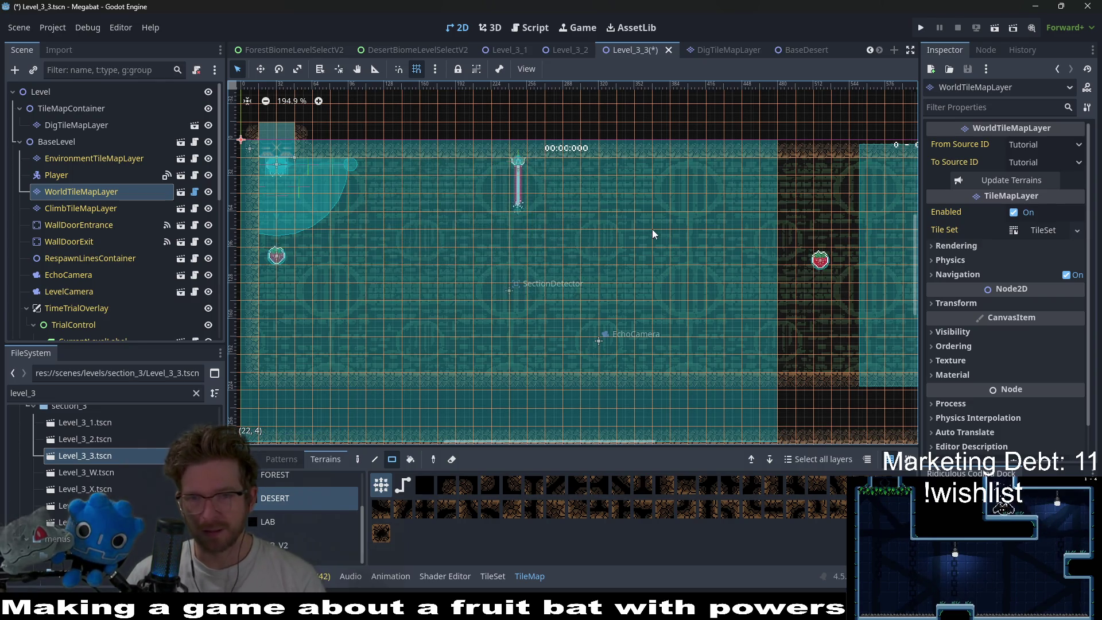
# - Paint desert strips below the room and fill the lower corridor ring
pyautogui.scroll(-3, 605, 174)
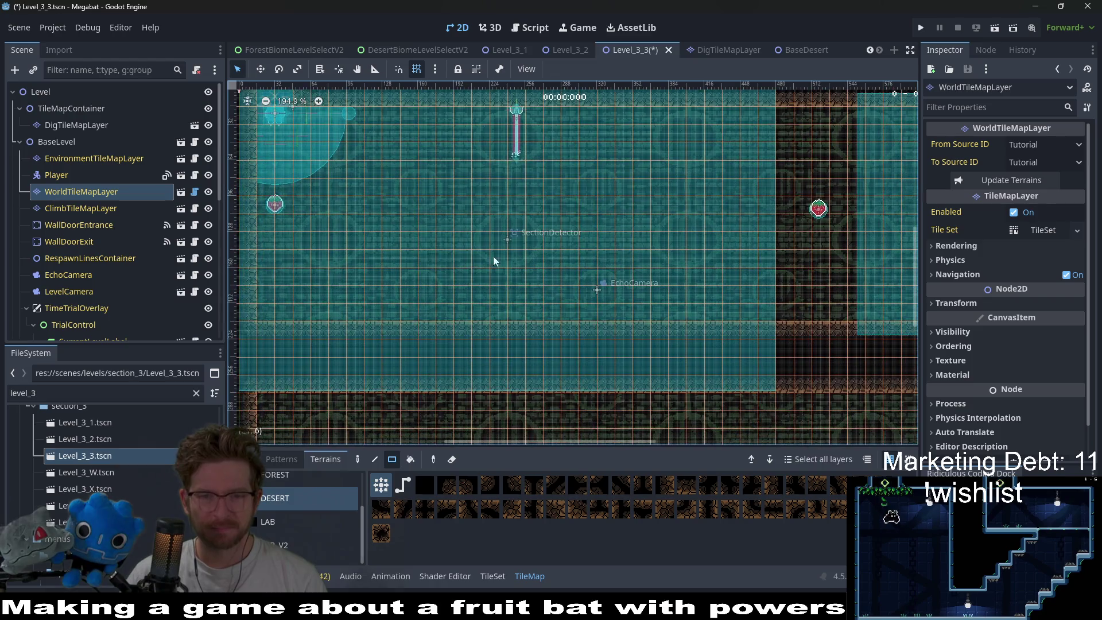
pyautogui.scroll(-2, 422, 307)
pyautogui.scroll(-1, 439, 227)
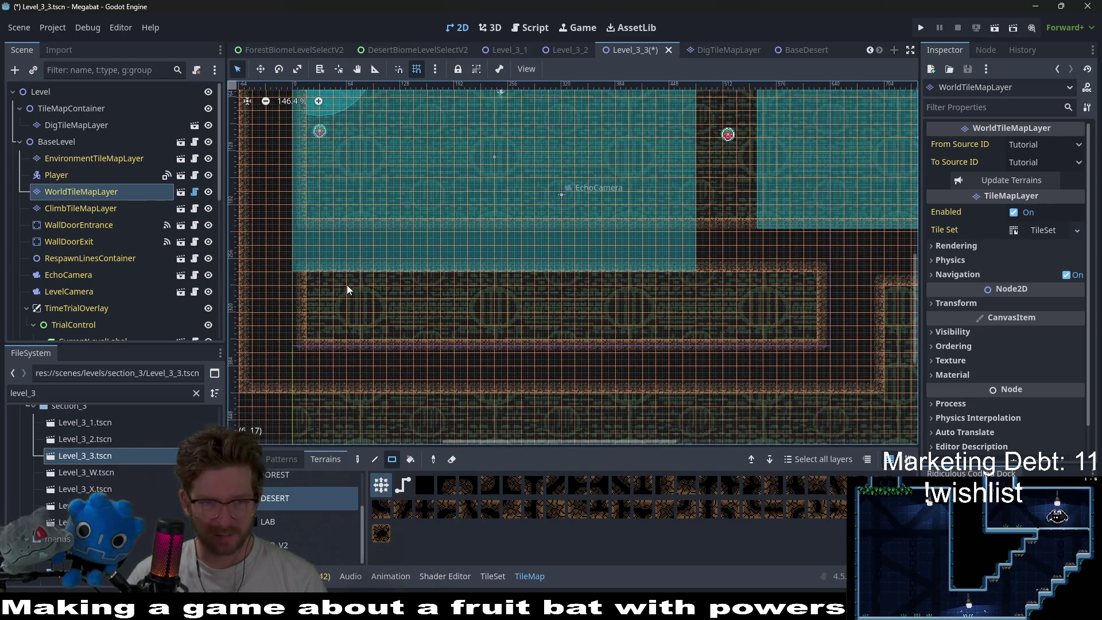
pyautogui.moveTo(309, 277)
pyautogui.mouseDown()
pyautogui.moveTo(432, 322)
pyautogui.moveTo(700, 304)
pyautogui.moveTo(684, 304)
pyautogui.mouseUp()
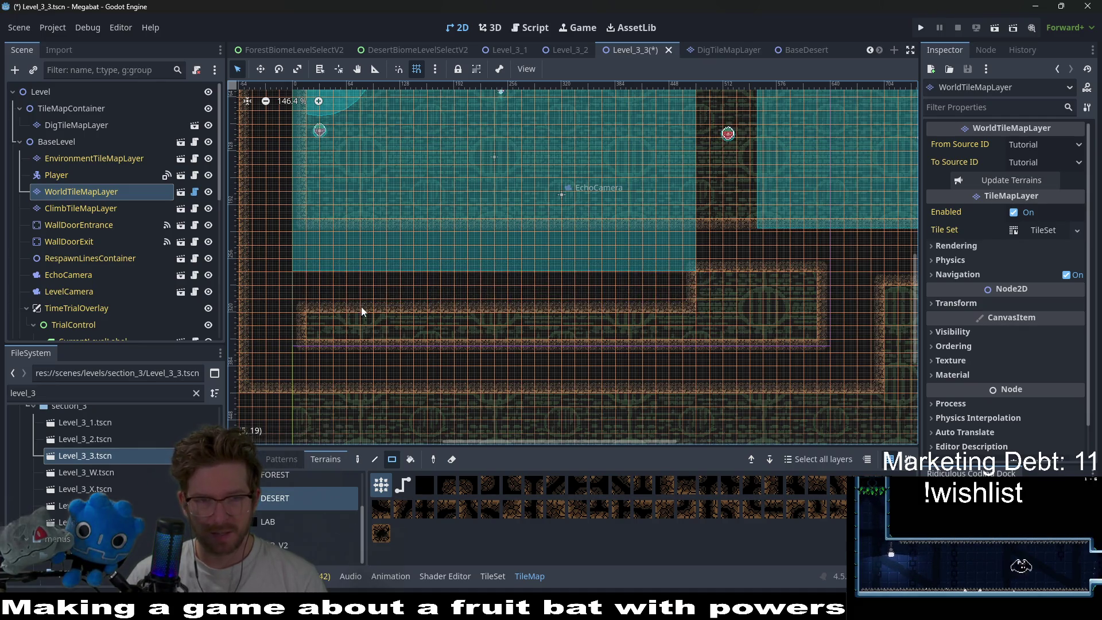
pyautogui.moveTo(316, 228)
pyautogui.mouseDown()
pyautogui.moveTo(419, 242)
pyautogui.moveTo(669, 236)
pyautogui.moveTo(680, 253)
pyautogui.moveTo(797, 235)
pyautogui.moveTo(826, 246)
pyautogui.mouseUp()
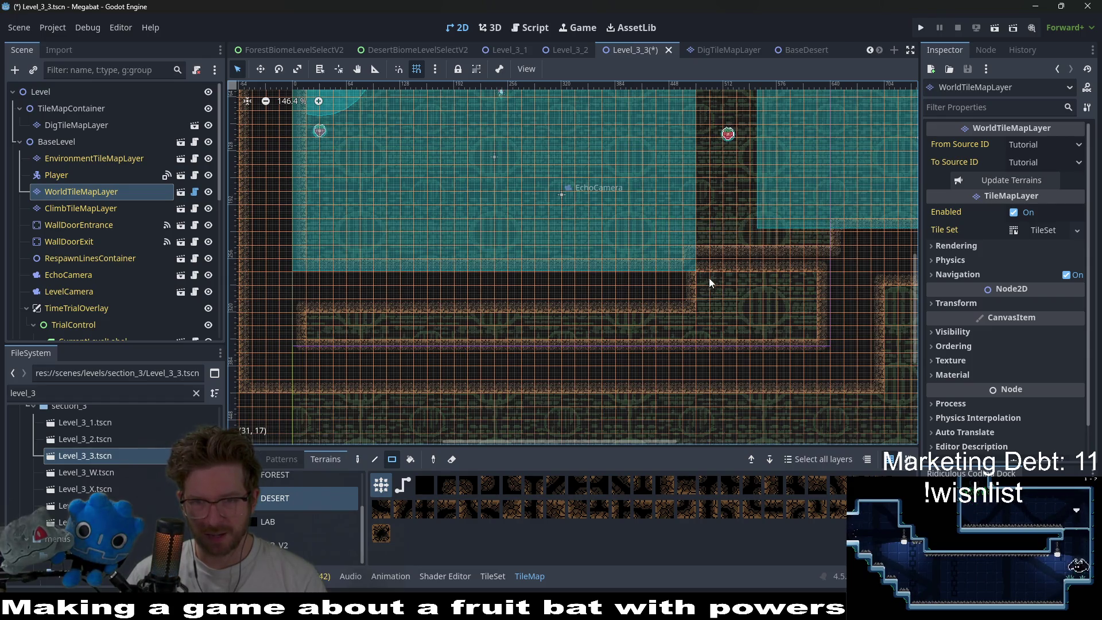
pyautogui.moveTo(703, 276)
pyautogui.mouseDown()
pyautogui.moveTo(822, 306)
pyautogui.moveTo(809, 304)
pyautogui.mouseUp()
pyautogui.moveTo(689, 251)
pyautogui.mouseDown()
pyautogui.moveTo(838, 257)
pyautogui.moveTo(821, 256)
pyautogui.mouseUp()
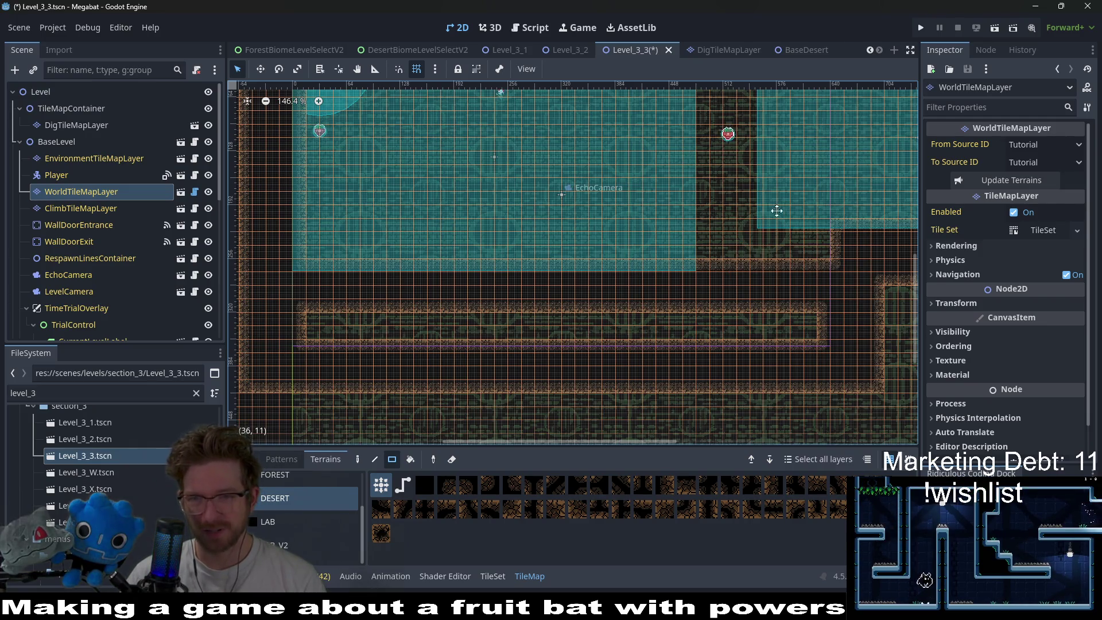
# - Paint a 6x3 desert block, an 11x1 row and a 10x5 block
pyautogui.scroll(-3, 776, 210)
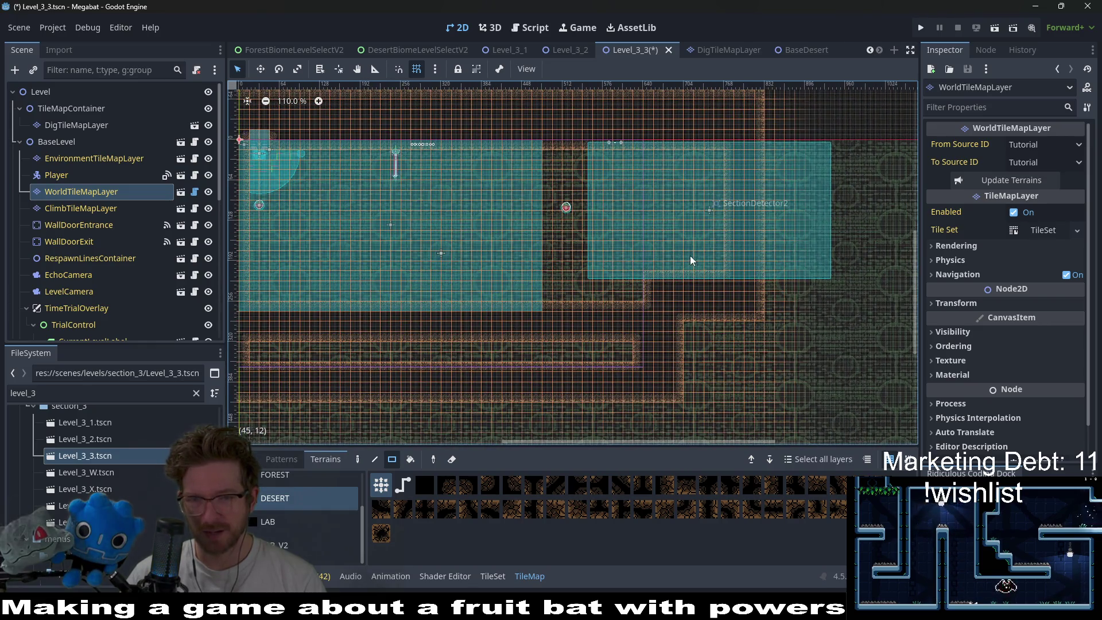
pyautogui.moveTo(650, 261)
pyautogui.mouseDown()
pyautogui.moveTo(716, 290)
pyautogui.moveTo(780, 291)
pyautogui.moveTo(752, 293)
pyautogui.mouseUp()
pyautogui.moveTo(639, 292); pyautogui.dragTo(756, 300)
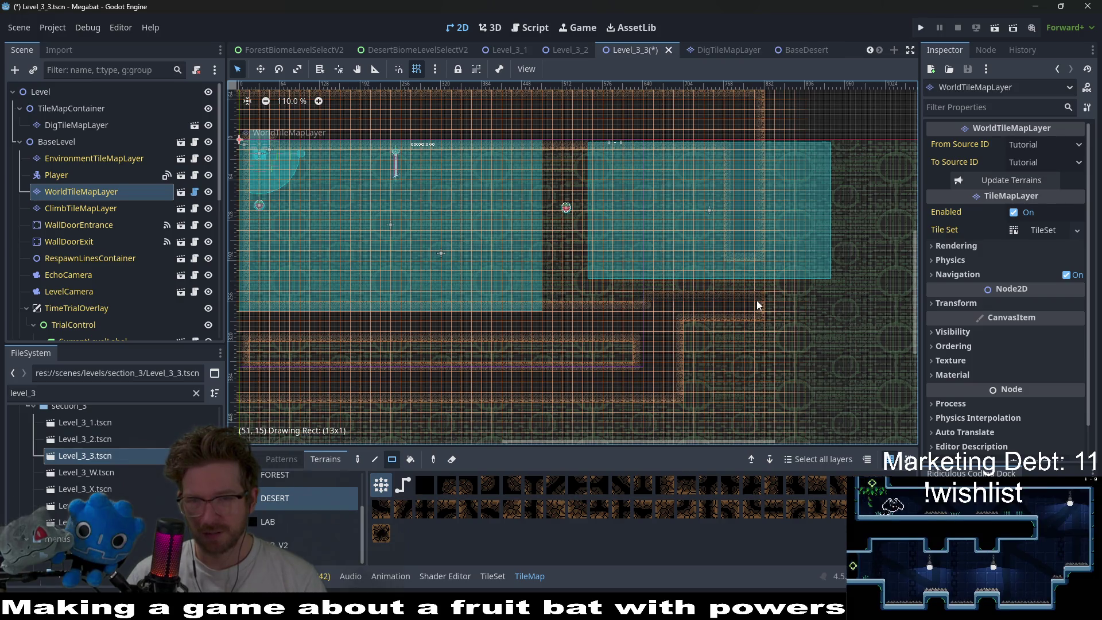
pyautogui.moveTo(689, 300); pyautogui.dragTo(784, 344)
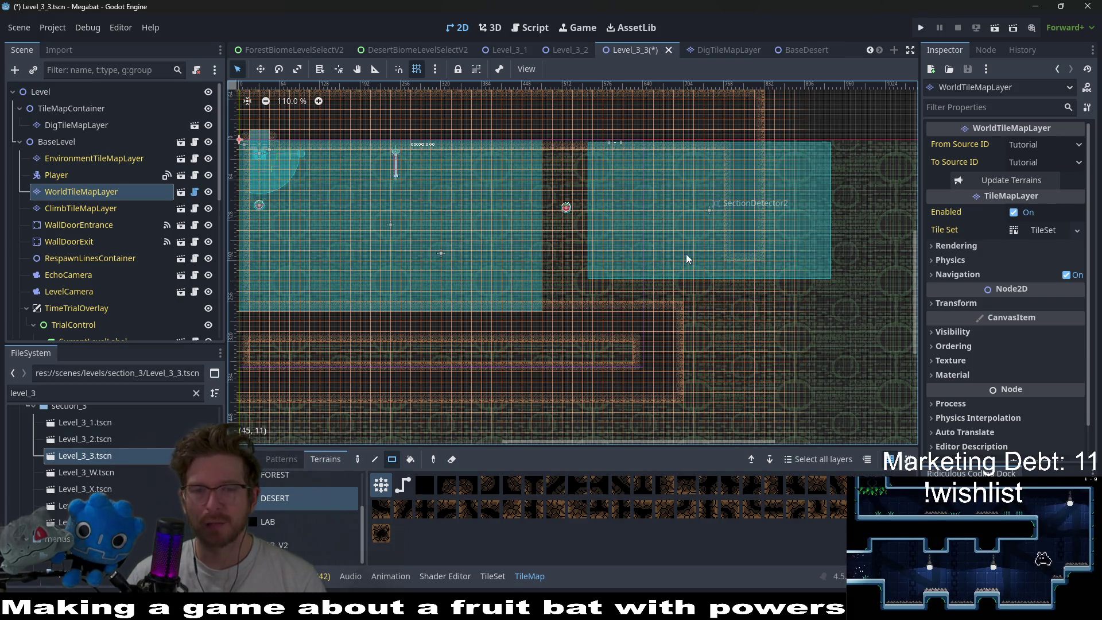
pyautogui.hscroll(-4, 591, 232)
pyautogui.scroll(1, 591, 232)
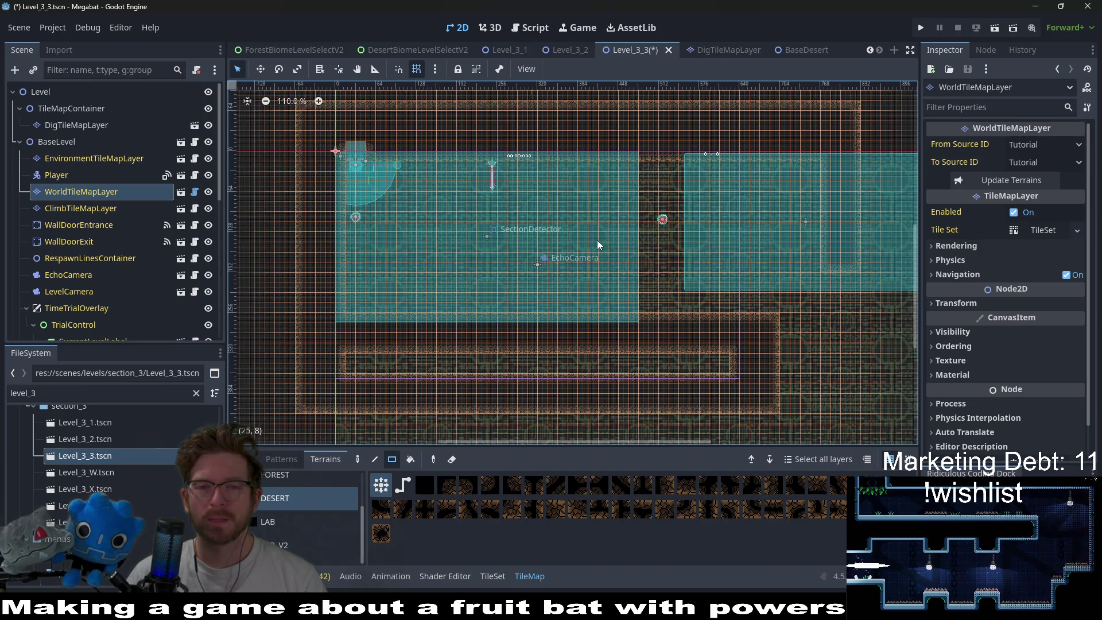
pyautogui.scroll(5, 604, 236)
pyautogui.hscroll(-6, 643, 195)
pyautogui.scroll(1, 643, 195)
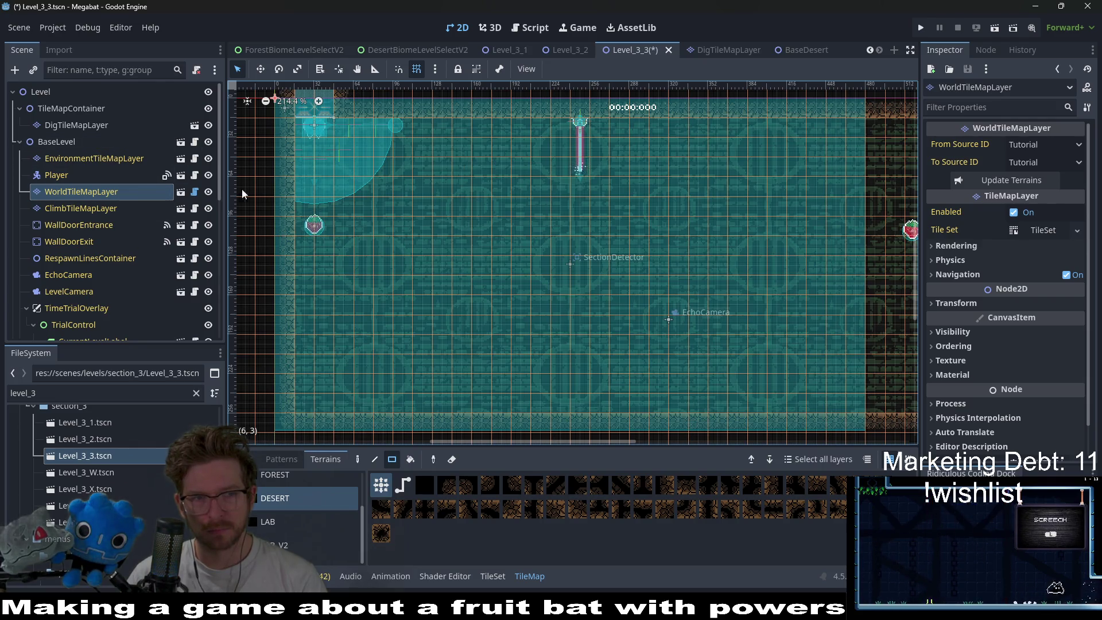
# - Move the LaserWall right, beside the right-hand fruit
pyautogui.scroll(-10, 86, 253)
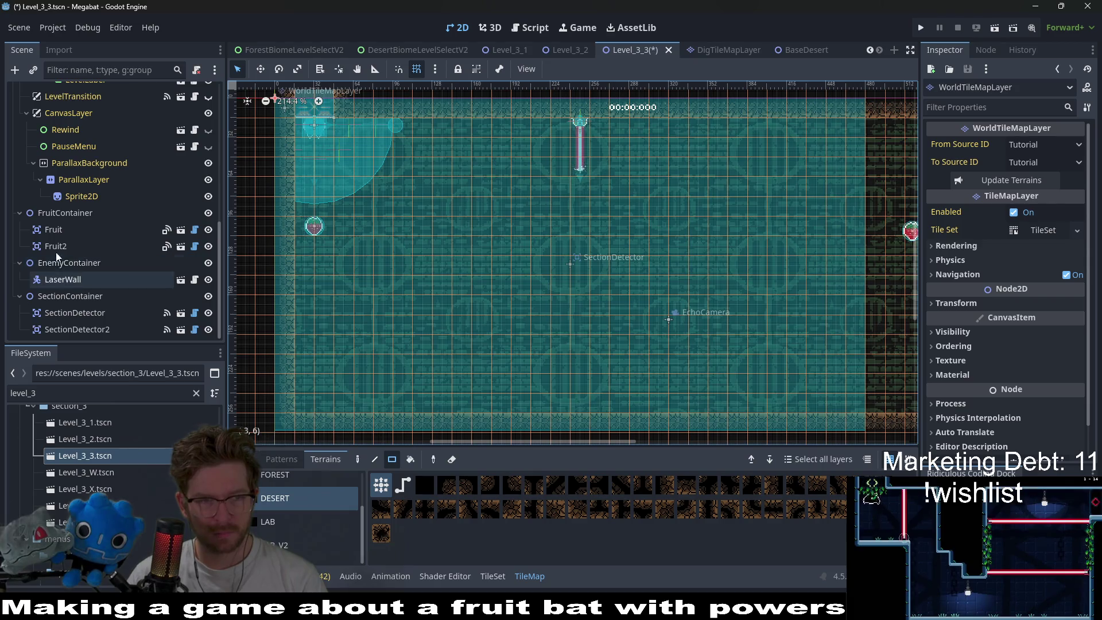
pyautogui.click(78, 278)
pyautogui.press('w')
pyautogui.moveTo(586, 148); pyautogui.dragTo(847, 257)
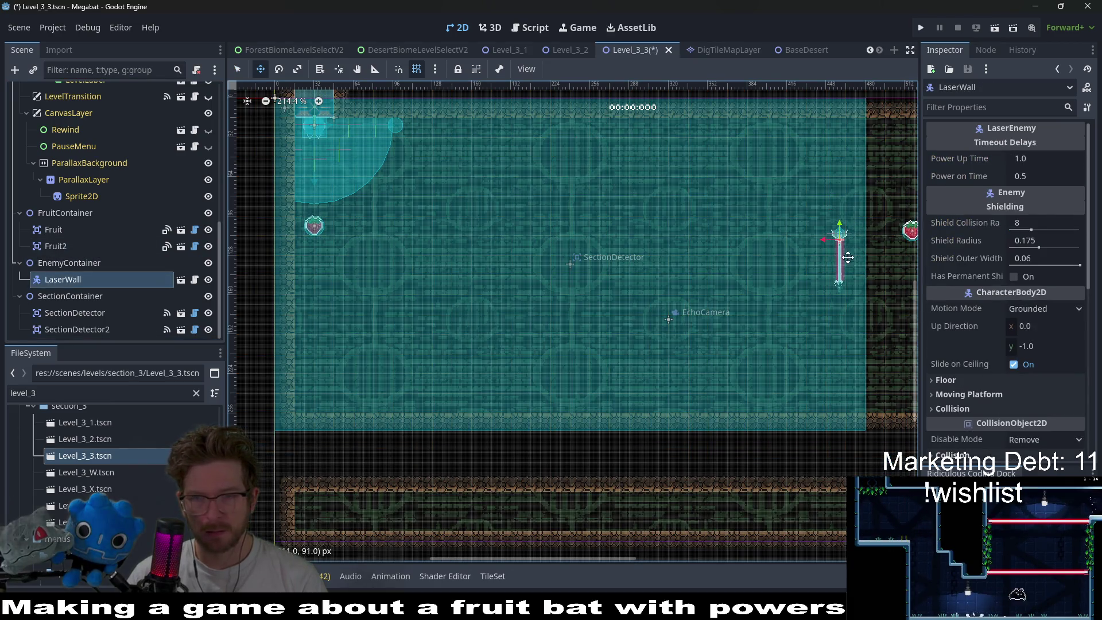
# - After previewing LAB and LAB_V2, paint a DESERT block across the room's middle
pyautogui.scroll(8, 86, 189)
pyautogui.click(87, 167)
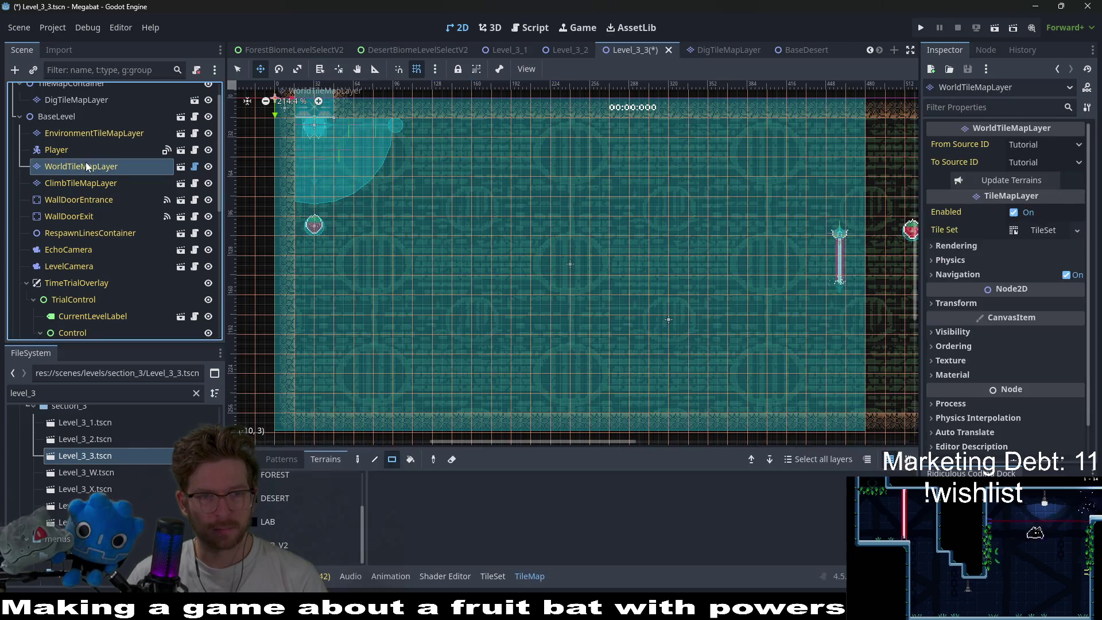
pyautogui.click(300, 526)
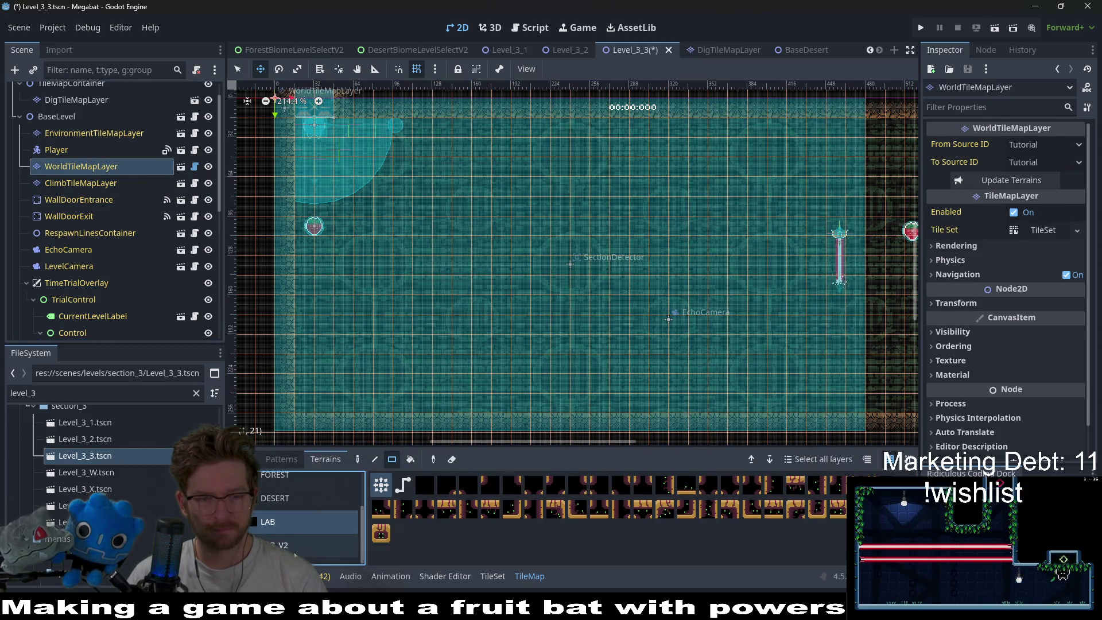
pyautogui.click(294, 554)
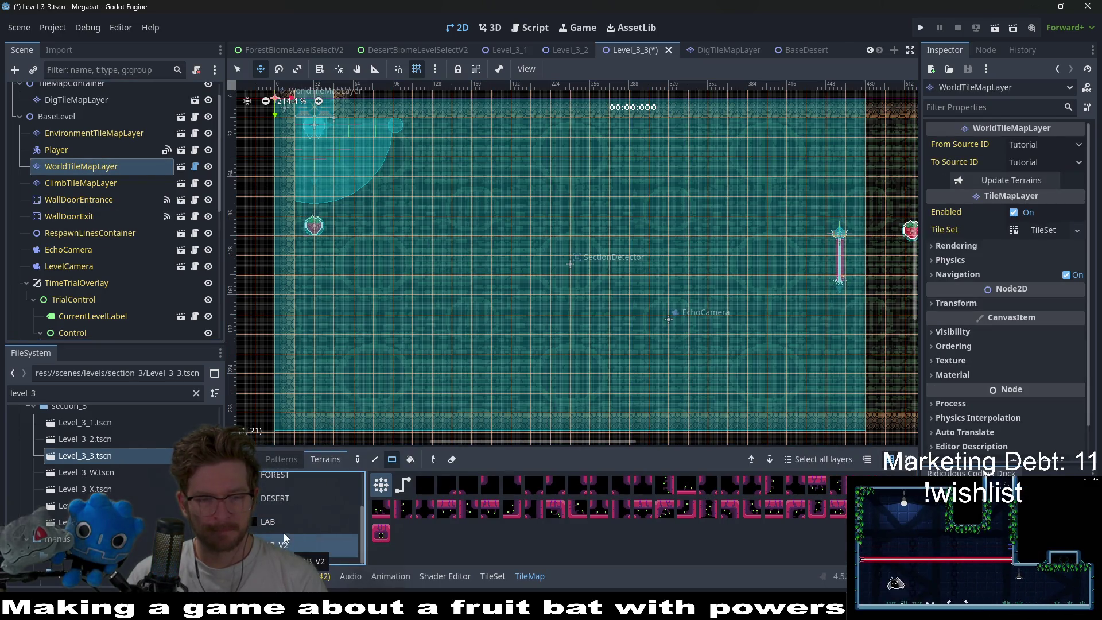
pyautogui.click(289, 502)
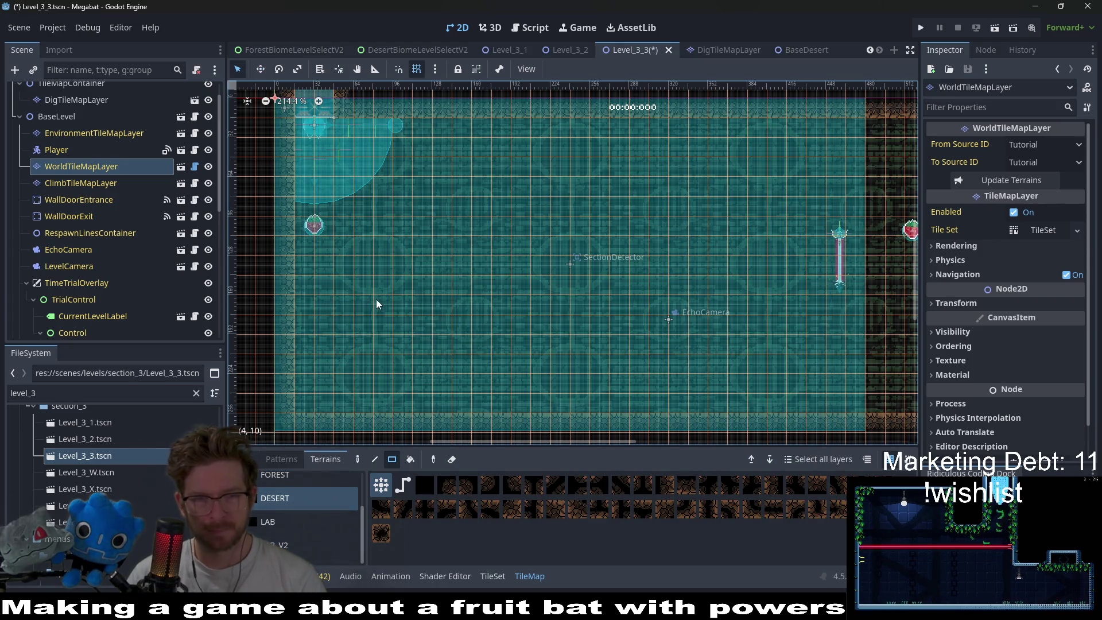
pyautogui.moveTo(394, 261)
pyautogui.mouseDown()
pyautogui.moveTo(441, 289)
pyautogui.moveTo(647, 327)
pyautogui.moveTo(670, 311)
pyautogui.moveTo(681, 323)
pyautogui.moveTo(626, 289)
pyautogui.mouseUp()
# - Reshape the new block's top edge with a 9x1 desert tile row
pyautogui.hscroll(-5, 631, 280)
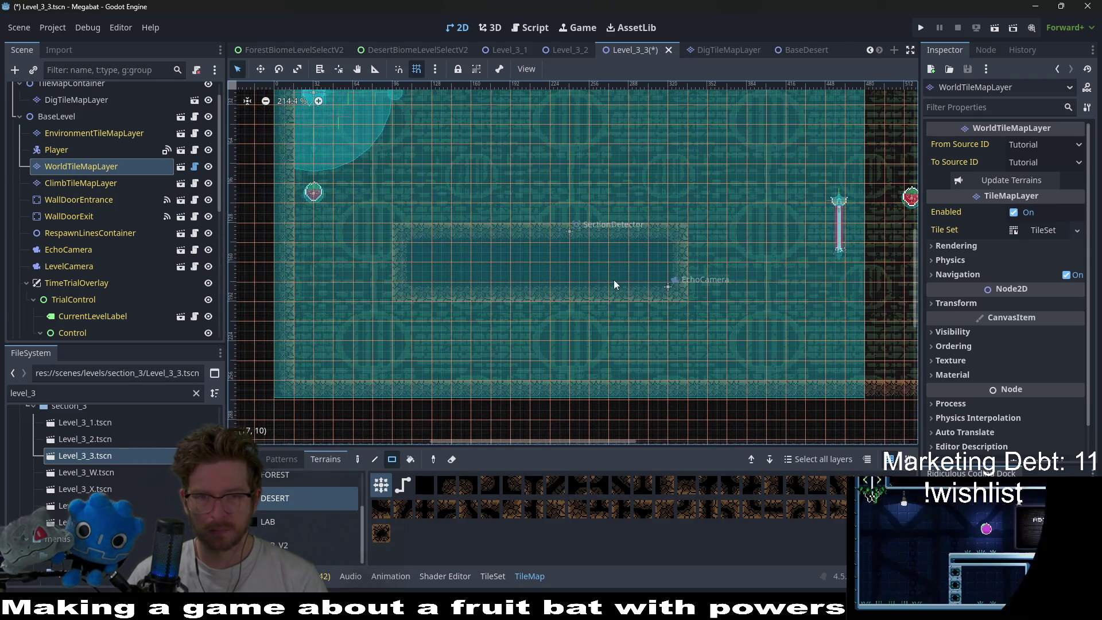
pyautogui.scroll(2, 698, 266)
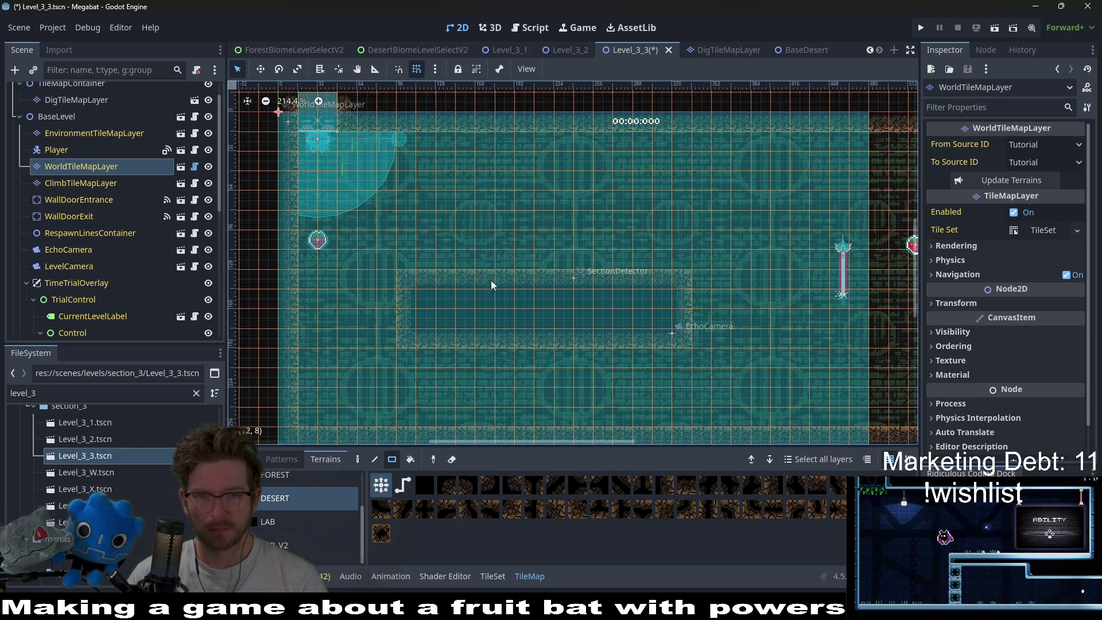
pyautogui.moveTo(409, 284); pyautogui.dragTo(574, 292)
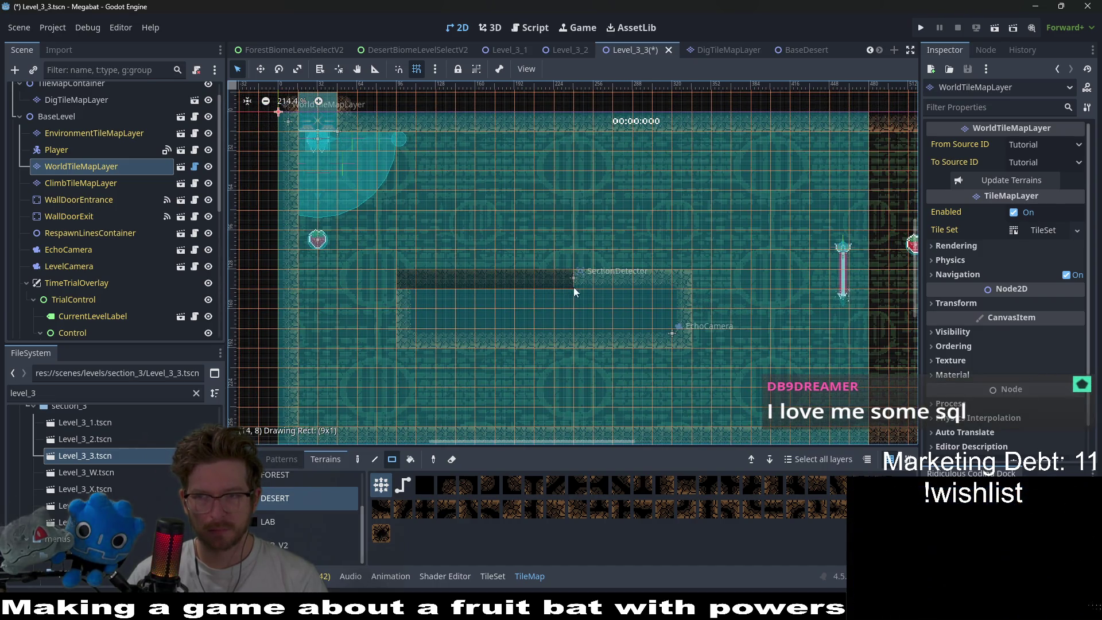
pyautogui.moveTo(667, 284); pyautogui.dragTo(682, 284)
pyautogui.hscroll(5, 689, 277)
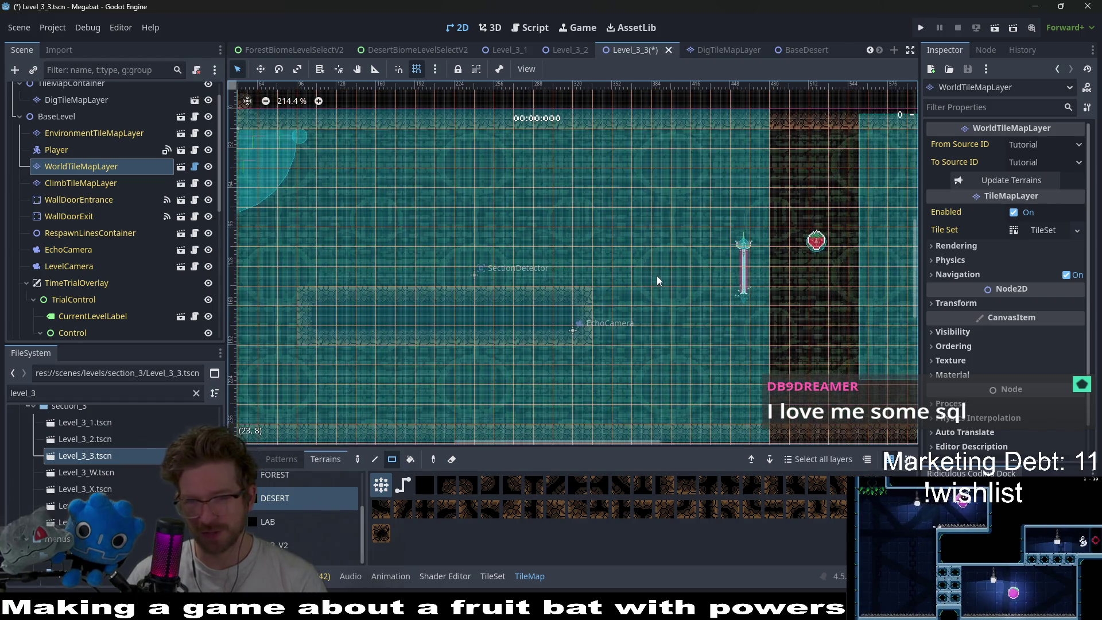
pyautogui.scroll(-10, 123, 268)
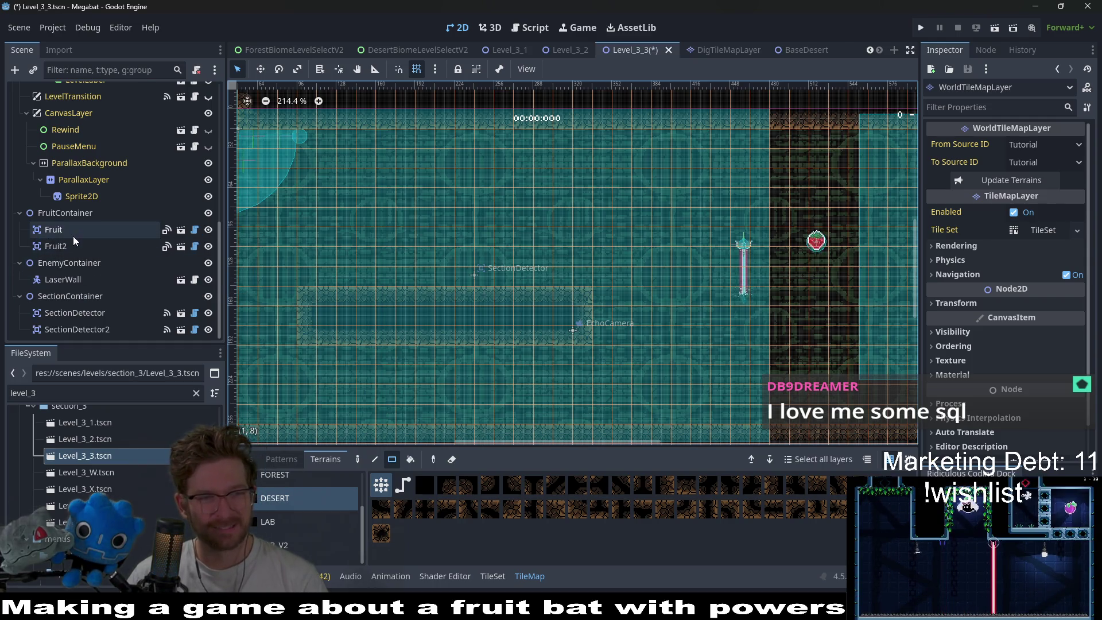
# - Set the LaserWall's Transform Rotation to 270 degrees
pyautogui.click(82, 279)
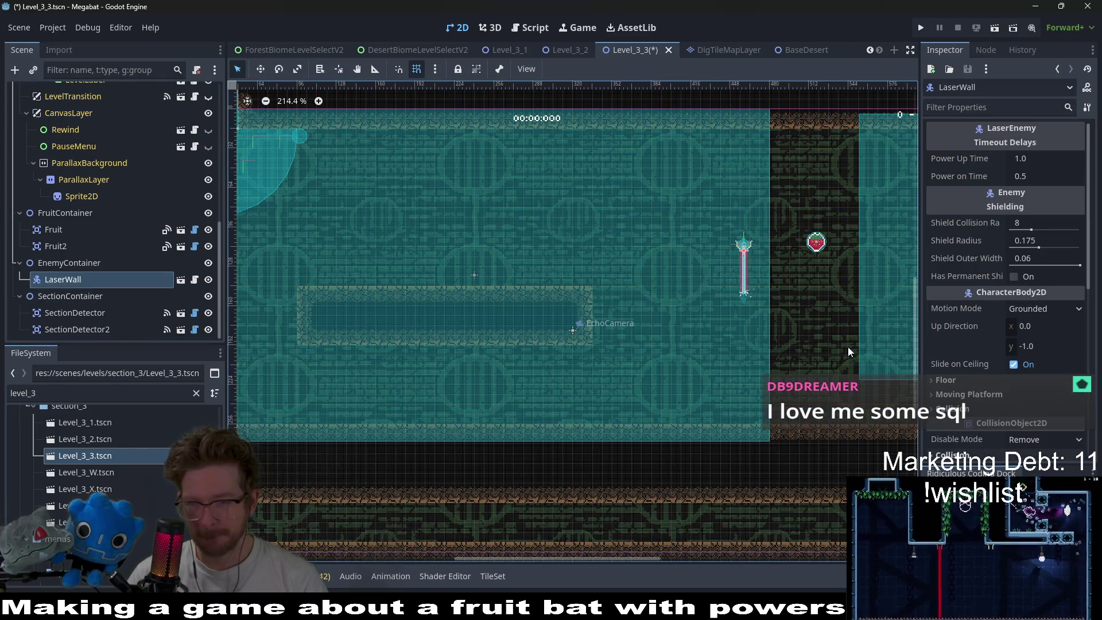
pyautogui.scroll(-10, 941, 359)
pyautogui.click(1030, 225)
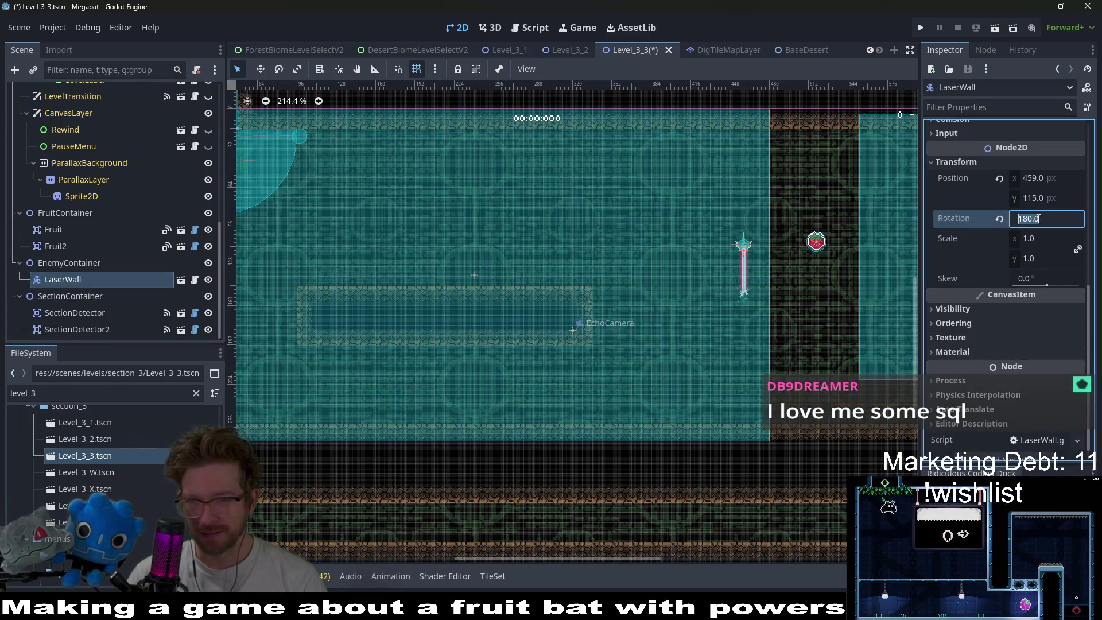
pyautogui.write('270')
pyautogui.press('Return')
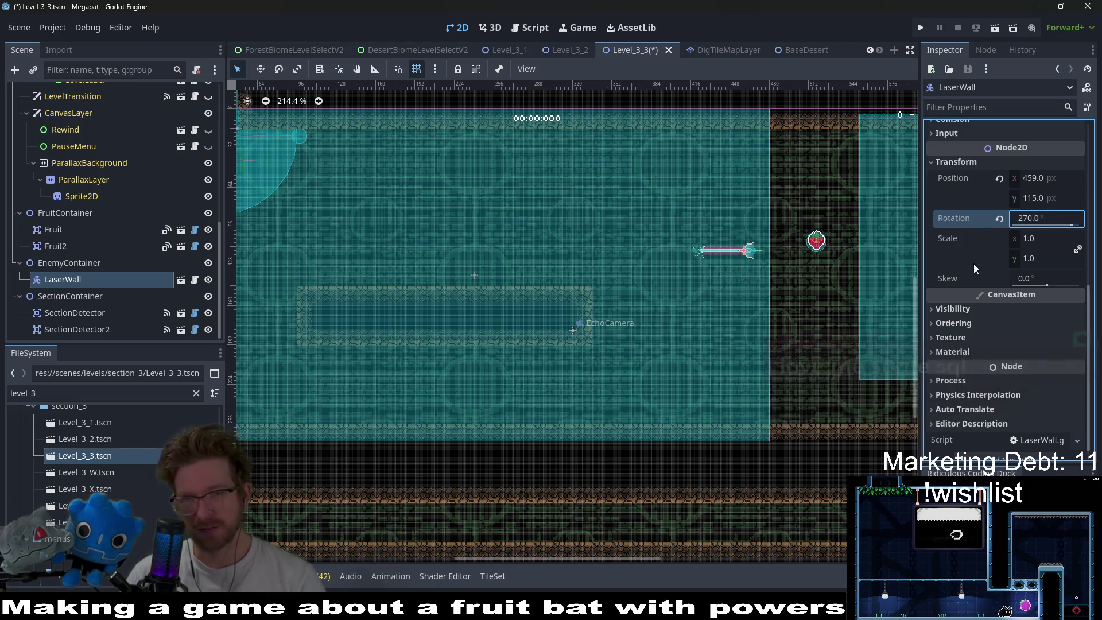
# - Drag the rotated laser wall into place at 440, 136 px
pyautogui.press('w')
pyautogui.moveTo(761, 263); pyautogui.dragTo(748, 287)
pyautogui.scroll(3, 752, 287)
pyautogui.scroll(3, 747, 287)
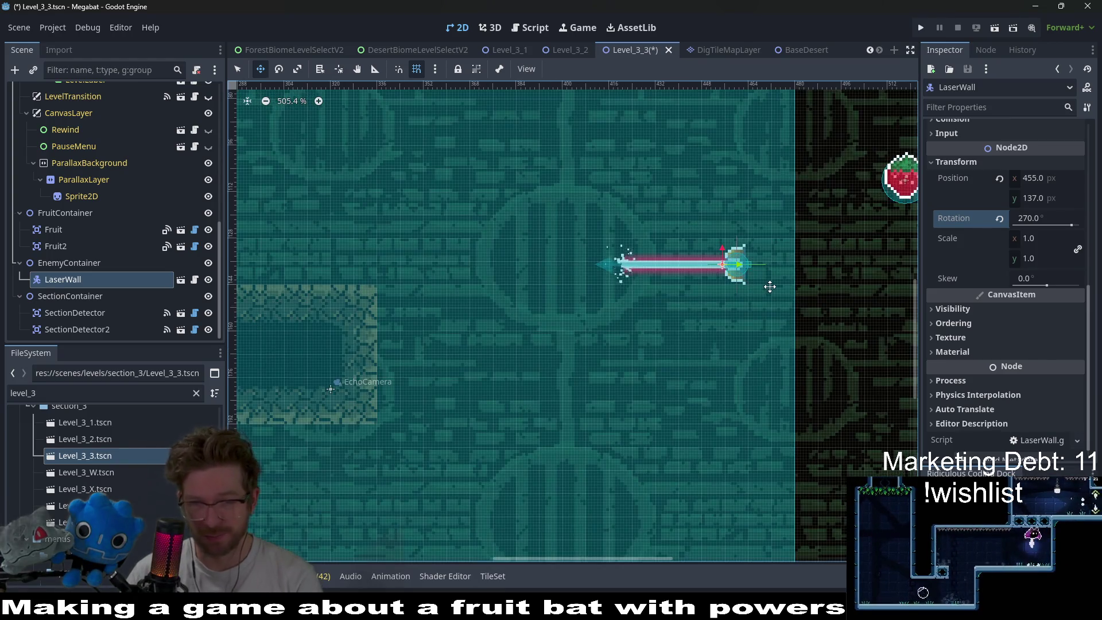
pyautogui.moveTo(748, 266)
pyautogui.mouseDown()
pyautogui.moveTo(677, 264)
pyautogui.moveTo(704, 262)
pyautogui.mouseUp()
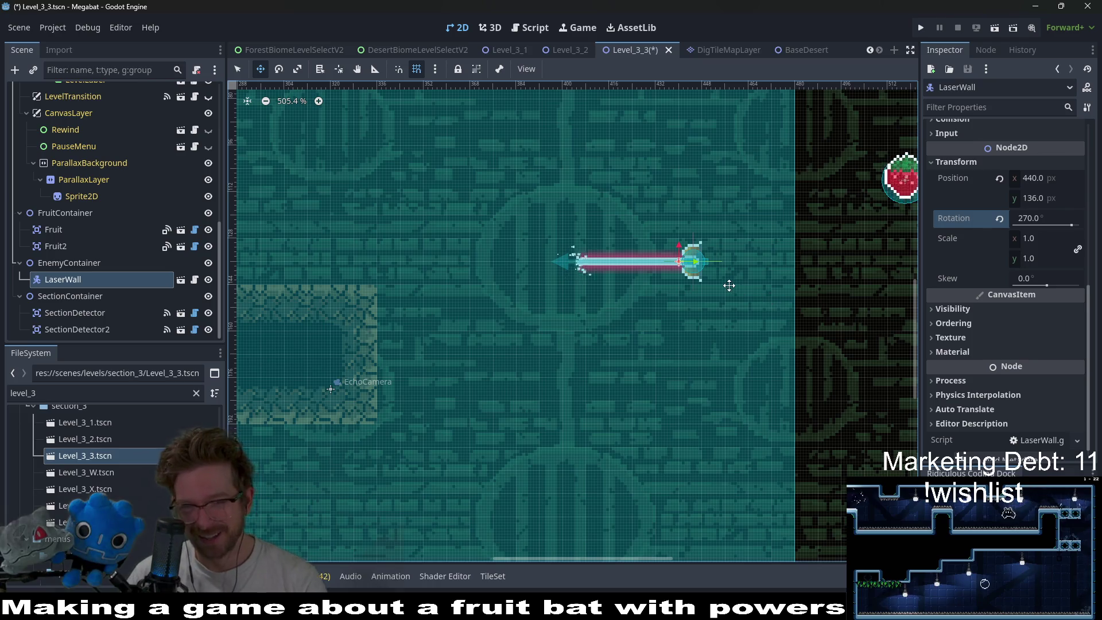
pyautogui.scroll(-4, 729, 286)
pyautogui.scroll(5, 163, 190)
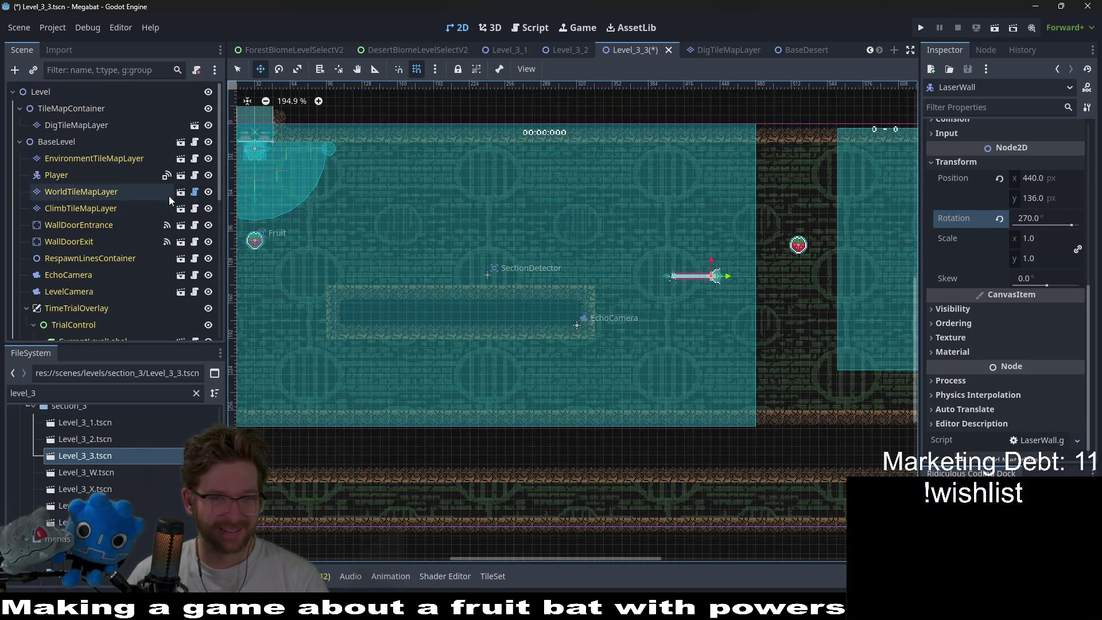
# - Extend the inner corridor walls with DESERT rows, a block and a tall column
pyautogui.click(126, 191)
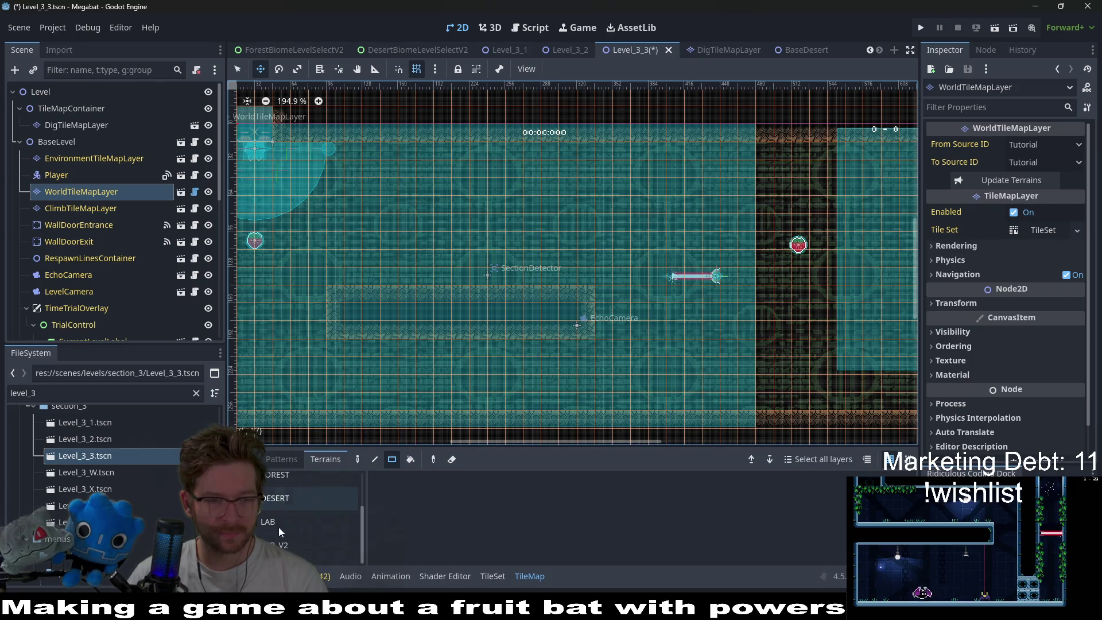
pyautogui.click(286, 499)
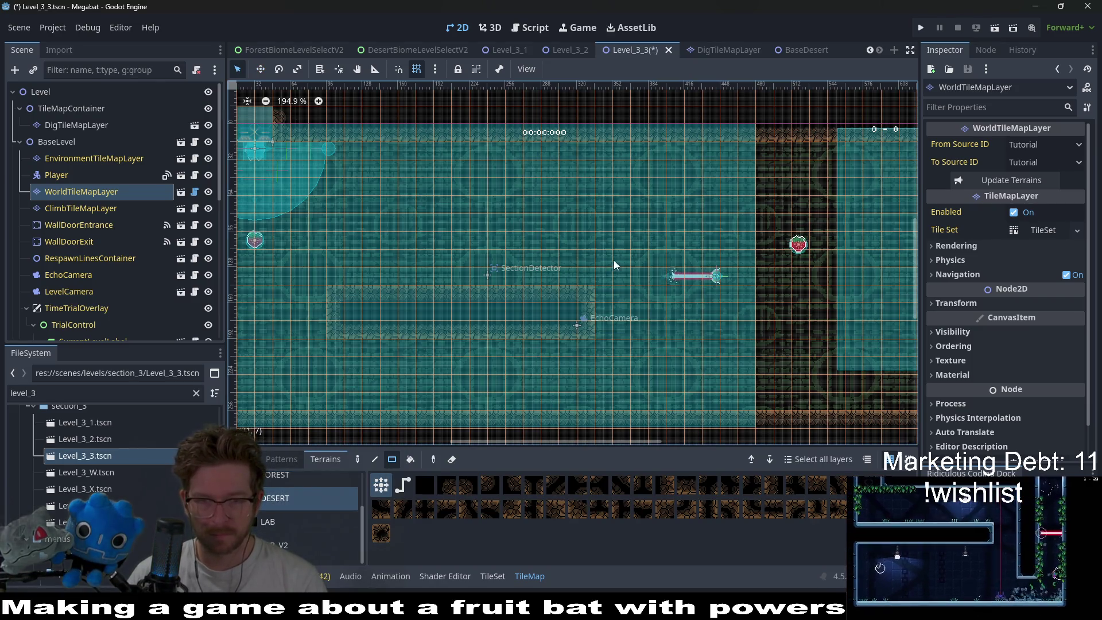
pyautogui.moveTo(605, 260); pyautogui.dragTo(326, 256)
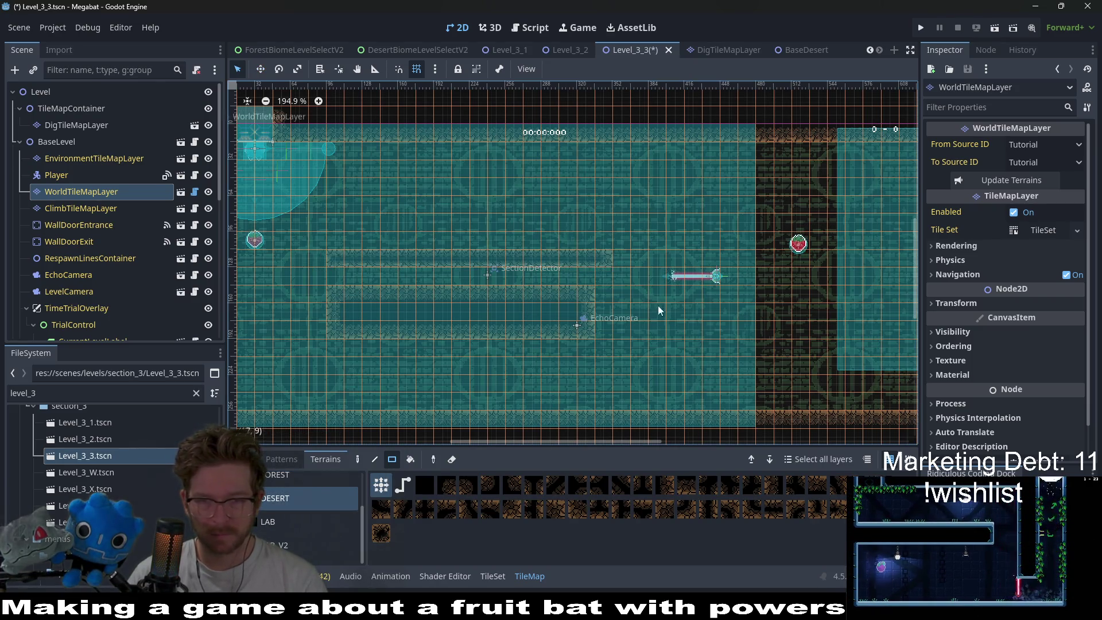
pyautogui.moveTo(608, 291)
pyautogui.mouseDown()
pyautogui.moveTo(740, 327)
pyautogui.moveTo(722, 330)
pyautogui.moveTo(694, 304)
pyautogui.moveTo(725, 294)
pyautogui.mouseUp()
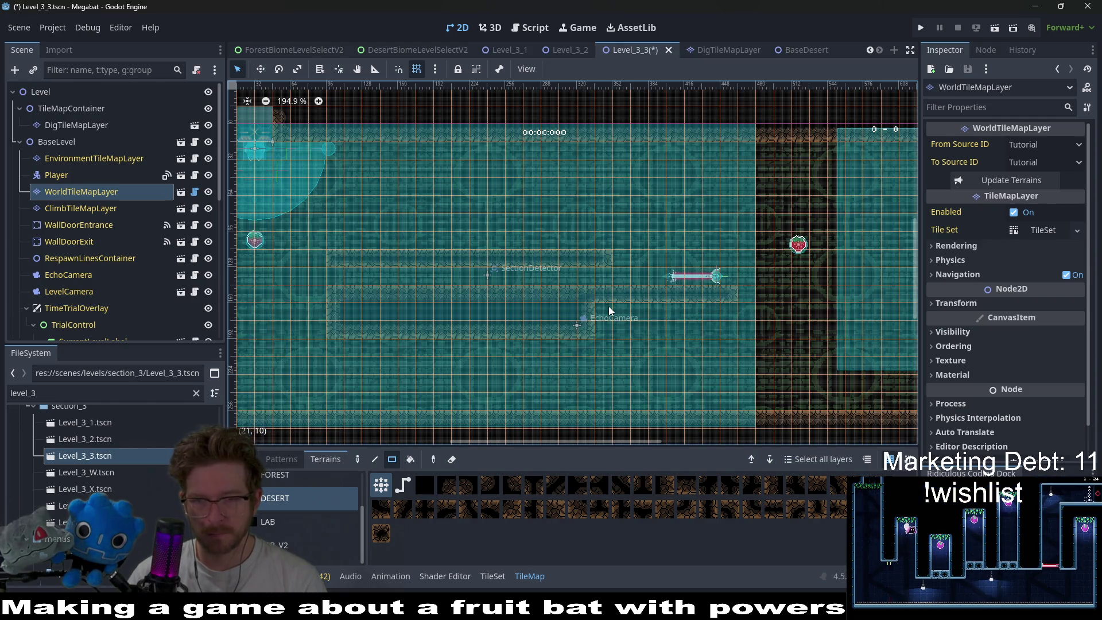
pyautogui.moveTo(621, 258); pyautogui.dragTo(726, 257)
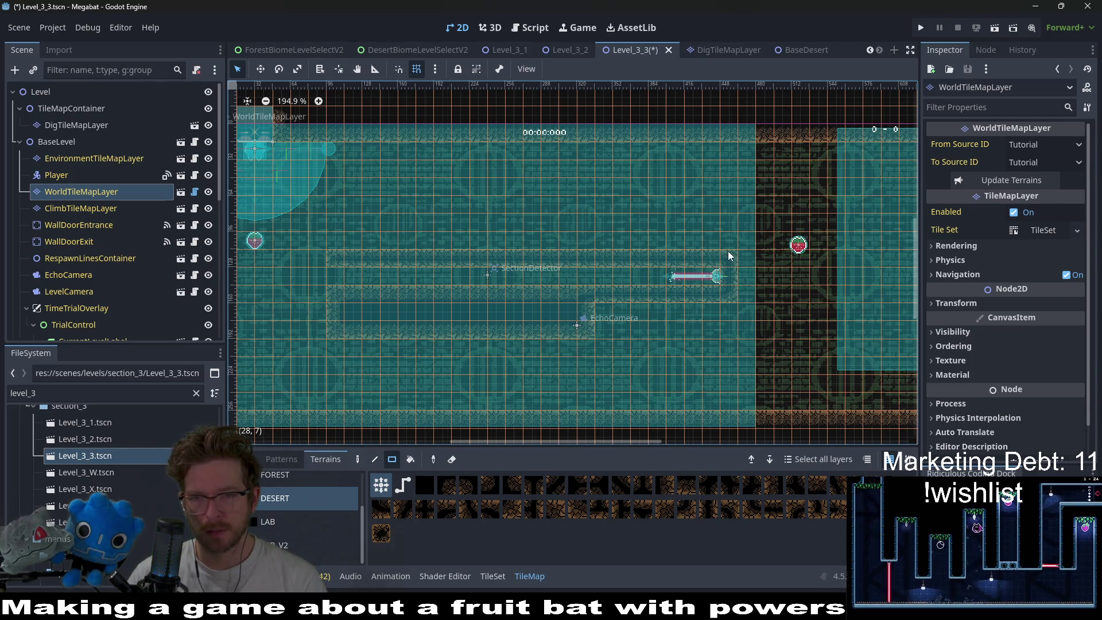
pyautogui.scroll(1, 727, 250)
pyautogui.moveTo(722, 188); pyautogui.dragTo(724, 358)
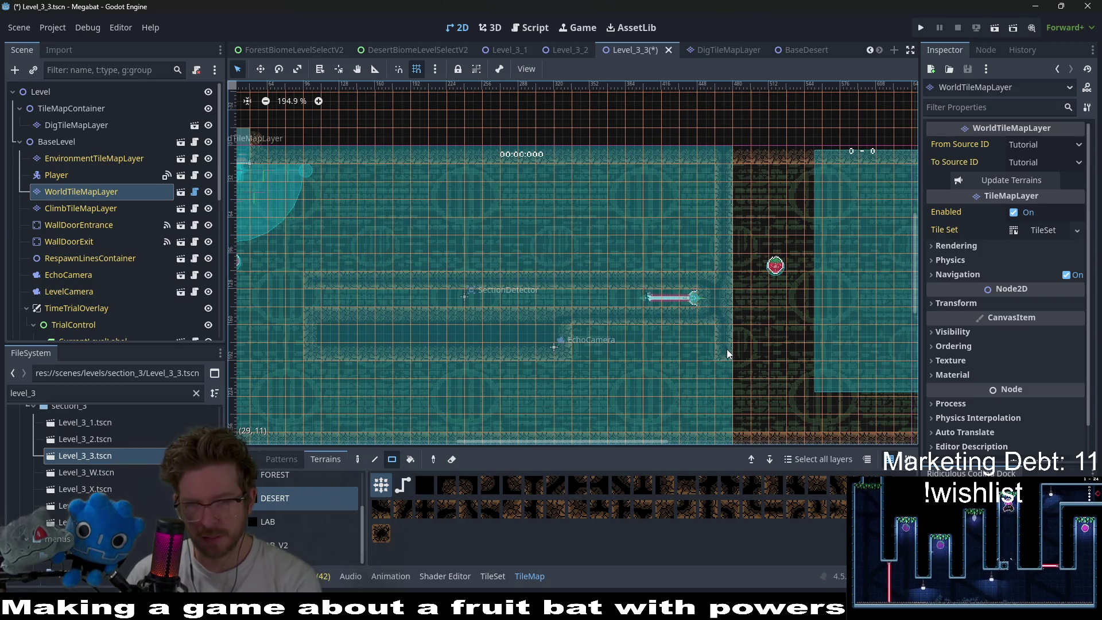
# - Clear the upper part of the right wall block above the laser
pyautogui.scroll(1, 694, 253)
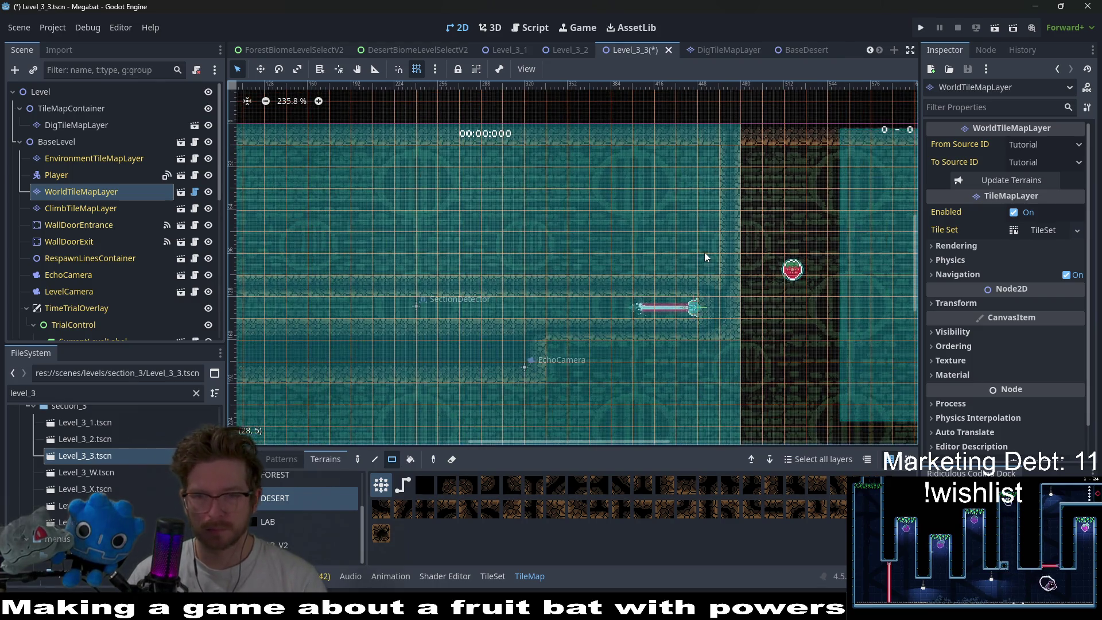
pyautogui.hscroll(-5, 656, 265)
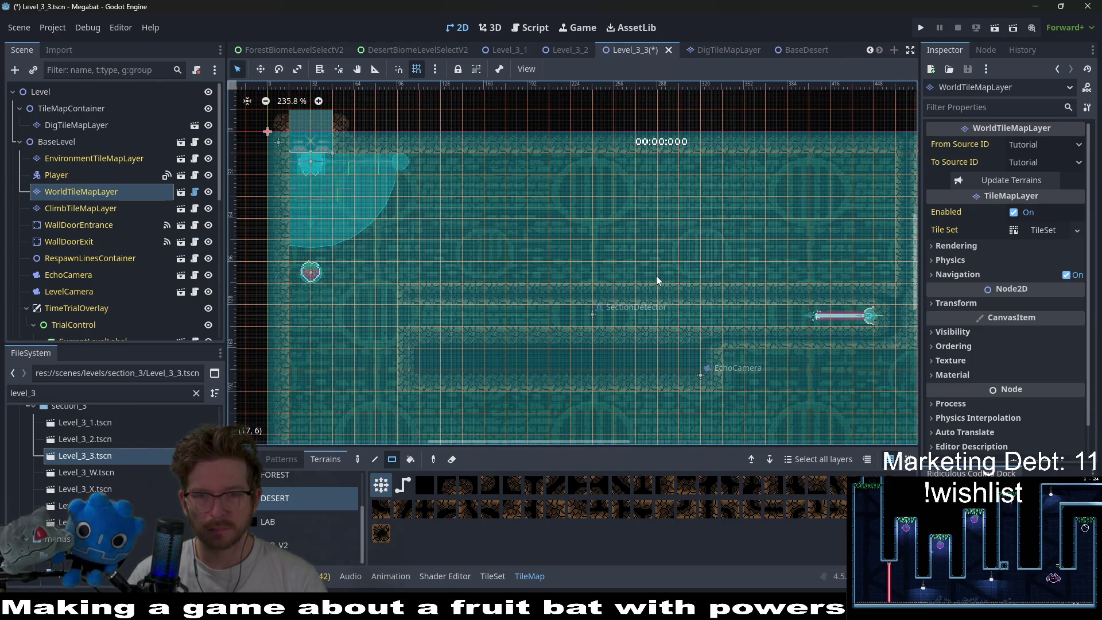
pyautogui.scroll(-1, 656, 280)
pyautogui.hscroll(4, 610, 263)
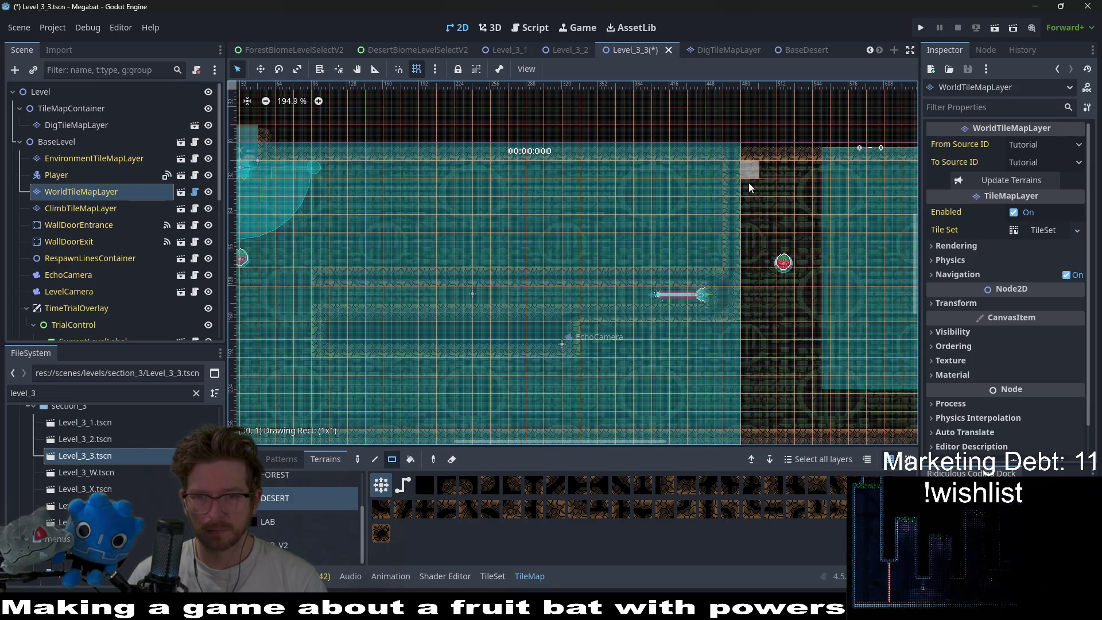
pyautogui.moveTo(748, 172)
pyautogui.mouseDown()
pyautogui.moveTo(795, 304)
pyautogui.moveTo(815, 311)
pyautogui.mouseUp()
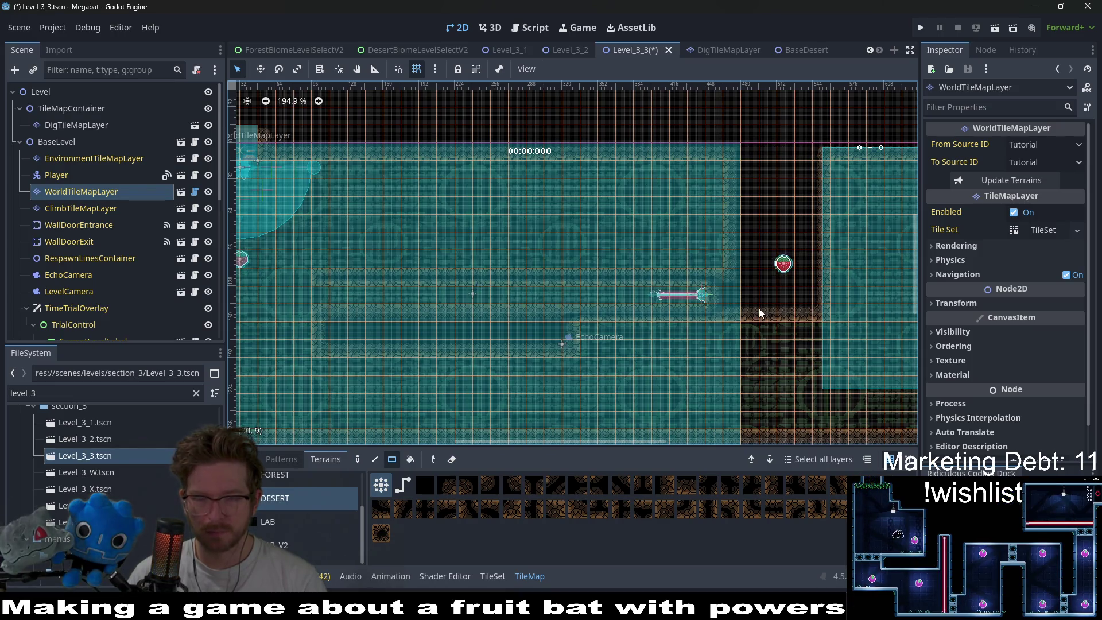
pyautogui.scroll(-10, 135, 263)
# - Move the Fruit2 strawberry farther right in the right chamber
pyautogui.click(63, 244)
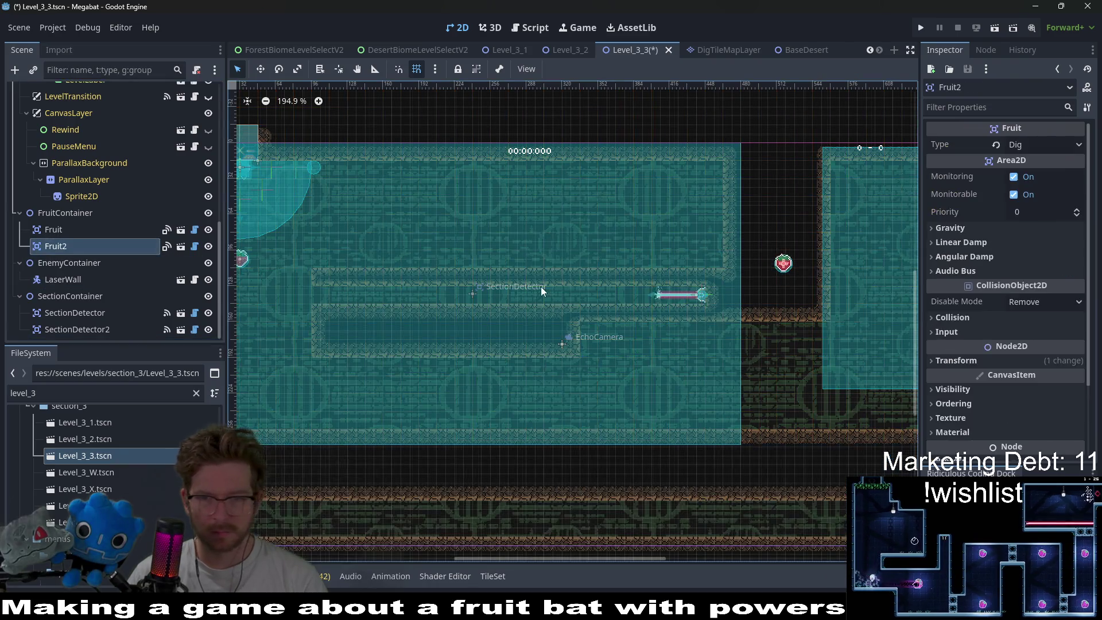
pyautogui.press('w')
pyautogui.moveTo(766, 264); pyautogui.dragTo(892, 258)
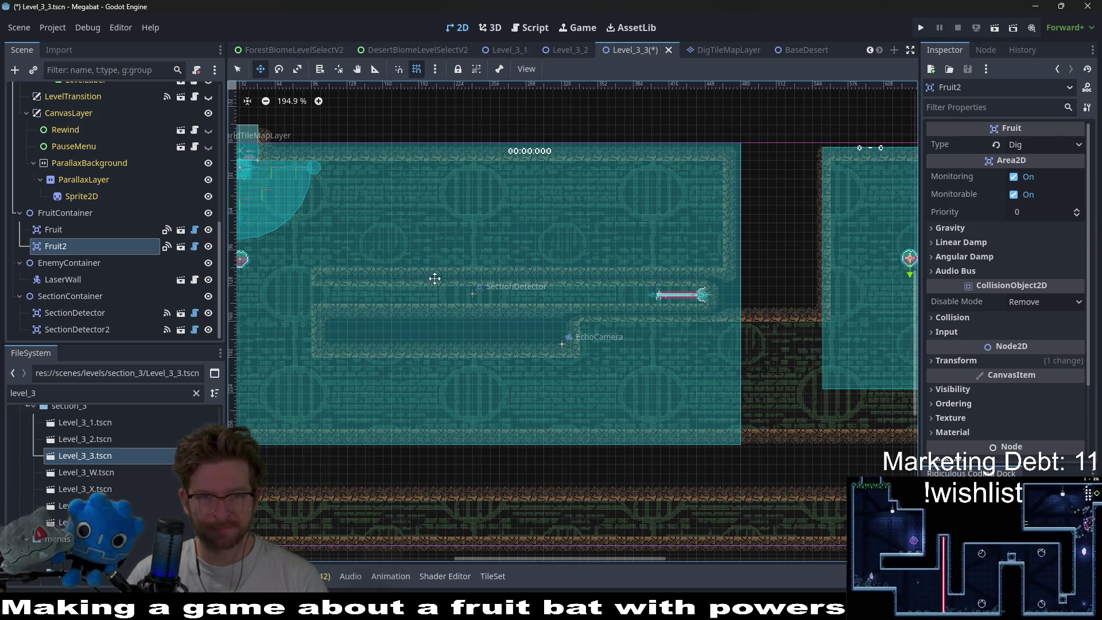
# - Raise the first Fruit strawberry slightly higher
pyautogui.moveTo(437, 278); pyautogui.dragTo(546, 283)
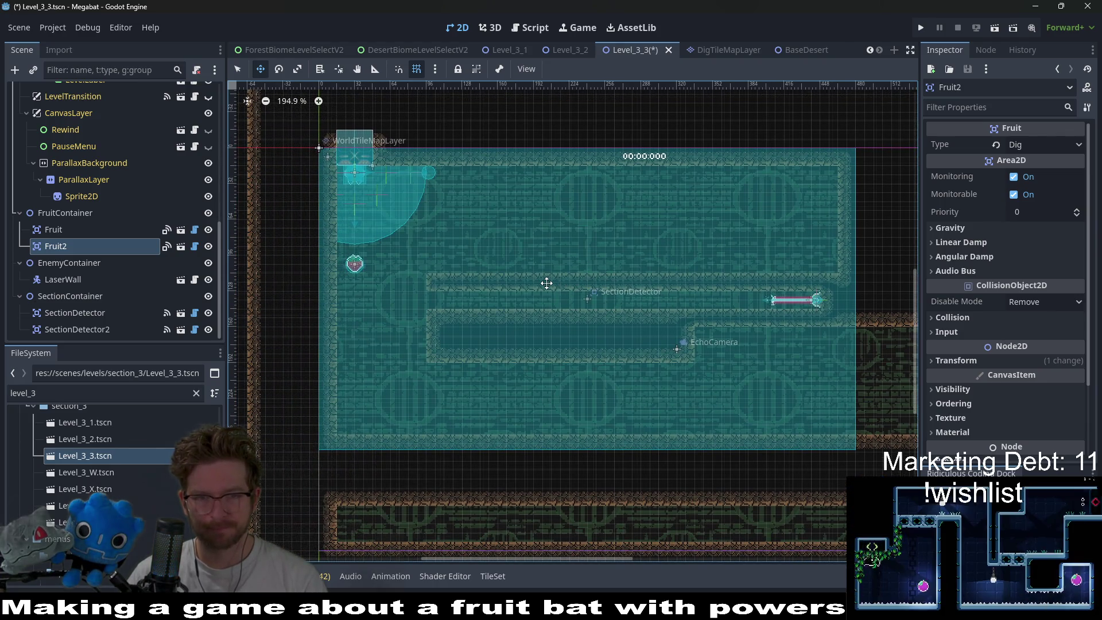
pyautogui.click(79, 232)
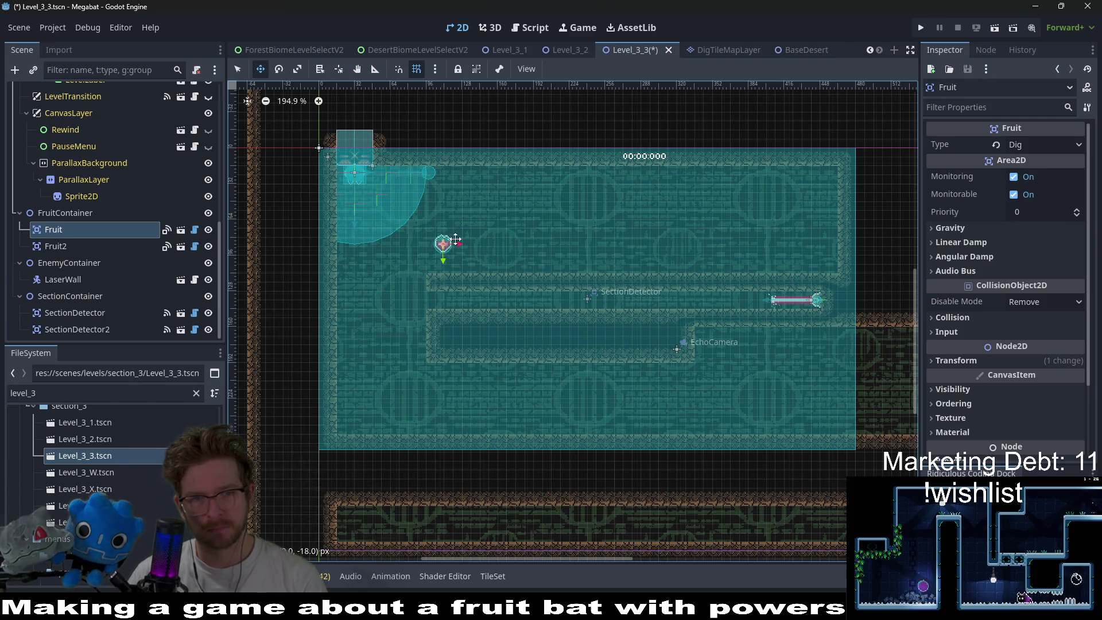
pyautogui.moveTo(456, 239); pyautogui.dragTo(457, 228)
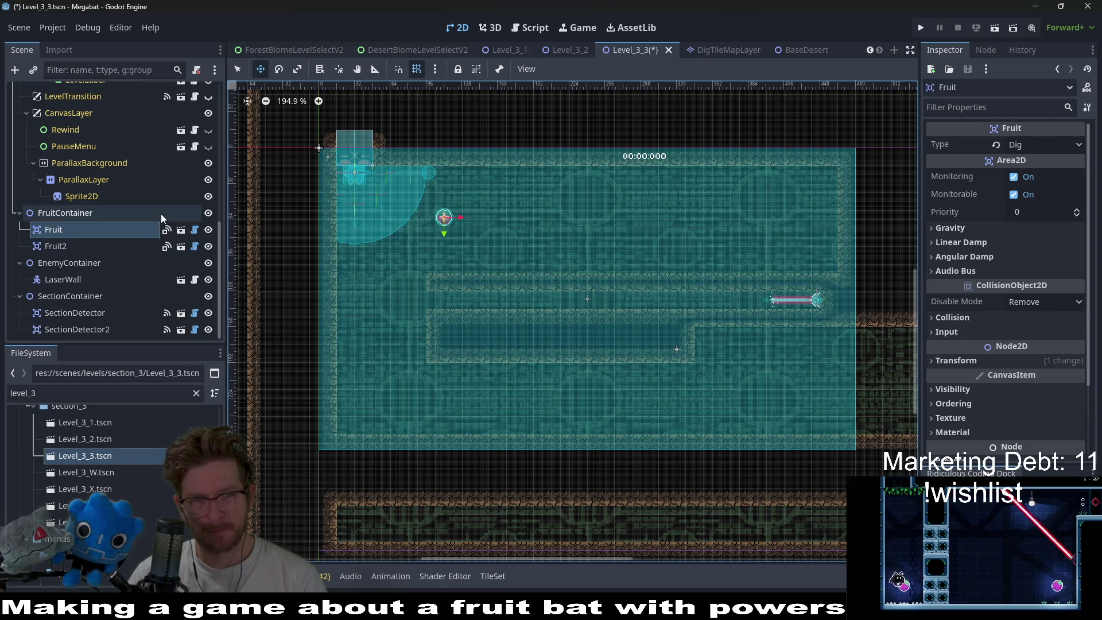
pyautogui.scroll(6, 164, 213)
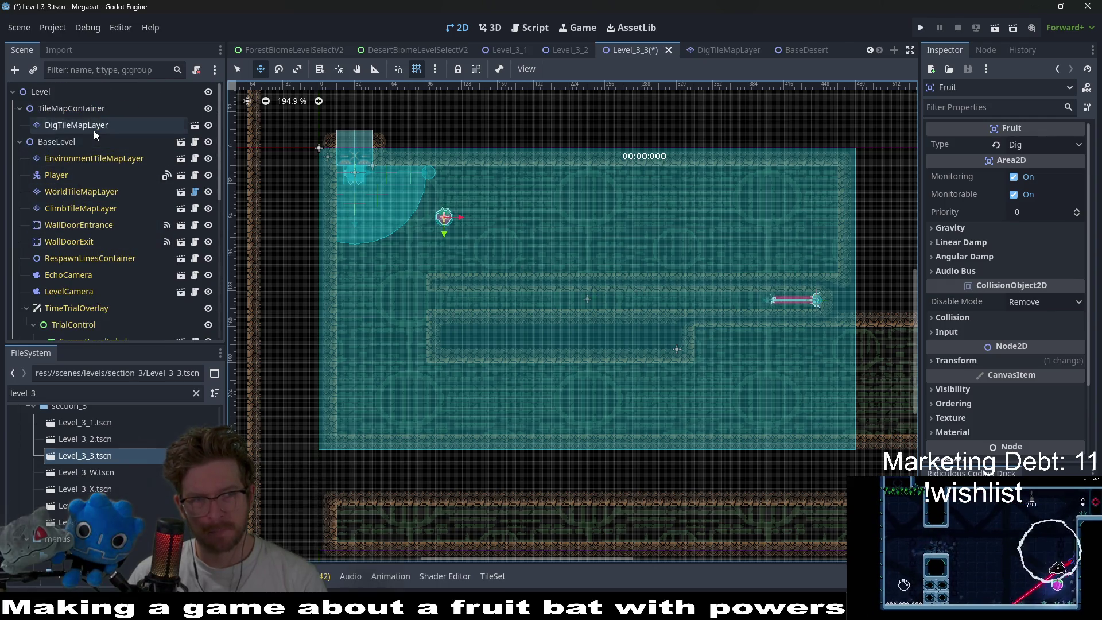
# - Fill DigTileMapLayer's lower region with desert sand, undoing one misplaced strip
pyautogui.click(94, 127)
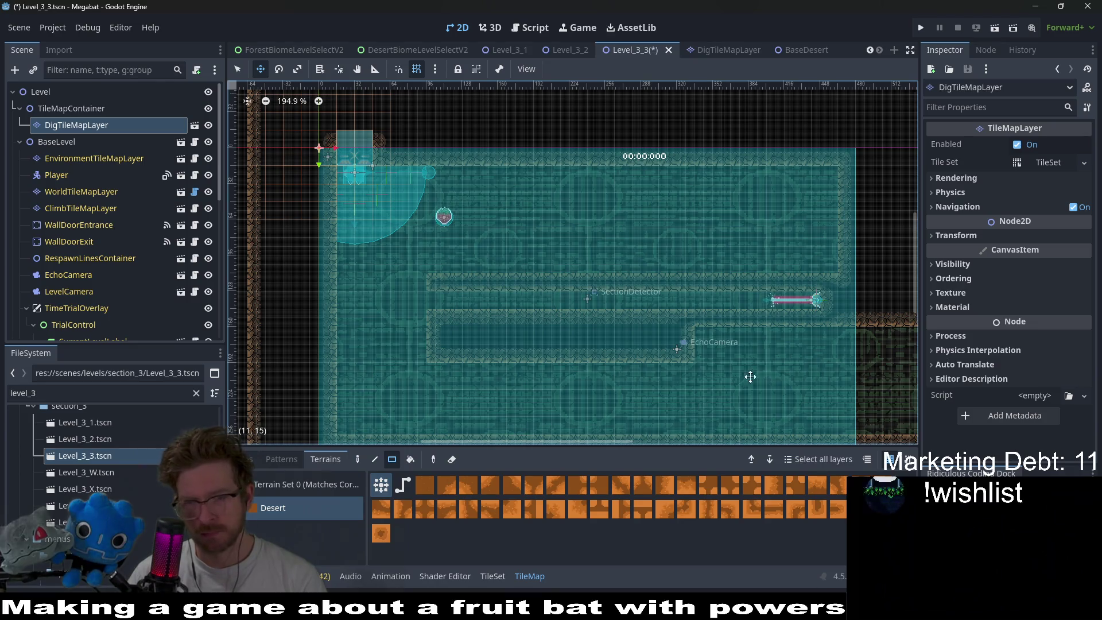
pyautogui.moveTo(711, 476); pyautogui.dragTo(657, 404)
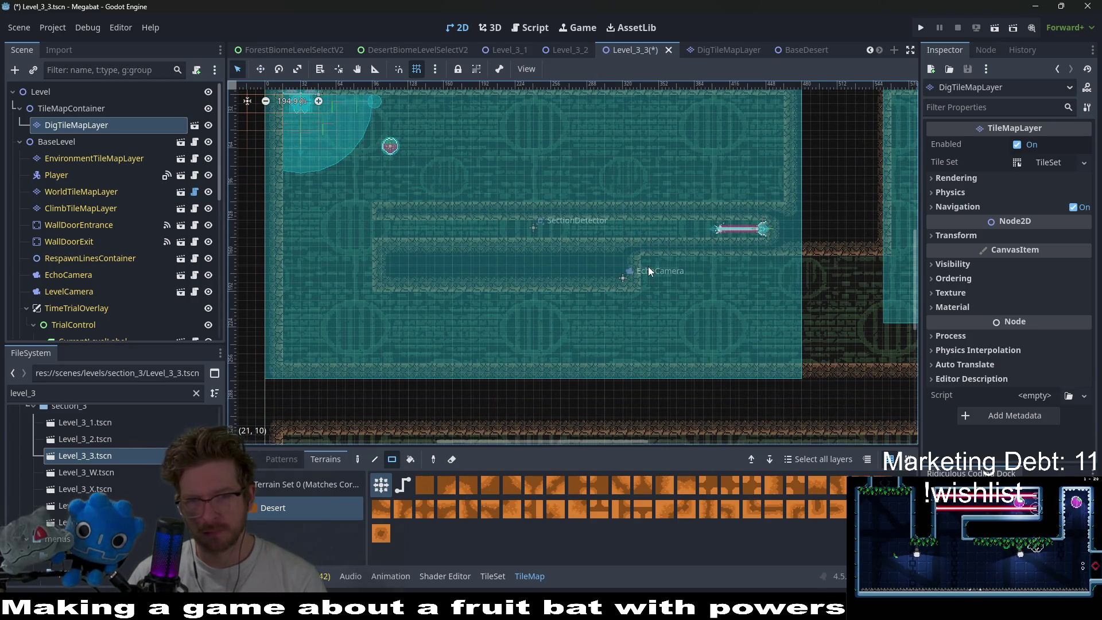
pyautogui.moveTo(648, 266)
pyautogui.mouseDown()
pyautogui.moveTo(728, 318)
pyautogui.moveTo(865, 348)
pyautogui.moveTo(844, 349)
pyautogui.mouseUp()
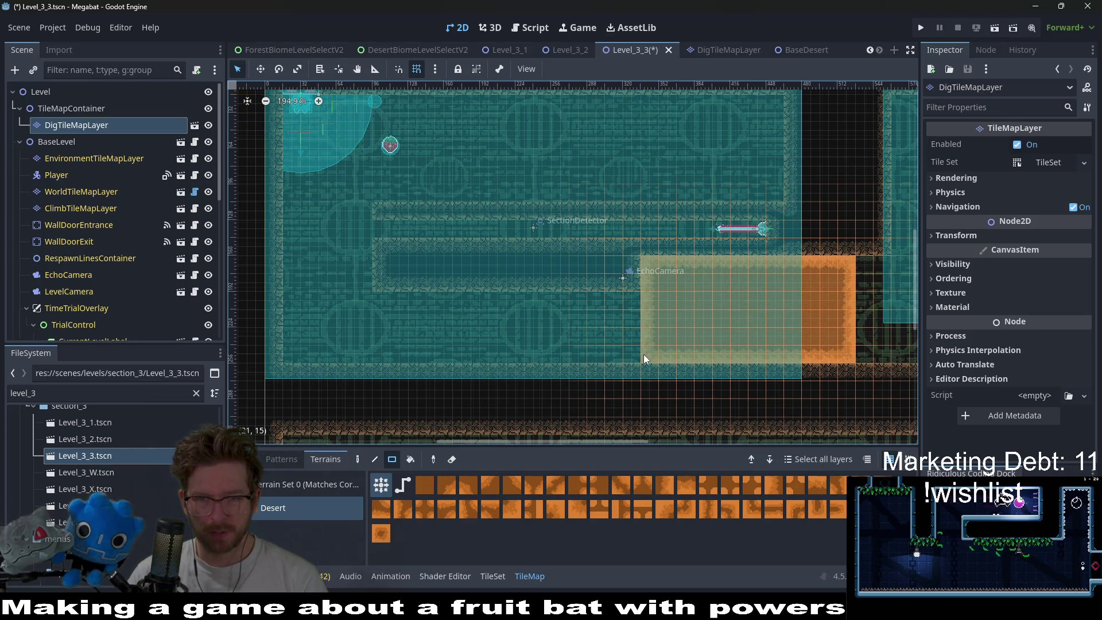
pyautogui.moveTo(642, 353); pyautogui.dragTo(284, 304)
pyautogui.moveTo(372, 273); pyautogui.dragTo(288, 246)
pyautogui.moveTo(361, 211); pyautogui.dragTo(292, 208)
pyautogui.scroll(3, 367, 241)
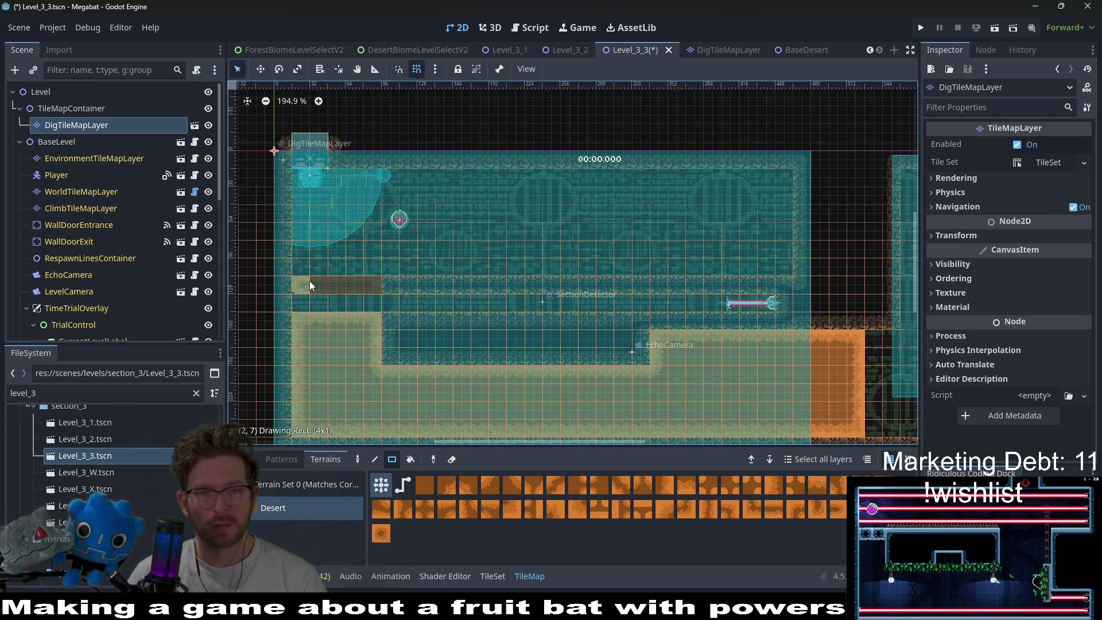
pyautogui.hotkey('ctrl', 'z')
# - Build a stepped upper desert region extending left toward the first strawberry
pyautogui.moveTo(384, 273)
pyautogui.mouseDown()
pyautogui.moveTo(642, 257)
pyautogui.moveTo(787, 263)
pyautogui.mouseUp()
pyautogui.moveTo(788, 264)
pyautogui.mouseDown()
pyautogui.moveTo(784, 217)
pyautogui.moveTo(775, 236)
pyautogui.moveTo(749, 246)
pyautogui.mouseUp()
pyautogui.moveTo(780, 197)
pyautogui.mouseDown()
pyautogui.moveTo(692, 249)
pyautogui.moveTo(701, 249)
pyautogui.moveTo(497, 248)
pyautogui.mouseUp()
pyautogui.moveTo(683, 230); pyautogui.dragTo(590, 238)
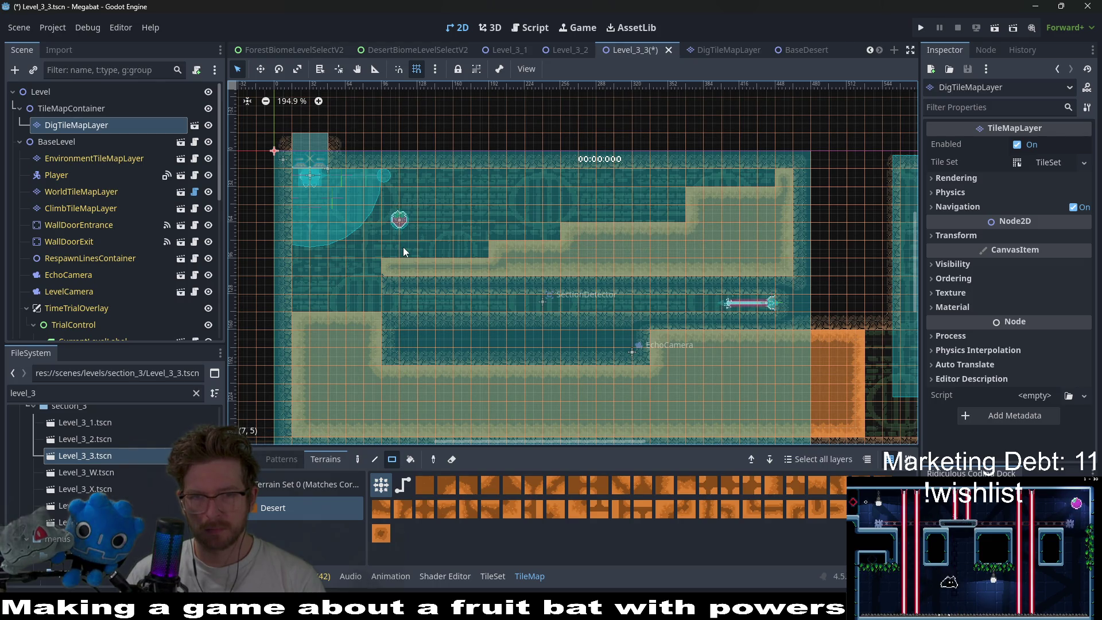
pyautogui.moveTo(696, 195); pyautogui.dragTo(453, 250)
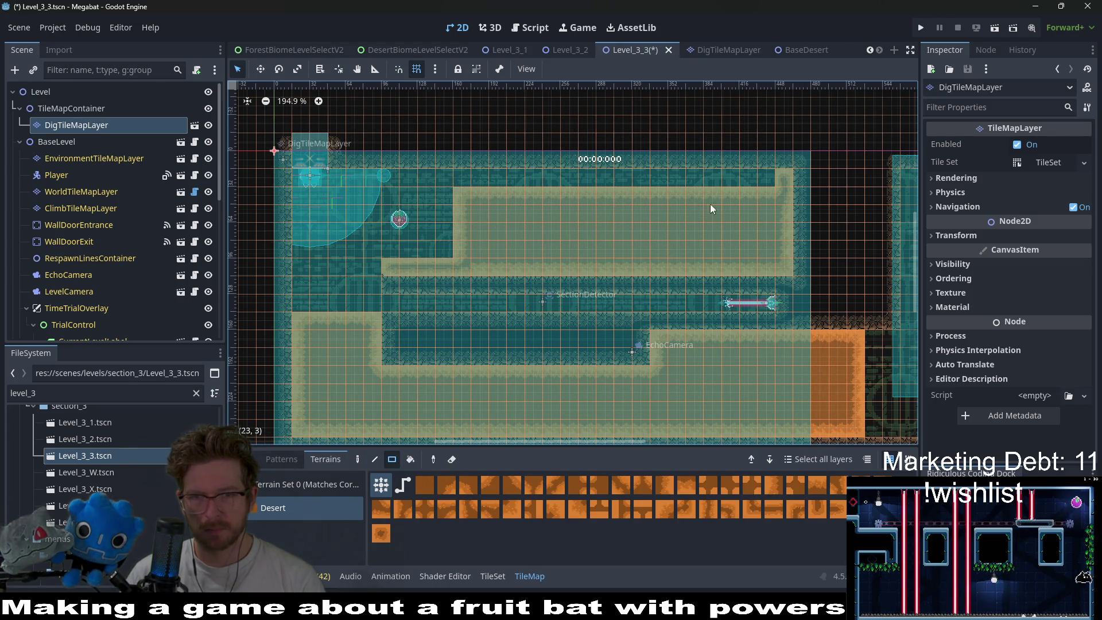
pyautogui.moveTo(760, 177); pyautogui.dragTo(463, 188)
pyautogui.moveTo(438, 253)
pyautogui.mouseDown()
pyautogui.moveTo(397, 191)
pyautogui.moveTo(475, 240)
pyautogui.mouseUp()
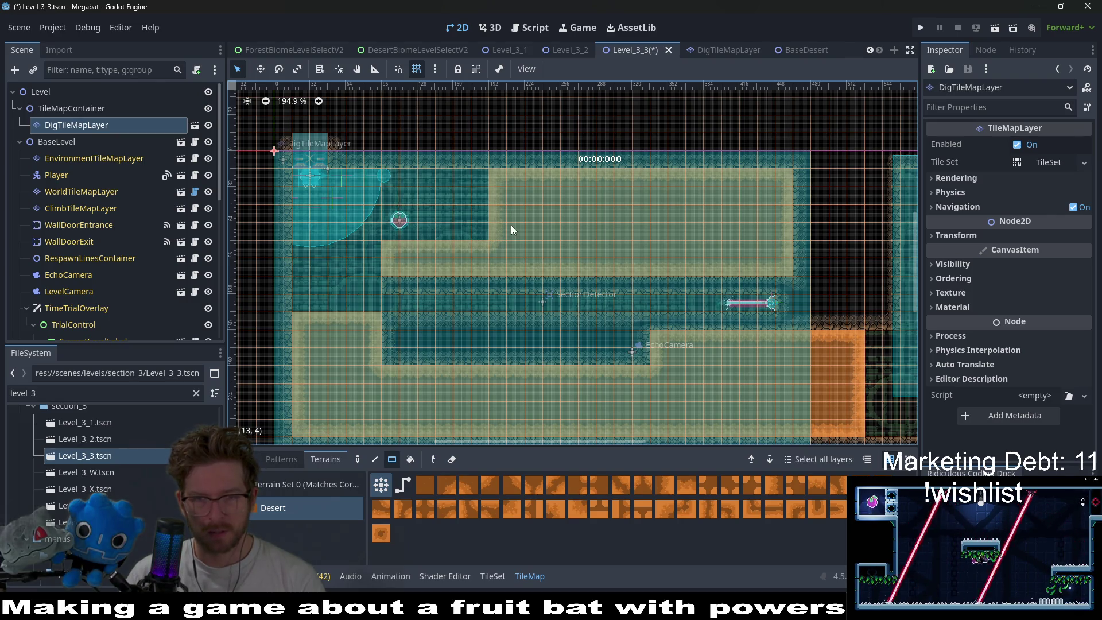
pyautogui.moveTo(462, 231); pyautogui.dragTo(480, 238)
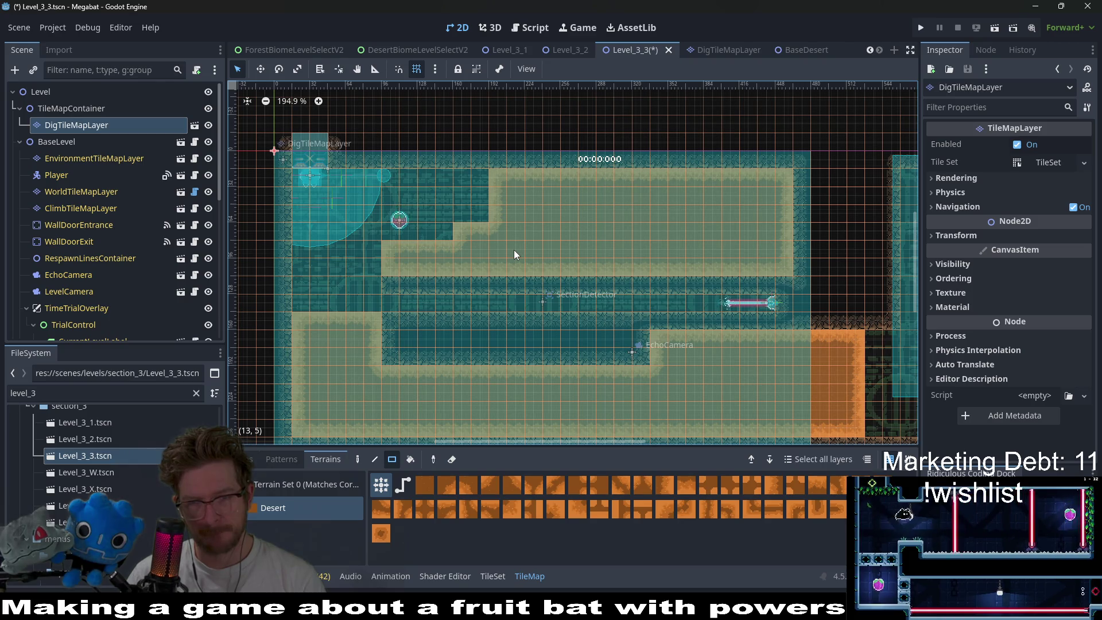
pyautogui.scroll(-5, 100, 281)
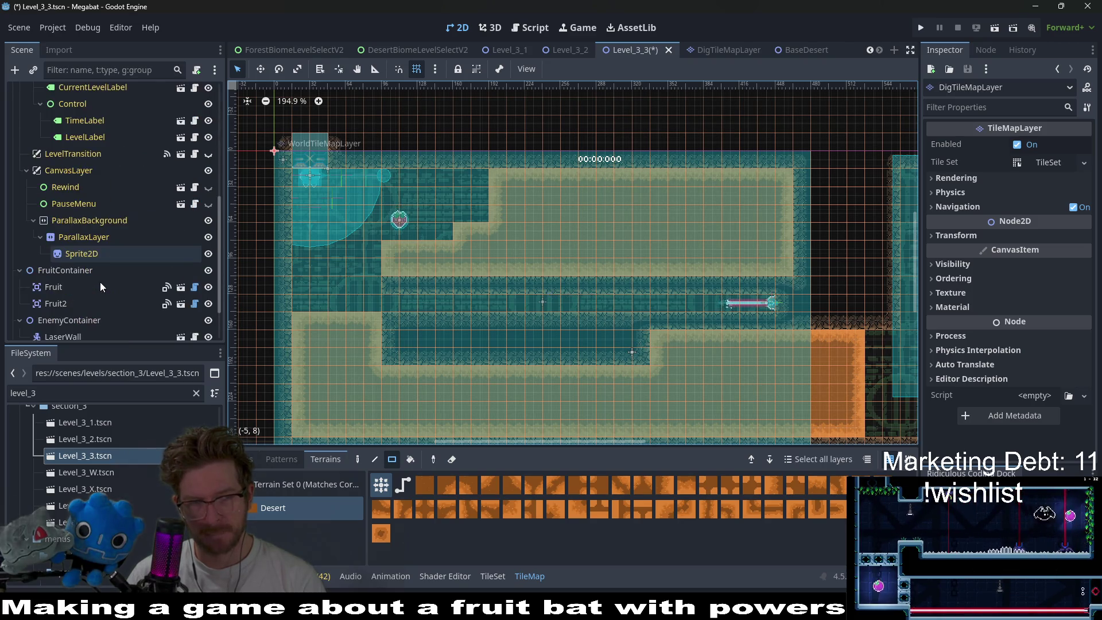
# - Move the Fruit strawberry down-left beside the left wall and run the scene
pyautogui.click(68, 289)
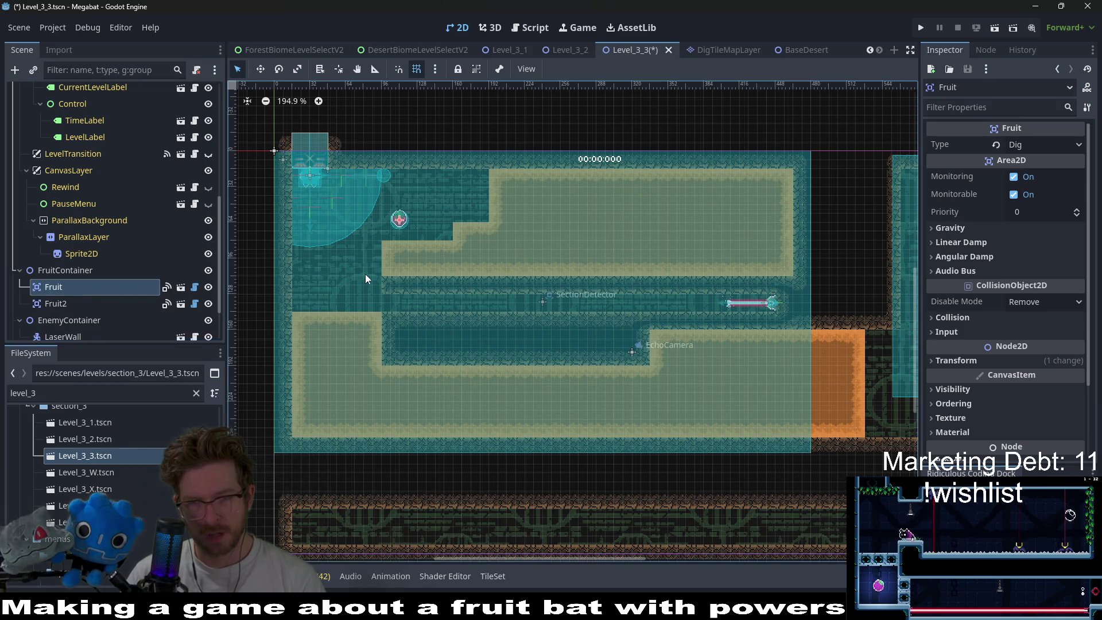
pyautogui.press('w')
pyautogui.moveTo(409, 230); pyautogui.dragTo(338, 273)
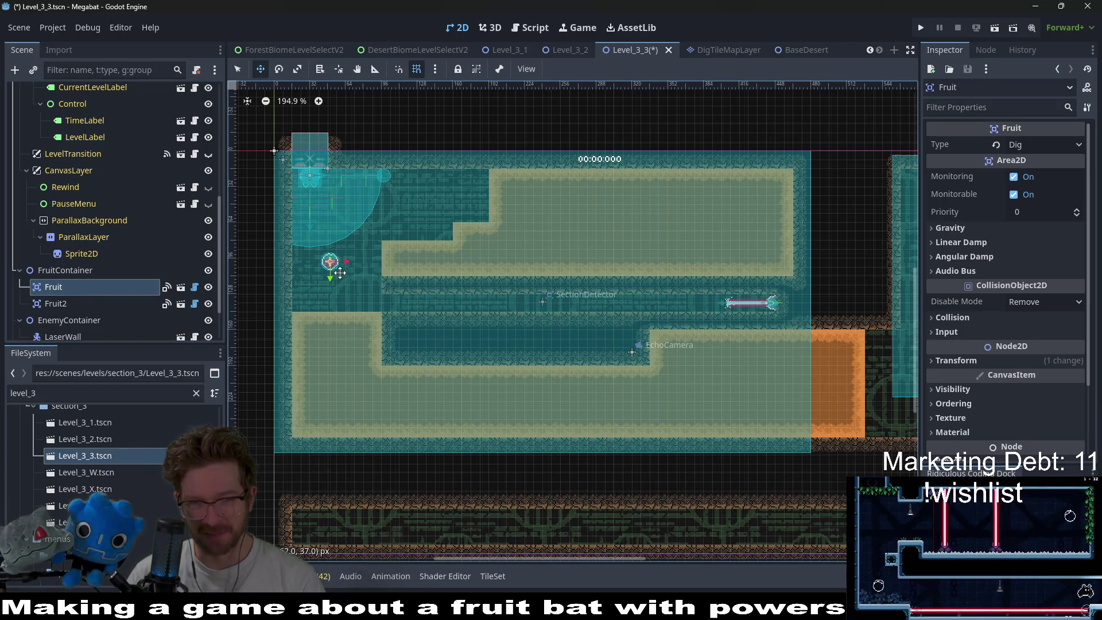
pyautogui.hscroll(2, 488, 273)
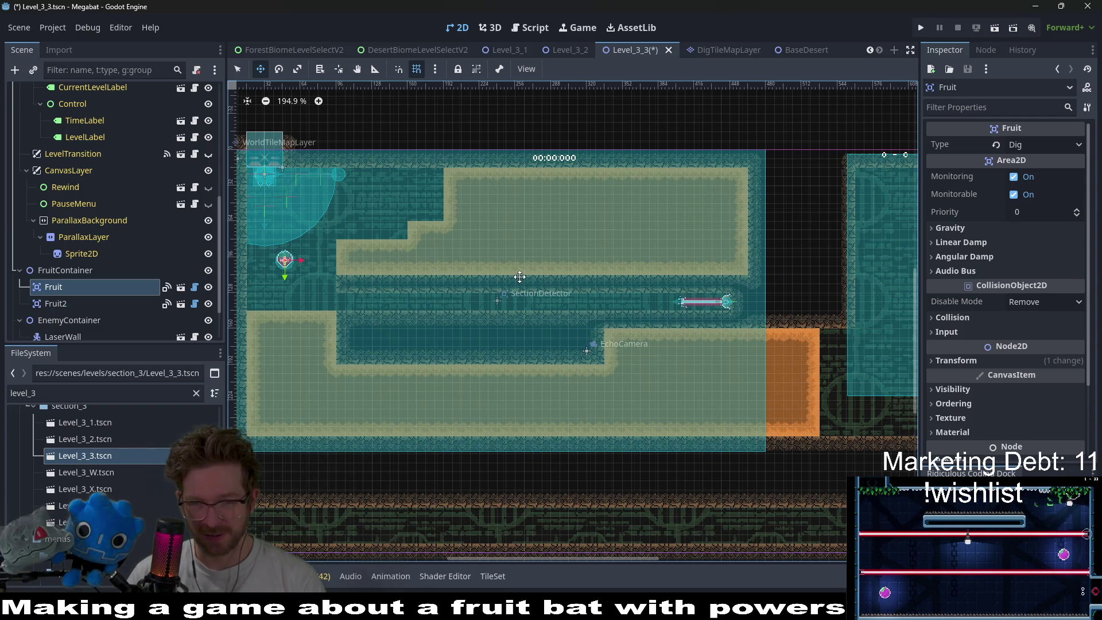
pyautogui.click(996, 29)
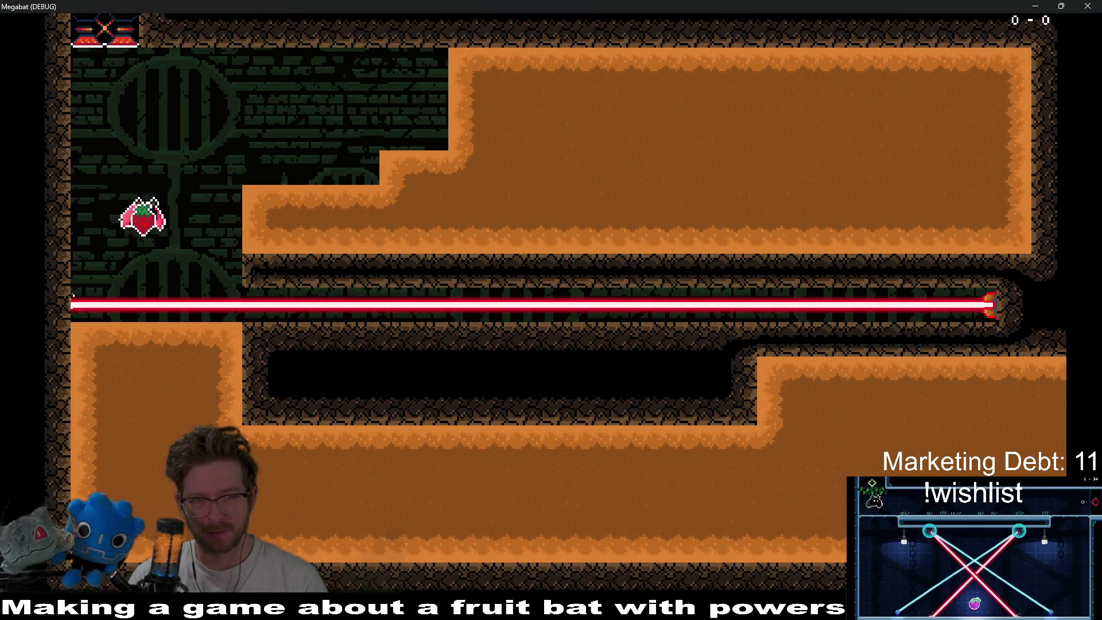
# - Playtest Level_3_3, burrowing the bat through the dirt corridors, then quit with F8
pyautogui.press('Right')
pyautogui.press('Right')
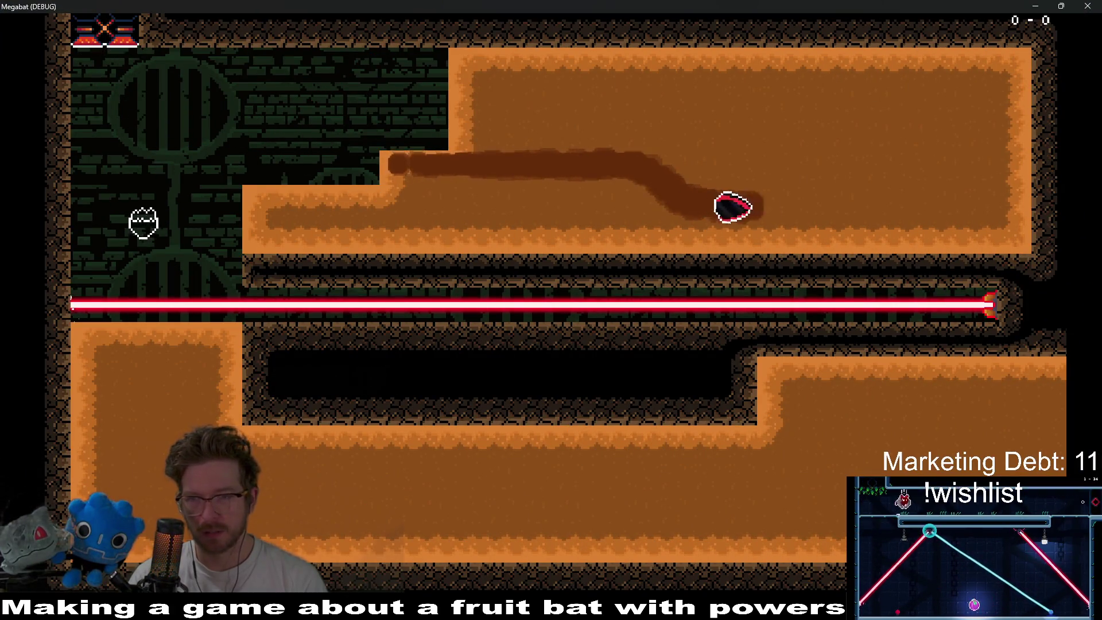
pyautogui.press('Left')
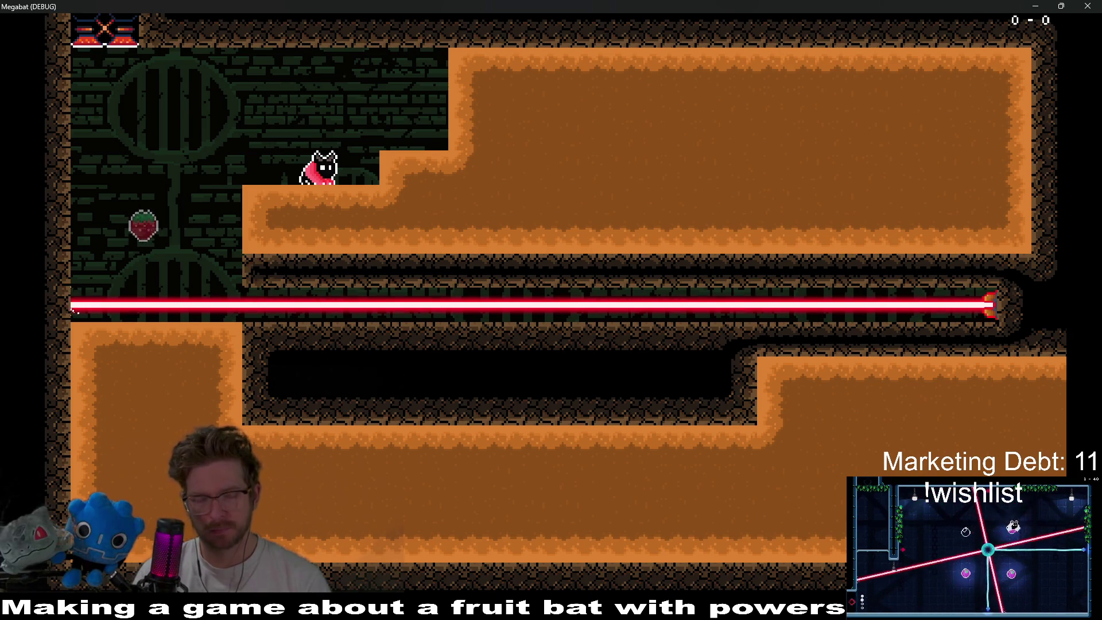
pyautogui.press('Left')
pyautogui.press('Right')
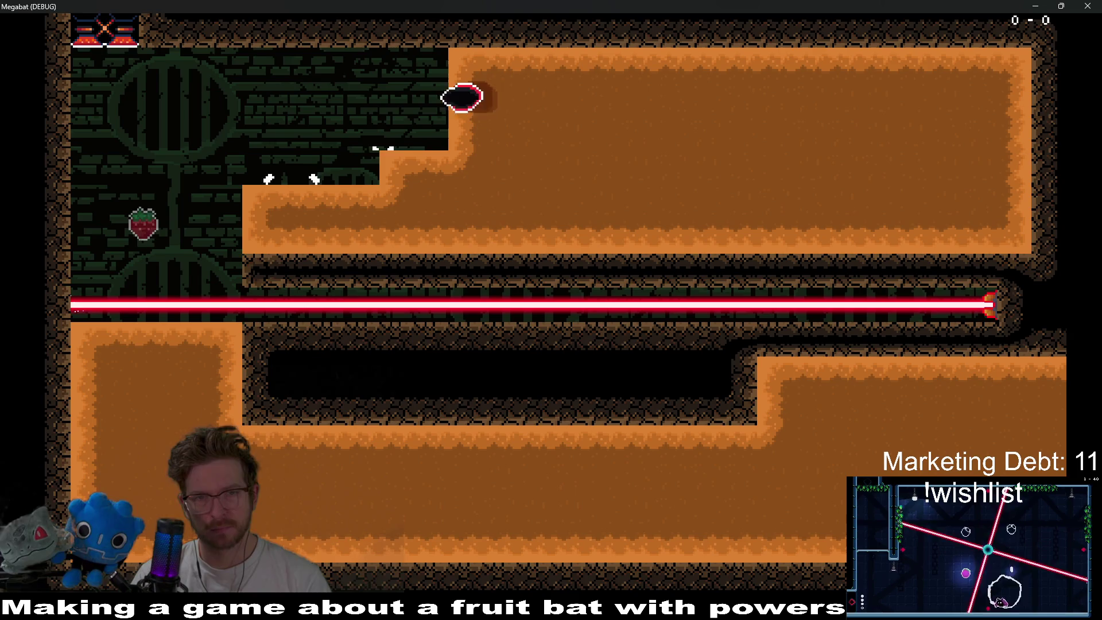
pyautogui.press('Down')
pyautogui.press('Left')
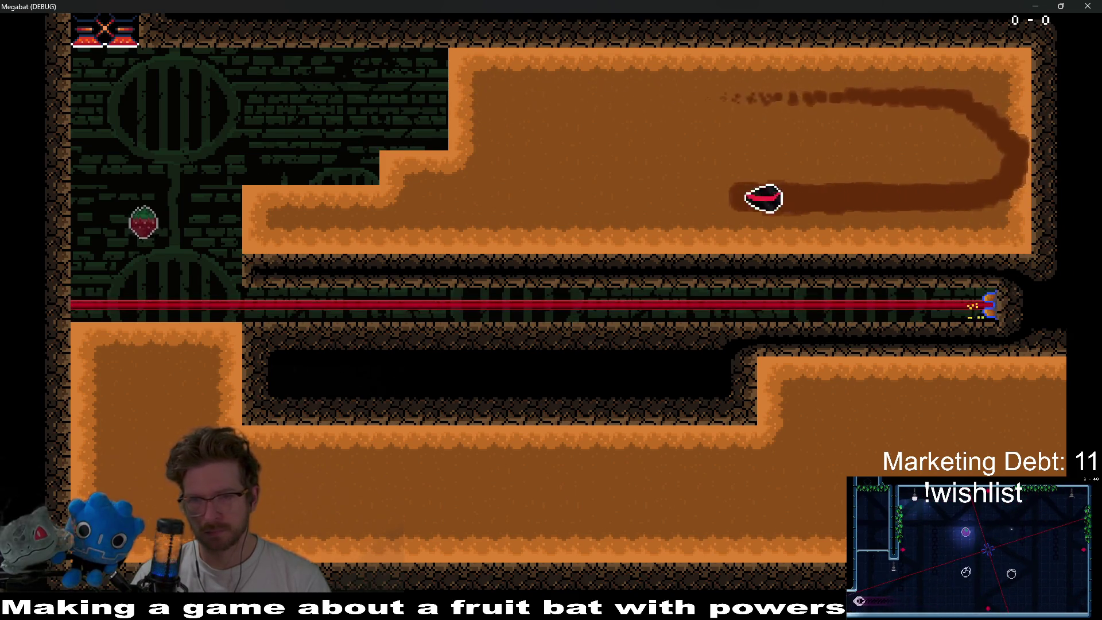
pyautogui.press('Up')
pyautogui.press('Down')
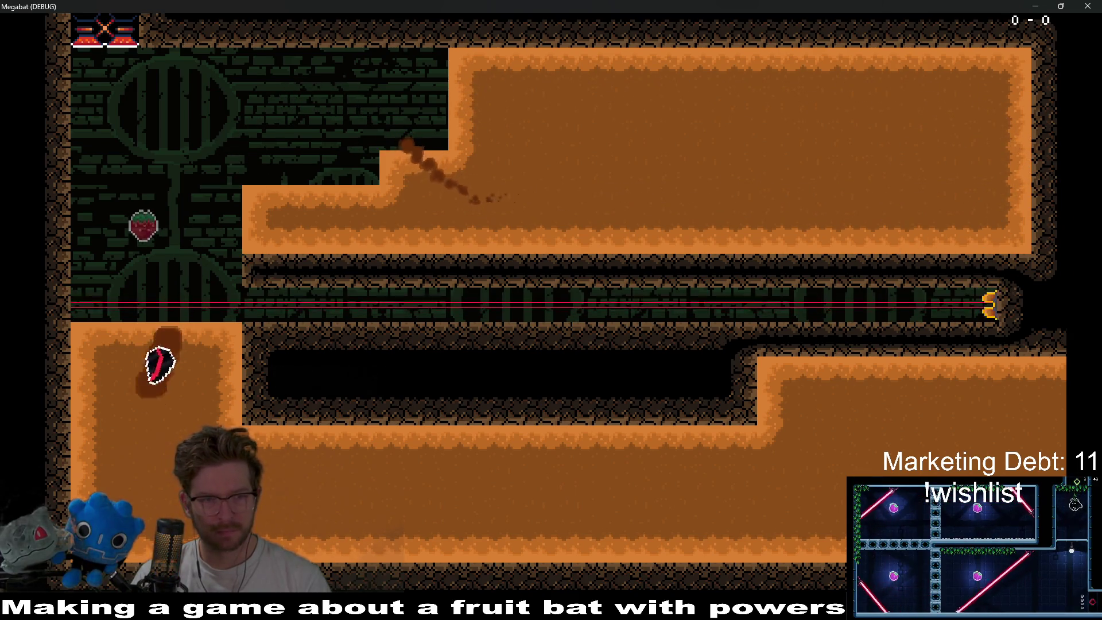
pyautogui.press('Right')
pyautogui.press('Left')
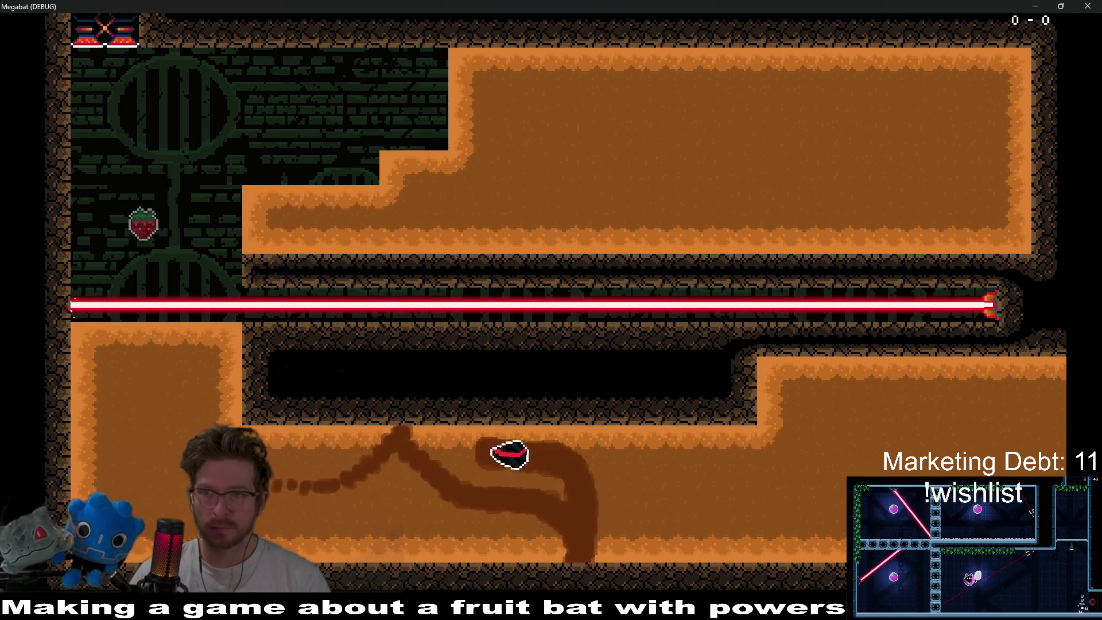
pyautogui.press('F8')
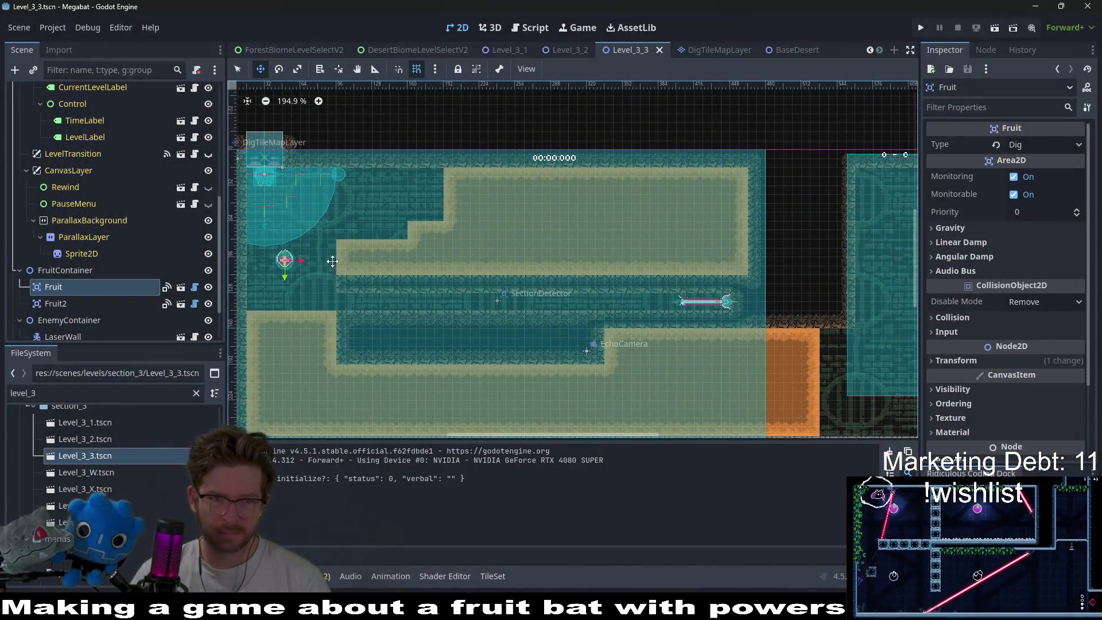
# - Move the Fruit strawberry up near the upper sand step
pyautogui.moveTo(284, 260); pyautogui.dragTo(384, 200)
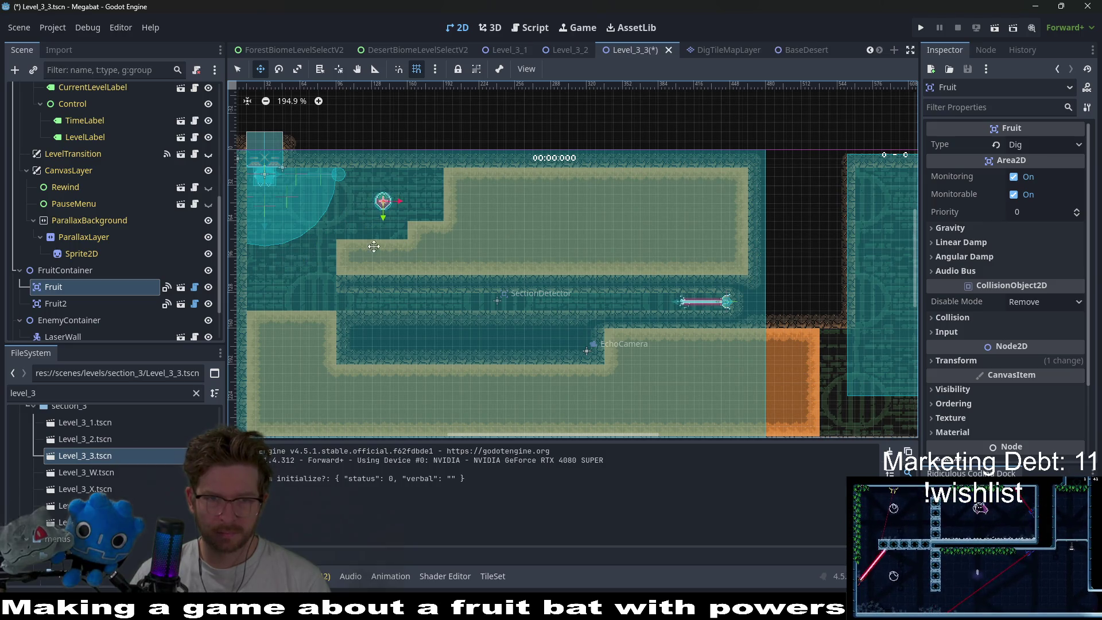
pyautogui.scroll(3, 352, 269)
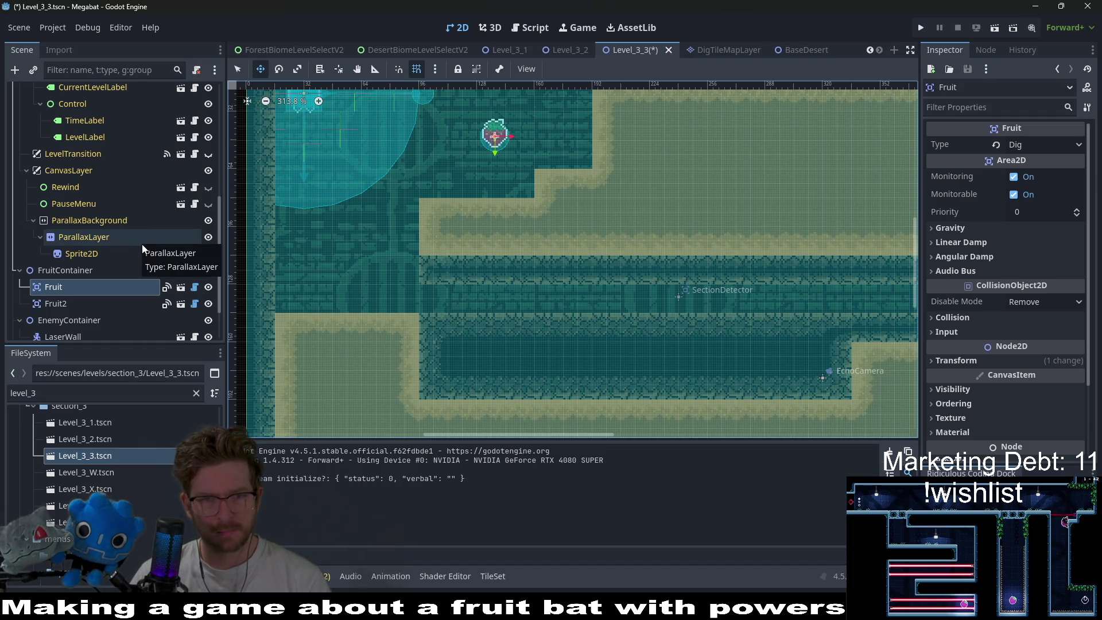
pyautogui.scroll(5, 98, 205)
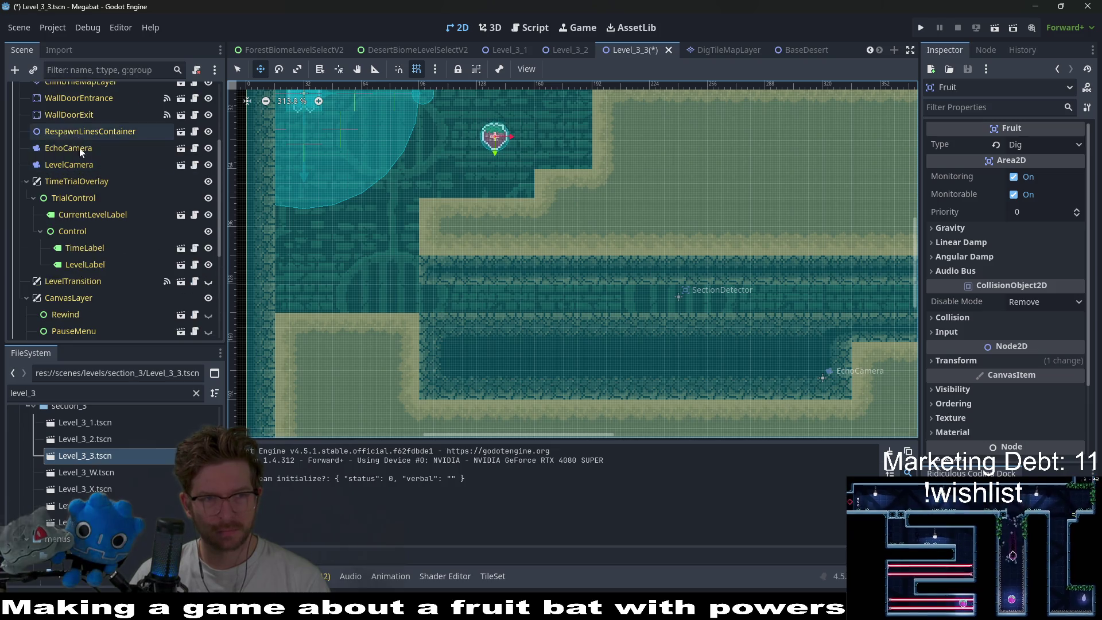
# - Reshape the dig layer's desert around the upper step, then run the level again
pyautogui.click(70, 130)
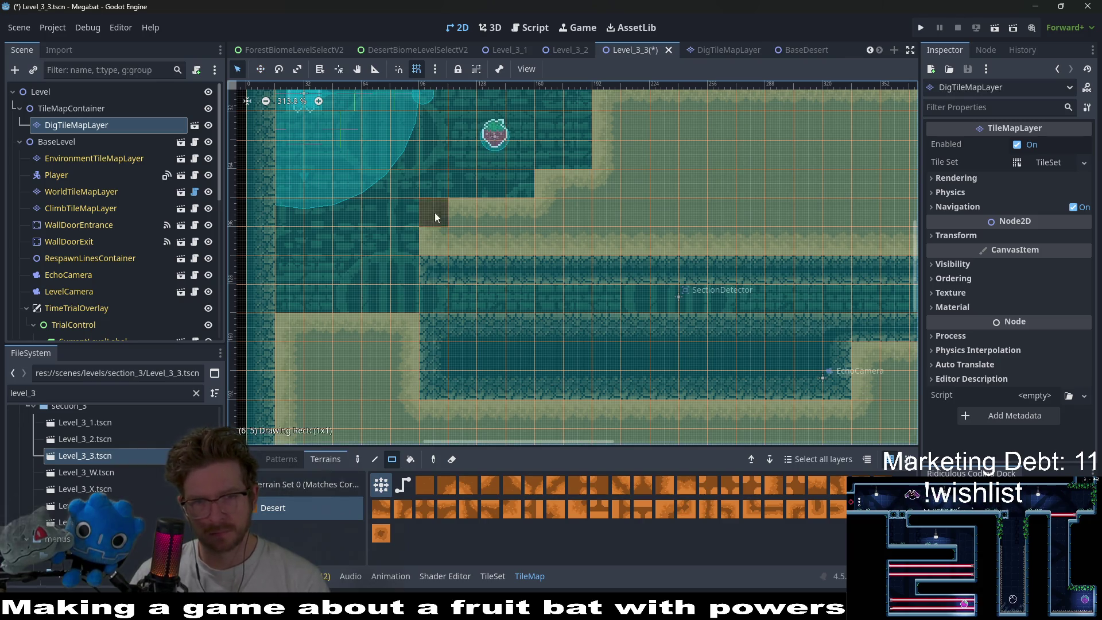
pyautogui.moveTo(435, 213); pyautogui.dragTo(483, 234)
pyautogui.moveTo(598, 188); pyautogui.dragTo(487, 179)
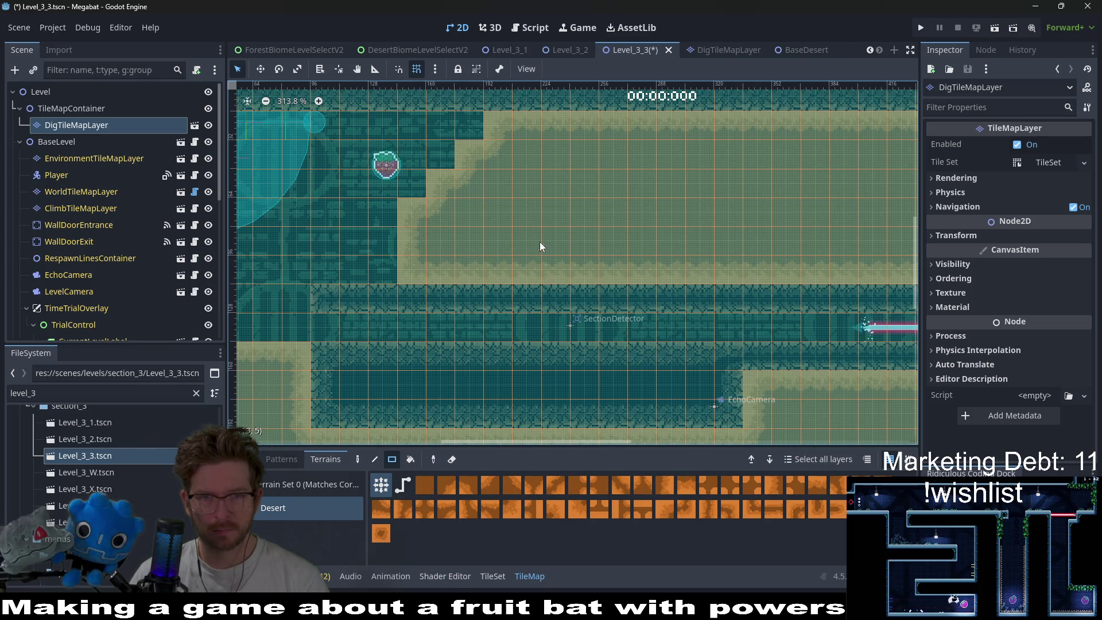
pyautogui.moveTo(539, 243); pyautogui.dragTo(662, 228)
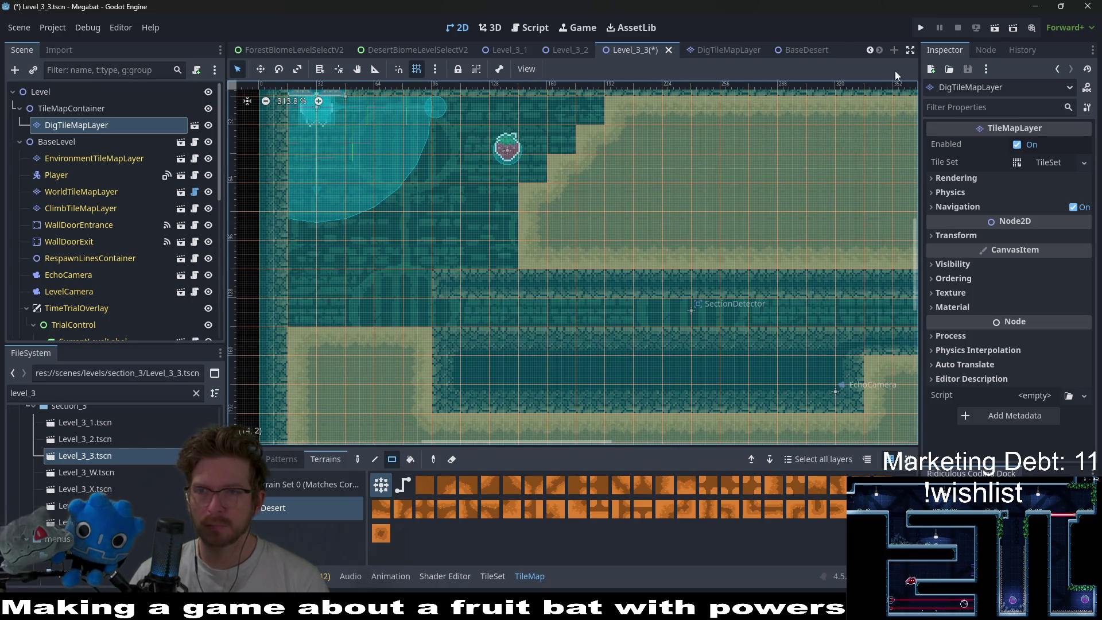
pyautogui.click(985, 32)
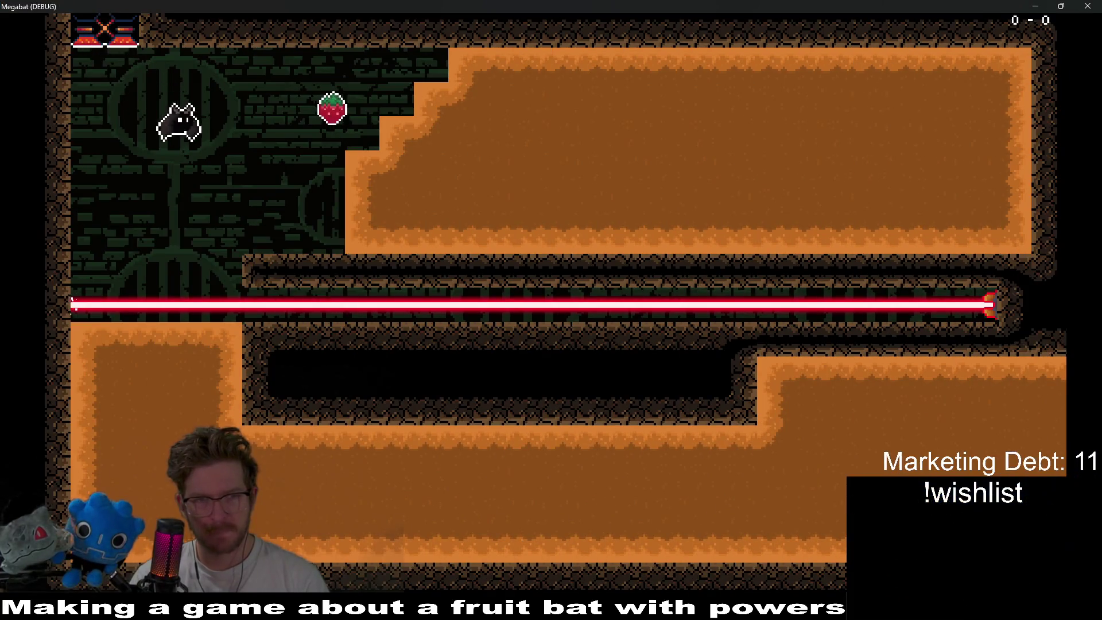
# - Fly the bat across the upper dirt and lower corridor, then up through the laser gap
pyautogui.press('Right')
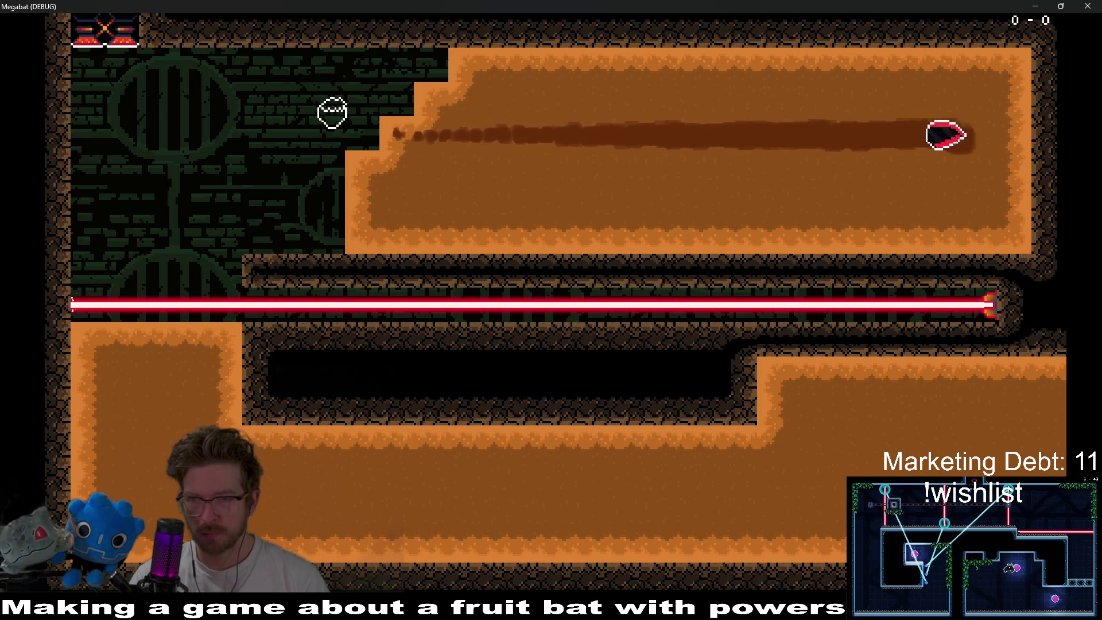
pyautogui.press('Left')
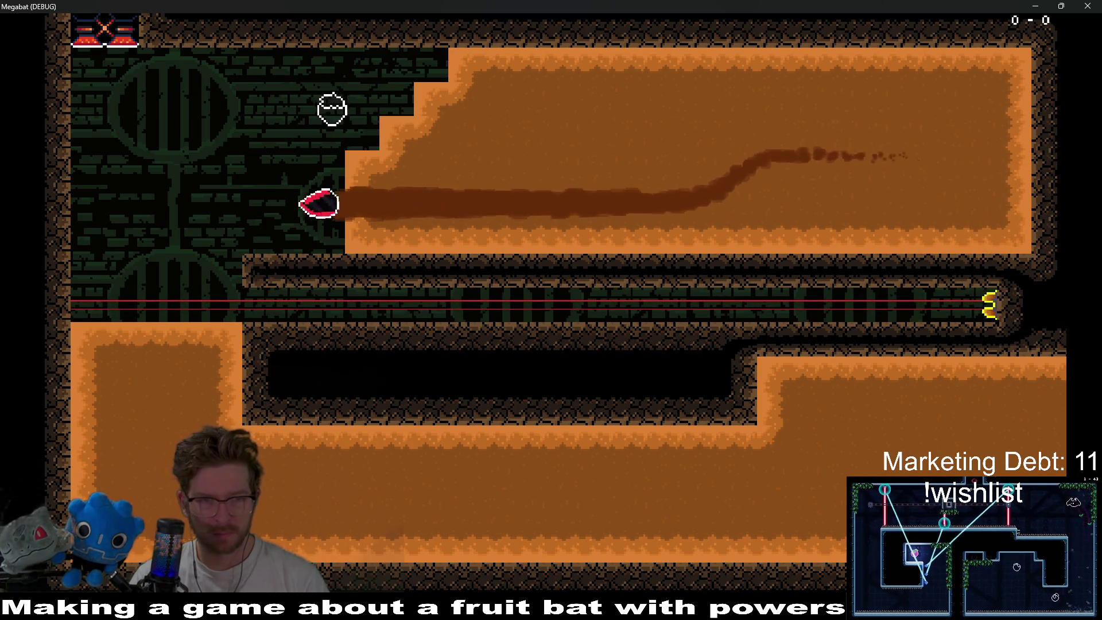
pyautogui.press('Down')
pyautogui.press('Right')
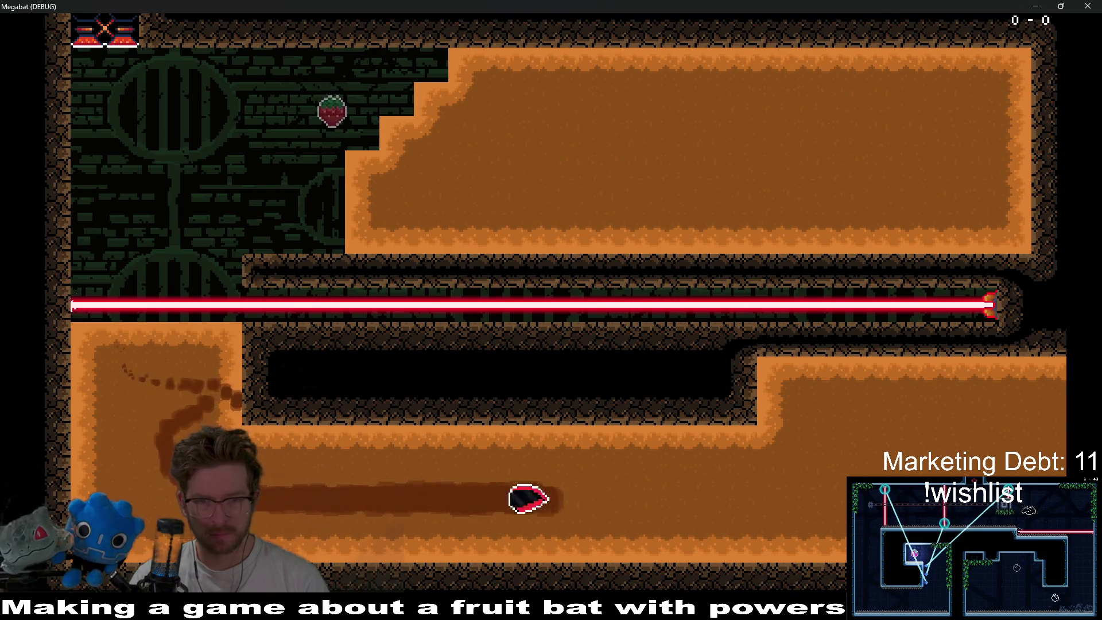
pyautogui.press('Up')
pyautogui.press('Left')
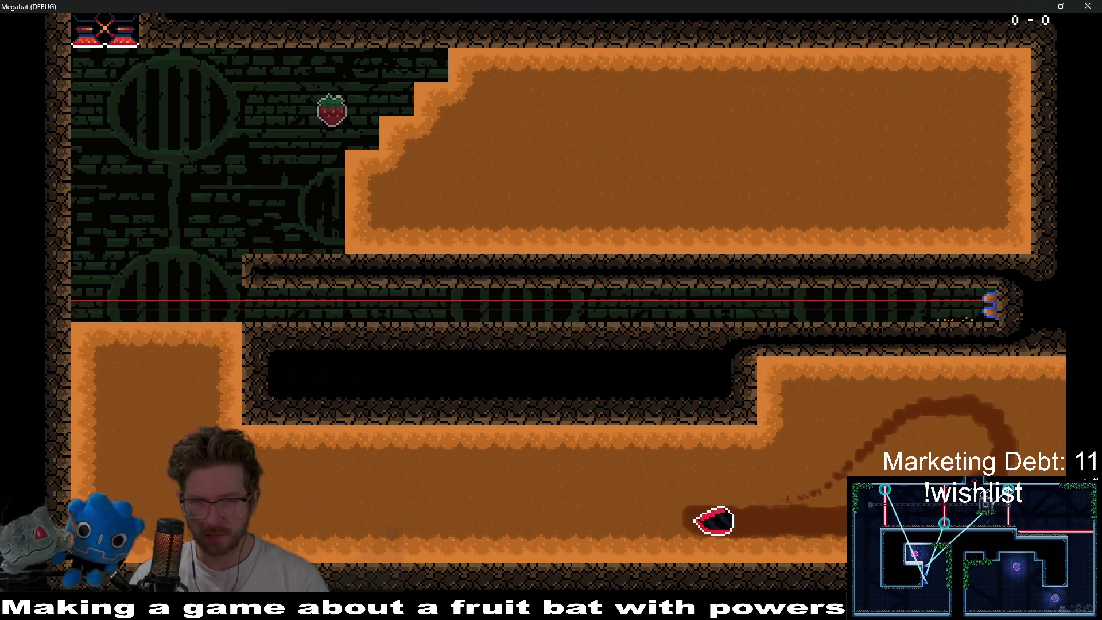
pyautogui.press('Up')
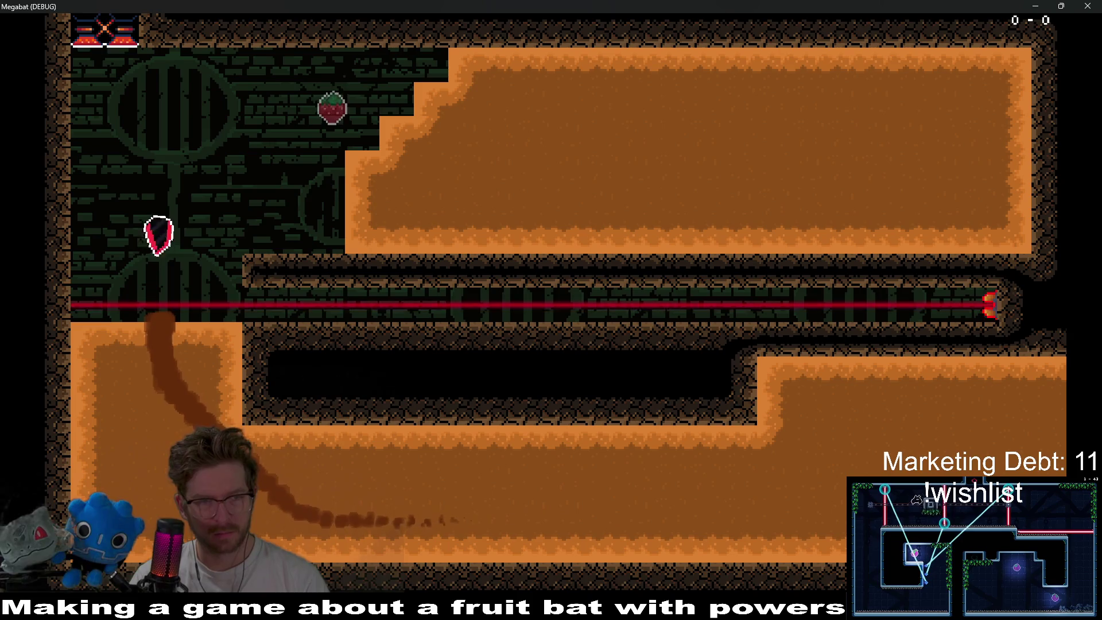
pyautogui.press('Right')
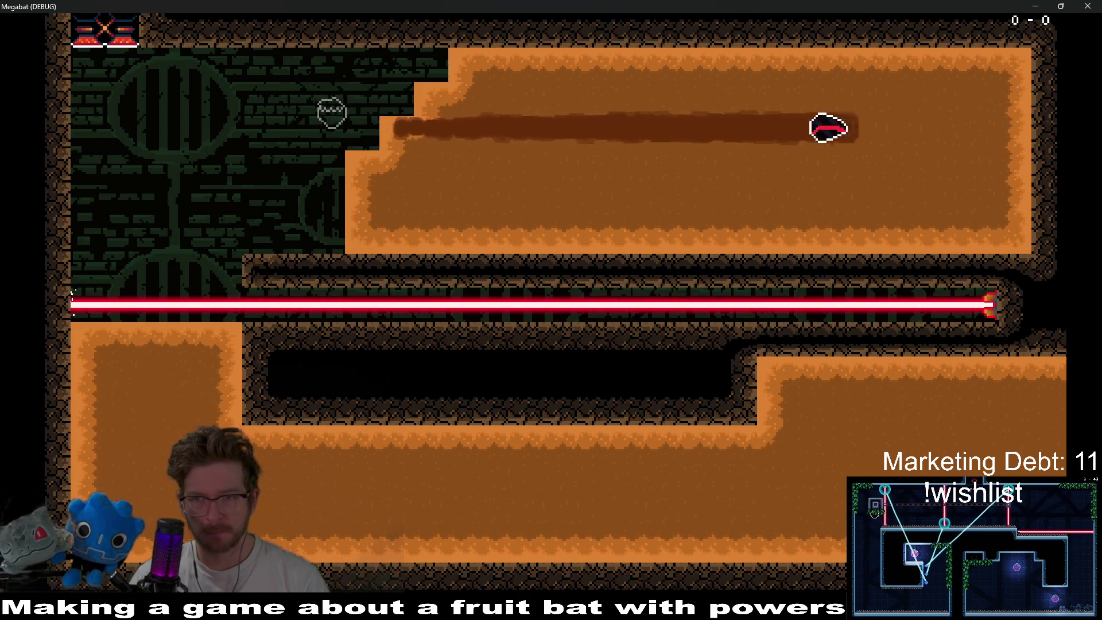
pyautogui.press('Down')
pyautogui.press('Left')
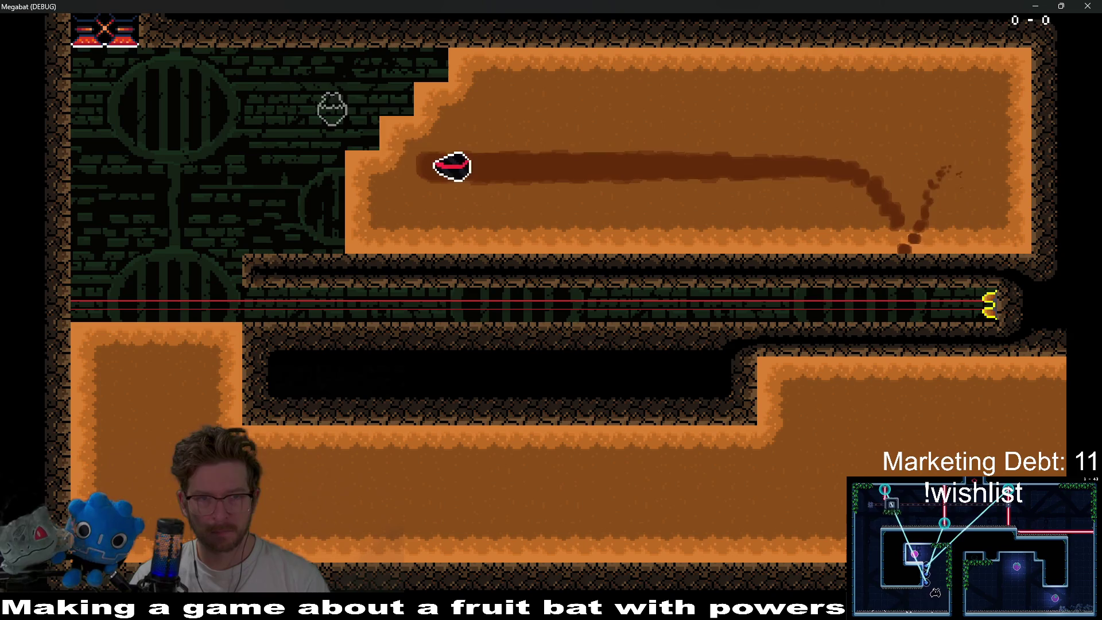
pyautogui.press('Up')
# - Dive through the laser, loop the lower corridor and collect the strawberry
pyautogui.press('Down')
pyautogui.press('Right')
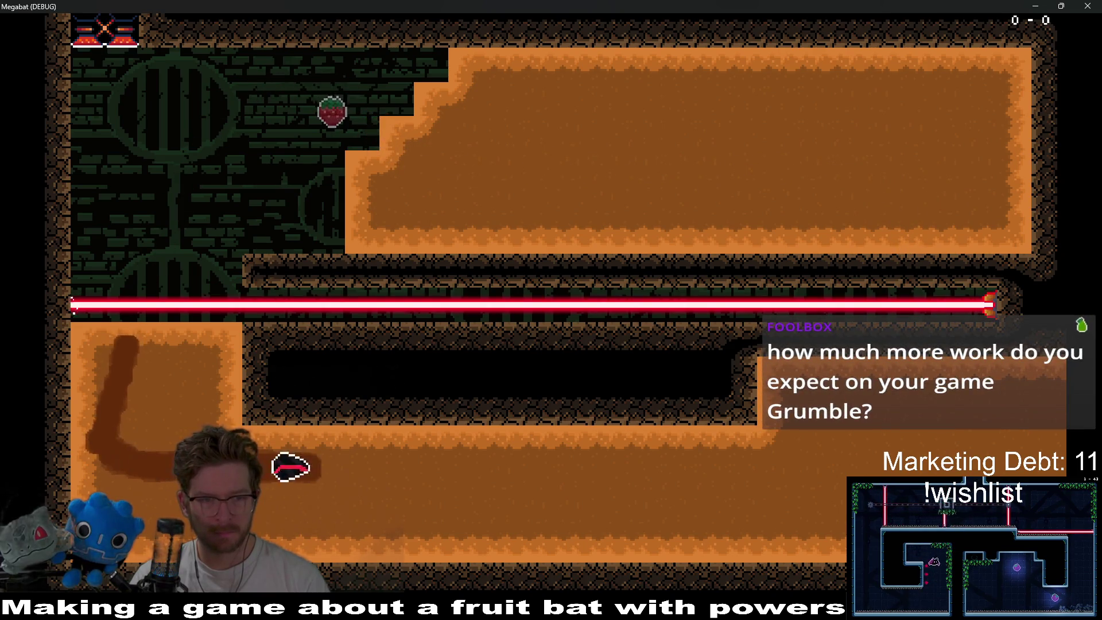
pyautogui.press('Left')
pyautogui.press('Right')
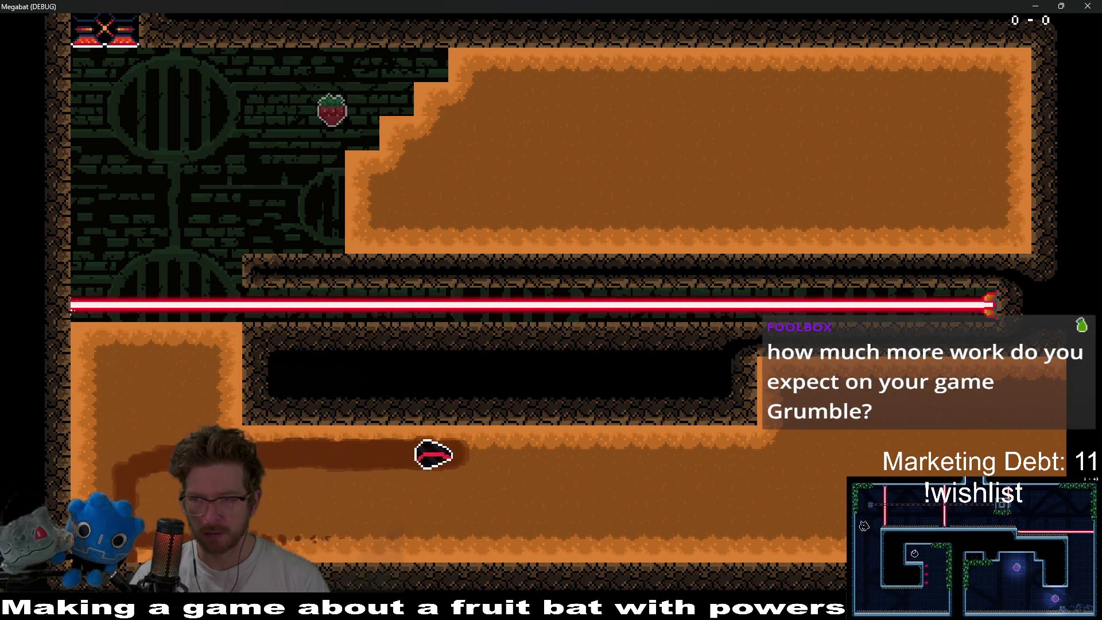
pyautogui.press('Left')
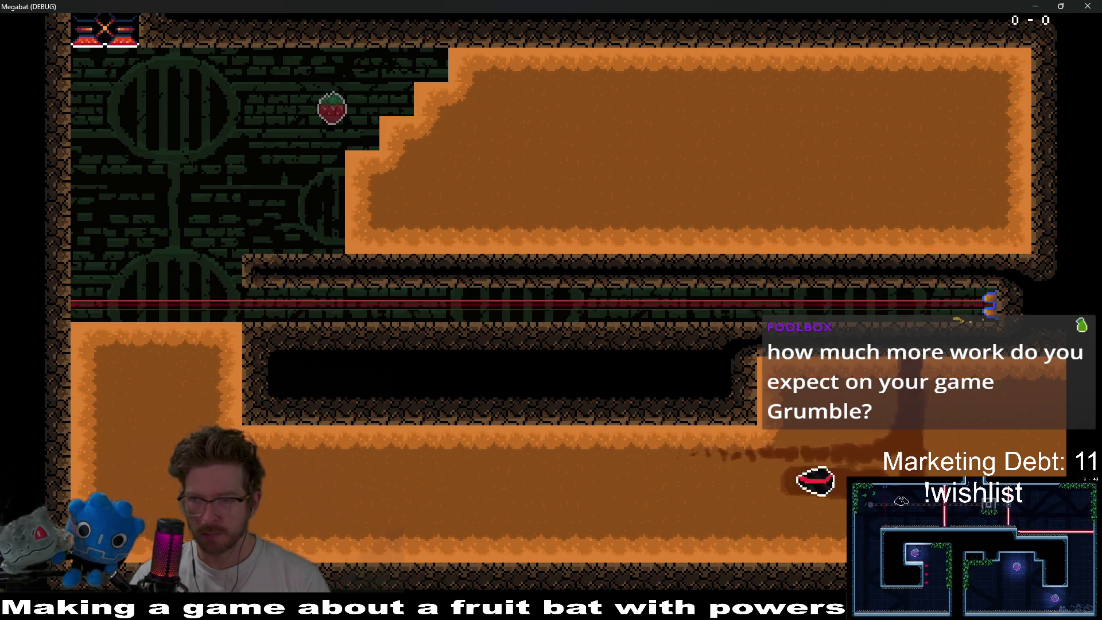
pyautogui.press('Up')
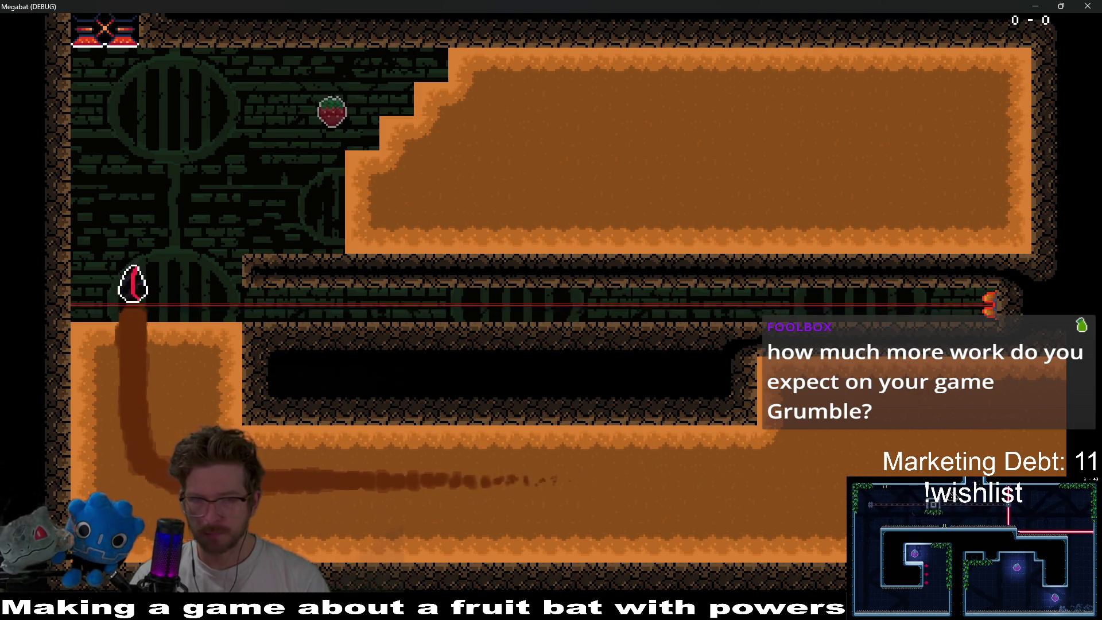
pyautogui.press('Right')
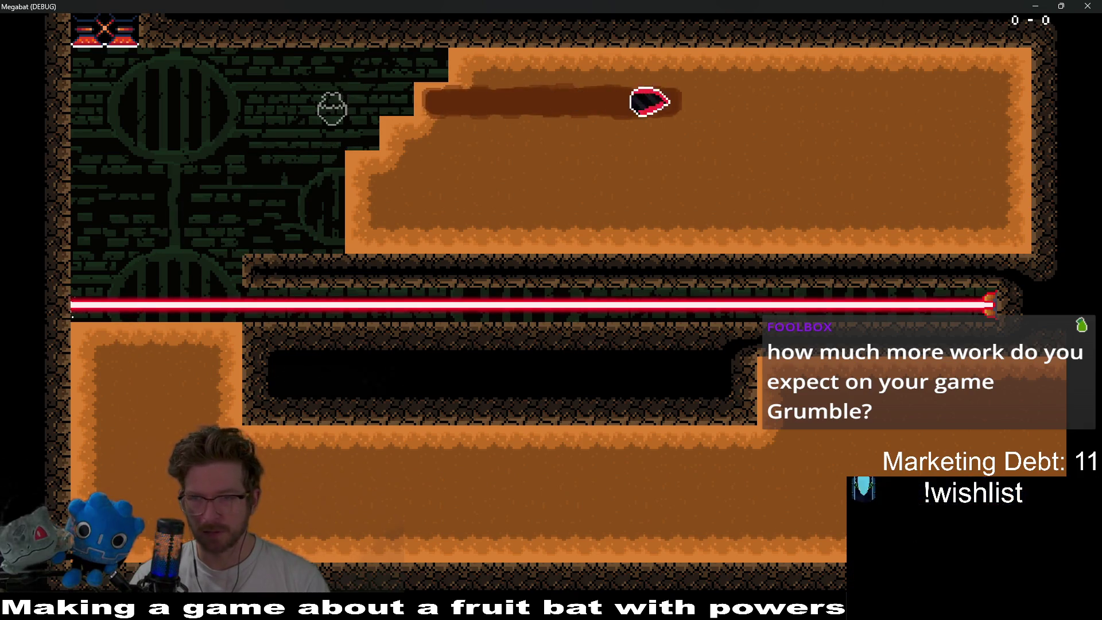
# - Dig through the upper and lower dirt, then fly straight up into the laser
pyautogui.press('Down')
pyautogui.press('Left')
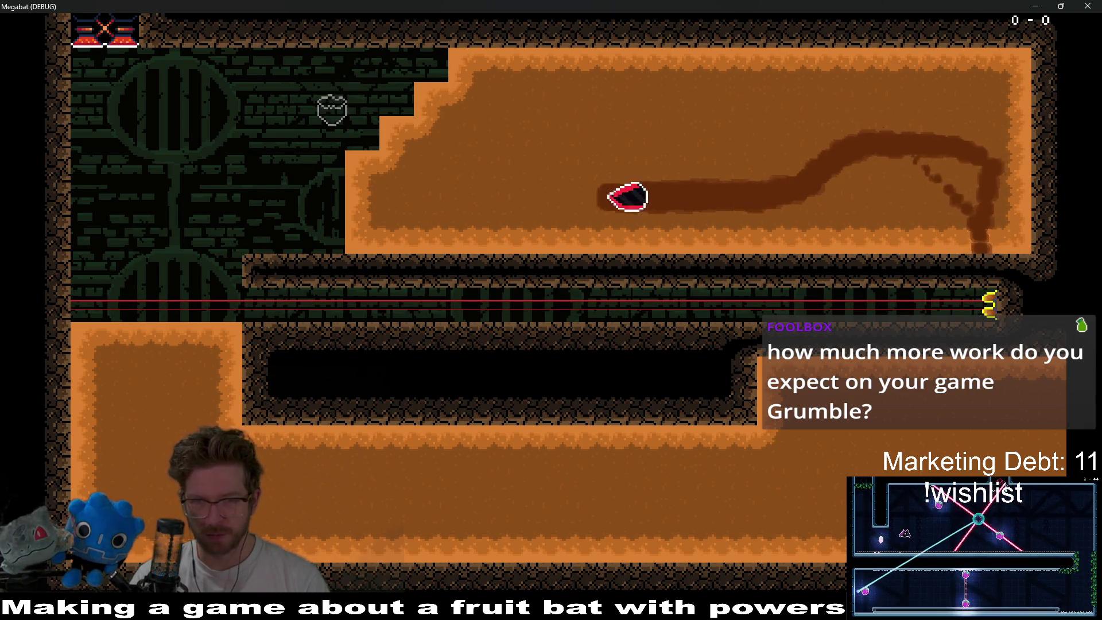
pyautogui.press('Down')
pyautogui.press('Right')
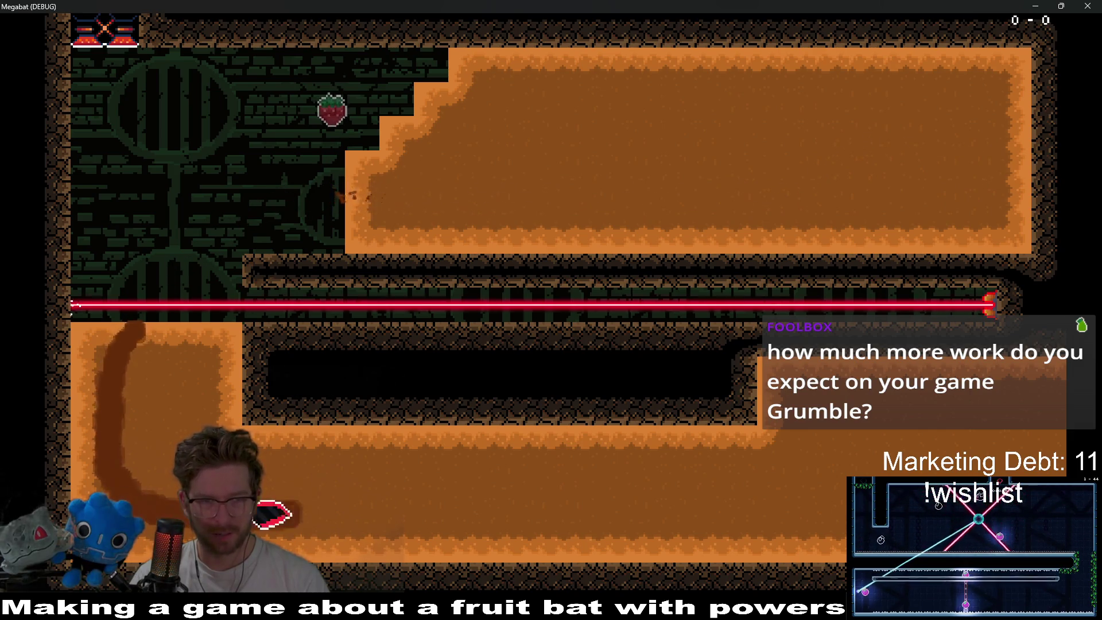
pyautogui.press('Up')
pyautogui.press('Down')
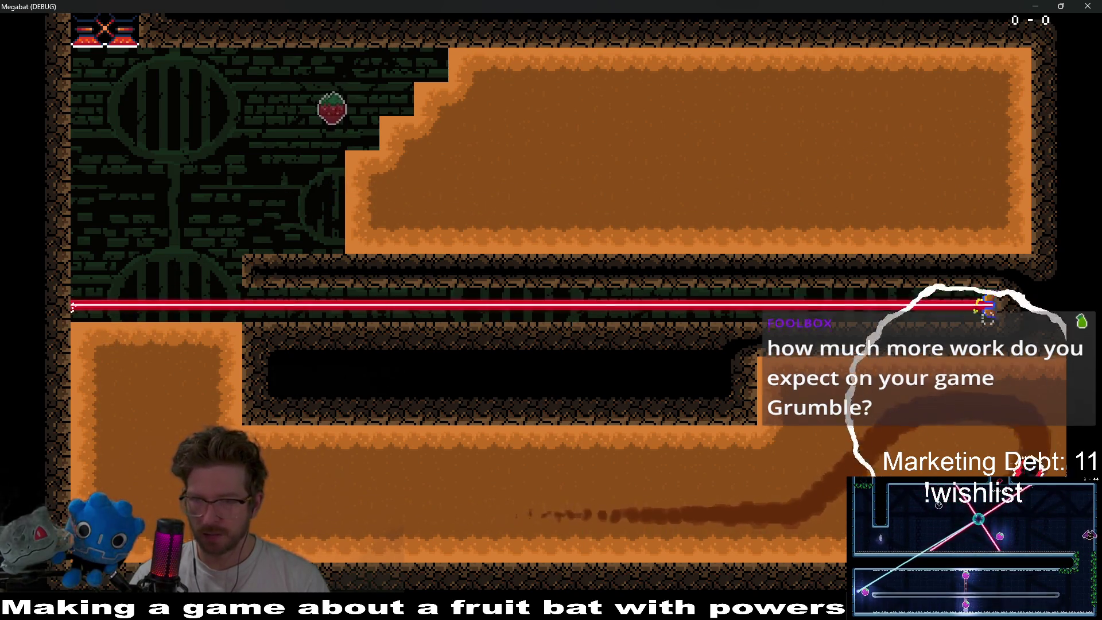
pyautogui.press('Left')
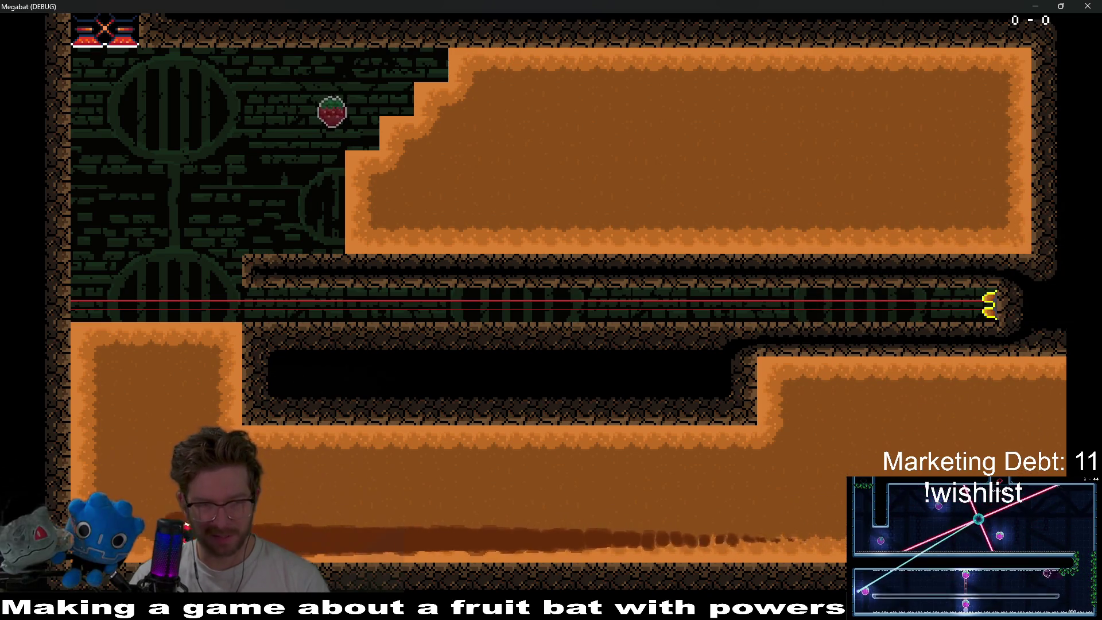
pyautogui.press('Up')
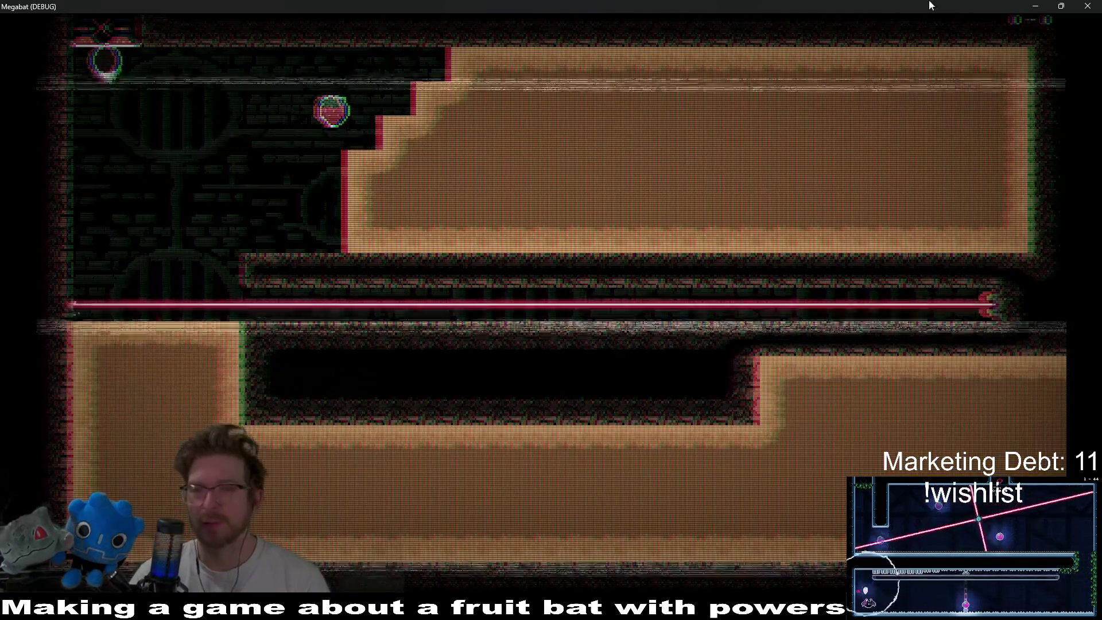
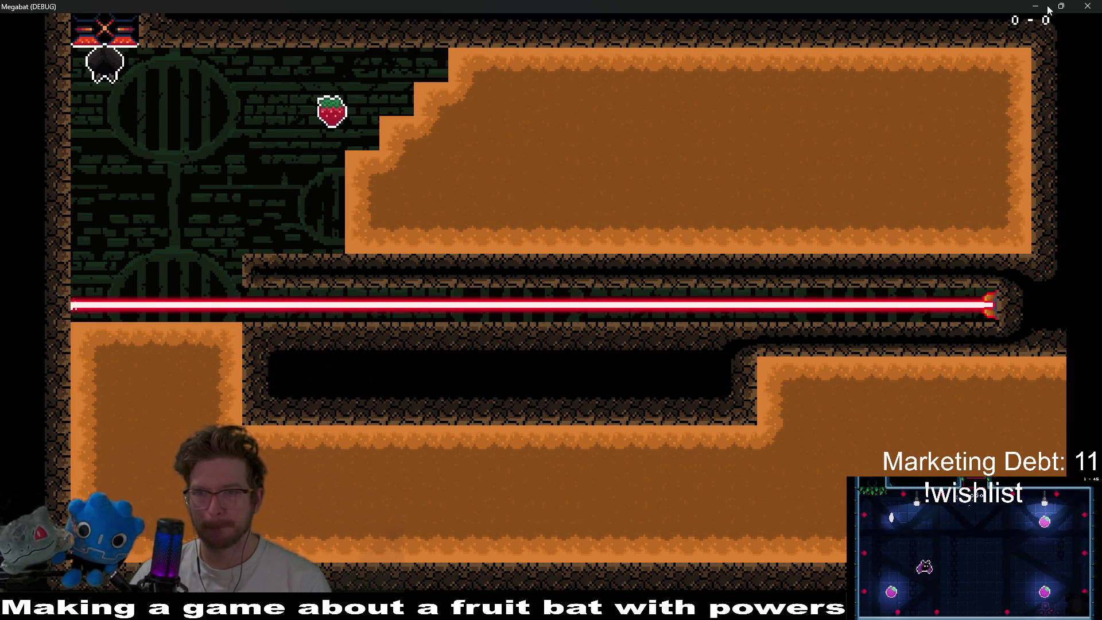
# - Close the Megabat debug window and frame Level_3_3's upper corridor in the 2D viewport
pyautogui.click(1094, 7)
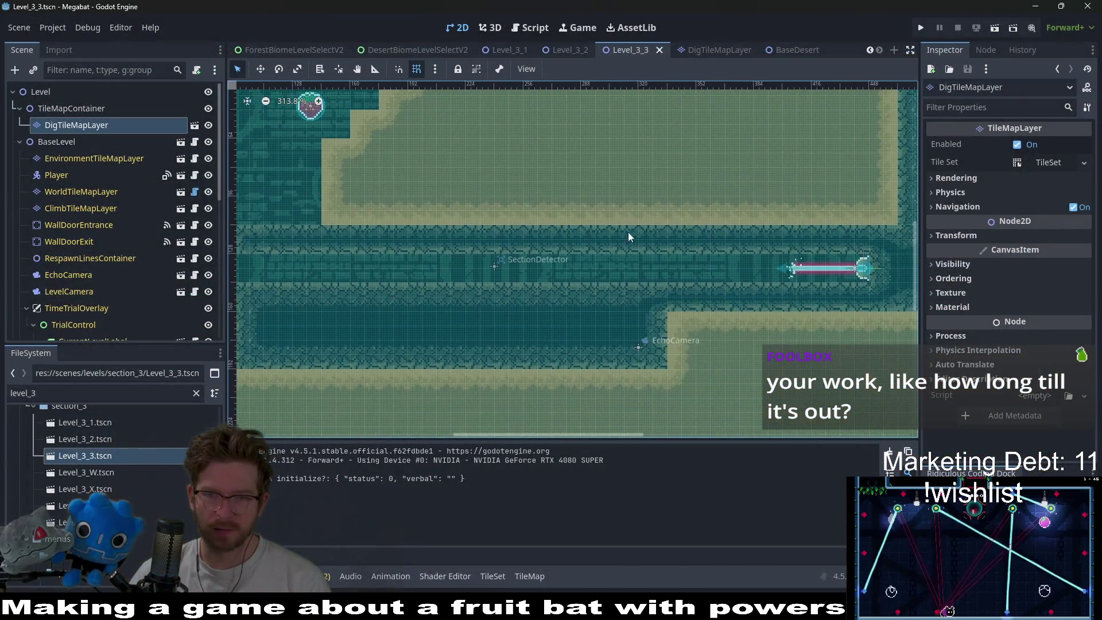
pyautogui.moveTo(795, 236)
pyautogui.mouseDown()
pyautogui.moveTo(660, 261)
pyautogui.moveTo(700, 309)
pyautogui.mouseUp()
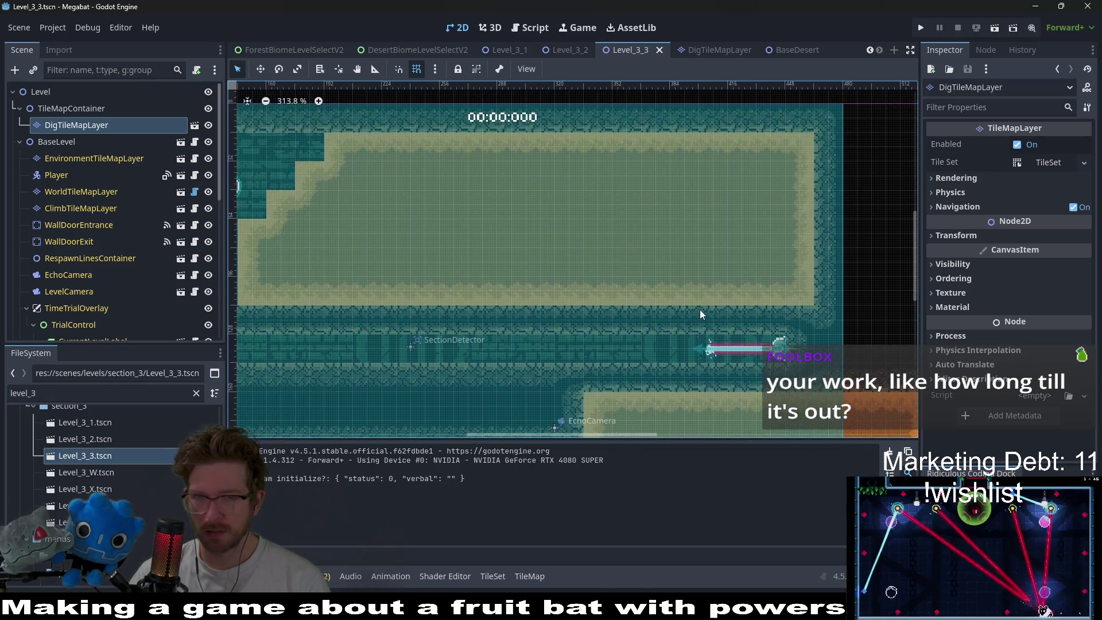
pyautogui.scroll(-2, 713, 263)
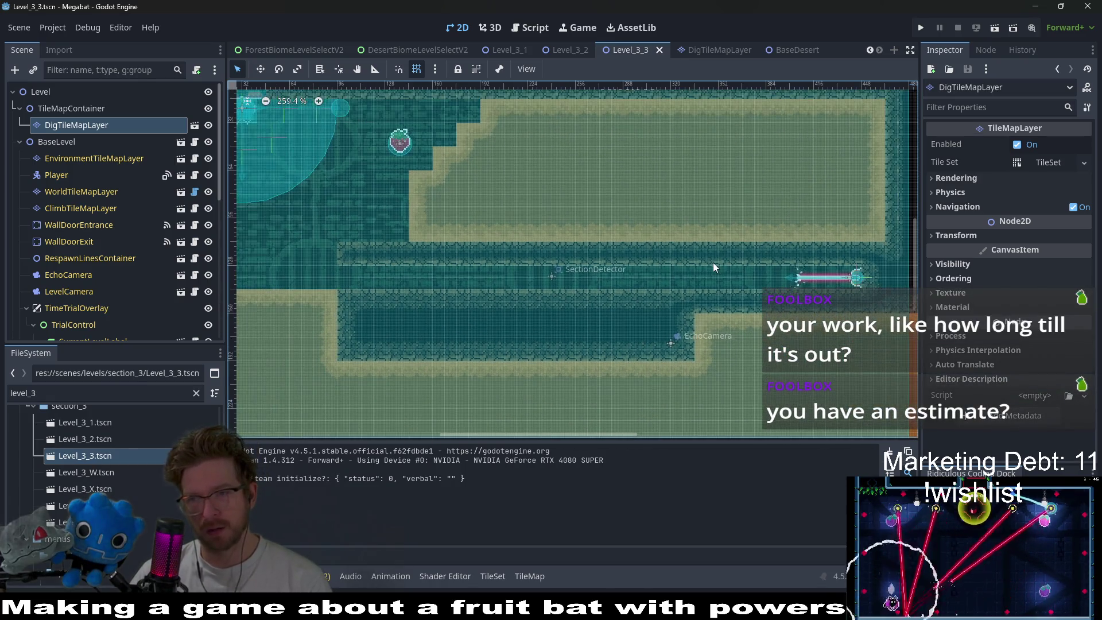
pyautogui.hscroll(-5, 676, 245)
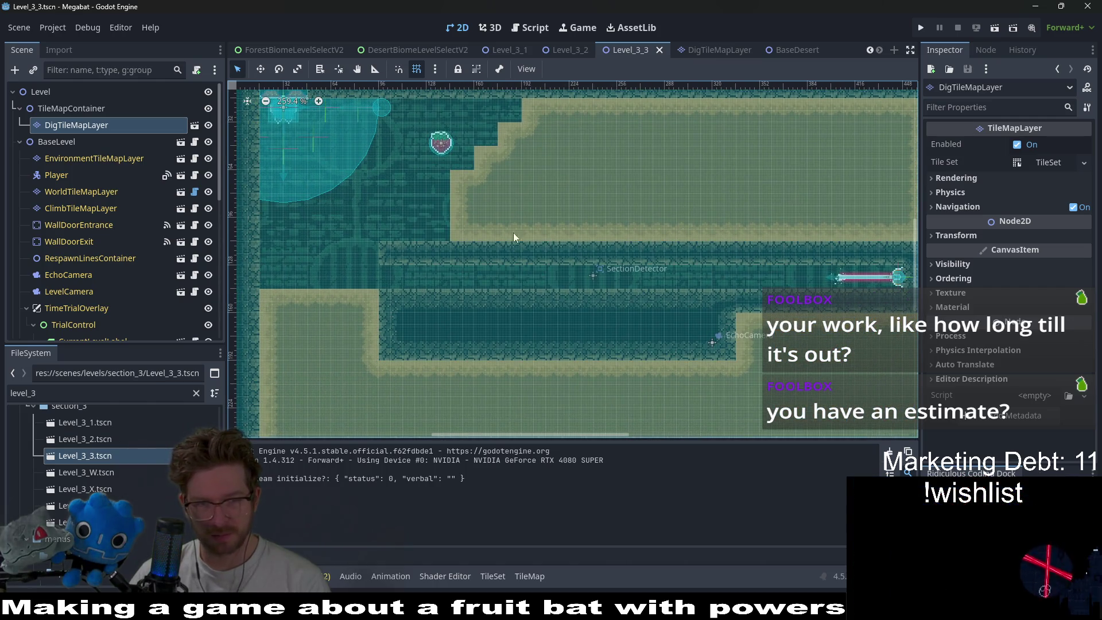
# - Paint DESERT terrain wall tiles along the corridor's top edge on WorldTileMapLayer
pyautogui.click(81, 192)
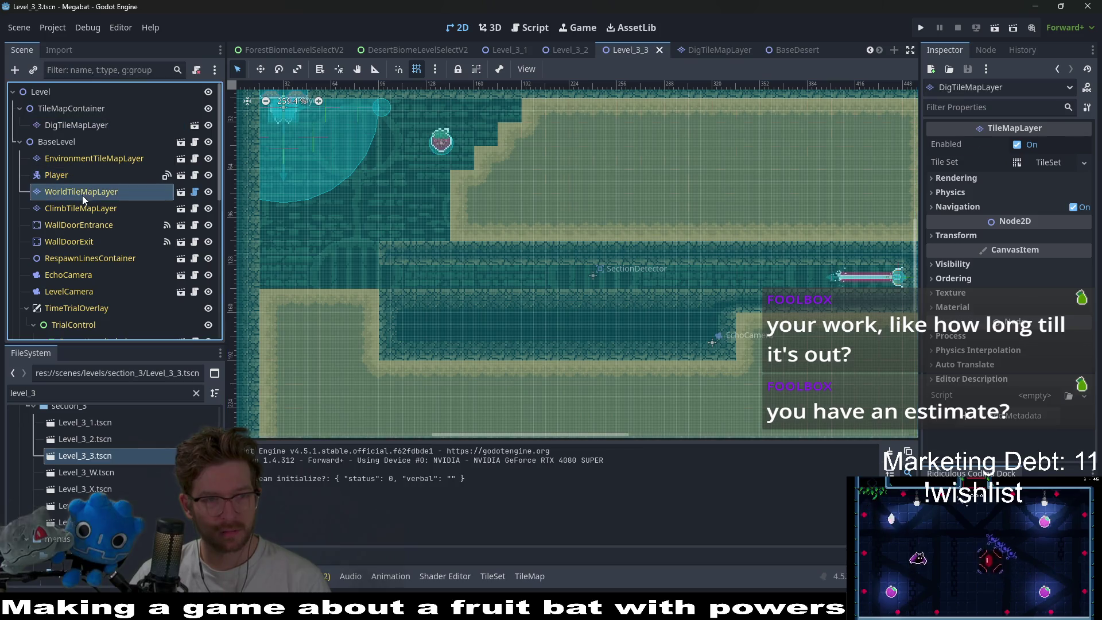
pyautogui.click(290, 519)
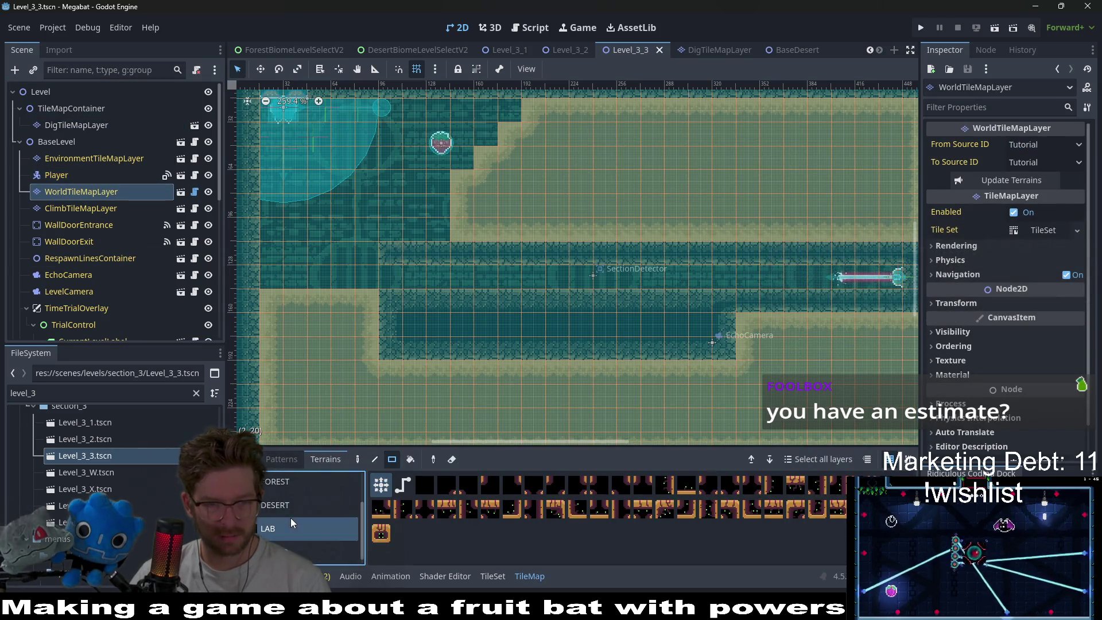
pyautogui.click(279, 499)
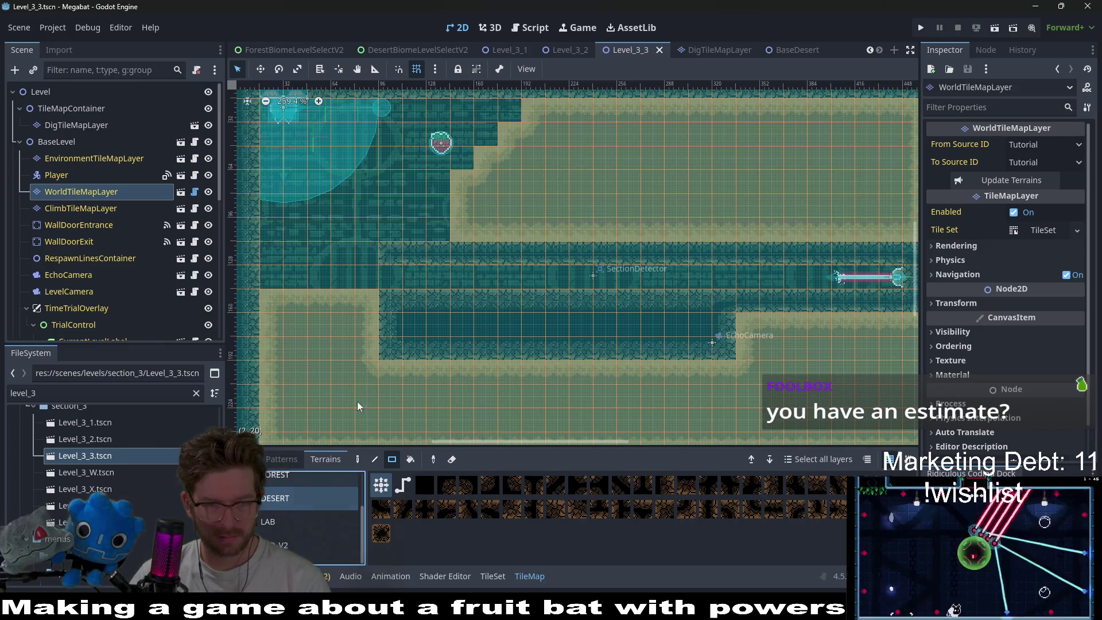
pyautogui.press('w')
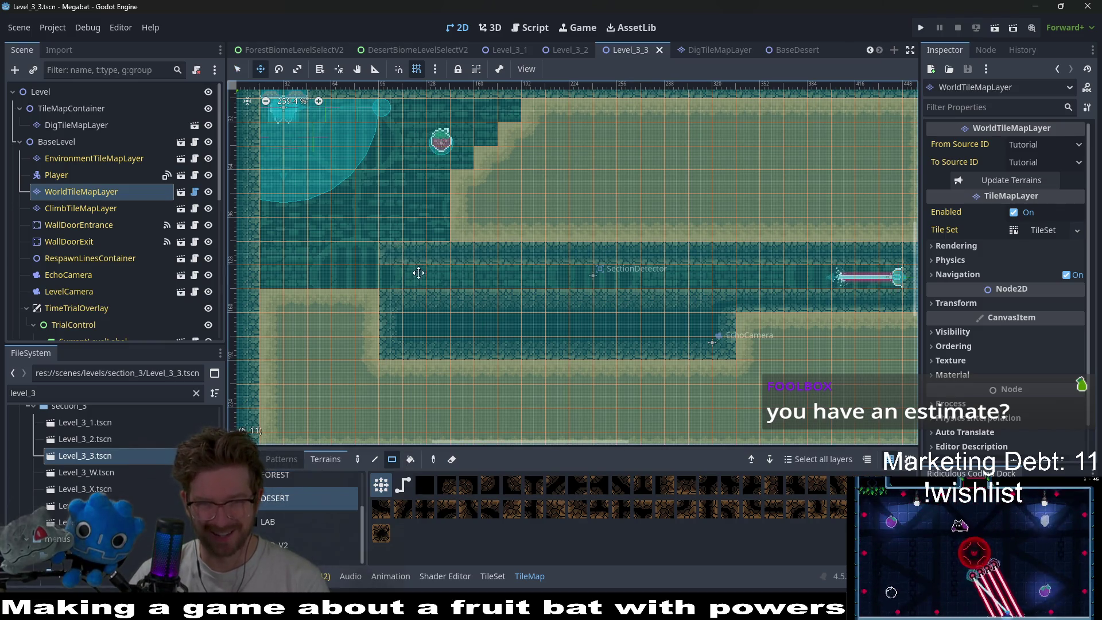
pyautogui.rightClick(388, 253)
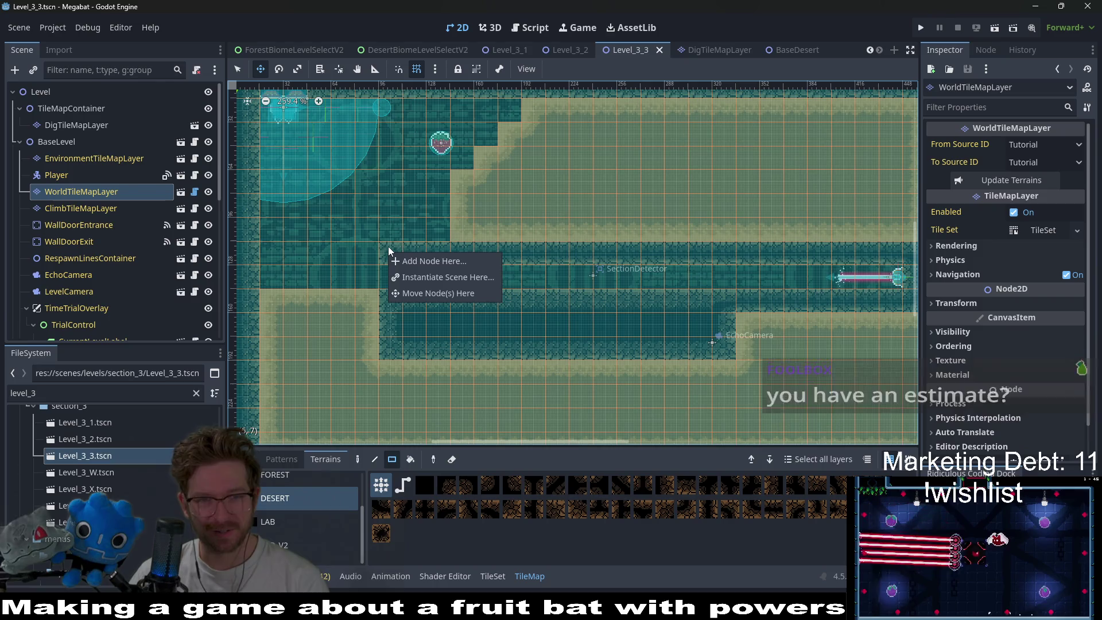
pyautogui.click(388, 246)
pyautogui.moveTo(395, 256); pyautogui.dragTo(430, 251)
# - Bring the upper-left part of the level into view and select the Fruit node
pyautogui.moveTo(588, 232); pyautogui.dragTo(540, 252)
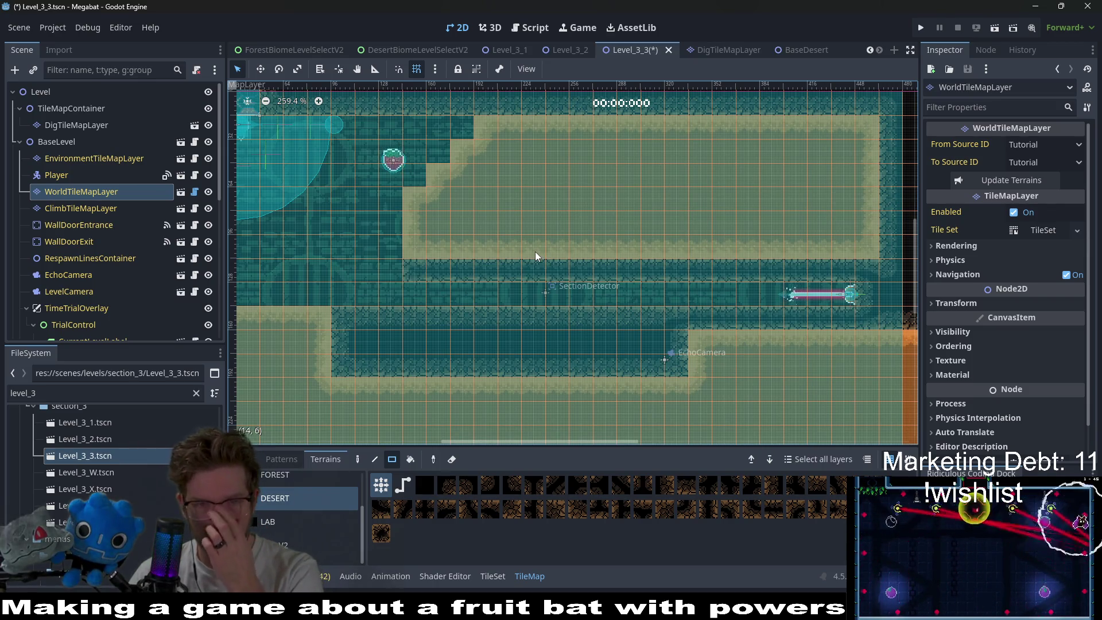
pyautogui.hscroll(-3, 453, 253)
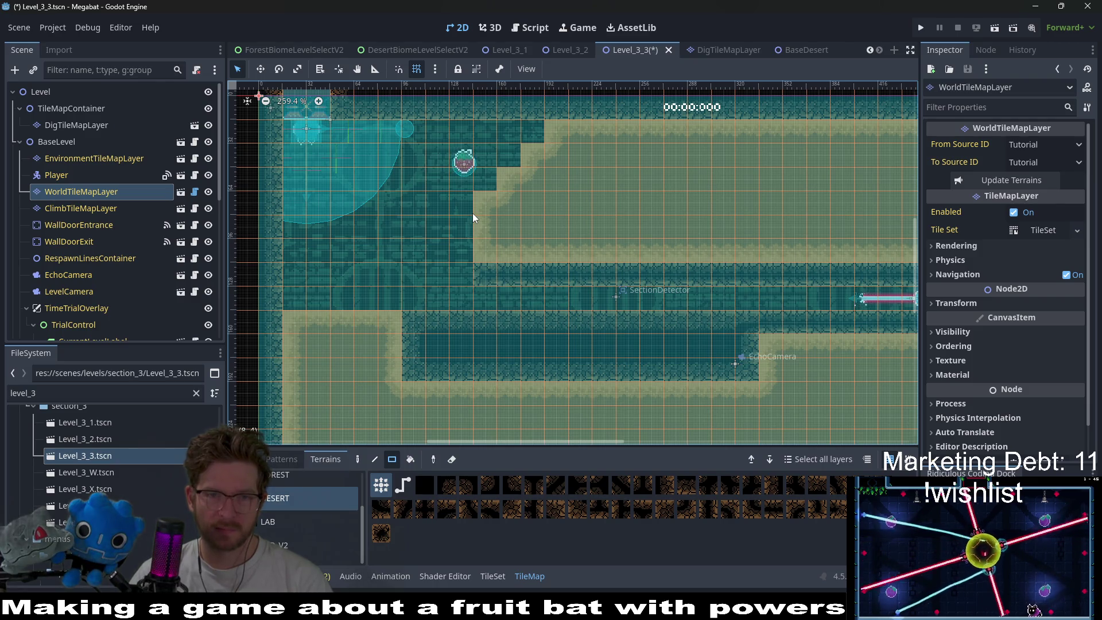
pyautogui.scroll(1, 471, 211)
pyautogui.scroll(-5, 139, 218)
pyautogui.click(132, 232)
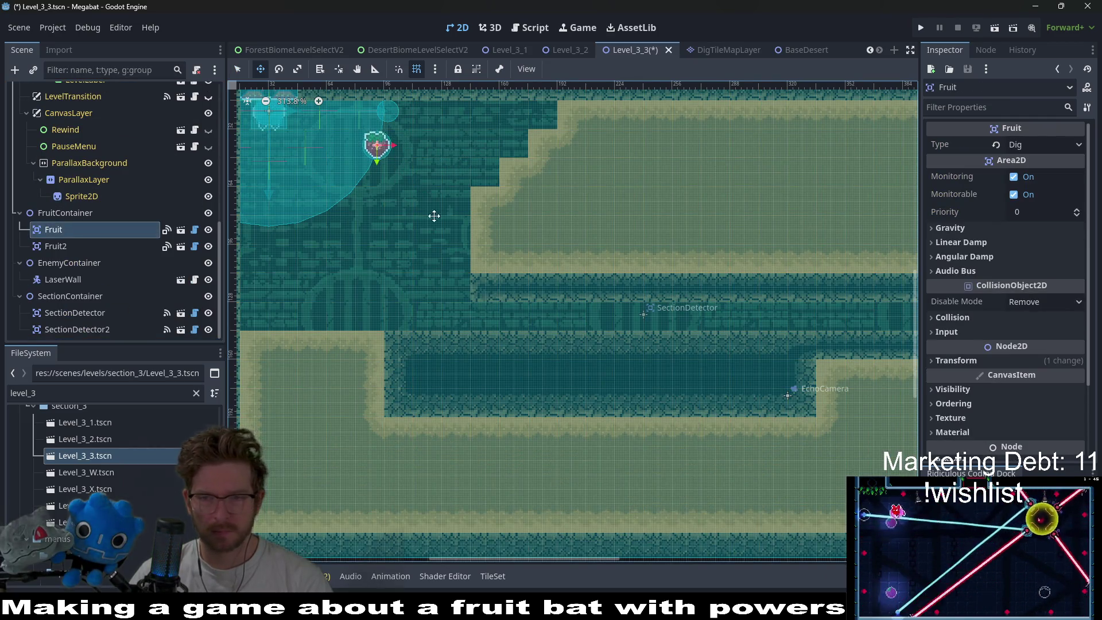
# - Save and run Level_3_3, burrowing the bat right, left and along the bottom dirt
pyautogui.click(997, 27)
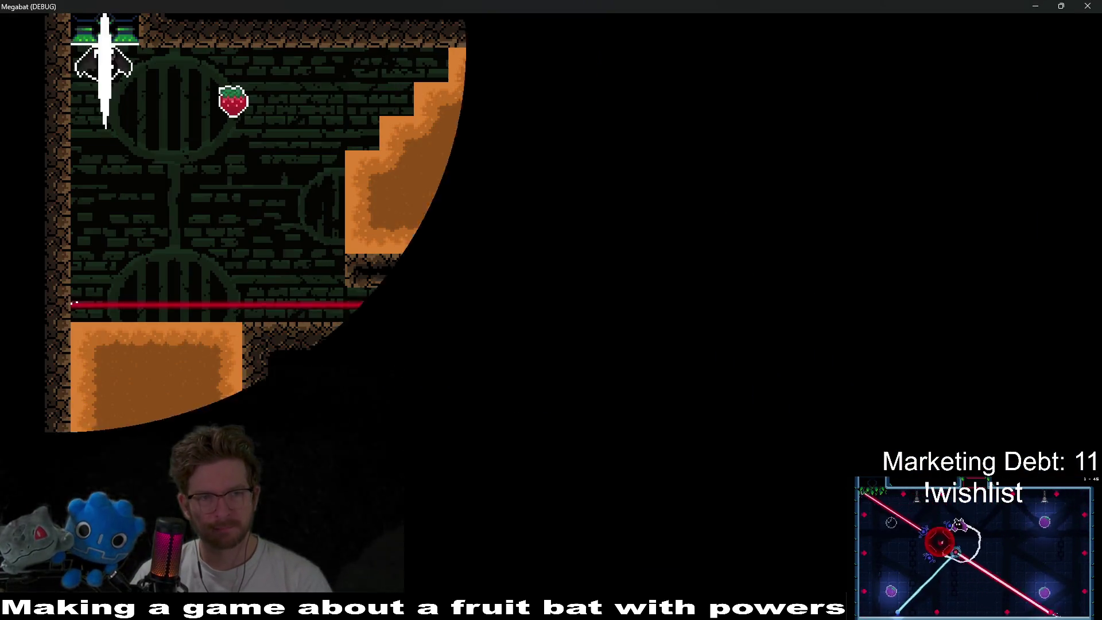
pyautogui.press('Right')
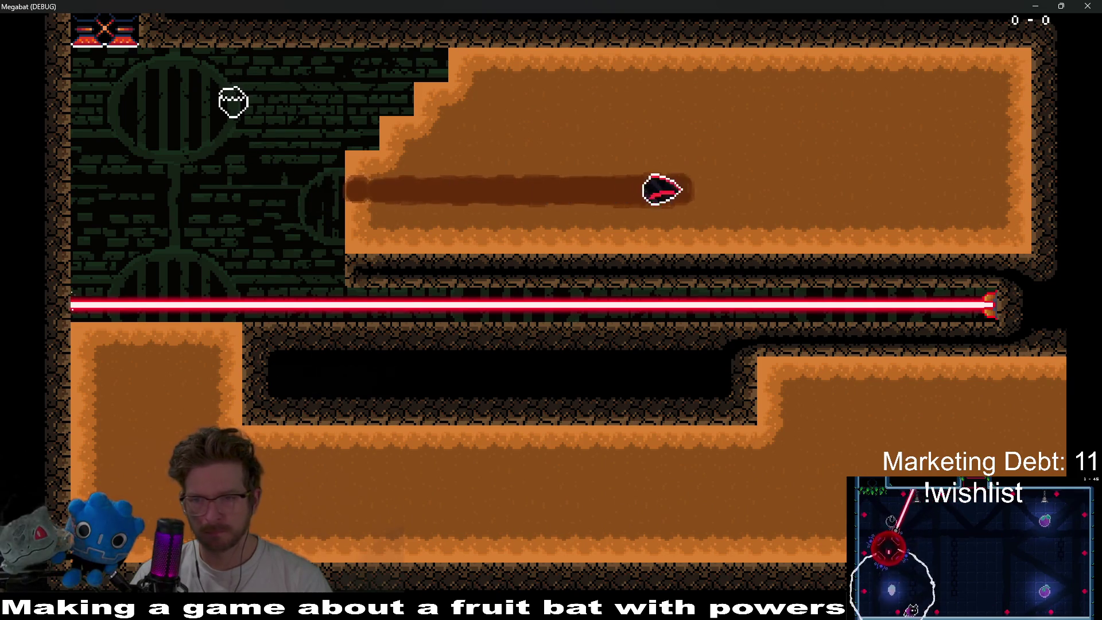
pyautogui.press('Left')
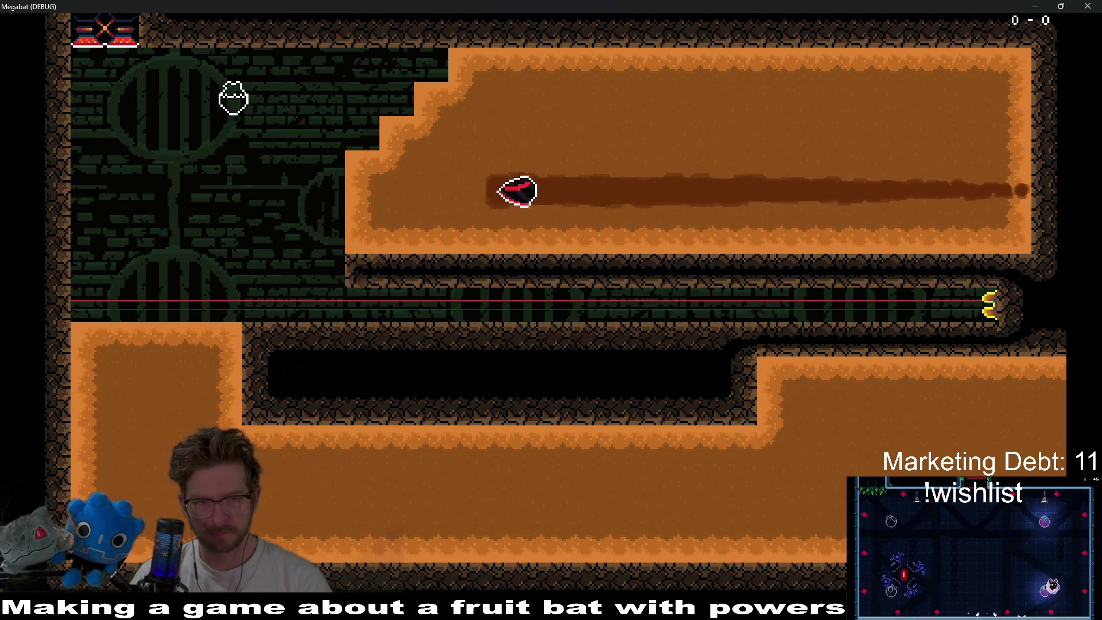
pyautogui.press('Down')
pyautogui.press('Right')
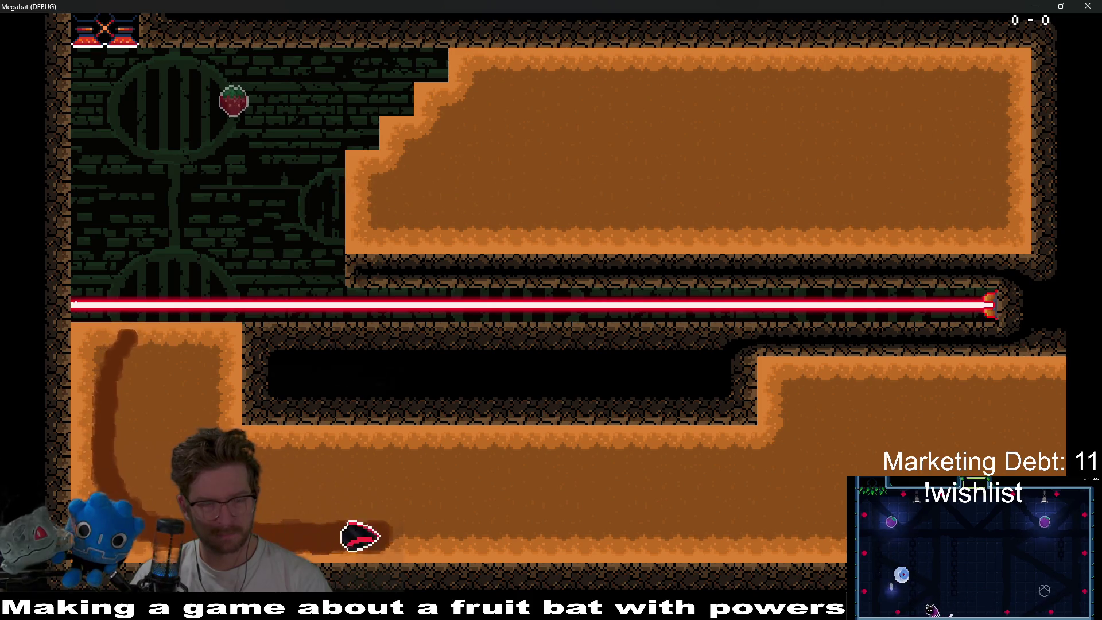
pyautogui.press('Up')
pyautogui.press('Left')
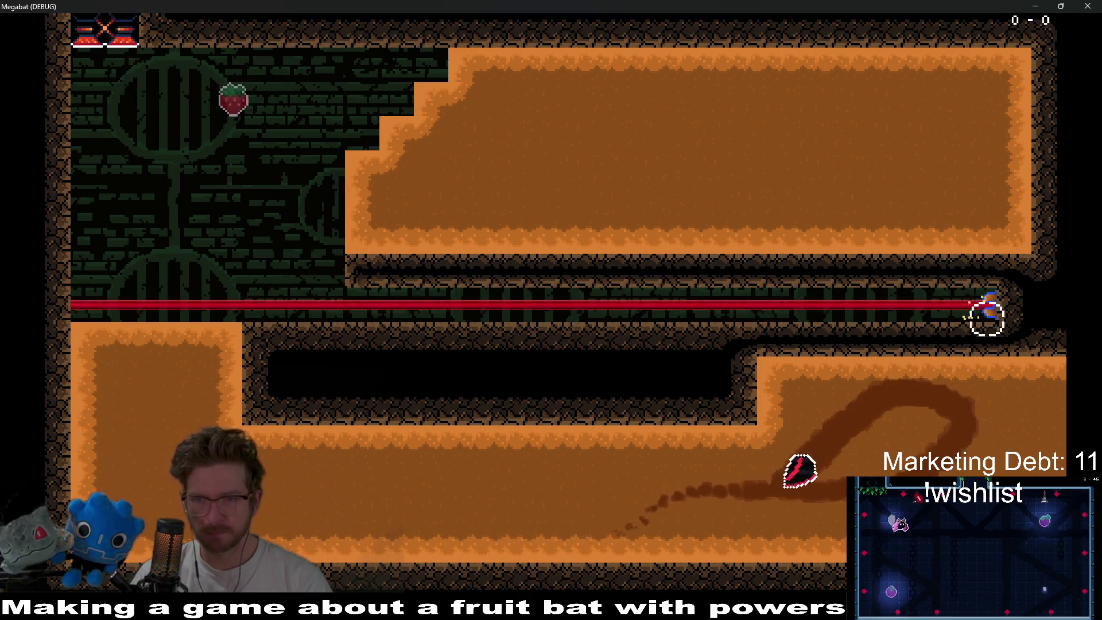
pyautogui.press('Up')
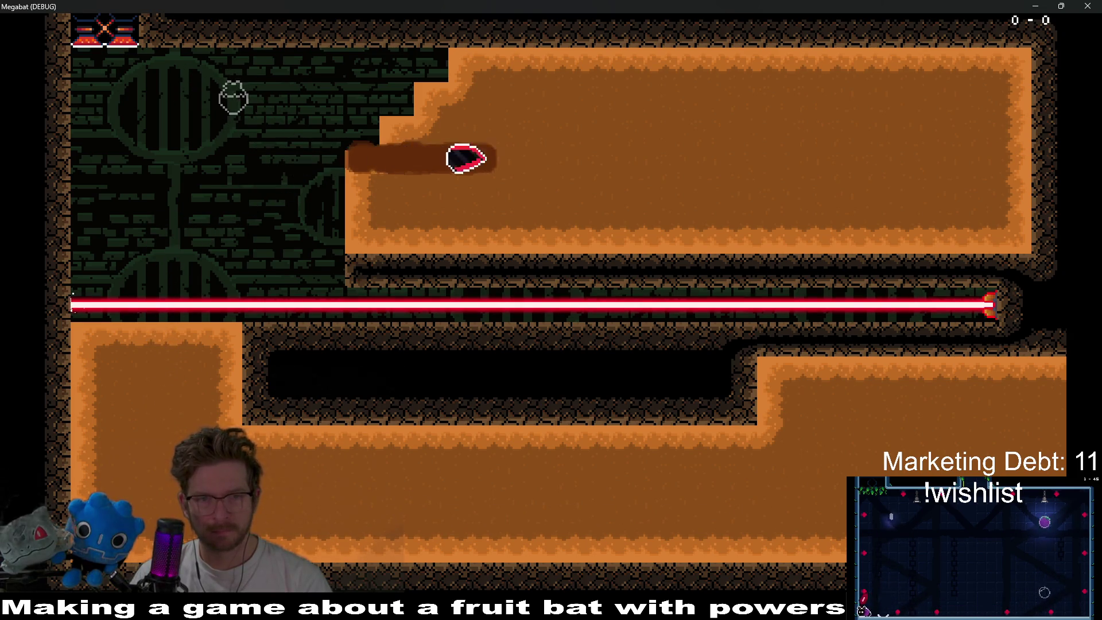
# - Loop the bat through the upper dirt and fly up to grab the strawberry
pyautogui.press('Down')
pyautogui.press('Left')
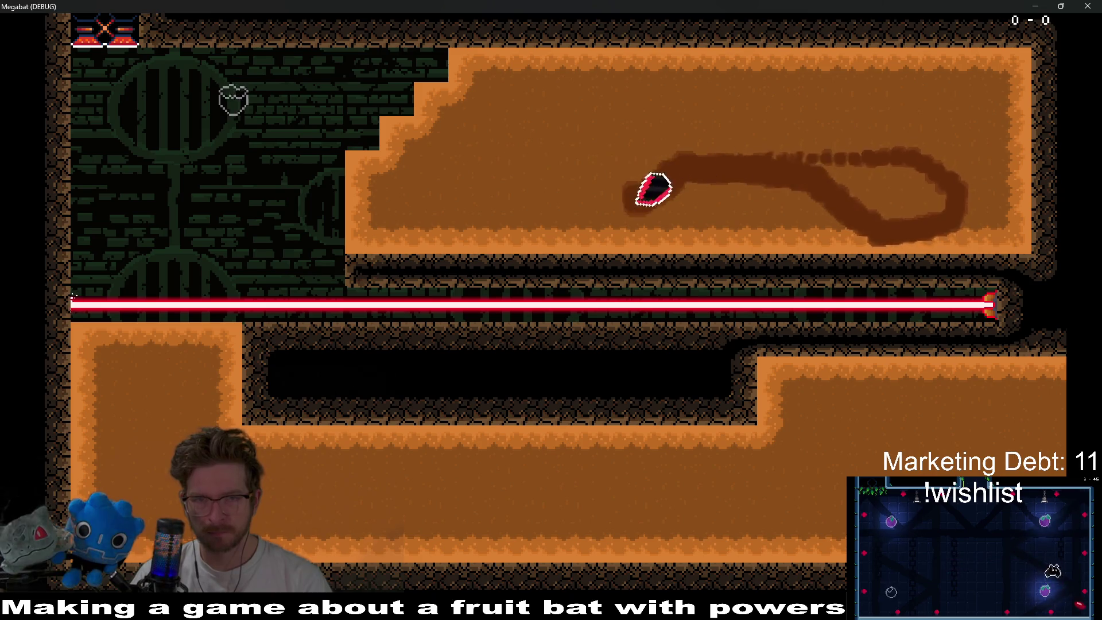
pyautogui.press('Up')
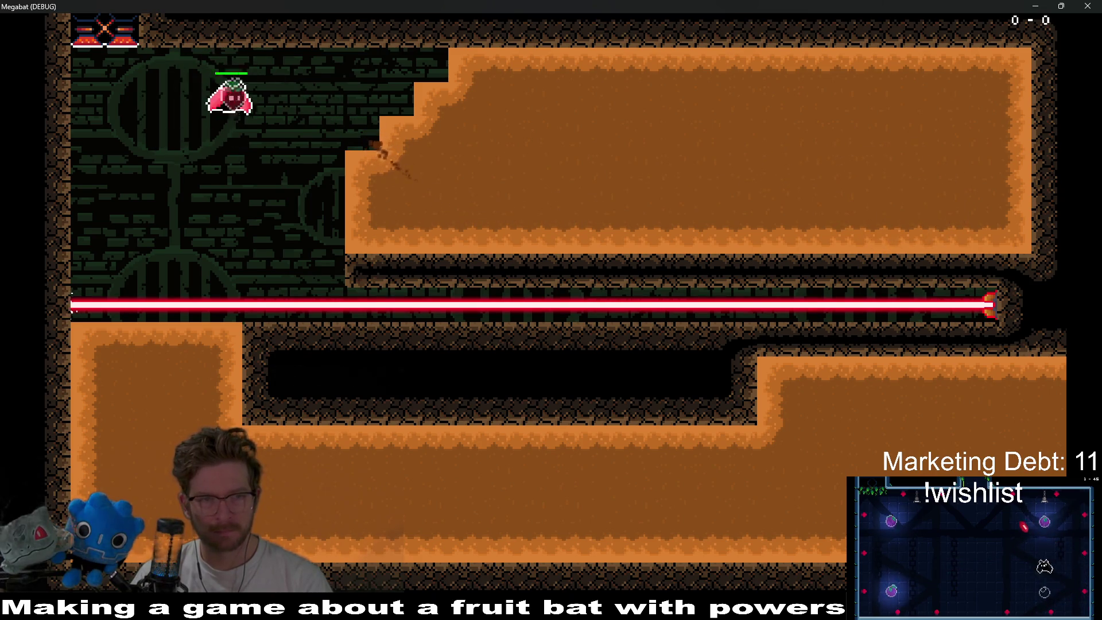
pyautogui.press('Up')
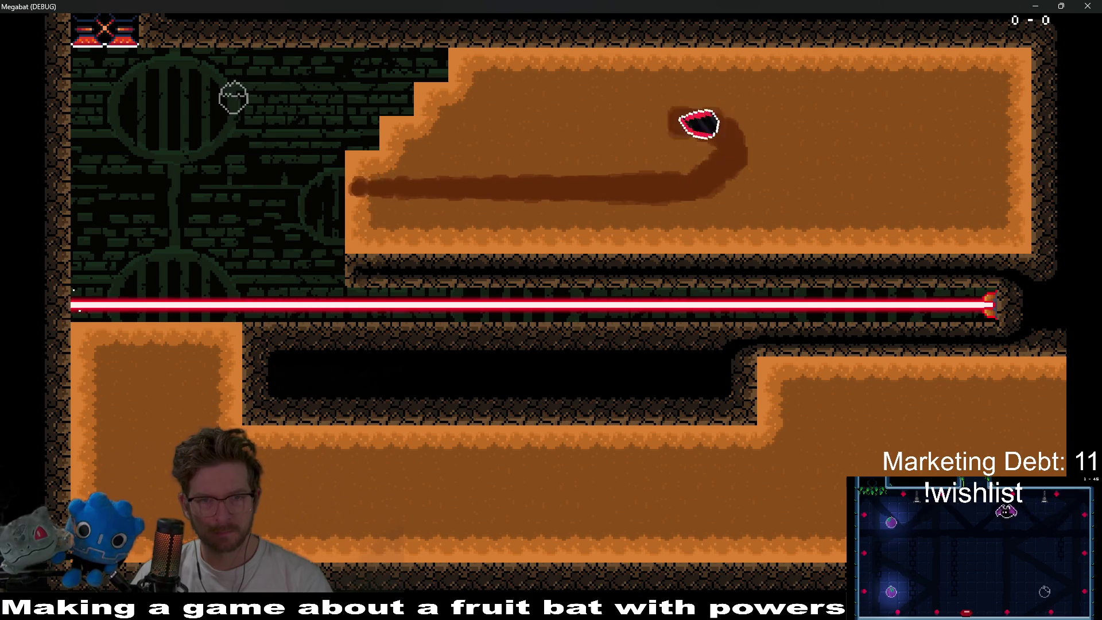
pyautogui.press('Left')
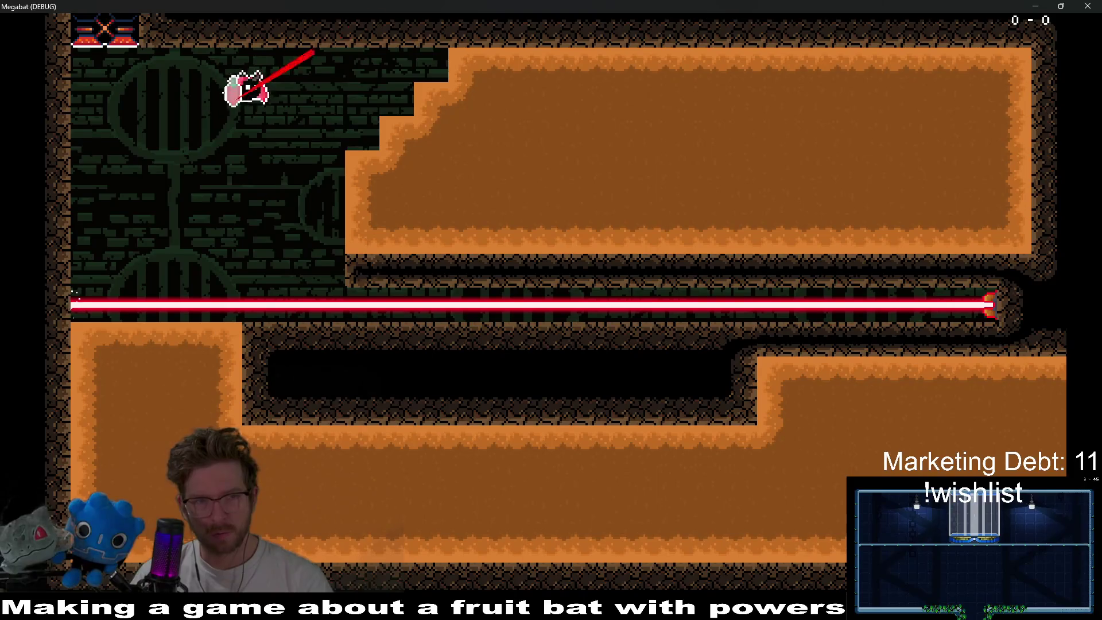
pyautogui.press('Right')
pyautogui.press('Up')
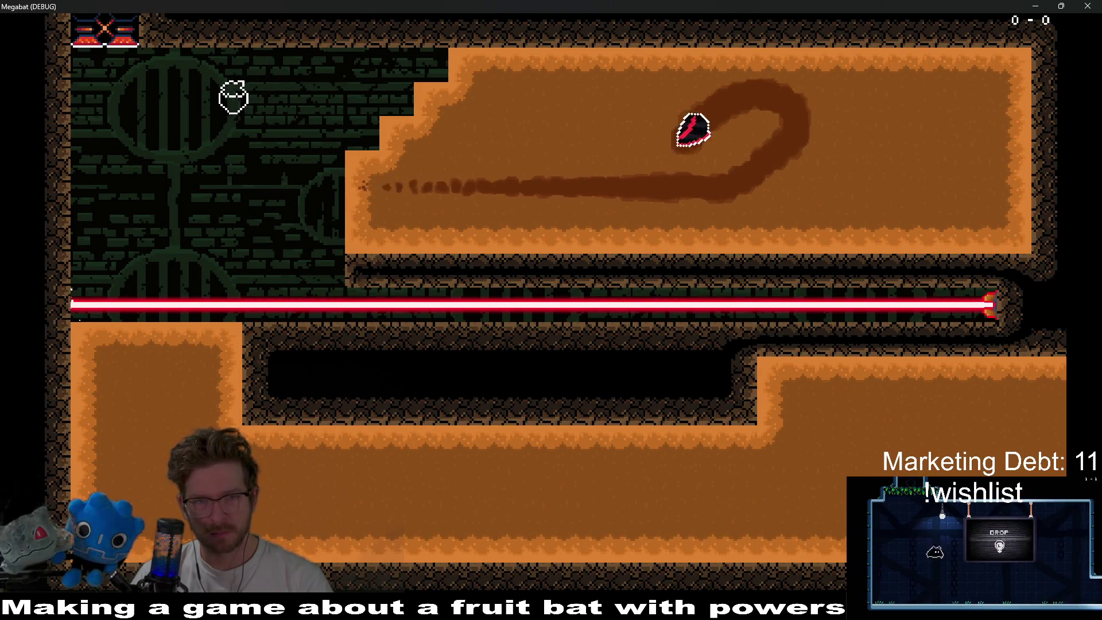
pyautogui.press('Up')
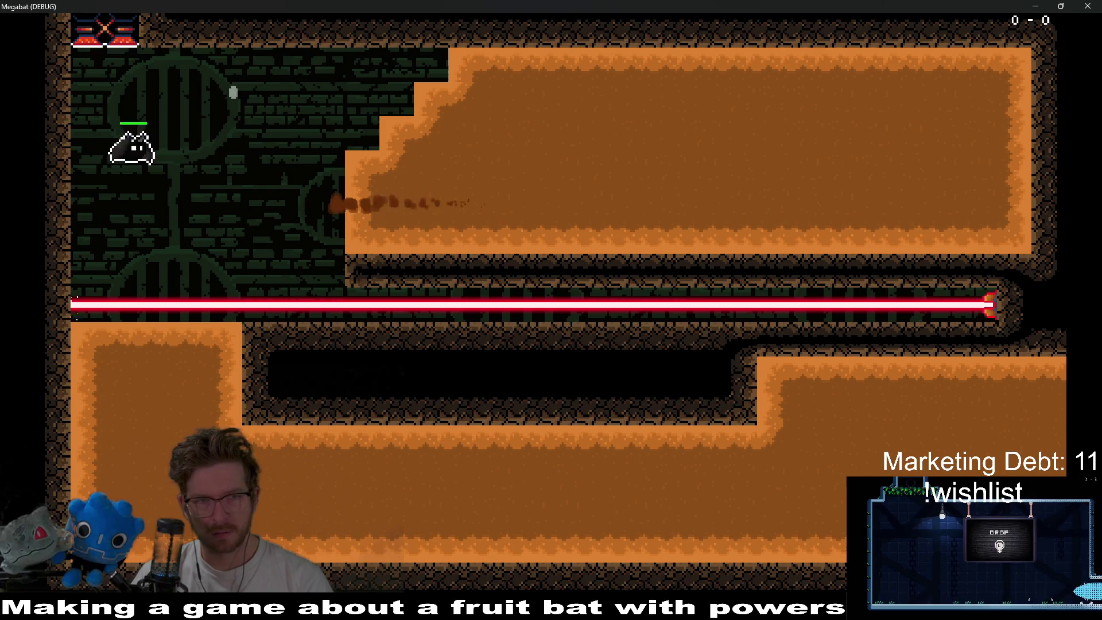
pyautogui.press('Up')
pyautogui.press('Right')
pyautogui.press('Right')
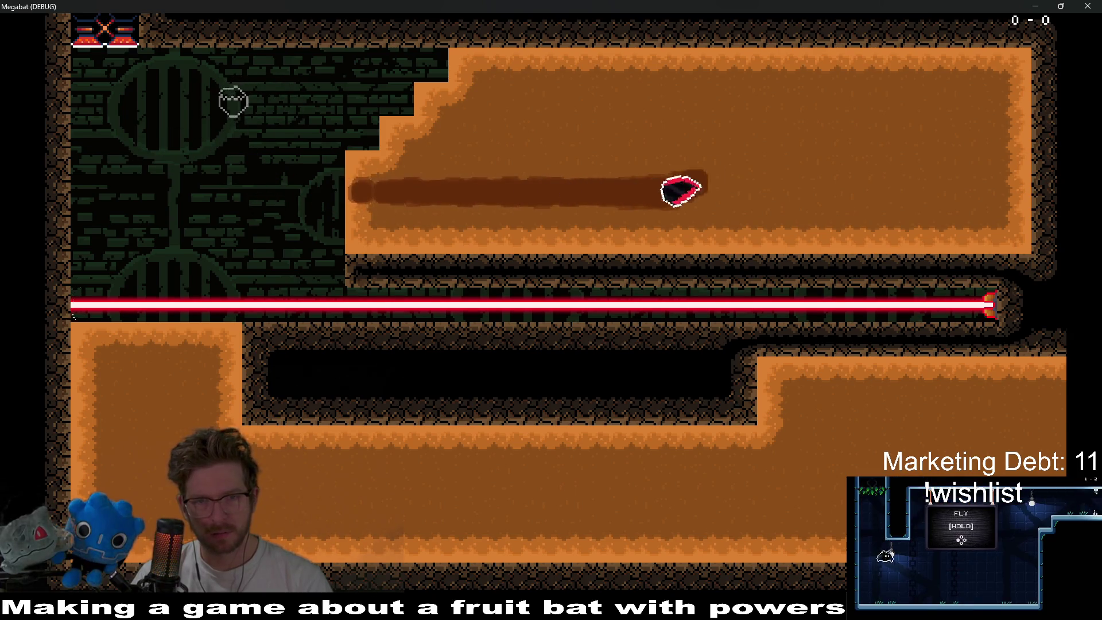
# - Dive through the dirt again, burst out left, and land by the dirt ledge
pyautogui.press('Up')
pyautogui.press('Up')
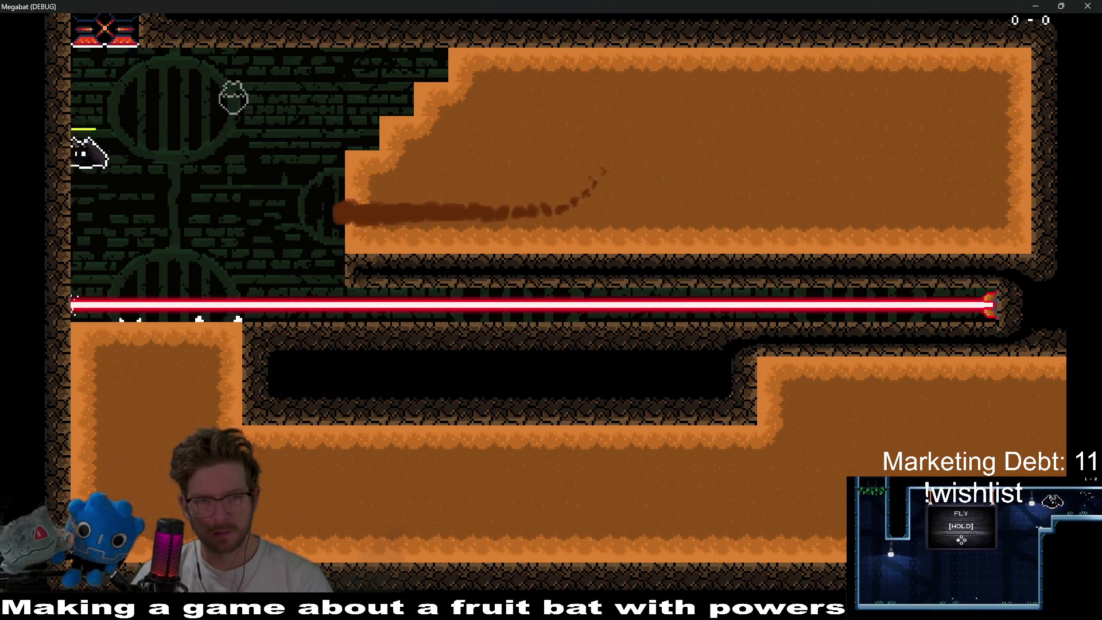
pyautogui.press('Right')
pyautogui.press('Left')
pyautogui.press('Down')
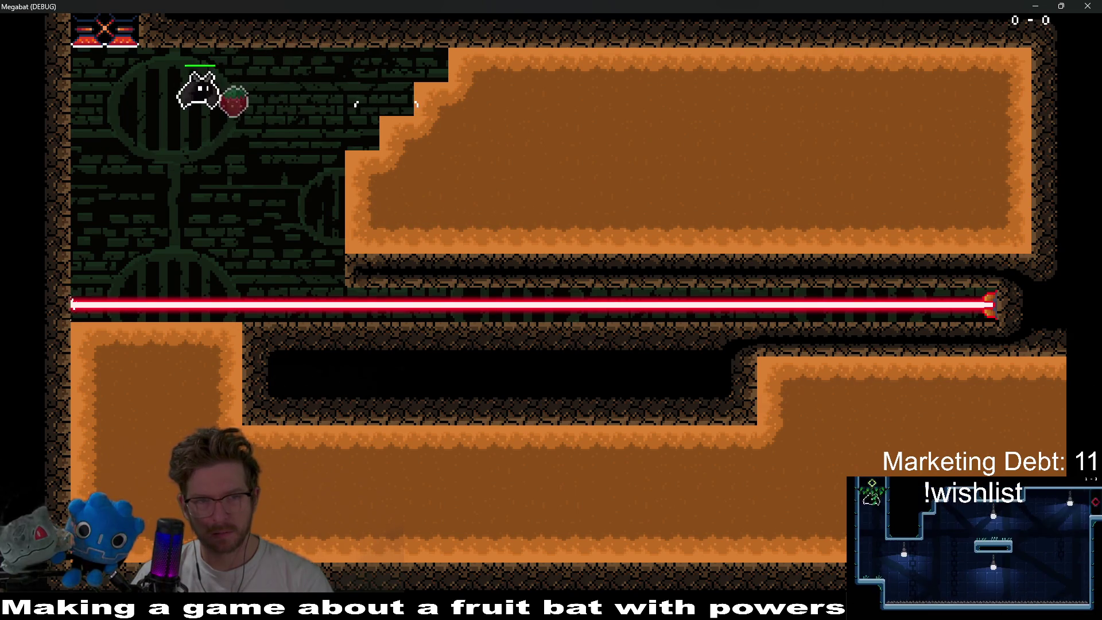
pyautogui.press('Right')
pyautogui.press('Up')
pyautogui.press('Left')
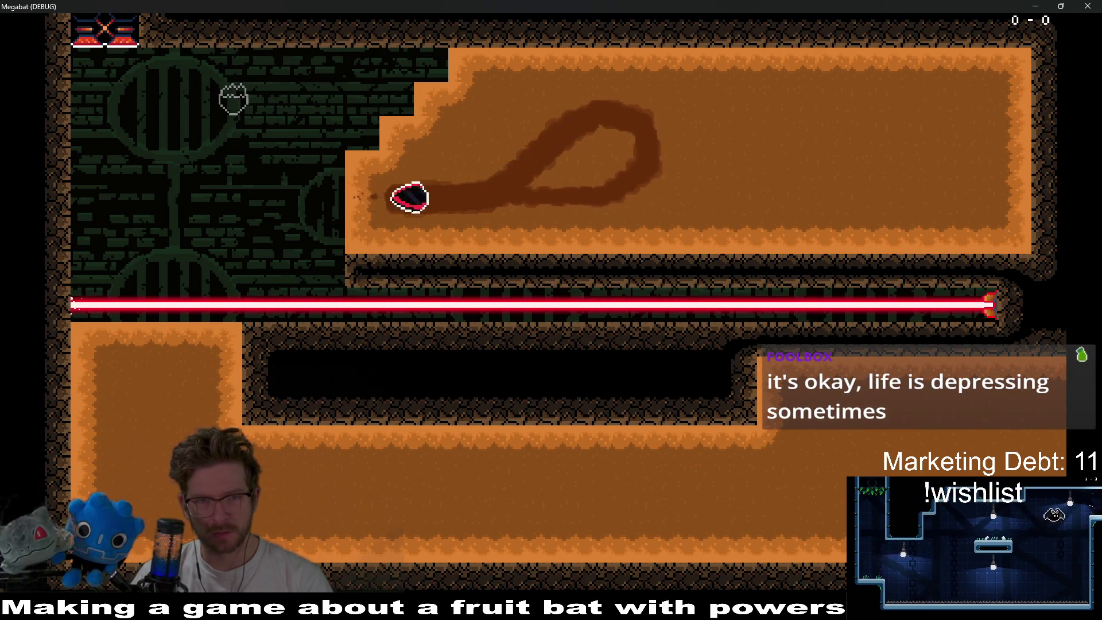
pyautogui.press('Up')
pyautogui.press('Right')
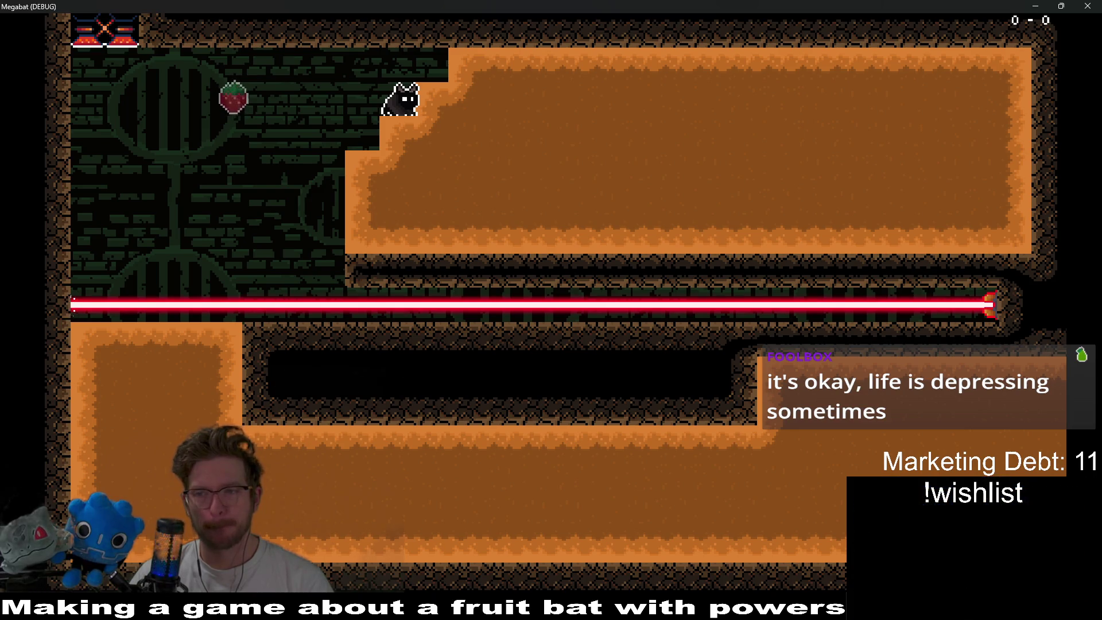
pyautogui.click(1086, 6)
pyautogui.scroll(3, 782, 231)
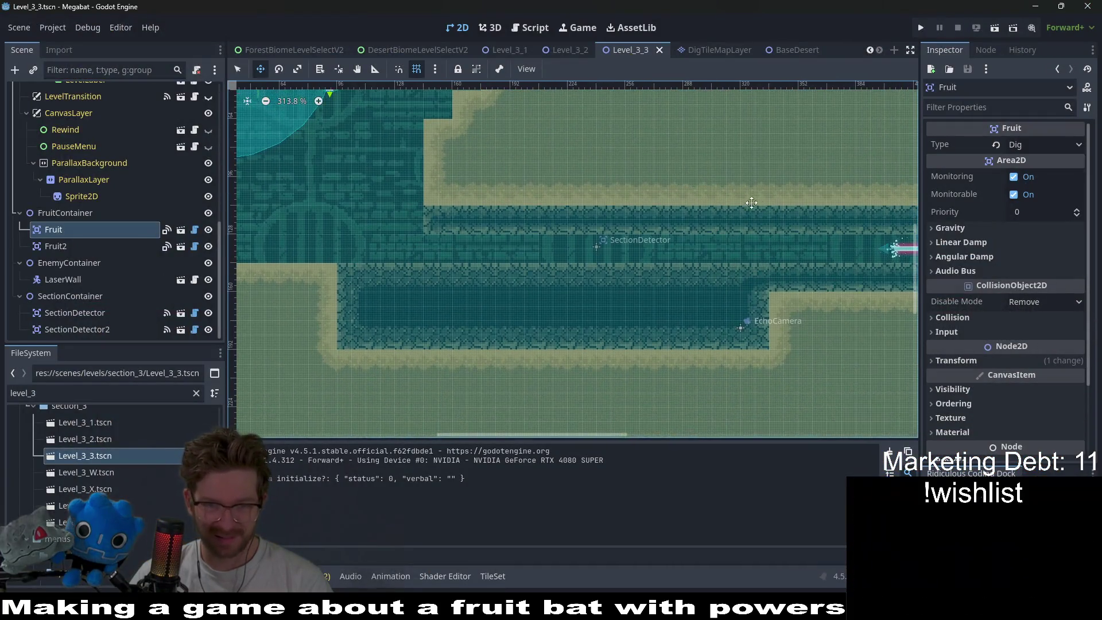
pyautogui.scroll(-2, 782, 231)
pyautogui.scroll(2, 676, 248)
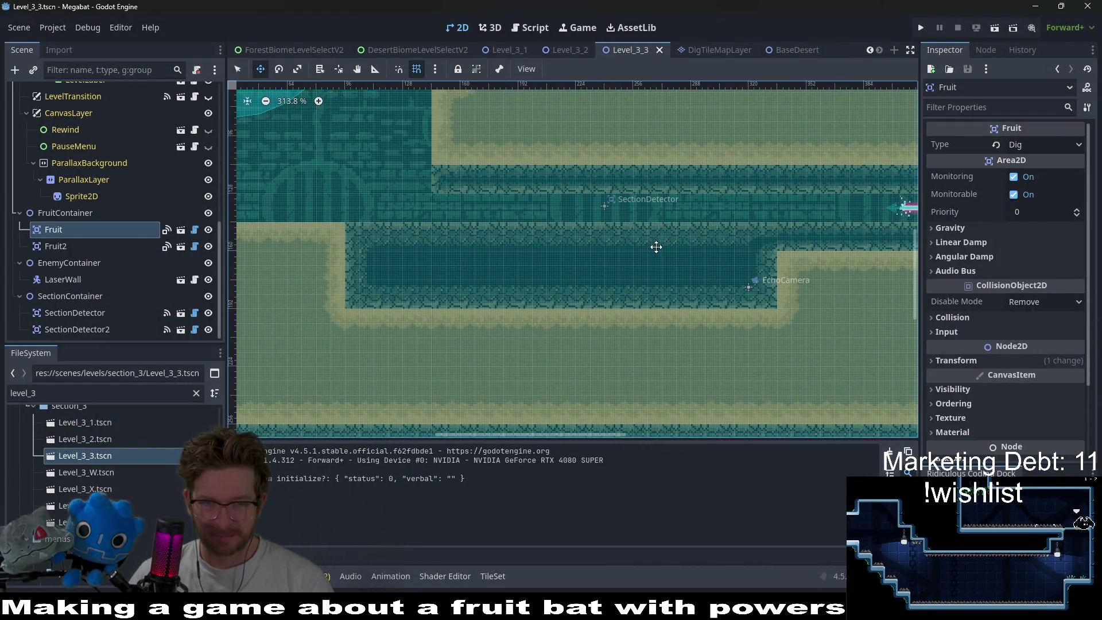
pyautogui.hscroll(-5, 656, 247)
pyautogui.scroll(2, 669, 241)
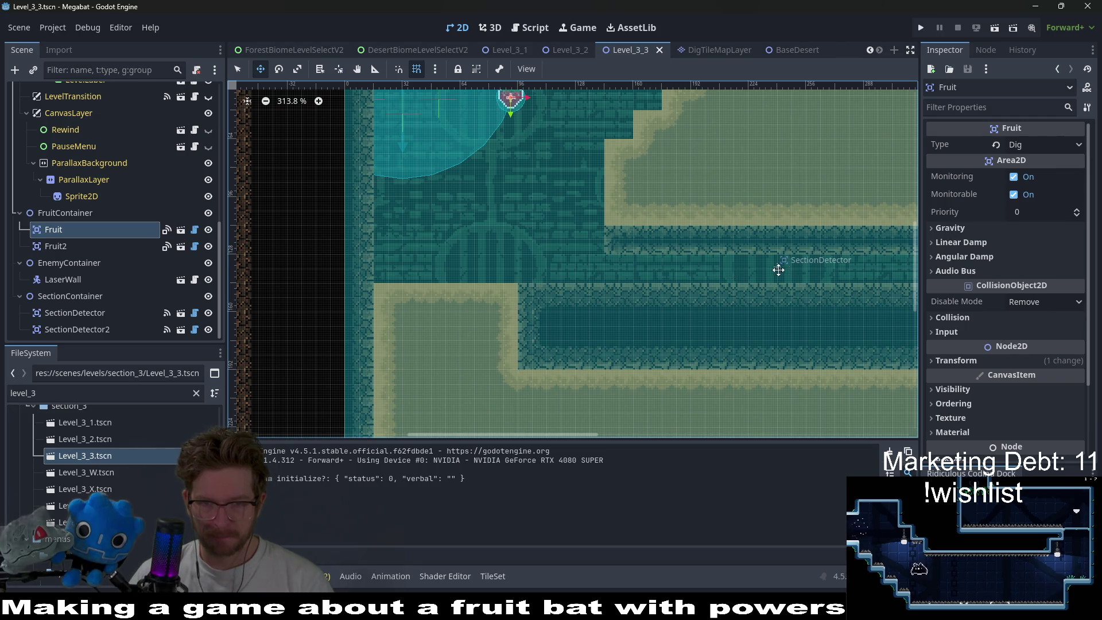
pyautogui.hscroll(12, 779, 269)
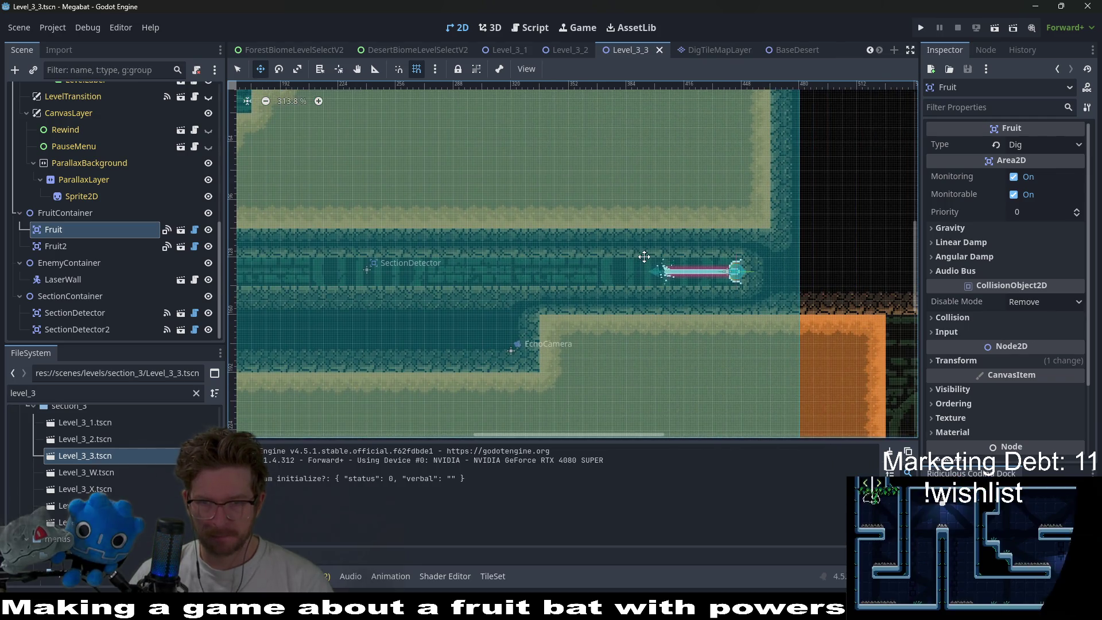
pyautogui.scroll(3, 643, 257)
pyautogui.hscroll(-11, 688, 253)
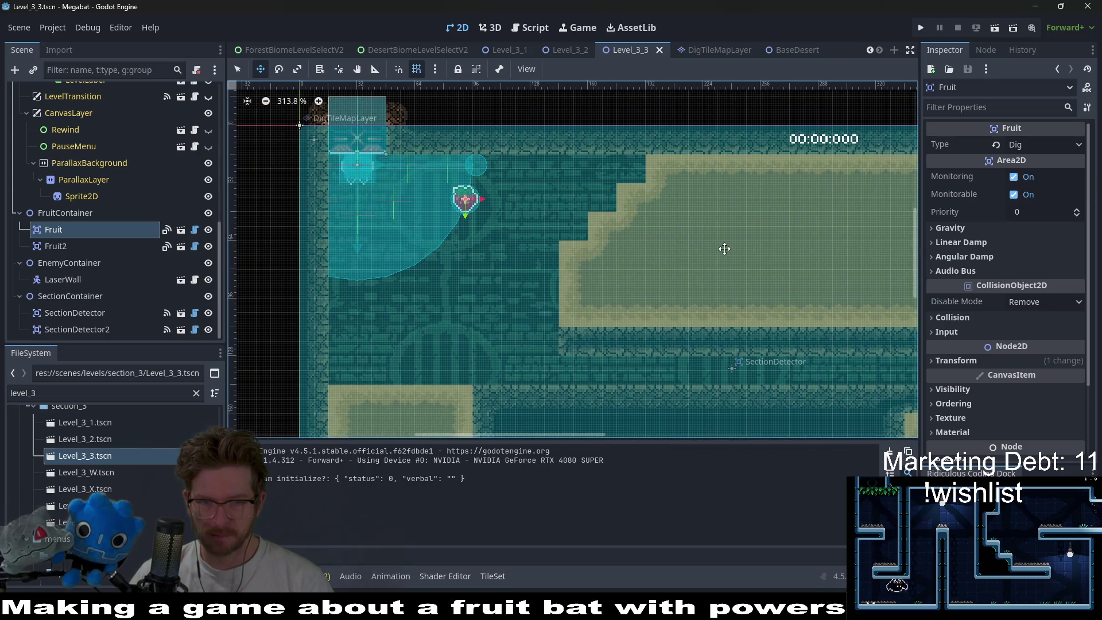
pyautogui.scroll(-3, 724, 248)
pyautogui.hscroll(3, 694, 260)
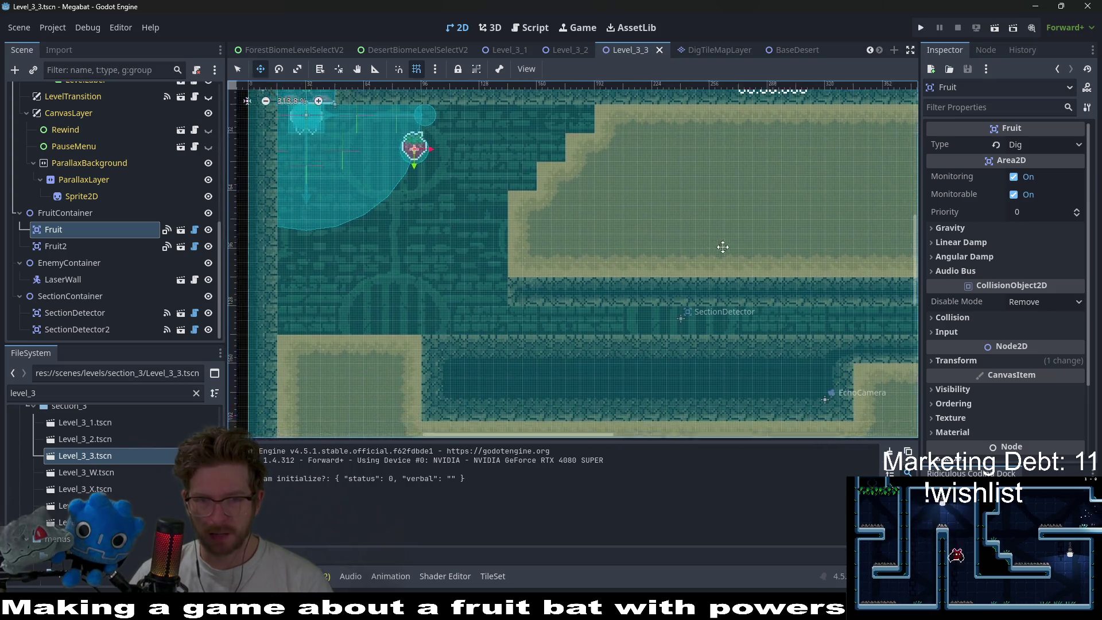
pyautogui.hscroll(2, 626, 268)
pyautogui.scroll(3, 679, 258)
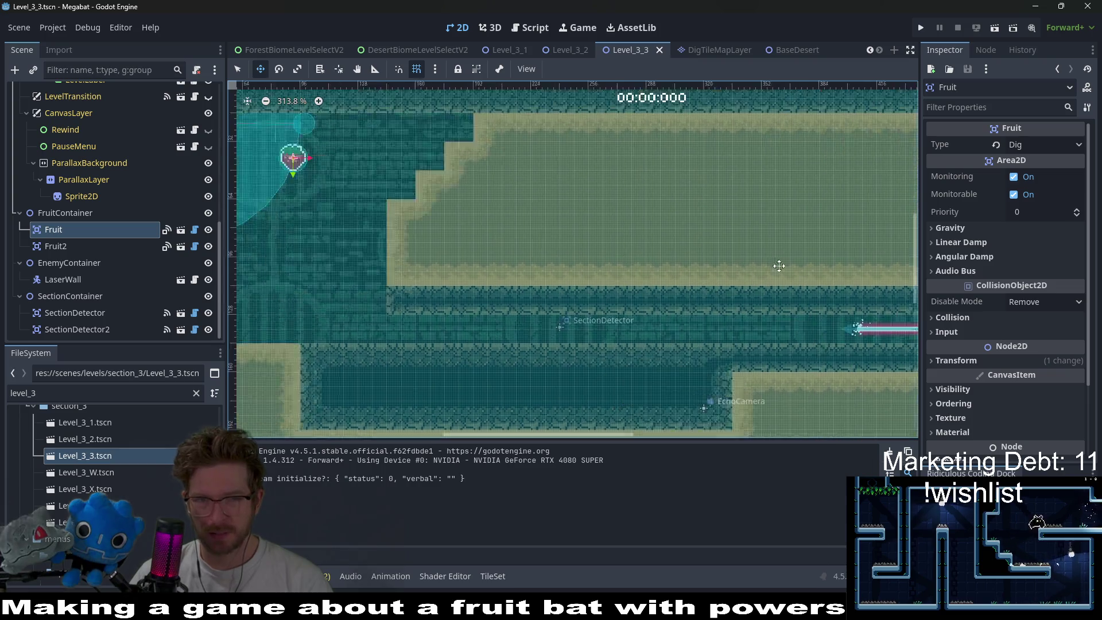
pyautogui.hscroll(-7, 712, 257)
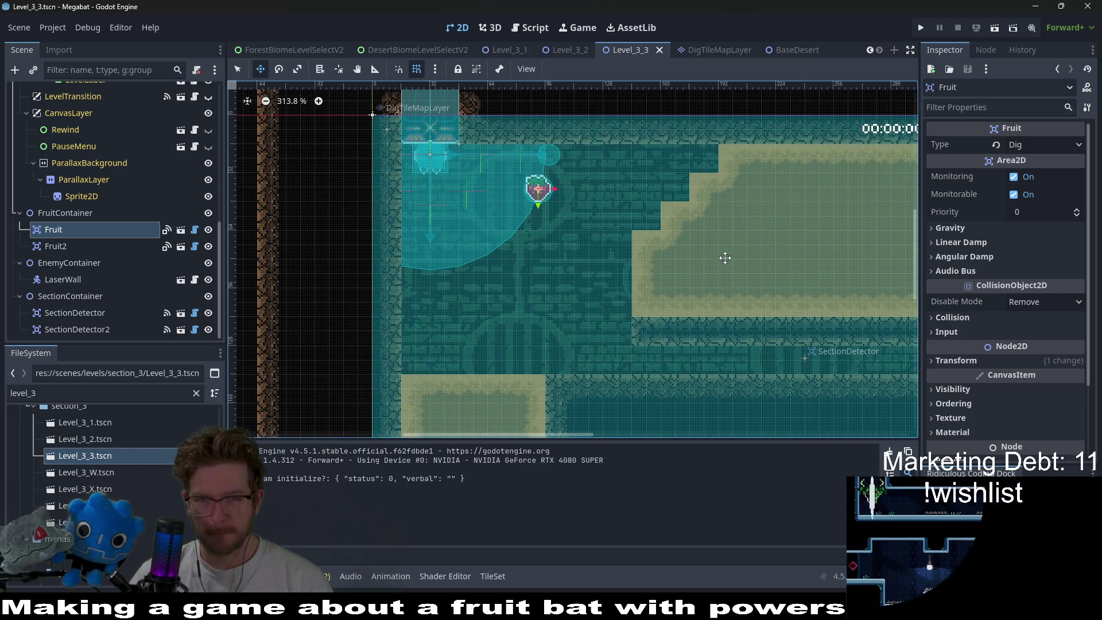
pyautogui.scroll(3, 823, 223)
pyautogui.hscroll(2, 731, 226)
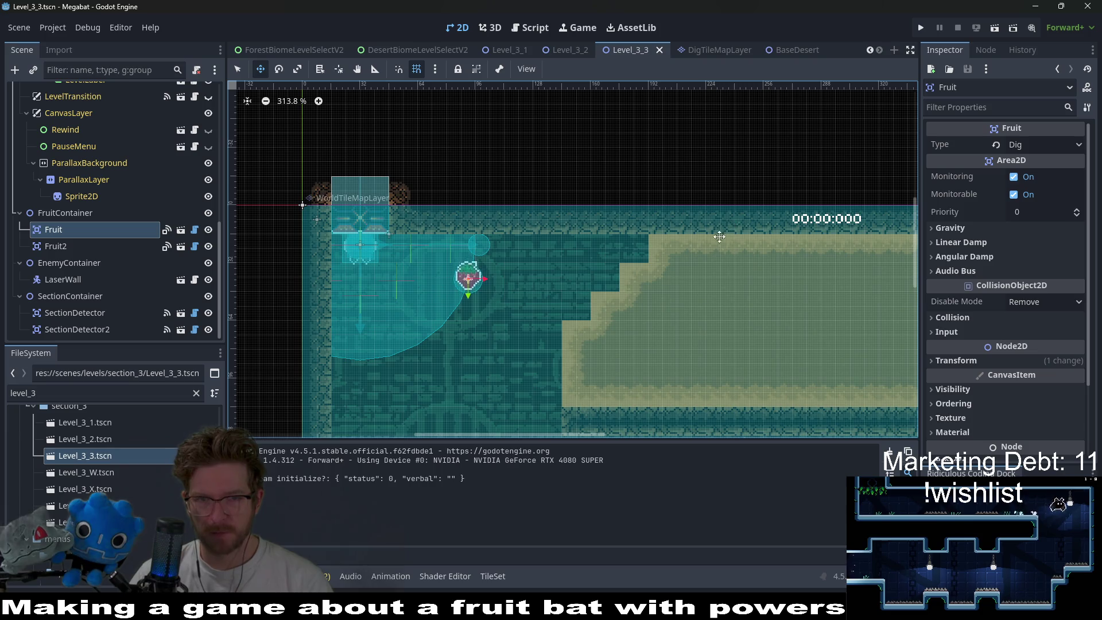
pyautogui.scroll(-4, 719, 236)
pyautogui.scroll(1, 660, 230)
pyautogui.hscroll(2, 646, 250)
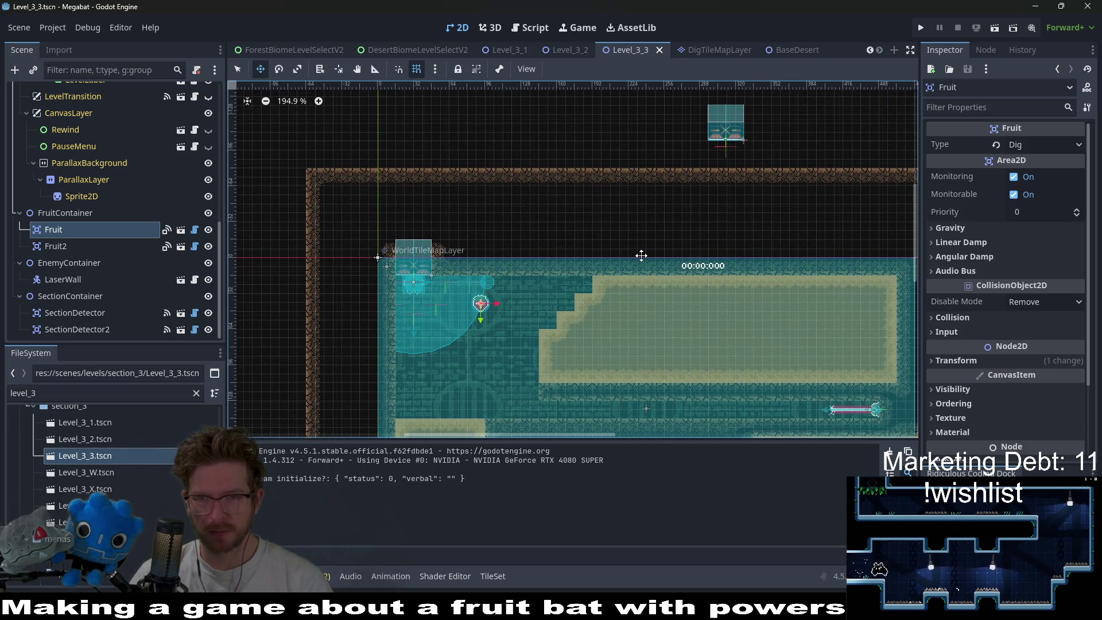
pyautogui.scroll(-3, 670, 298)
pyautogui.hscroll(4, 587, 237)
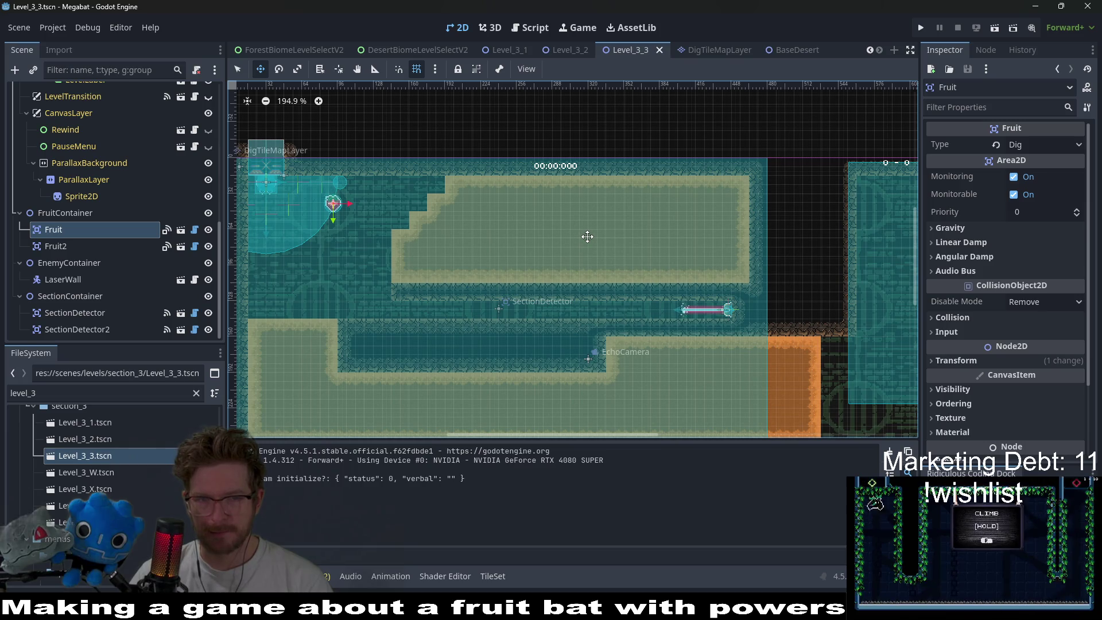
pyautogui.scroll(-2, 587, 236)
pyautogui.scroll(-4, 629, 247)
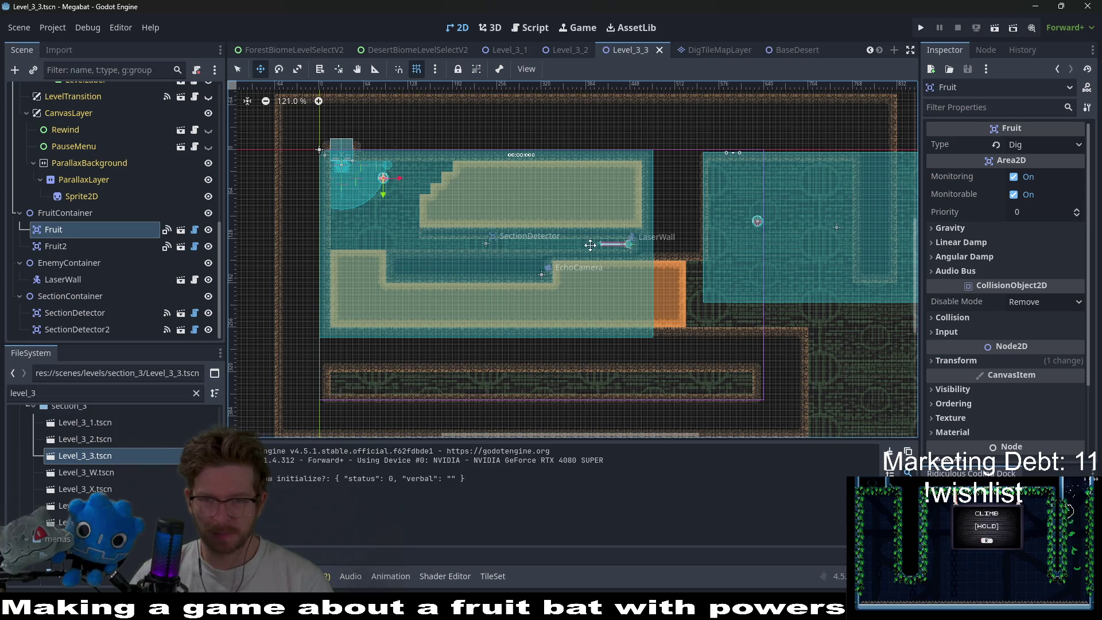
pyautogui.scroll(1, 679, 230)
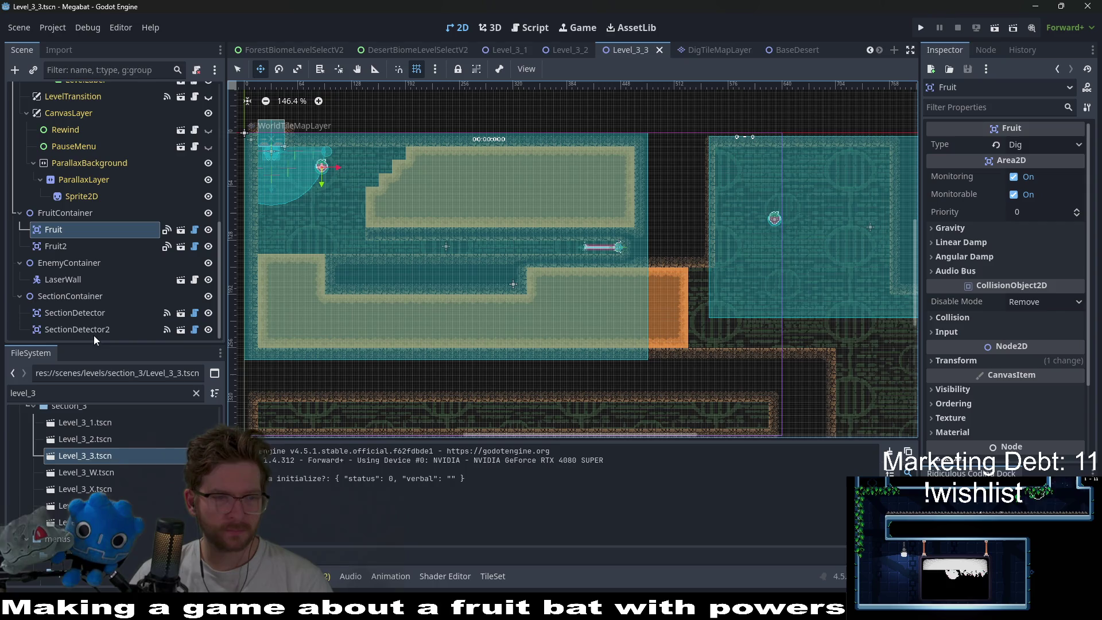
# - Enlarge SectionDetector2 from Large 384 X 216 to Xlarge 480 X 270 and recenter on the right-hand room
pyautogui.click(77, 329)
pyautogui.hscroll(5, 762, 221)
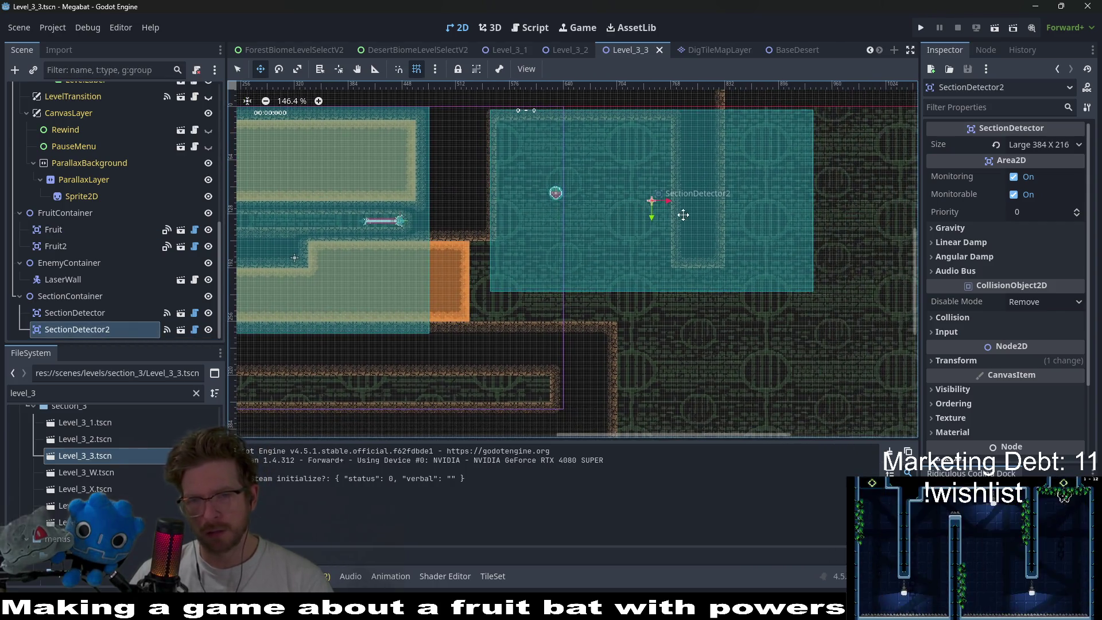
pyautogui.click(1031, 146)
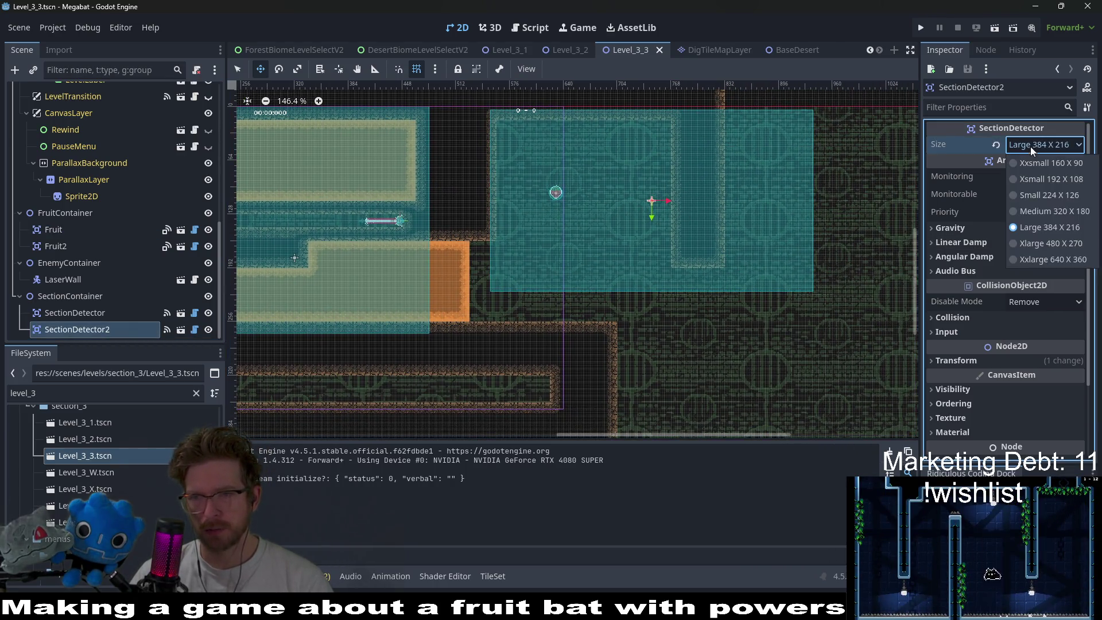
pyautogui.click(1036, 250)
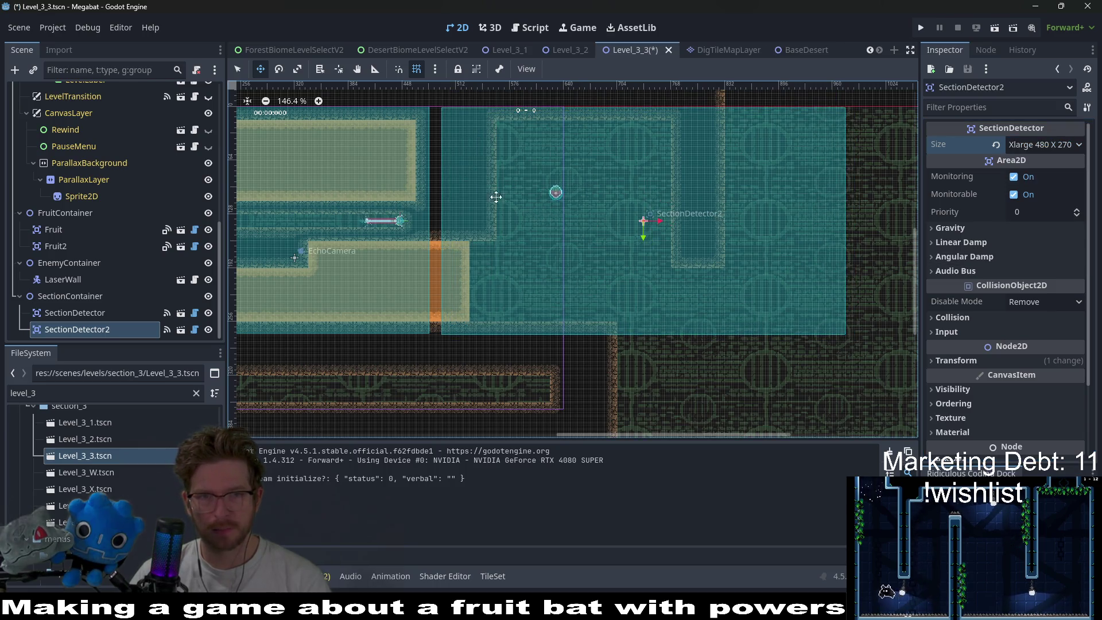
pyautogui.scroll(4, 541, 194)
pyautogui.moveTo(586, 157)
pyautogui.mouseDown()
pyautogui.moveTo(581, 222)
pyautogui.moveTo(611, 240)
pyautogui.mouseUp()
pyautogui.scroll(-3, 611, 239)
pyautogui.moveTo(706, 288); pyautogui.dragTo(703, 252)
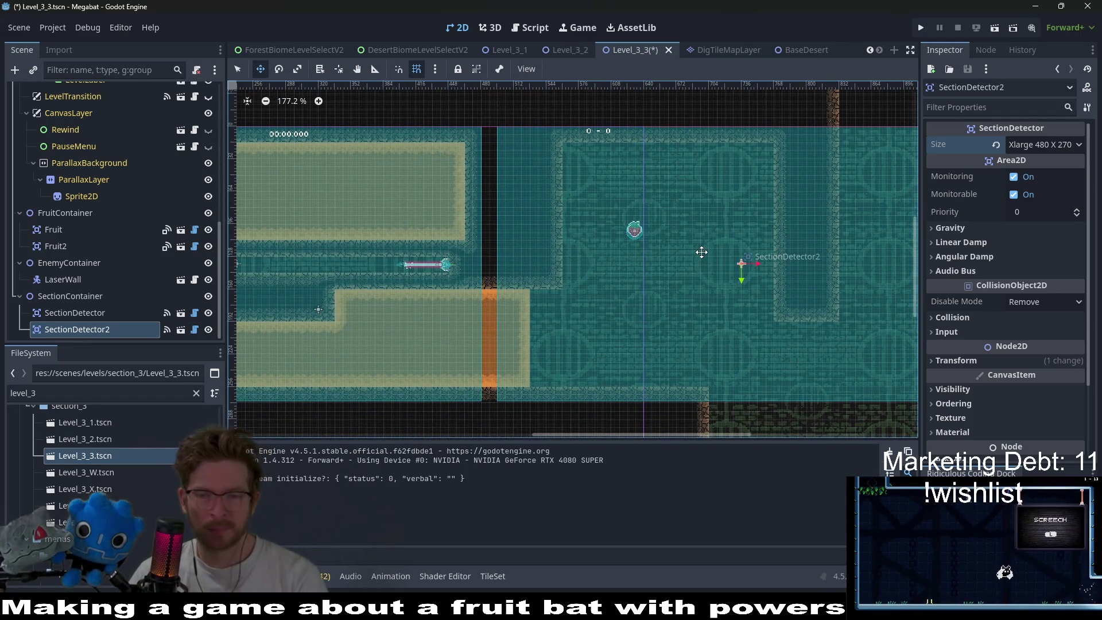
pyautogui.moveTo(721, 295); pyautogui.dragTo(627, 253)
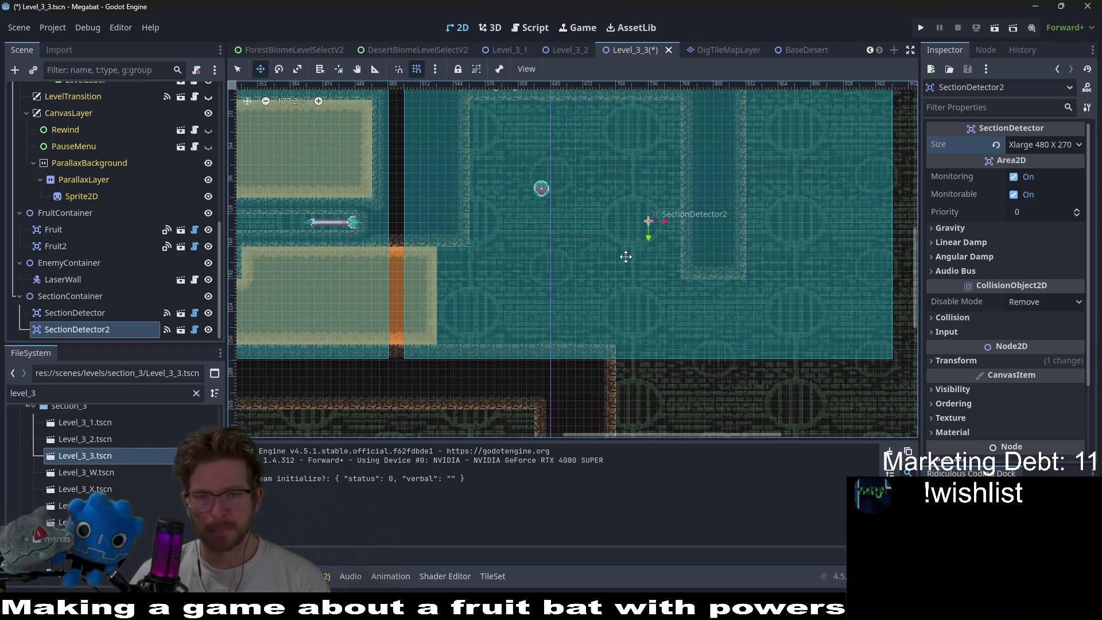
pyautogui.scroll(5, 190, 164)
pyautogui.scroll(2, 194, 174)
# - Select WorldTileMapLayer, show its terrain sets, and switch terrain painting to Line mode
pyautogui.click(121, 192)
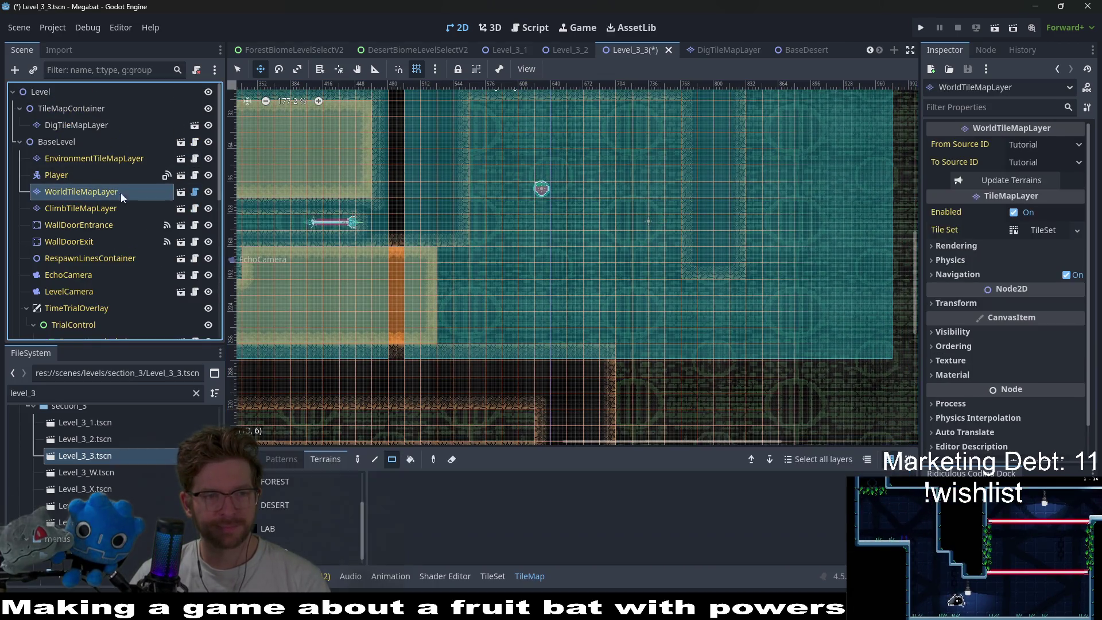
pyautogui.click(311, 463)
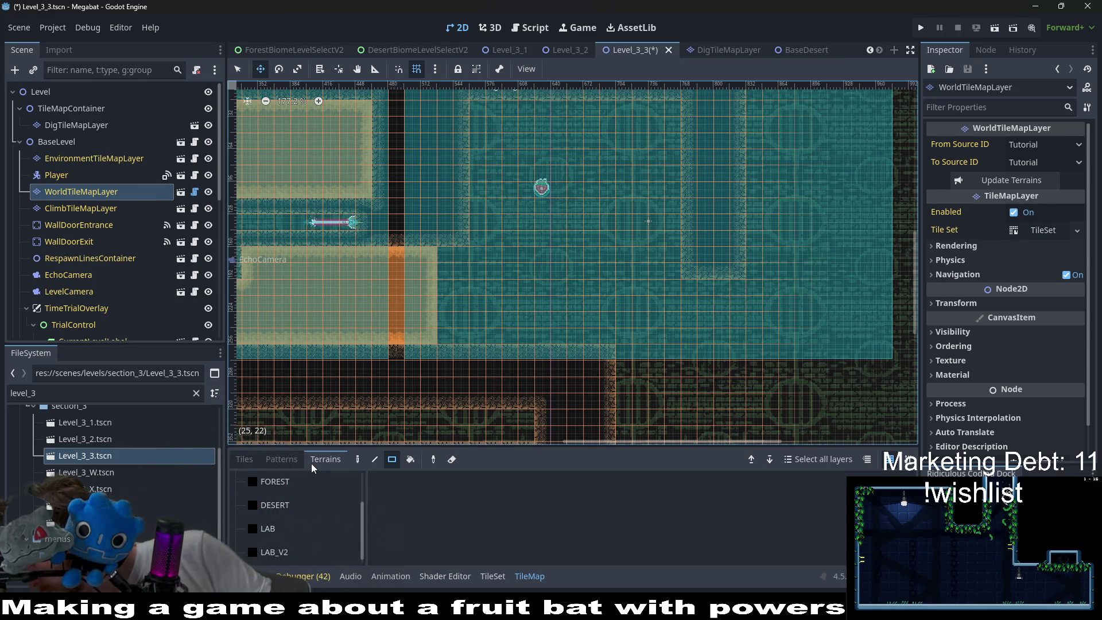
pyautogui.press('l')
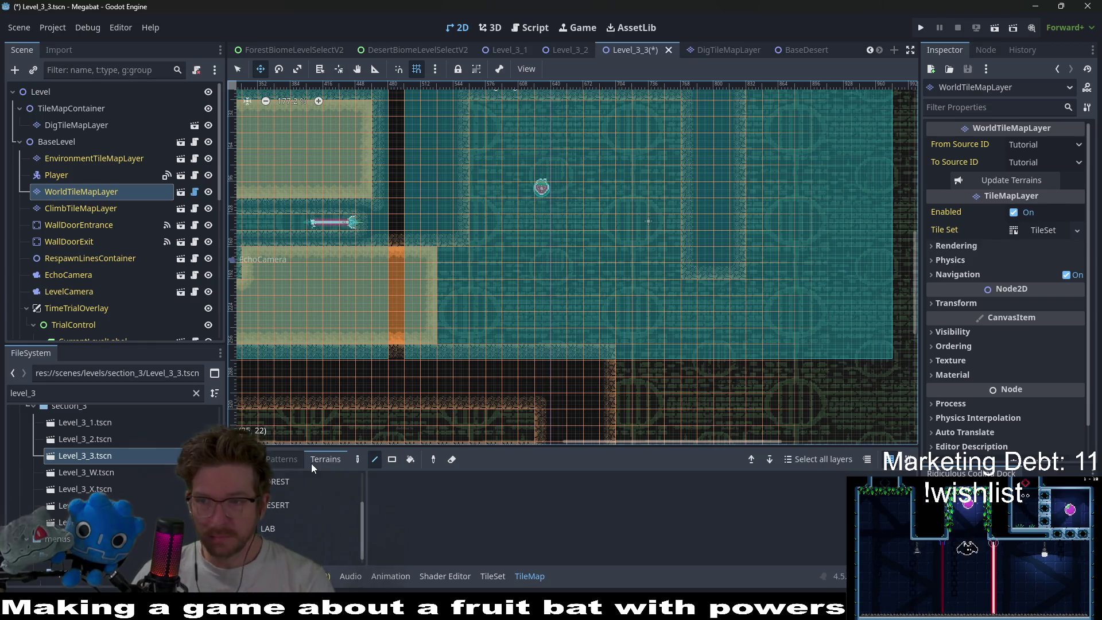
pyautogui.scroll(-5, 580, 234)
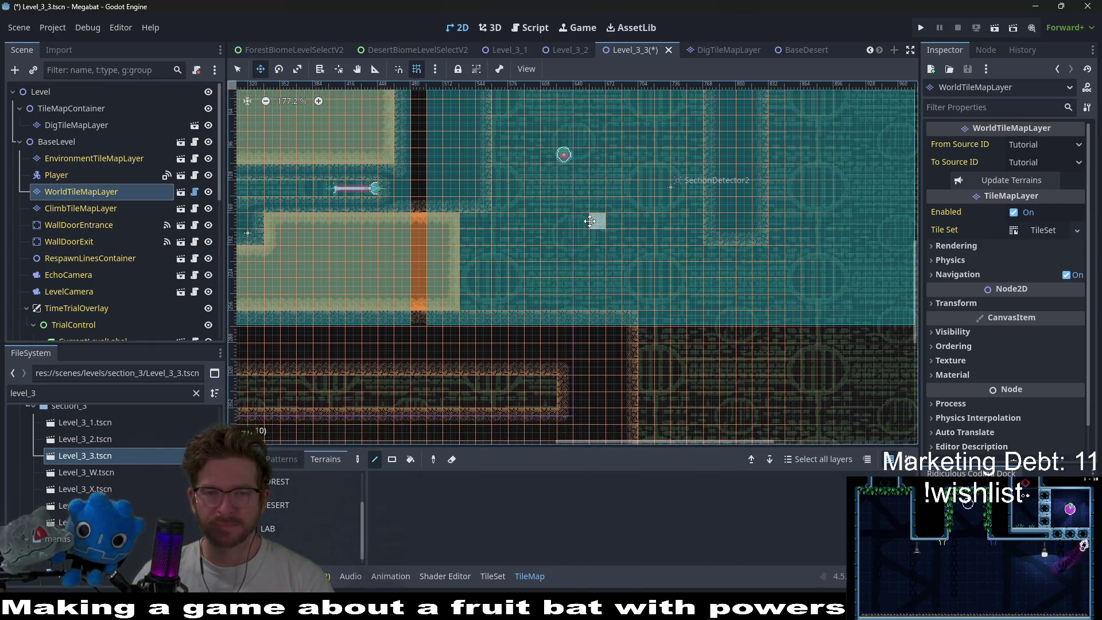
pyautogui.moveTo(600, 215); pyautogui.dragTo(602, 264)
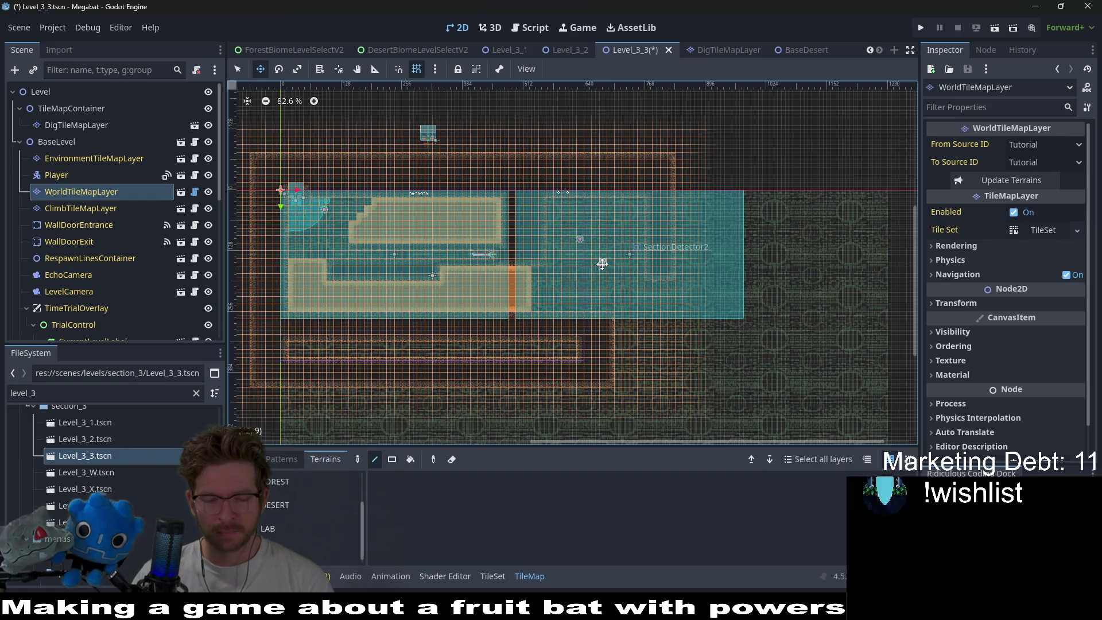
pyautogui.scroll(3, 602, 264)
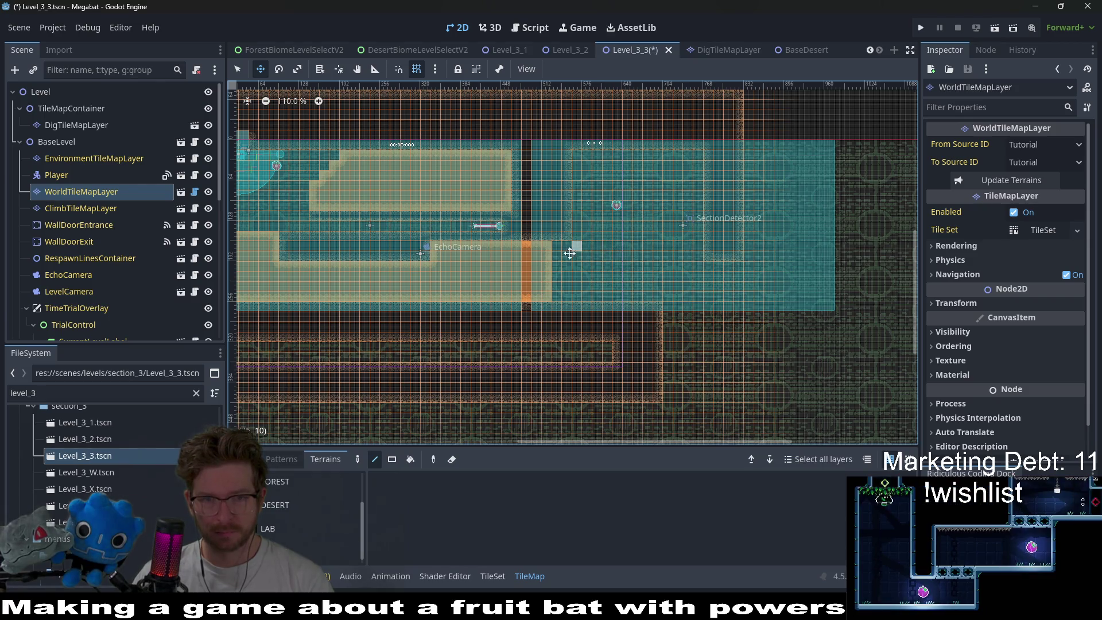
pyautogui.moveTo(561, 236); pyautogui.dragTo(557, 229)
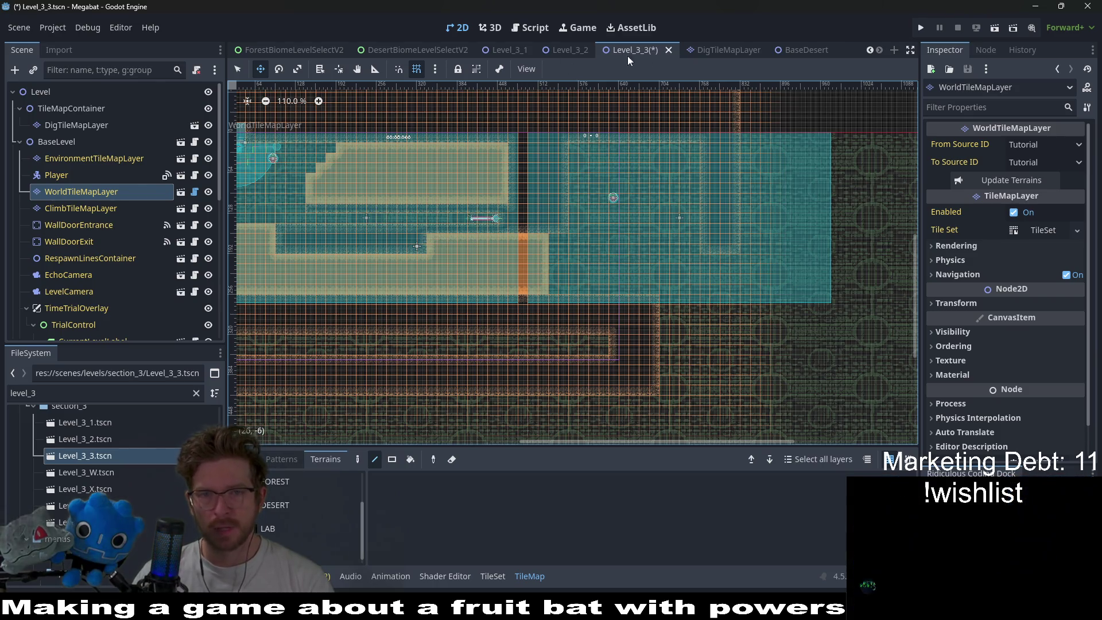
# - In Level_3_1, move TileMapContainer up to sit just below Level, above BaseLevel
pyautogui.click(519, 53)
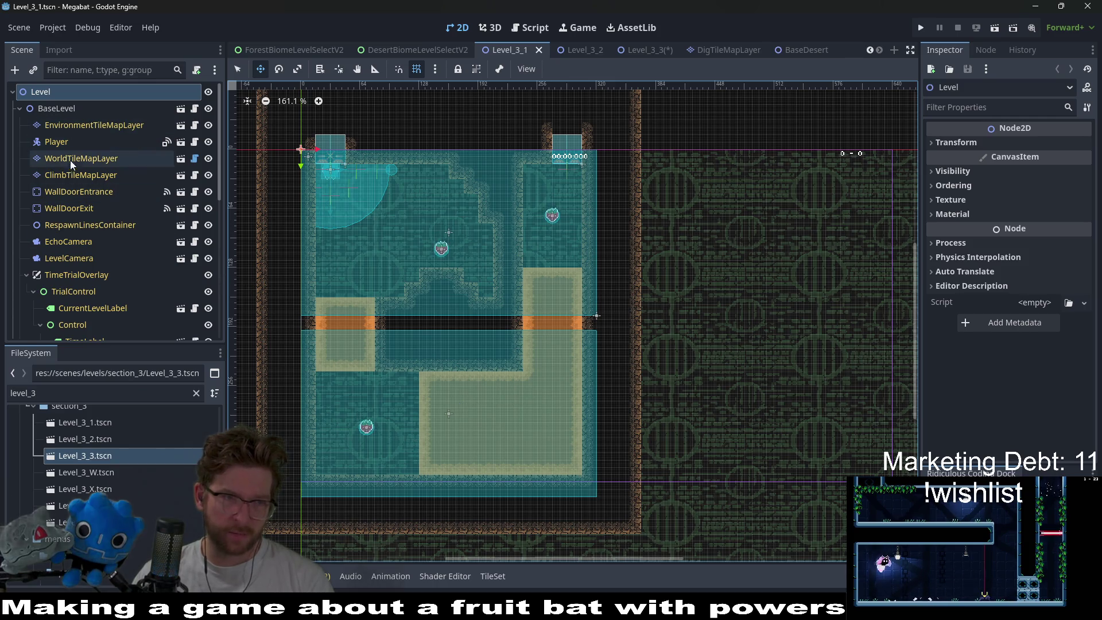
pyautogui.scroll(-5, 126, 288)
pyautogui.scroll(-2, 126, 288)
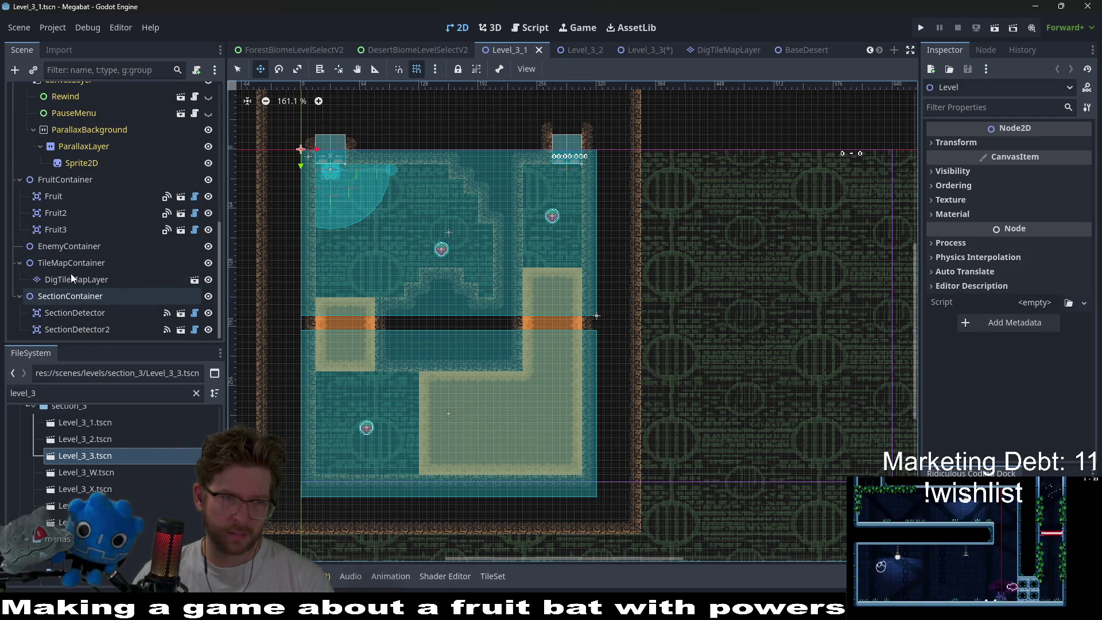
pyautogui.moveTo(70, 264)
pyautogui.mouseDown()
pyautogui.moveTo(68, 76)
pyautogui.moveTo(36, 101)
pyautogui.mouseUp()
# - Paint a stepped Desert block on DigTileMapLayer in the lower-left pocket using line and rectangle tools
pyautogui.click(63, 124)
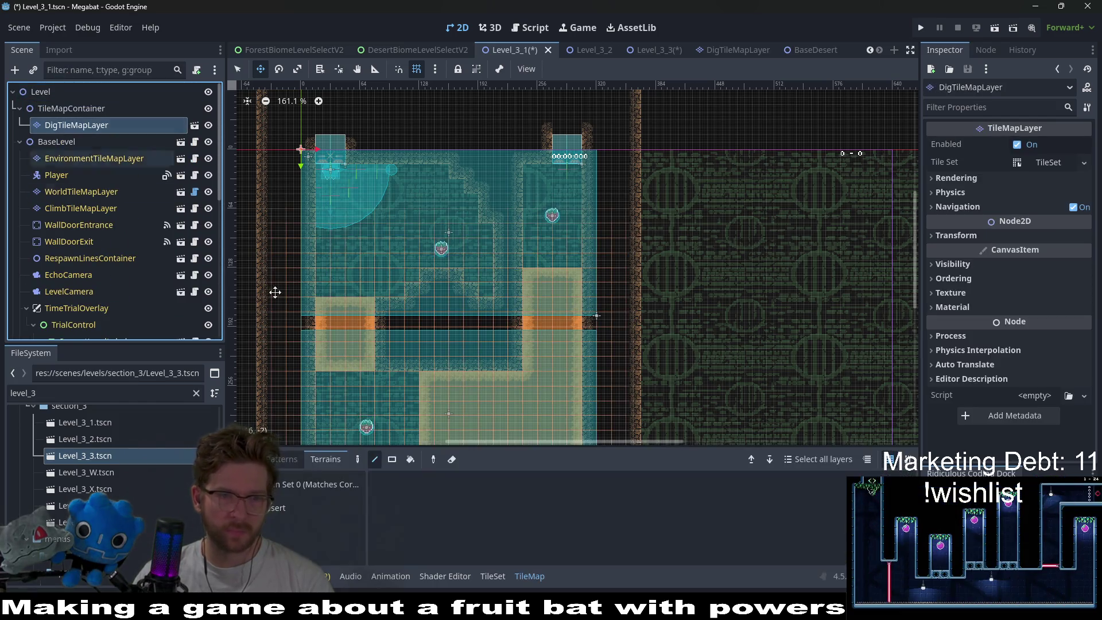
pyautogui.click(310, 507)
pyautogui.scroll(-3, 355, 299)
pyautogui.press('q')
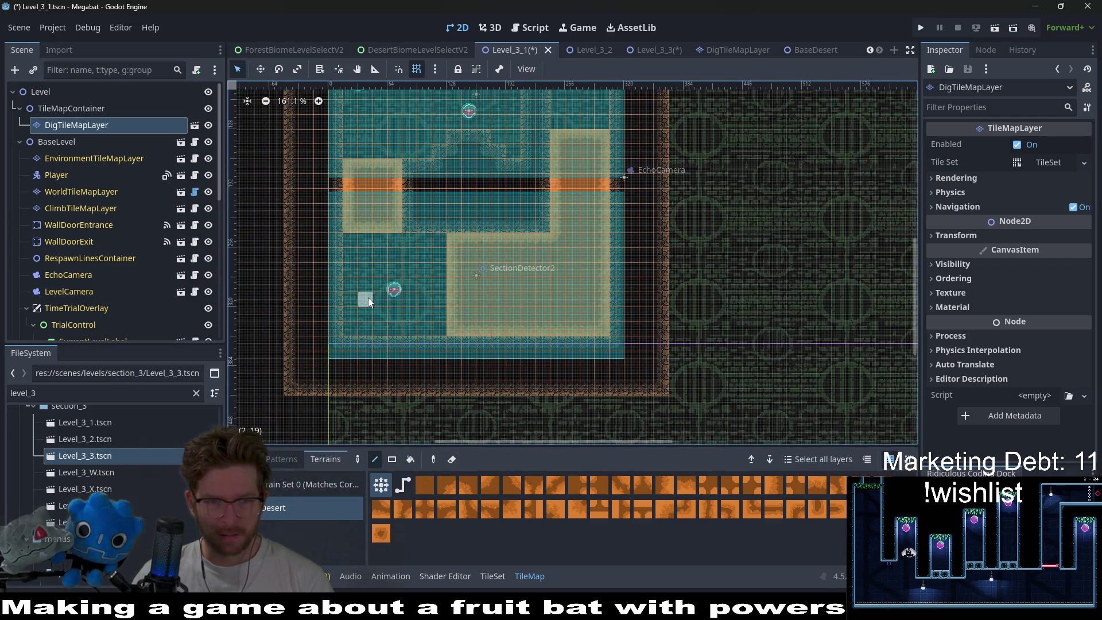
pyautogui.moveTo(353, 297); pyautogui.dragTo(376, 326)
pyautogui.click(392, 459)
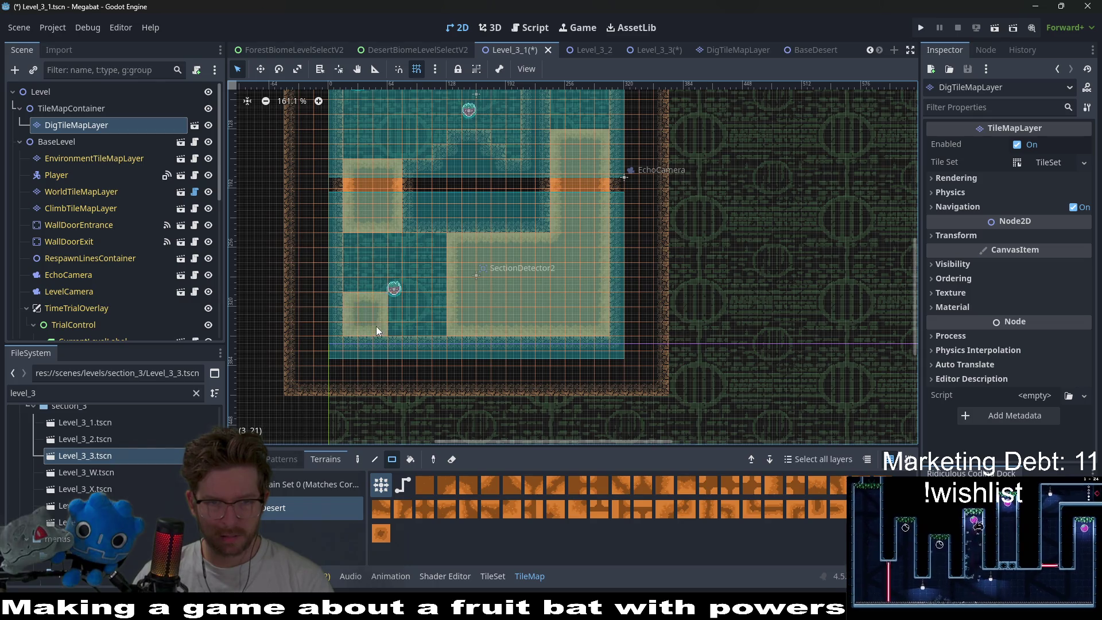
pyautogui.click(358, 281)
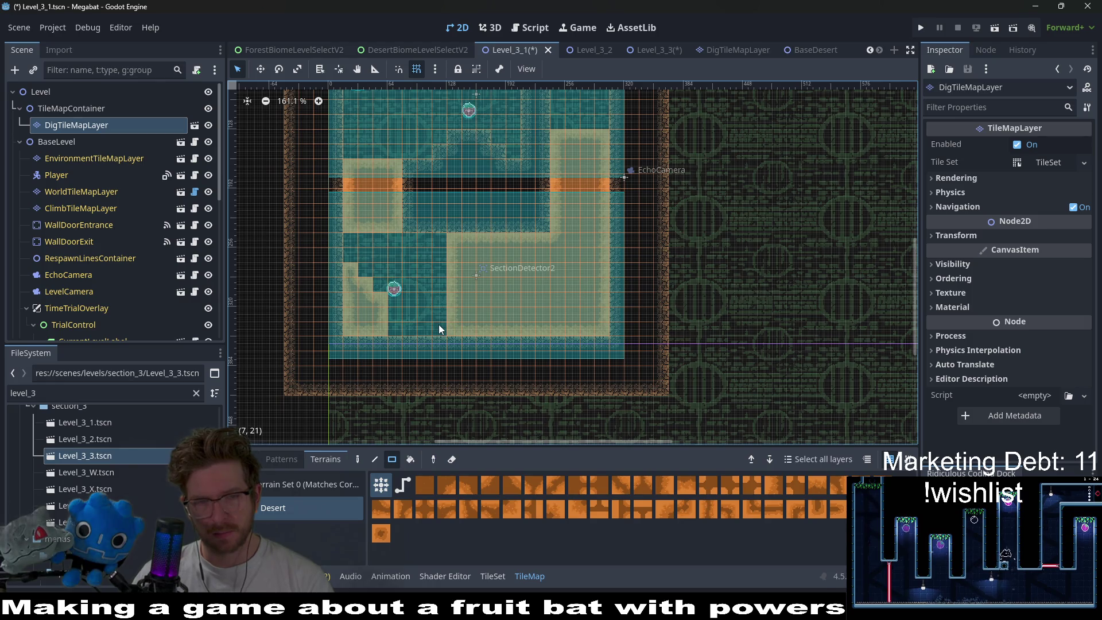
pyautogui.scroll(-6, 126, 252)
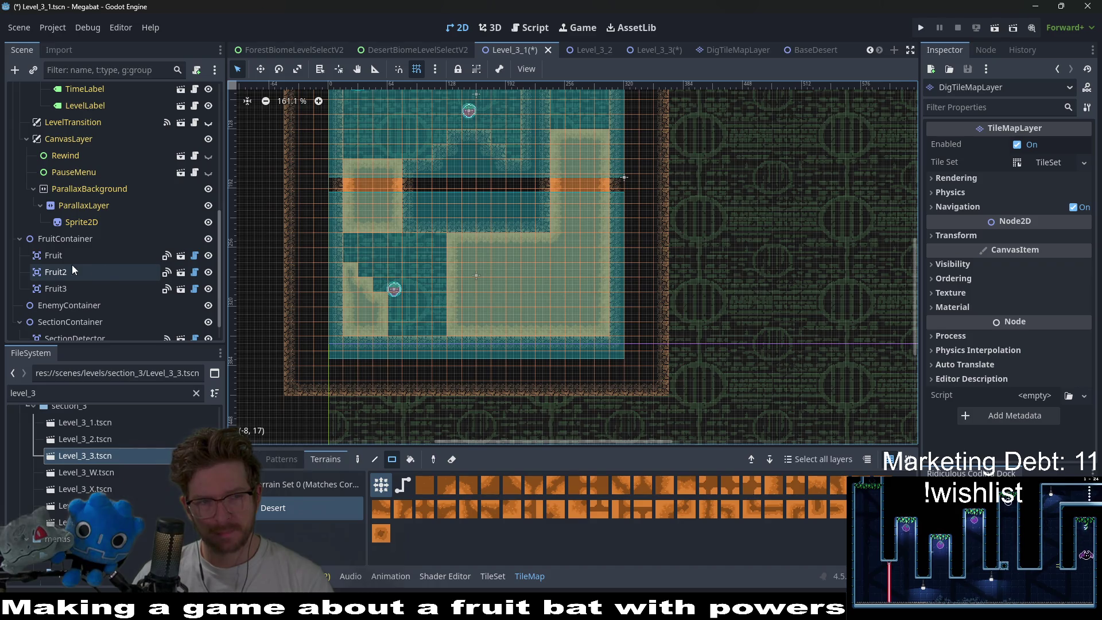
# - Select and inspect Fruit2, then save Level_3_1 and run the project
pyautogui.click(106, 270)
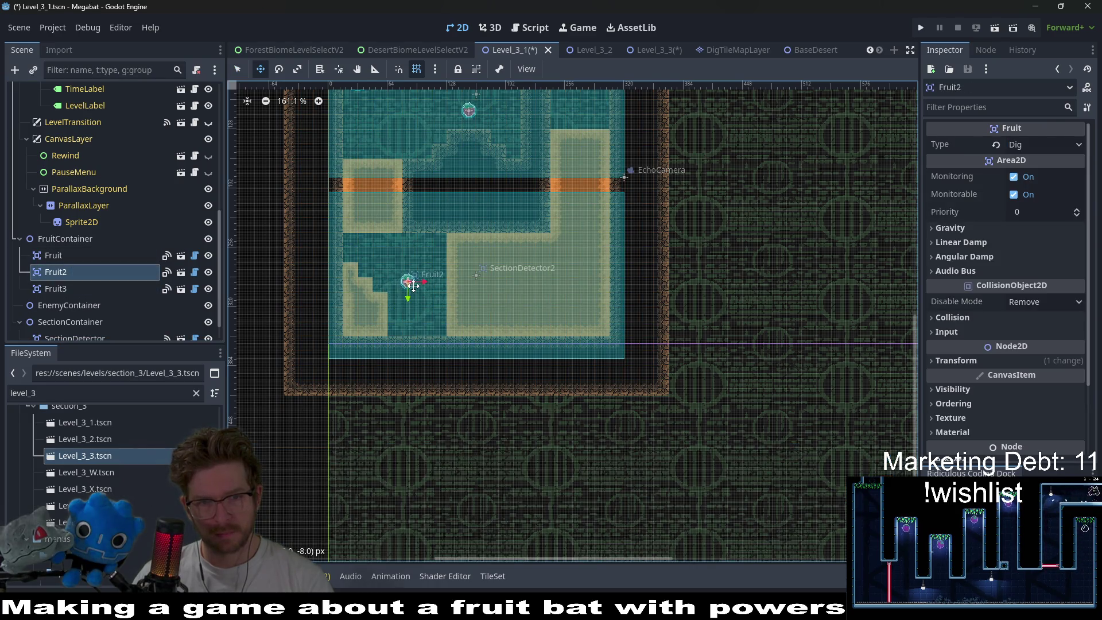
pyautogui.scroll(8, 412, 285)
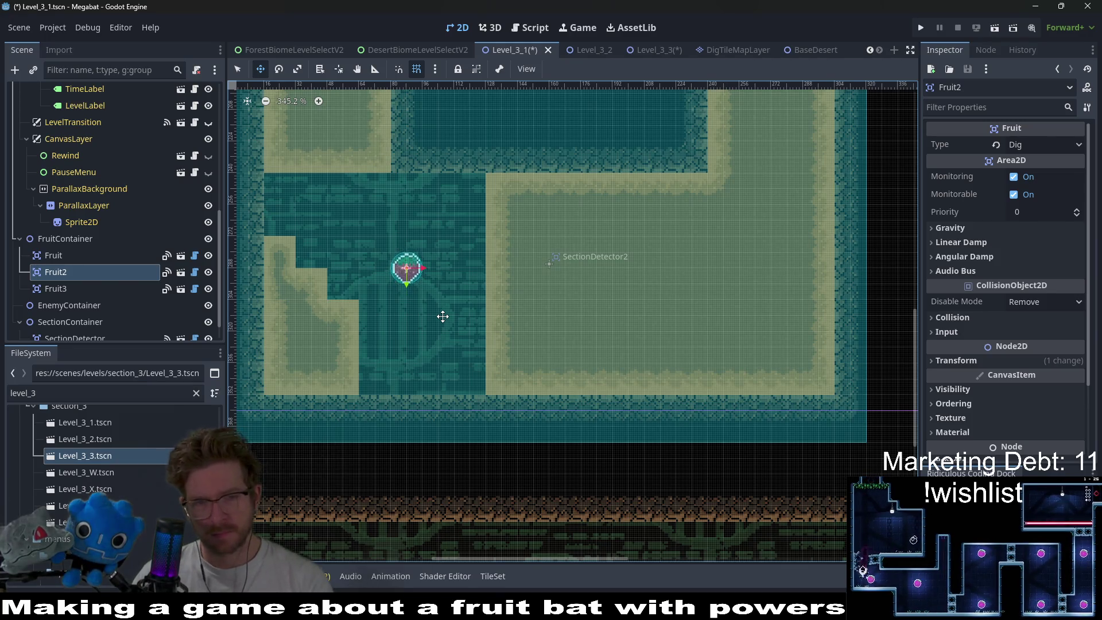
pyautogui.scroll(-8, 443, 317)
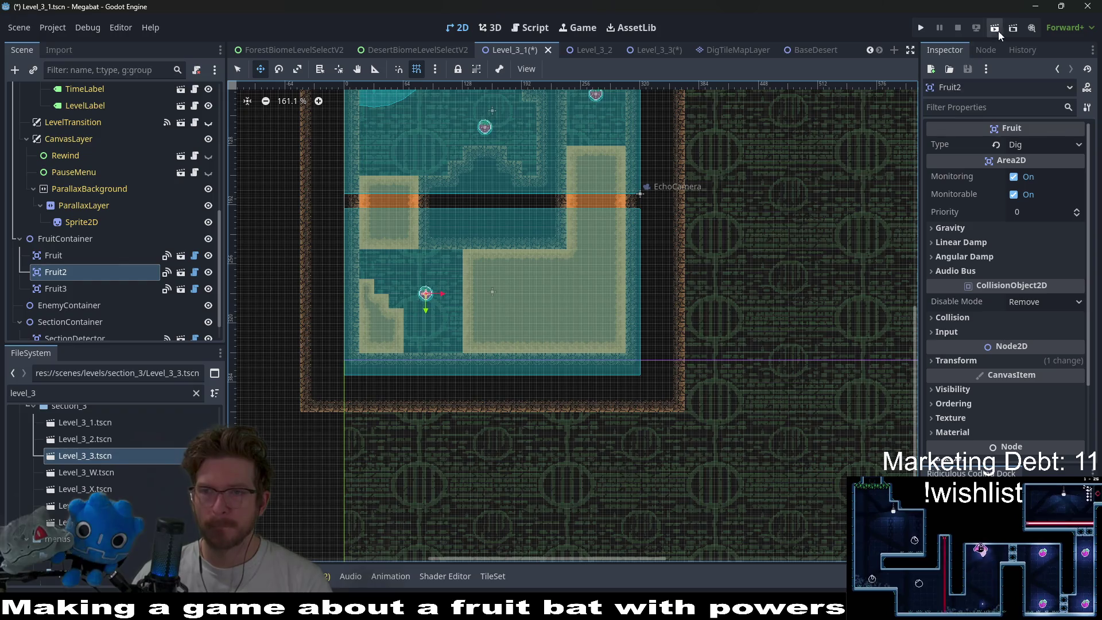
pyautogui.click(996, 29)
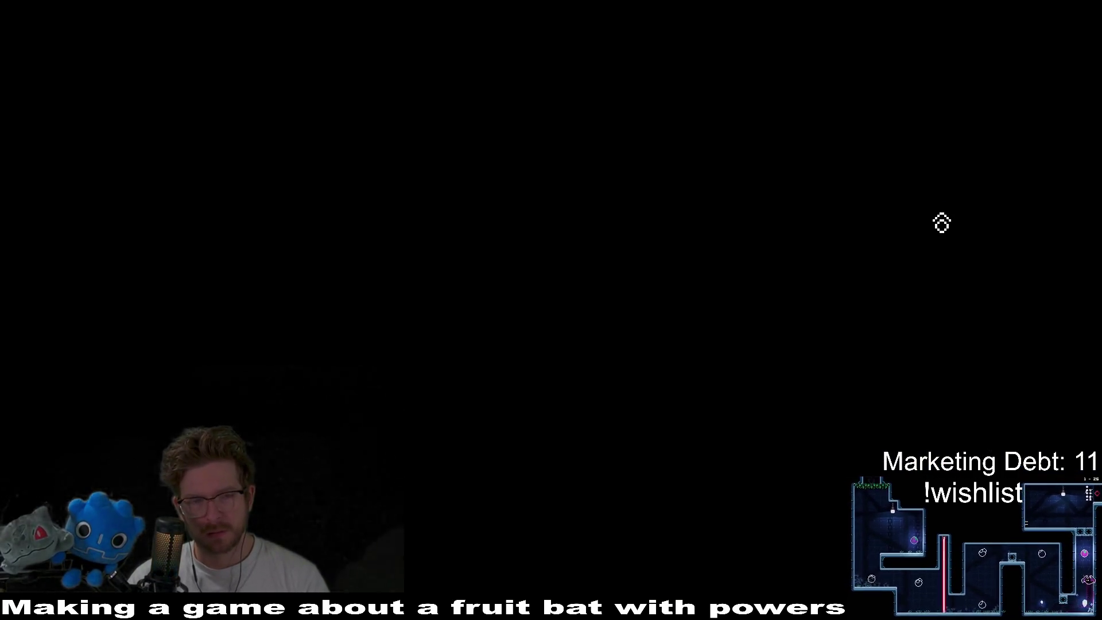
# - Burrow the bat down through the dirt and back out to collect the first strawberry
pyautogui.press('Right')
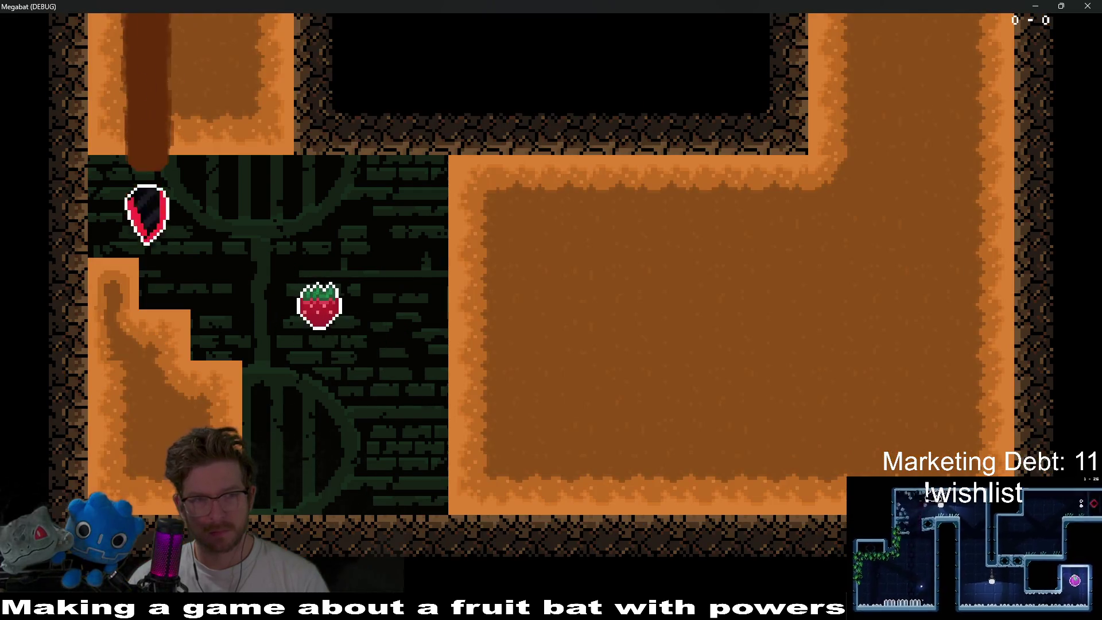
pyautogui.press('Down')
pyautogui.press('Right')
pyautogui.press('Up')
pyautogui.press('Down')
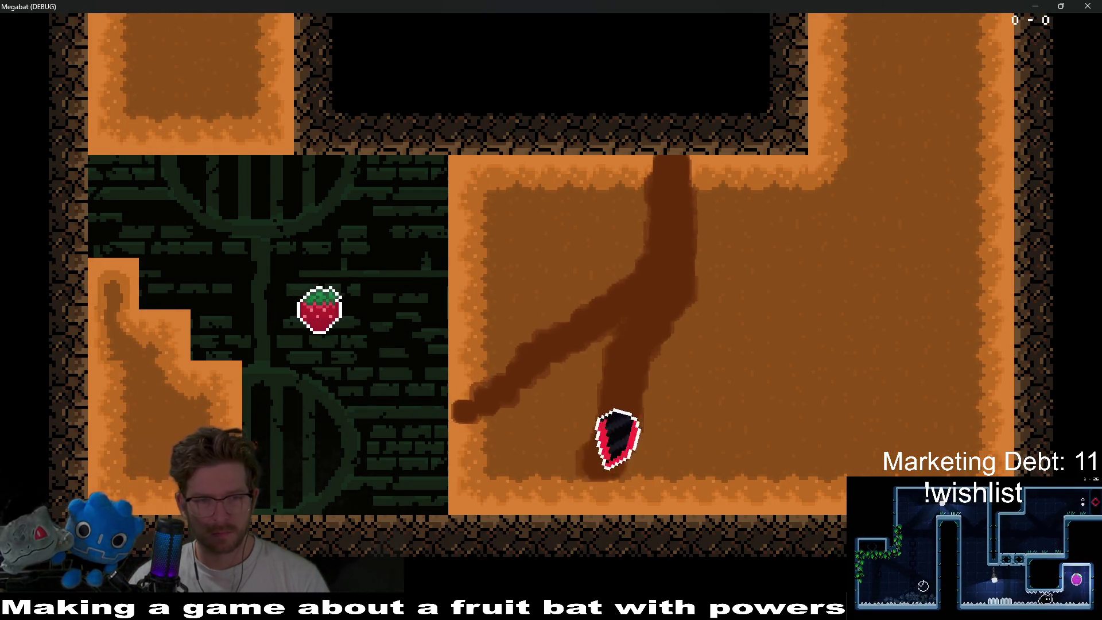
pyautogui.press('Left')
pyautogui.press('Up')
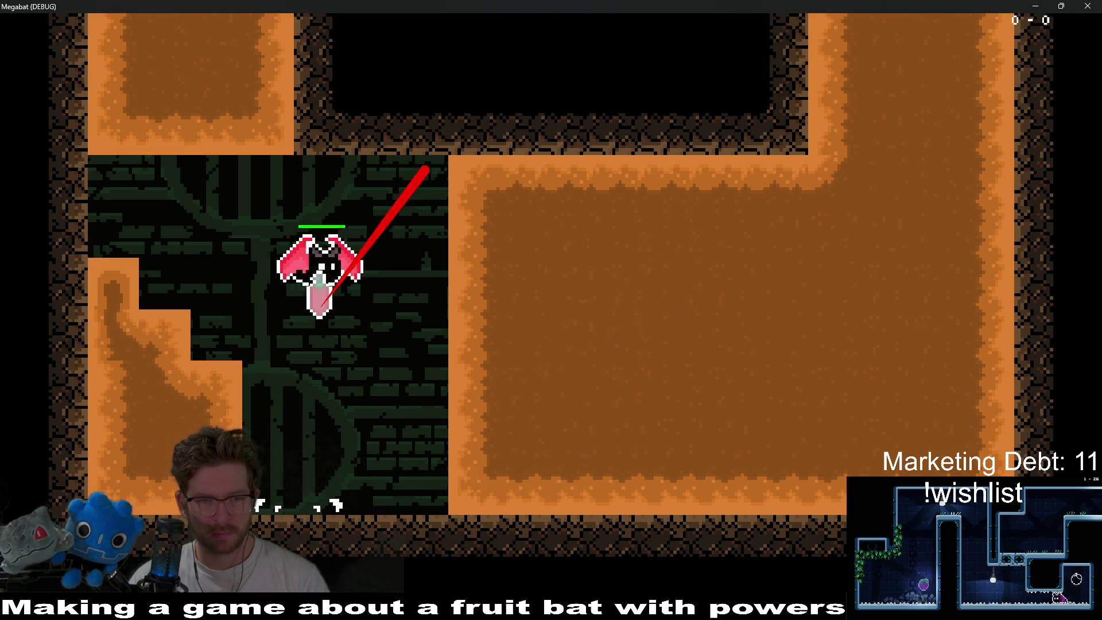
pyautogui.press('Left')
pyautogui.press('Up')
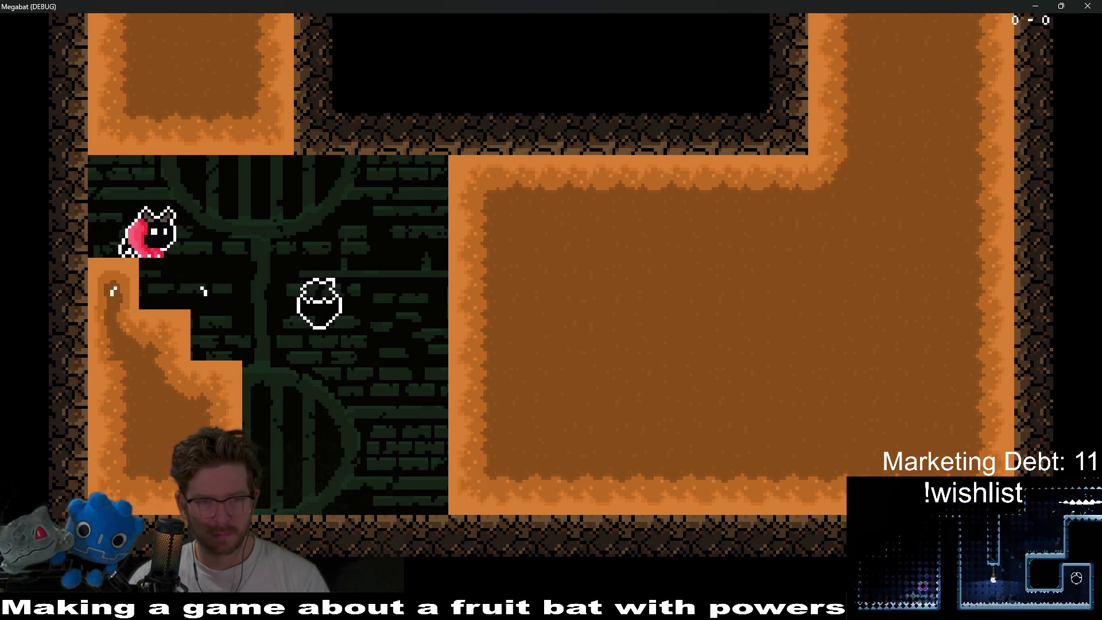
pyautogui.press('Right')
# - Tunnel through the top-left dirt into the next room and grab the centre strawberry
pyautogui.press('Up')
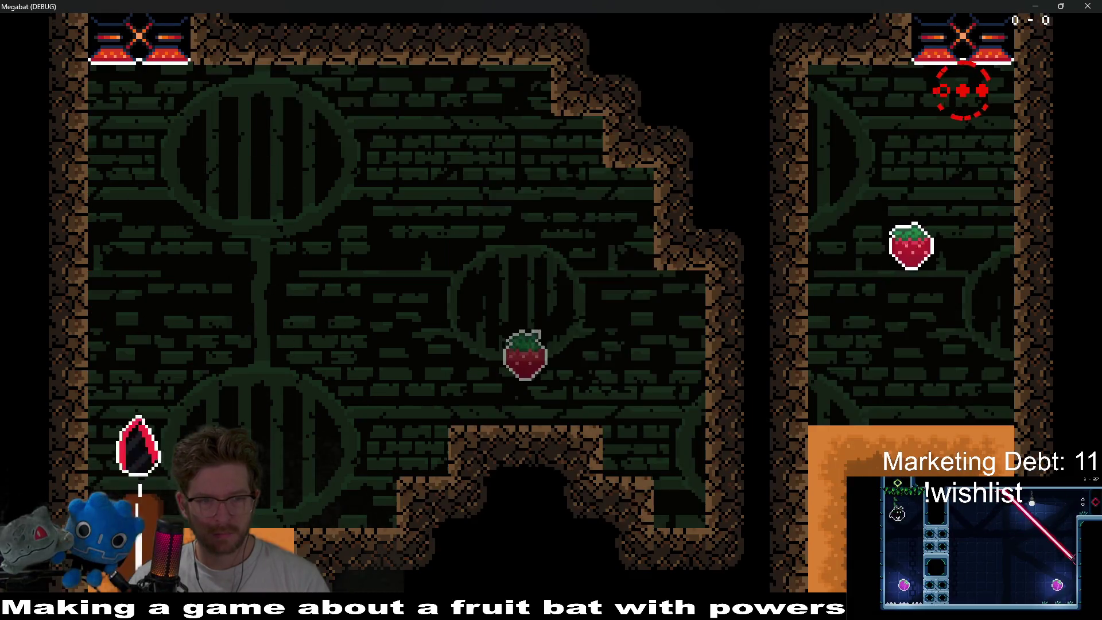
pyautogui.press('Right')
pyautogui.press('Up')
pyautogui.press('Left')
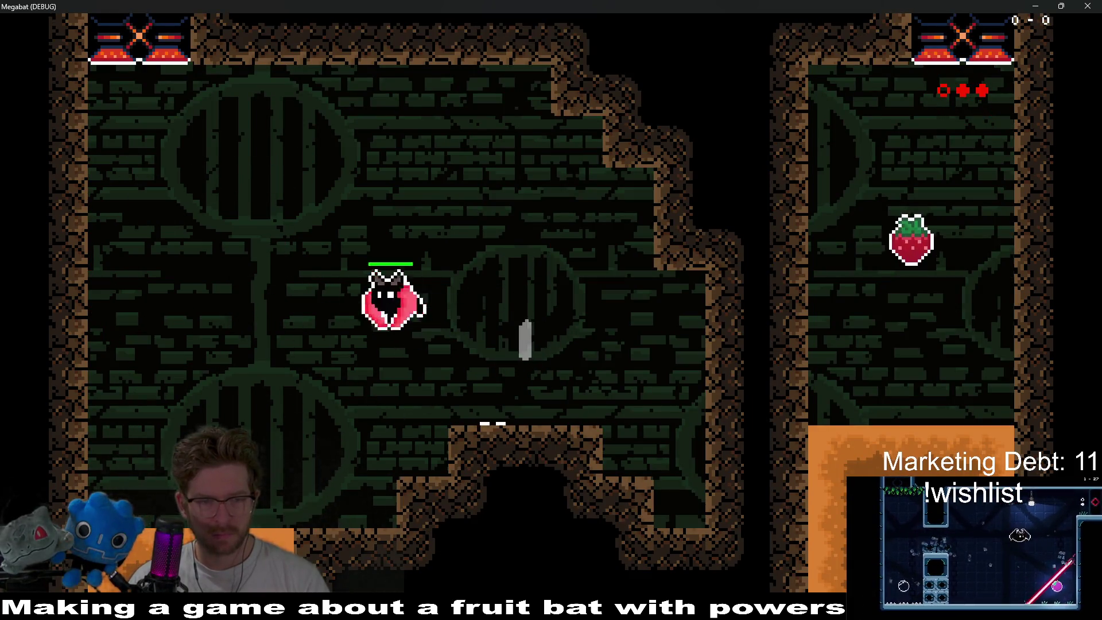
pyautogui.press('Down')
pyautogui.press('Right')
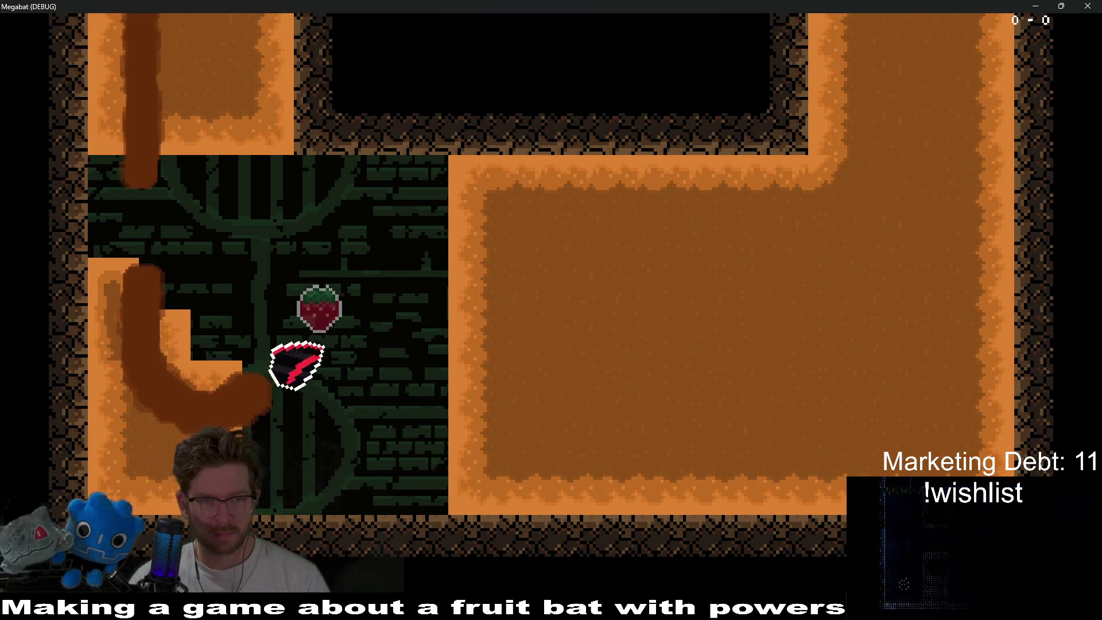
pyautogui.press('Up')
pyautogui.press('Down')
pyautogui.press('Up')
pyautogui.press('Up')
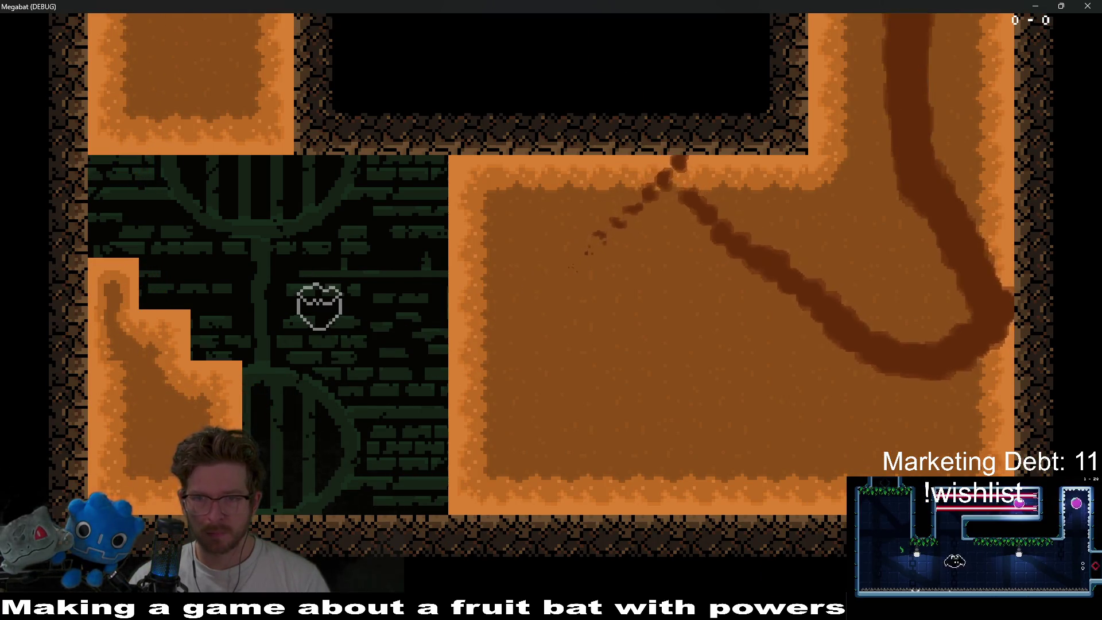
# - Dive in and out of the right-hand dirt room, then quit the playtest with F8
pyautogui.press('Down')
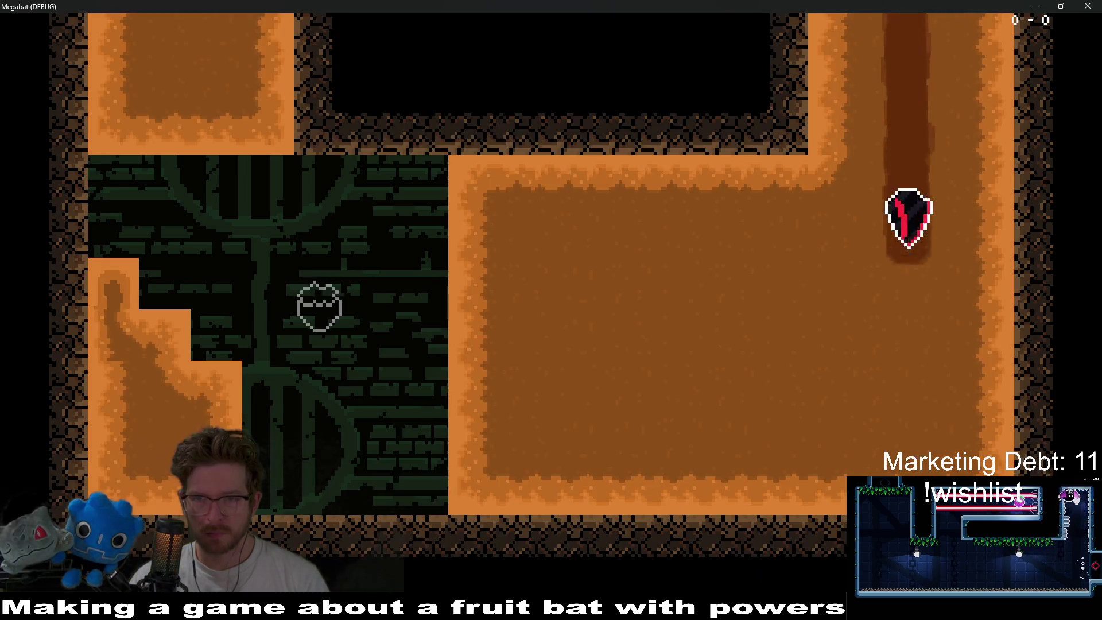
pyautogui.press('Up')
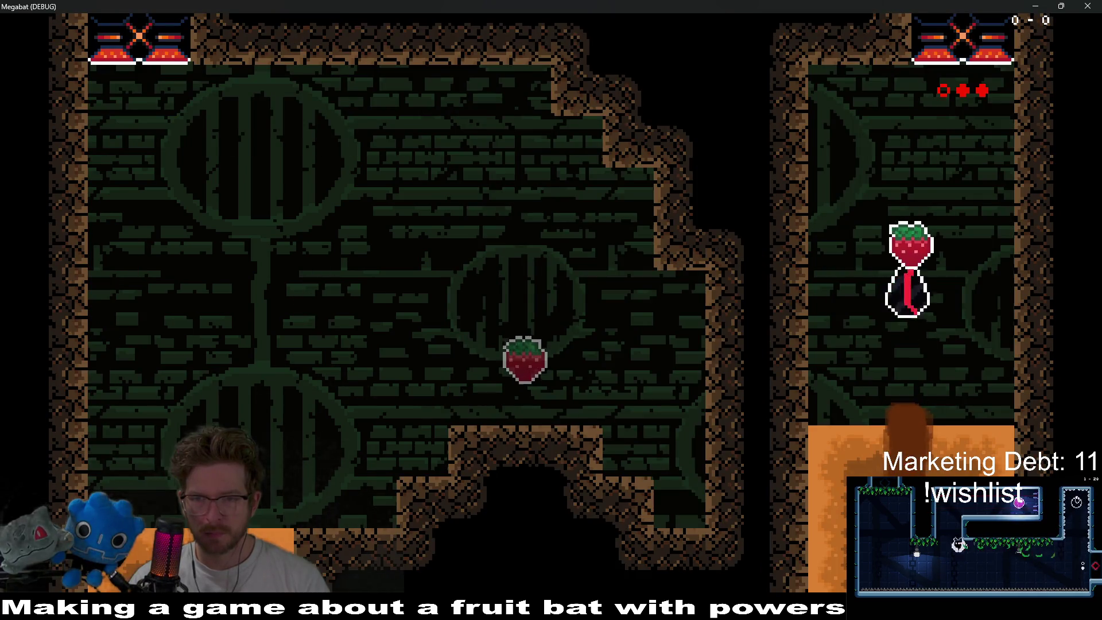
pyautogui.press('Down')
pyautogui.press('Up')
pyautogui.press('Down')
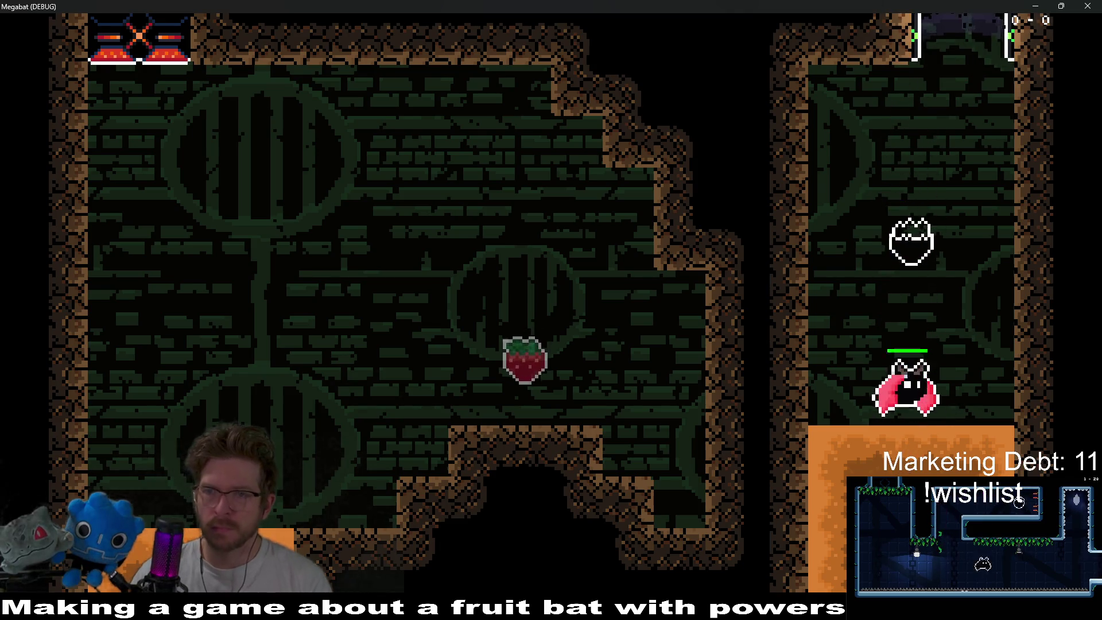
pyautogui.press('F8')
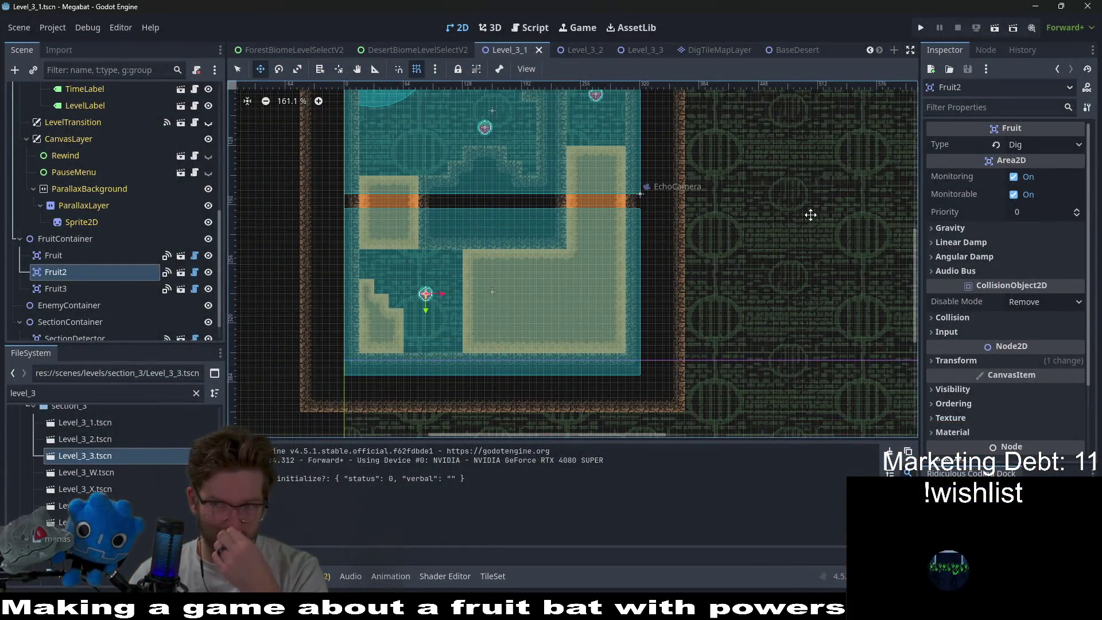
# - Pan around the Level_3_2 map, then switch to the DigTileMapLayer scene
pyautogui.scroll(-1, 546, 256)
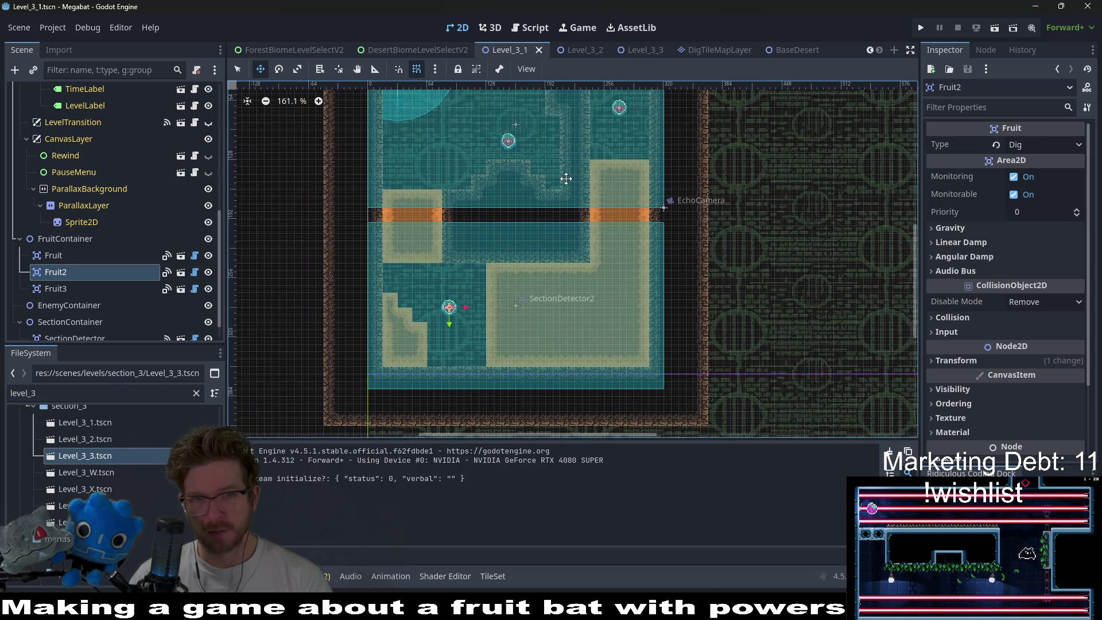
pyautogui.scroll(2, 566, 177)
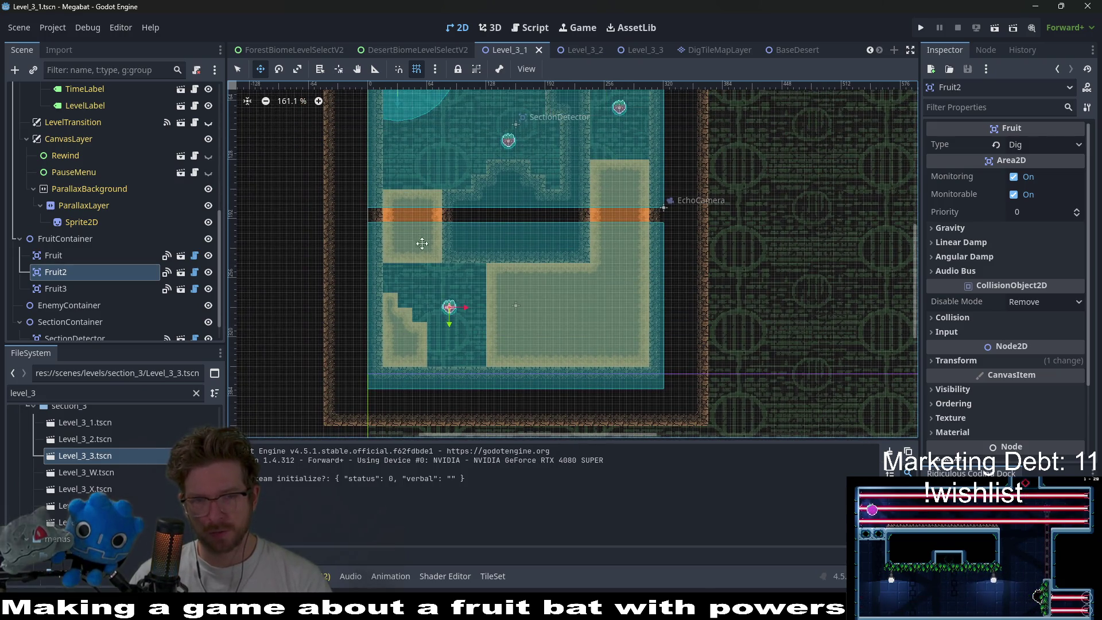
pyautogui.click(567, 50)
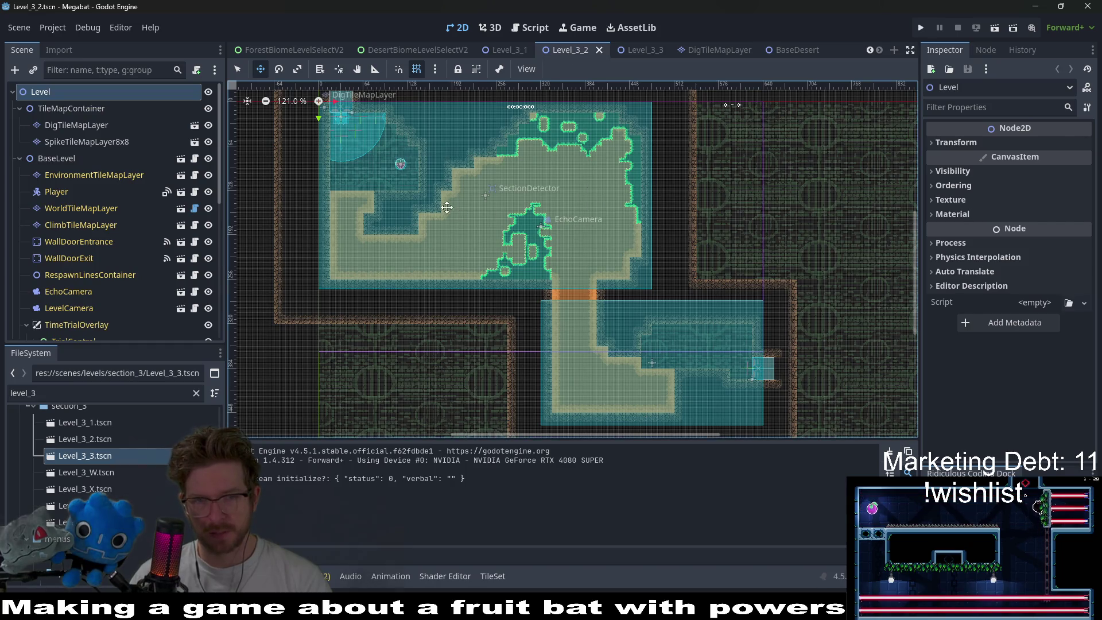
pyautogui.moveTo(446, 207); pyautogui.dragTo(468, 242)
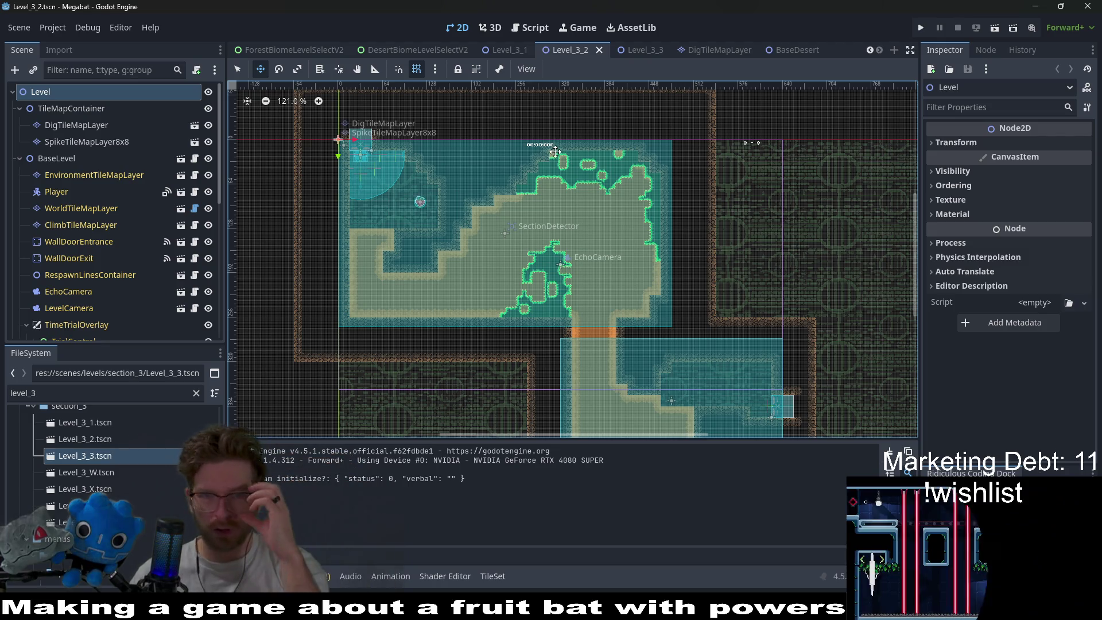
pyautogui.scroll(-3, 536, 191)
pyautogui.scroll(2, 566, 218)
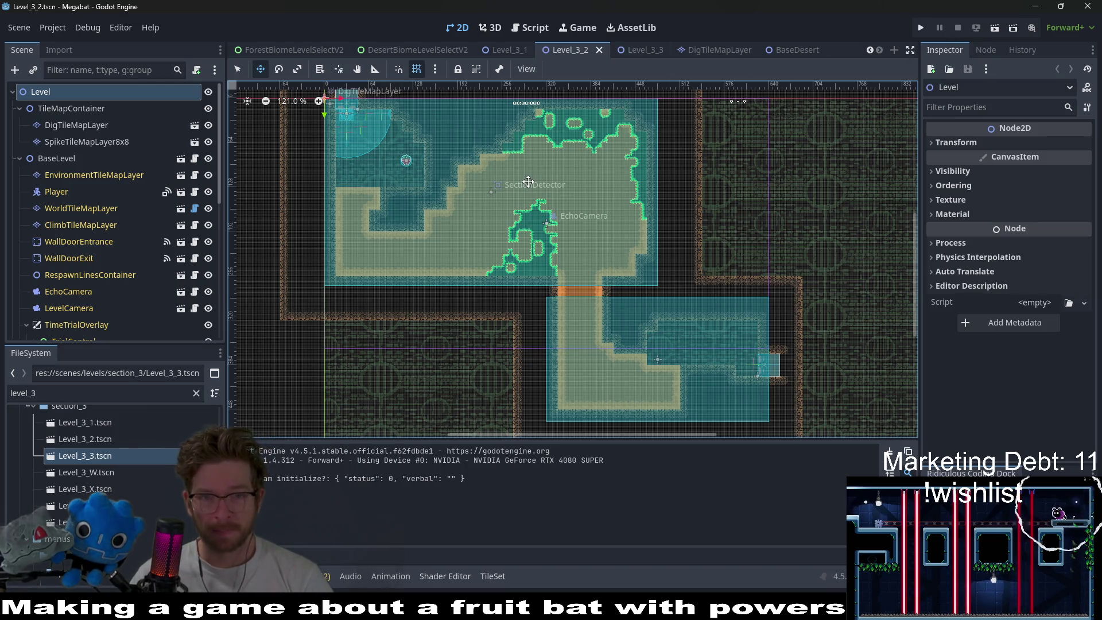
pyautogui.click(718, 50)
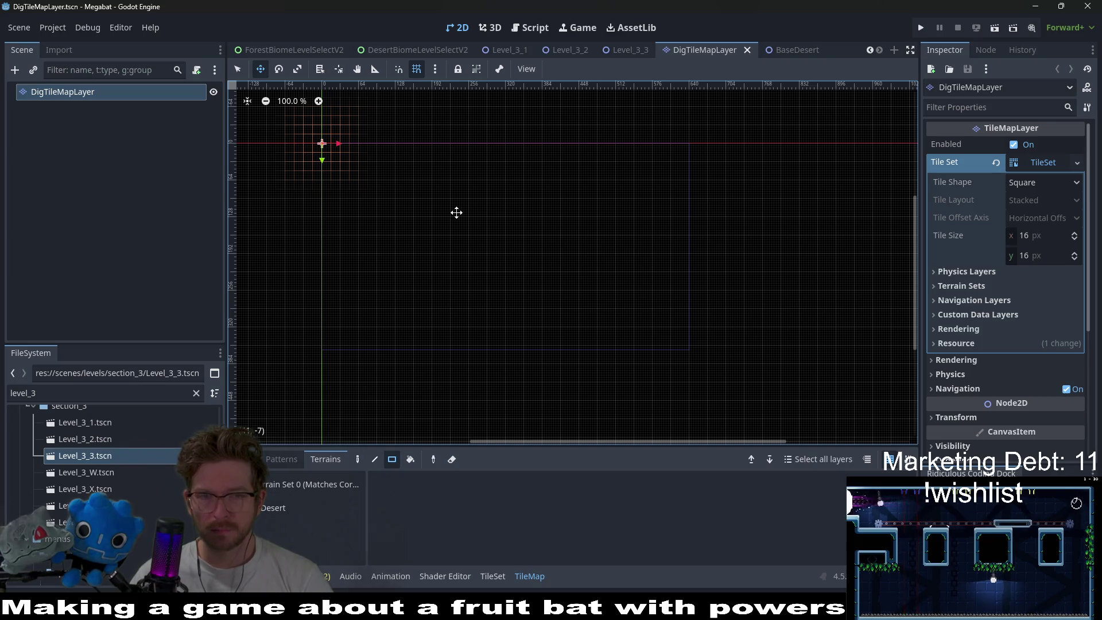
# - Close the DigTileMapLayer scene, return to Level_3_3, and select WorldTileMapLayer for tile painting
pyautogui.middleClick(715, 47)
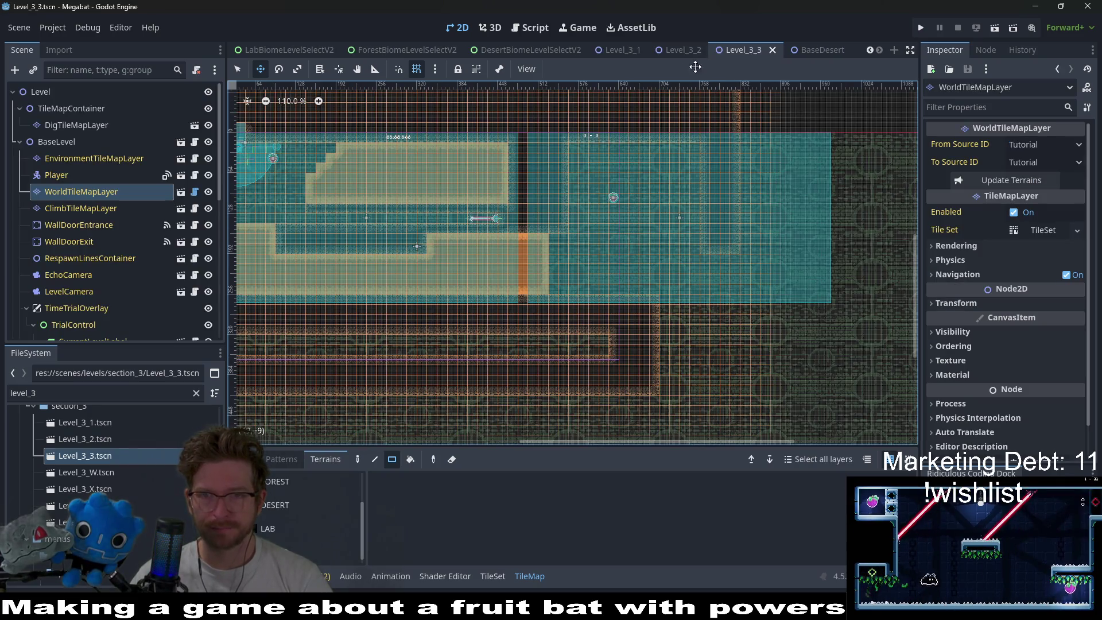
pyautogui.moveTo(507, 204); pyautogui.dragTo(604, 207)
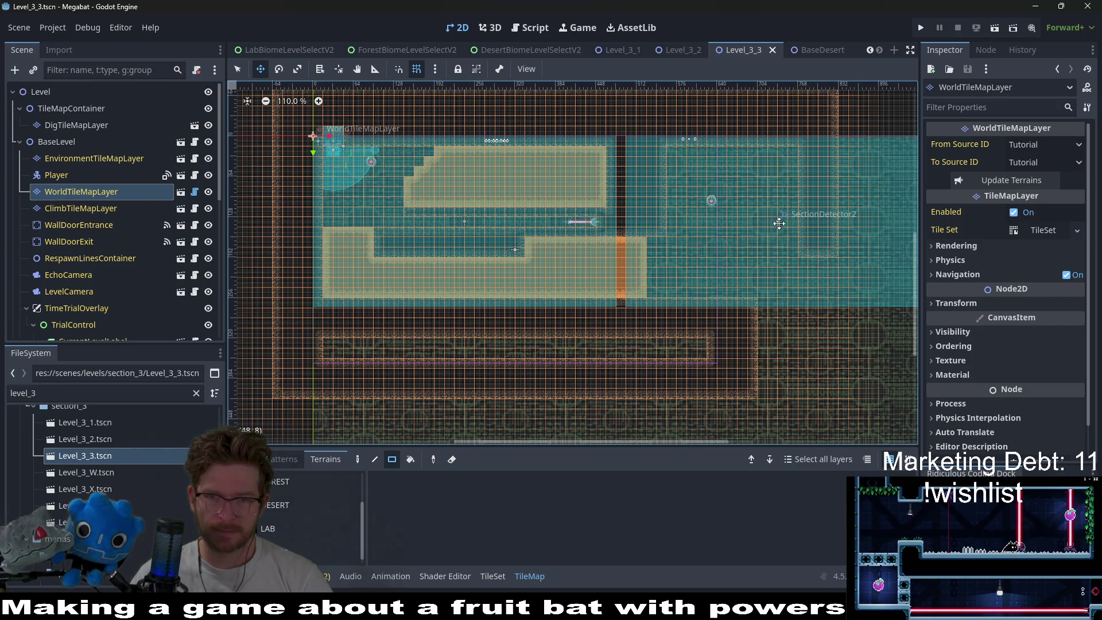
pyautogui.moveTo(779, 223); pyautogui.dragTo(616, 204)
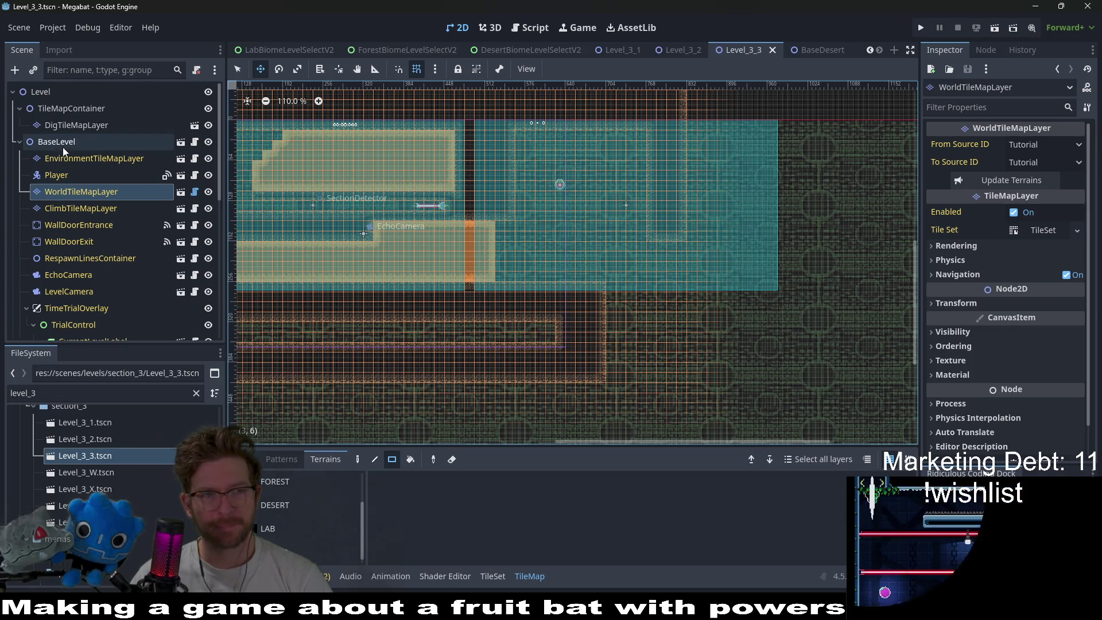
pyautogui.click(89, 225)
pyautogui.click(99, 208)
pyautogui.click(91, 191)
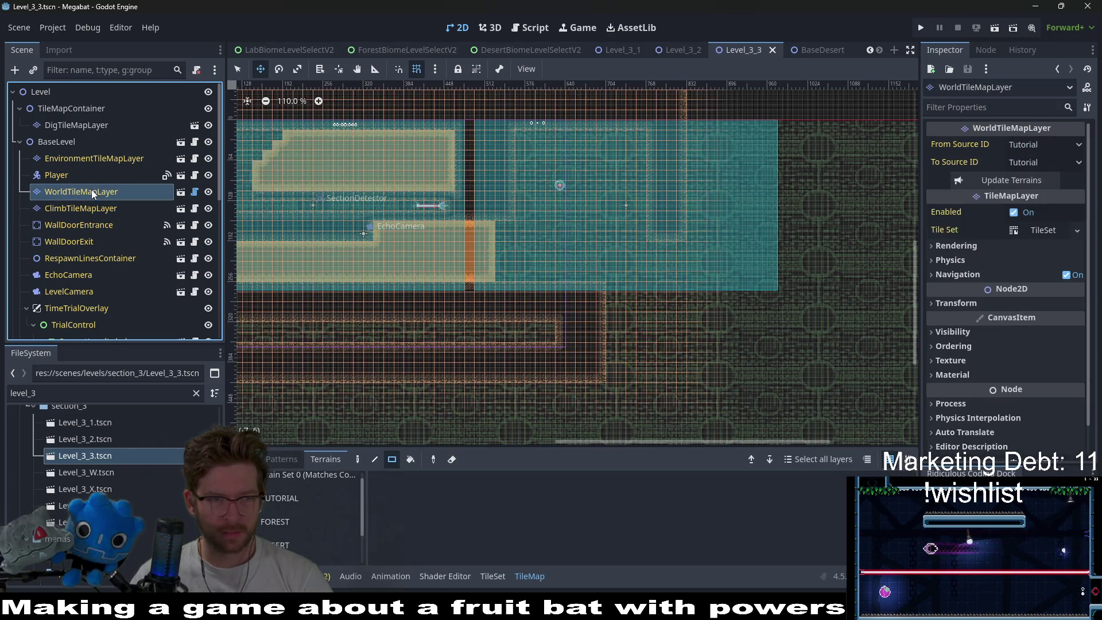
# - Paint wall-tile rectangles on WorldTileMapLayer around the teal area's top, right side and bottom
pyautogui.scroll(4, 649, 202)
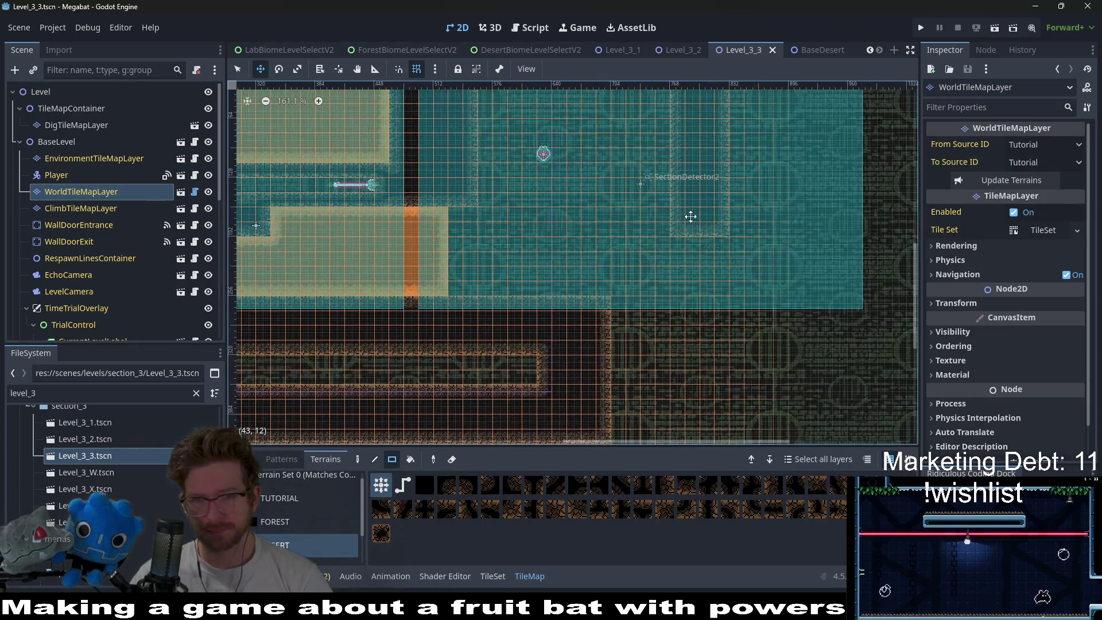
pyautogui.press('q')
pyautogui.moveTo(576, 135); pyautogui.dragTo(708, 292)
pyautogui.scroll(3, 694, 290)
pyautogui.hscroll(3, 694, 290)
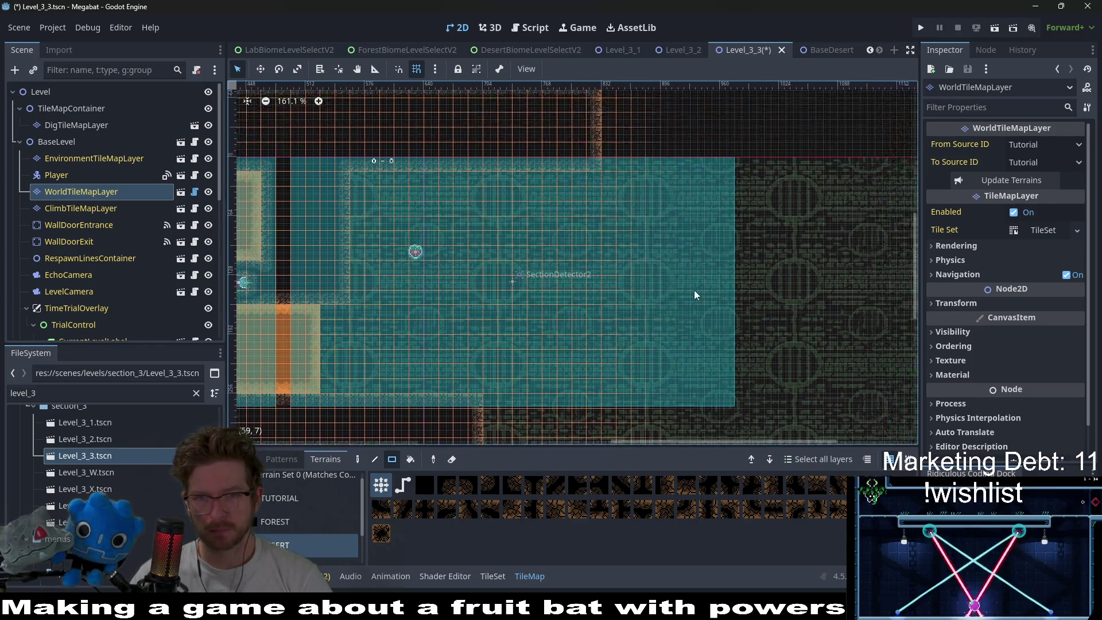
pyautogui.moveTo(573, 135); pyautogui.dragTo(721, 183)
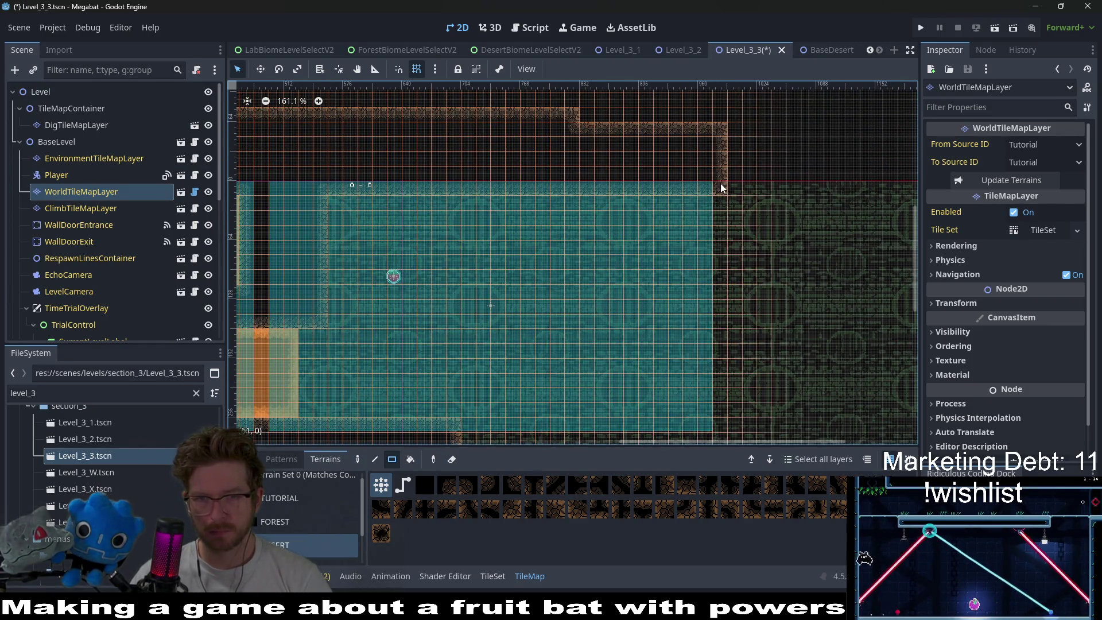
pyautogui.scroll(-2, 680, 201)
pyautogui.moveTo(691, 137)
pyautogui.mouseDown()
pyautogui.moveTo(731, 343)
pyautogui.moveTo(726, 334)
pyautogui.mouseUp()
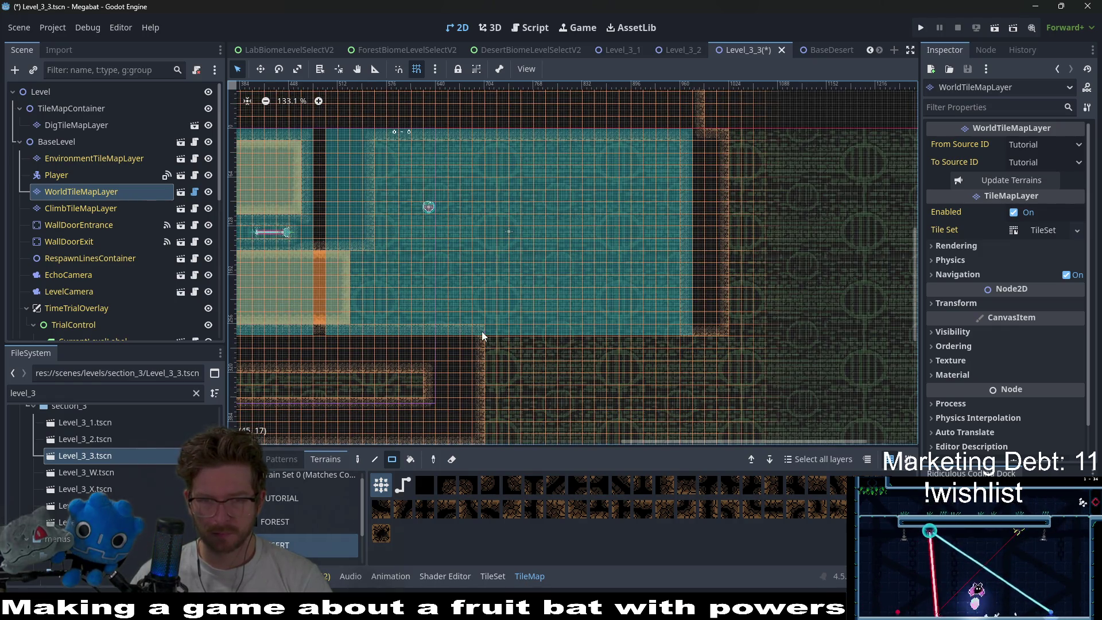
pyautogui.moveTo(466, 330); pyautogui.dragTo(727, 385)
pyautogui.scroll(3, 731, 234)
pyautogui.hscroll(1, 731, 234)
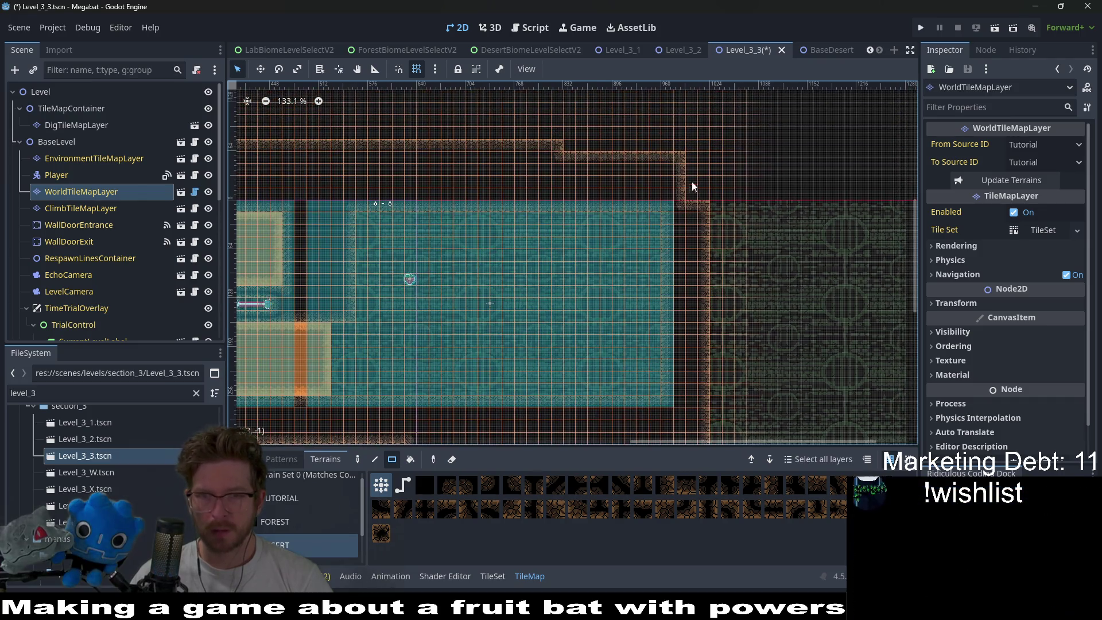
pyautogui.moveTo(666, 157)
pyautogui.mouseDown()
pyautogui.moveTo(718, 209)
pyautogui.moveTo(694, 205)
pyautogui.mouseUp()
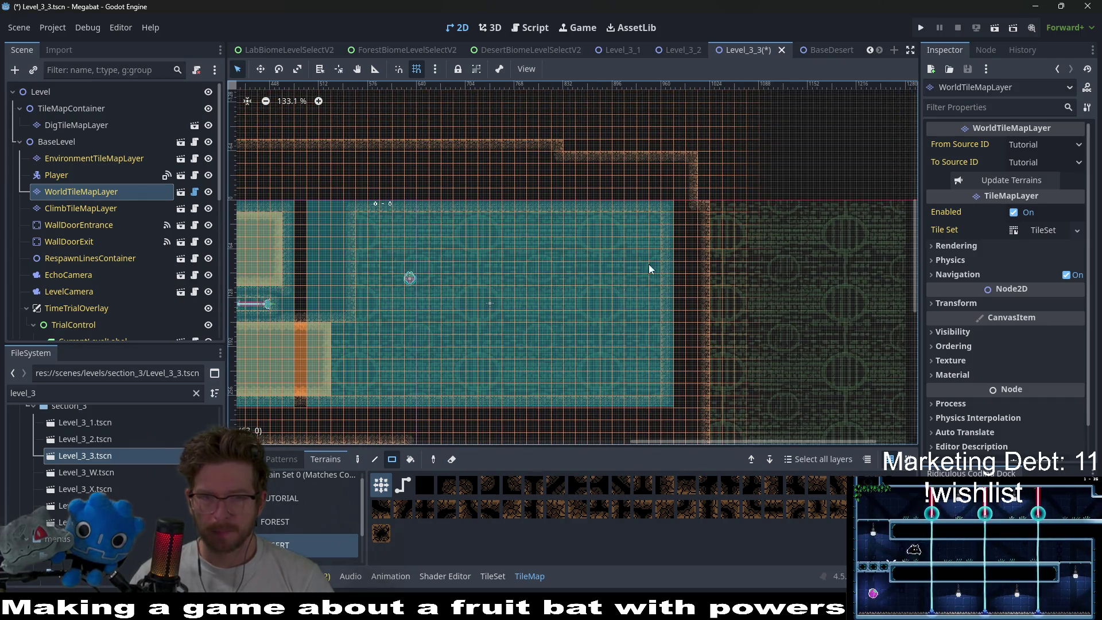
# - Paint narrow vertical wall columns in the room's middle, extending the left column up two tiles
pyautogui.hscroll(-3, 648, 264)
pyautogui.scroll(-1, 648, 264)
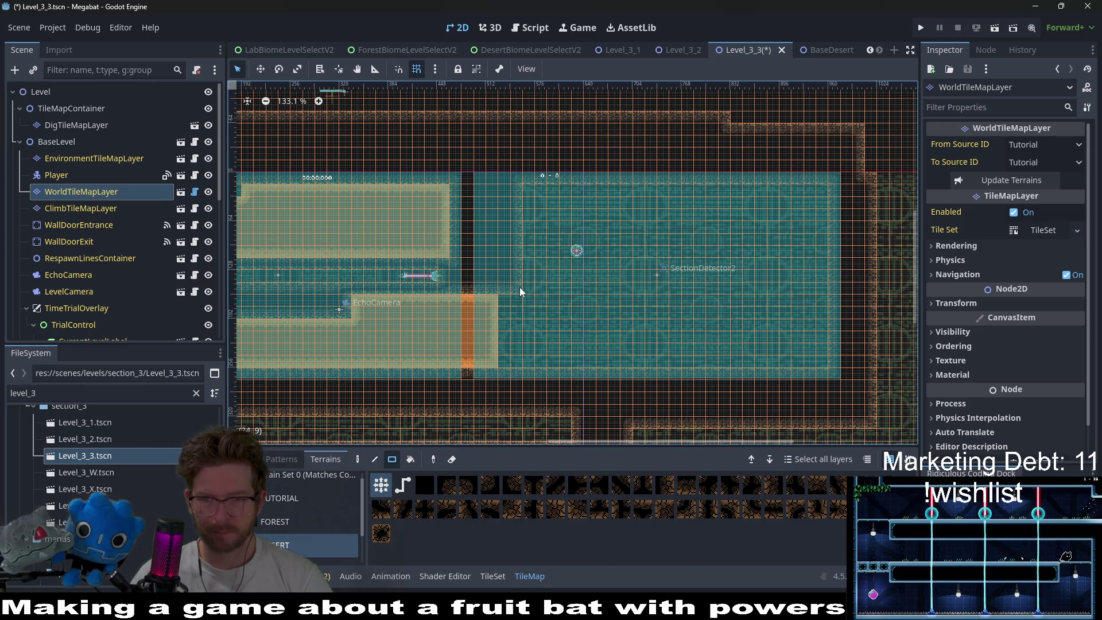
pyautogui.scroll(-2, 578, 297)
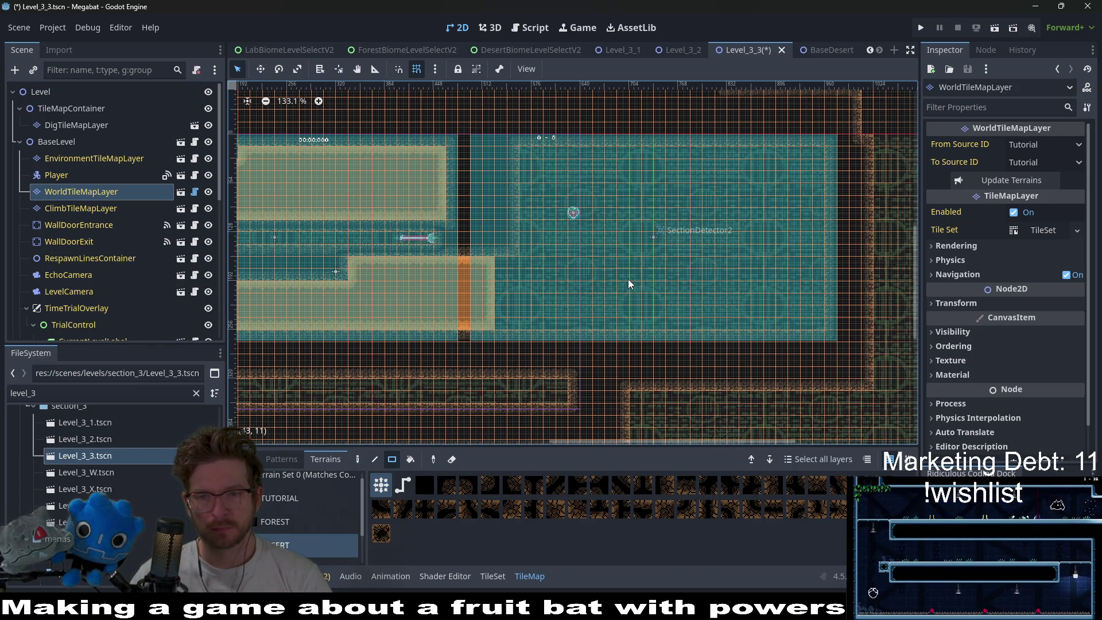
pyautogui.hscroll(5, 628, 279)
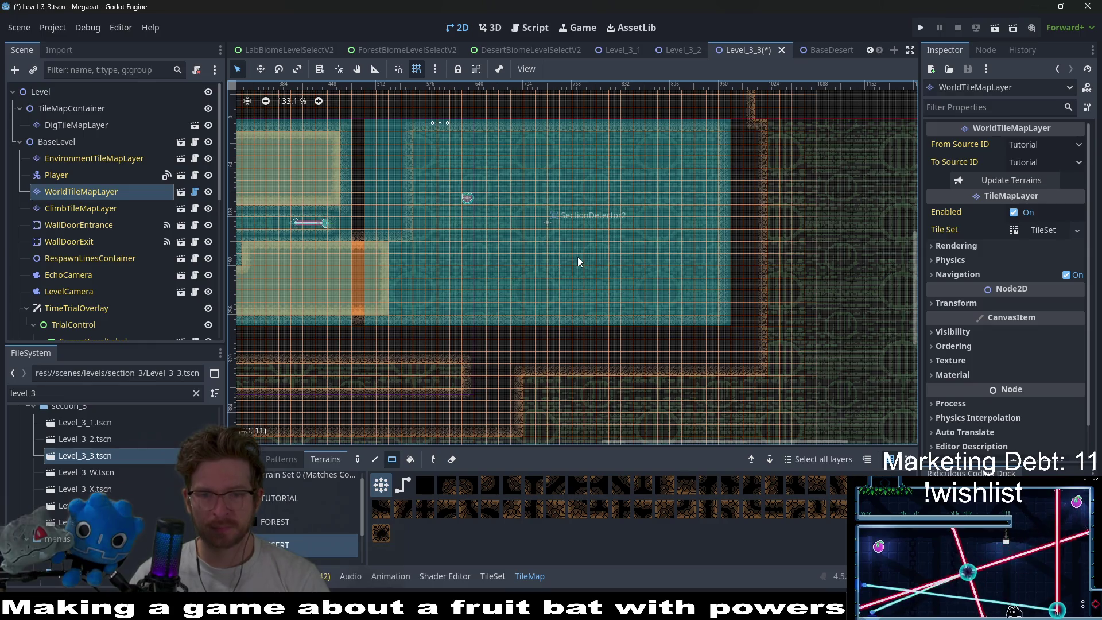
pyautogui.scroll(5, 490, 246)
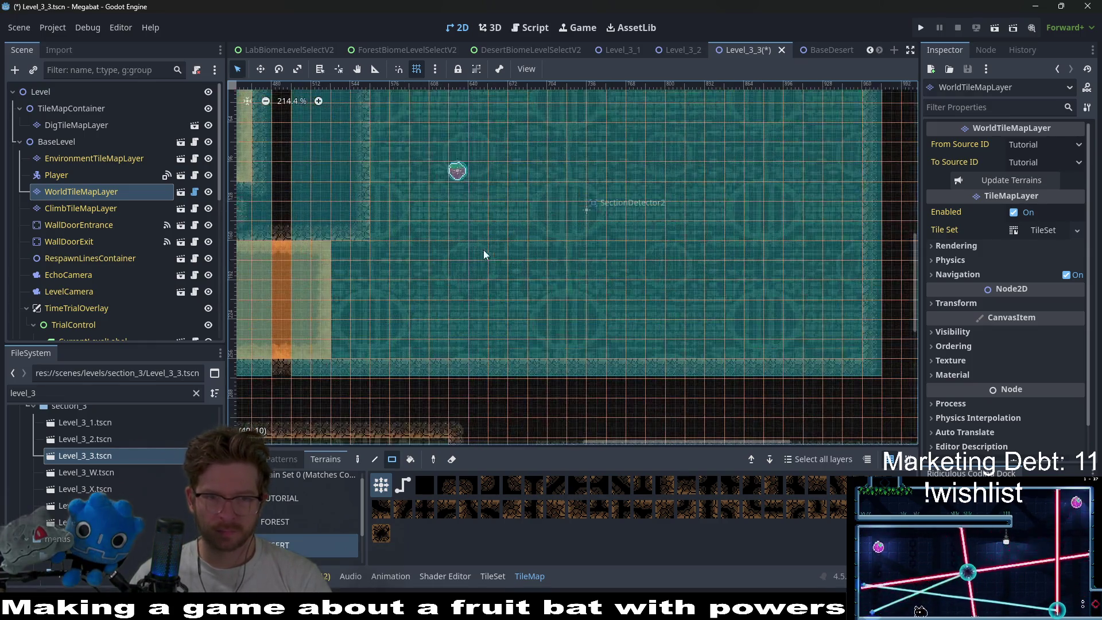
pyautogui.scroll(-3, 517, 269)
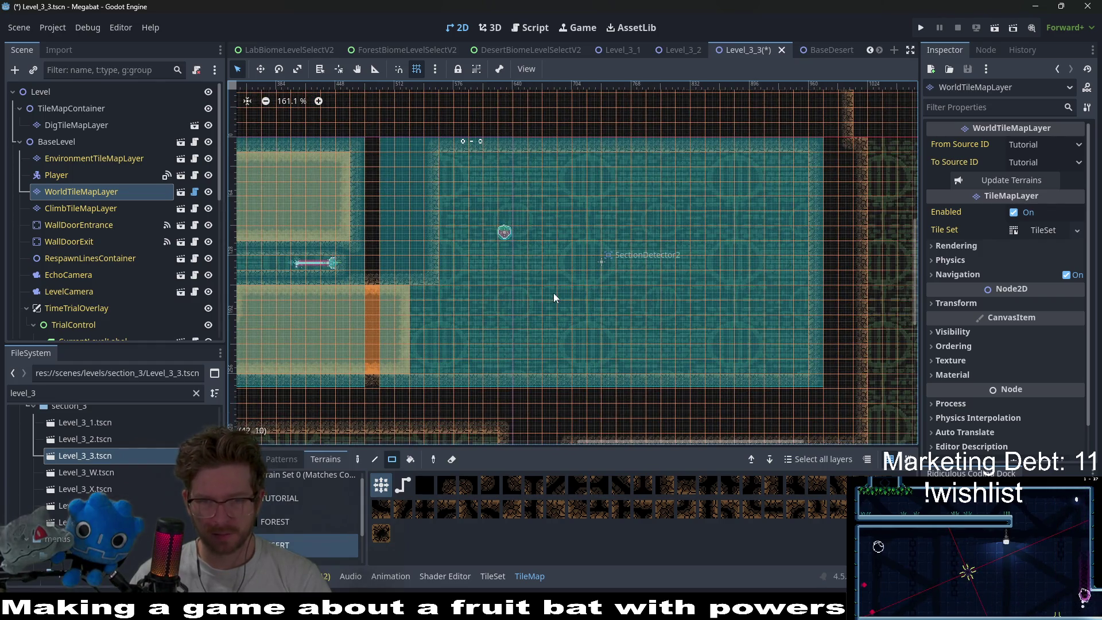
pyautogui.moveTo(555, 250); pyautogui.dragTo(558, 294)
pyautogui.moveTo(550, 352)
pyautogui.mouseDown()
pyautogui.moveTo(547, 363)
pyautogui.moveTo(583, 363)
pyautogui.mouseUp()
pyautogui.scroll(3, 608, 344)
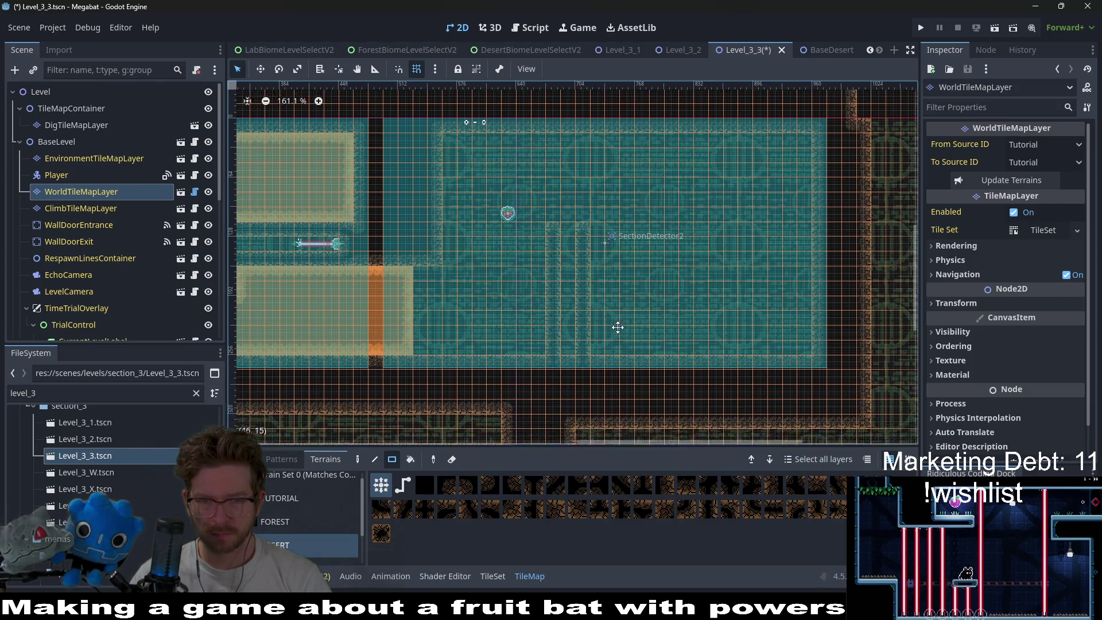
pyautogui.moveTo(519, 260)
pyautogui.mouseDown()
pyautogui.moveTo(522, 244)
pyautogui.moveTo(551, 245)
pyautogui.mouseUp()
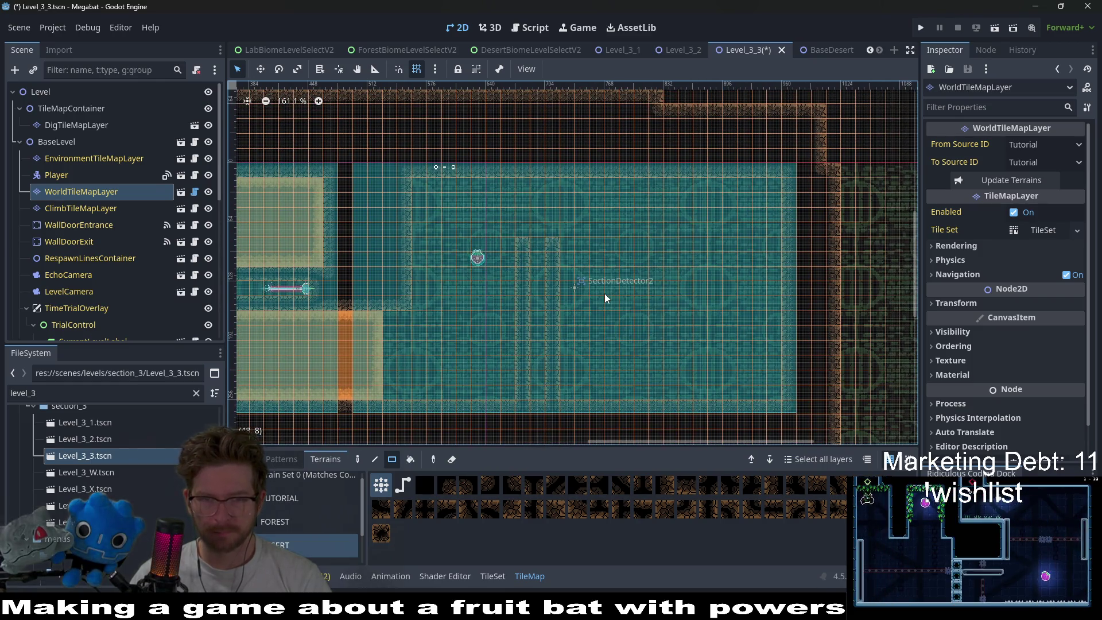
pyautogui.hscroll(2, 608, 290)
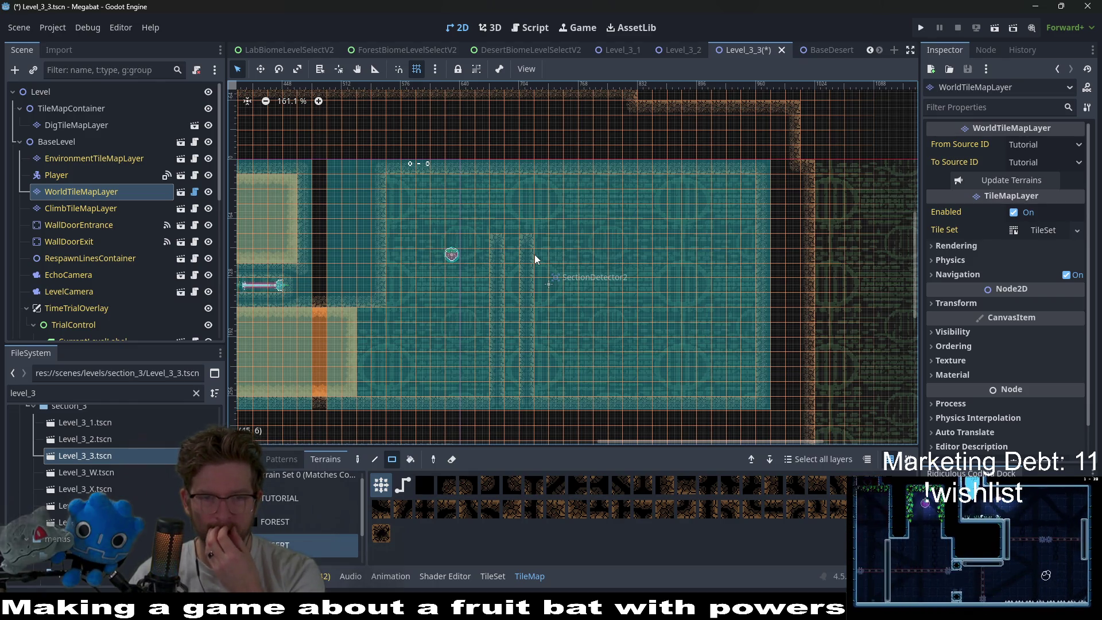
pyautogui.scroll(-5, 92, 285)
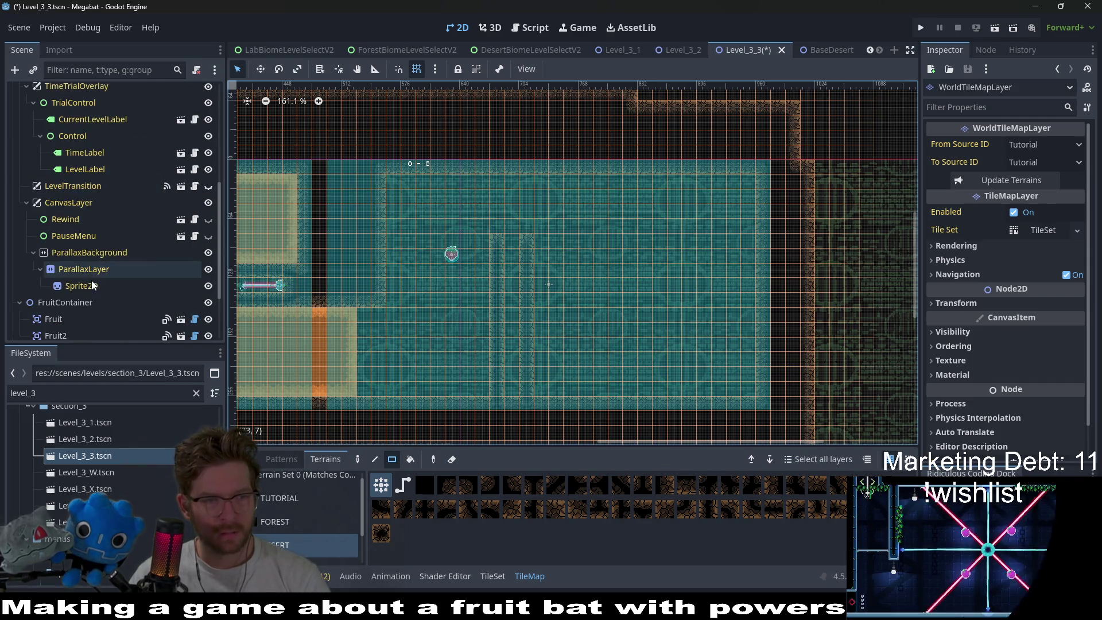
# - Move Fruit2 down and to the left in the room
pyautogui.click(69, 319)
pyautogui.scroll(-3, 75, 313)
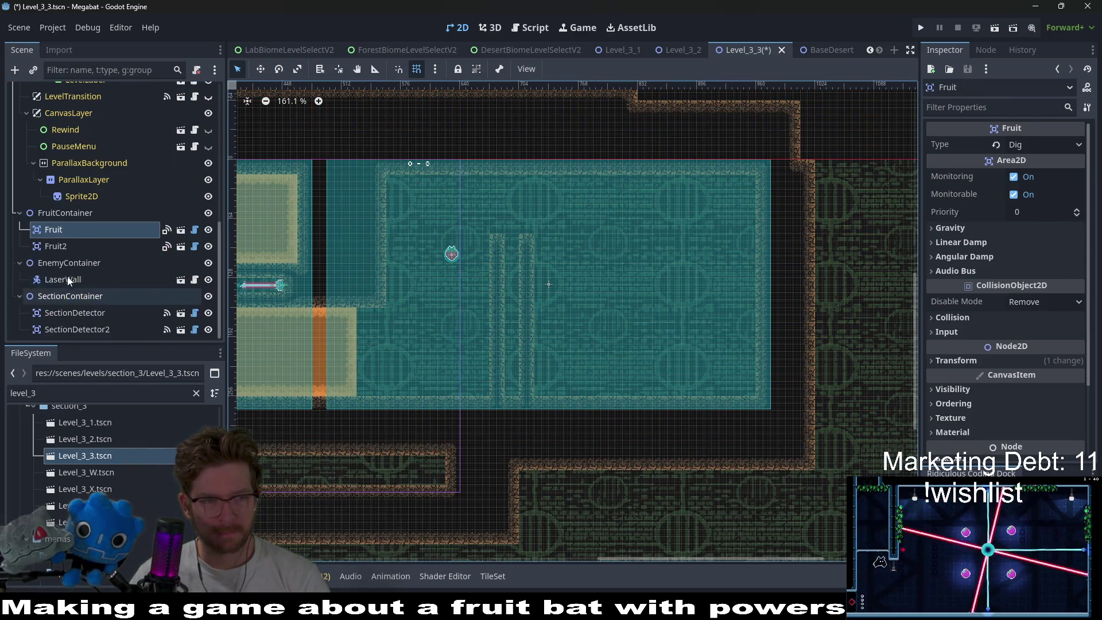
pyautogui.click(75, 245)
pyautogui.scroll(2, 462, 259)
pyautogui.press('w')
pyautogui.moveTo(462, 259)
pyautogui.mouseDown()
pyautogui.moveTo(427, 365)
pyautogui.moveTo(412, 368)
pyautogui.mouseUp()
pyautogui.scroll(-2, 499, 351)
pyautogui.hscroll(-1, 477, 343)
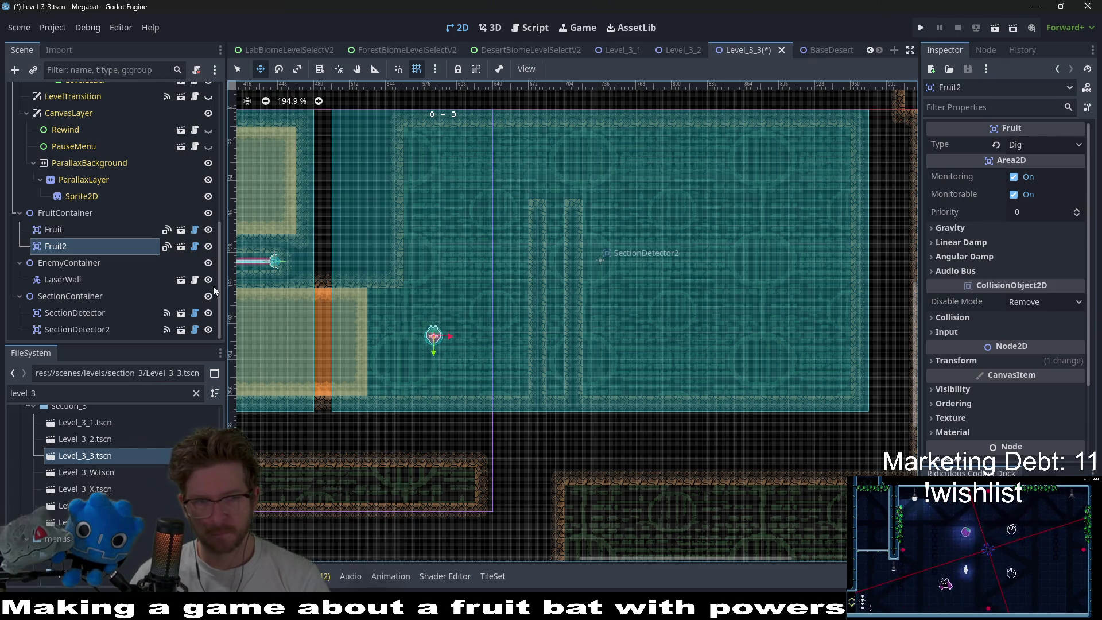
# - Duplicate LaserWall as LaserWall2, reset its rotation to 0, and place it at 696, 248
pyautogui.click(99, 279)
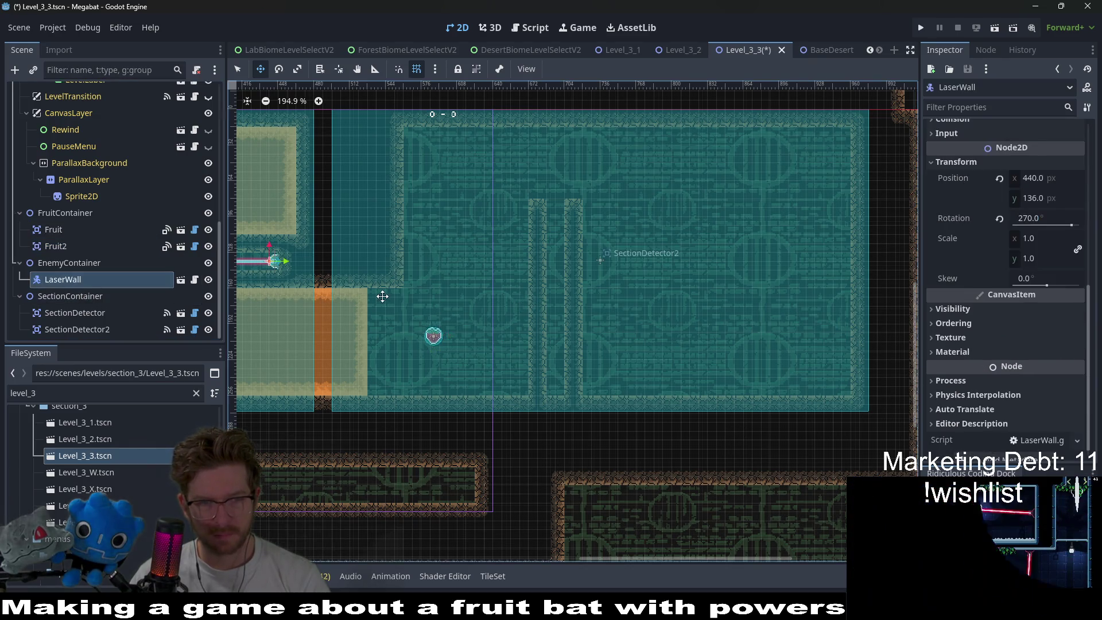
pyautogui.hotkey('ctrl', 'd')
pyautogui.moveTo(462, 285)
pyautogui.mouseDown()
pyautogui.moveTo(536, 300)
pyautogui.moveTo(774, 301)
pyautogui.mouseUp()
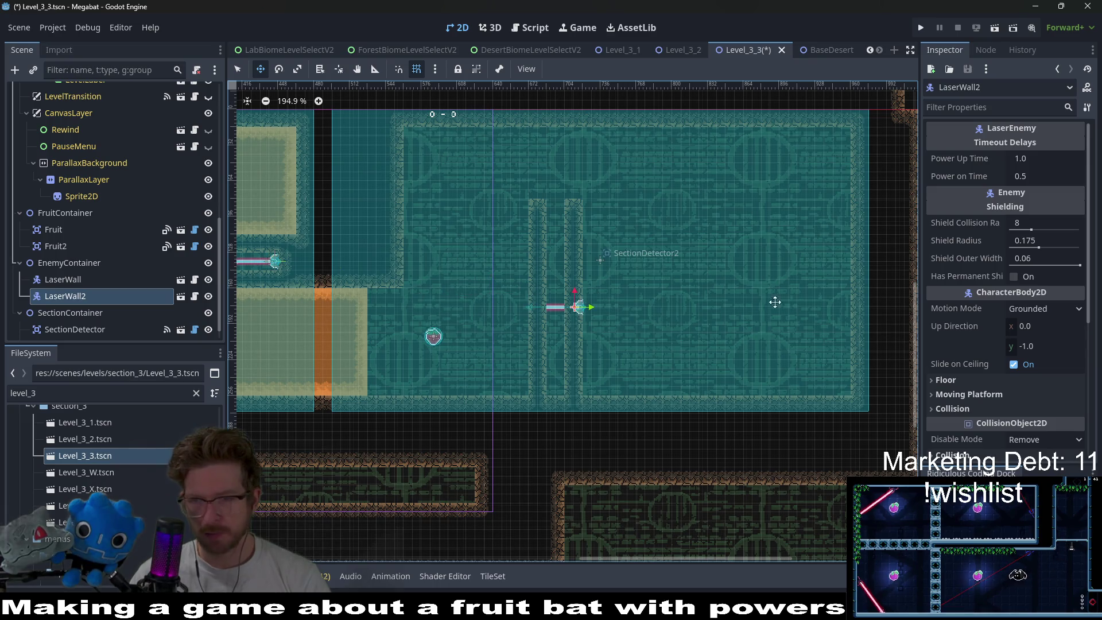
pyautogui.scroll(-5, 993, 368)
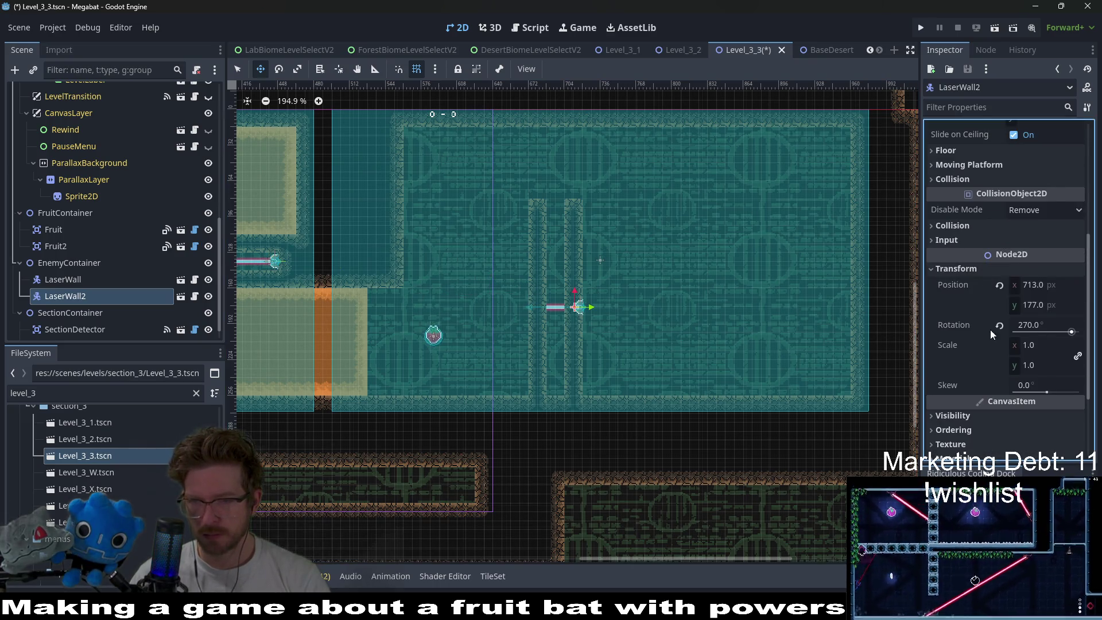
pyautogui.click(999, 325)
pyautogui.scroll(5, 579, 313)
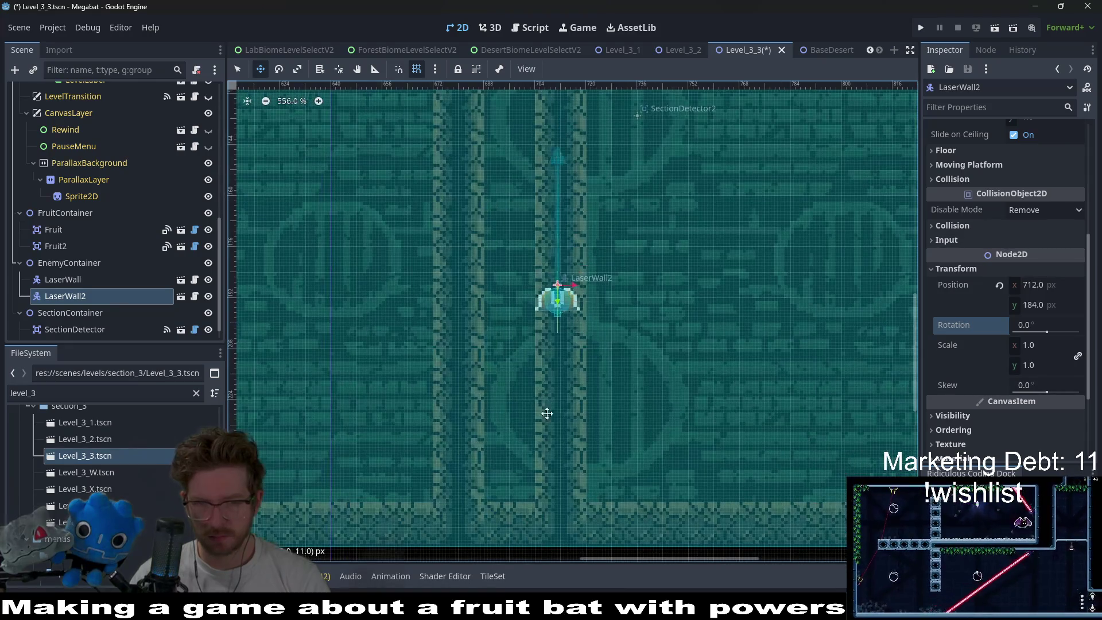
pyautogui.moveTo(568, 287); pyautogui.dragTo(531, 476)
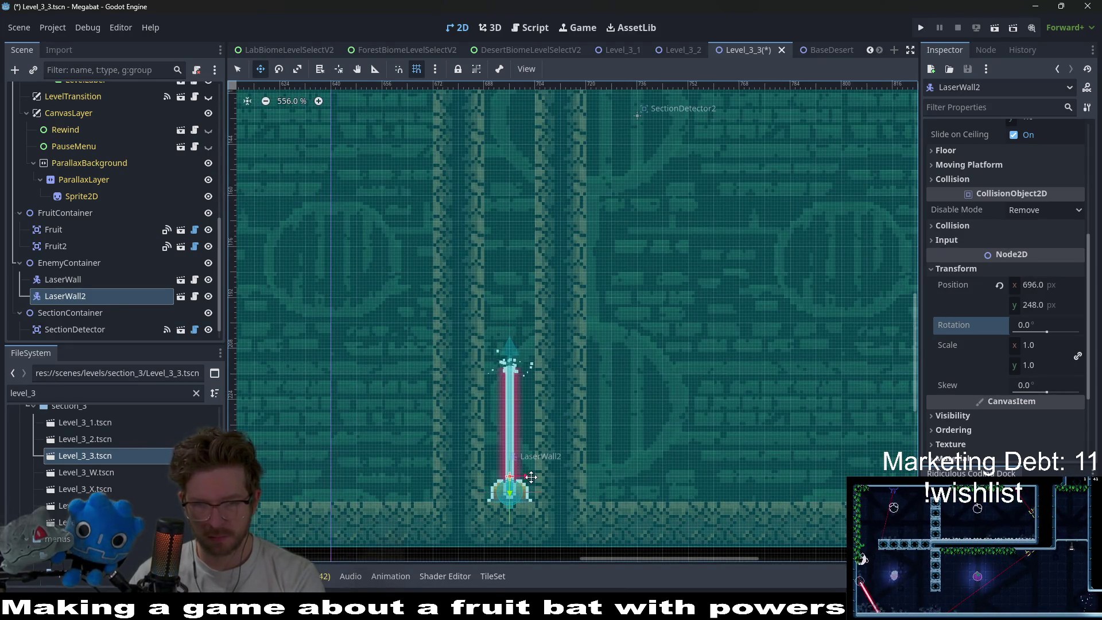
pyautogui.scroll(-5, 545, 436)
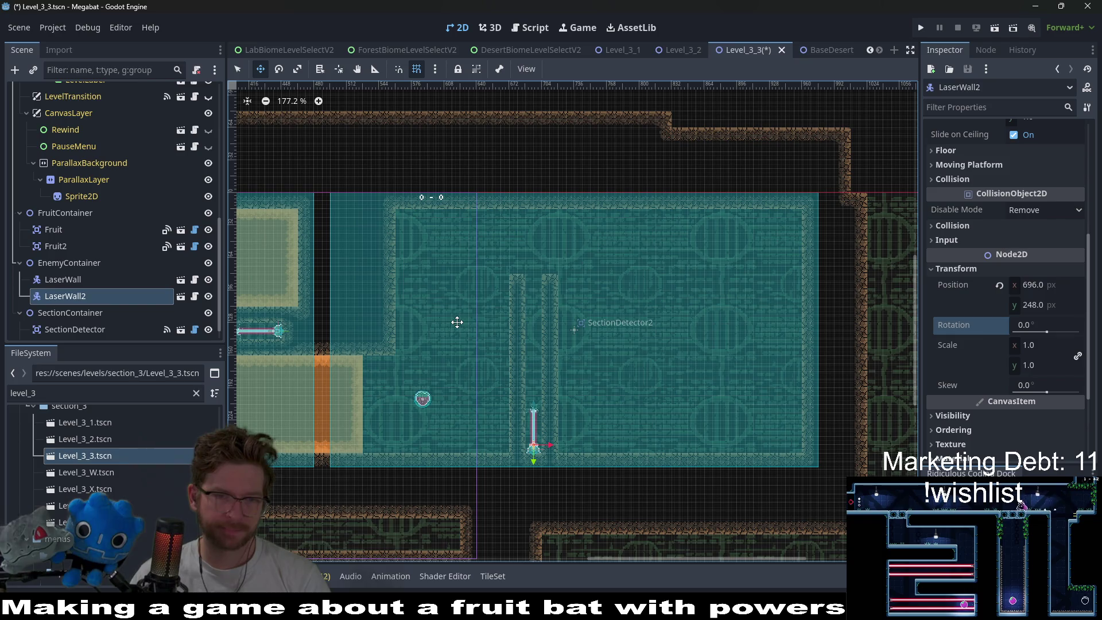
pyautogui.scroll(10, 139, 260)
# - Paint a 7x9 and a 14x9 Desert dig pocket on DigTileMapLayer in the upper room
pyautogui.click(77, 191)
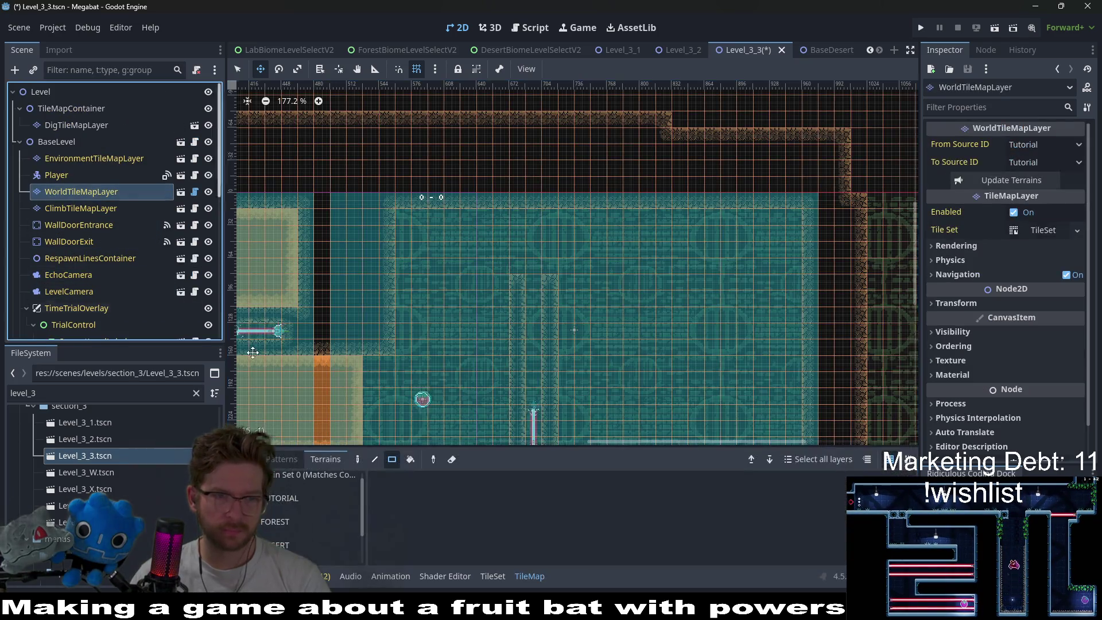
pyautogui.scroll(-2, 292, 517)
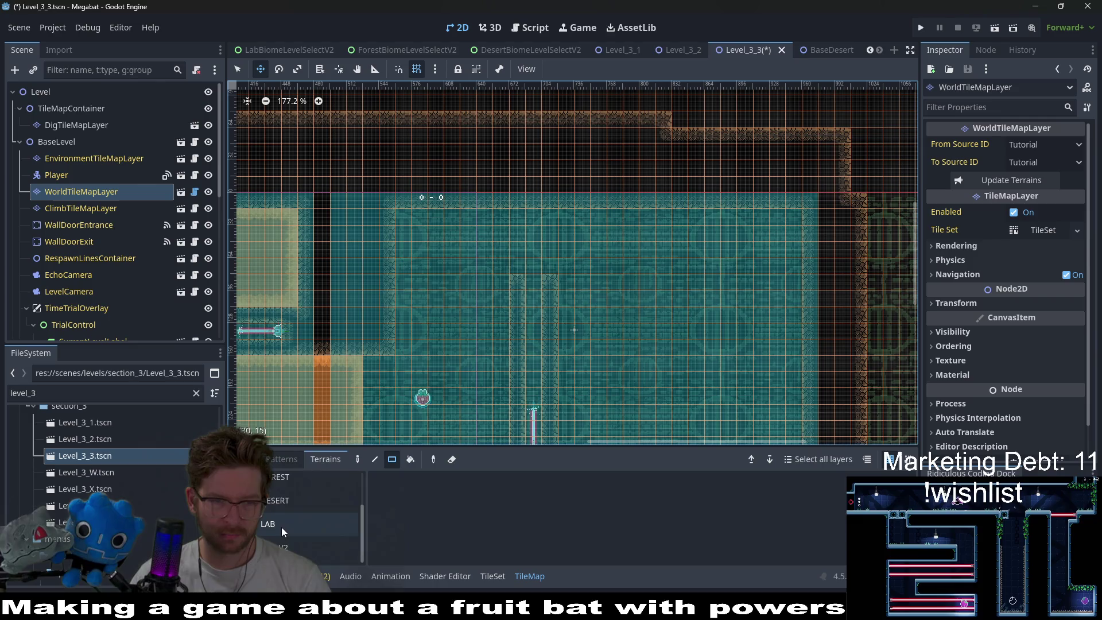
pyautogui.click(74, 125)
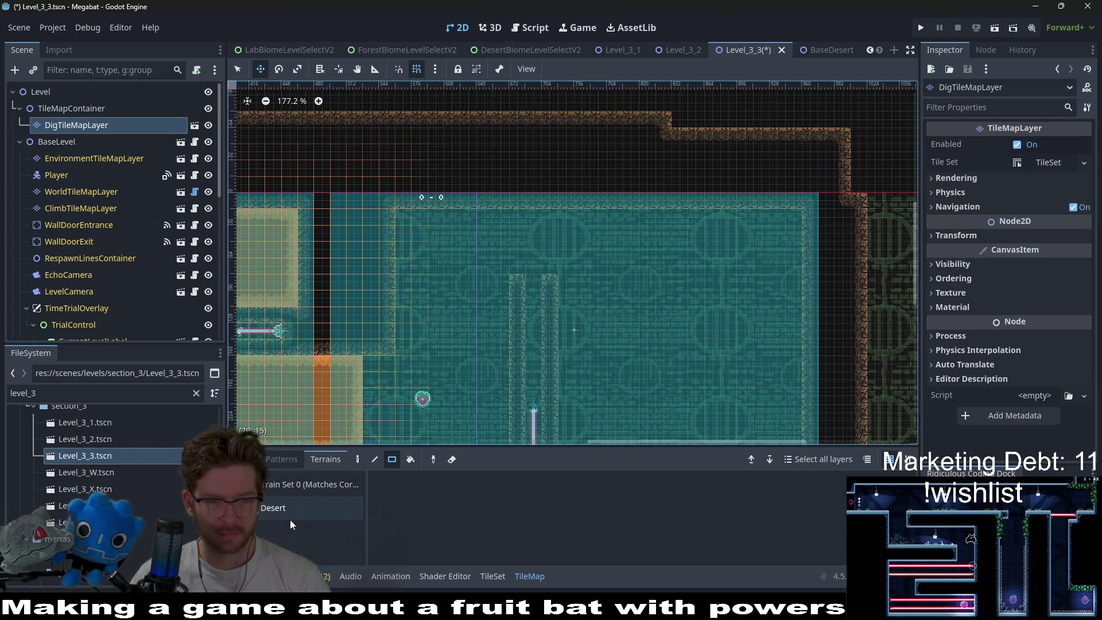
pyautogui.click(291, 519)
pyautogui.moveTo(495, 348)
pyautogui.mouseDown()
pyautogui.moveTo(408, 242)
pyautogui.moveTo(403, 211)
pyautogui.mouseUp()
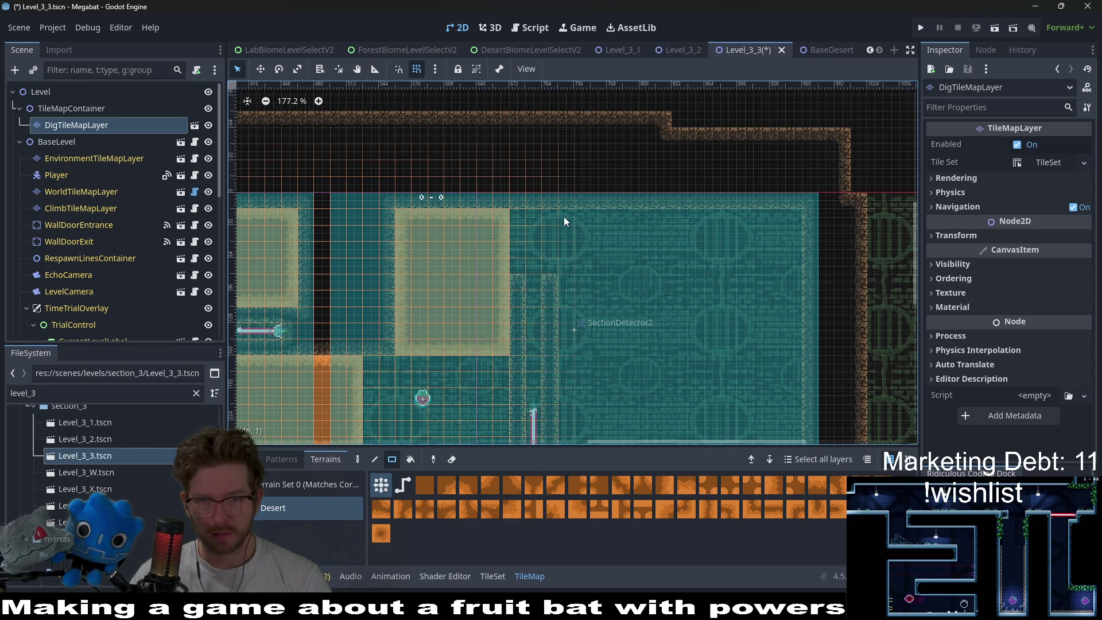
pyautogui.moveTo(564, 215)
pyautogui.mouseDown()
pyautogui.moveTo(577, 273)
pyautogui.moveTo(639, 362)
pyautogui.moveTo(752, 335)
pyautogui.moveTo(787, 344)
pyautogui.mouseUp()
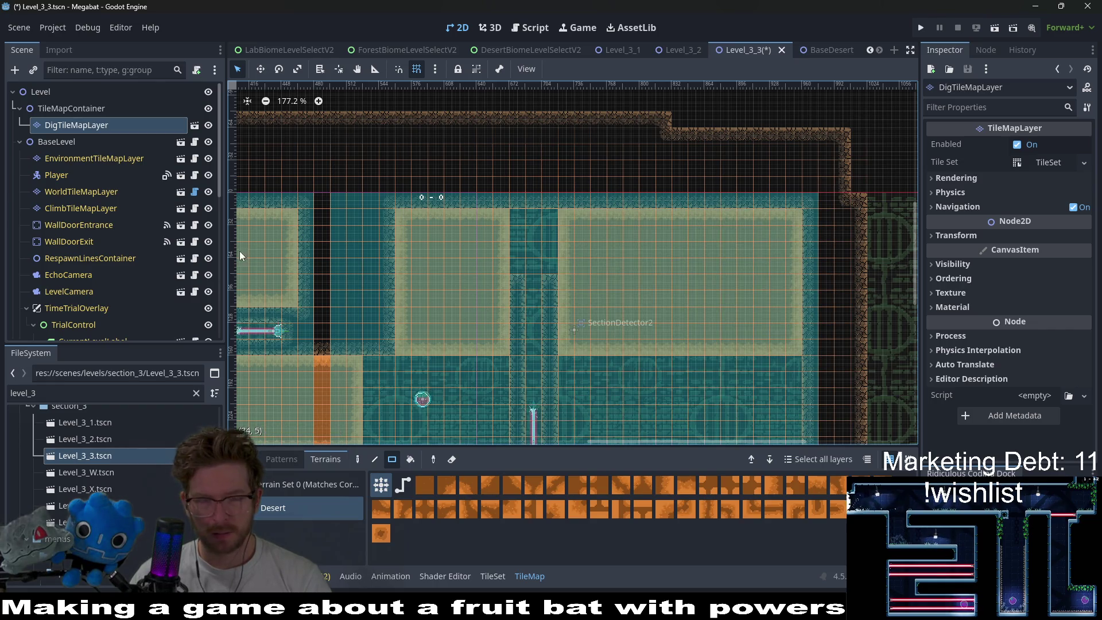
pyautogui.scroll(-6, 156, 278)
pyautogui.scroll(5, 165, 277)
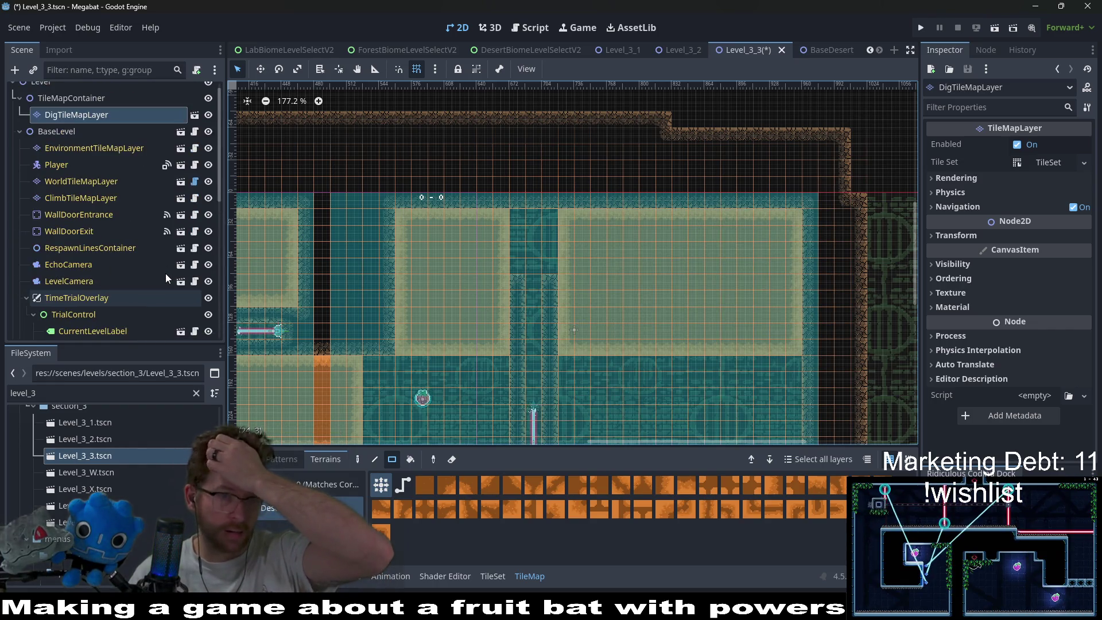
pyautogui.scroll(-5, 137, 267)
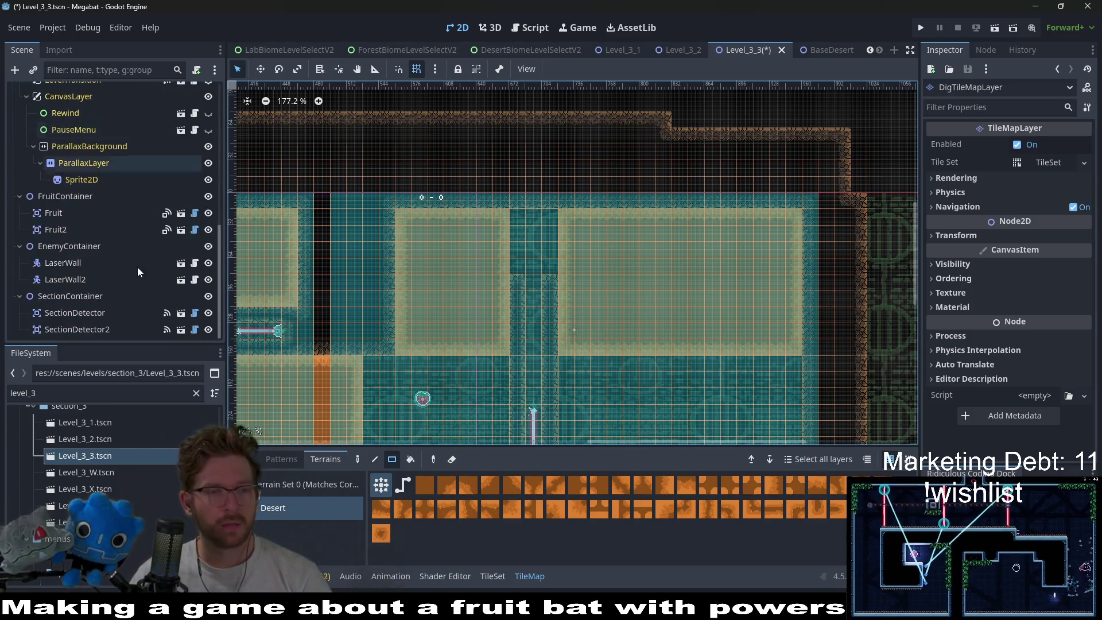
pyautogui.click(81, 295)
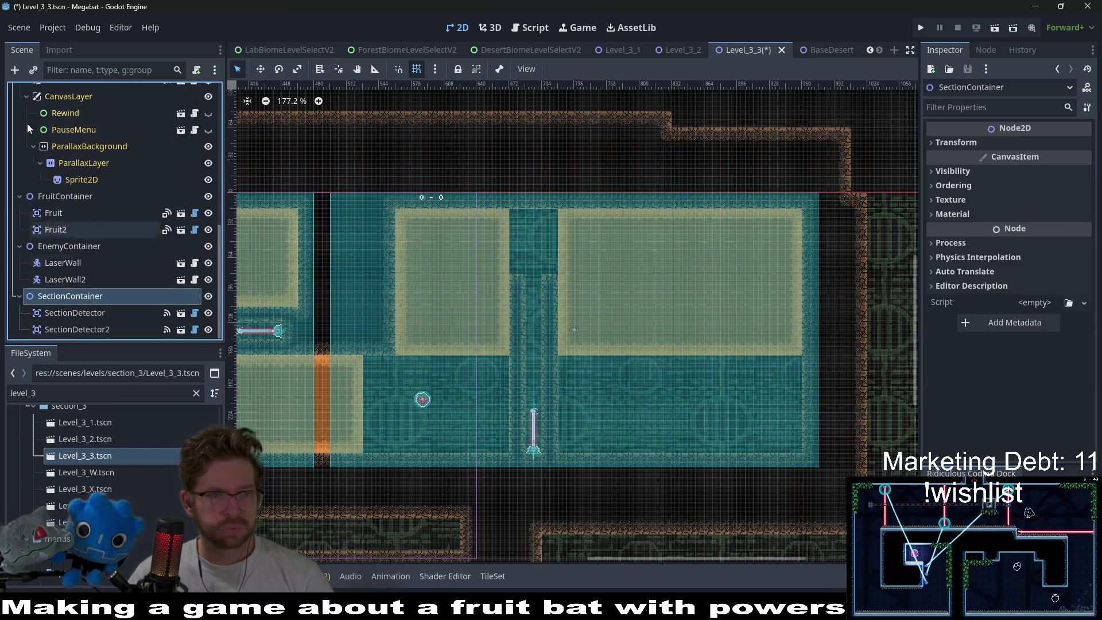
# - Add a Node2D outside SectionContainer and rename it HazardContainer
pyautogui.hotkey('ctrl', 'a')
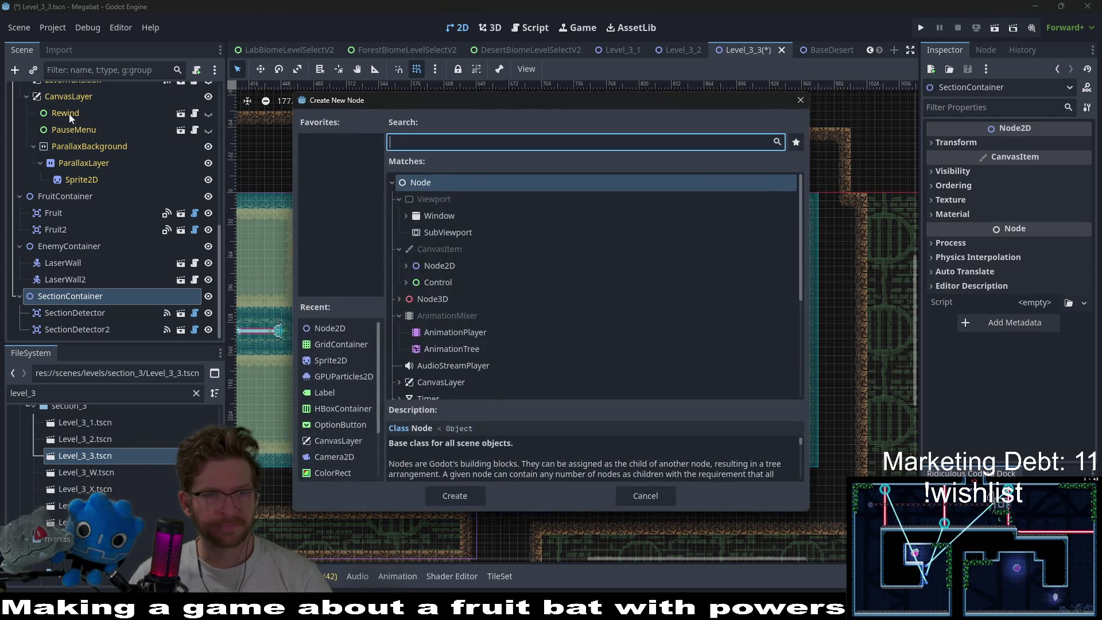
pyautogui.doubleClick(439, 261)
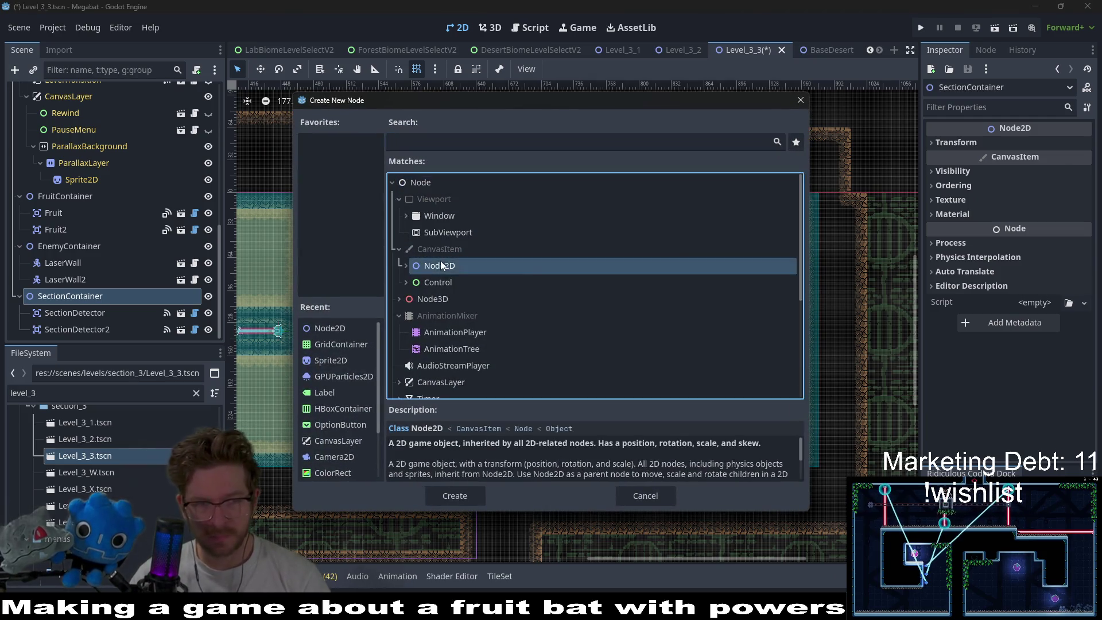
pyautogui.moveTo(58, 331); pyautogui.dragTo(46, 273)
pyautogui.doubleClick(61, 279)
pyautogui.write('HazardTilemap')
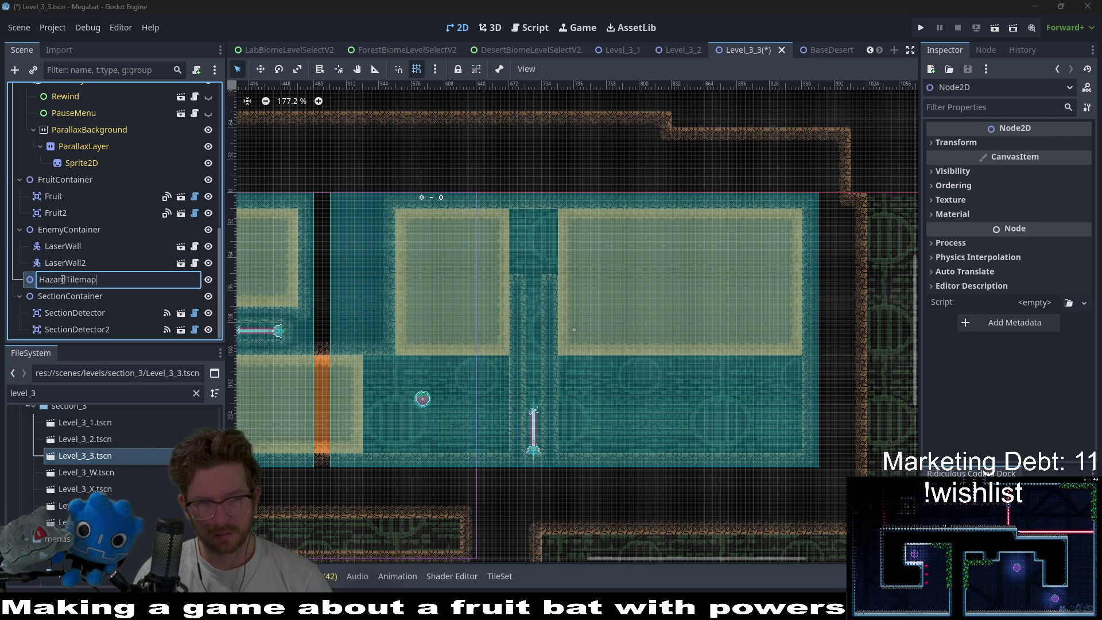
pyautogui.write('C')
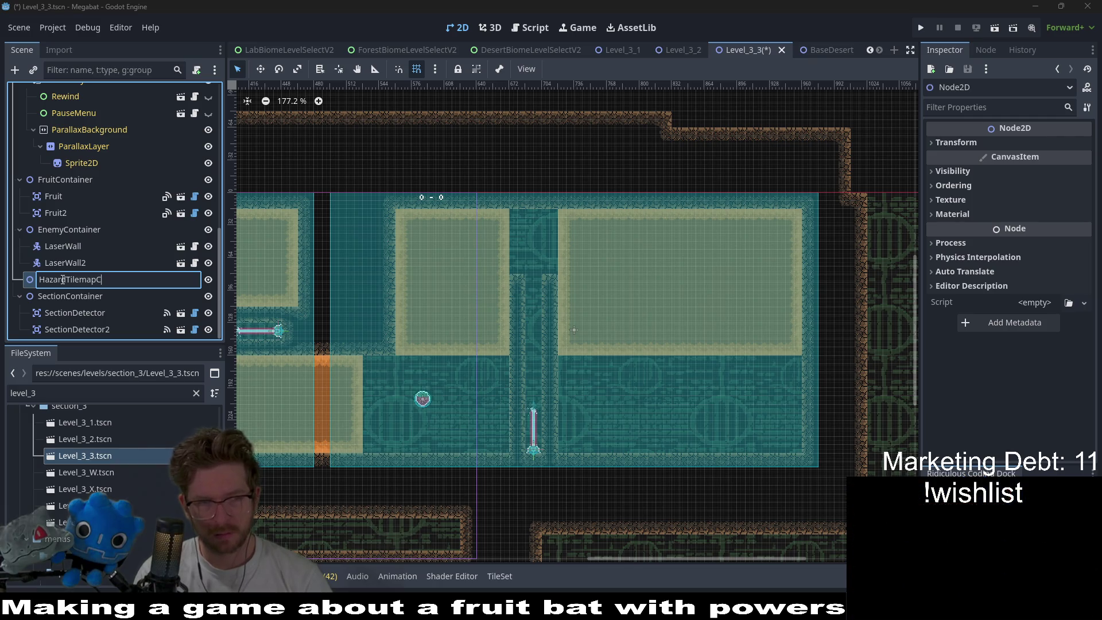
pyautogui.write('ner')
pyautogui.press('BackSpace')
pyautogui.press('BackSpace')
pyautogui.press('BackSpace')
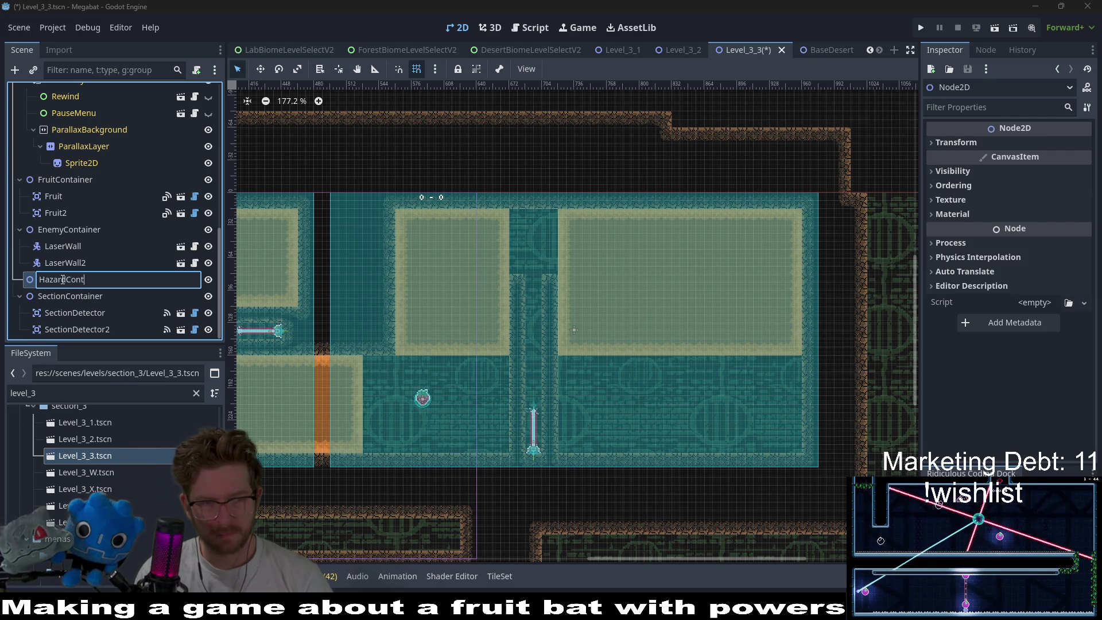
pyautogui.write('ontainer')
pyautogui.press('Return')
pyautogui.rightClick(60, 279)
pyautogui.click(101, 259)
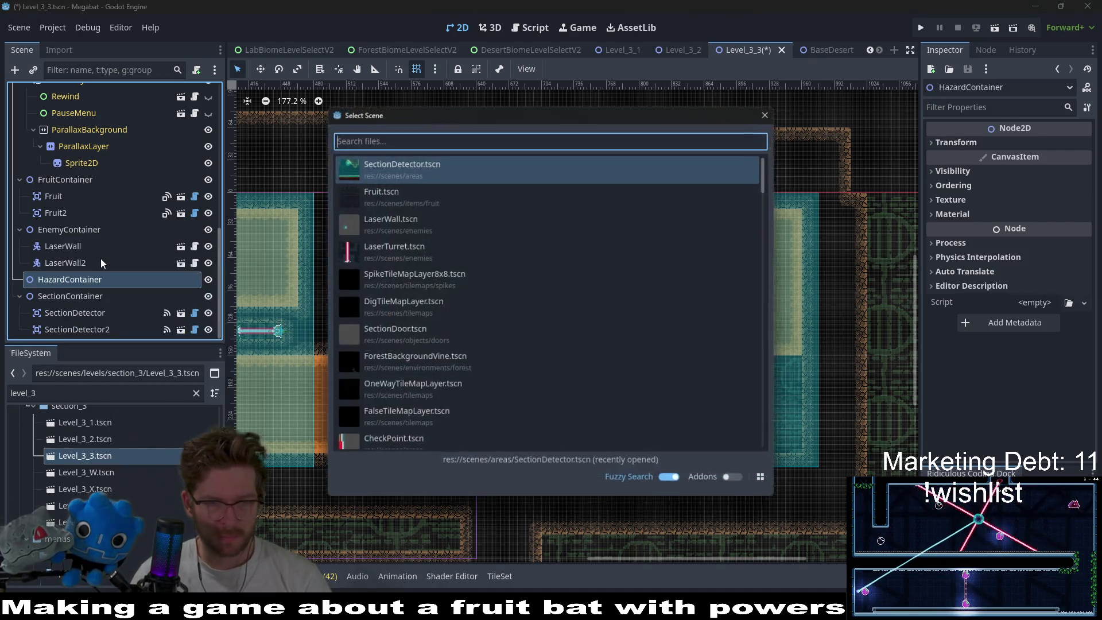
# - Instance HazardTileMapLayer under HazardContainer and place spikes on top of both corridor walls
pyautogui.write('hazard')
pyautogui.press('Return')
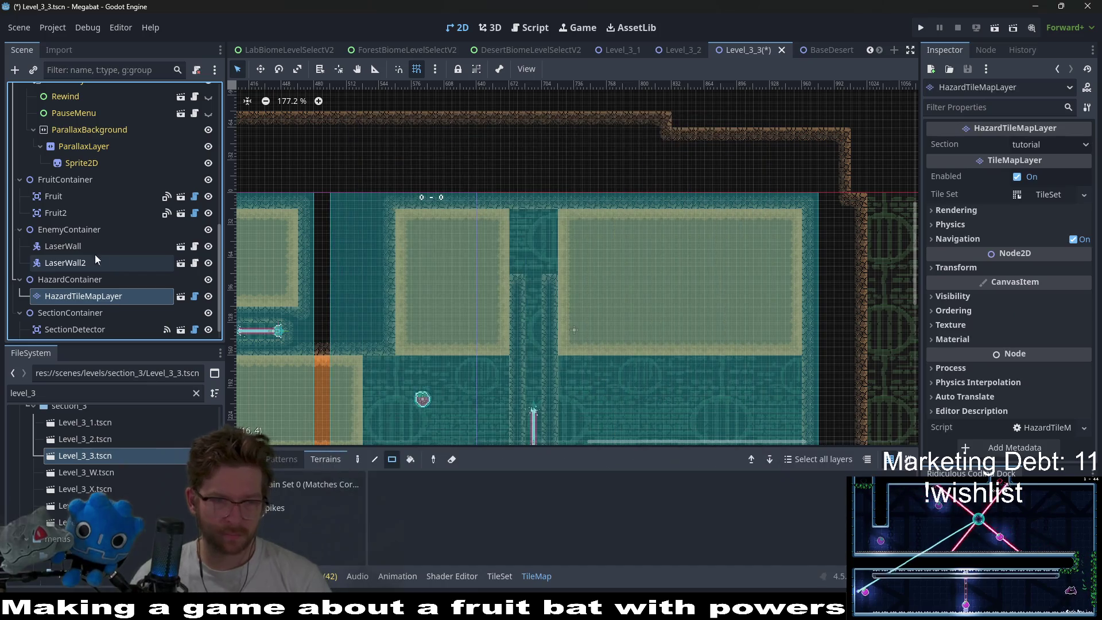
pyautogui.click(517, 270)
pyautogui.click(550, 270)
# - Set the hazard layer's Section property to desert
pyautogui.click(1039, 146)
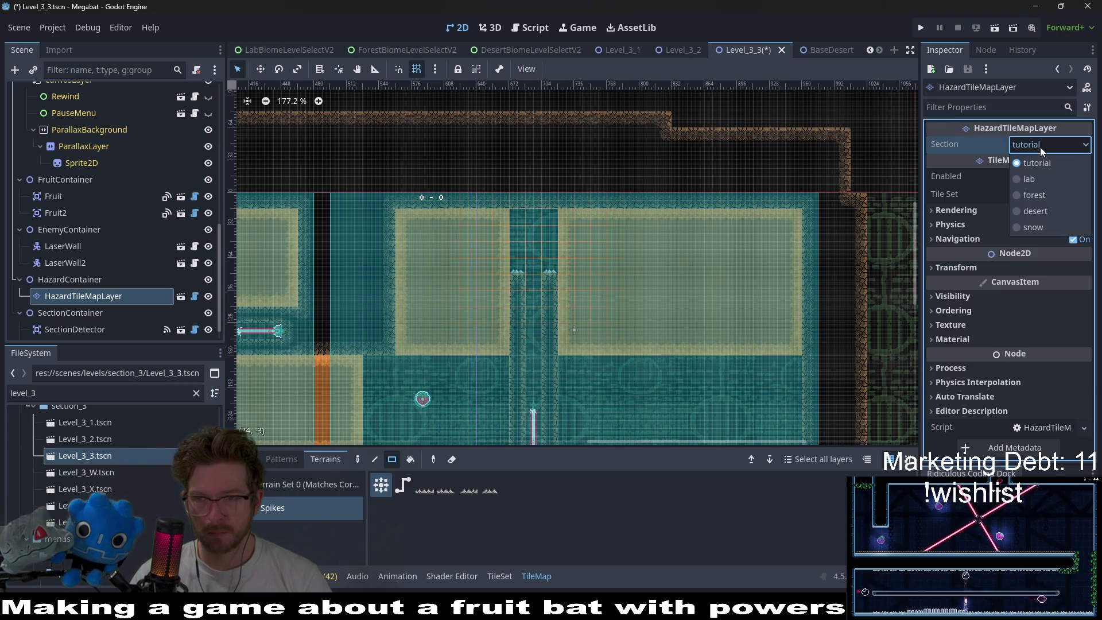
pyautogui.click(1036, 211)
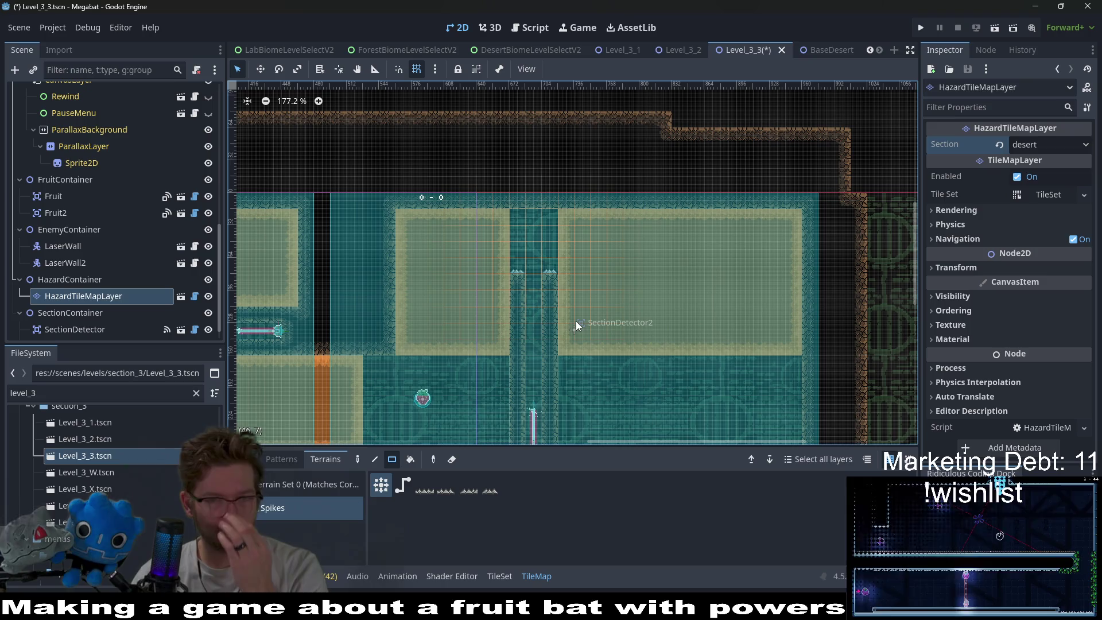
pyautogui.scroll(-2, 591, 333)
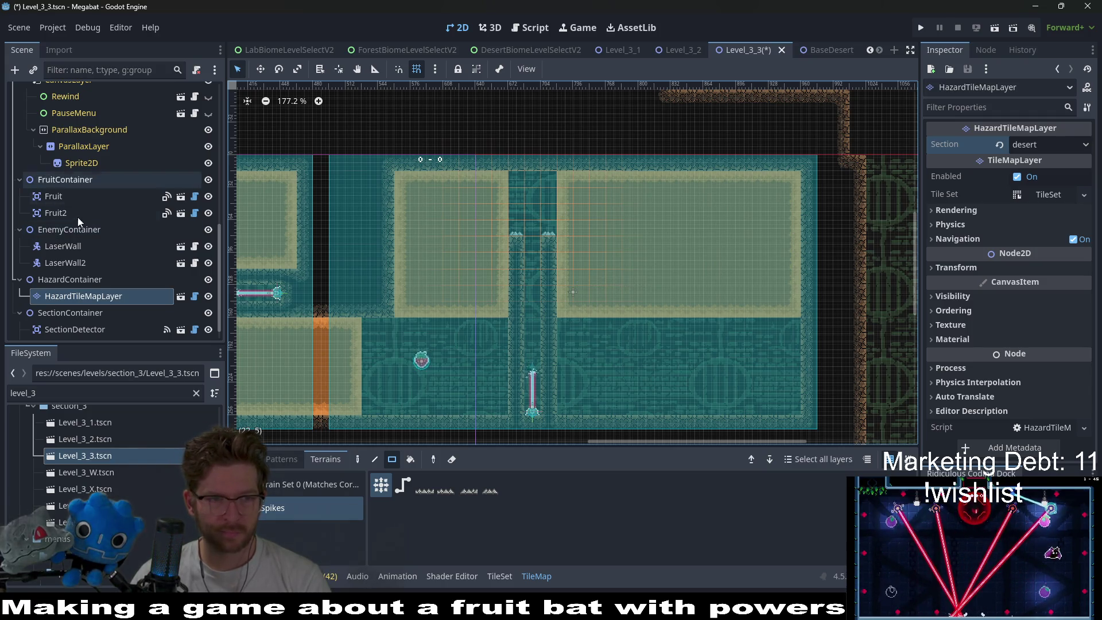
pyautogui.scroll(3, 77, 173)
pyautogui.scroll(5, 77, 174)
# - Paint a stepped block of DESERT wall tiles on WorldTileMapLayer left of the central shaft
pyautogui.click(81, 191)
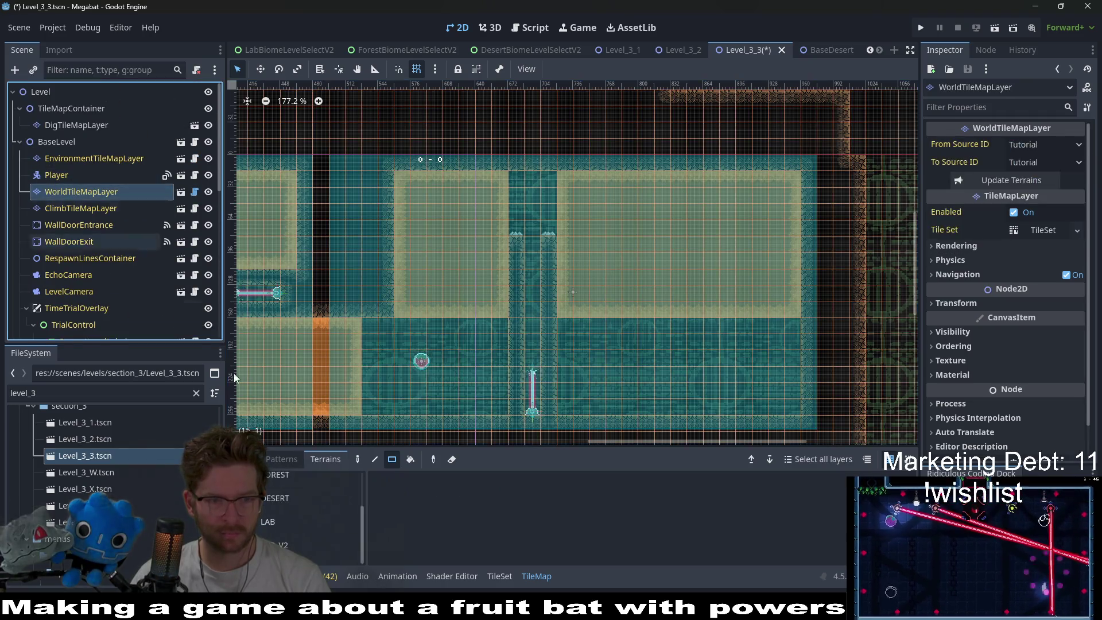
pyautogui.click(283, 521)
pyautogui.scroll(1, 287, 521)
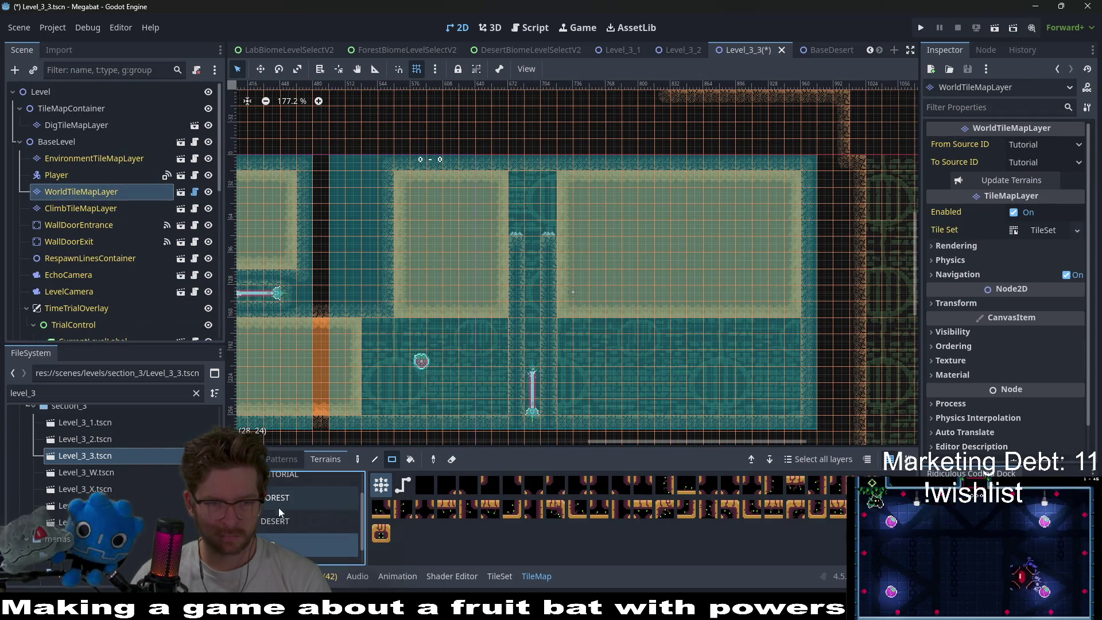
pyautogui.click(279, 514)
pyautogui.moveTo(504, 243); pyautogui.dragTo(462, 248)
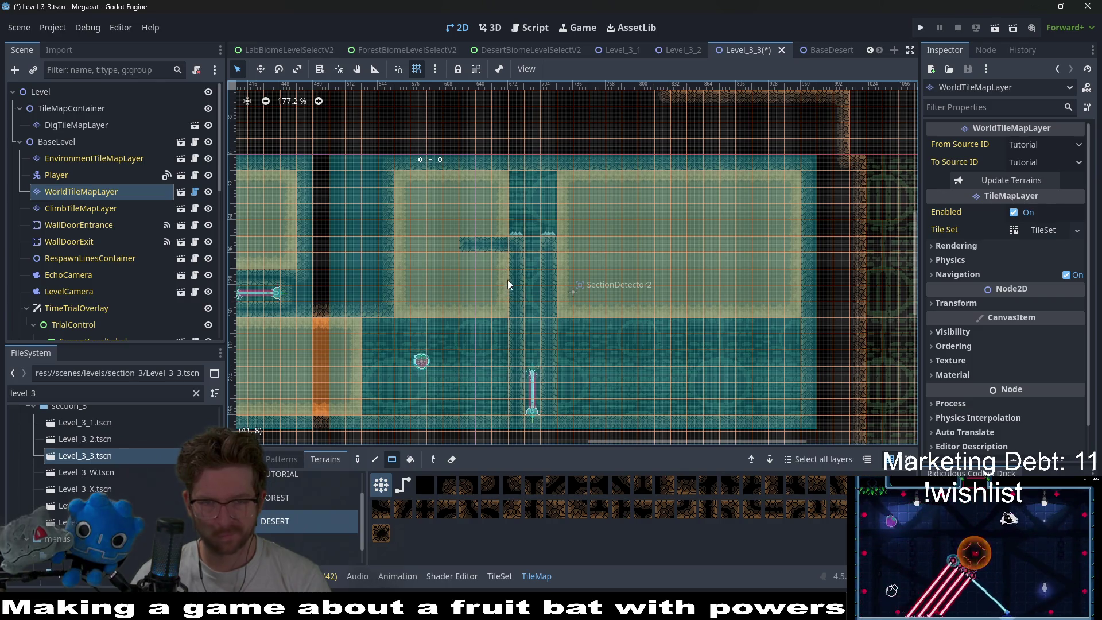
pyautogui.moveTo(501, 273); pyautogui.dragTo(483, 259)
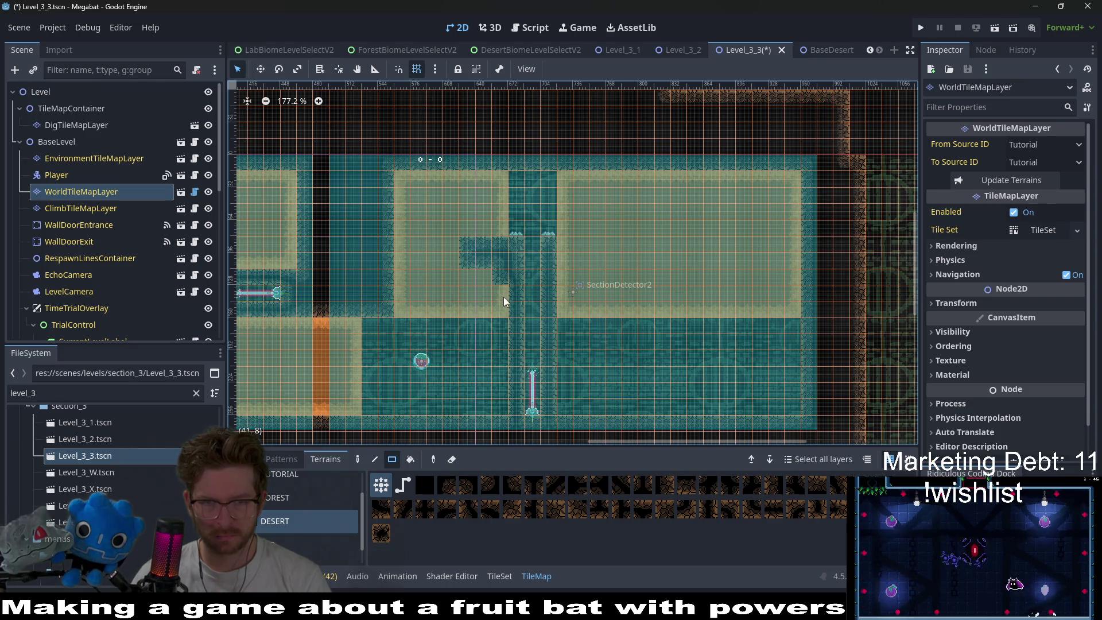
pyautogui.scroll(2, 501, 290)
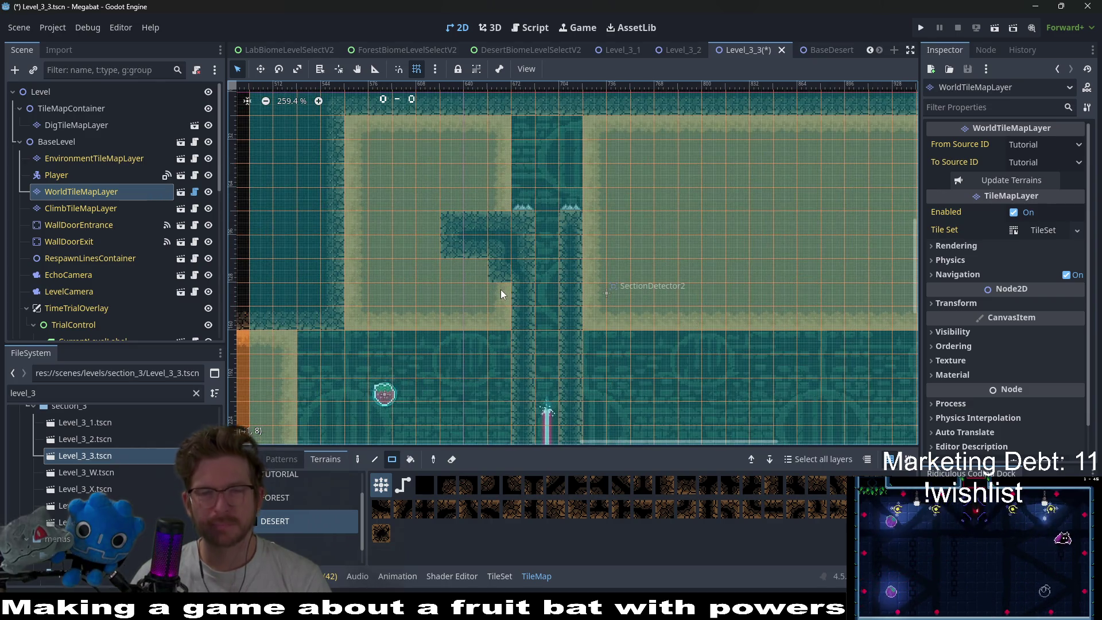
pyautogui.scroll(-2, 503, 269)
pyautogui.scroll(-1, 504, 250)
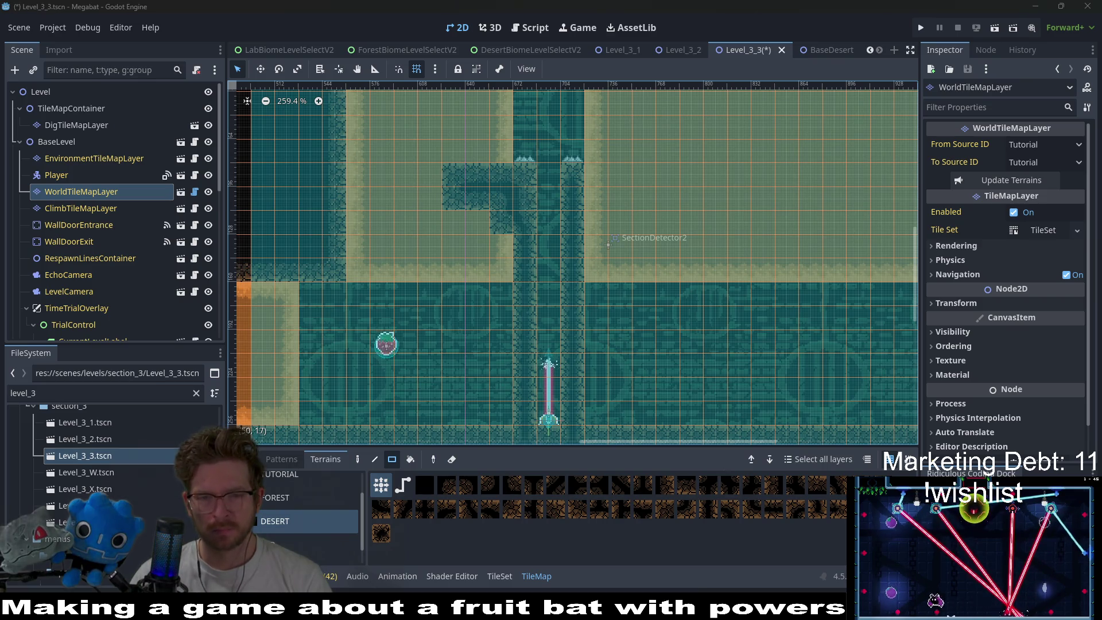
pyautogui.scroll(3, 472, 296)
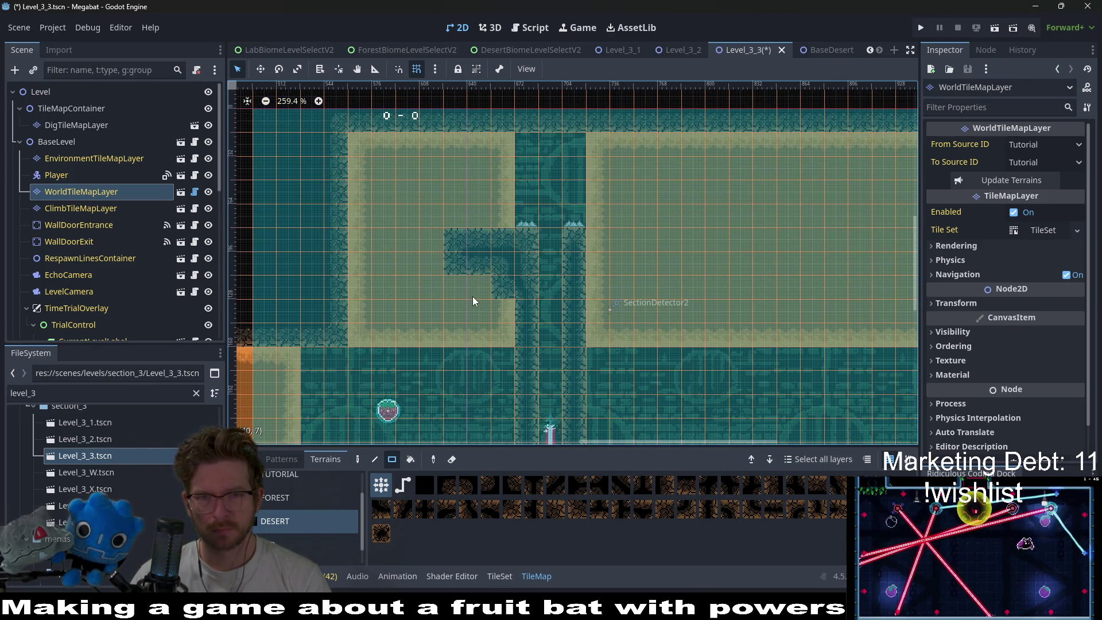
pyautogui.scroll(-2, 528, 270)
pyautogui.scroll(-2, 499, 342)
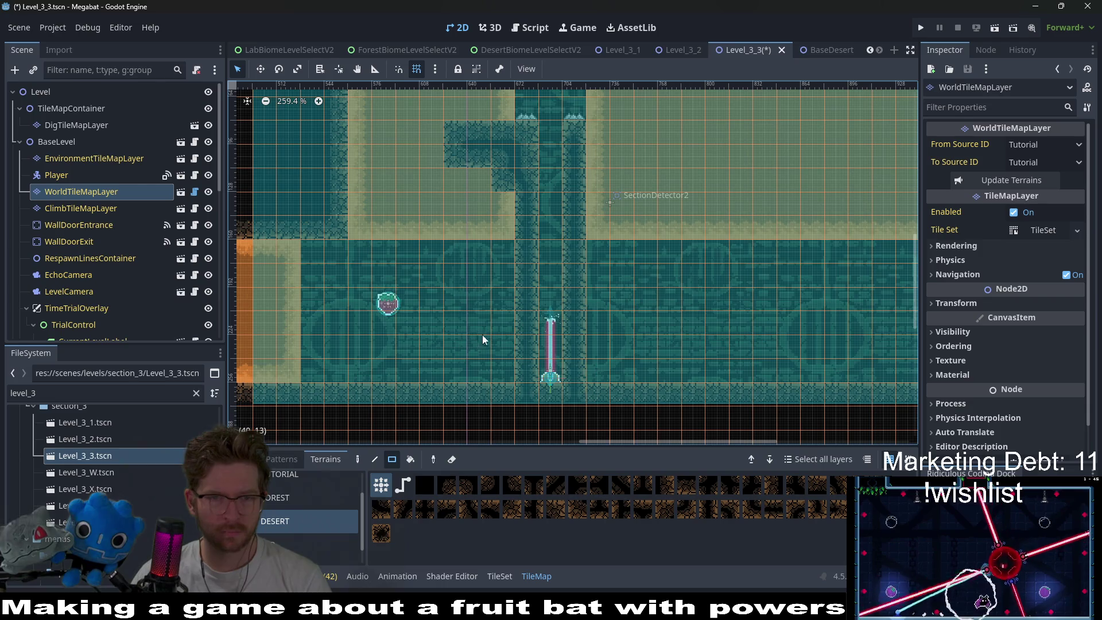
pyautogui.click(57, 128)
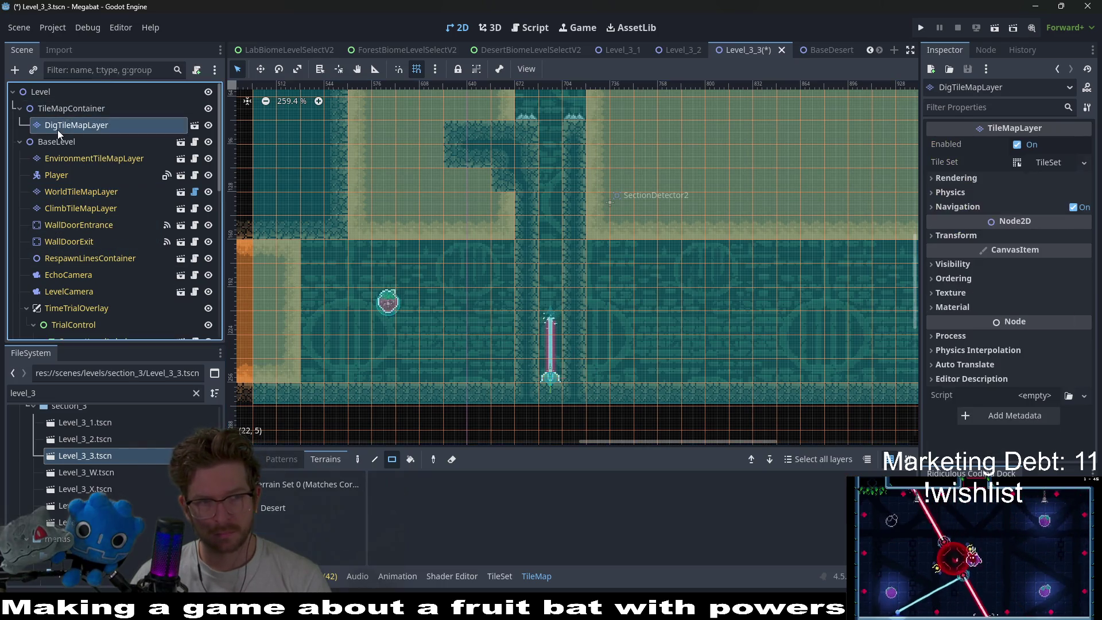
pyautogui.click(283, 505)
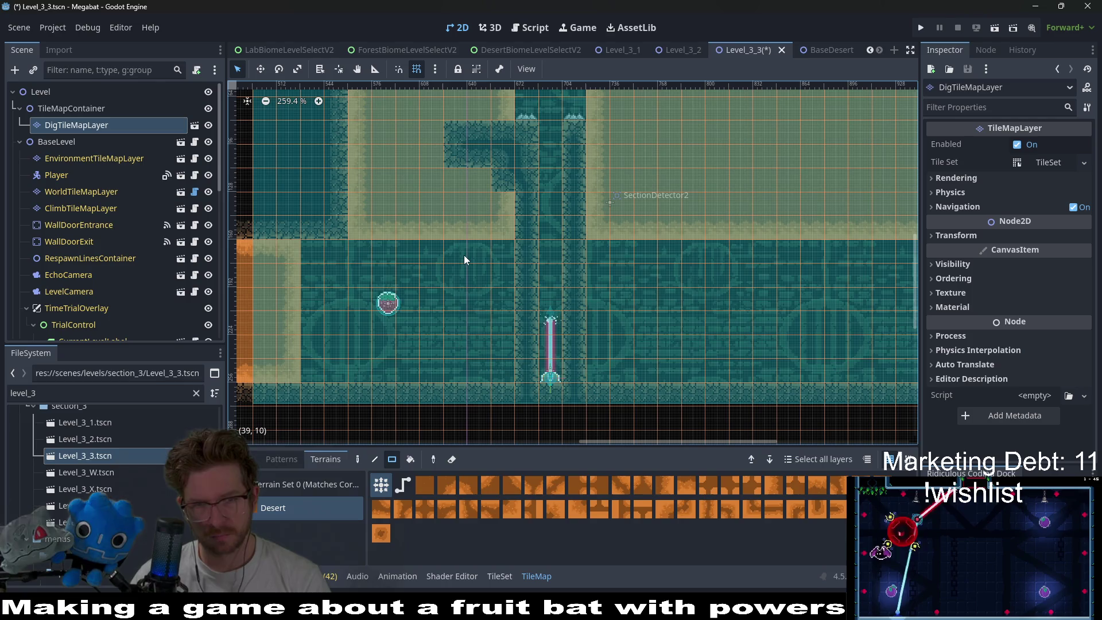
# - Paint a column and bottom rows of diggable Desert sand beside the overhang block
pyautogui.moveTo(456, 250); pyautogui.dragTo(499, 373)
pyautogui.click(434, 262)
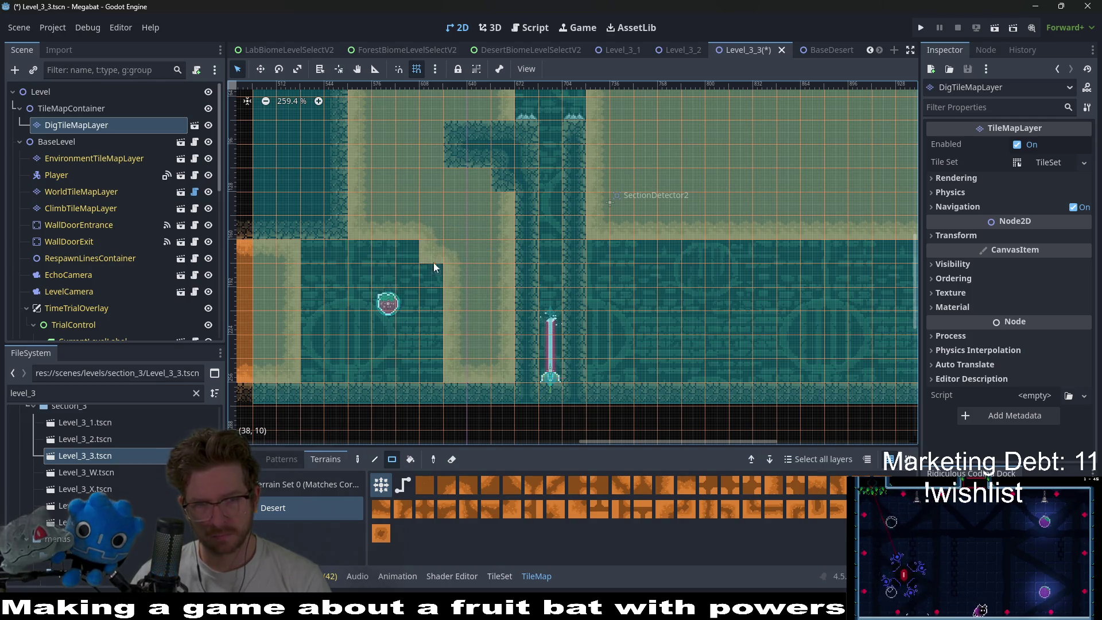
pyautogui.moveTo(430, 370); pyautogui.dragTo(382, 370)
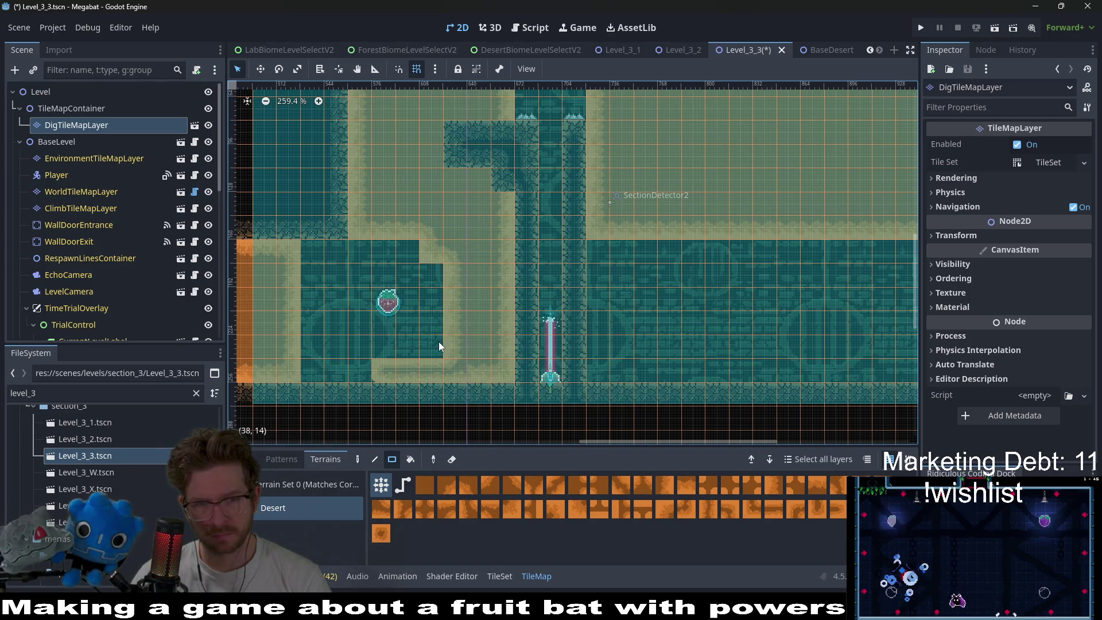
pyautogui.moveTo(438, 342); pyautogui.dragTo(413, 349)
pyautogui.hscroll(-2, 480, 317)
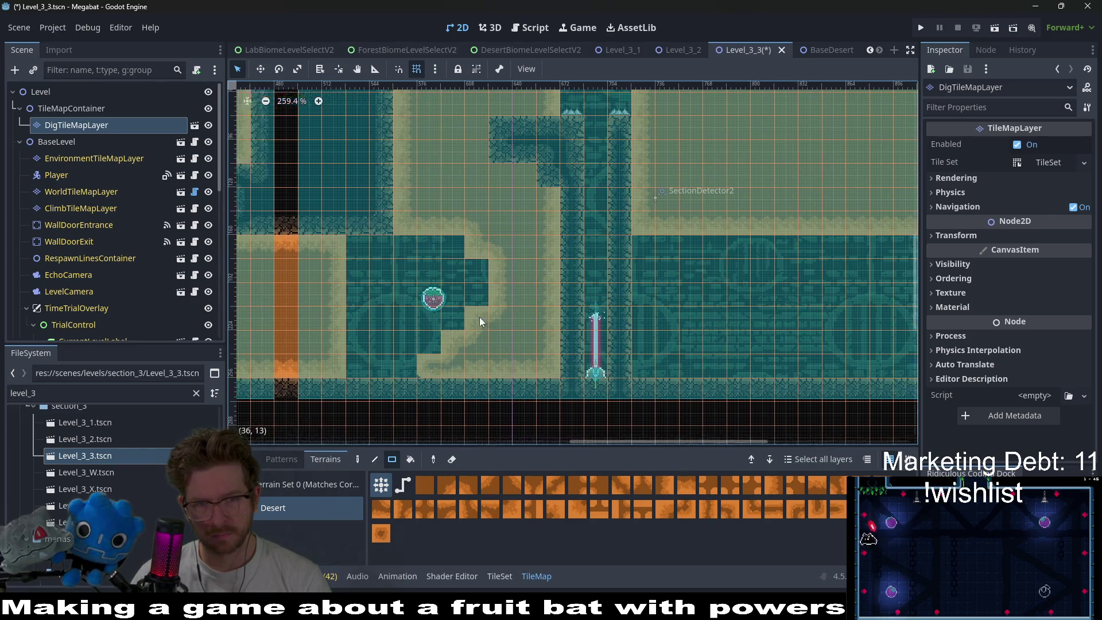
pyautogui.hscroll(-2, 479, 317)
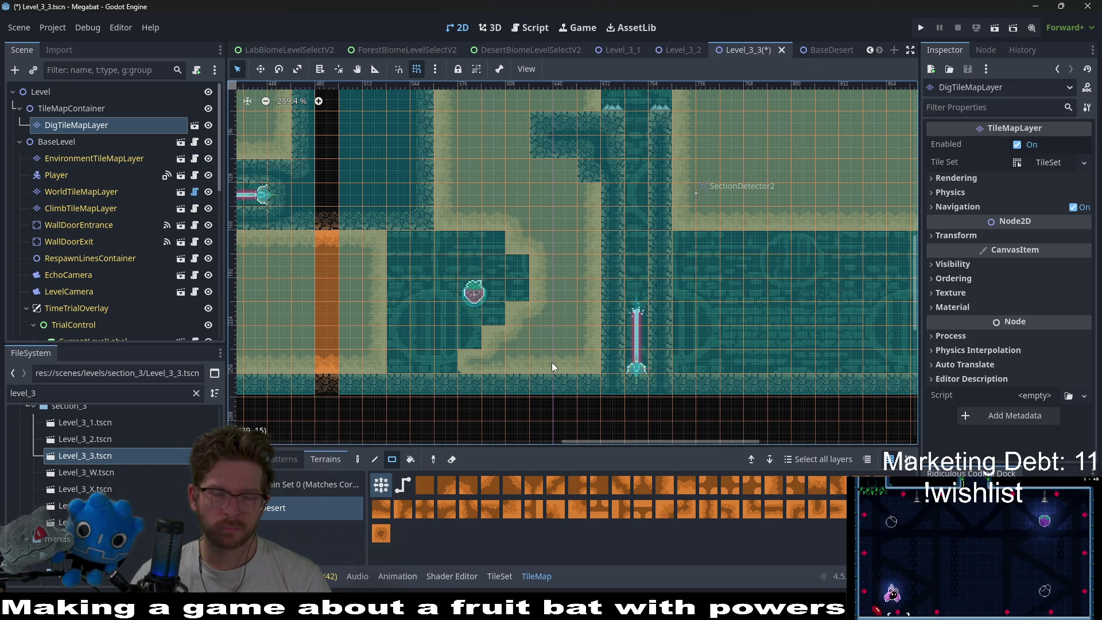
pyautogui.scroll(-5, 514, 294)
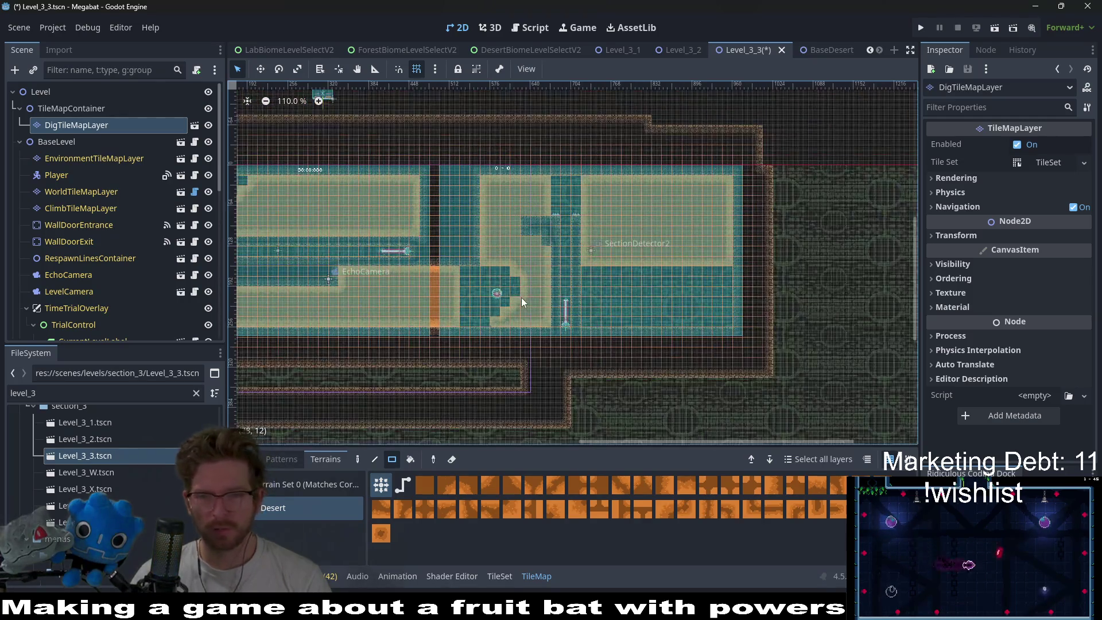
pyautogui.scroll(5, 522, 301)
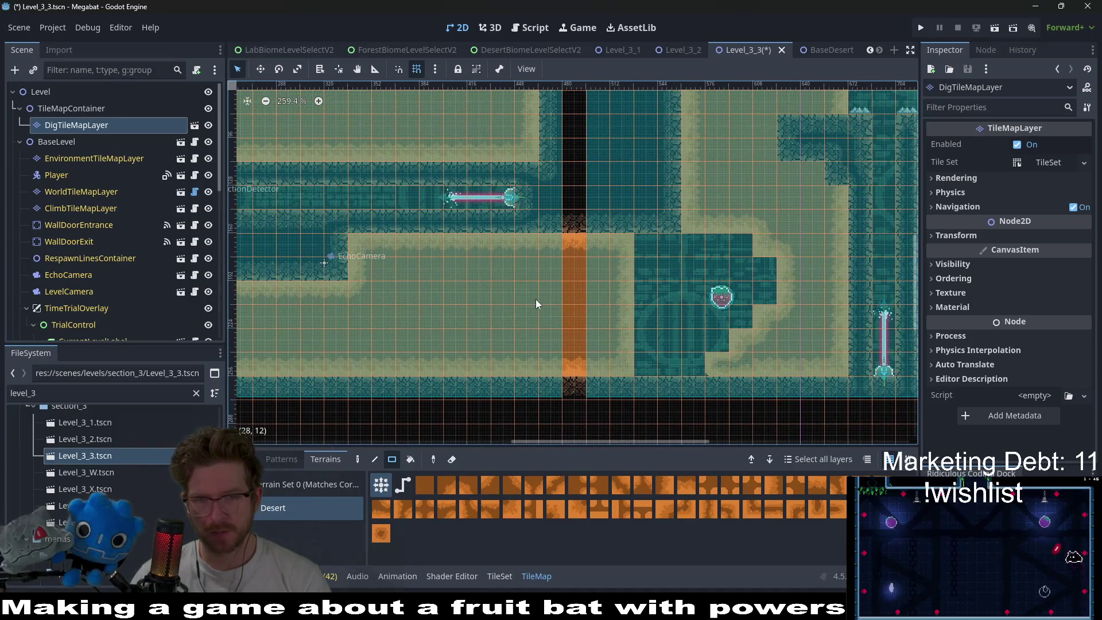
pyautogui.hscroll(-3, 599, 288)
pyautogui.hscroll(8, 618, 295)
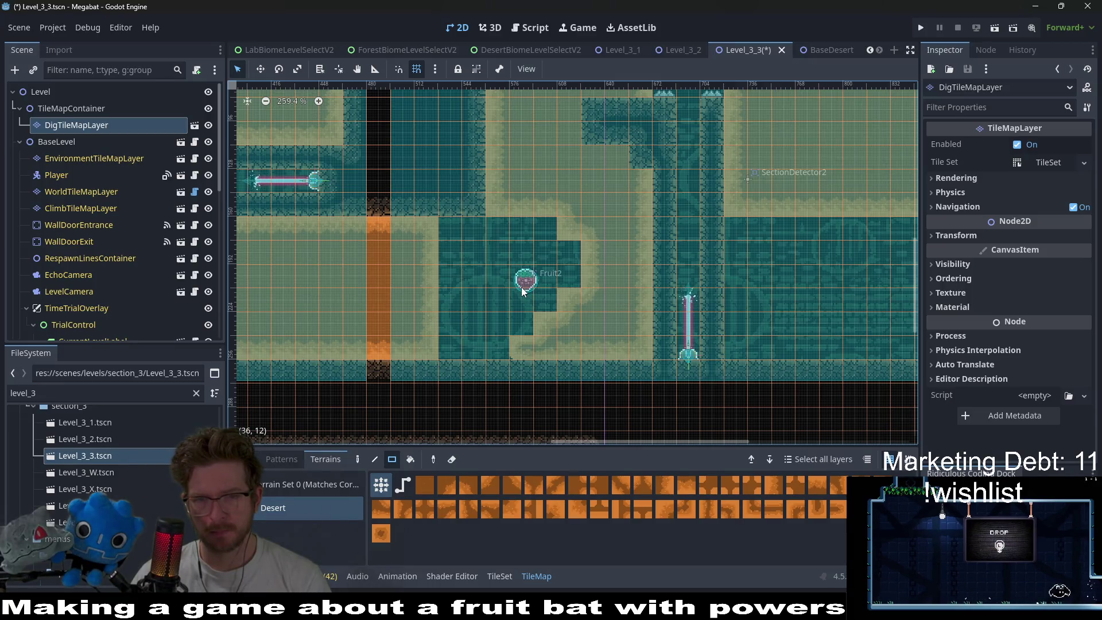
# - Clear sand cells near Fruit2 and fill sand around the overhang block to finish the pocket
pyautogui.moveTo(522, 292); pyautogui.dragTo(578, 346)
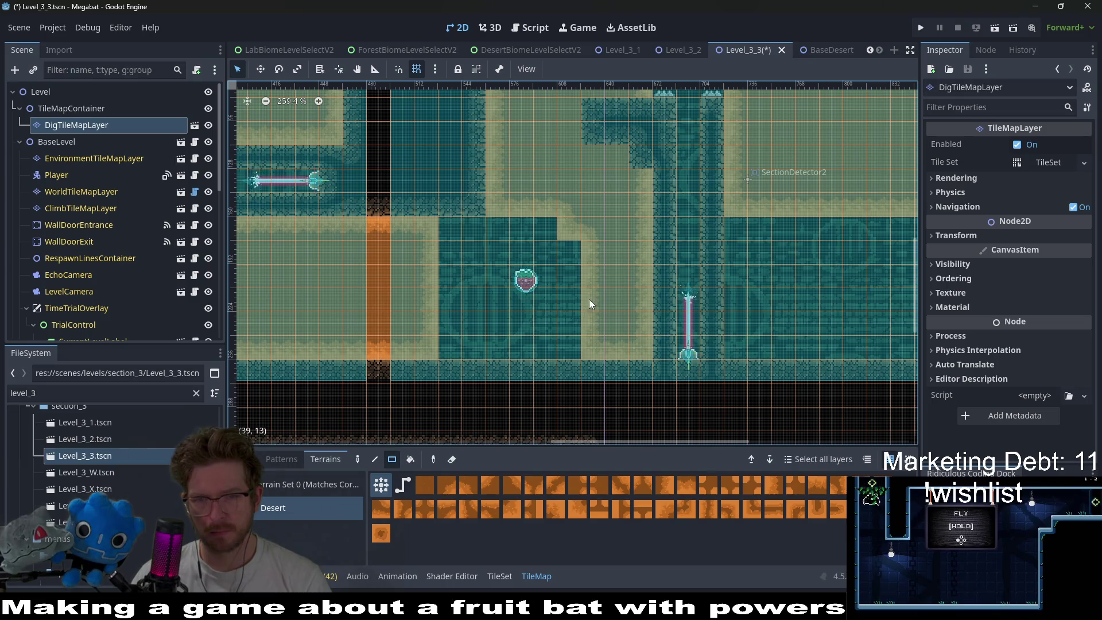
pyautogui.moveTo(589, 298); pyautogui.dragTo(596, 363)
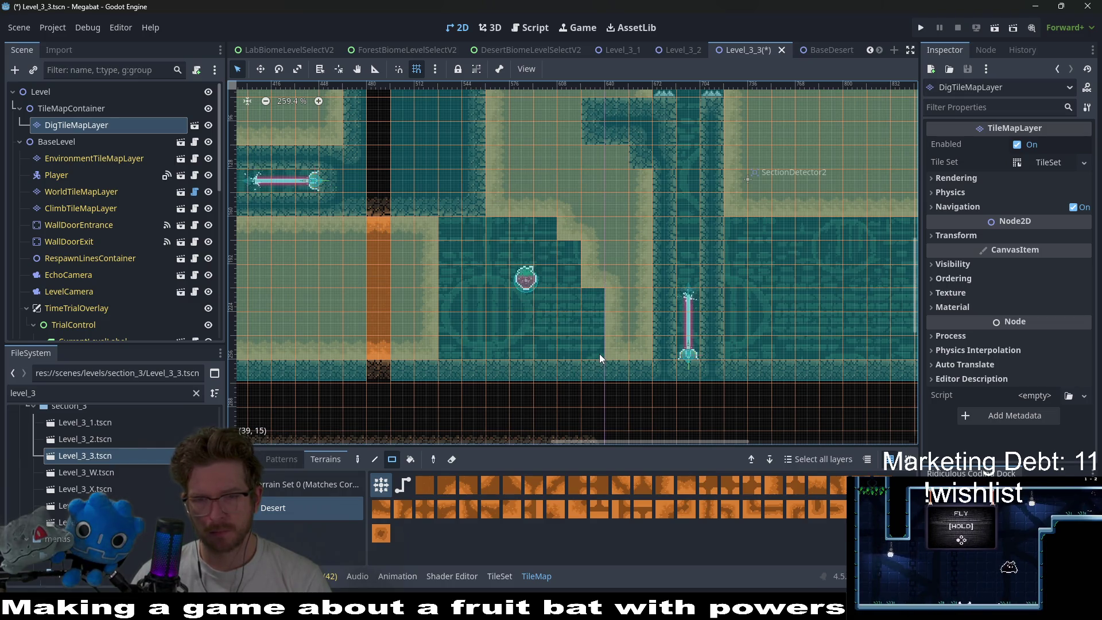
pyautogui.moveTo(607, 304)
pyautogui.mouseDown()
pyautogui.moveTo(633, 349)
pyautogui.moveTo(649, 350)
pyautogui.mouseUp()
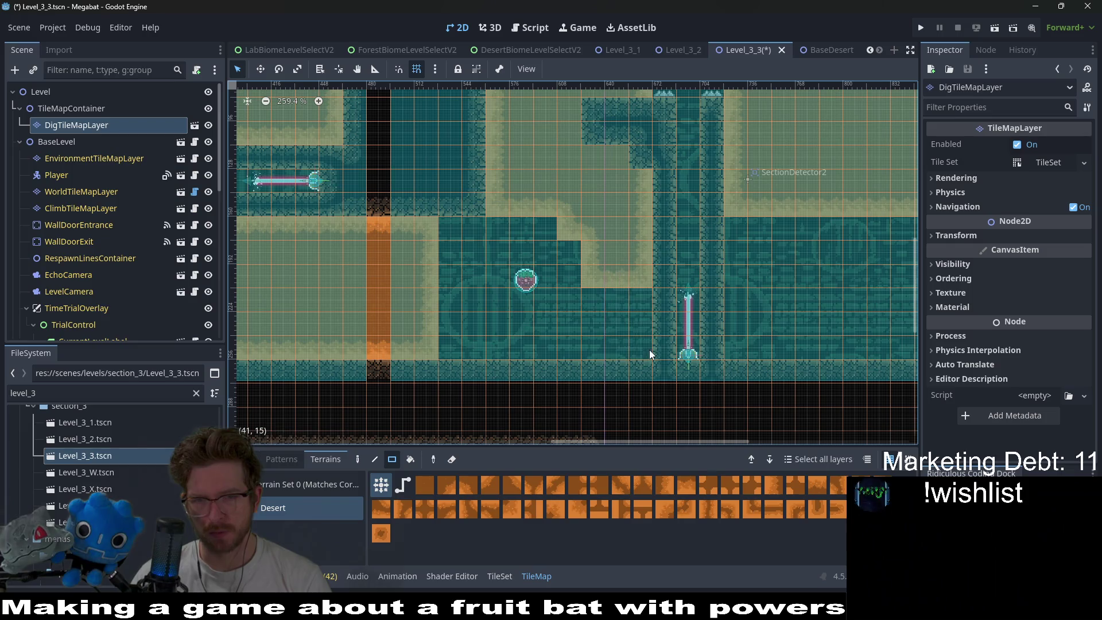
pyautogui.moveTo(648, 276); pyautogui.dragTo(604, 273)
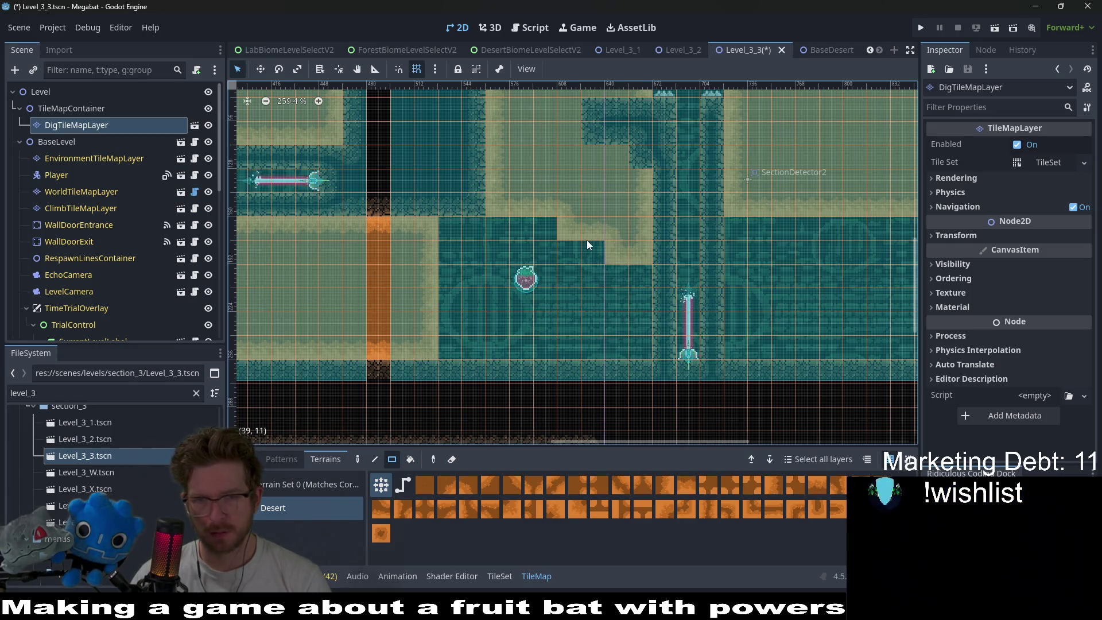
pyautogui.scroll(-2, 591, 303)
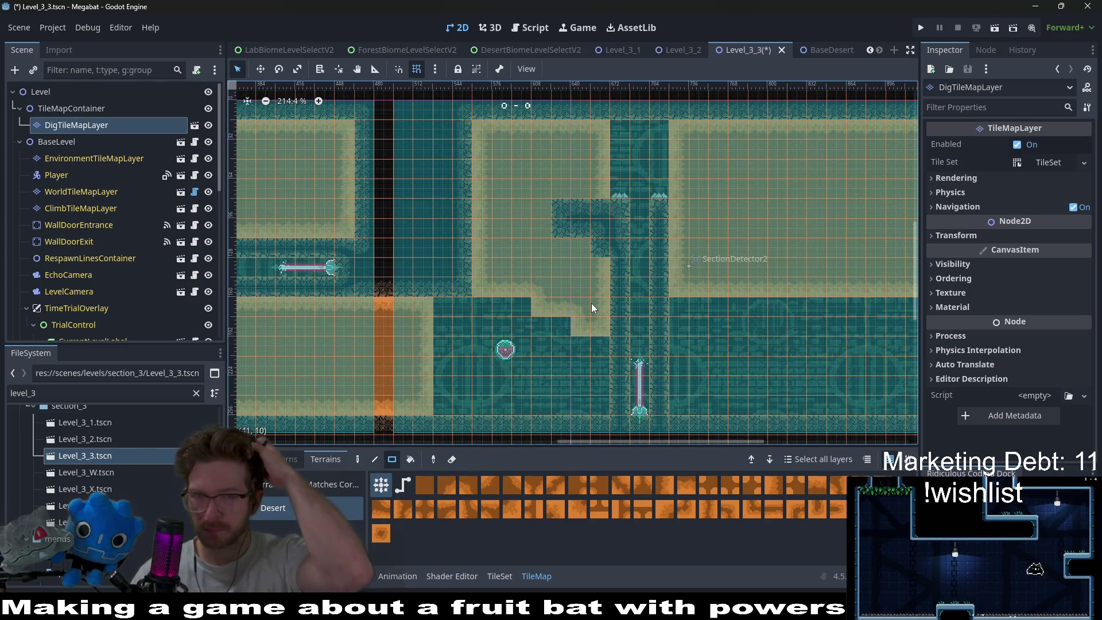
pyautogui.moveTo(567, 211)
pyautogui.mouseDown()
pyautogui.moveTo(600, 242)
pyautogui.moveTo(566, 274)
pyautogui.mouseUp()
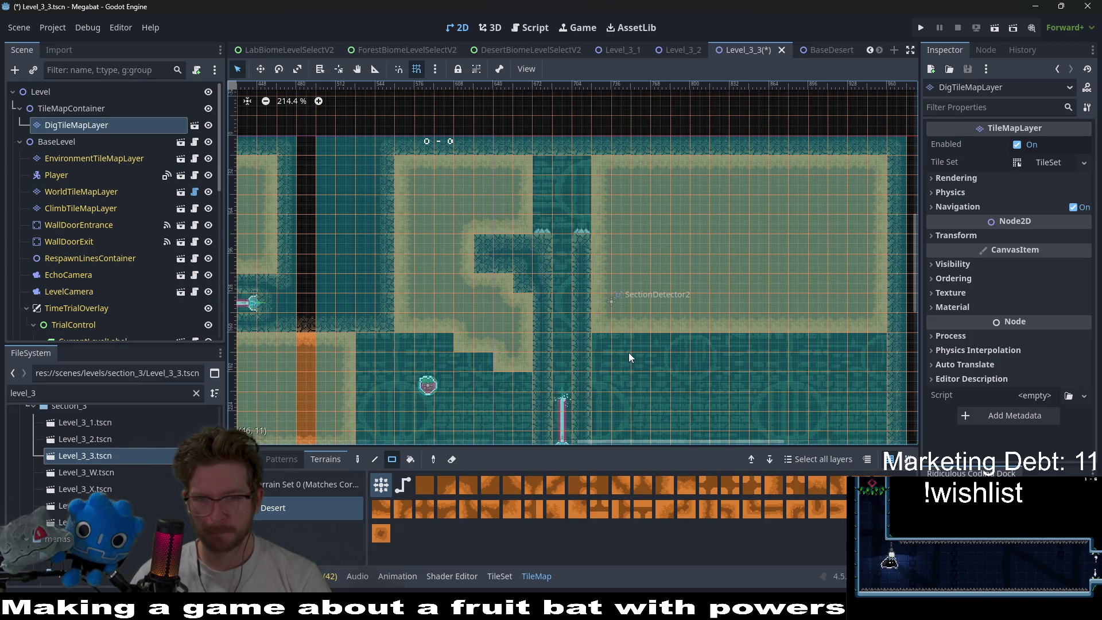
pyautogui.moveTo(627, 353); pyautogui.dragTo(624, 301)
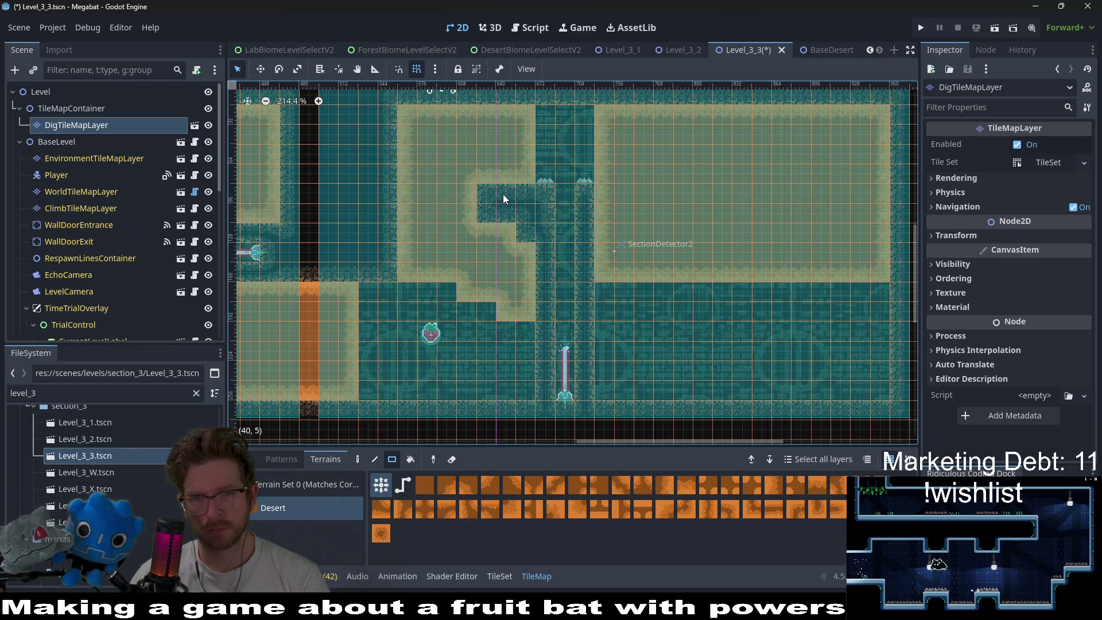
# - Run Level_3_3 and burrow the bat through both desert sand rooms with the arrow keys
pyautogui.click(997, 30)
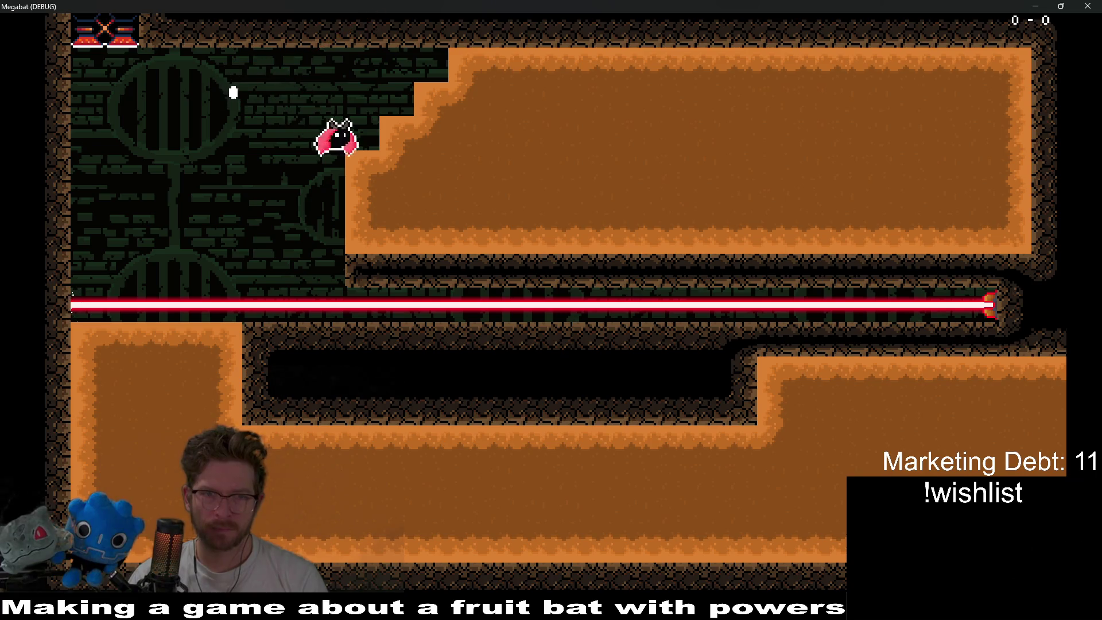
pyautogui.press('Right')
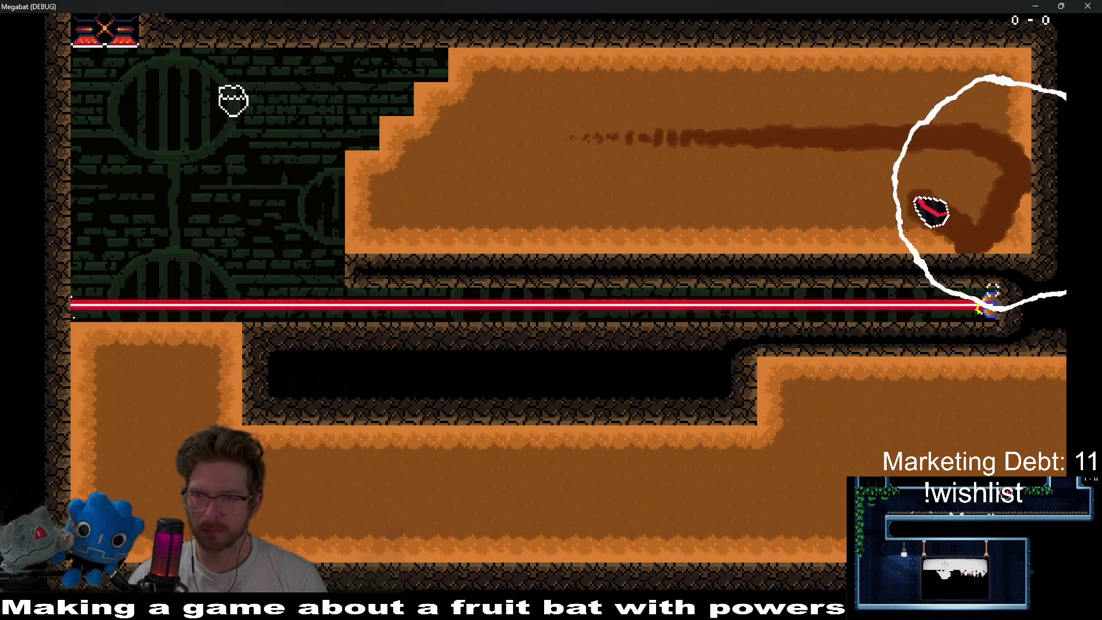
pyautogui.press('Left')
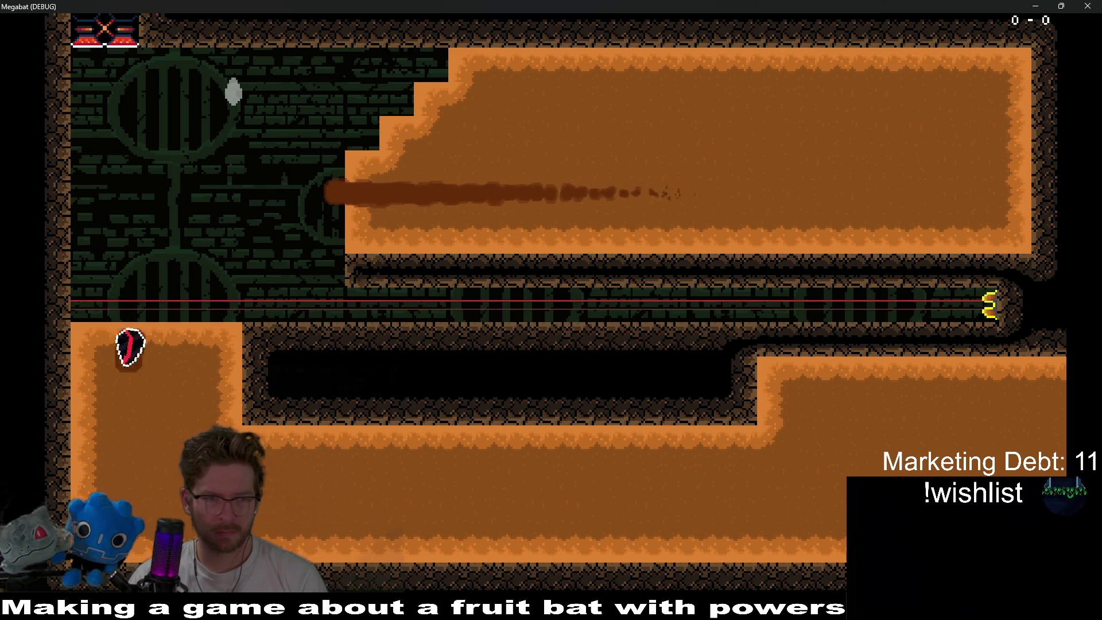
pyautogui.press('Right')
pyautogui.press('Up')
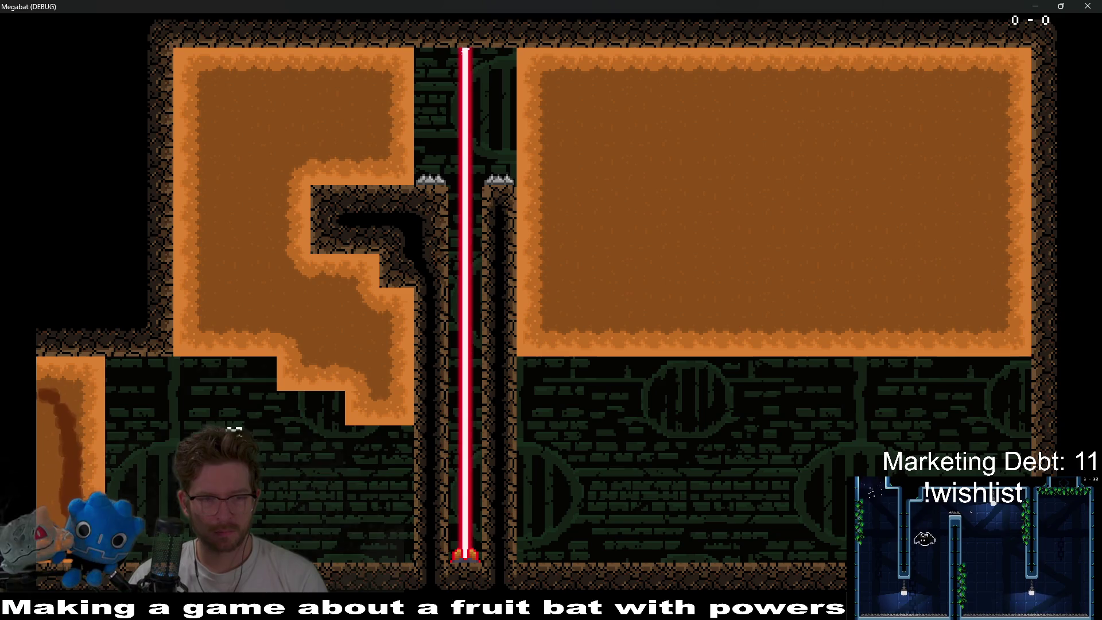
pyautogui.press('Down')
pyautogui.press('Up')
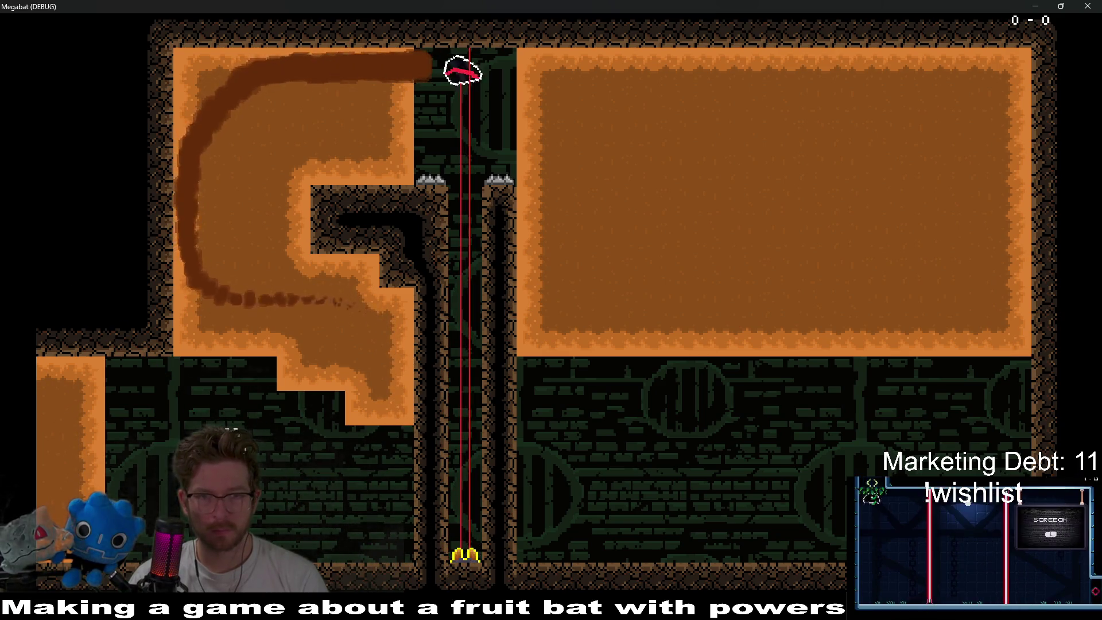
pyautogui.press('Down')
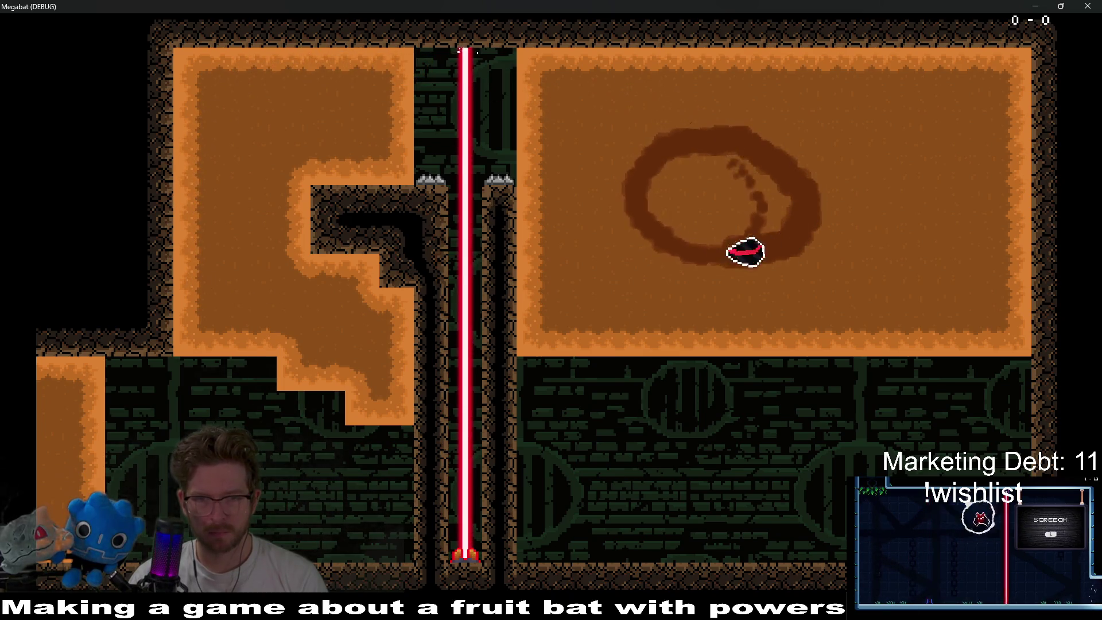
pyautogui.press('Down')
pyautogui.press('Right')
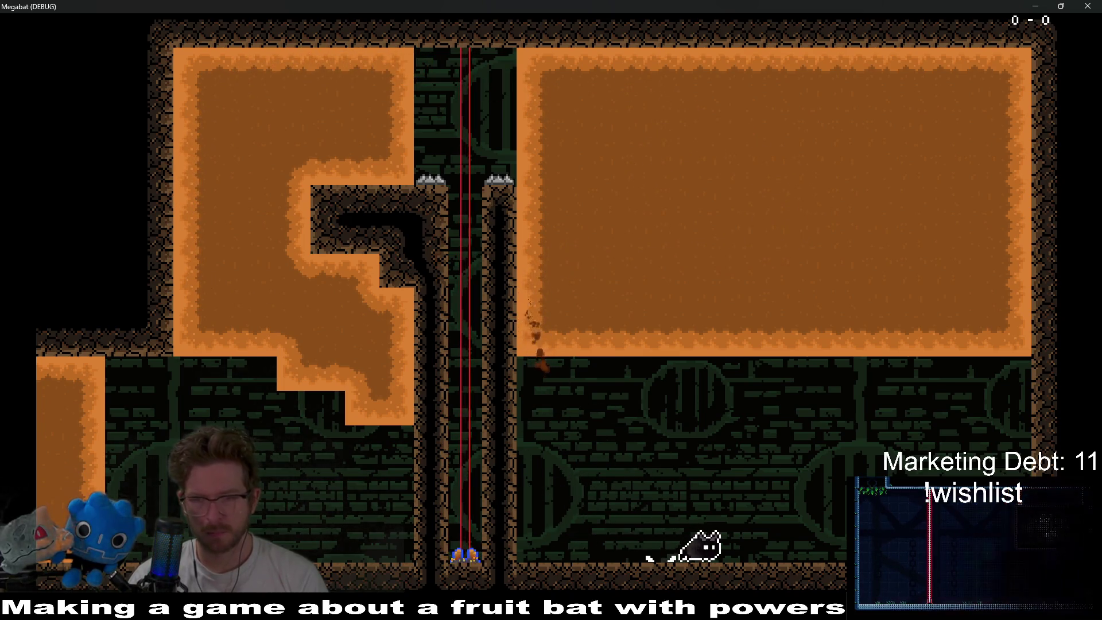
# - Close the game and paint two vertical DESERT wall columns through the right sand block
pyautogui.click(1086, 6)
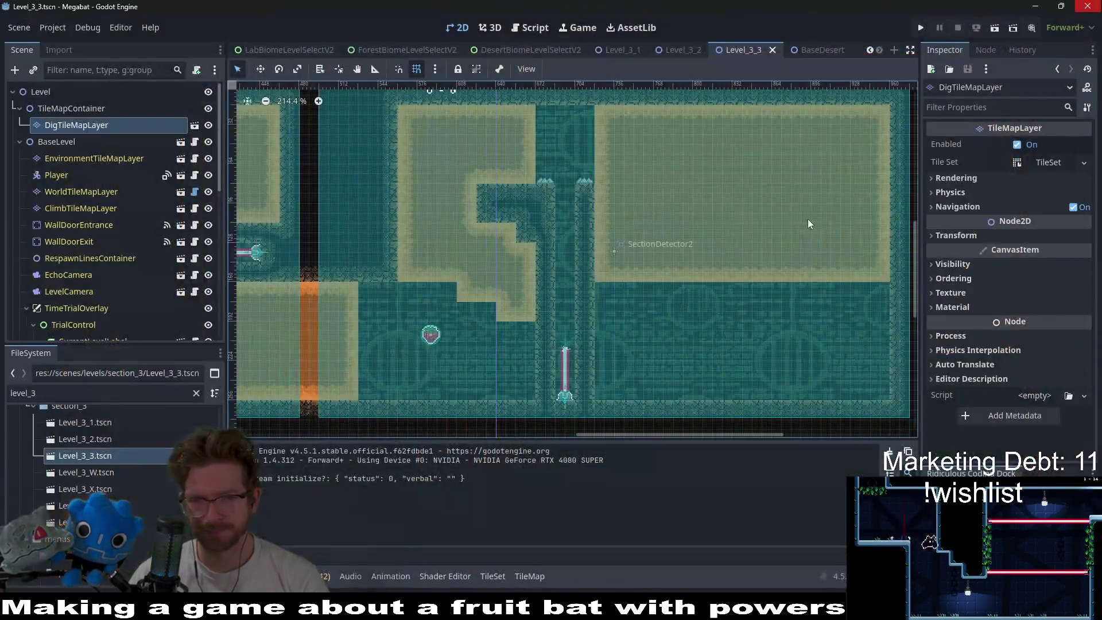
pyautogui.scroll(3, 714, 240)
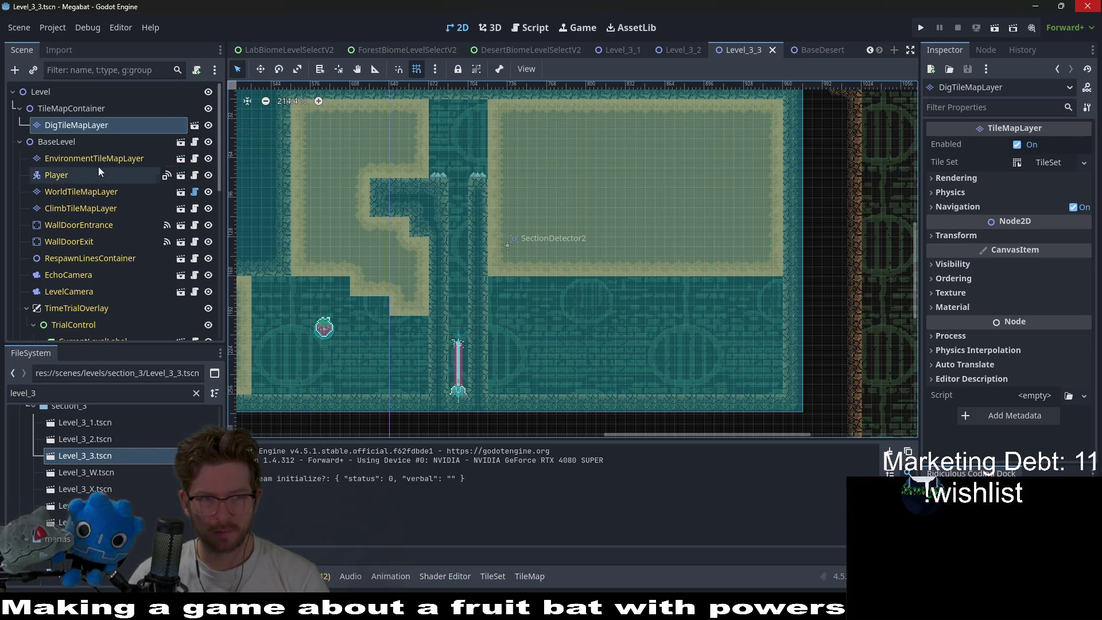
pyautogui.click(95, 191)
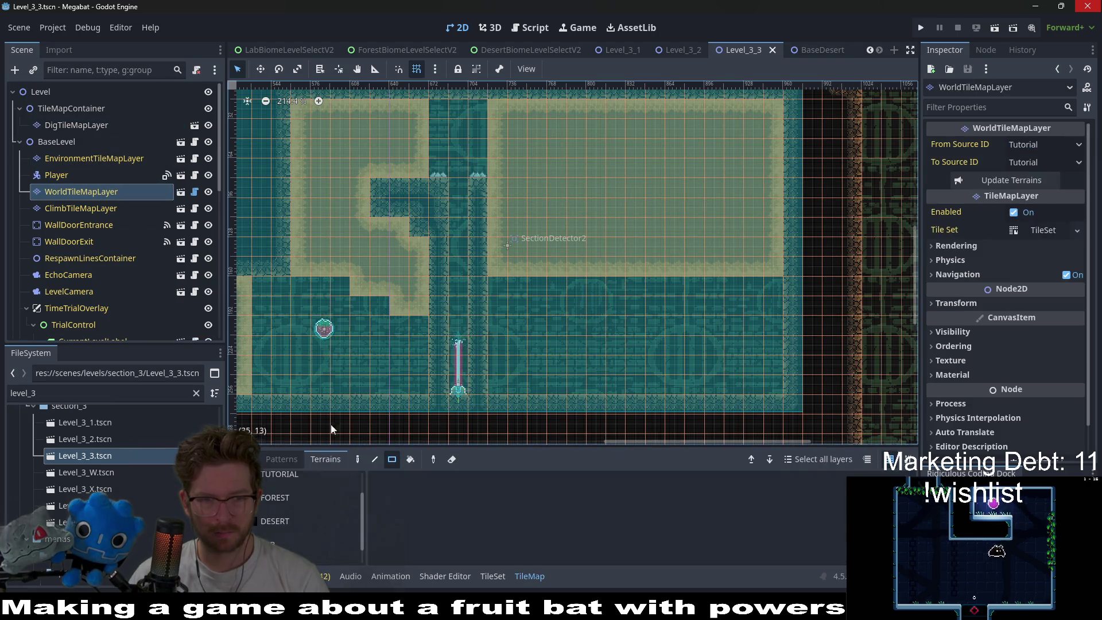
pyautogui.click(274, 497)
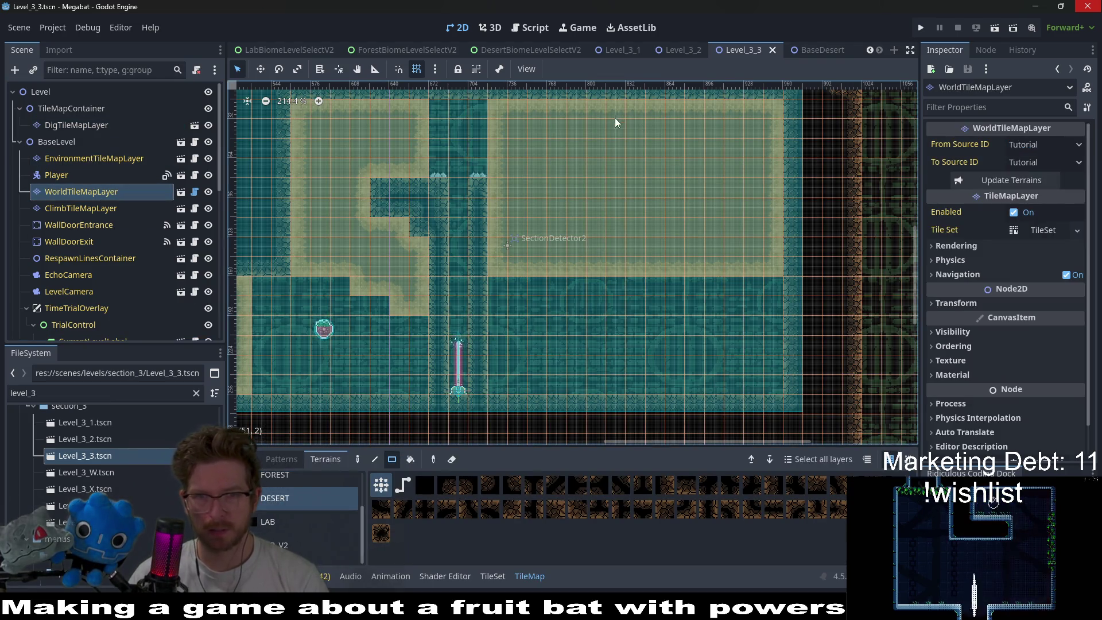
pyautogui.moveTo(614, 118); pyautogui.dragTo(619, 315)
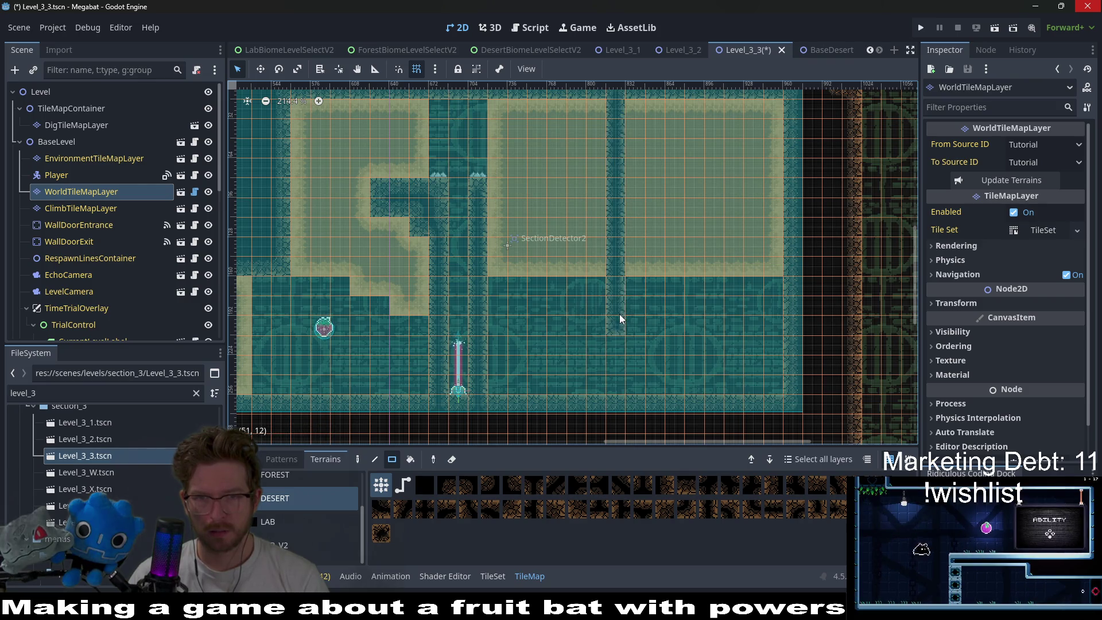
pyautogui.moveTo(657, 111)
pyautogui.mouseDown()
pyautogui.moveTo(660, 322)
pyautogui.moveTo(669, 326)
pyautogui.mouseUp()
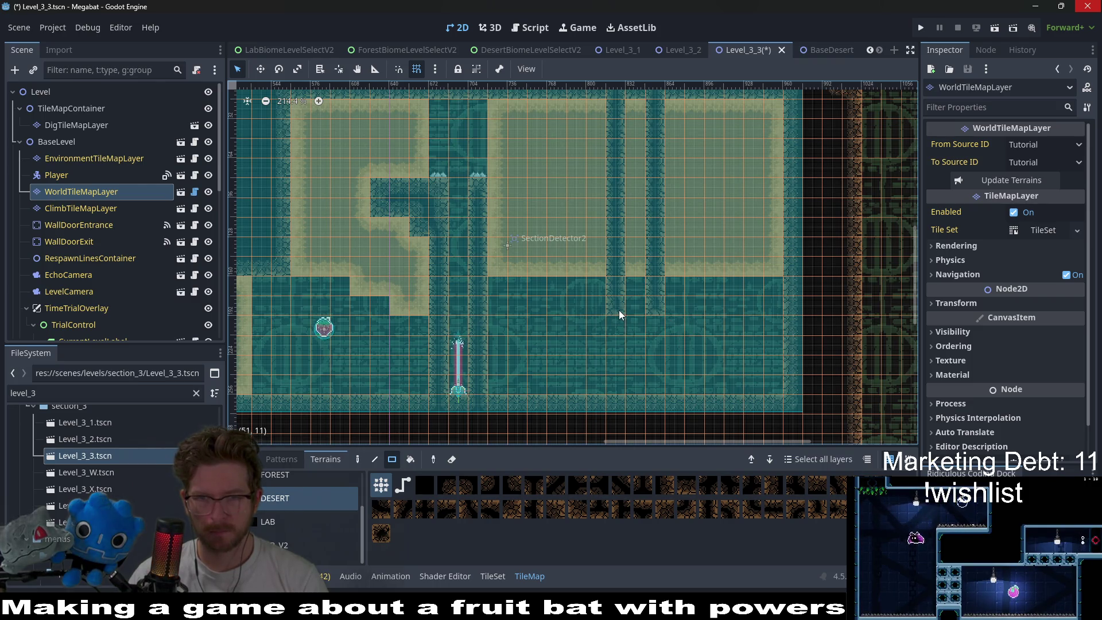
pyautogui.click(94, 126)
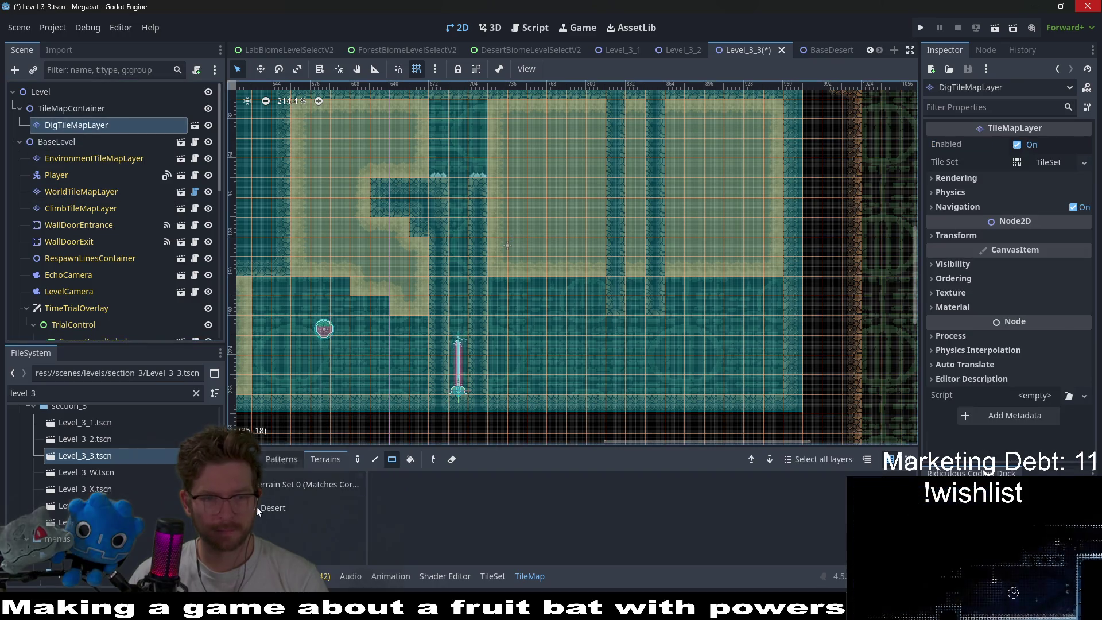
# - Fill the gap between the wall columns with Desert tiles and drop a LaserWall2 copy into the shaft
pyautogui.moveTo(614, 107); pyautogui.dragTo(661, 278)
pyautogui.scroll(-10, 139, 218)
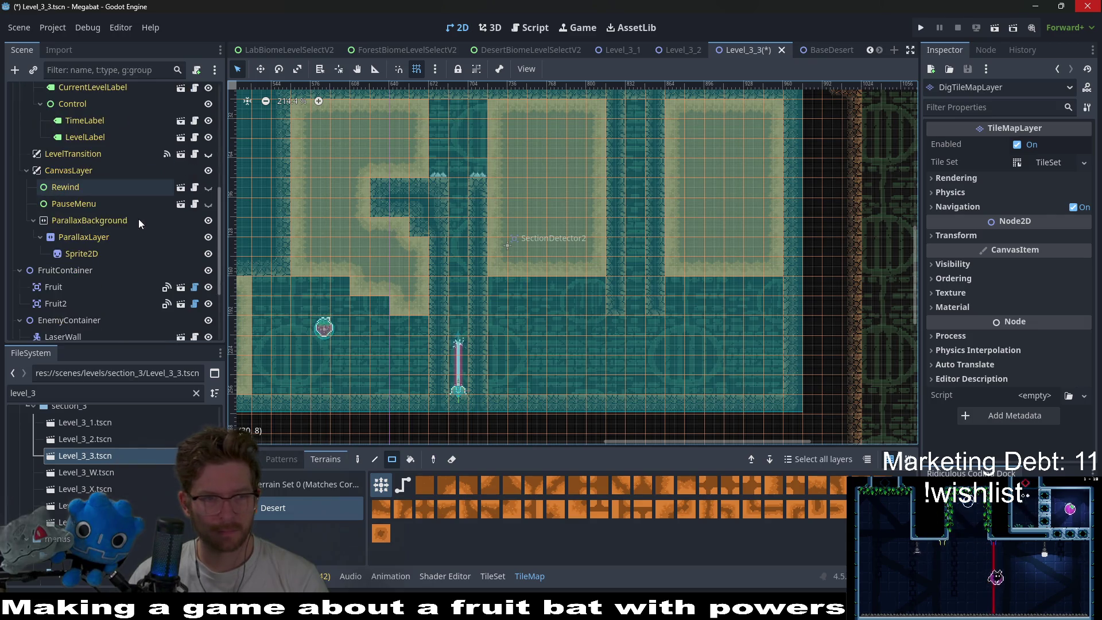
pyautogui.click(65, 246)
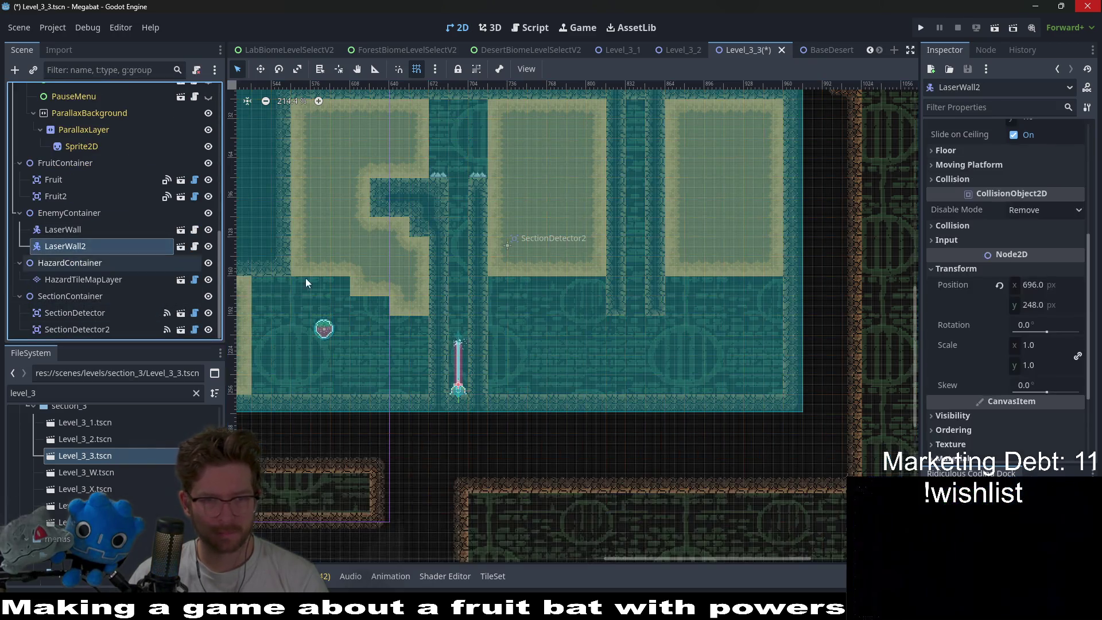
pyautogui.hotkey('ctrl', 'd')
pyautogui.press('w')
pyautogui.moveTo(516, 364); pyautogui.dragTo(713, 316)
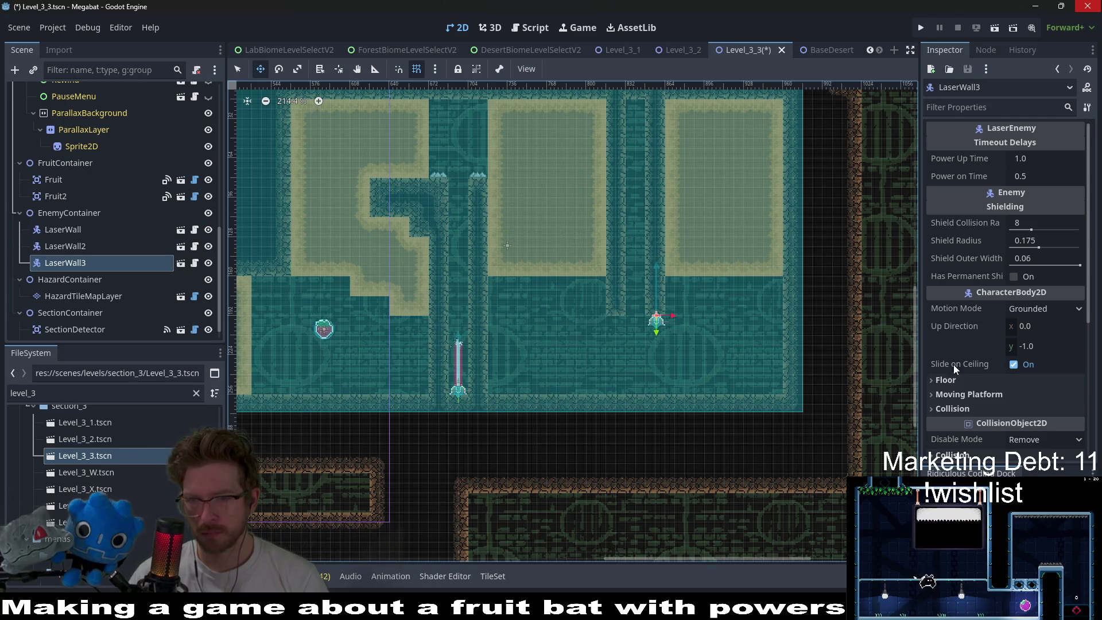
# - Rotate LaserWall3 to 180 and set it flush against the shaft ceiling at 840, 24
pyautogui.scroll(-5, 969, 377)
pyautogui.click(955, 268)
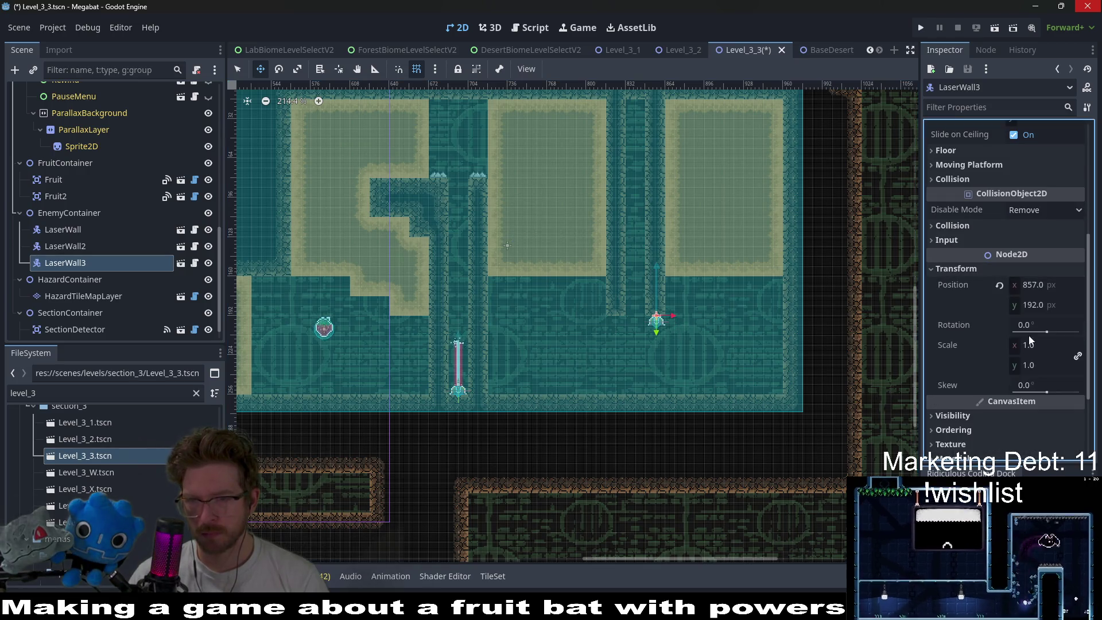
pyautogui.click(1043, 325)
pyautogui.write('180')
pyautogui.press('Return')
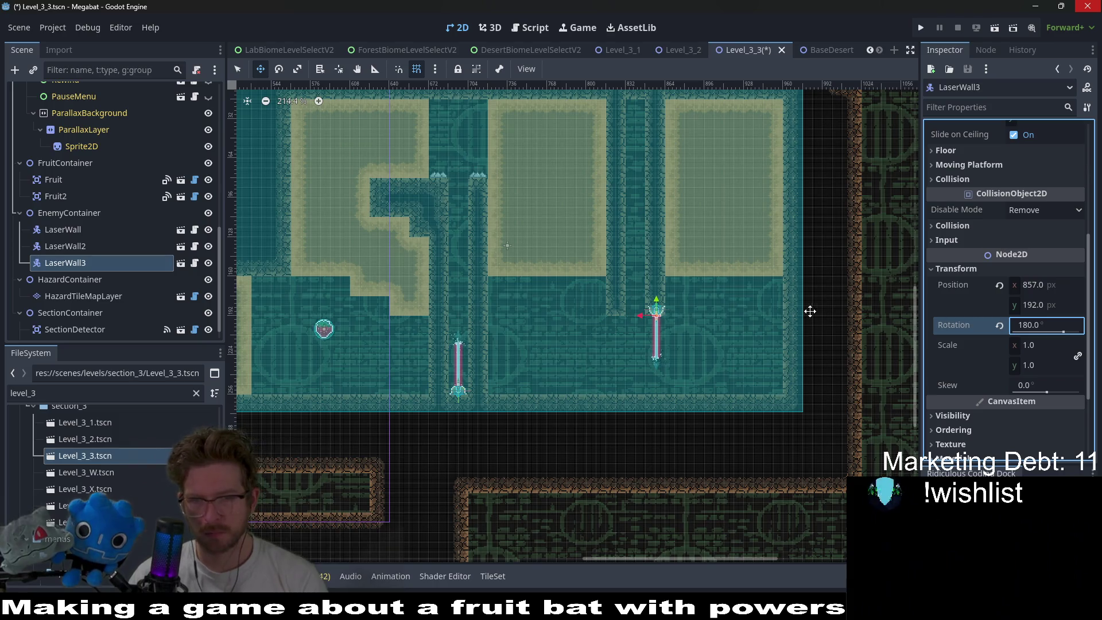
pyautogui.moveTo(656, 314); pyautogui.dragTo(638, 109)
pyautogui.scroll(4, 641, 124)
pyautogui.scroll(2, 644, 186)
pyautogui.moveTo(644, 187); pyautogui.dragTo(641, 169)
pyautogui.scroll(-7, 646, 287)
pyautogui.moveTo(649, 361); pyautogui.dragTo(658, 291)
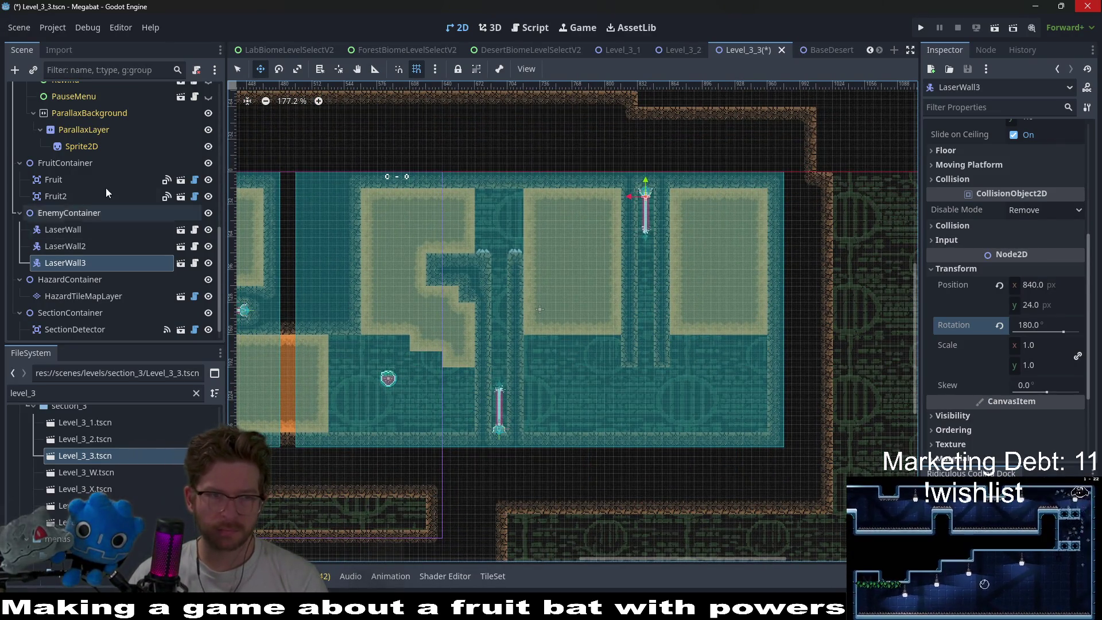
# - On DigTileMapLayer with Desert terrain, extend the middle dirt block down to the floor
pyautogui.scroll(10, 111, 181)
pyautogui.click(84, 159)
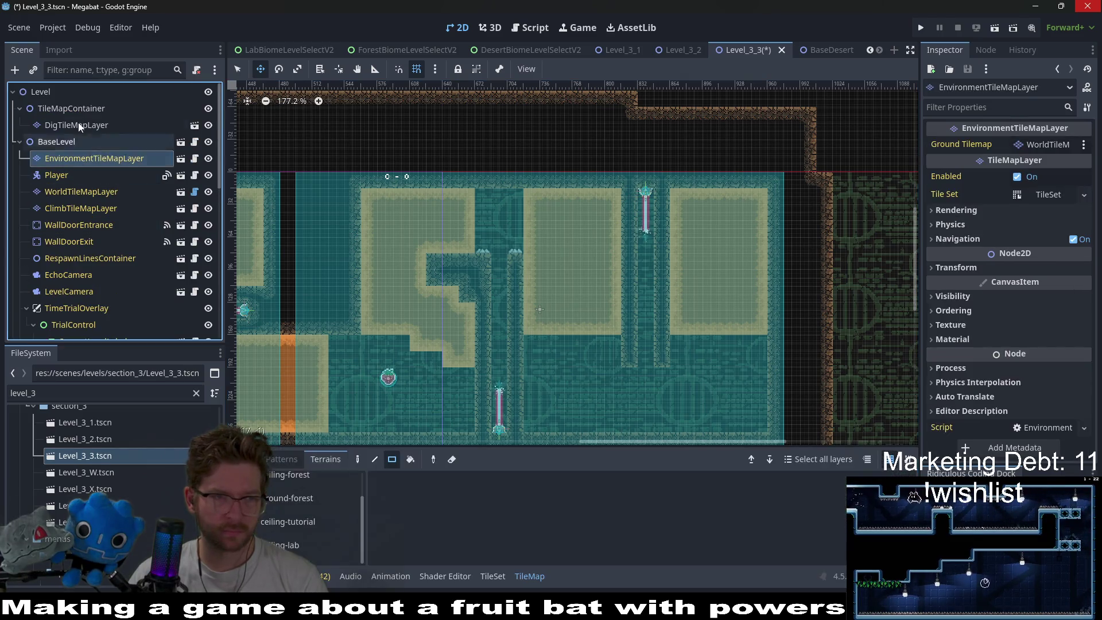
pyautogui.click(81, 125)
pyautogui.click(275, 508)
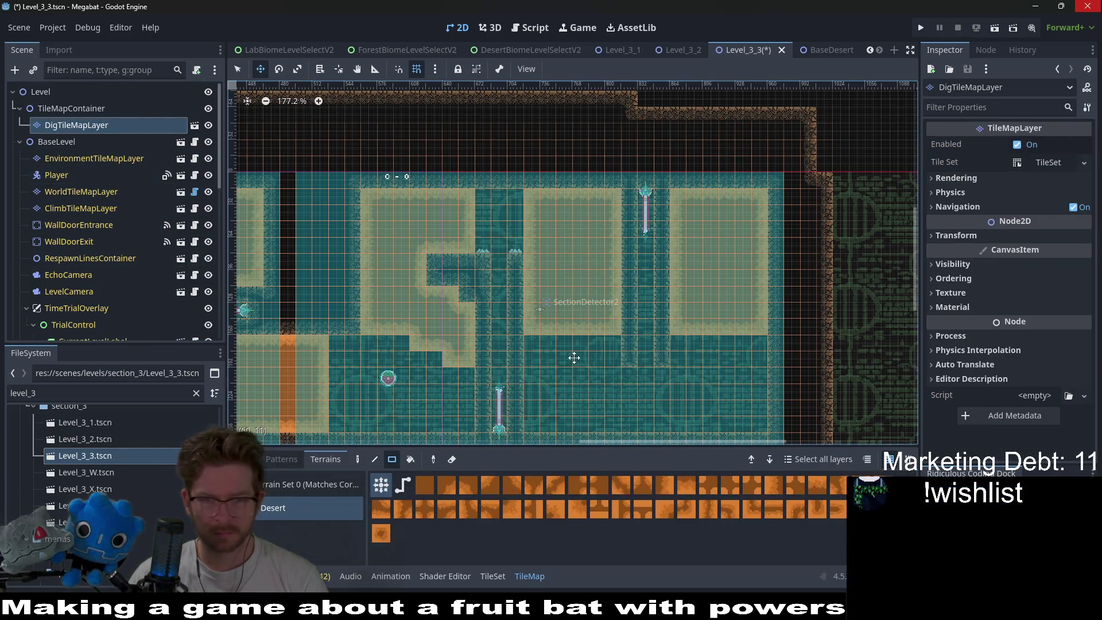
pyautogui.scroll(1, 521, 216)
pyautogui.moveTo(614, 276); pyautogui.dragTo(615, 301)
# - Fill the lower area under the right dirt block with desert dirt down to the floor
pyautogui.hscroll(3, 611, 271)
pyautogui.scroll(1, 611, 270)
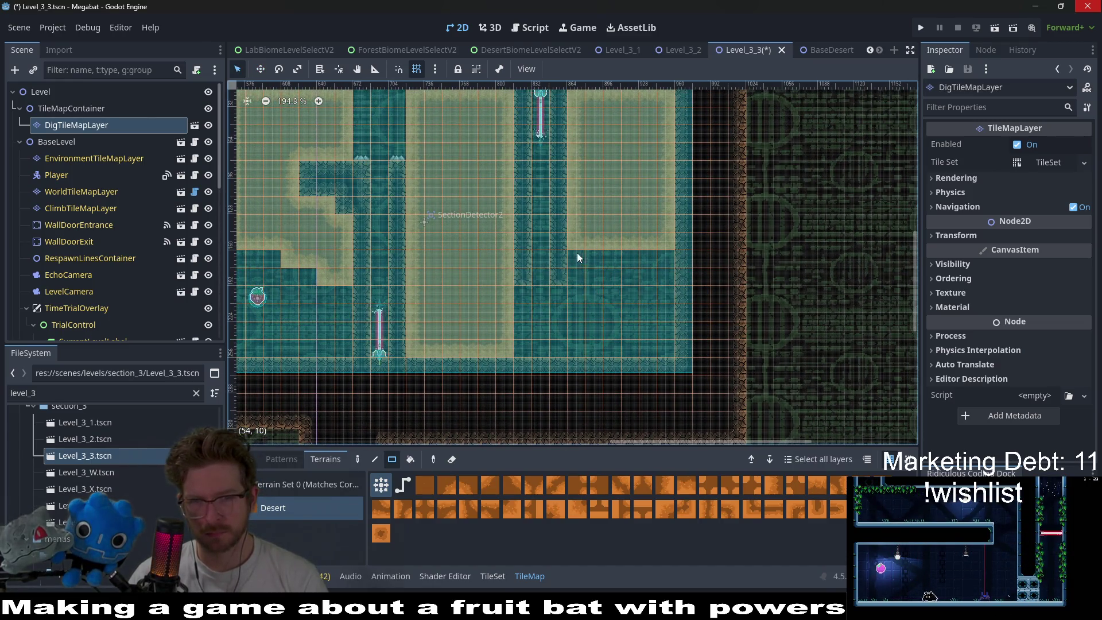
pyautogui.moveTo(576, 253)
pyautogui.mouseDown()
pyautogui.moveTo(635, 343)
pyautogui.moveTo(659, 342)
pyautogui.mouseUp()
pyautogui.scroll(2, 624, 291)
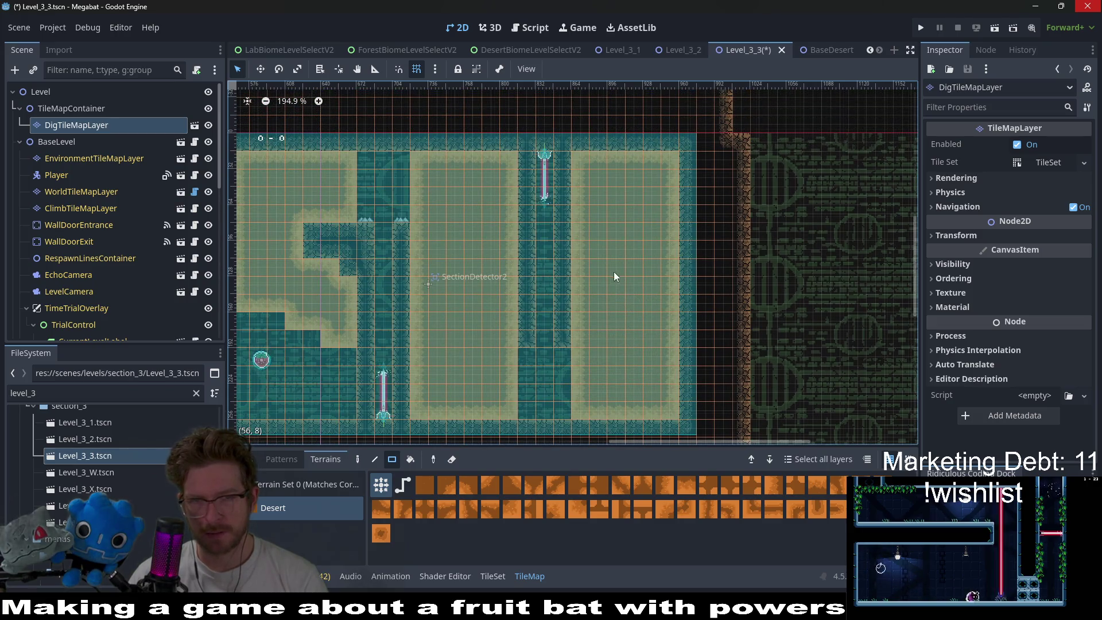
pyautogui.hscroll(-1, 634, 278)
pyautogui.scroll(1, 634, 278)
pyautogui.scroll(-2, 656, 243)
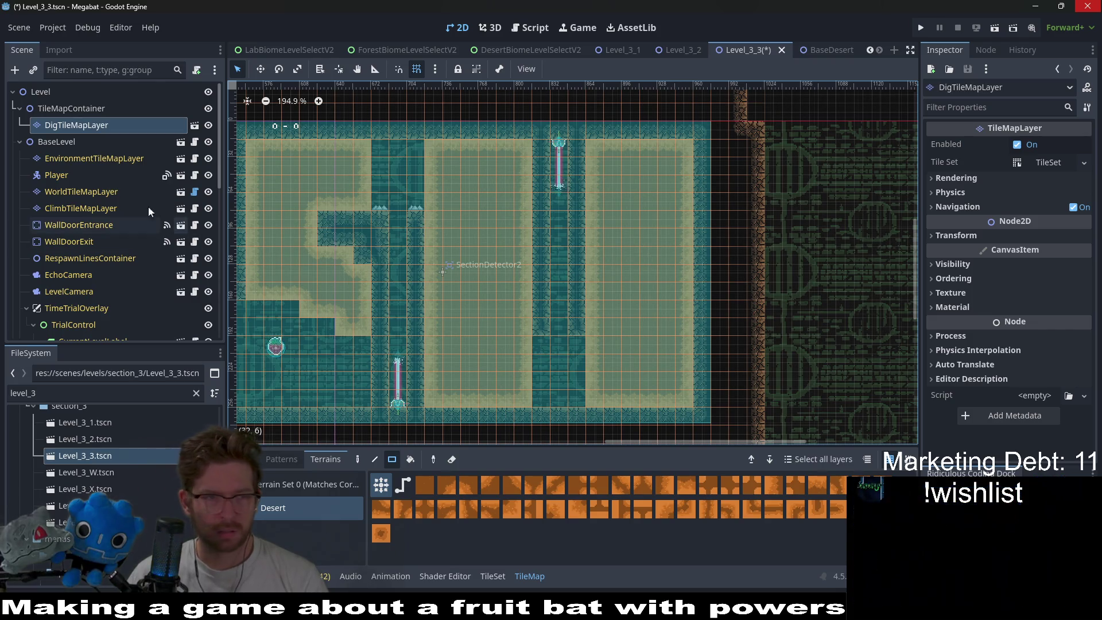
pyautogui.click(97, 158)
pyautogui.scroll(-5, 112, 232)
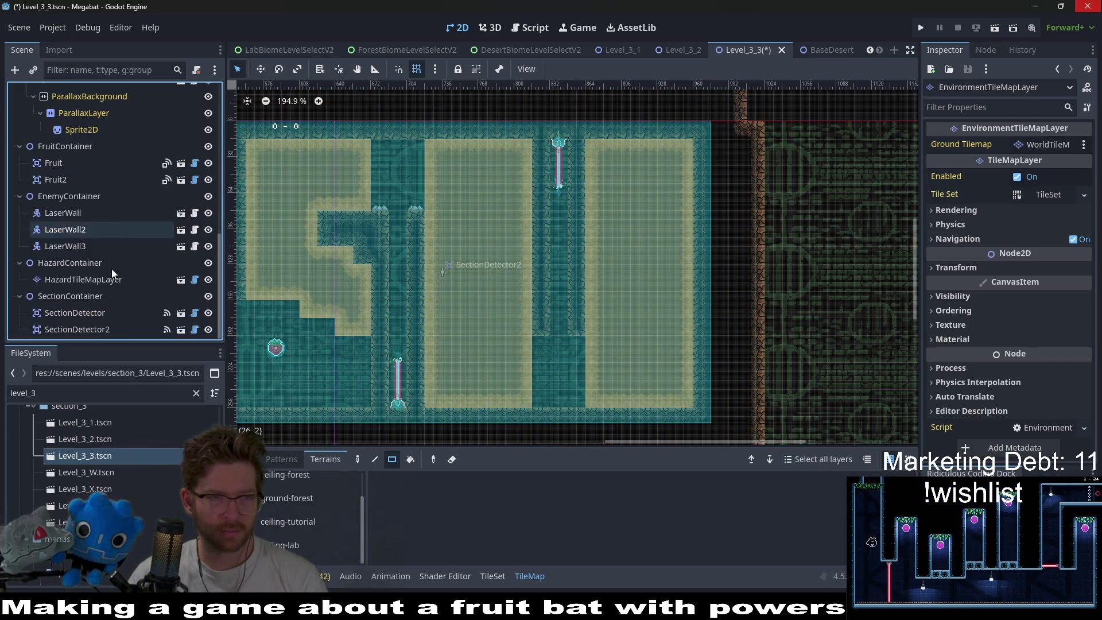
# - Paint a row of Spikes terrain along the shaft floor on HazardTileMapLayer
pyautogui.click(83, 280)
pyautogui.click(272, 507)
pyautogui.scroll(-5, 539, 344)
pyautogui.hscroll(1, 539, 345)
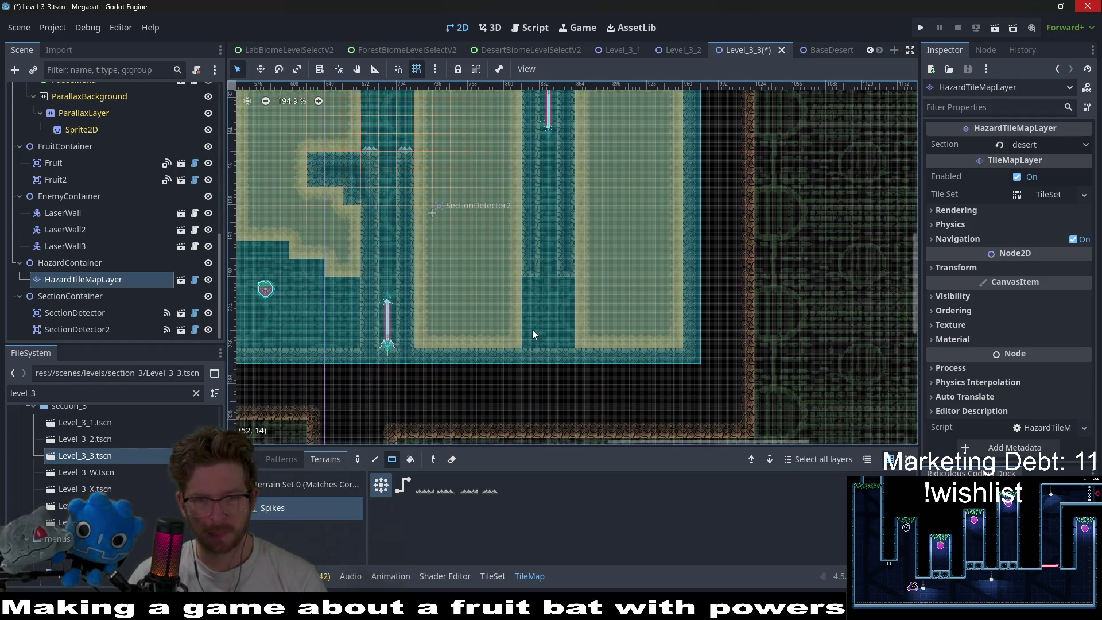
pyautogui.moveTo(526, 343); pyautogui.dragTo(563, 348)
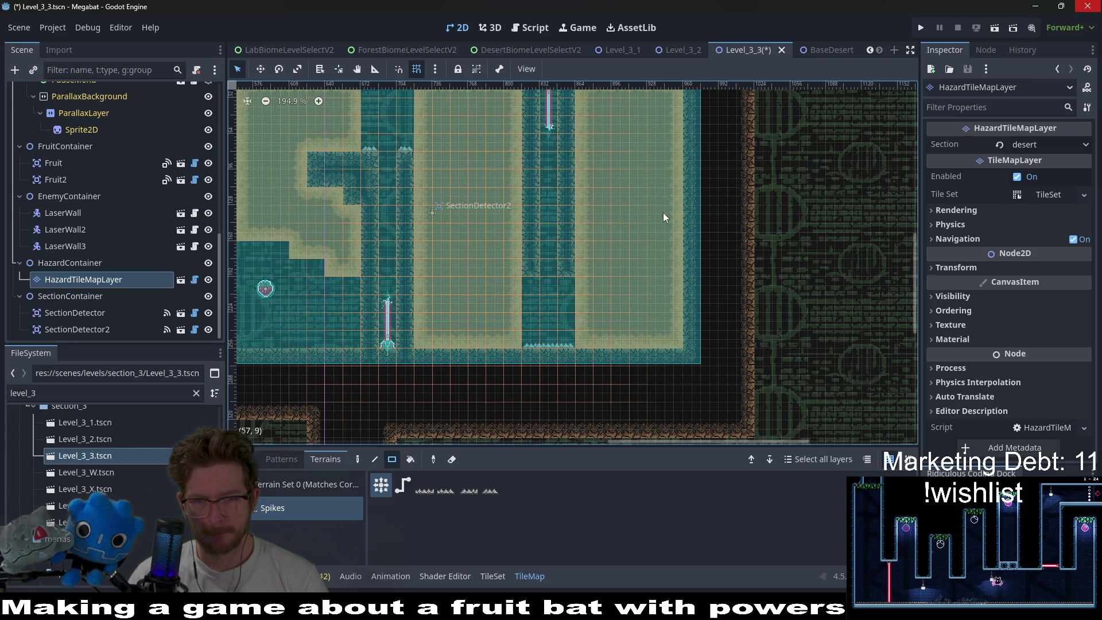
pyautogui.scroll(2, 639, 266)
pyautogui.hscroll(1, 639, 267)
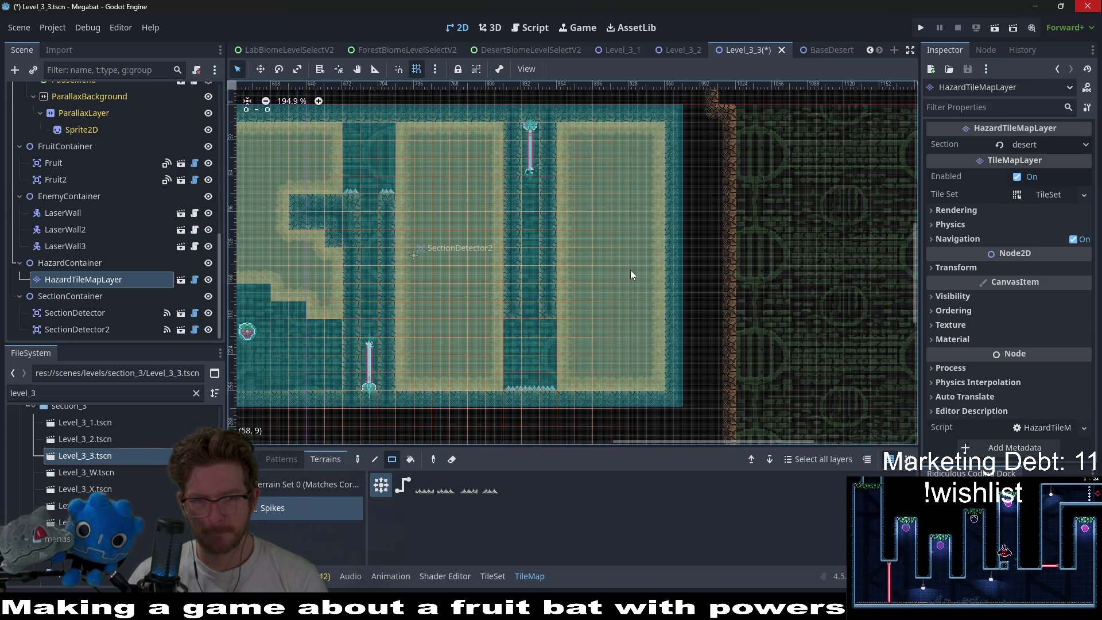
pyautogui.scroll(3, 427, 221)
pyautogui.hscroll(-5, 453, 239)
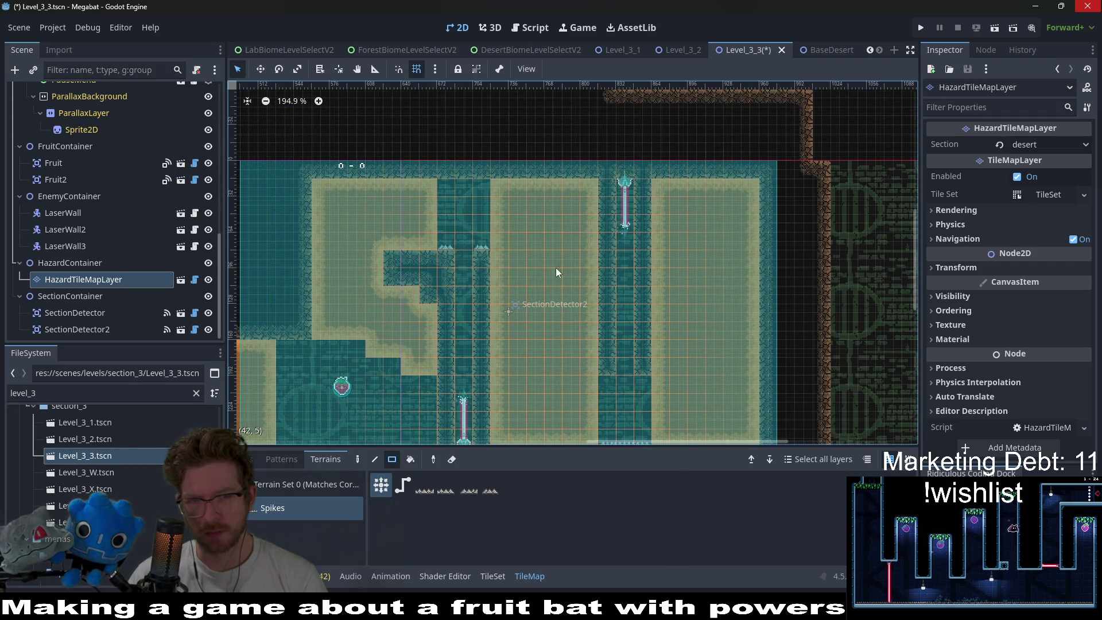
pyautogui.scroll(-2, 570, 289)
pyautogui.hscroll(4, 570, 290)
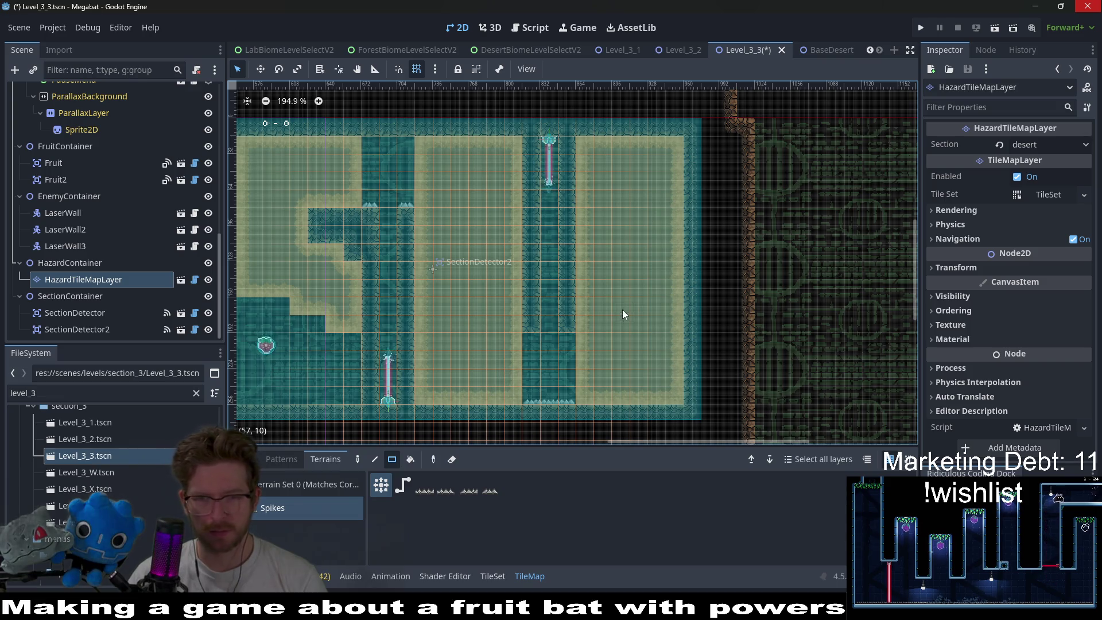
pyautogui.scroll(-4, 443, 260)
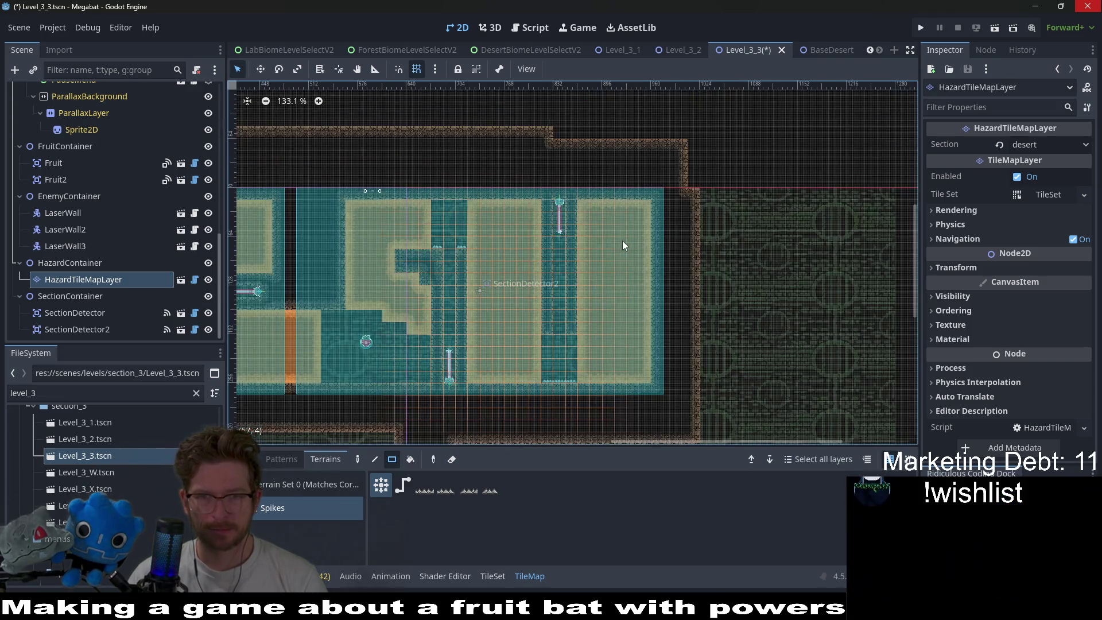
# - Extend the top wall with DESERT terrain tiles on WorldTileMapLayer
pyautogui.scroll(10, 98, 164)
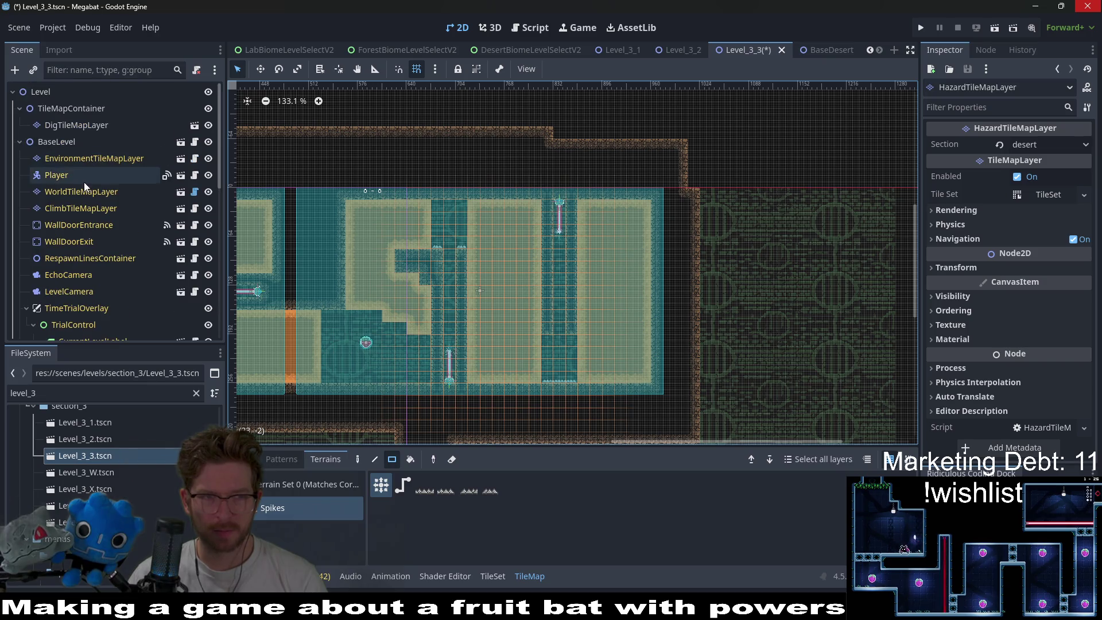
pyautogui.click(81, 191)
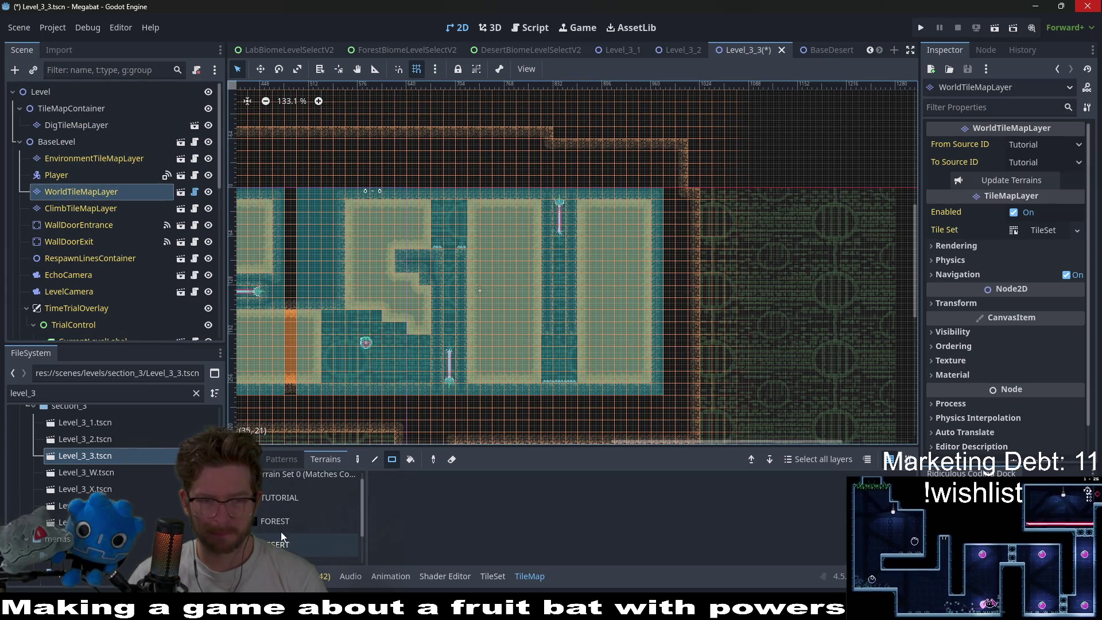
pyautogui.click(274, 527)
pyautogui.click(291, 500)
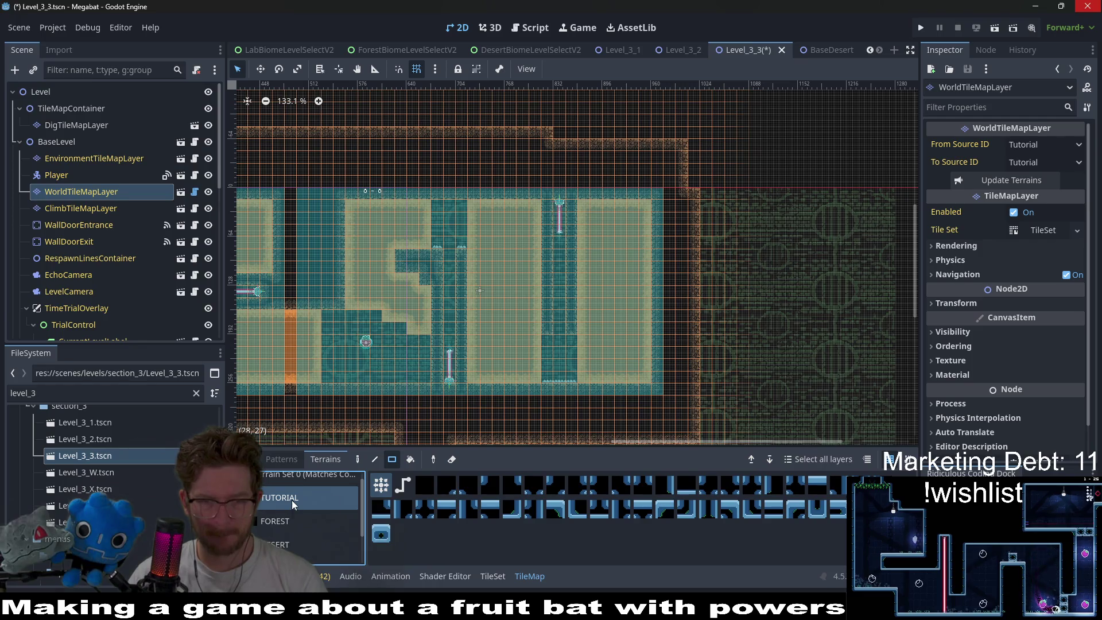
pyautogui.scroll(-2, 291, 522)
pyautogui.click(289, 516)
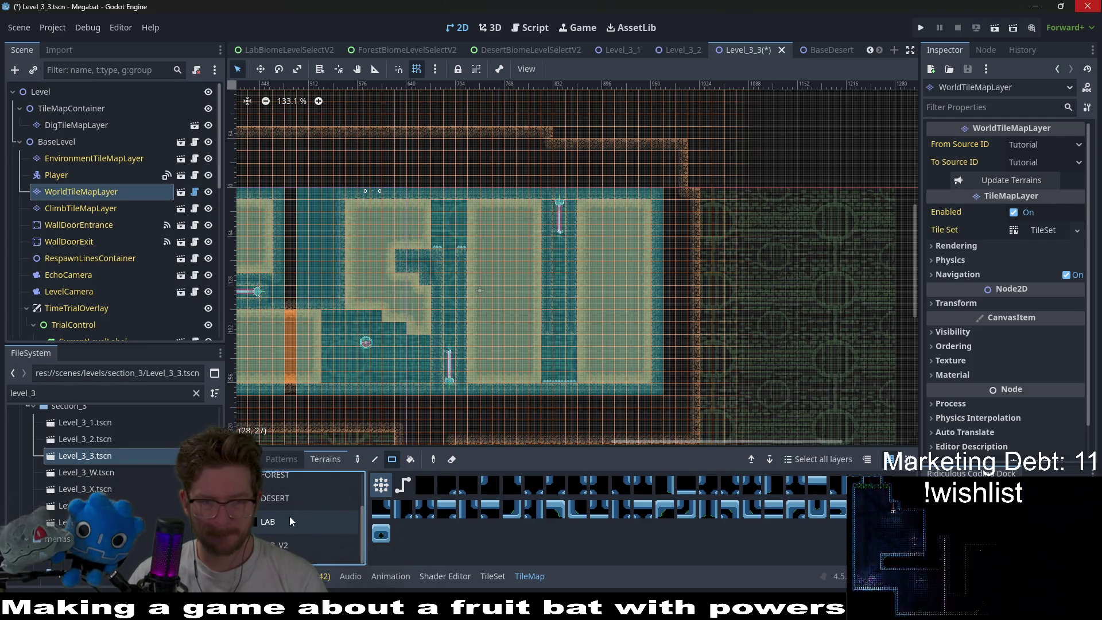
pyautogui.scroll(8, 619, 267)
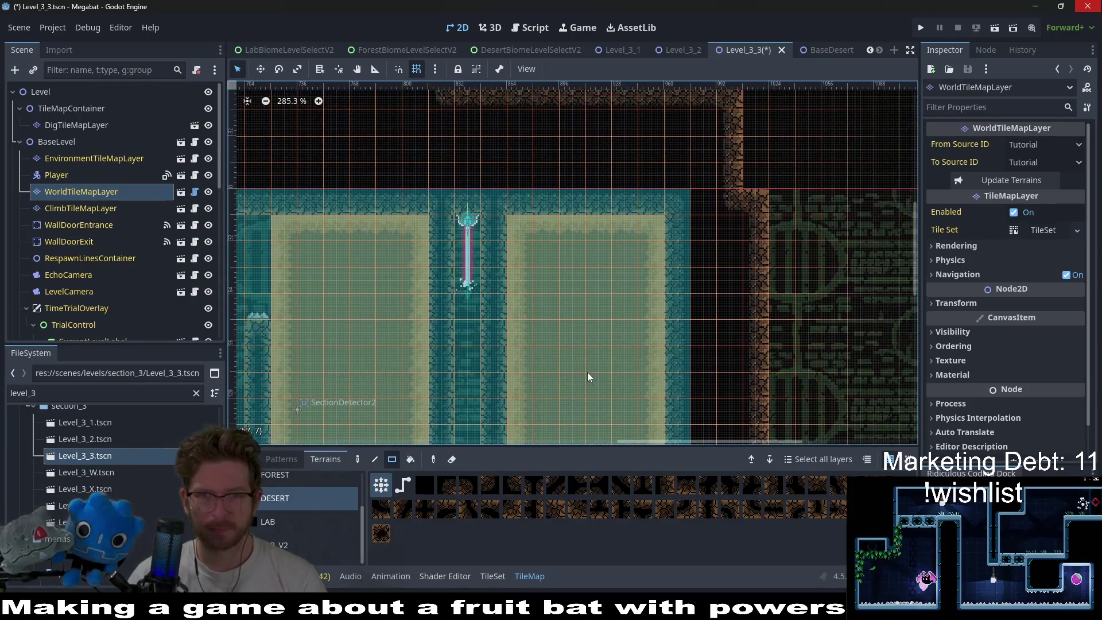
pyautogui.scroll(-11, 614, 229)
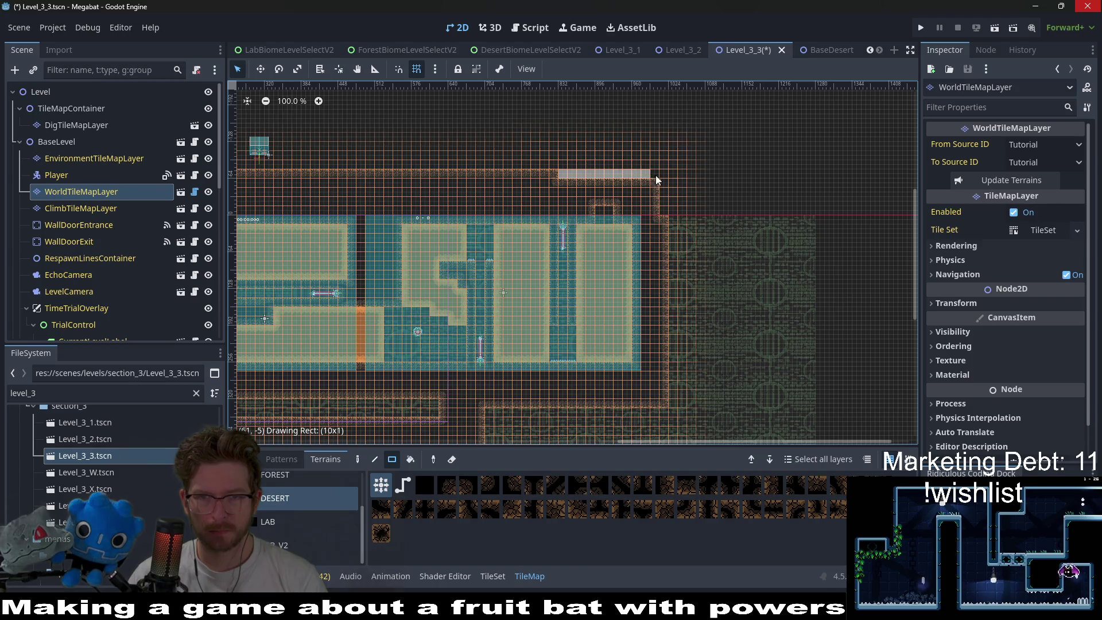
pyautogui.moveTo(656, 175); pyautogui.dragTo(659, 175)
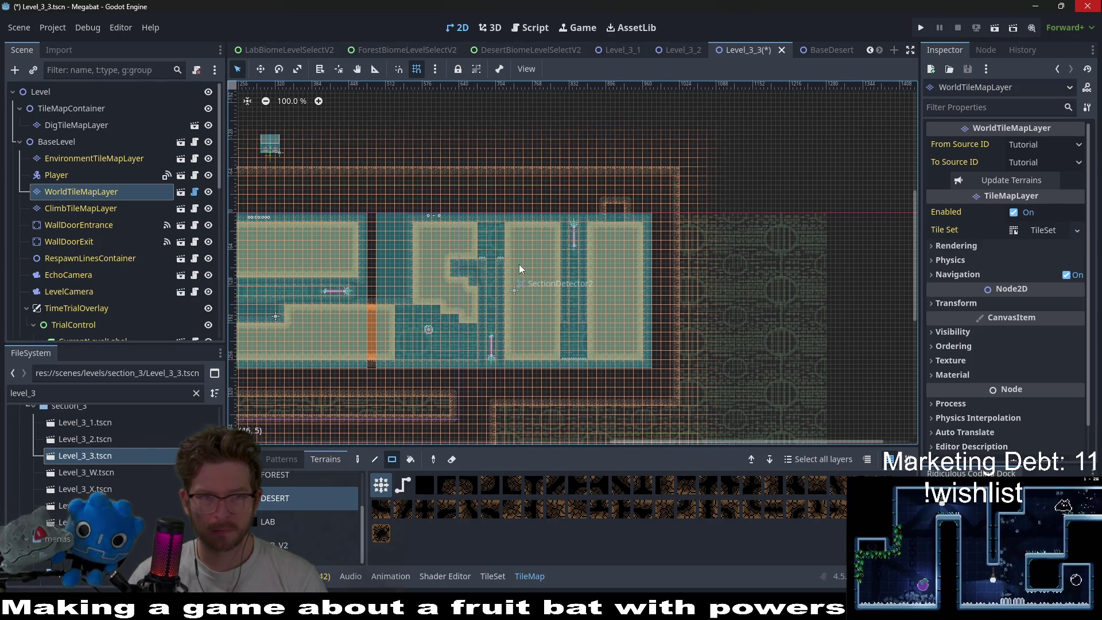
# - Move WallDoorExit up into the ceiling opening on the top-right wall
pyautogui.click(75, 242)
pyautogui.press('w')
pyautogui.moveTo(367, 206)
pyautogui.mouseDown()
pyautogui.moveTo(500, 202)
pyautogui.moveTo(633, 226)
pyautogui.moveTo(600, 223)
pyautogui.mouseUp()
pyautogui.scroll(15, 631, 224)
pyautogui.scroll(-17, 551, 234)
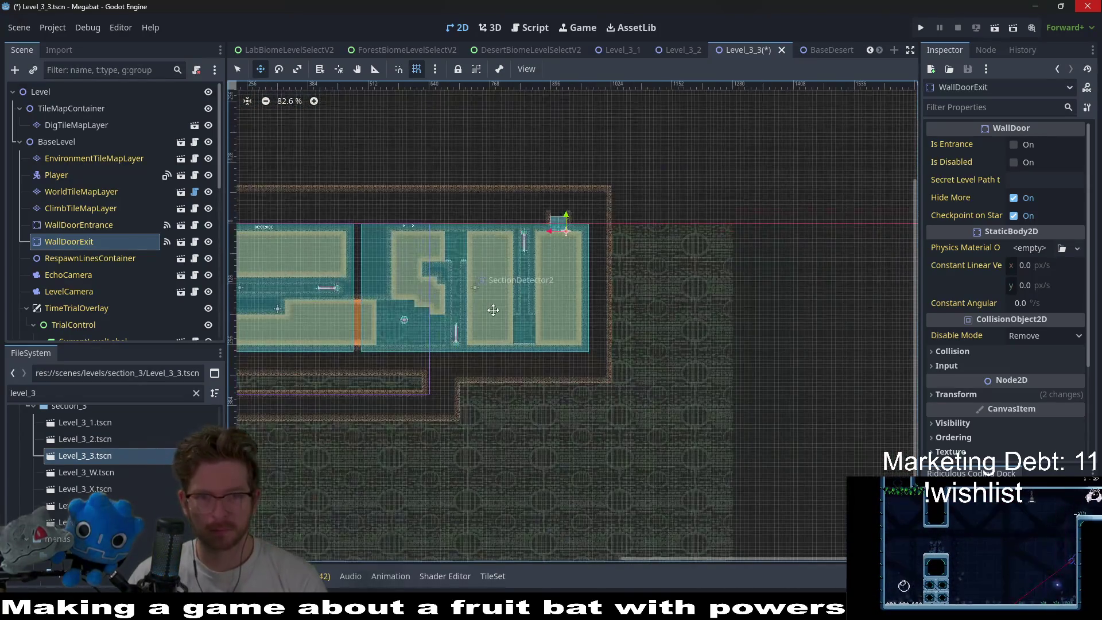
# - Set BaseLevel's Level Size to Xlarge 480 X 270 and save Level_3_3
pyautogui.moveTo(493, 310)
pyautogui.mouseDown()
pyautogui.moveTo(499, 296)
pyautogui.moveTo(648, 252)
pyautogui.mouseUp()
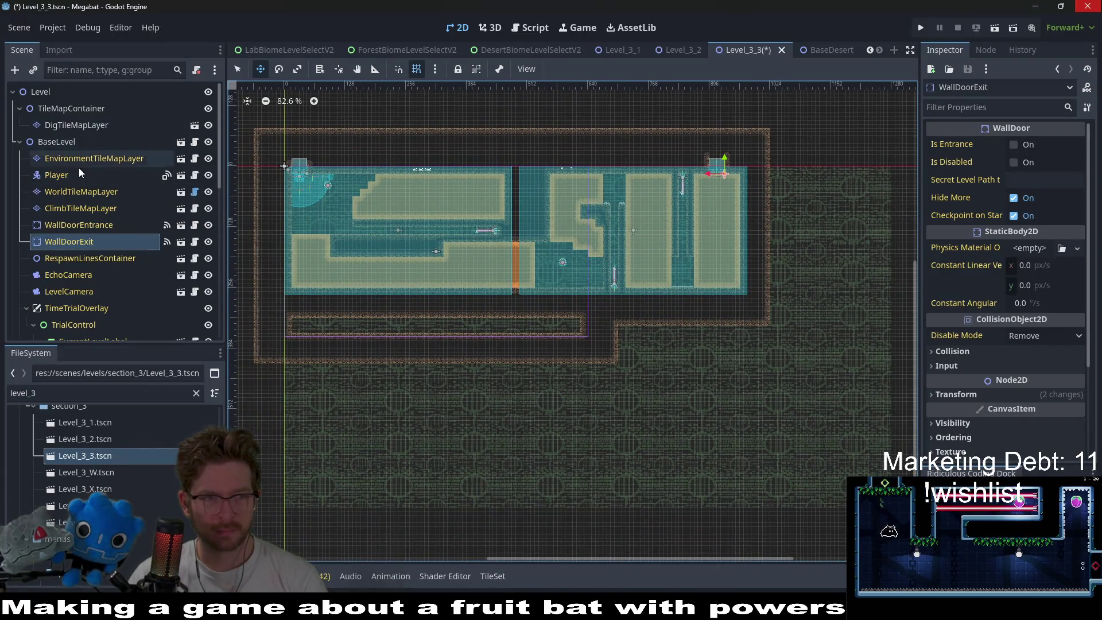
pyautogui.click(64, 172)
pyautogui.click(167, 146)
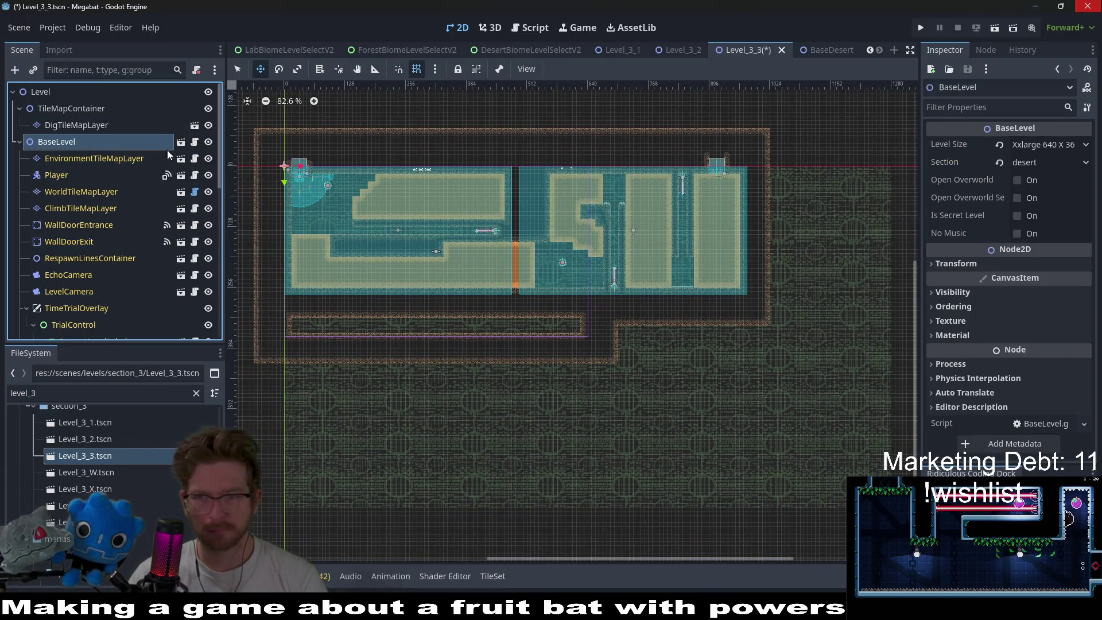
pyautogui.click(1029, 143)
pyautogui.click(1048, 238)
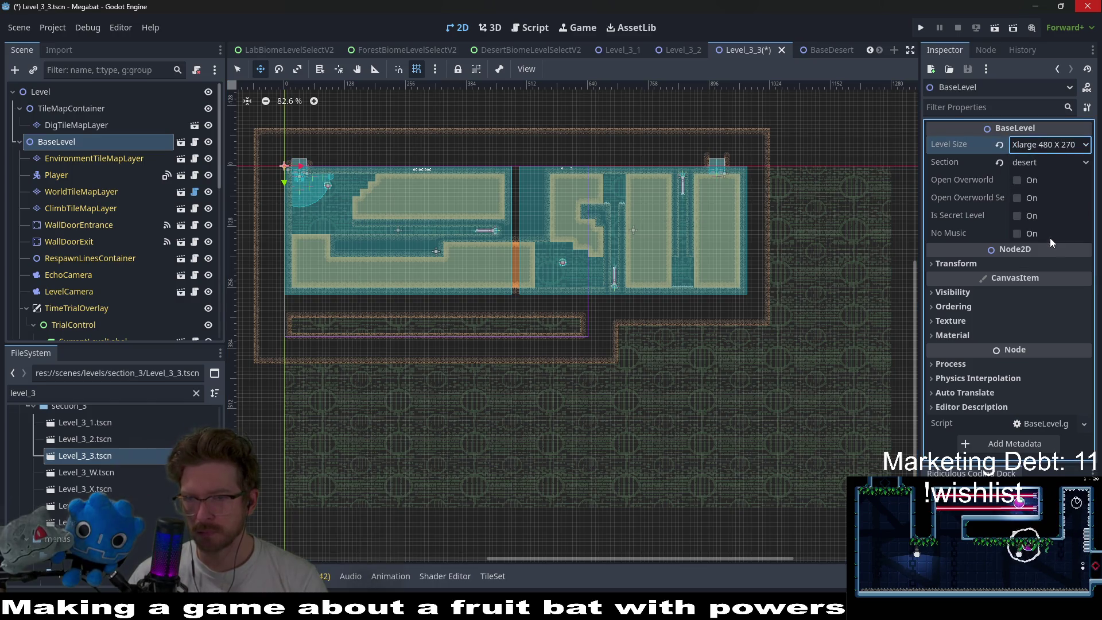
pyautogui.hotkey('ctrl', 's')
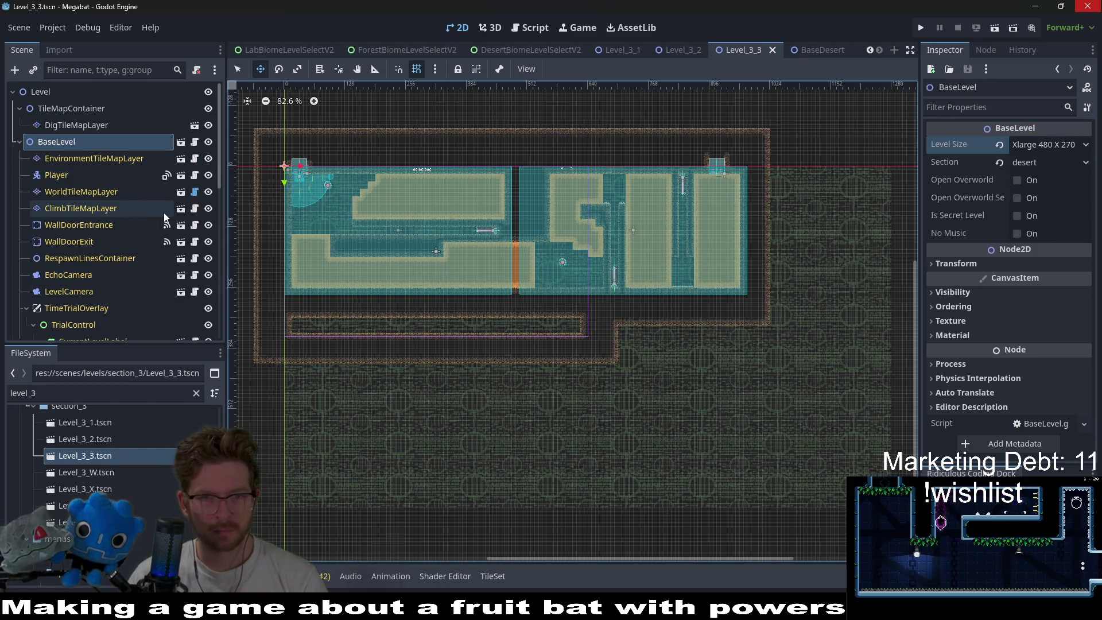
pyautogui.click(63, 190)
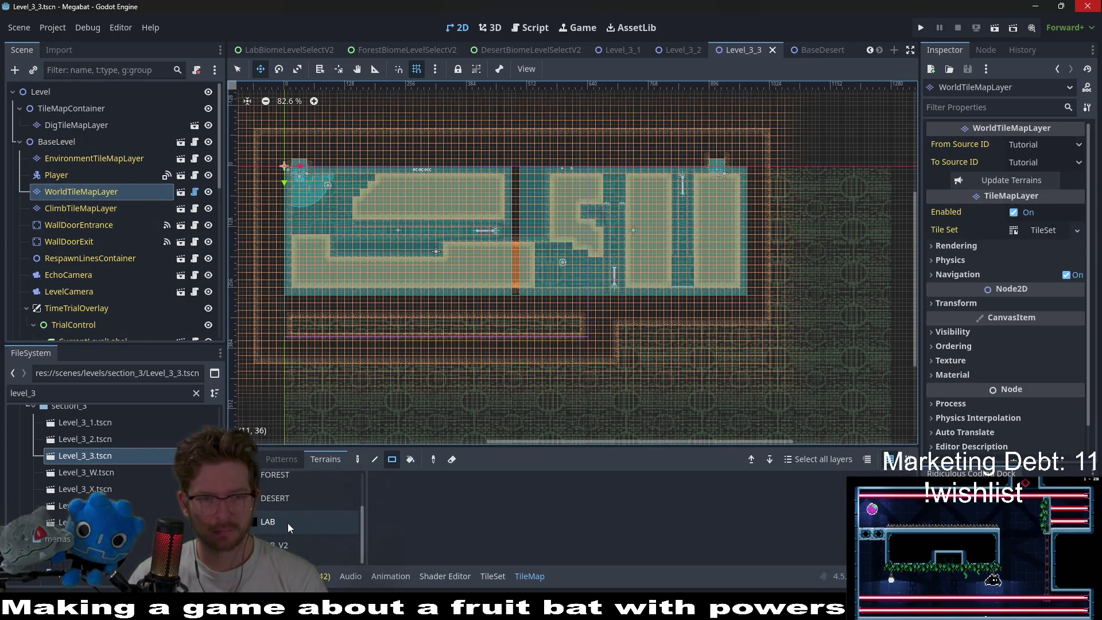
# - Paint a single DESERT wall tile inside the right chamber
pyautogui.click(298, 500)
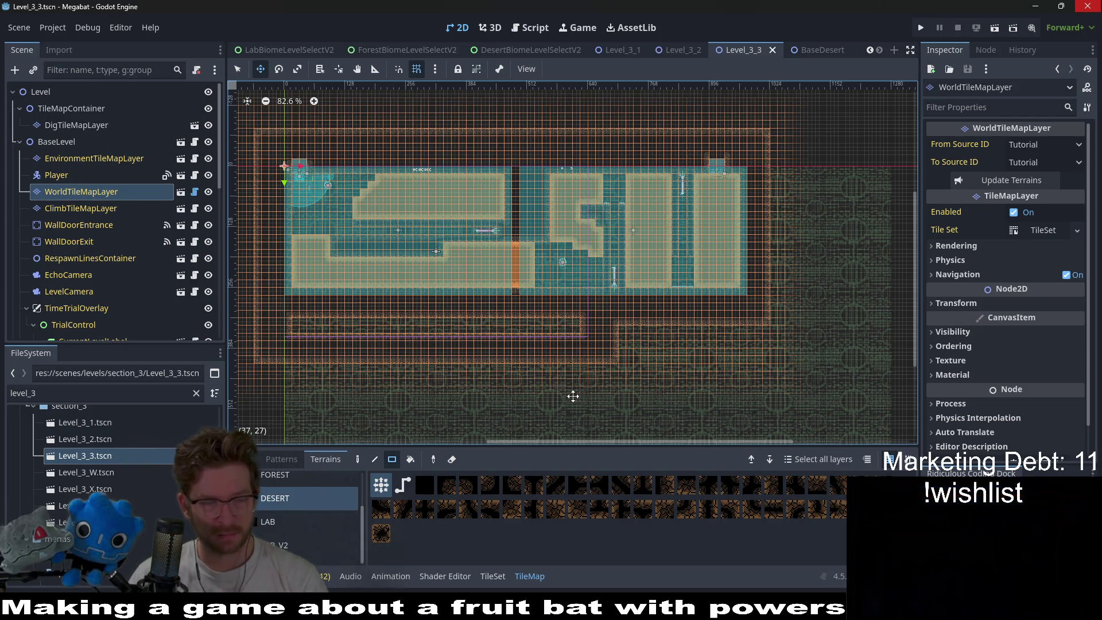
pyautogui.scroll(3, 654, 267)
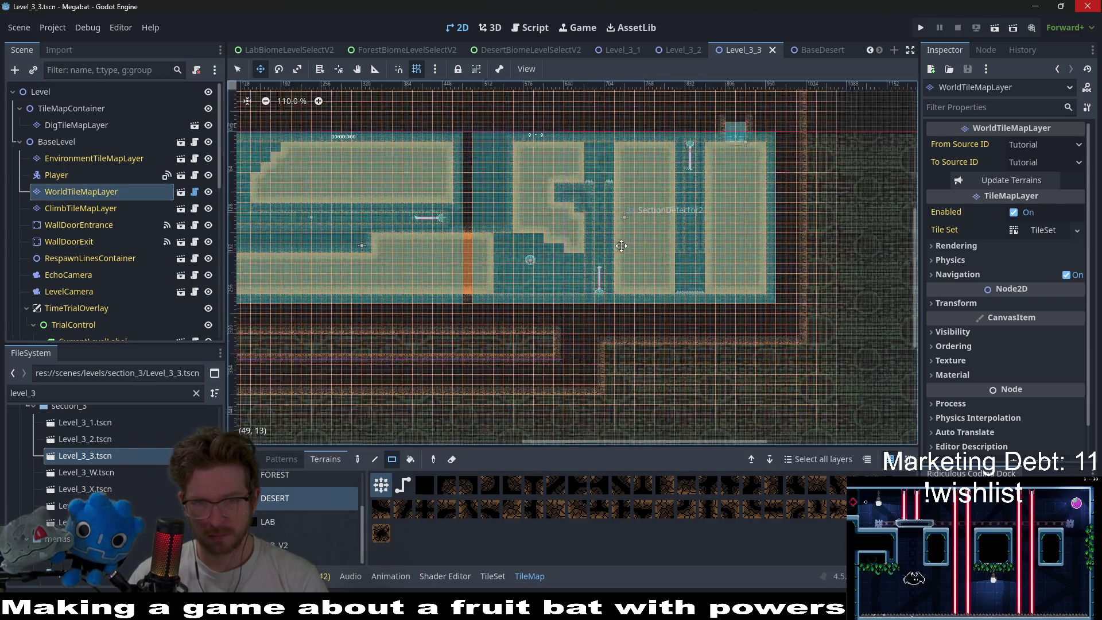
pyautogui.scroll(5, 621, 245)
pyautogui.scroll(-2, 752, 232)
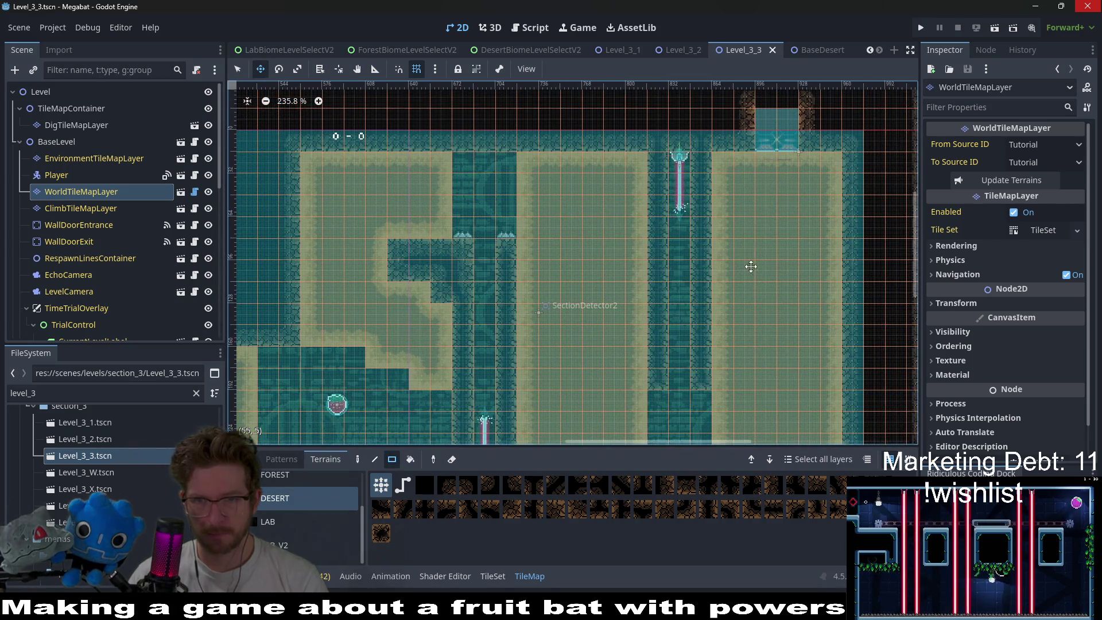
pyautogui.hscroll(-5, 730, 326)
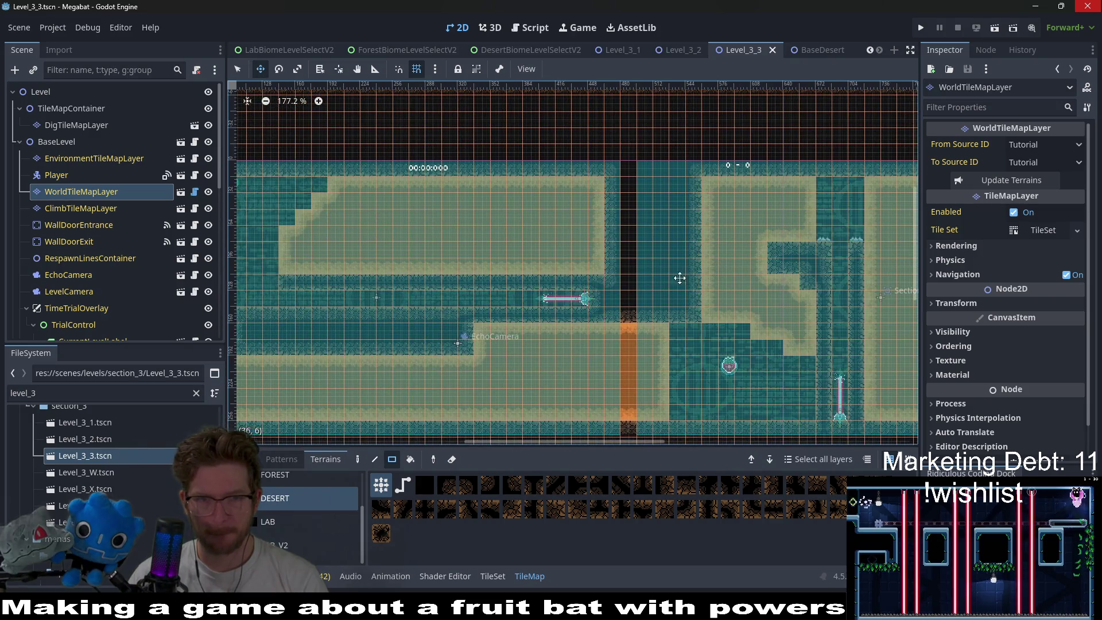
pyautogui.hscroll(3, 675, 277)
pyautogui.scroll(-2, 729, 257)
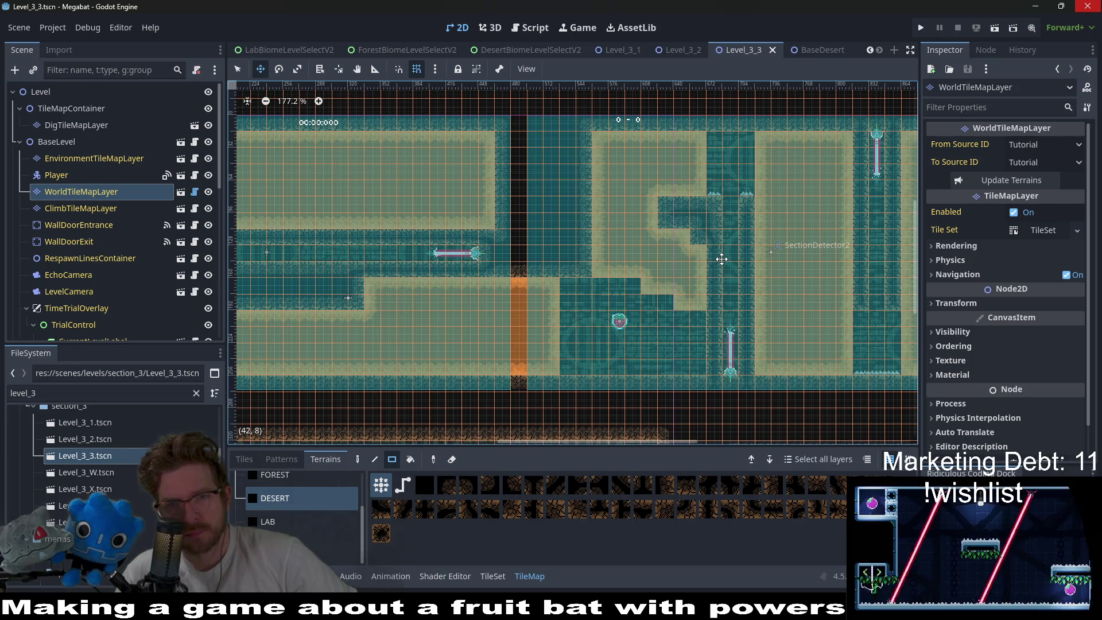
pyautogui.hscroll(4, 722, 259)
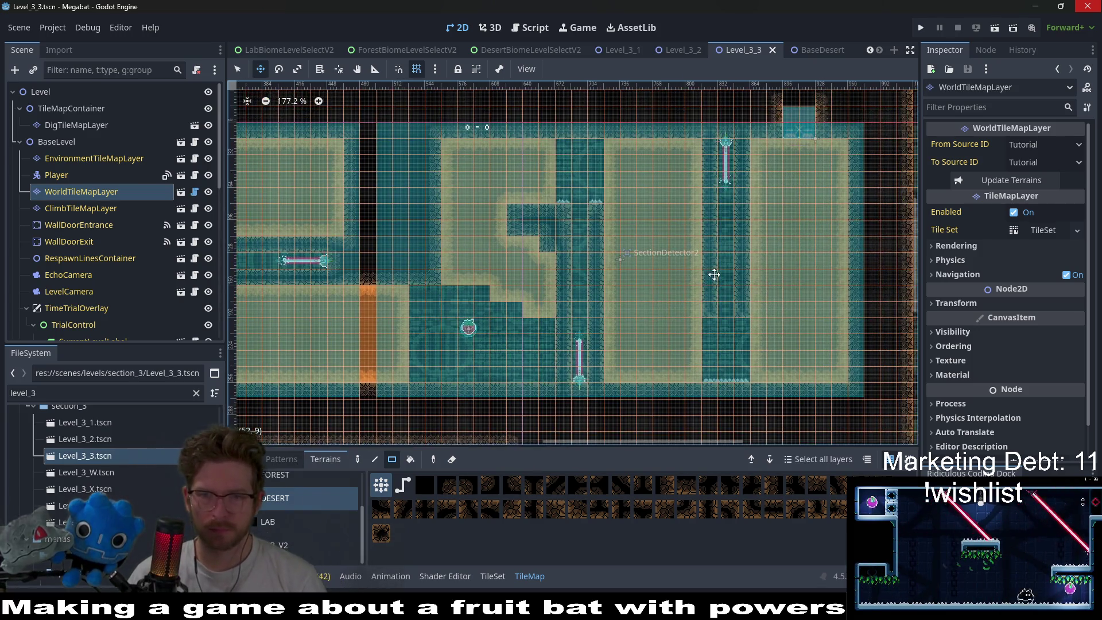
pyautogui.press('q')
pyautogui.click(627, 376)
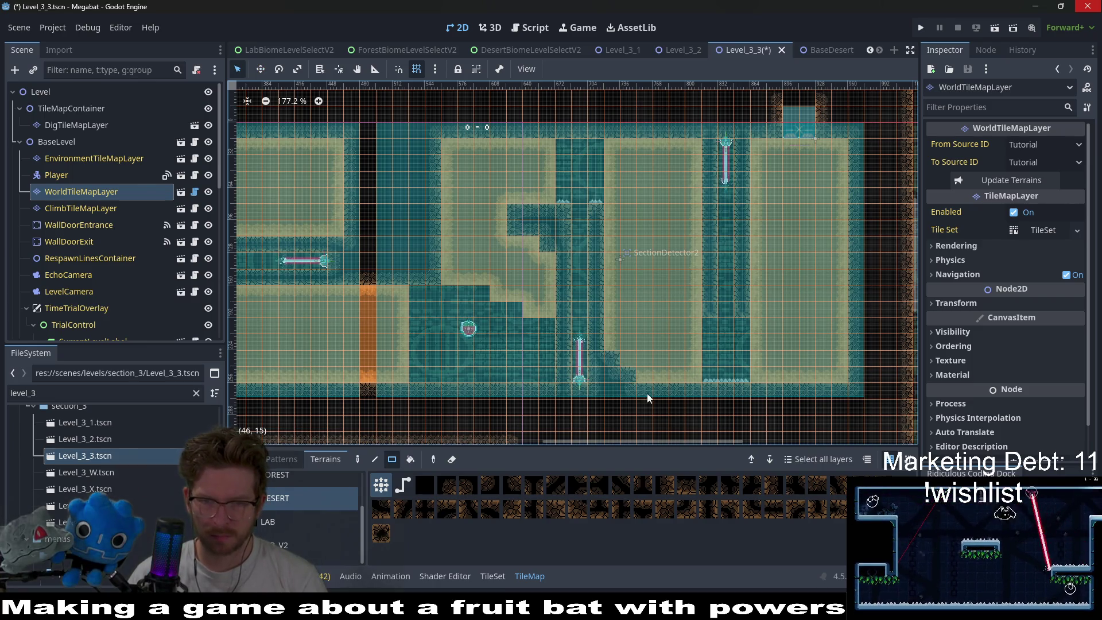
# - Repaint the right chamber's top row as wall and build a wall column hanging from the ceiling
pyautogui.hscroll(2, 660, 373)
pyautogui.scroll(-1, 649, 321)
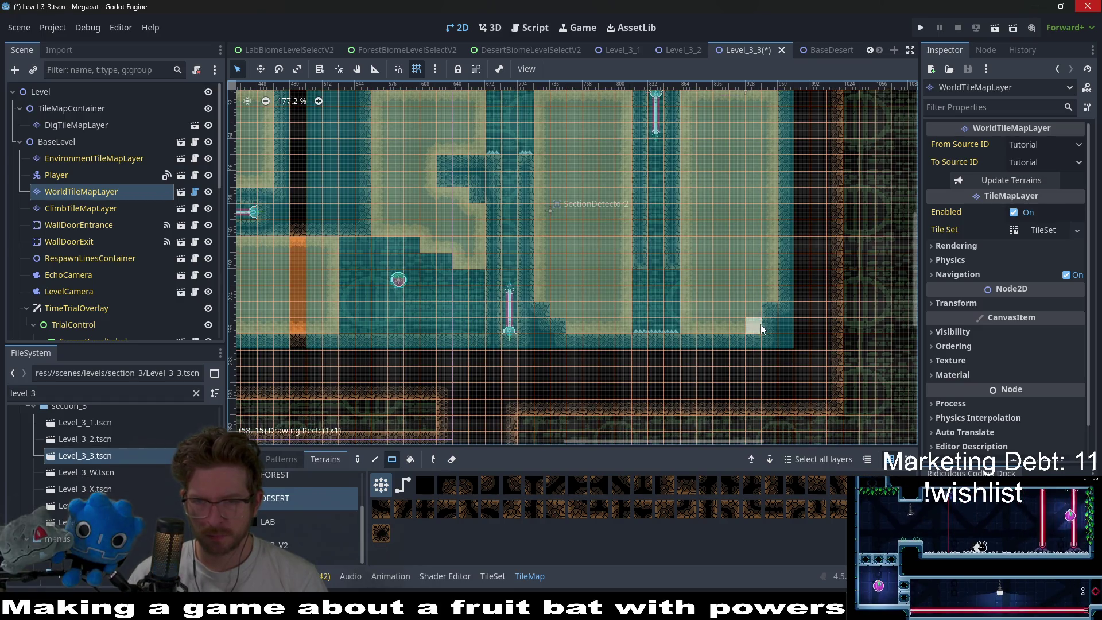
pyautogui.scroll(1, 759, 325)
pyautogui.moveTo(675, 164); pyautogui.dragTo(762, 157)
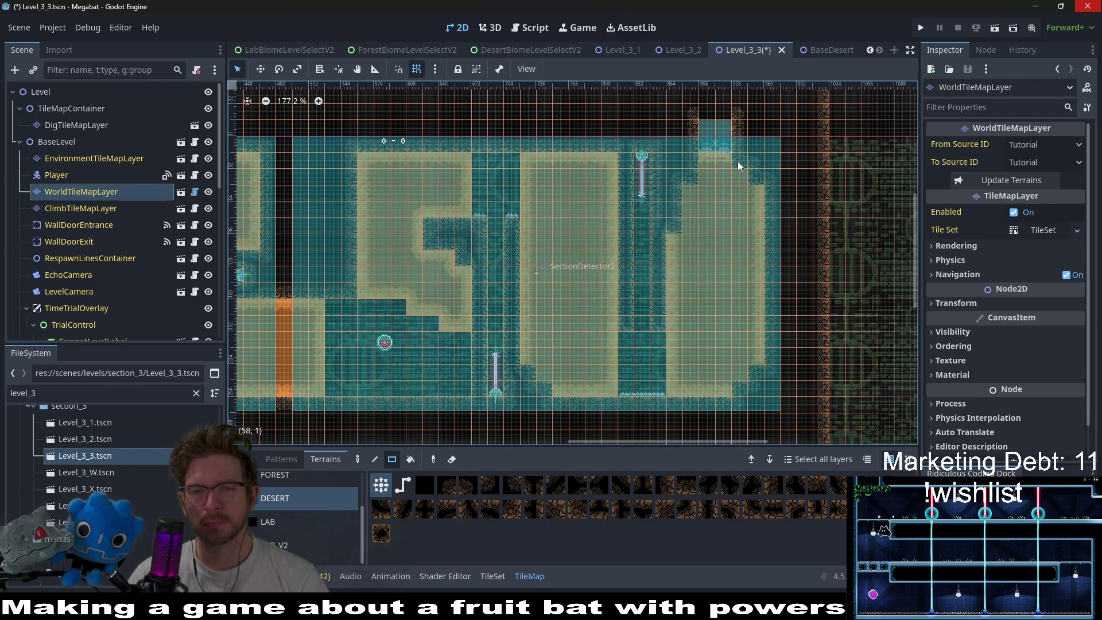
pyautogui.moveTo(691, 166); pyautogui.dragTo(678, 184)
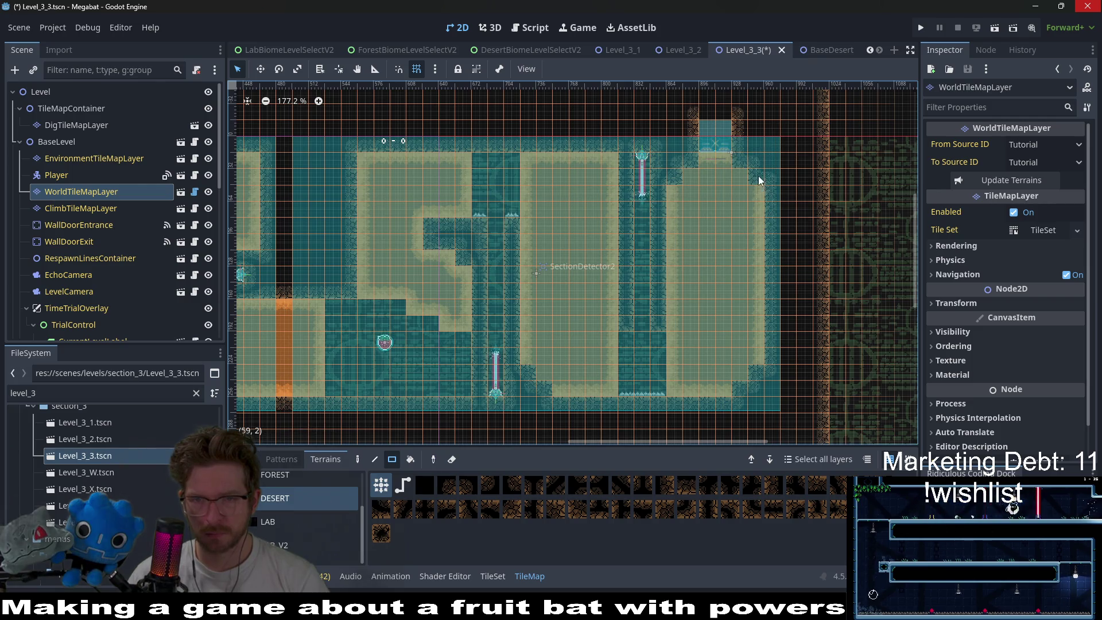
pyautogui.click(678, 200)
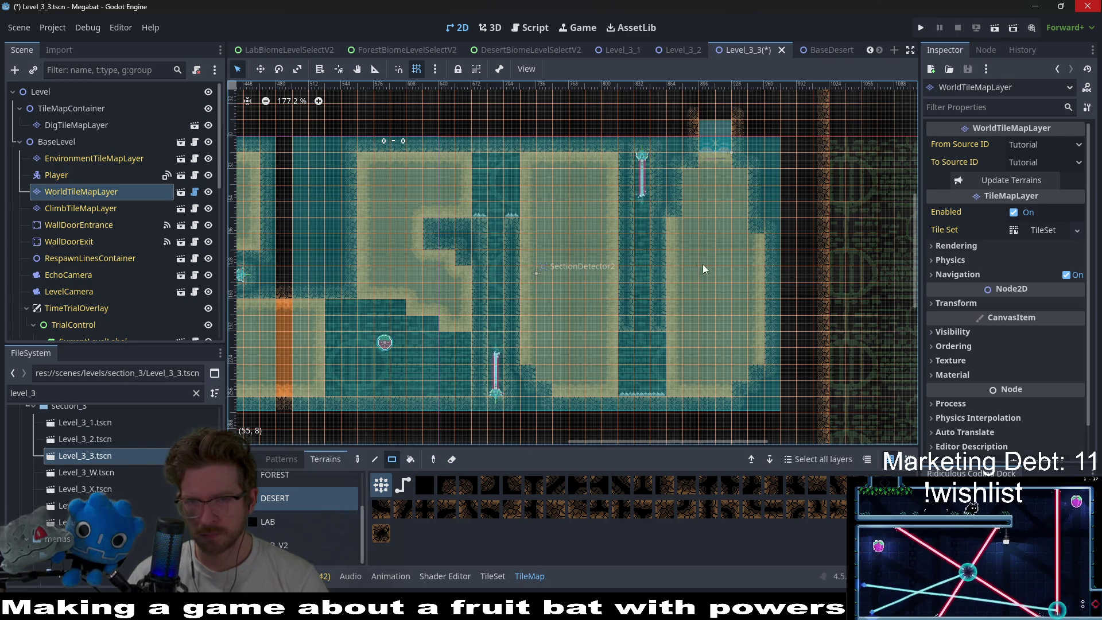
pyautogui.moveTo(756, 224); pyautogui.dragTo(755, 261)
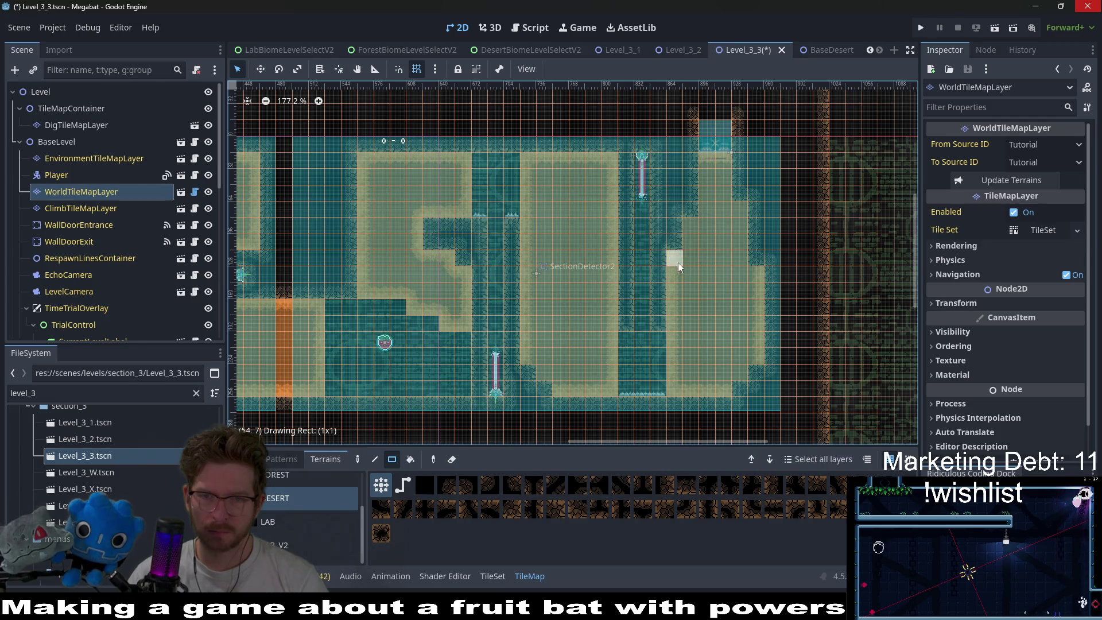
# - Fill three dig pockets with Desert terrain on DigTileMapLayer
pyautogui.click(126, 126)
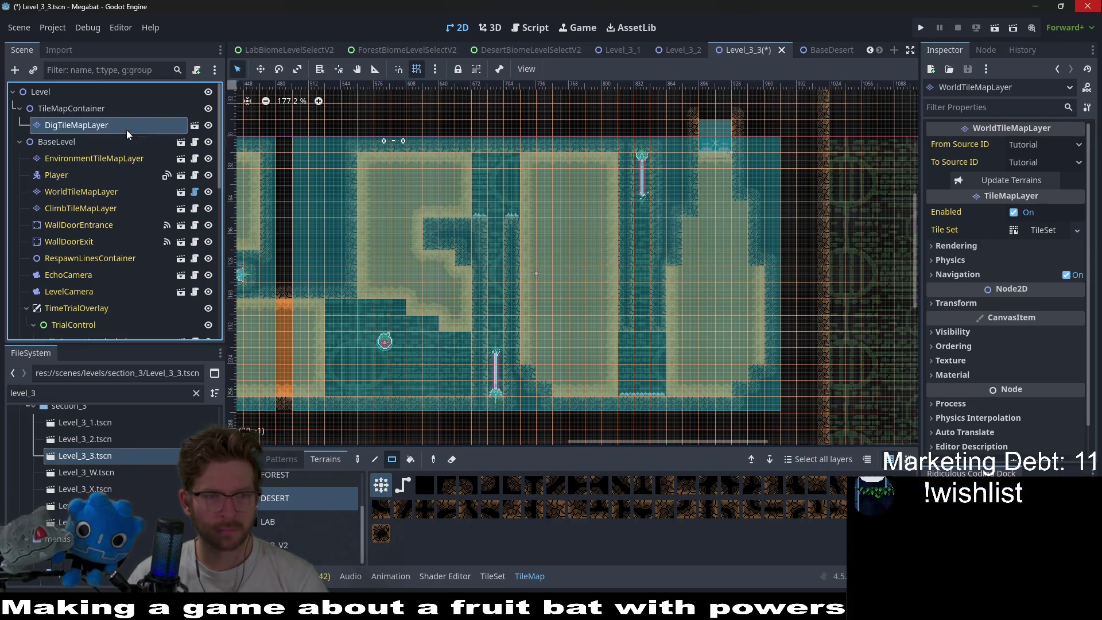
pyautogui.click(339, 503)
pyautogui.scroll(3, 634, 279)
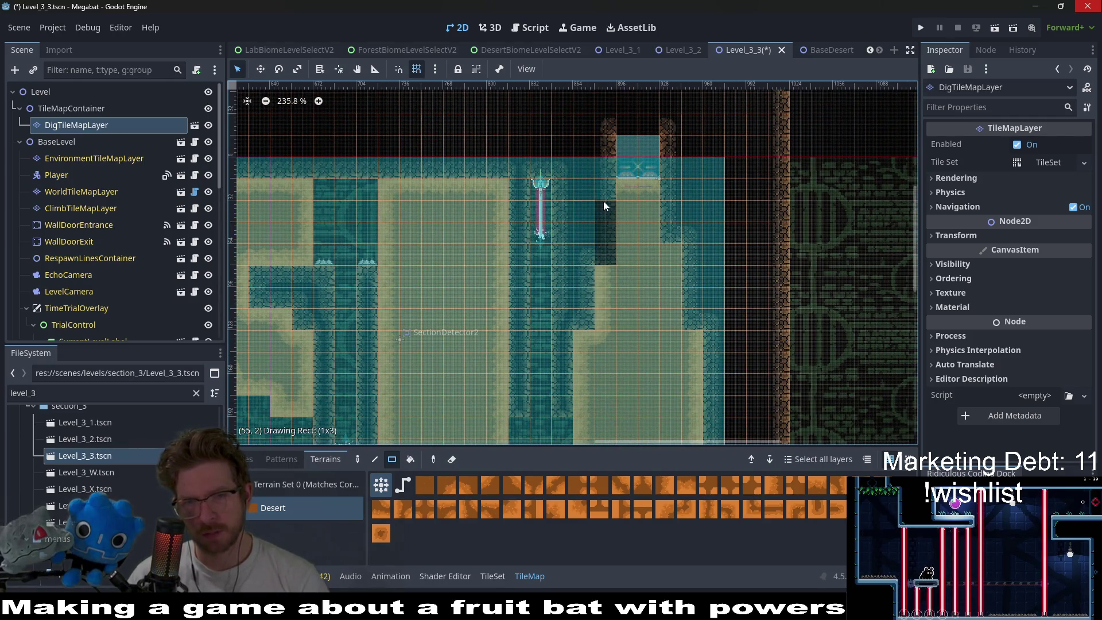
pyautogui.moveTo(604, 205); pyautogui.dragTo(601, 204)
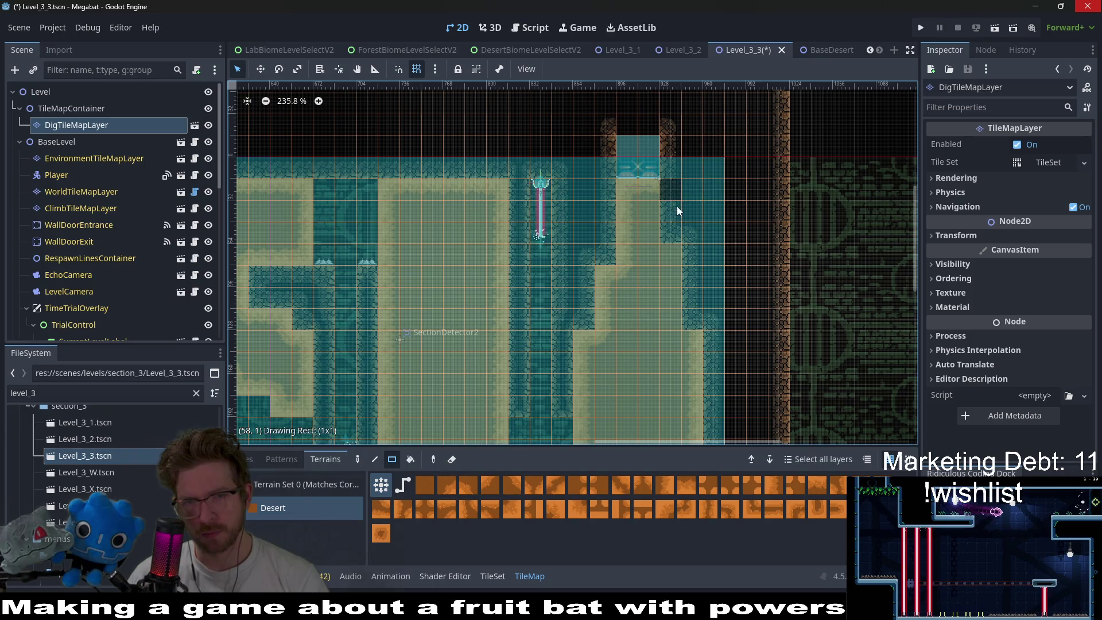
pyautogui.moveTo(678, 210); pyautogui.dragTo(694, 241)
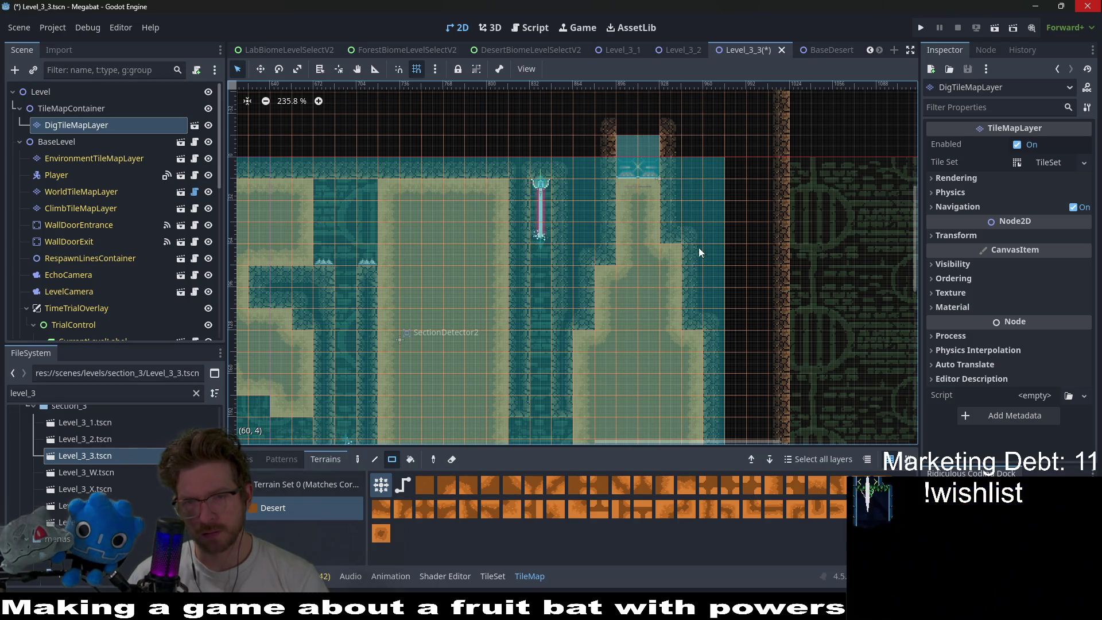
pyautogui.moveTo(712, 325); pyautogui.dragTo(712, 321)
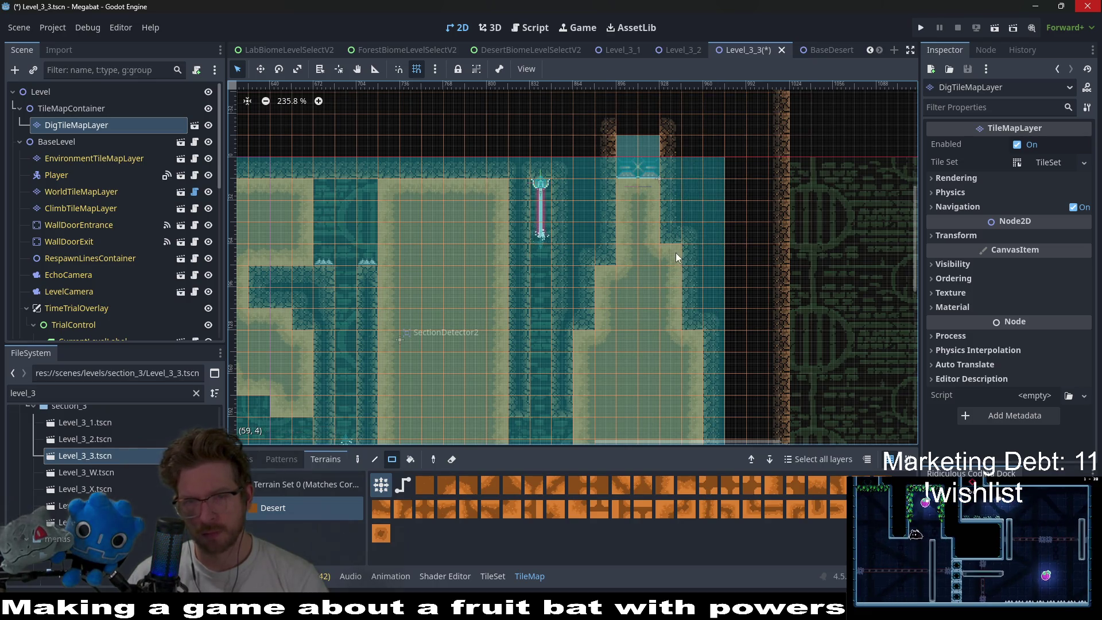
pyautogui.scroll(-4, 675, 252)
pyautogui.scroll(-1, 587, 281)
pyautogui.hscroll(-5, 610, 301)
pyautogui.scroll(-4, 670, 284)
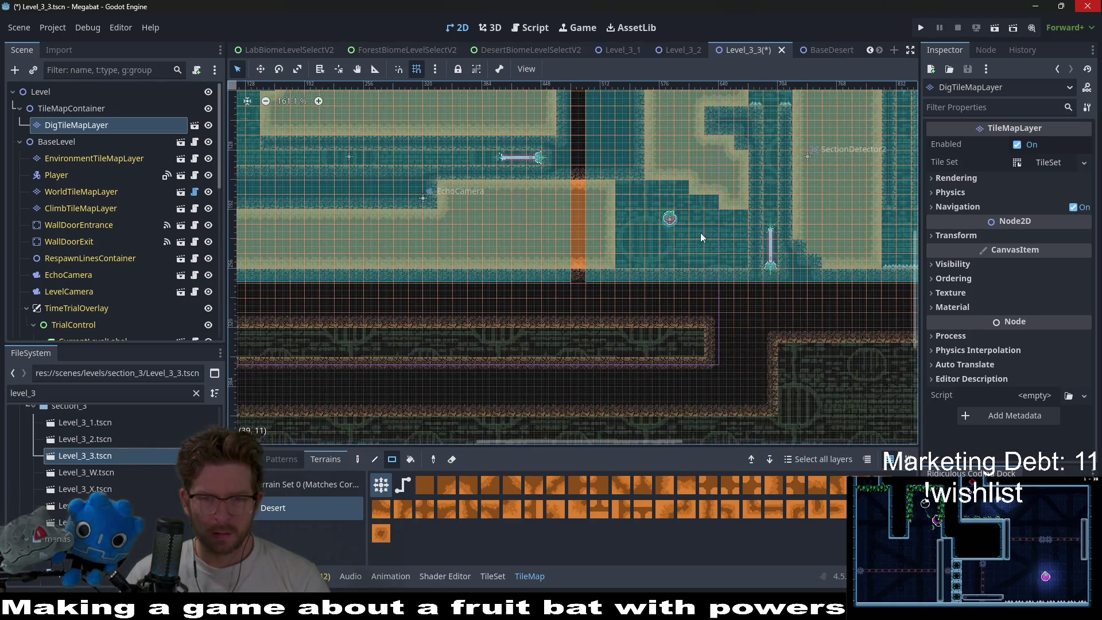
# - Paint solid DESERT wall tiles across the bottom strip on WorldTileMapLayer
pyautogui.click(80, 191)
pyautogui.click(267, 497)
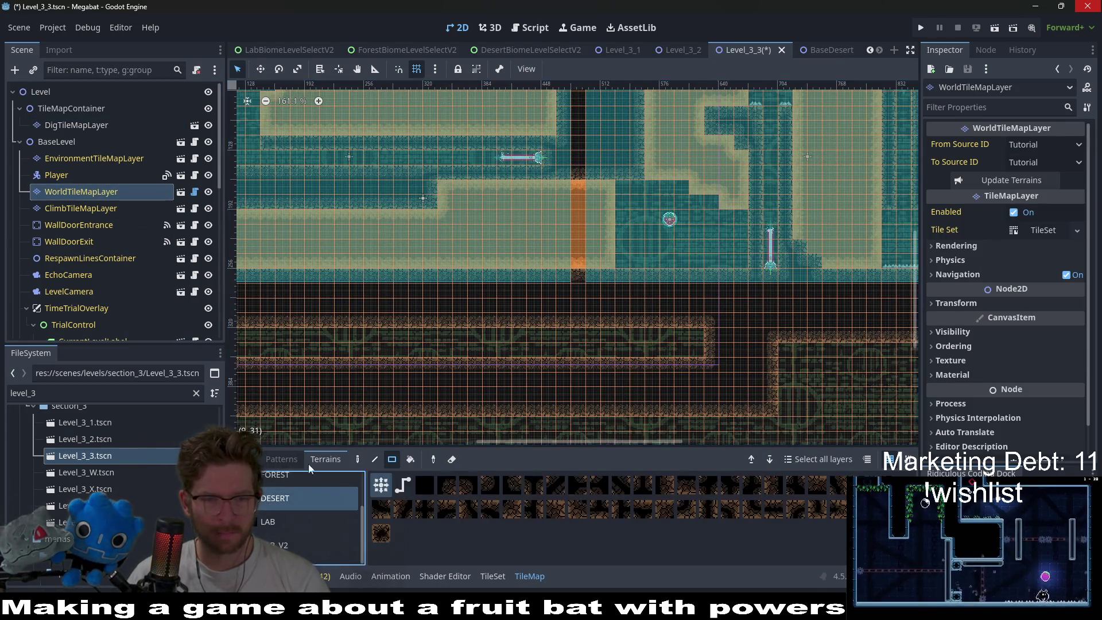
pyautogui.scroll(-5, 450, 332)
pyautogui.scroll(-3, 449, 333)
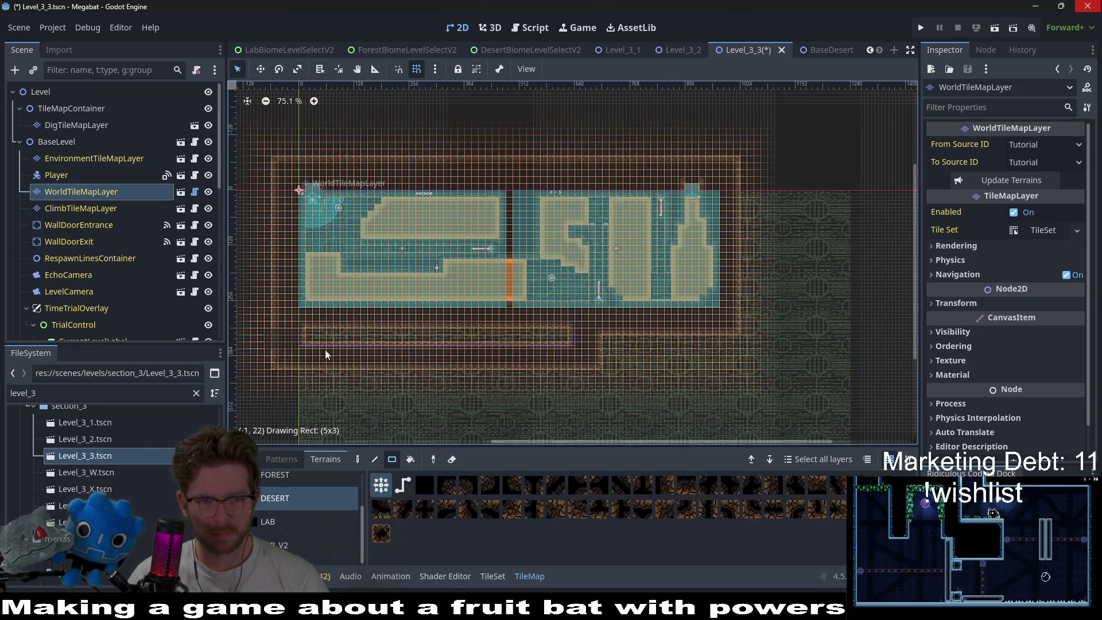
pyautogui.moveTo(325, 353); pyautogui.dragTo(583, 367)
pyautogui.moveTo(760, 366)
pyautogui.mouseDown()
pyautogui.moveTo(731, 335)
pyautogui.moveTo(344, 313)
pyautogui.moveTo(567, 326)
pyautogui.mouseUp()
pyautogui.scroll(2, 730, 334)
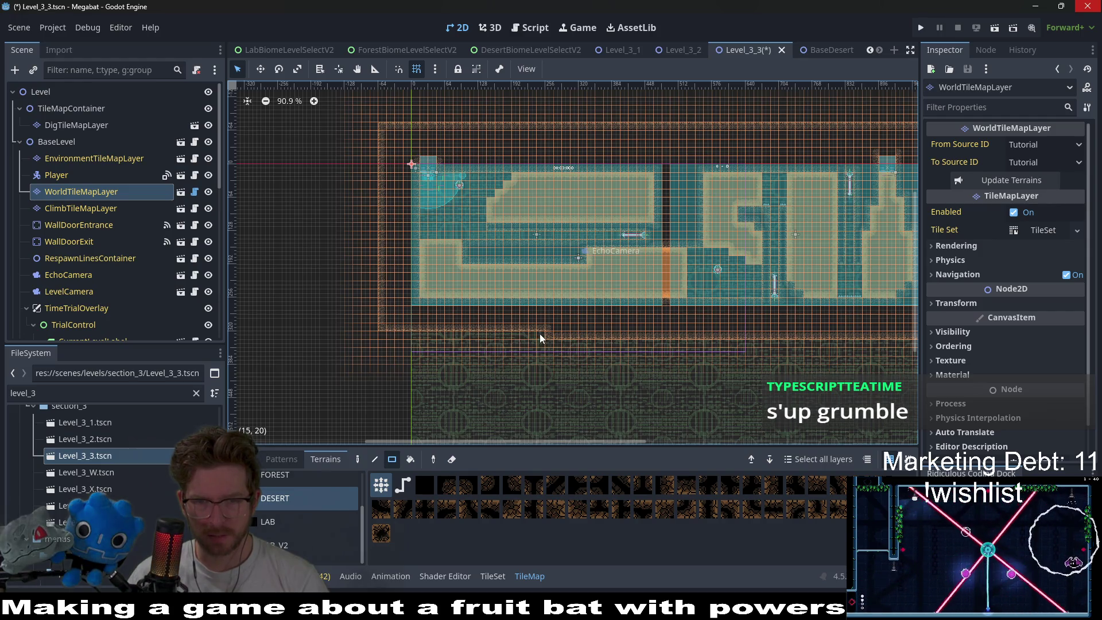
pyautogui.moveTo(406, 338); pyautogui.dragTo(389, 332)
# - Run the current scene to playtest Level_3_3
pyautogui.moveTo(410, 266); pyautogui.dragTo(516, 273)
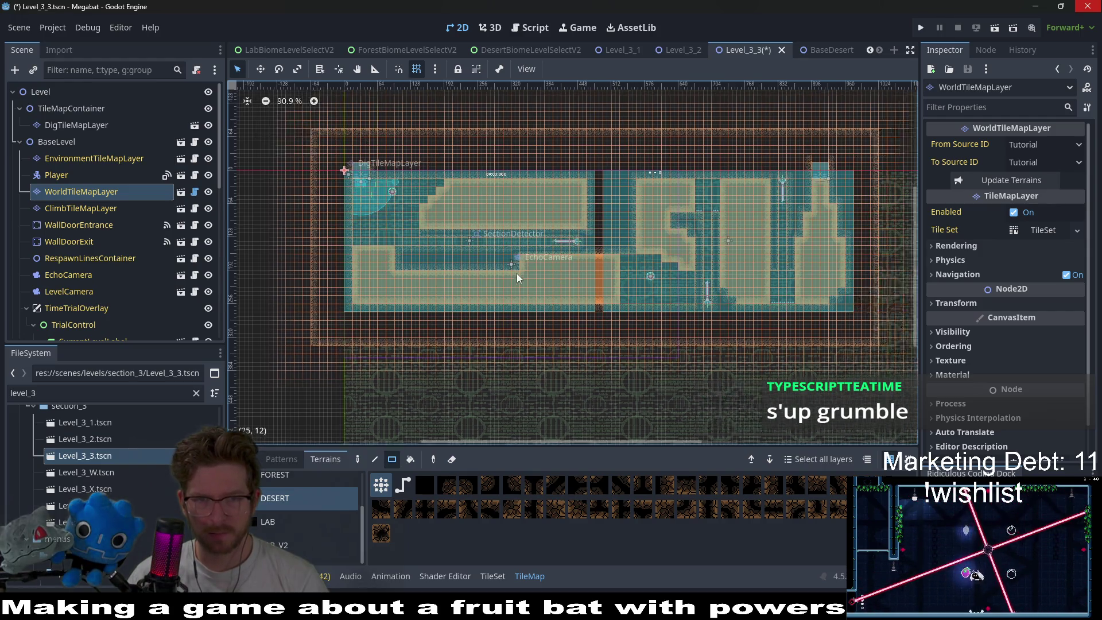
pyautogui.moveTo(397, 223); pyautogui.dragTo(483, 226)
pyautogui.scroll(8, 604, 240)
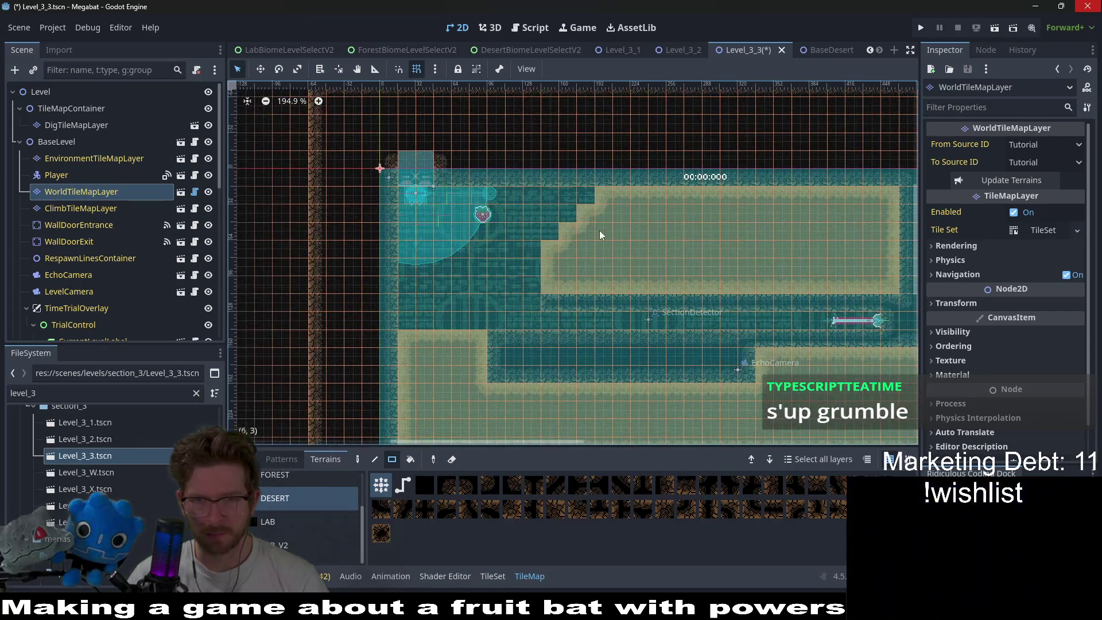
pyautogui.scroll(-5, 551, 238)
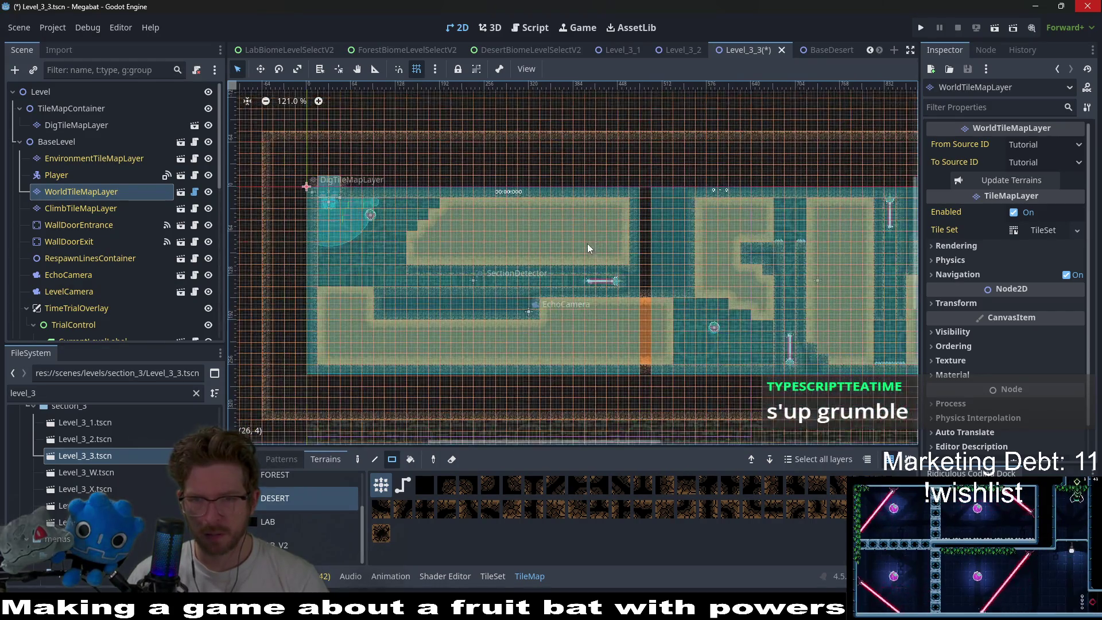
pyautogui.click(995, 28)
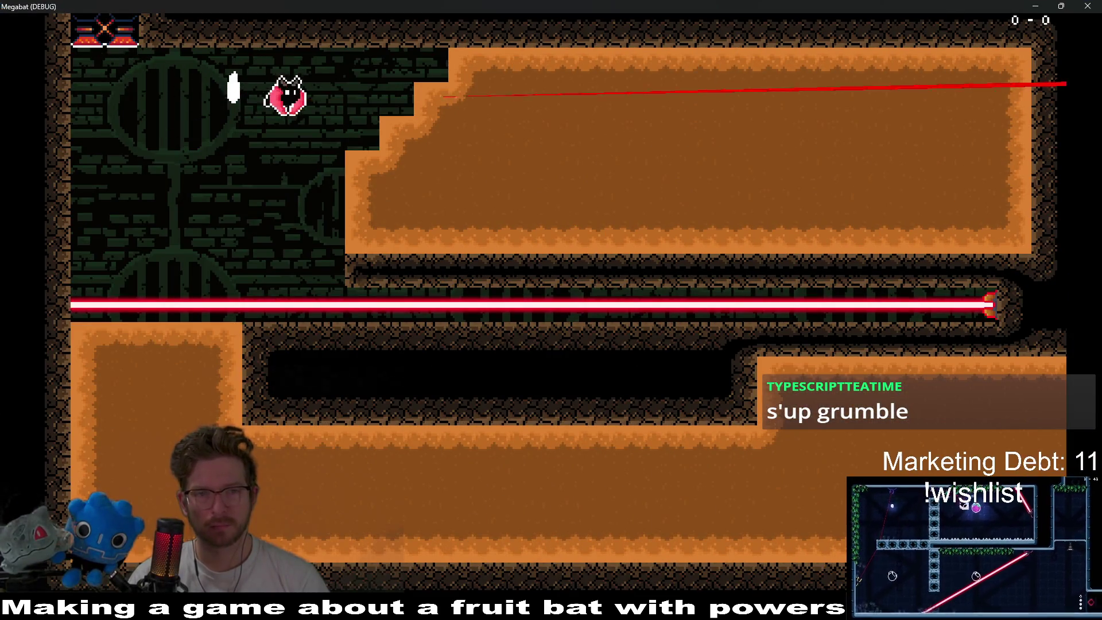
# - Fly the bat across the upper room, down the lower-left room and along the bottom corridor
pyautogui.press('Right')
pyautogui.press('Down')
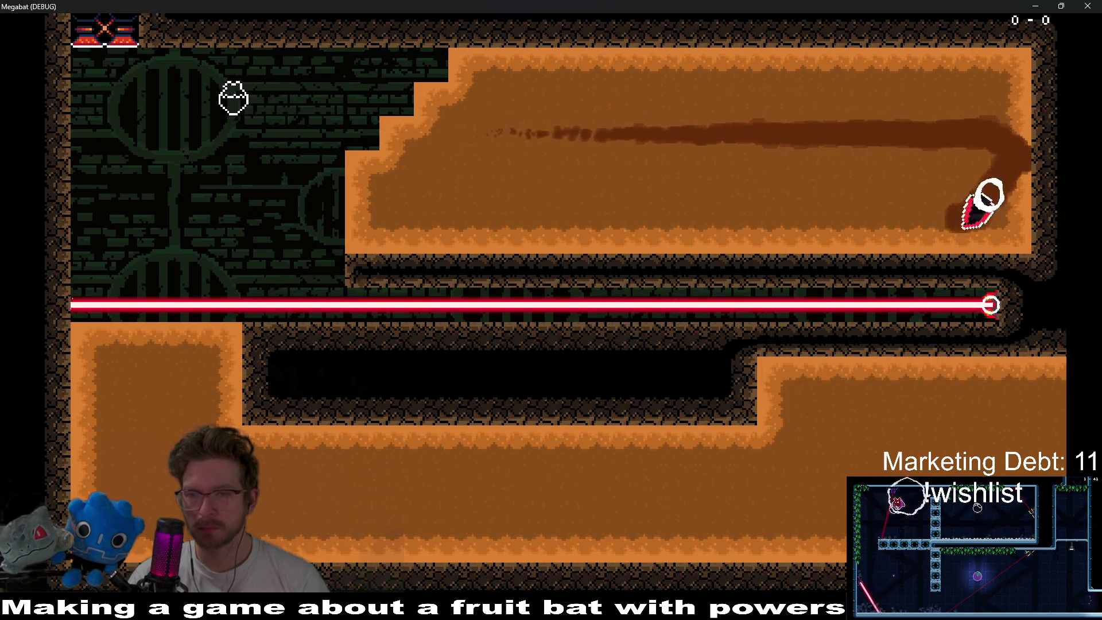
pyautogui.press('Left')
pyautogui.press('Down')
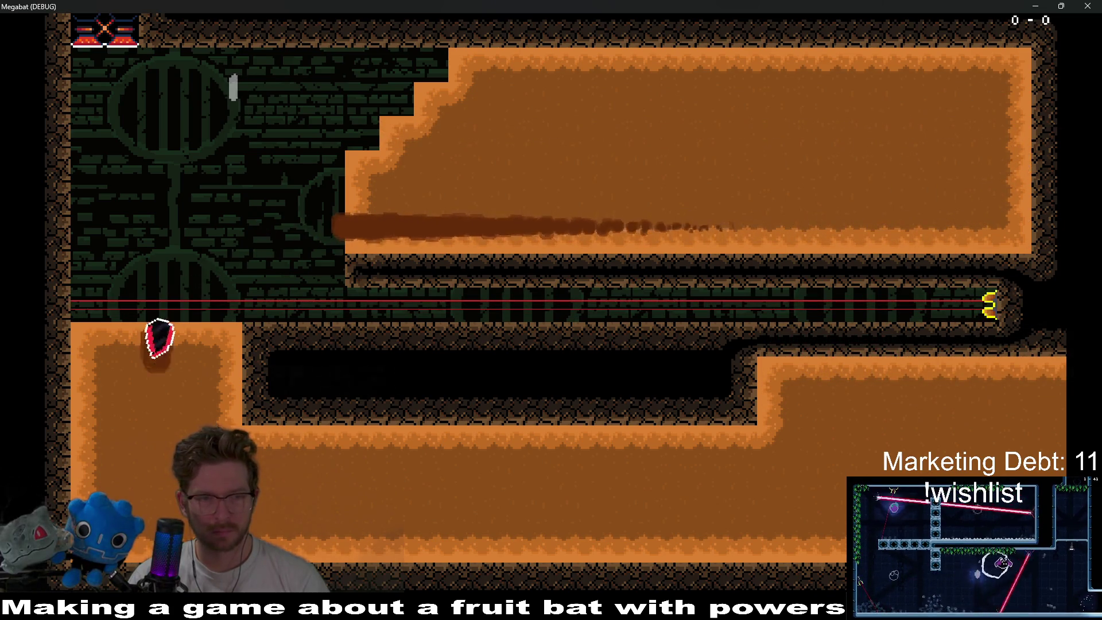
pyautogui.press('Down')
pyautogui.press('Right')
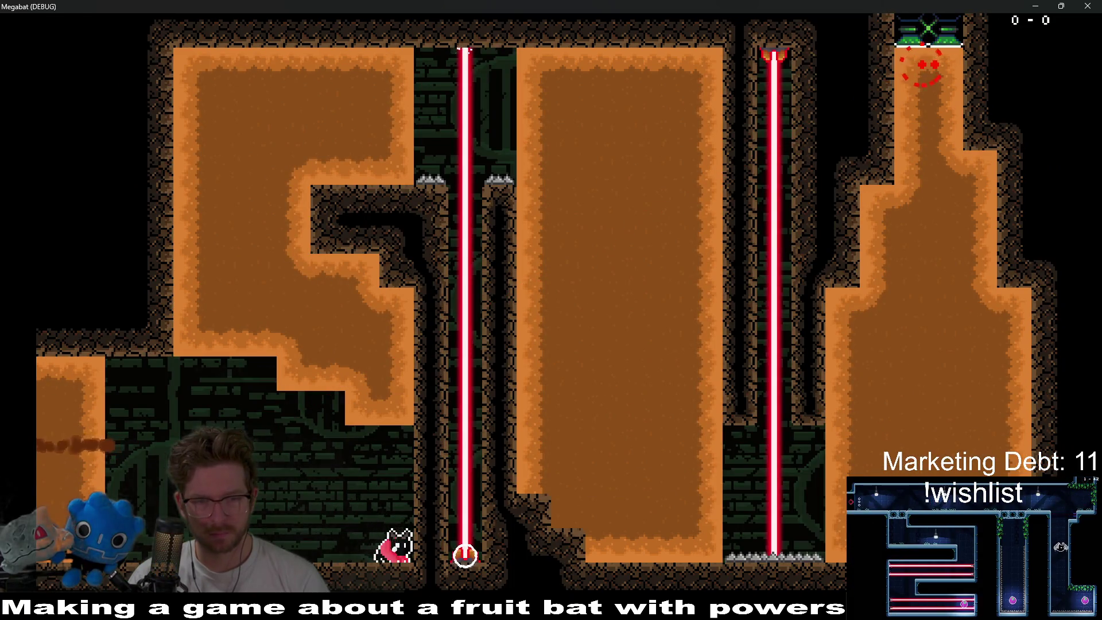
pyautogui.press('Left')
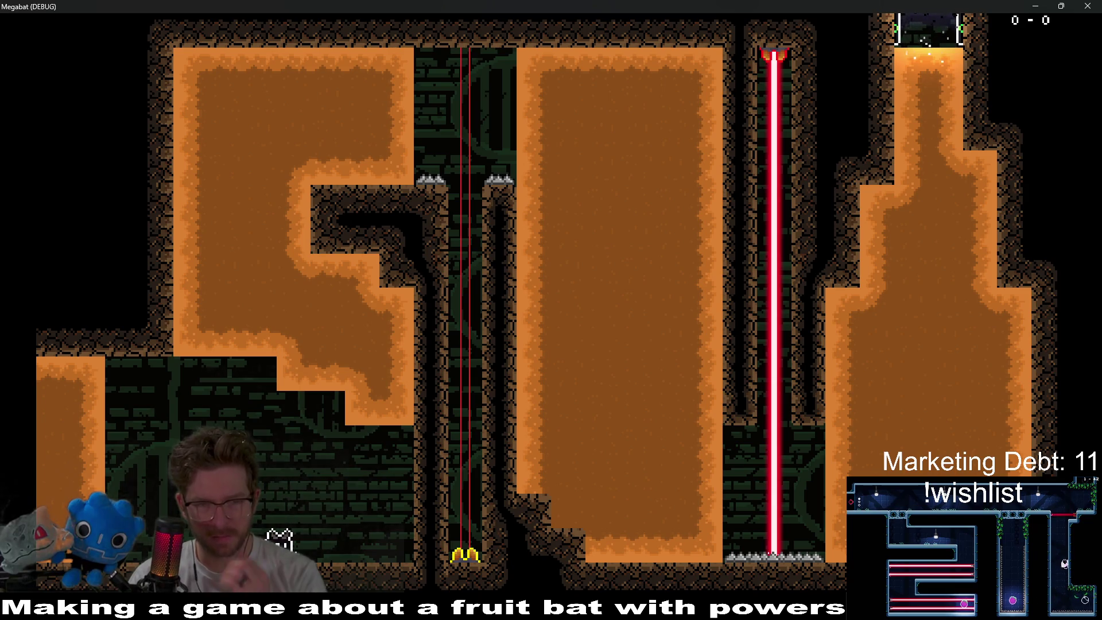
pyautogui.press('Up')
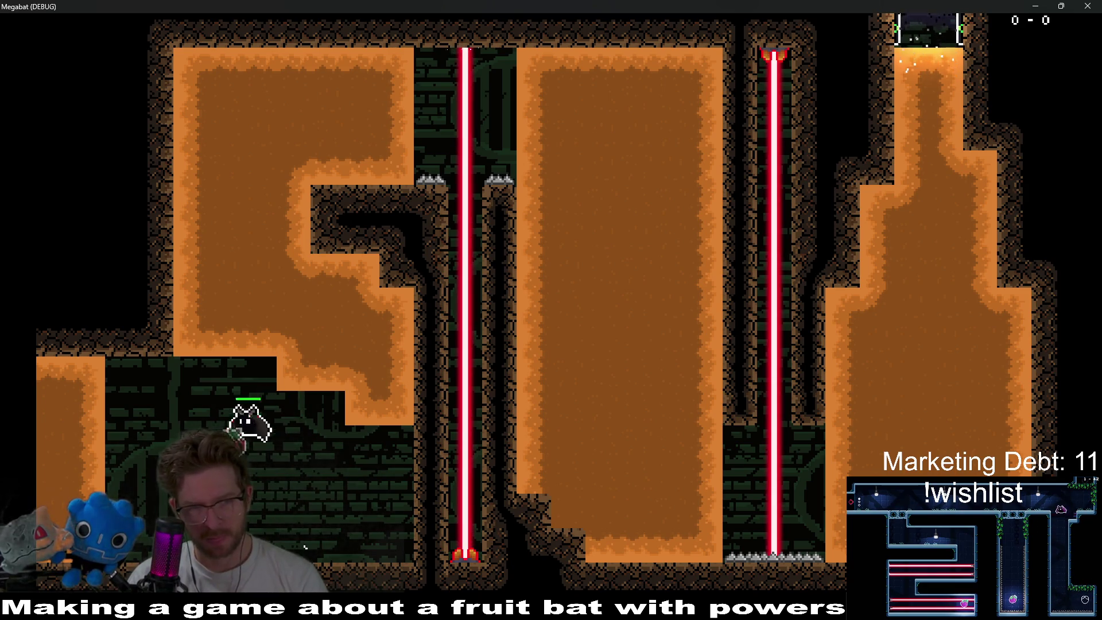
# - Tunnel through the upper-left, centre and right dirt blocks, then stop the playtest with F8
pyautogui.press('Right')
pyautogui.press('Up')
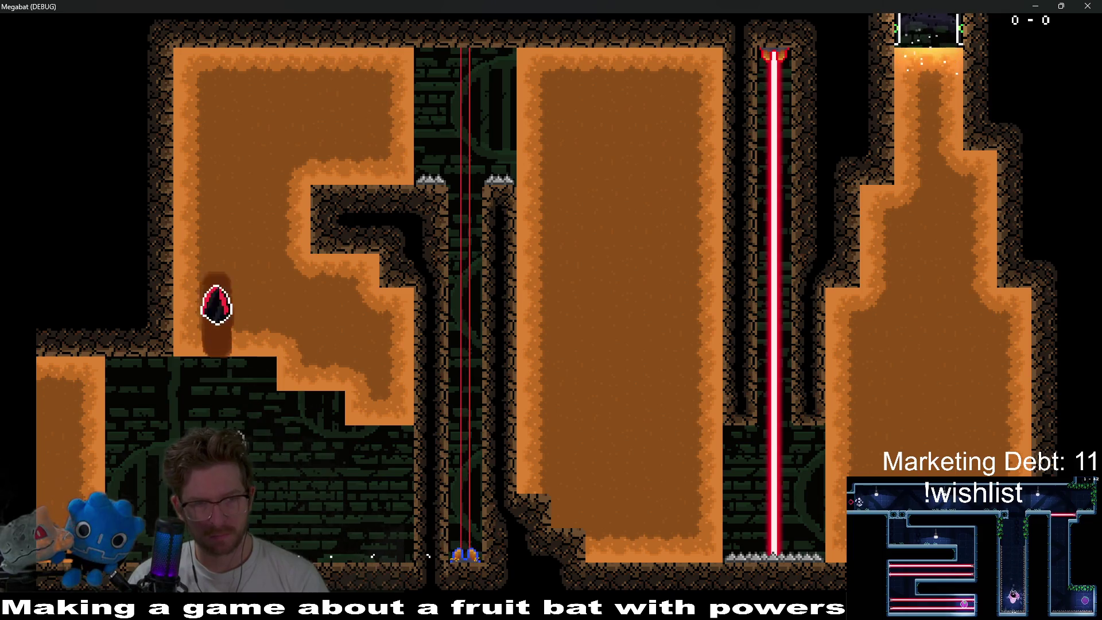
pyautogui.press('Down')
pyautogui.press('Left')
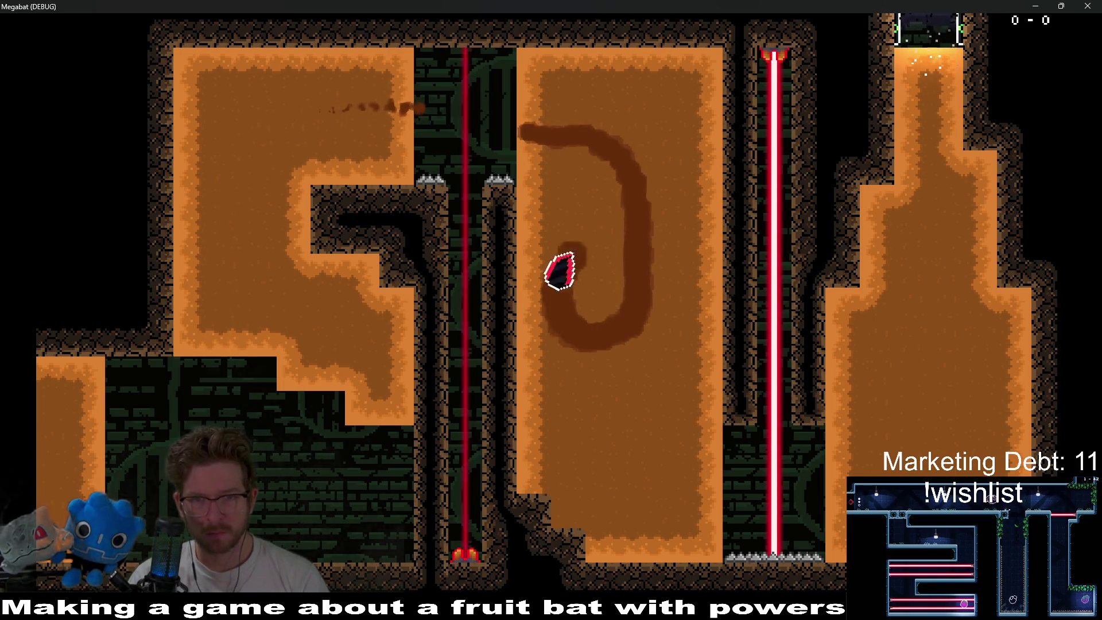
pyautogui.press('Up')
pyautogui.press('Down')
pyautogui.press('Right')
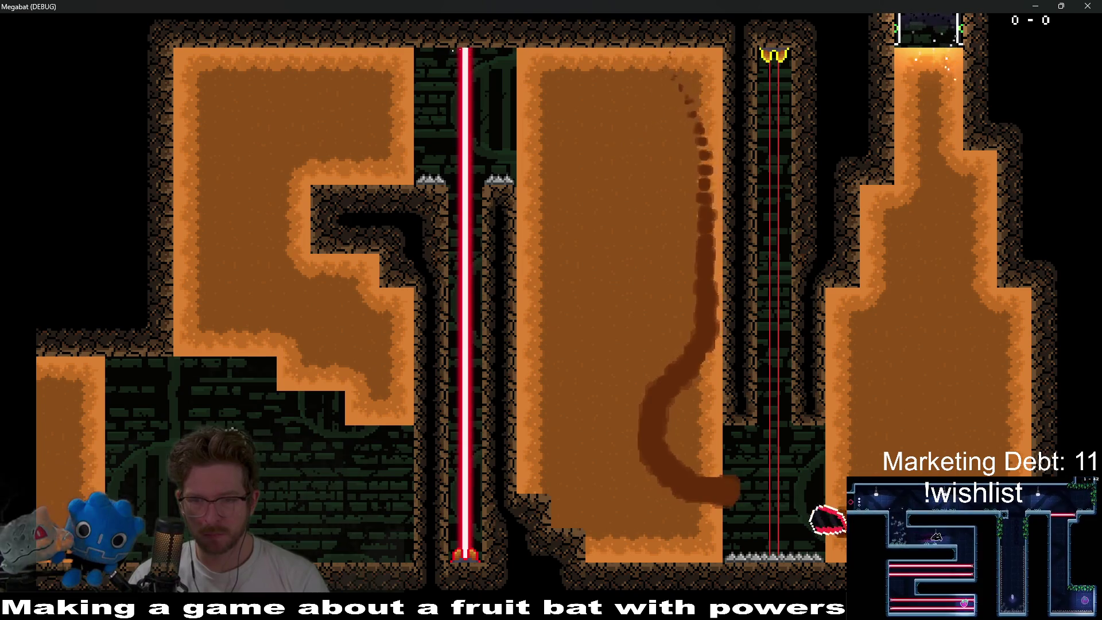
pyautogui.press('Up')
pyautogui.press('Right')
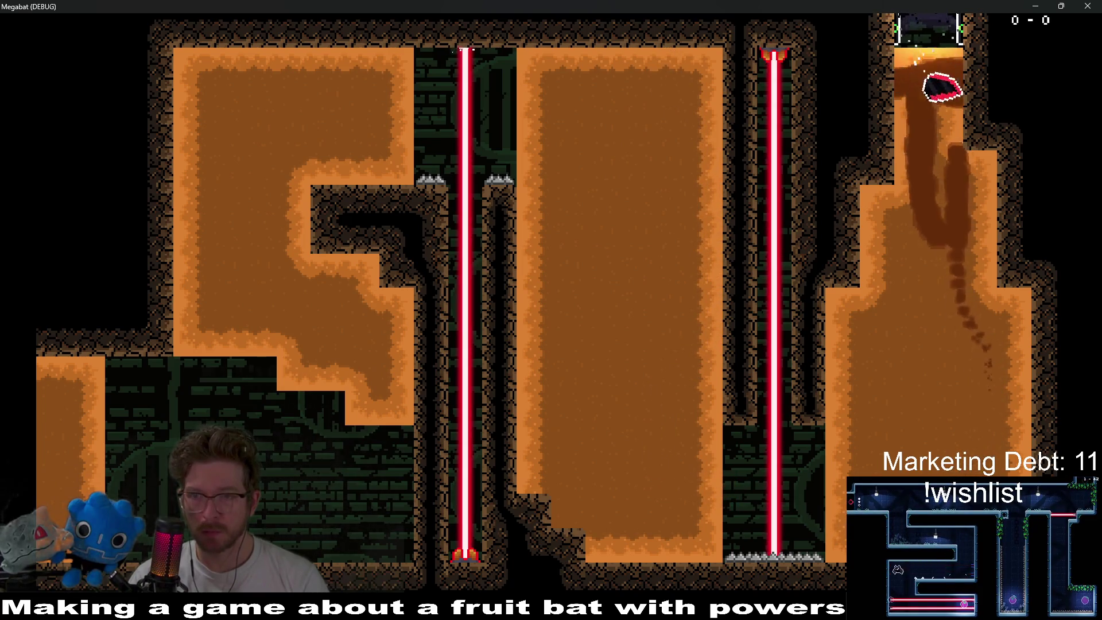
pyautogui.press('Down')
pyautogui.press('F8')
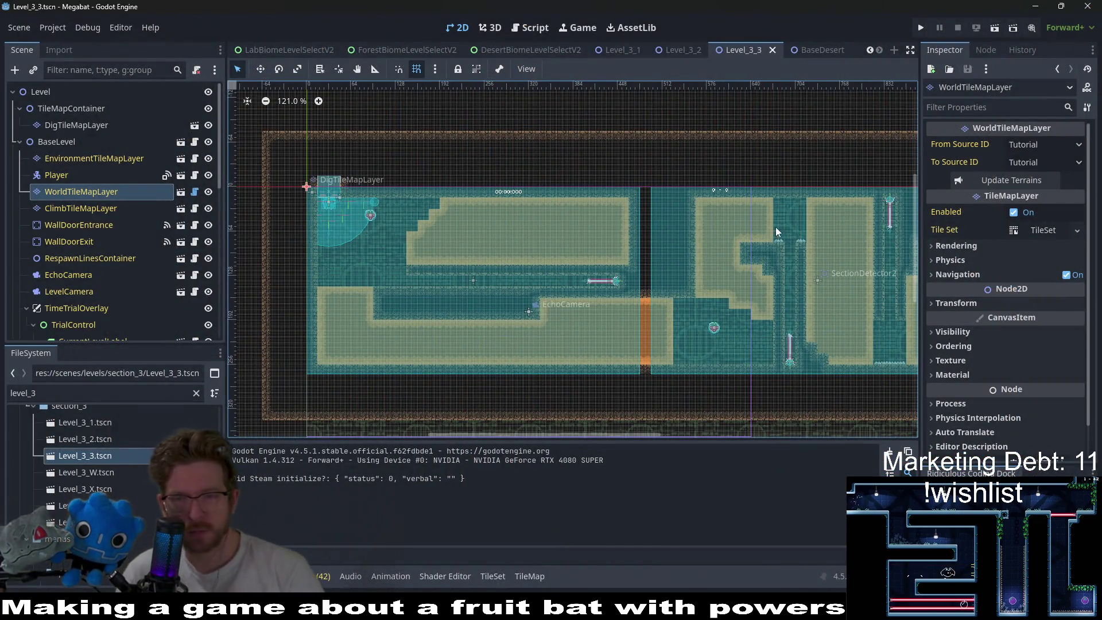
# - On DigTileMapLayer with Desert terrain, carve an open pocket into the sand near the lower laser
pyautogui.hscroll(3, 629, 246)
pyautogui.hscroll(1, 628, 241)
pyautogui.scroll(3, 728, 261)
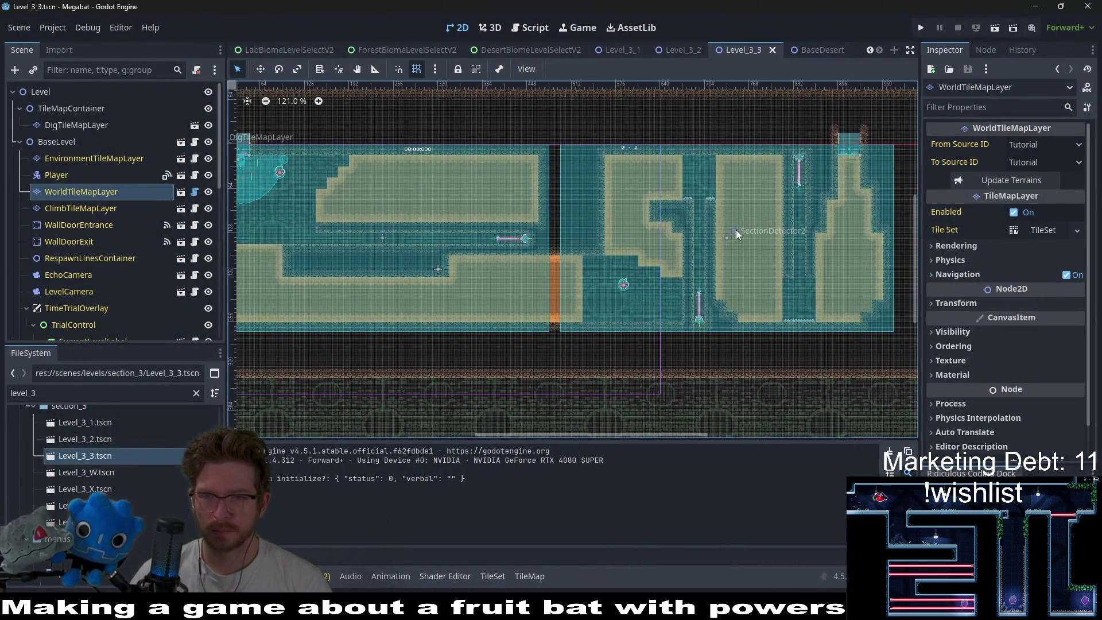
pyautogui.scroll(3, 776, 174)
pyautogui.hscroll(2, 724, 209)
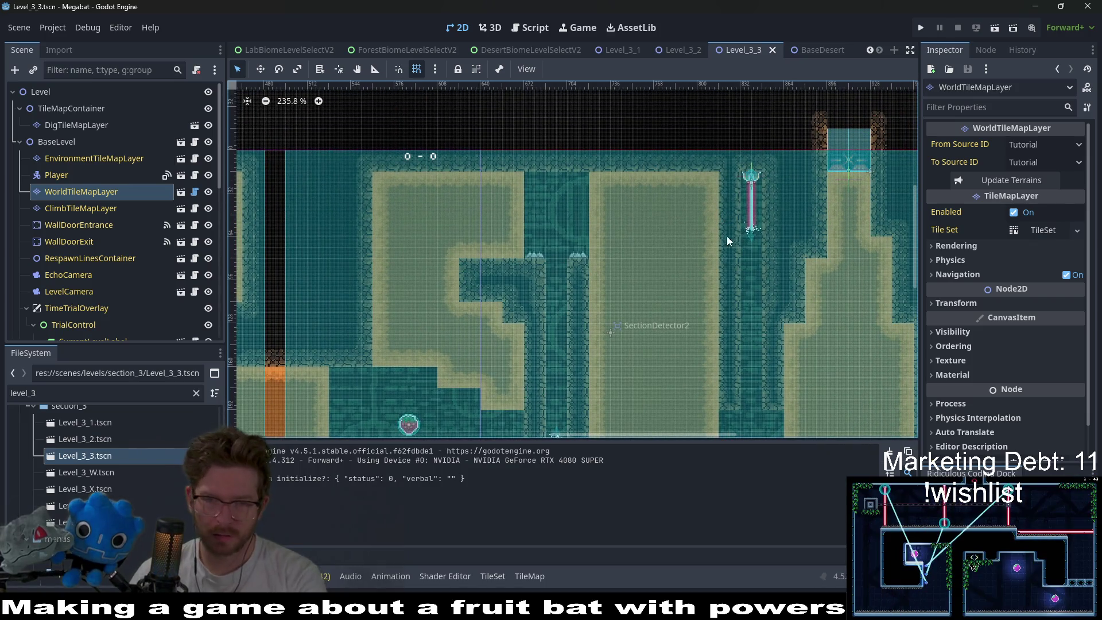
pyautogui.scroll(-1, 691, 224)
pyautogui.click(86, 125)
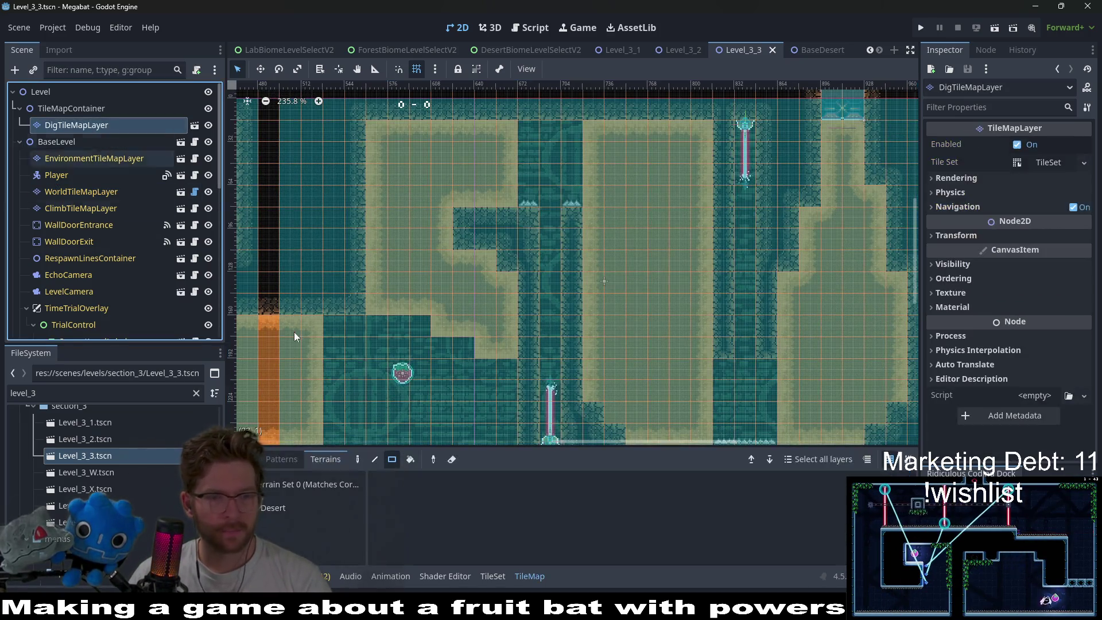
pyautogui.click(282, 516)
pyautogui.scroll(-3, 685, 350)
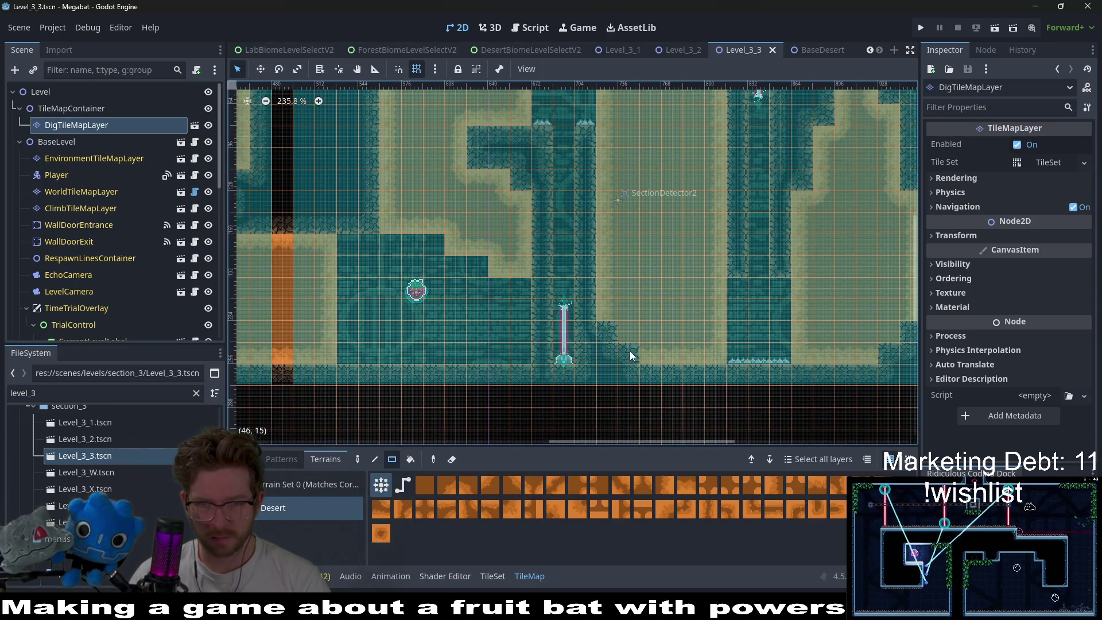
pyautogui.moveTo(629, 350); pyautogui.dragTo(620, 340)
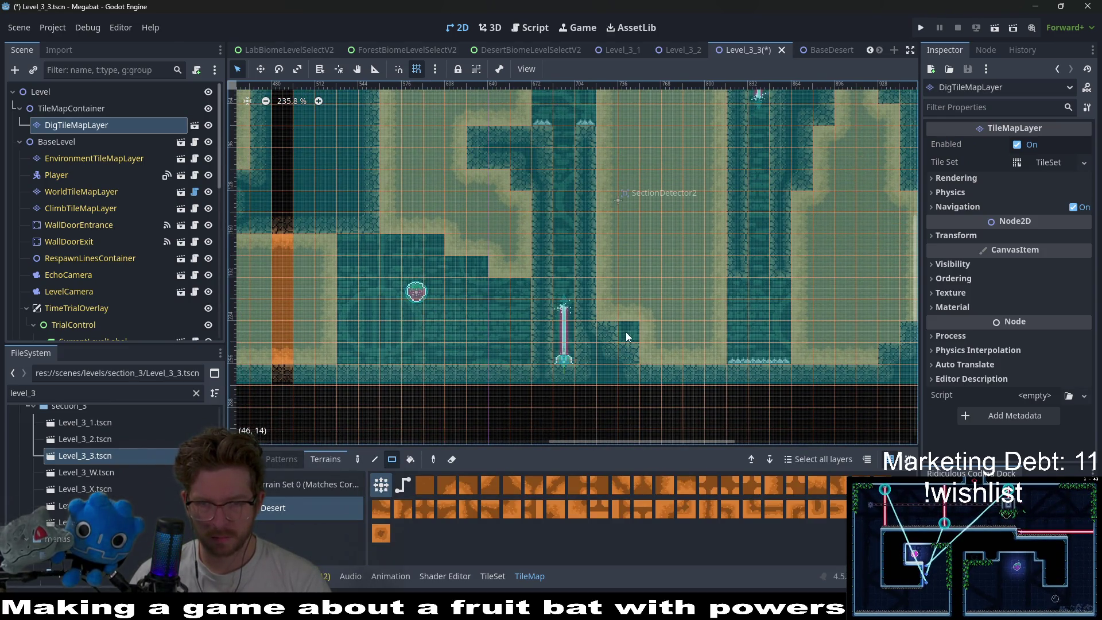
# - Fill the gap beside the orange column with sand and reshape the middle stair-steps
pyautogui.scroll(-2, 541, 317)
pyautogui.hscroll(-1, 570, 287)
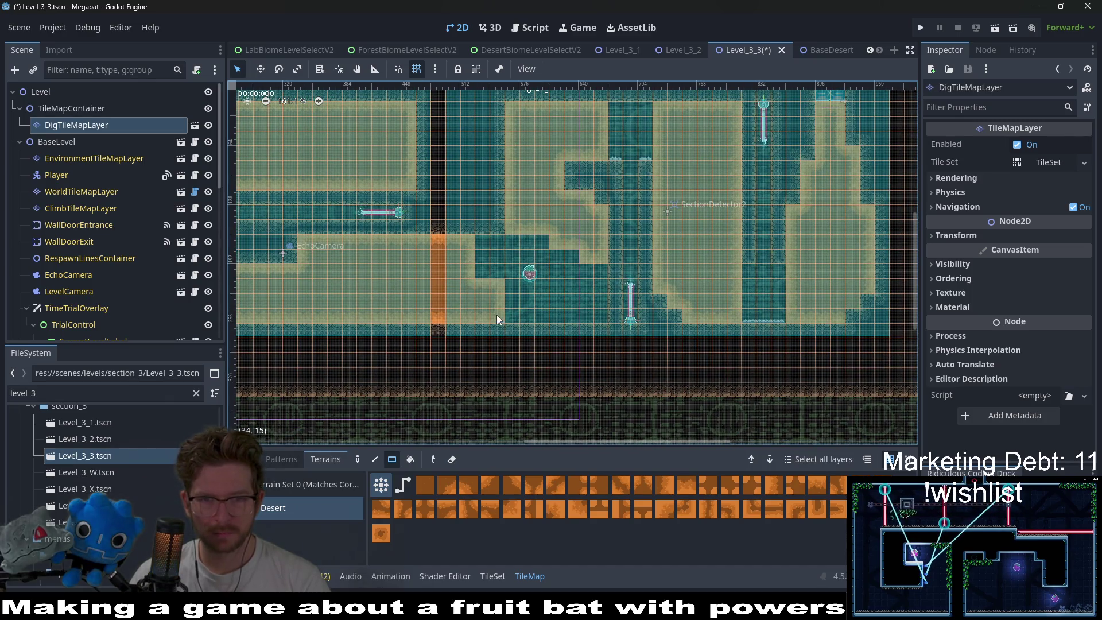
pyautogui.moveTo(497, 314); pyautogui.dragTo(485, 275)
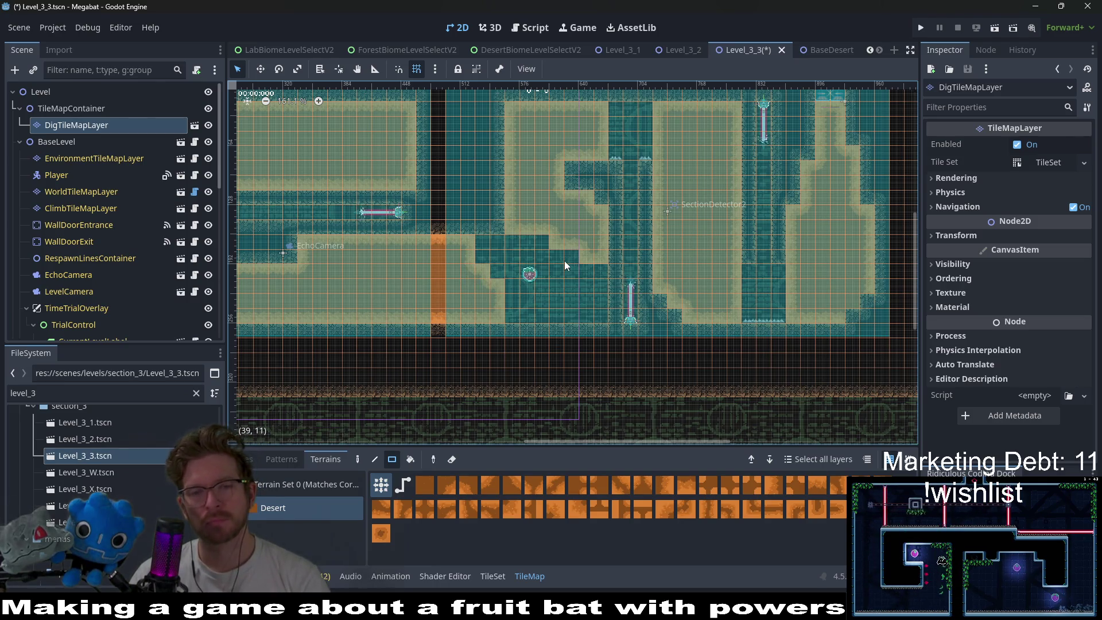
pyautogui.moveTo(549, 239); pyautogui.dragTo(600, 257)
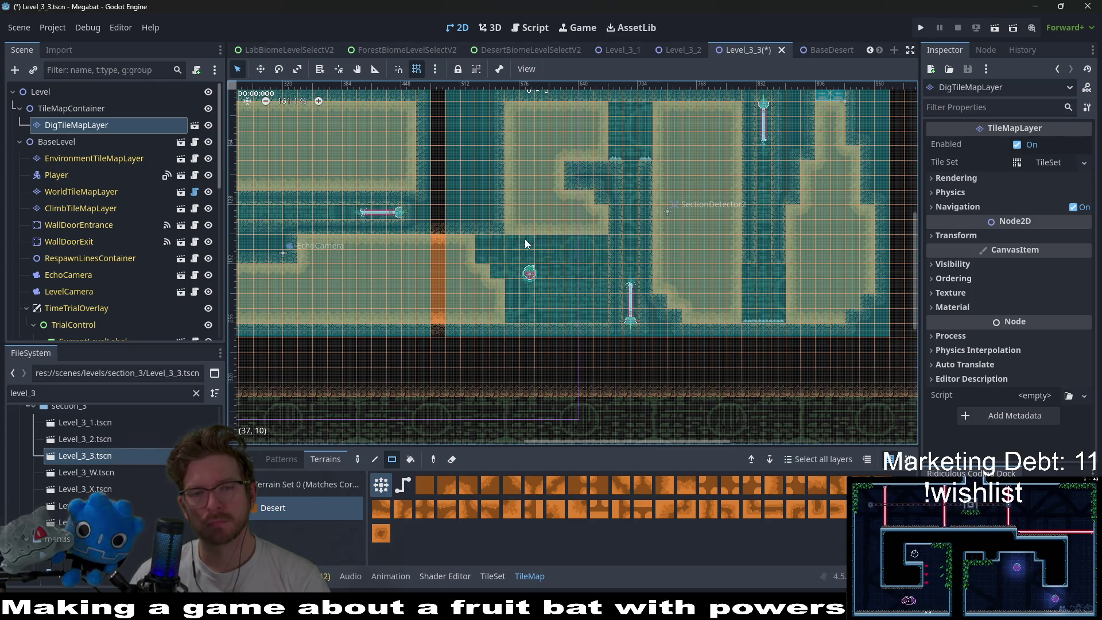
pyautogui.moveTo(485, 240)
pyautogui.mouseDown()
pyautogui.moveTo(500, 260)
pyautogui.moveTo(539, 242)
pyautogui.moveTo(548, 264)
pyautogui.moveTo(479, 256)
pyautogui.moveTo(498, 274)
pyautogui.mouseUp()
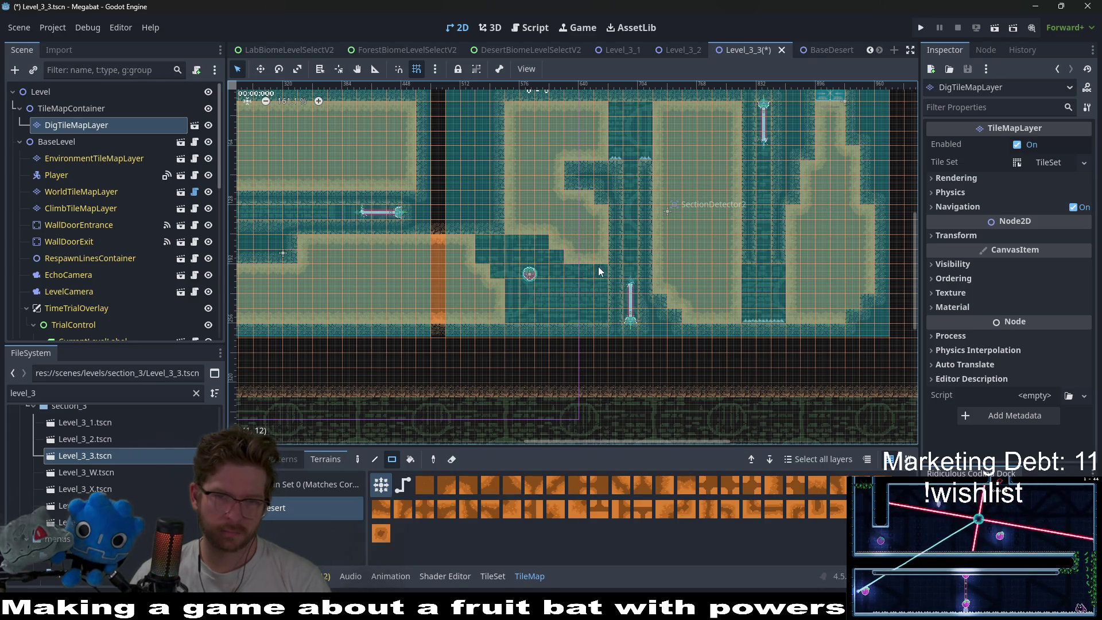
# - Open up several single tiles in the stair-step area, saving the level along the way
pyautogui.moveTo(591, 269); pyautogui.dragTo(594, 270)
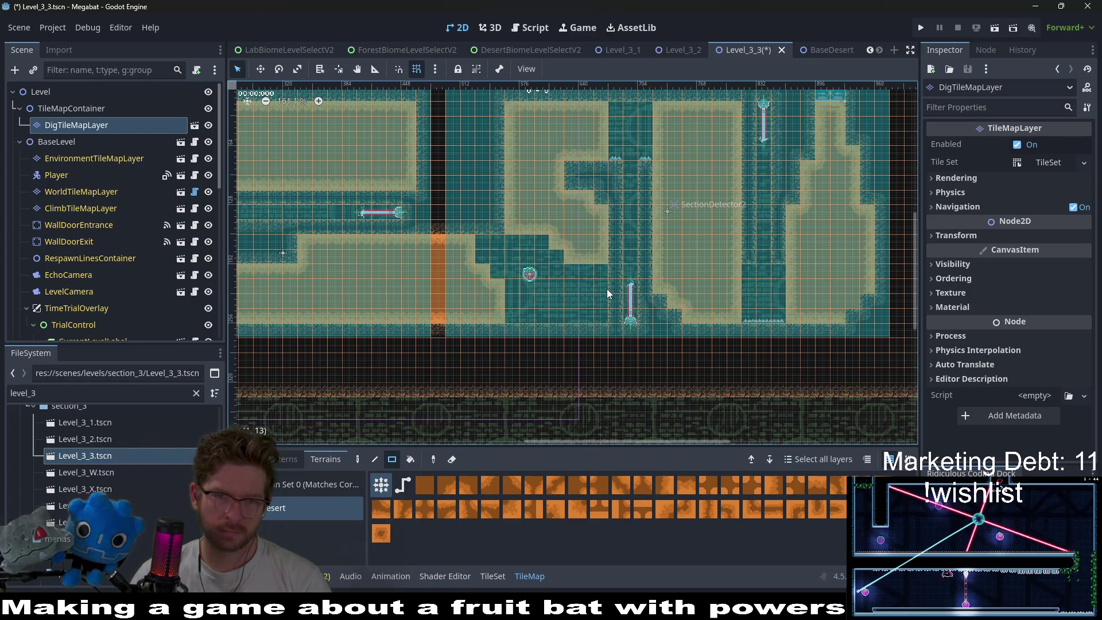
pyautogui.click(595, 259)
pyautogui.moveTo(557, 245); pyautogui.dragTo(557, 245)
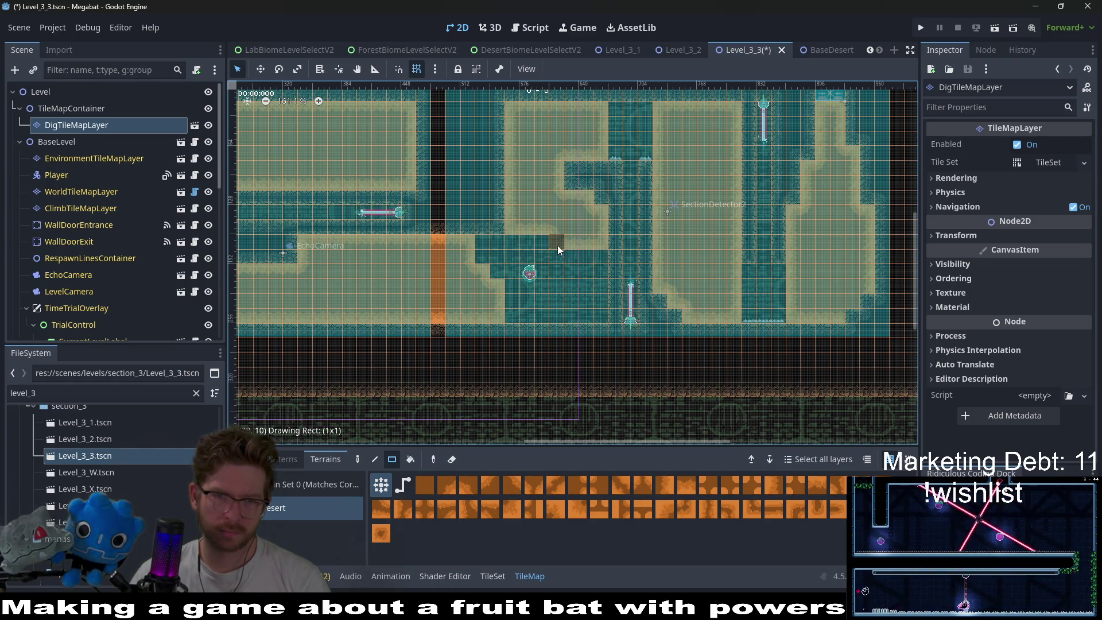
pyautogui.hotkey('ctrl', 's')
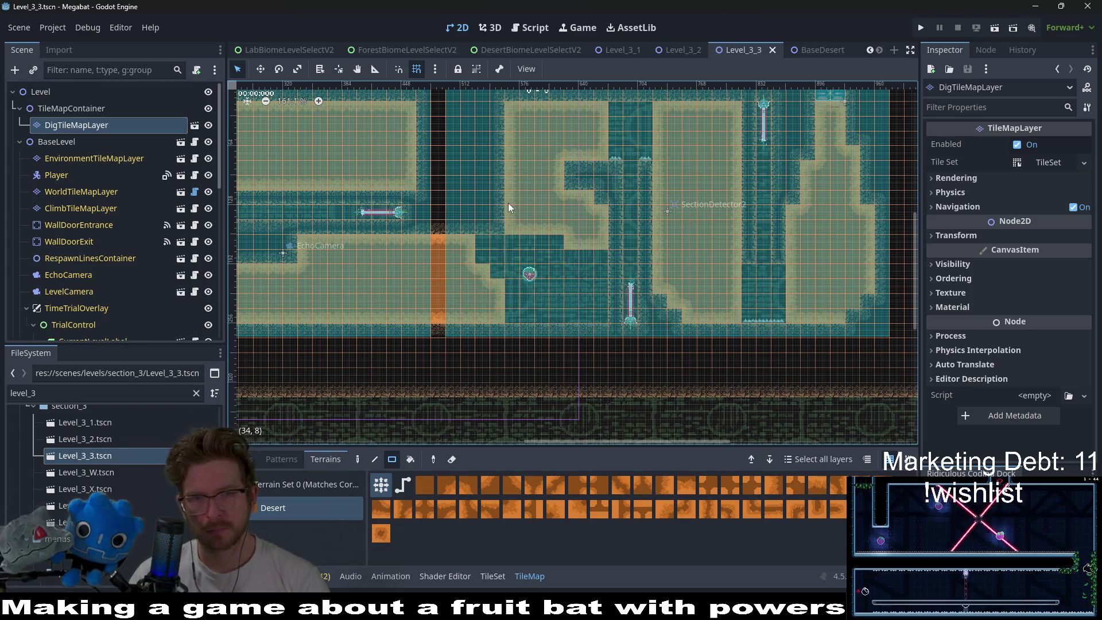
pyautogui.scroll(-2, 595, 177)
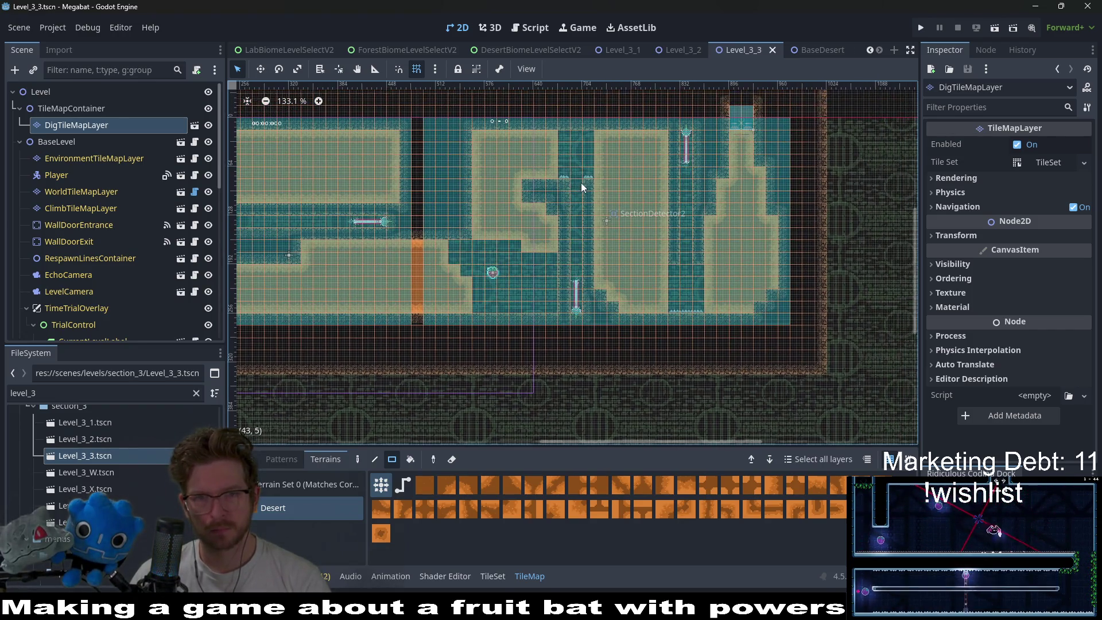
pyautogui.click(481, 135)
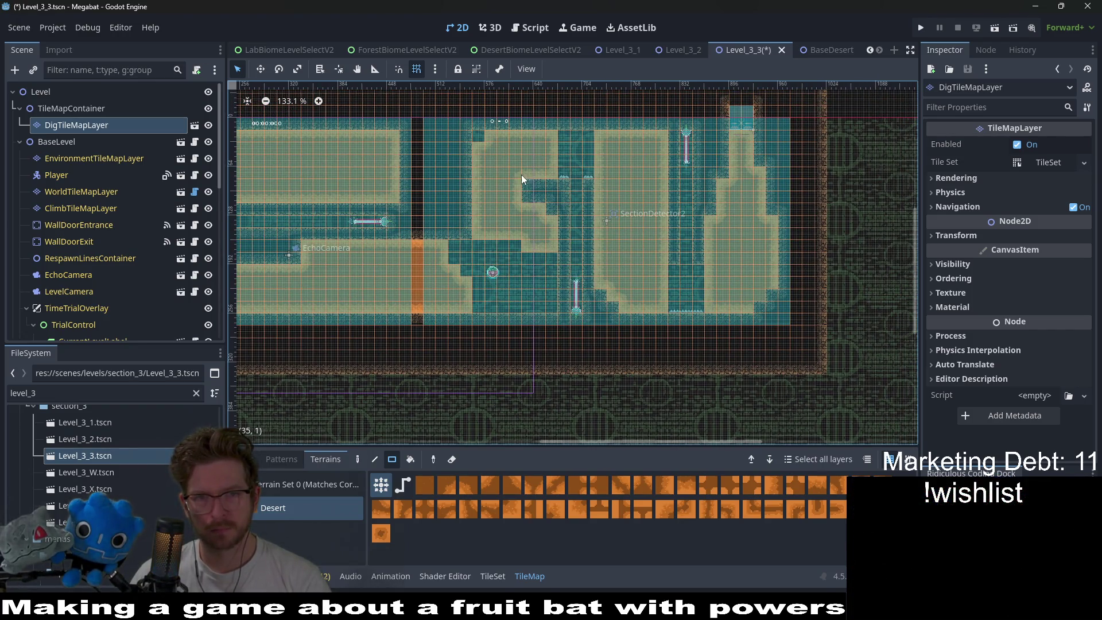
# - Replace a patch of sand with wall tiles on WorldTileMapLayer
pyautogui.click(82, 192)
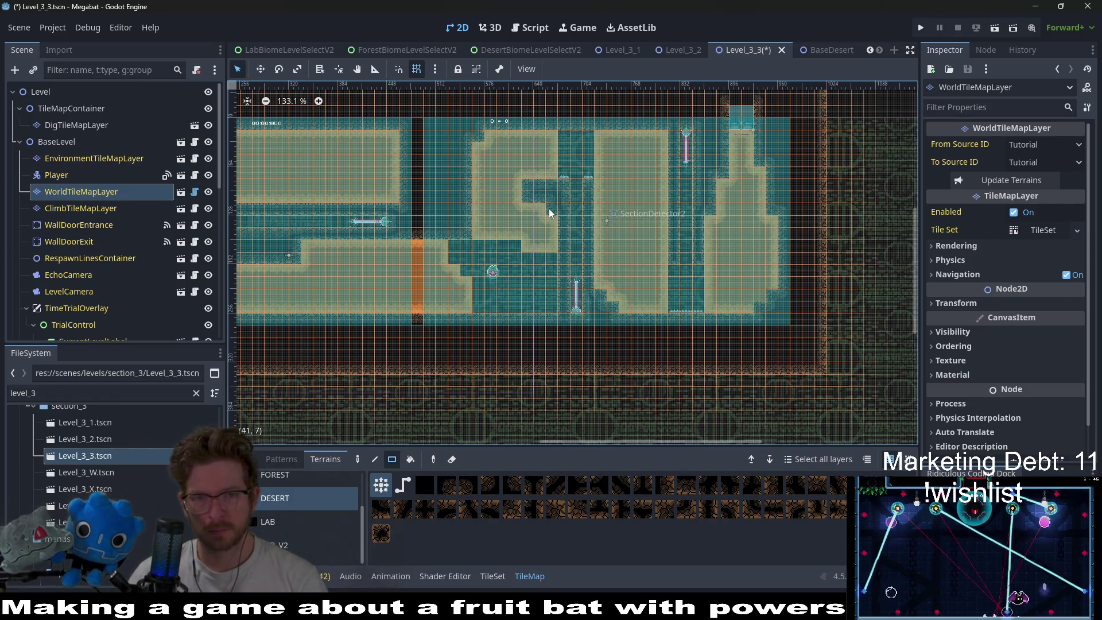
pyautogui.scroll(8, 528, 170)
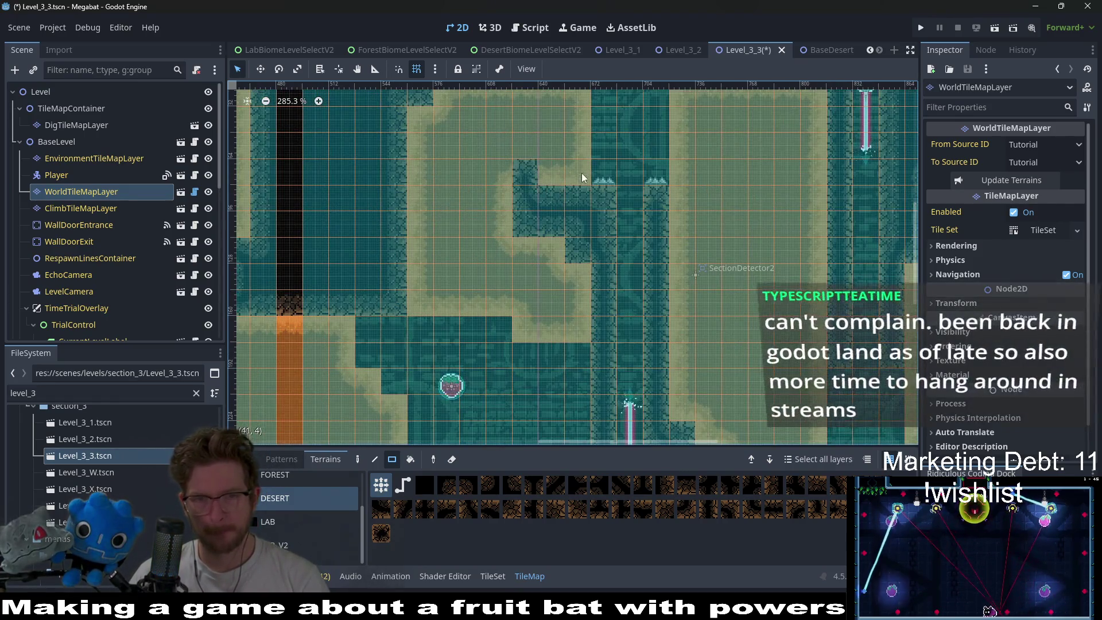
pyautogui.moveTo(532, 209); pyautogui.dragTo(569, 211)
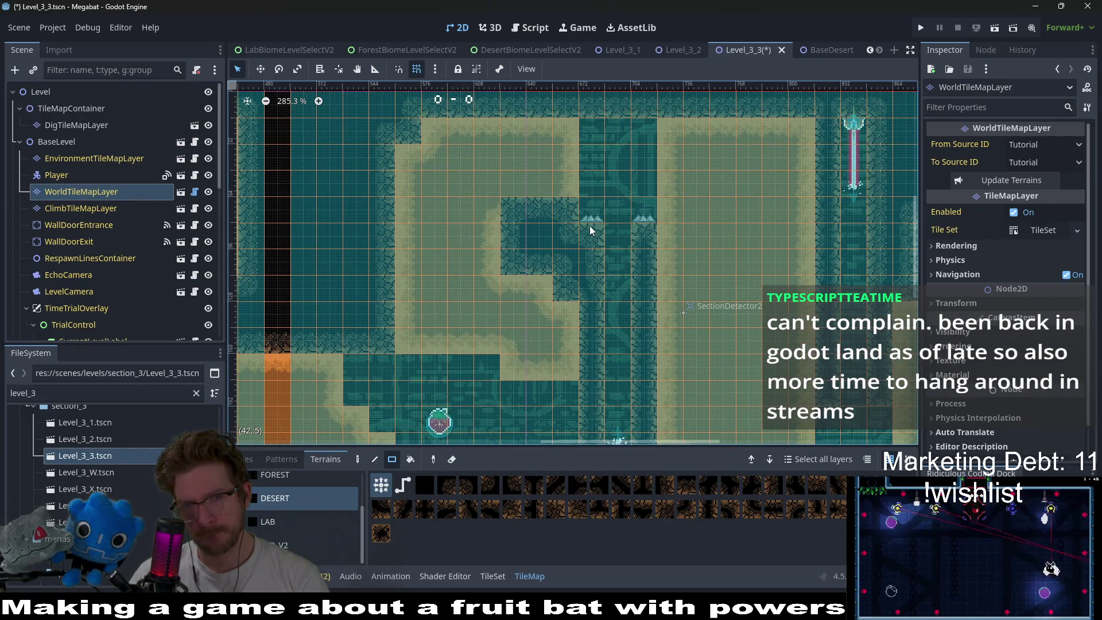
# - Paint a 2x1 Desert dig pocket left of the spikes on DigTileMapLayer, then save Level_3_3
pyautogui.click(98, 126)
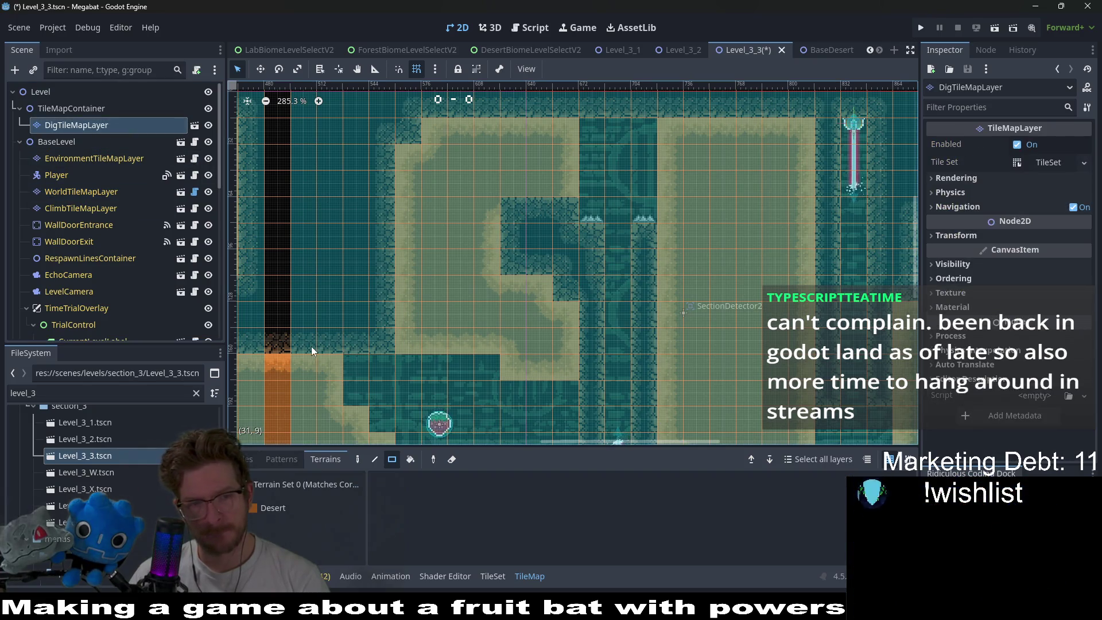
pyautogui.click(291, 512)
pyautogui.moveTo(565, 210); pyautogui.dragTo(520, 218)
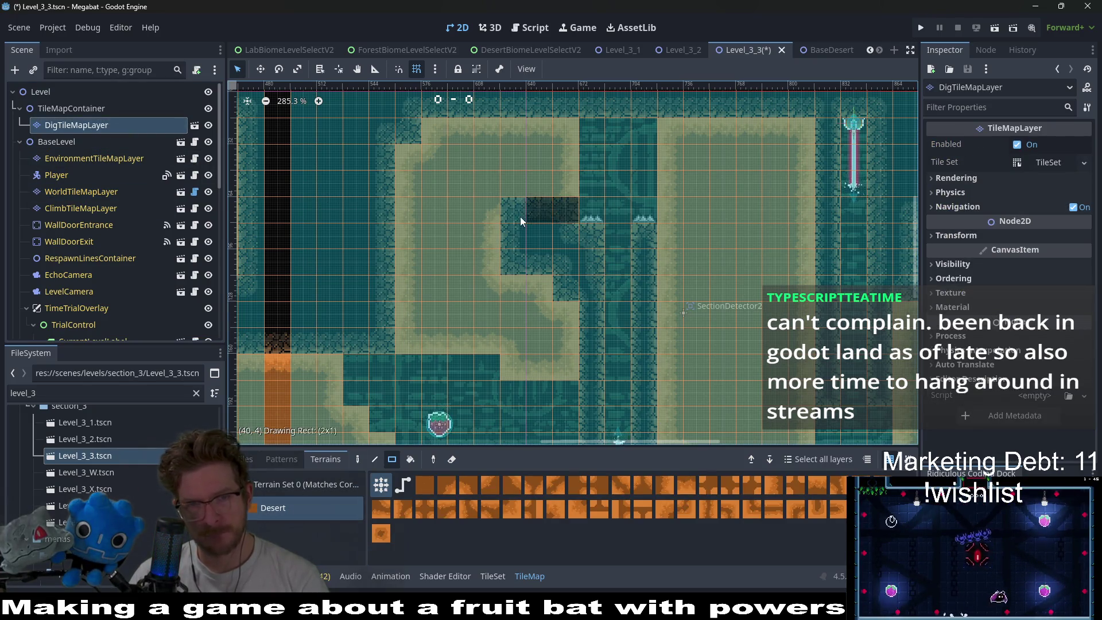
pyautogui.scroll(-5, 573, 259)
pyautogui.hotkey('ctrl', 's')
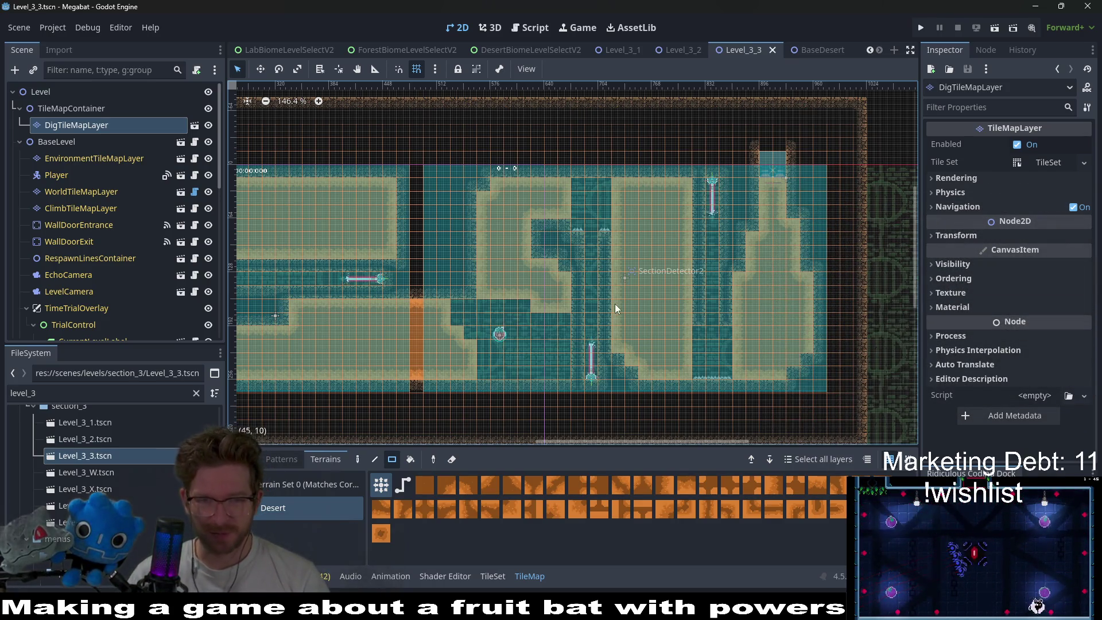
# - Clear the 'level_3' FileSystem filter and scroll down to the section_3 folder containing BaseDesert.tscn
pyautogui.scroll(2, 500, 310)
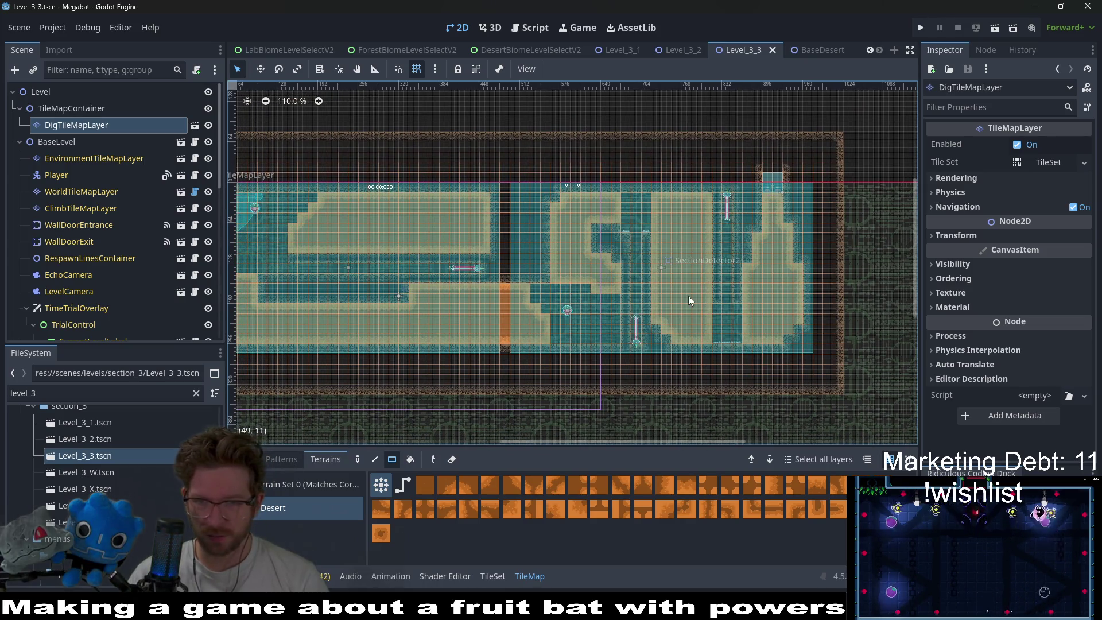
pyautogui.scroll(3, 683, 297)
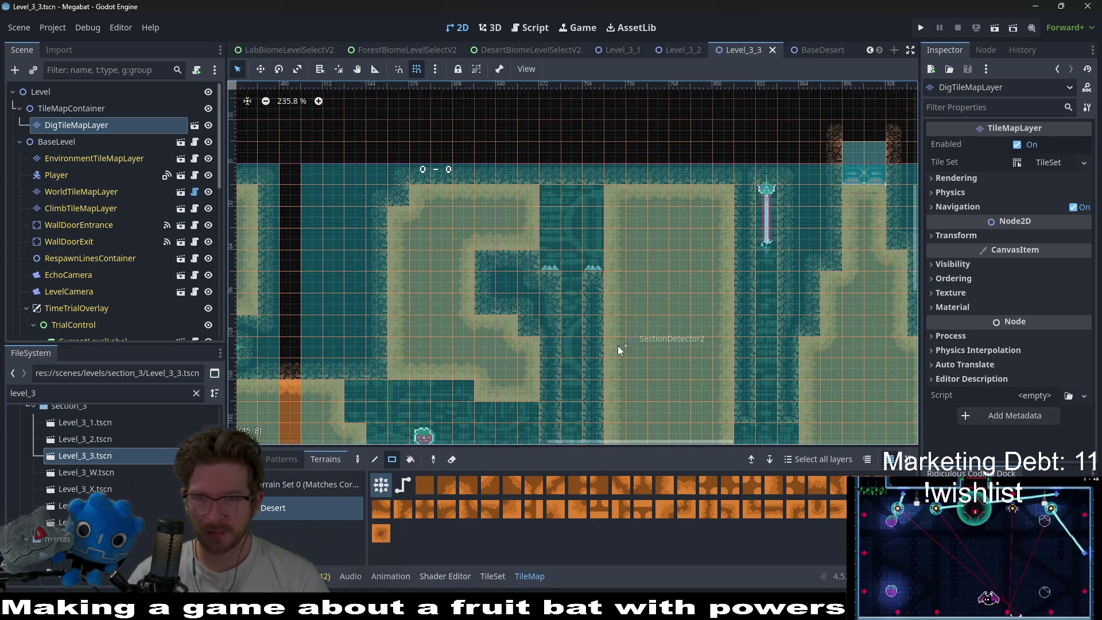
pyautogui.scroll(-6, 658, 268)
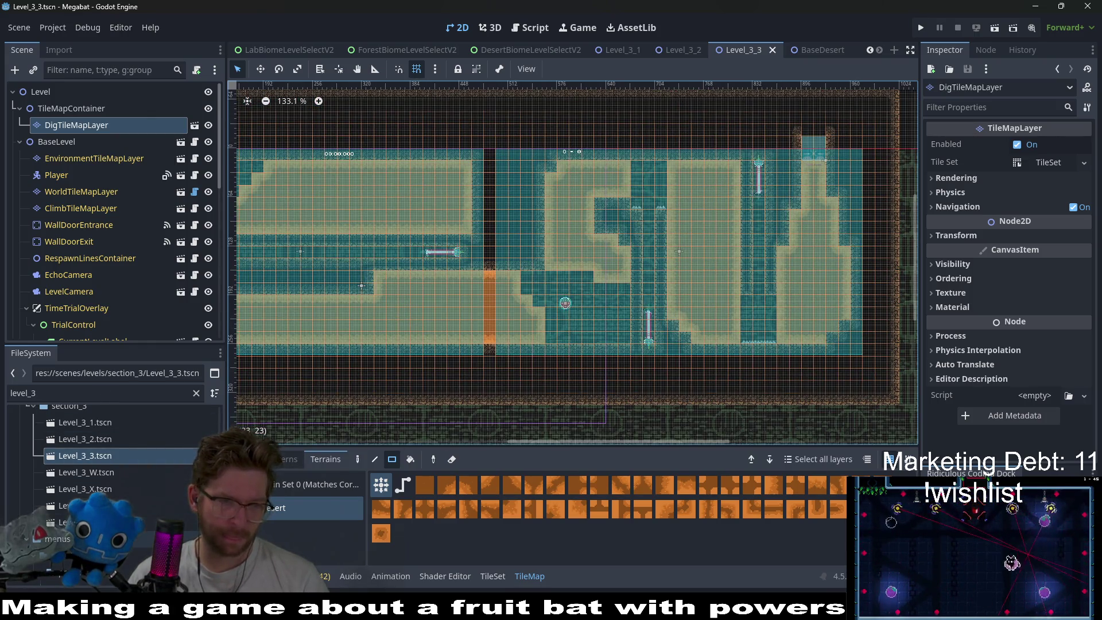
pyautogui.scroll(-1, 114, 505)
pyautogui.click(196, 392)
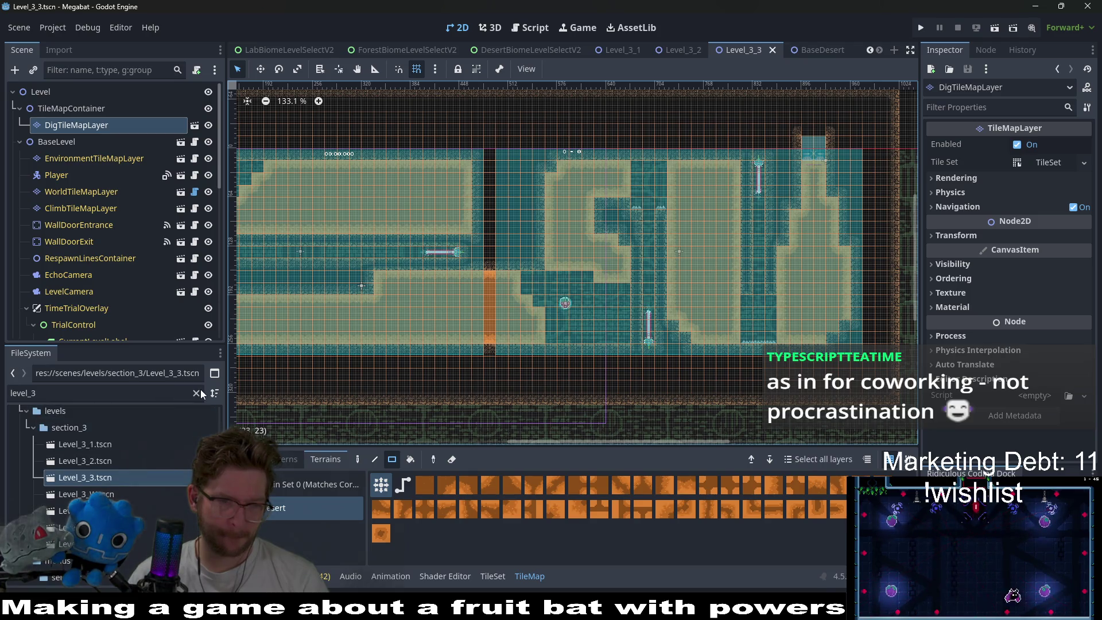
pyautogui.scroll(-5, 147, 486)
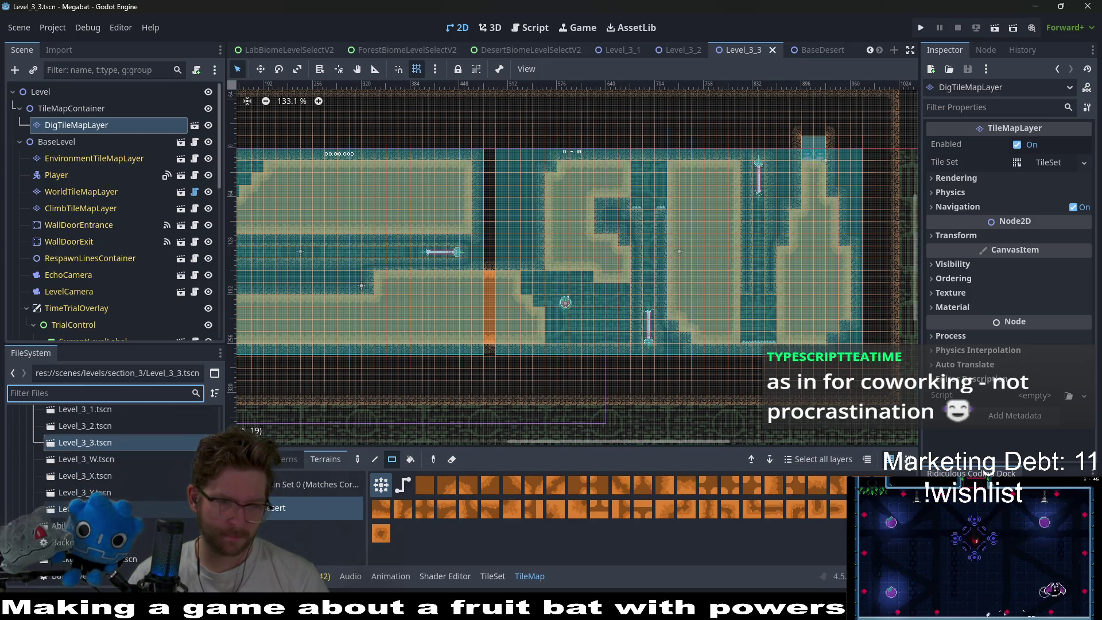
pyautogui.scroll(-1, 115, 488)
pyautogui.scroll(-2, 115, 487)
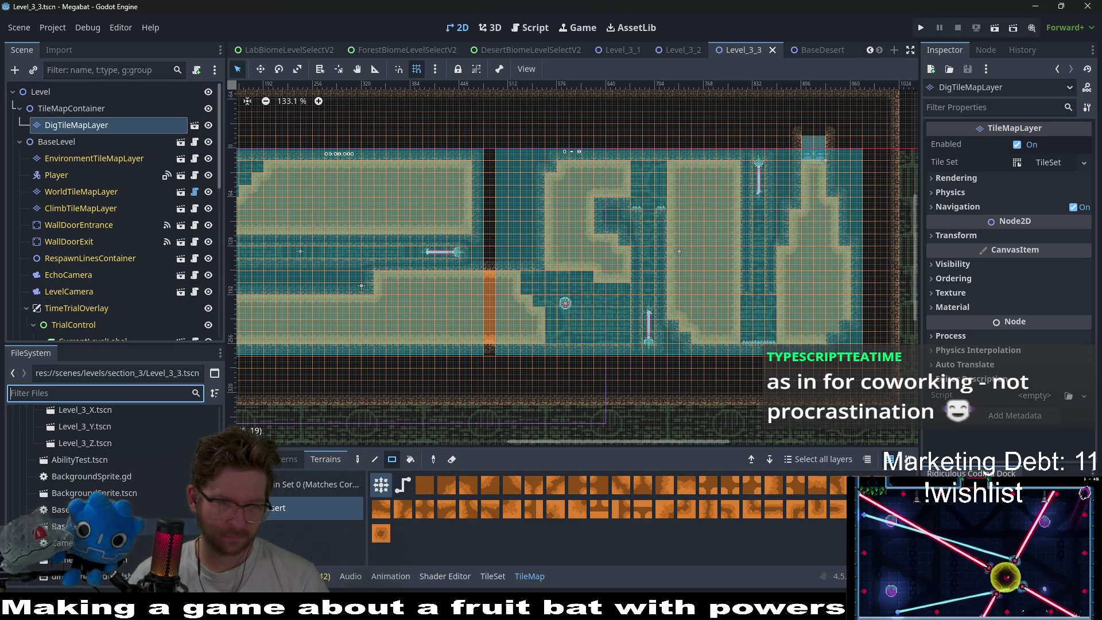
pyautogui.scroll(3, 92, 463)
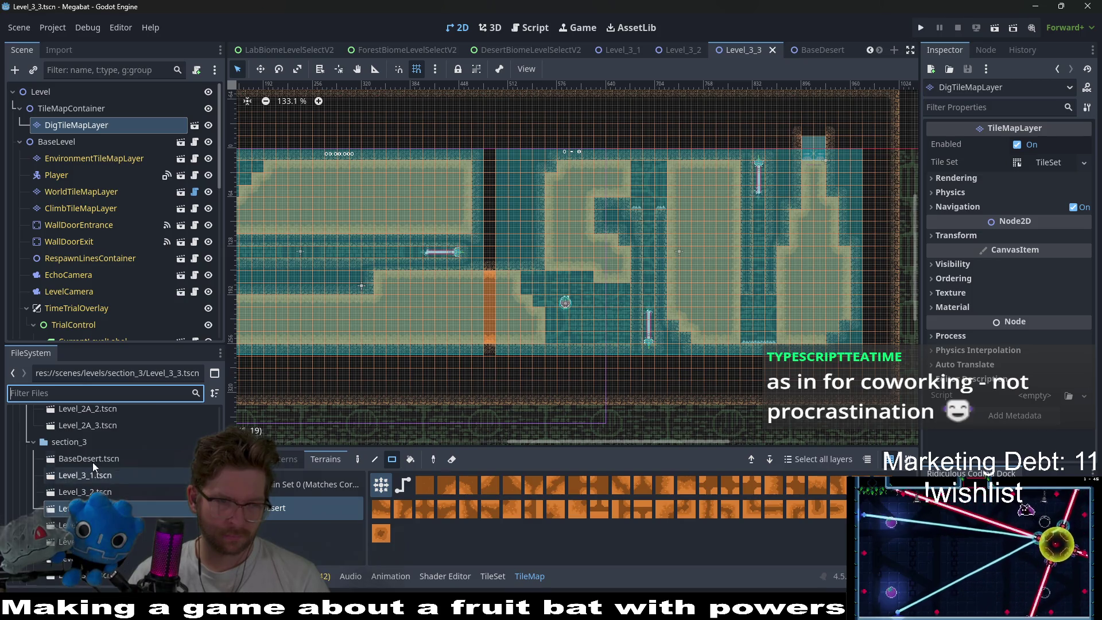
# - In BaseDesert.tscn, duplicate EnemyContainer as HazardContainer, save, and close the scene tab
pyautogui.doubleClick(92, 459)
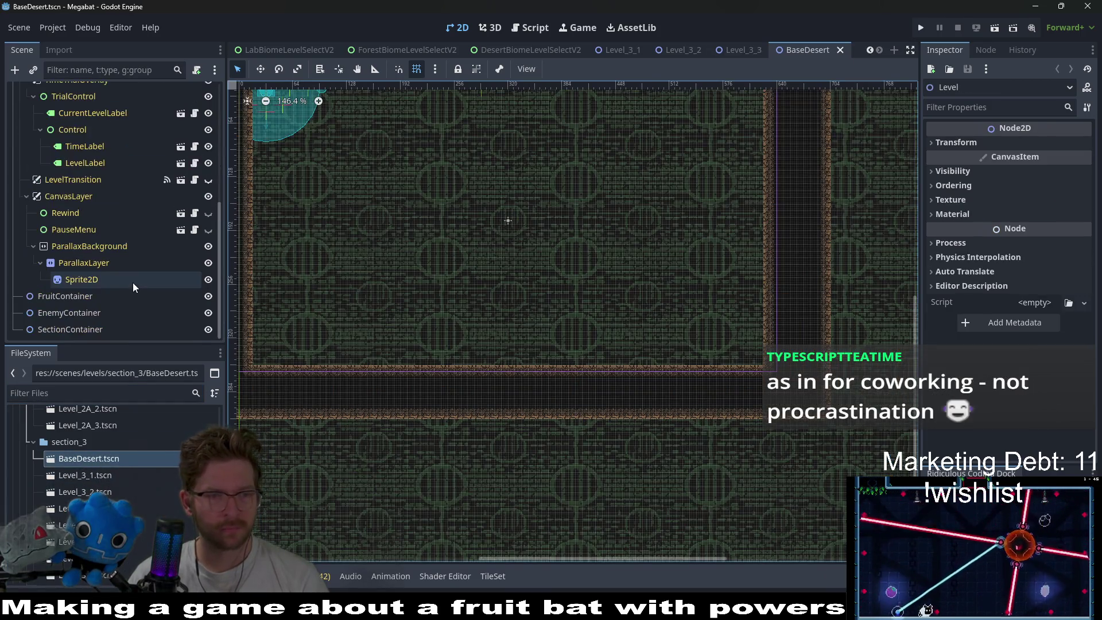
pyautogui.click(84, 312)
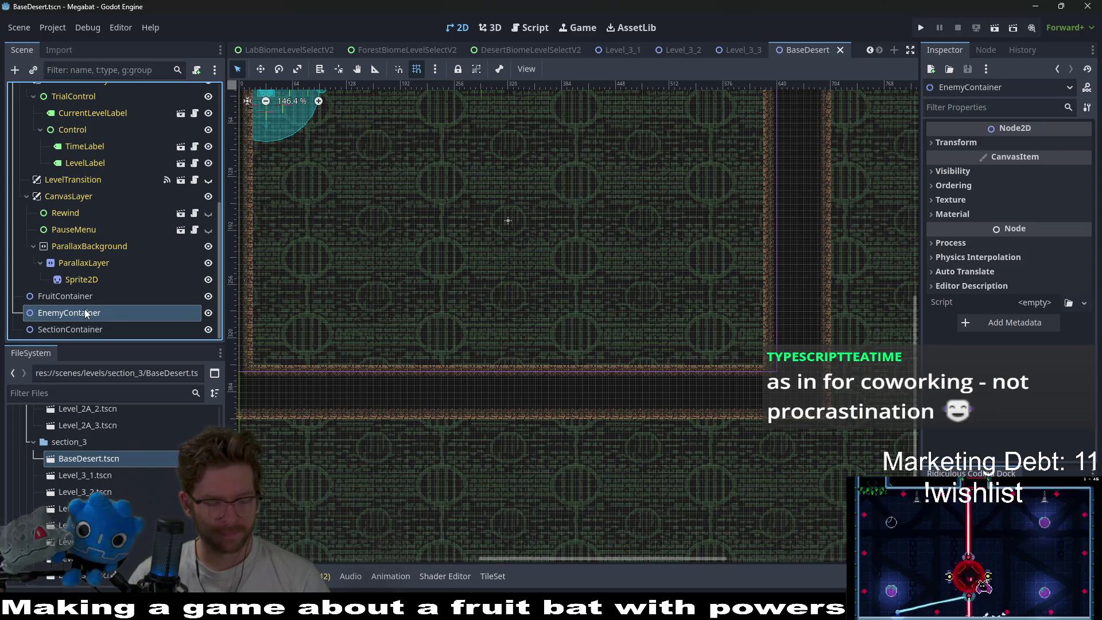
pyautogui.hotkey('ctrl', 'd')
pyautogui.doubleClick(106, 312)
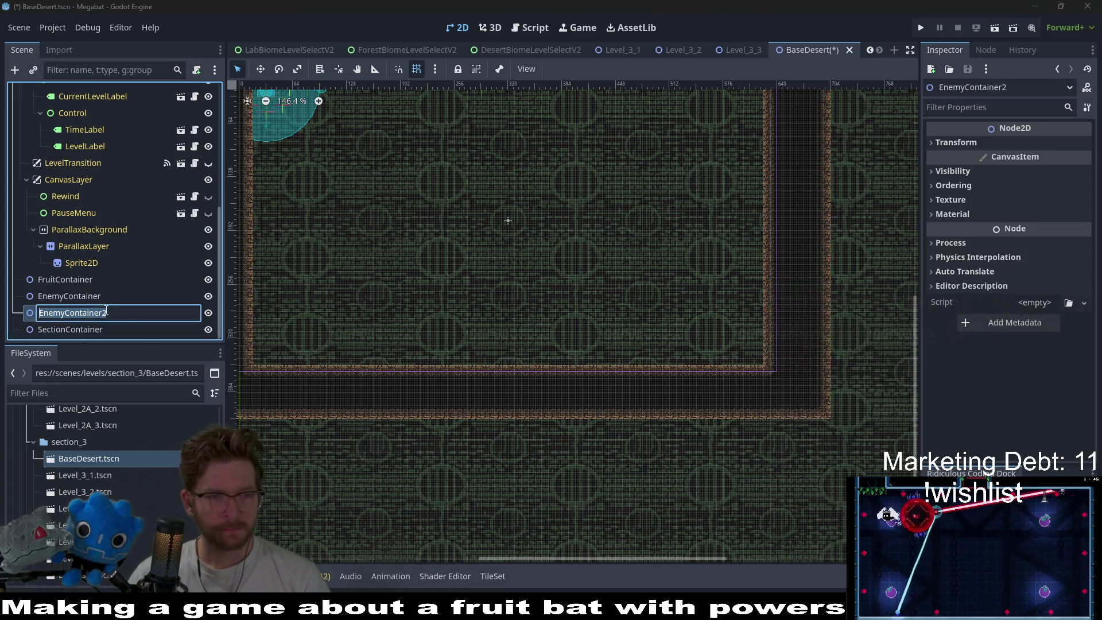
pyautogui.write('Haza')
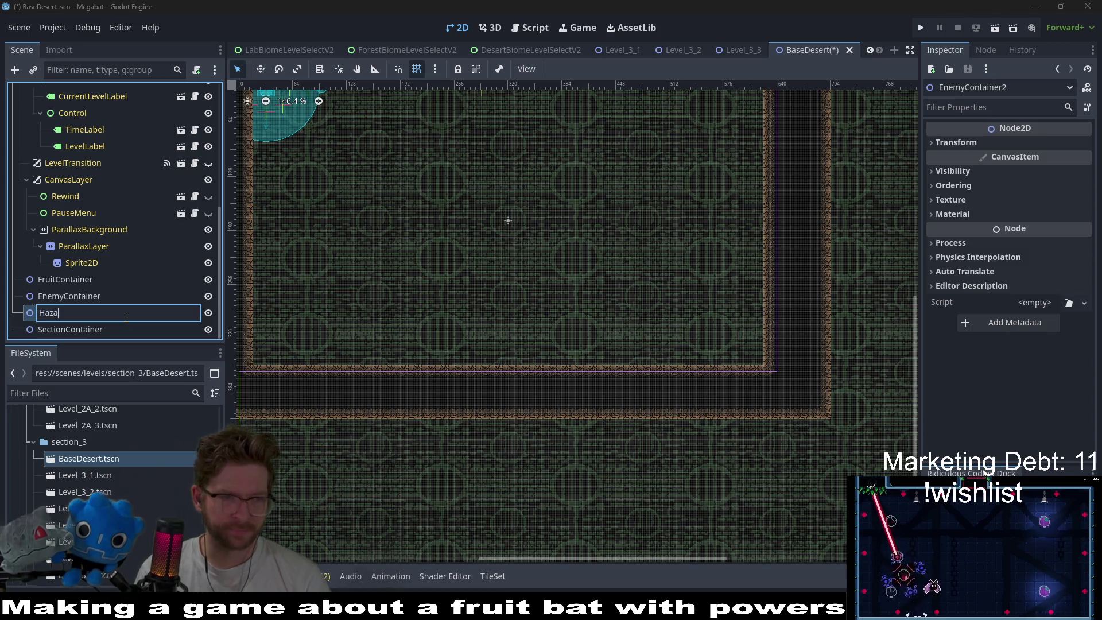
pyautogui.write('rdContainer')
pyautogui.press('Return')
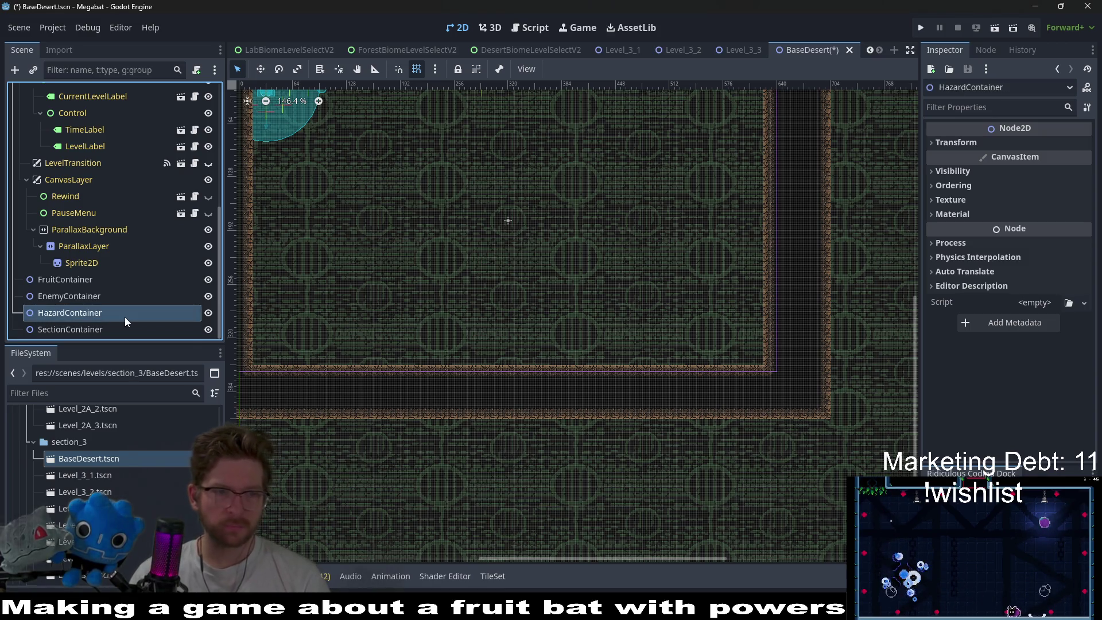
pyautogui.hotkey('ctrl', 's')
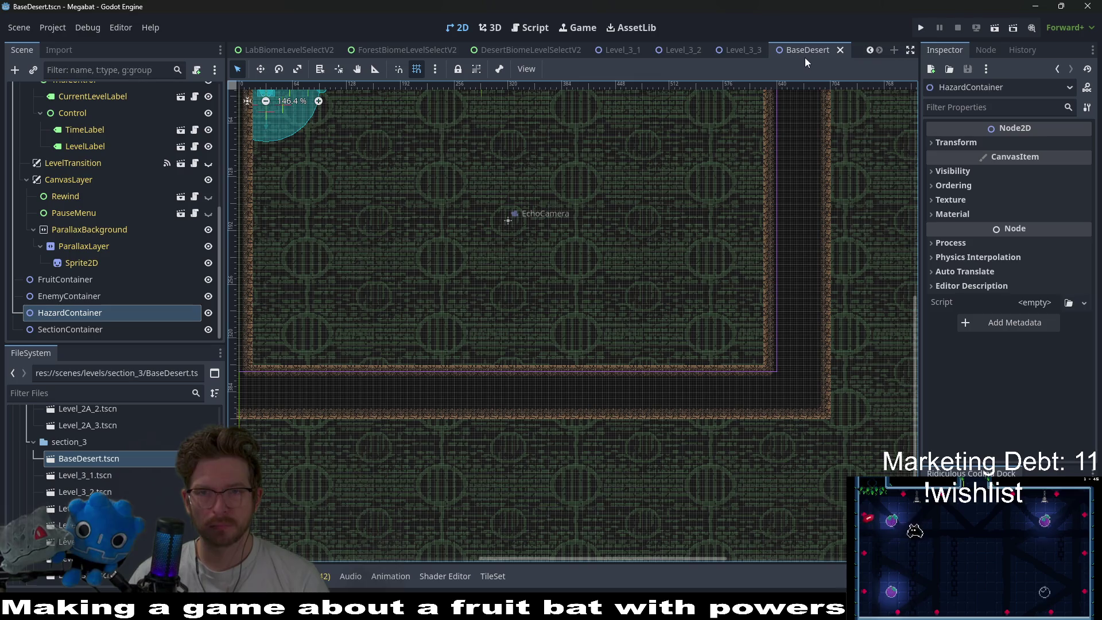
pyautogui.hotkey('ctrl', 'shift', 'w')
# - Duplicate BaseDesert.tscn as Level_3_4.tscn in the section_3 folder
pyautogui.rightClick(103, 468)
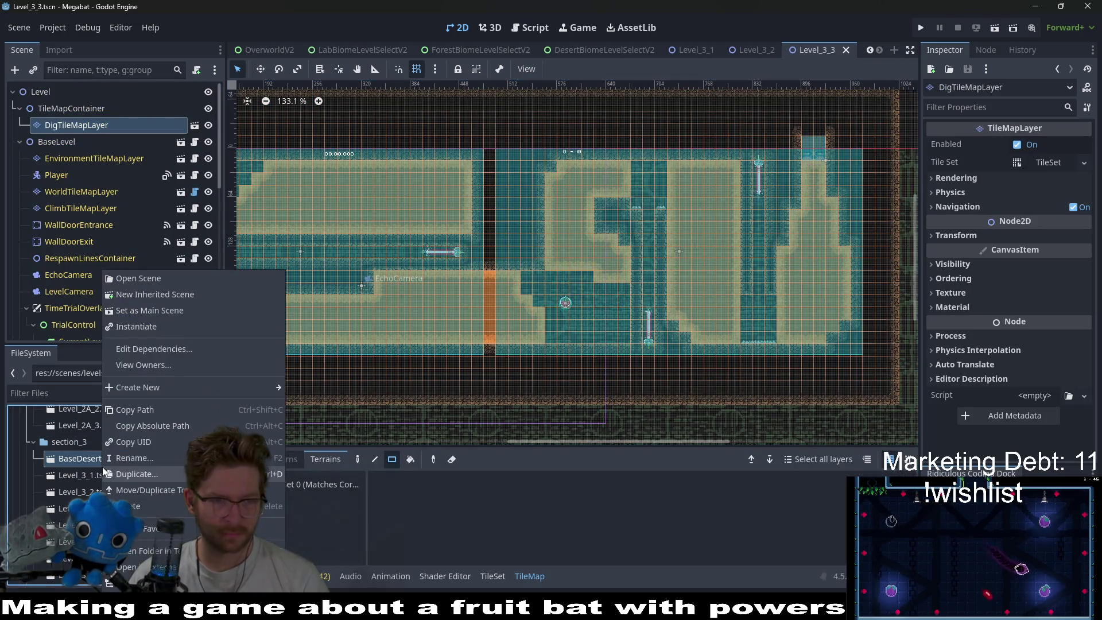
pyautogui.click(73, 456)
pyautogui.rightClick(91, 460)
pyautogui.click(132, 474)
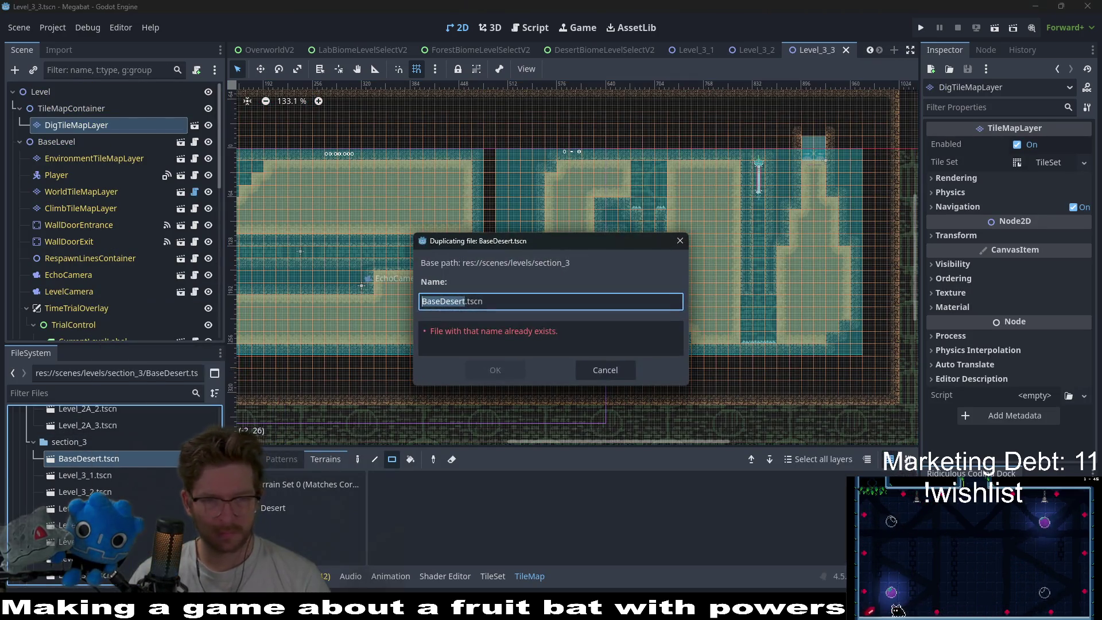
pyautogui.write('Level_3_4')
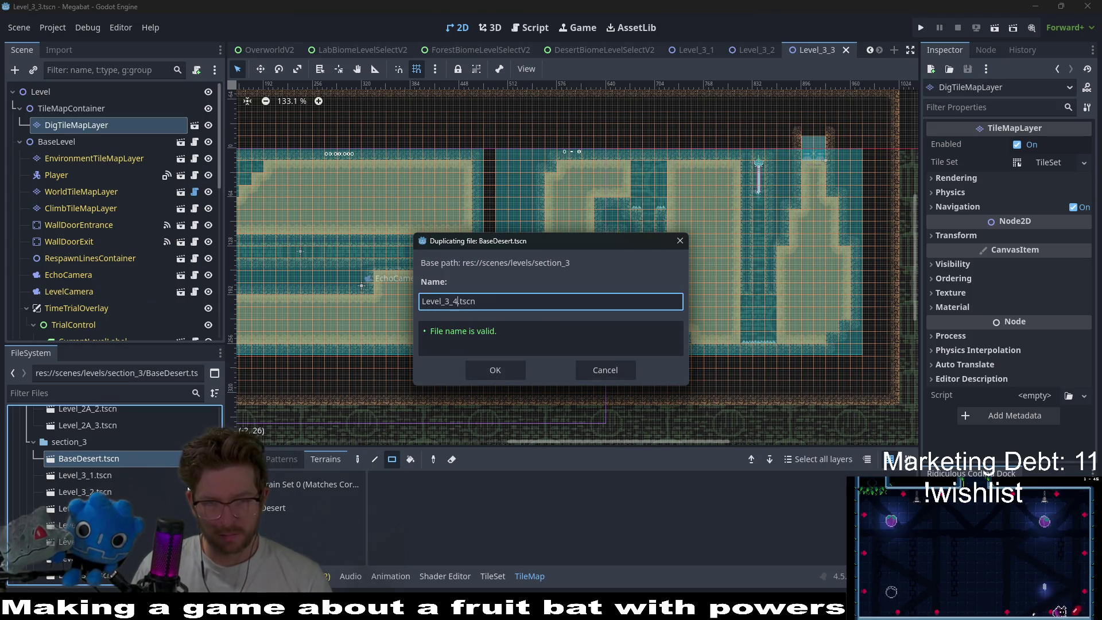
pyautogui.press('Return')
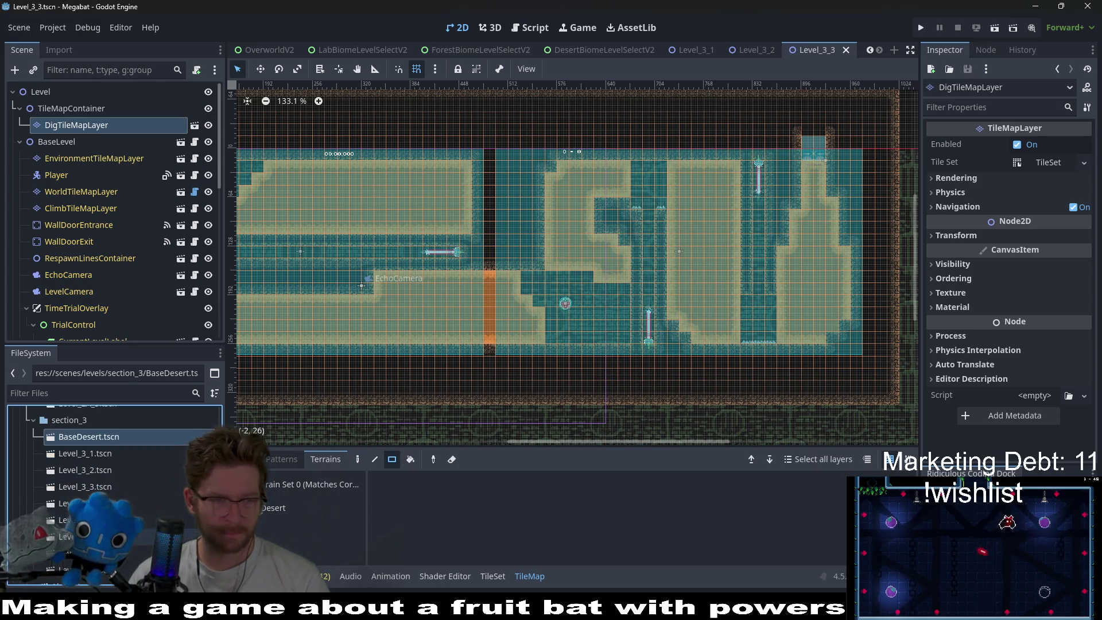
# - Open Level_3_4 and look over its empty room with Player, wall doors and cameras
pyautogui.doubleClick(86, 503)
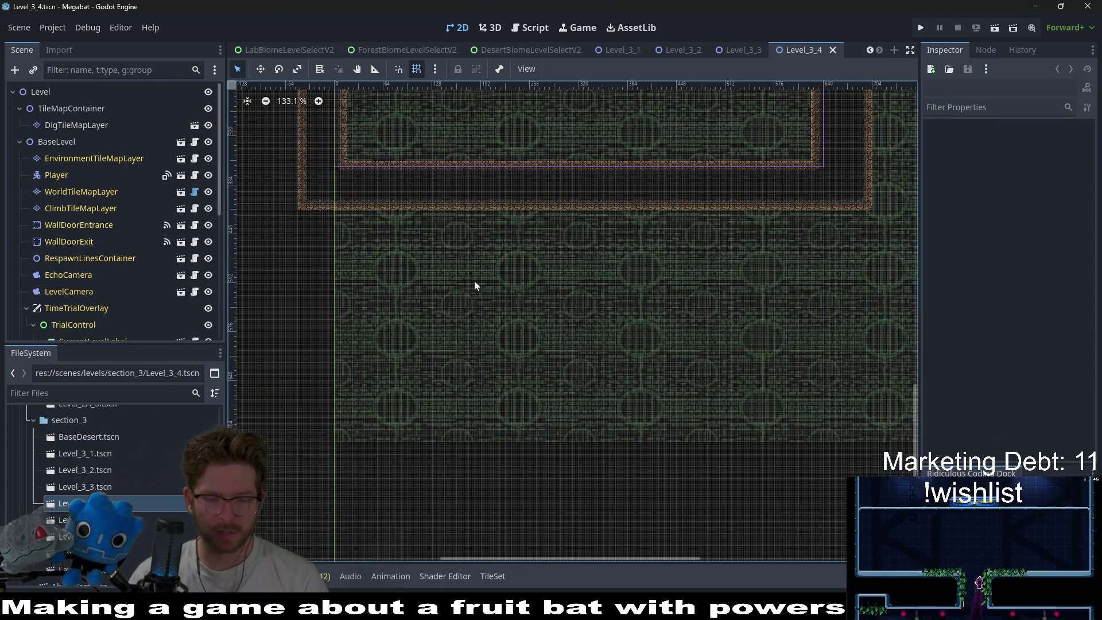
pyautogui.scroll(-5, 475, 281)
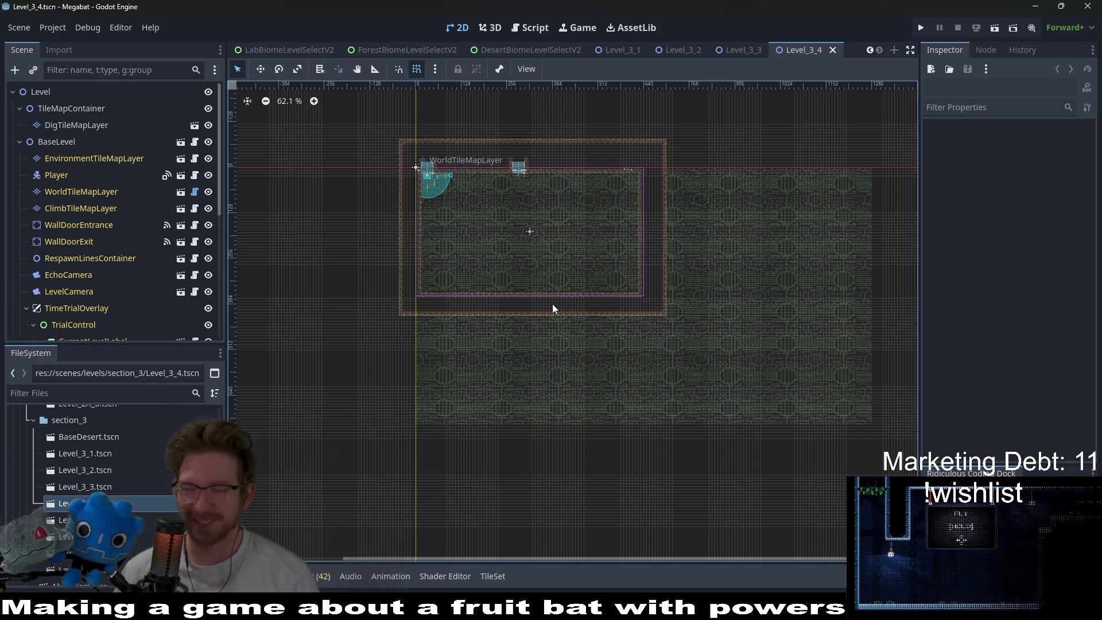
pyautogui.scroll(4, 494, 239)
pyautogui.scroll(4, 494, 239)
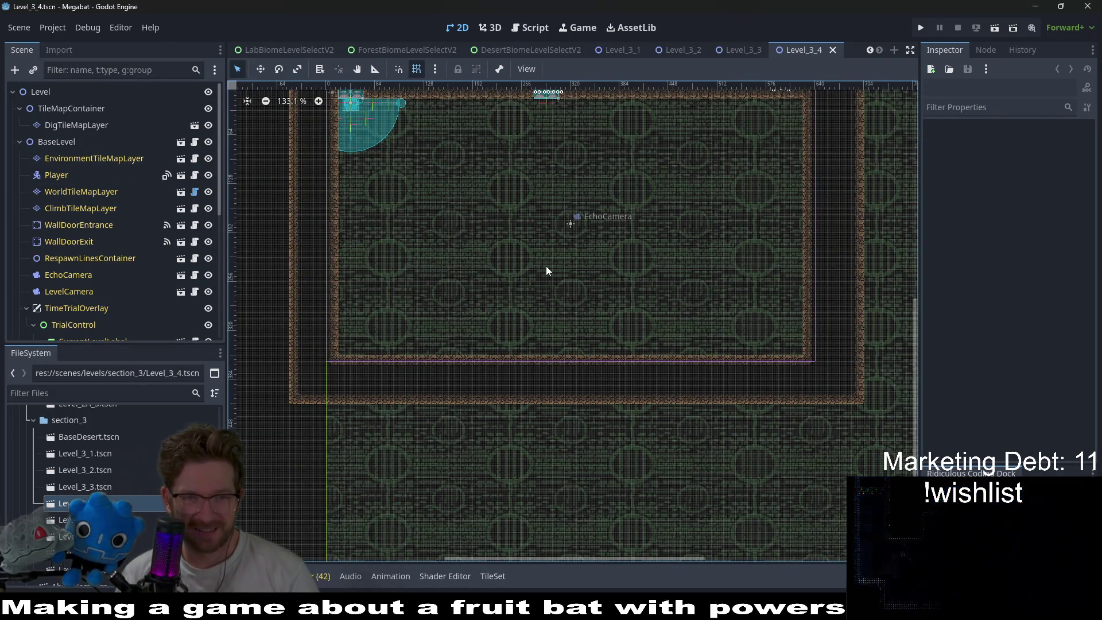
pyautogui.scroll(-4, 546, 267)
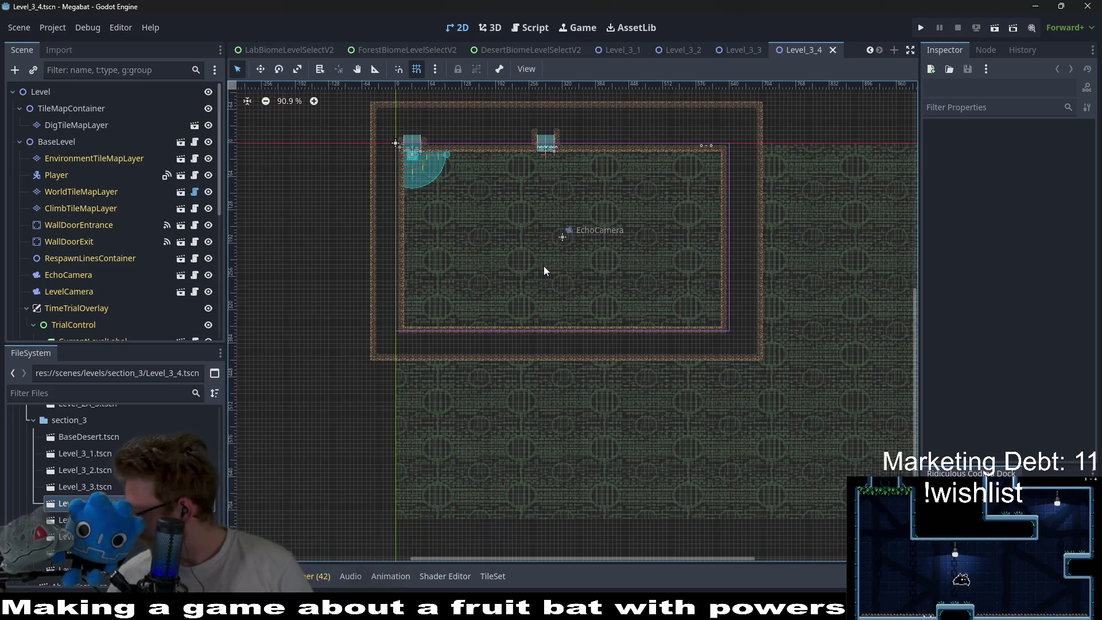
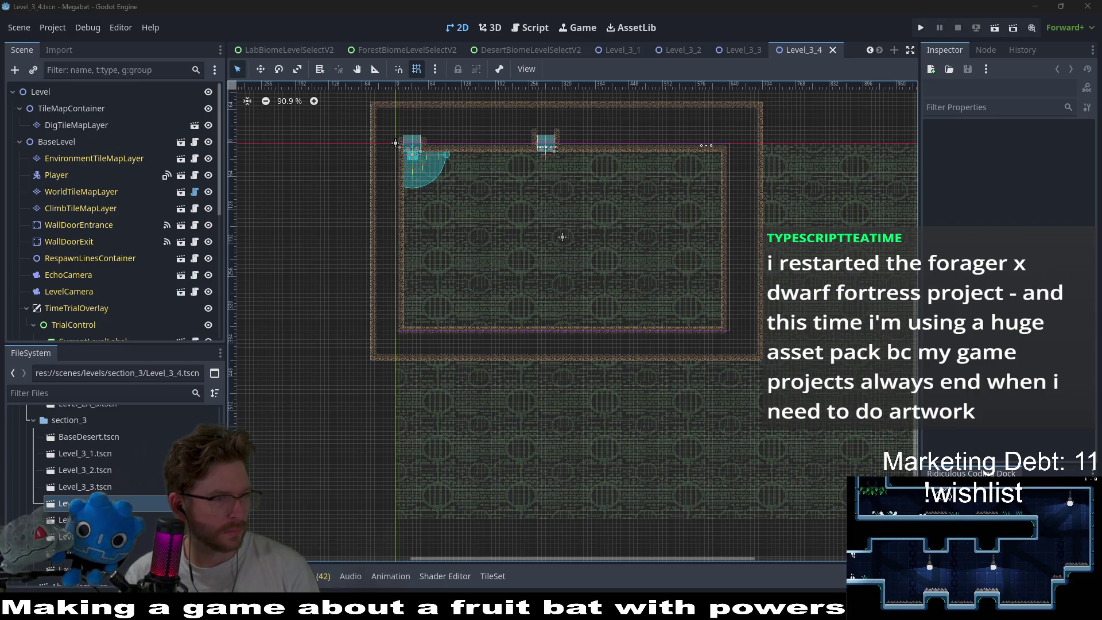
# - On DigTileMapLayer, paint three Desert blocks: lower left, near the top, and right of centre
pyautogui.click(76, 125)
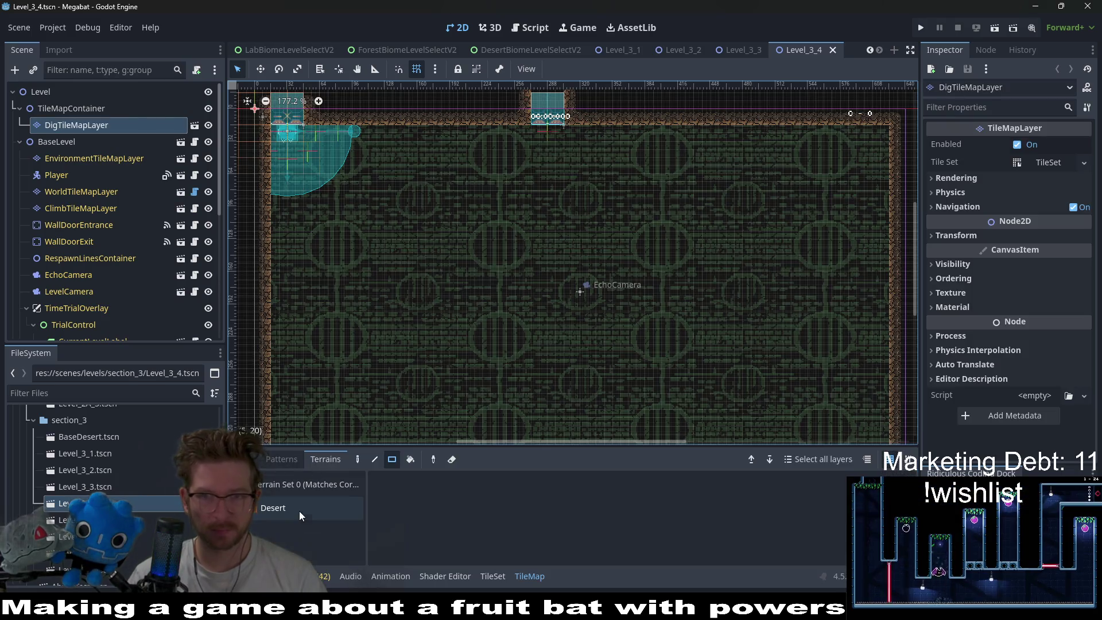
pyautogui.click(299, 510)
pyautogui.scroll(-2, 517, 267)
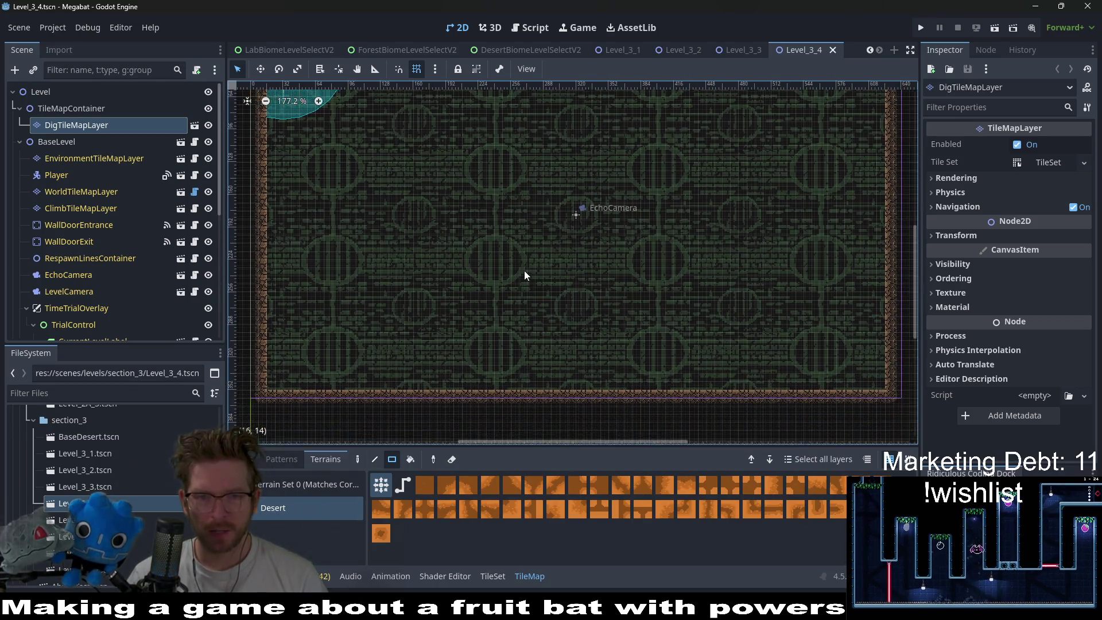
pyautogui.moveTo(452, 250)
pyautogui.mouseDown()
pyautogui.moveTo(515, 301)
pyautogui.moveTo(520, 320)
pyautogui.mouseUp()
pyautogui.scroll(3, 572, 291)
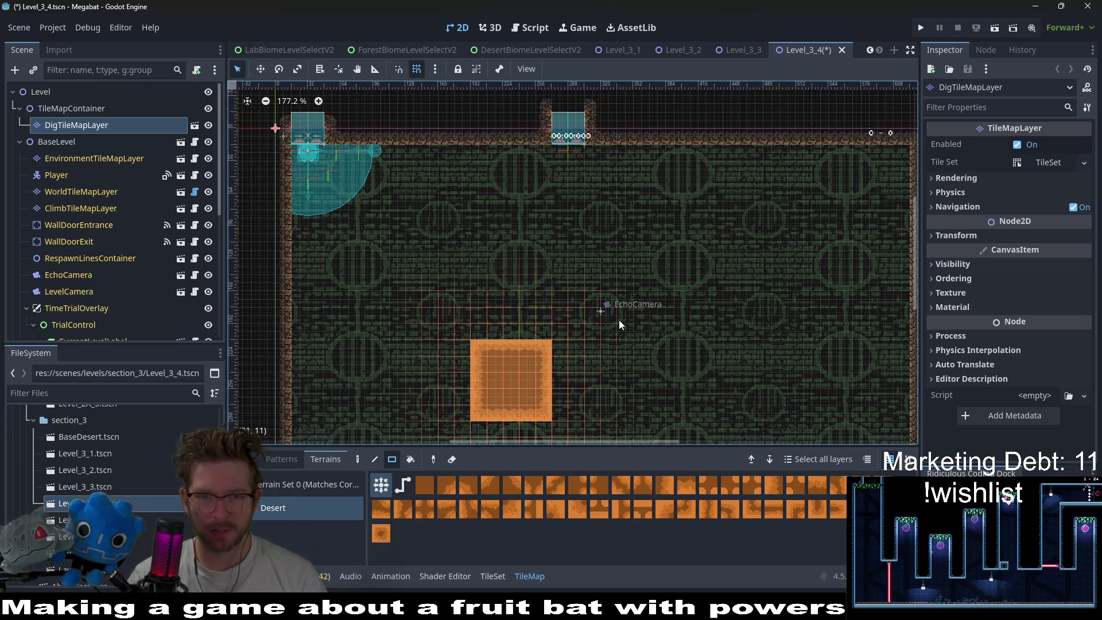
pyautogui.moveTo(476, 149); pyautogui.dragTo(541, 212)
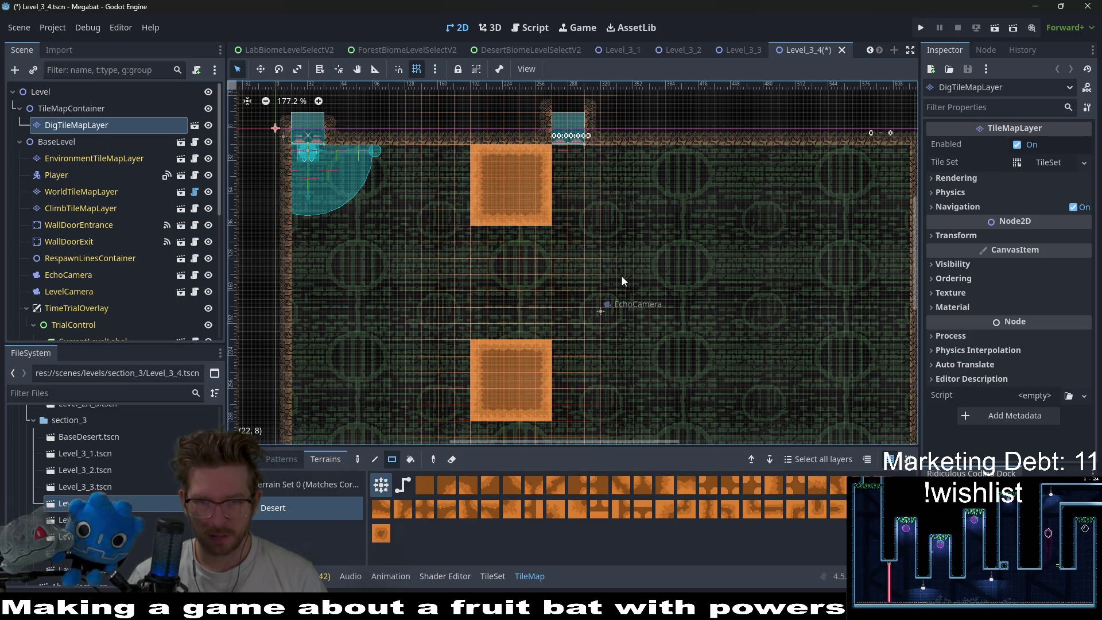
pyautogui.moveTo(611, 264); pyautogui.dragTo(677, 320)
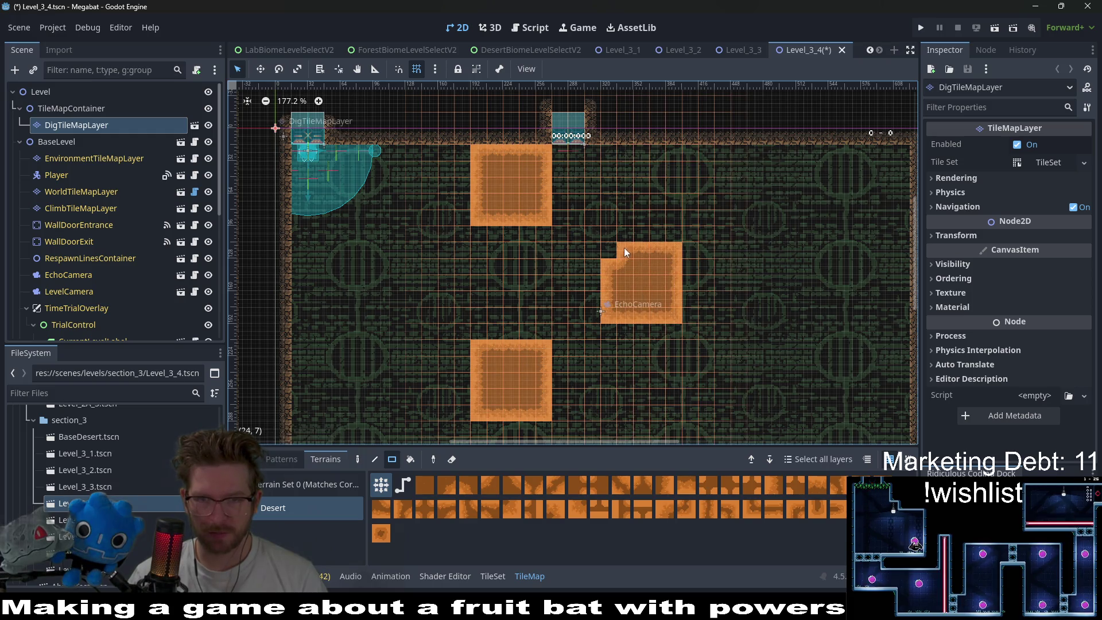
# - Erase the lower desert block and repaint it slightly shorter
pyautogui.scroll(-3, 597, 281)
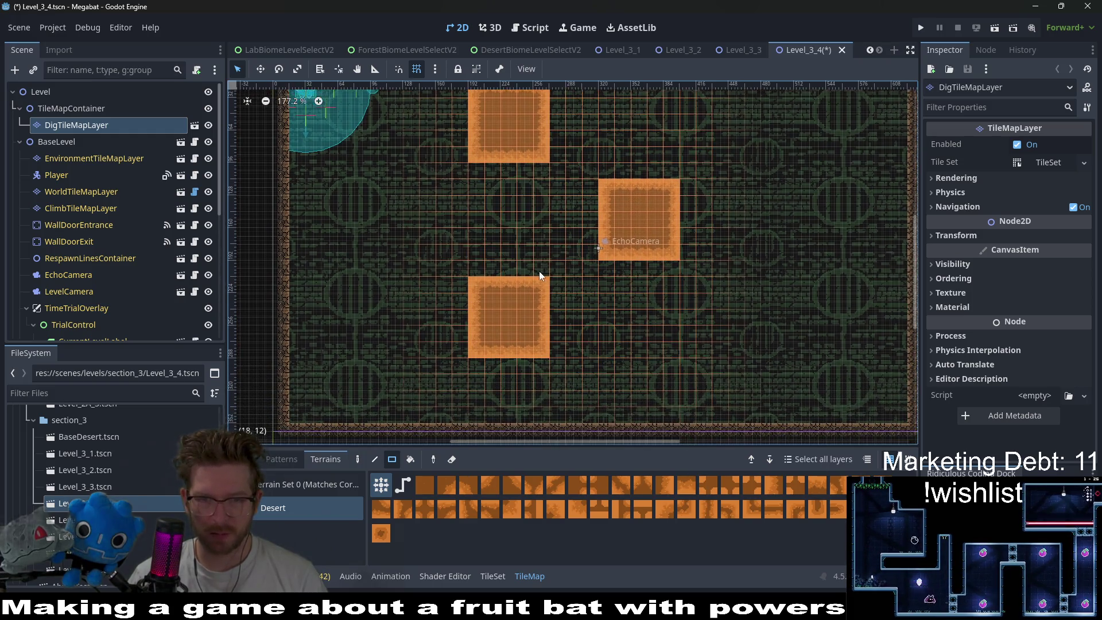
pyautogui.scroll(-1, 539, 271)
pyautogui.moveTo(529, 332); pyautogui.dragTo(542, 352)
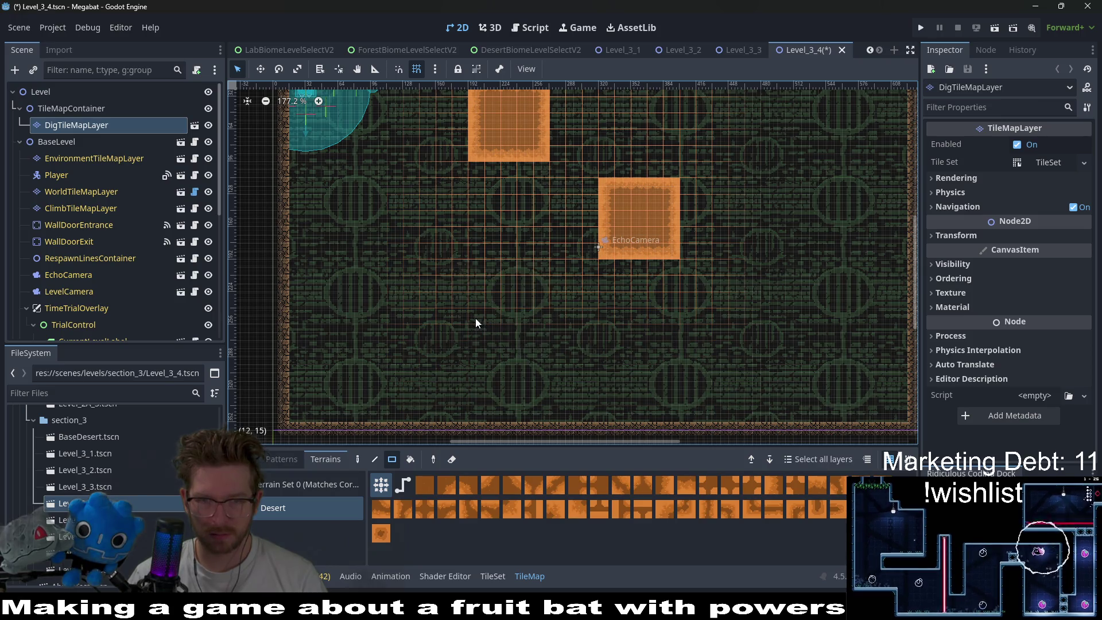
pyautogui.moveTo(475, 318)
pyautogui.mouseDown()
pyautogui.moveTo(542, 356)
pyautogui.moveTo(545, 371)
pyautogui.mouseUp()
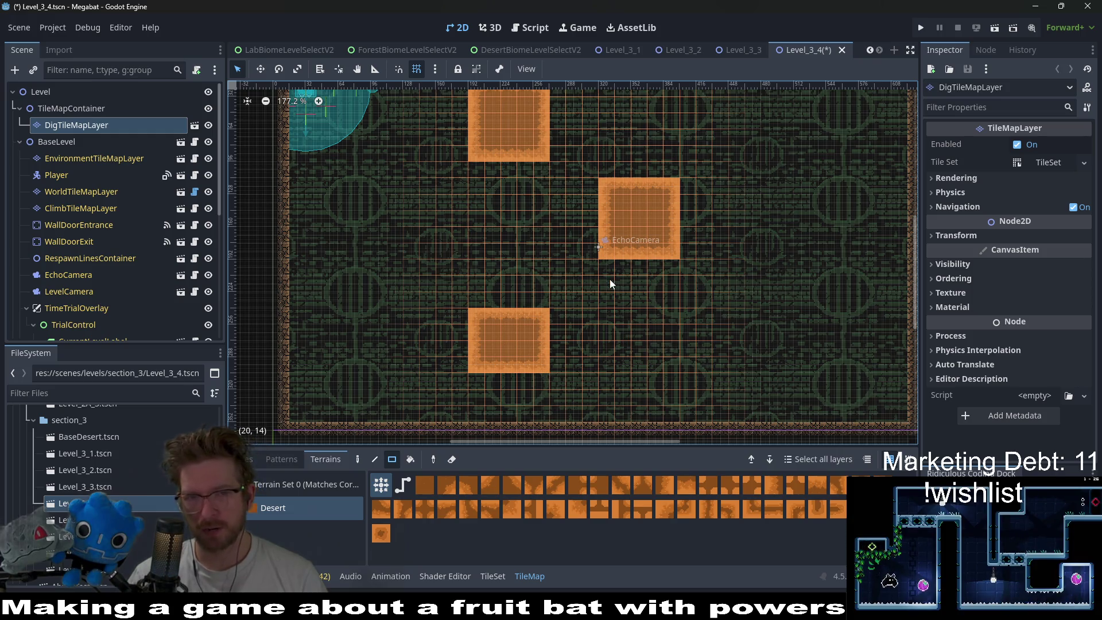
pyautogui.scroll(-5, 122, 267)
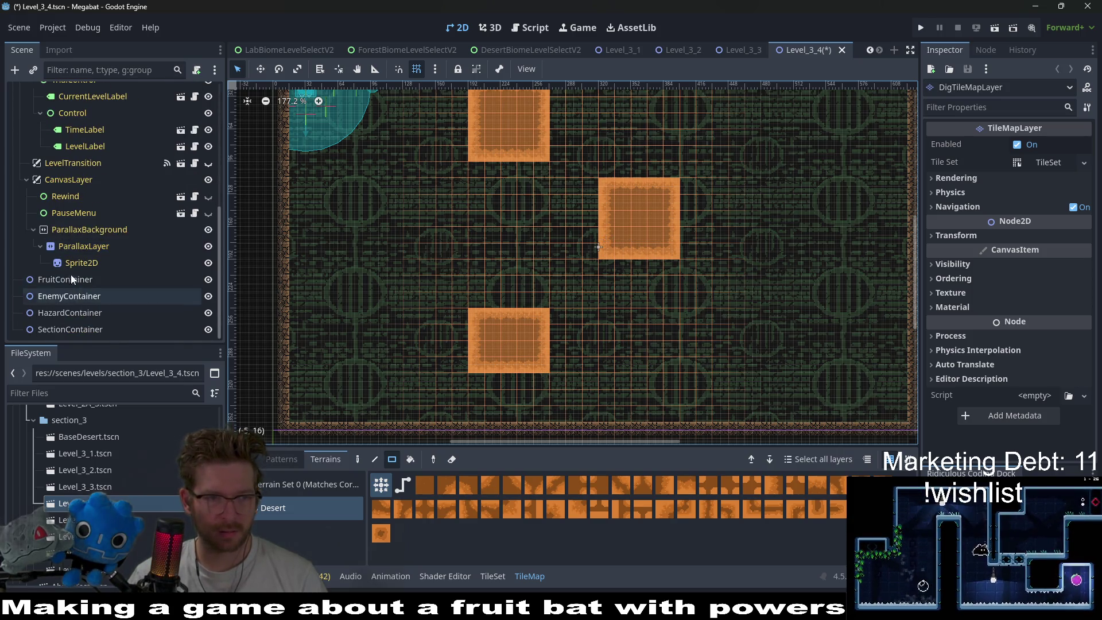
# - Instantiate Fruit.tscn under FruitContainer and place it in the room's upper left
pyautogui.click(74, 281)
pyautogui.rightClick(76, 281)
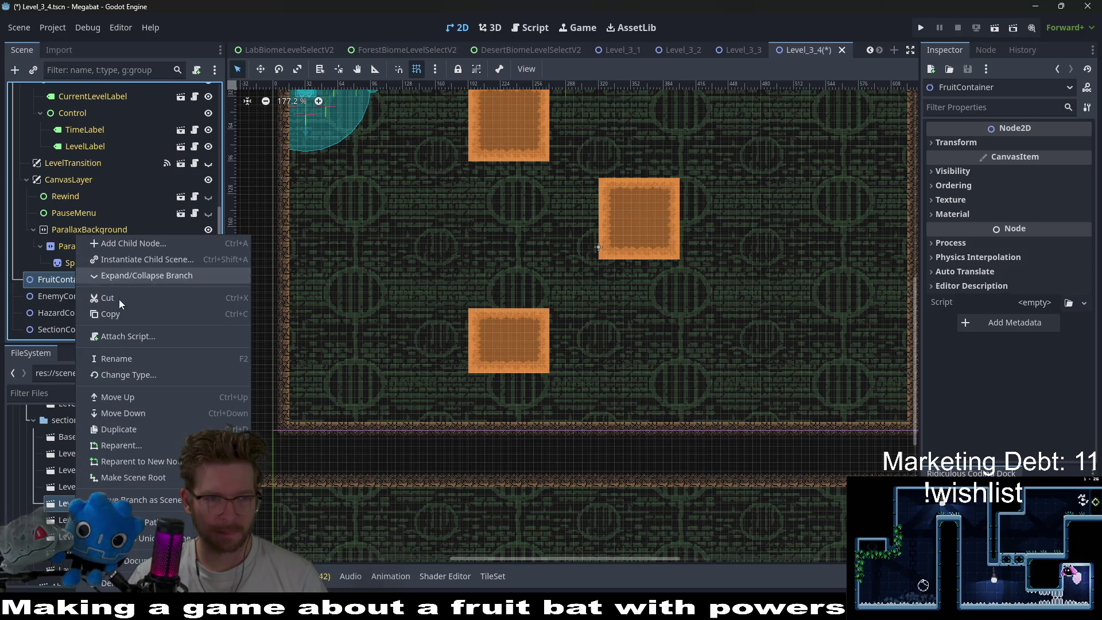
pyautogui.click(127, 263)
pyautogui.write('fruit')
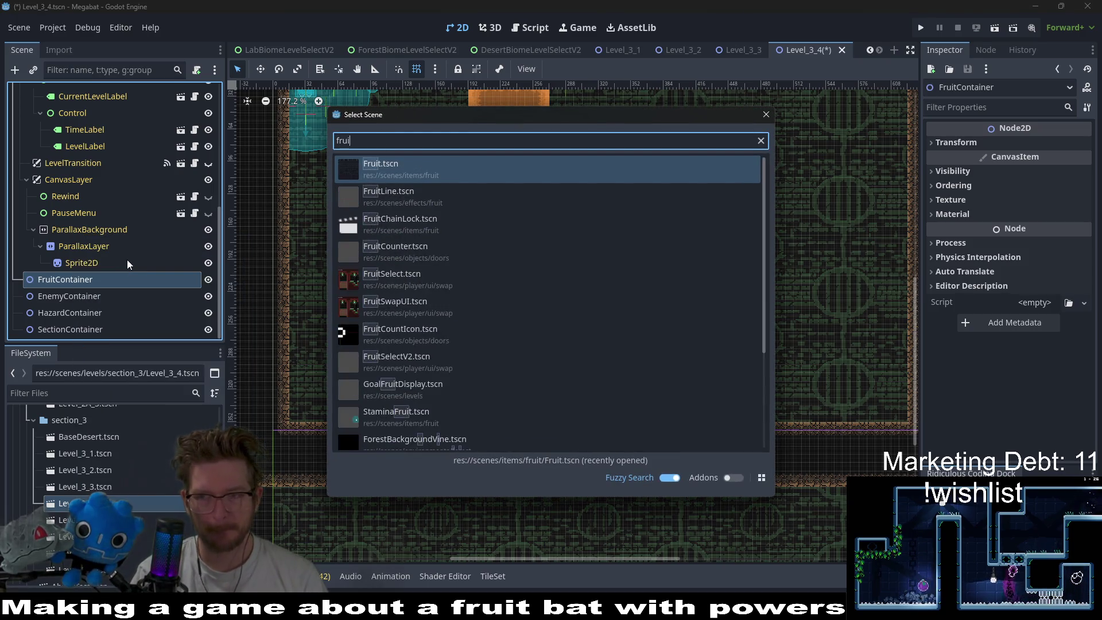
pyautogui.press('Return')
pyautogui.press('w')
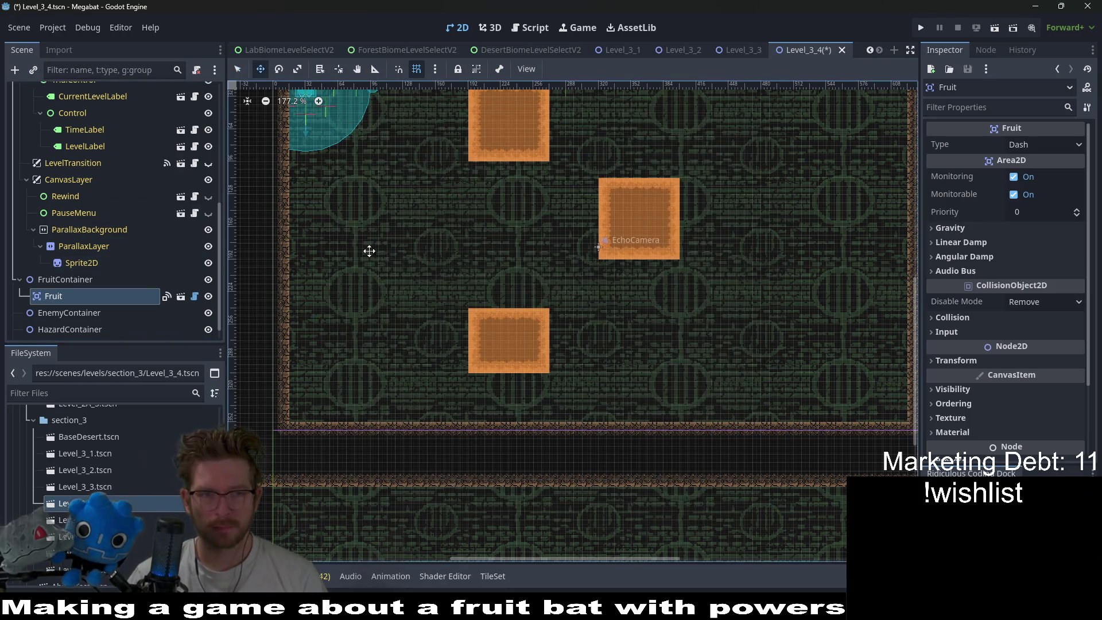
pyautogui.moveTo(419, 199)
pyautogui.mouseDown()
pyautogui.moveTo(430, 226)
pyautogui.moveTo(443, 221)
pyautogui.mouseUp()
# - Set the new fruit's Type to Dig, then save and run the current scene
pyautogui.click(1051, 143)
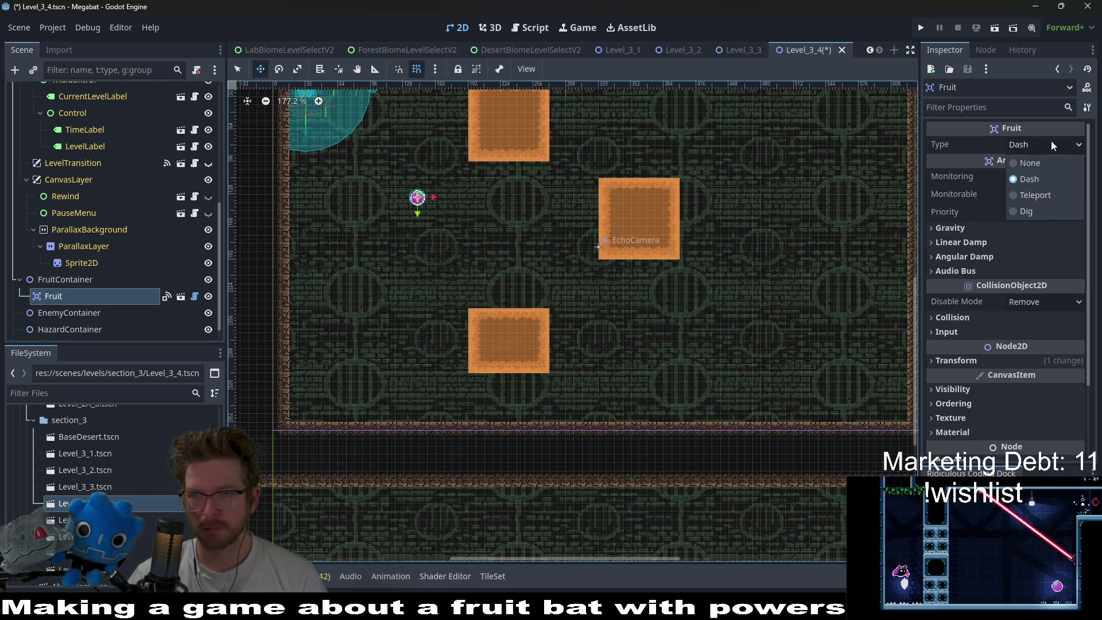
pyautogui.click(1024, 198)
pyautogui.click(1025, 145)
pyautogui.click(1025, 211)
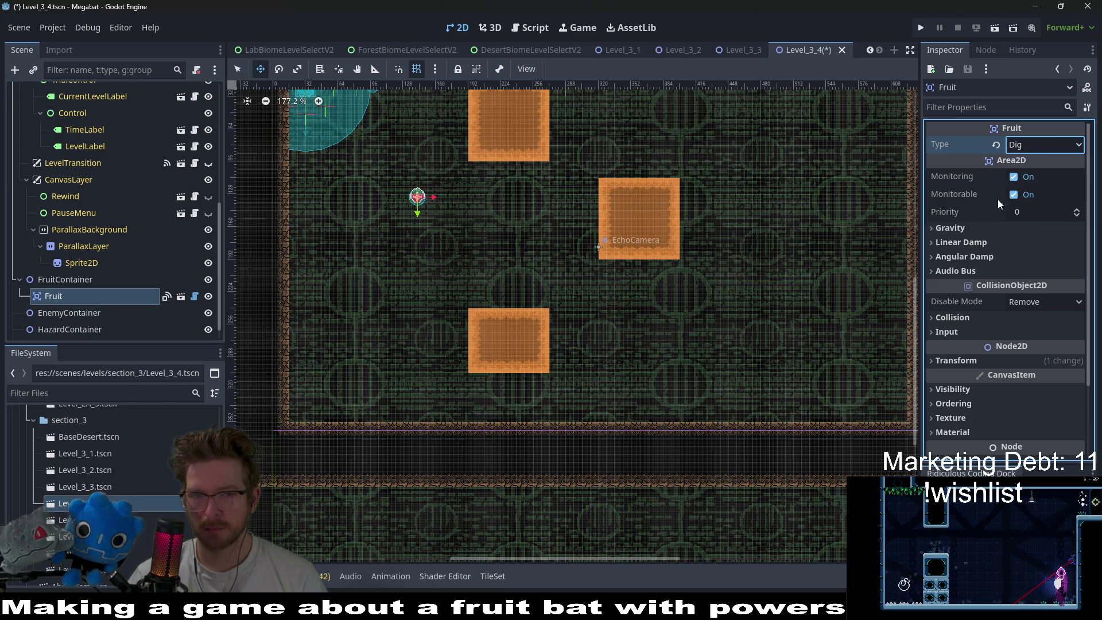
pyautogui.click(994, 27)
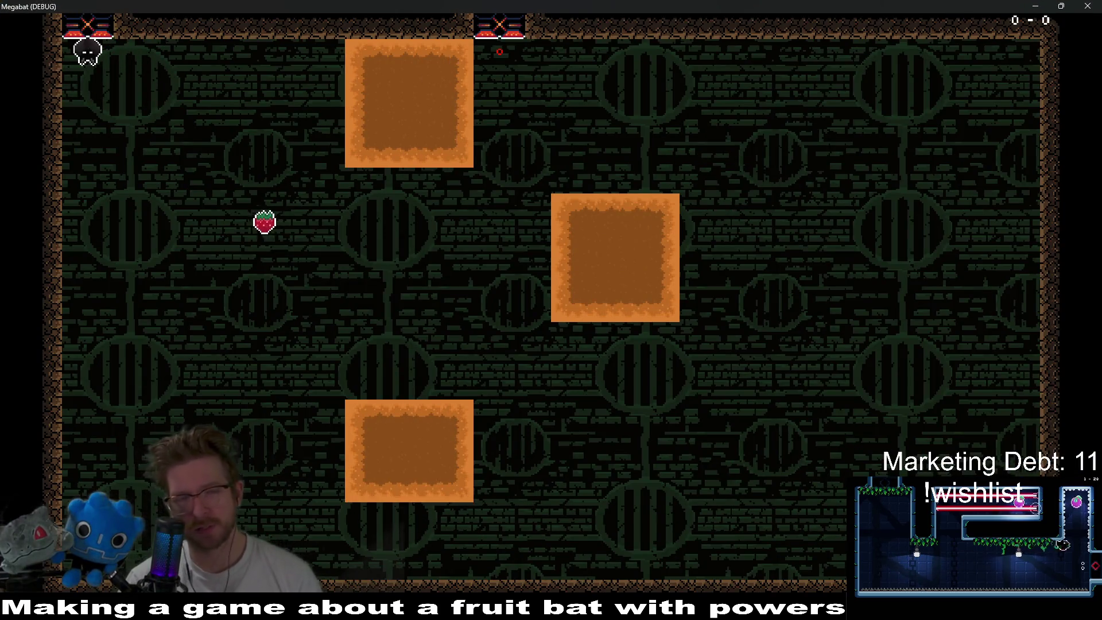
# - Fly the bat to eat the strawberry, burrow through the lower desert block, then close the game
pyautogui.press('Right')
pyautogui.press('Down')
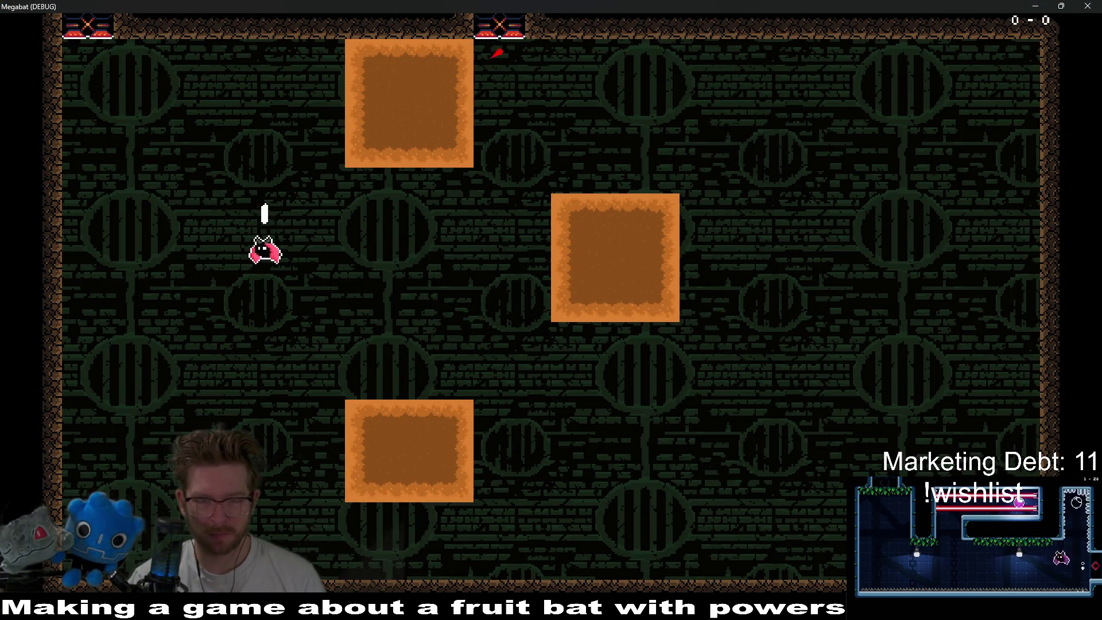
pyautogui.press('Right')
pyautogui.press('Down')
pyautogui.press('Up')
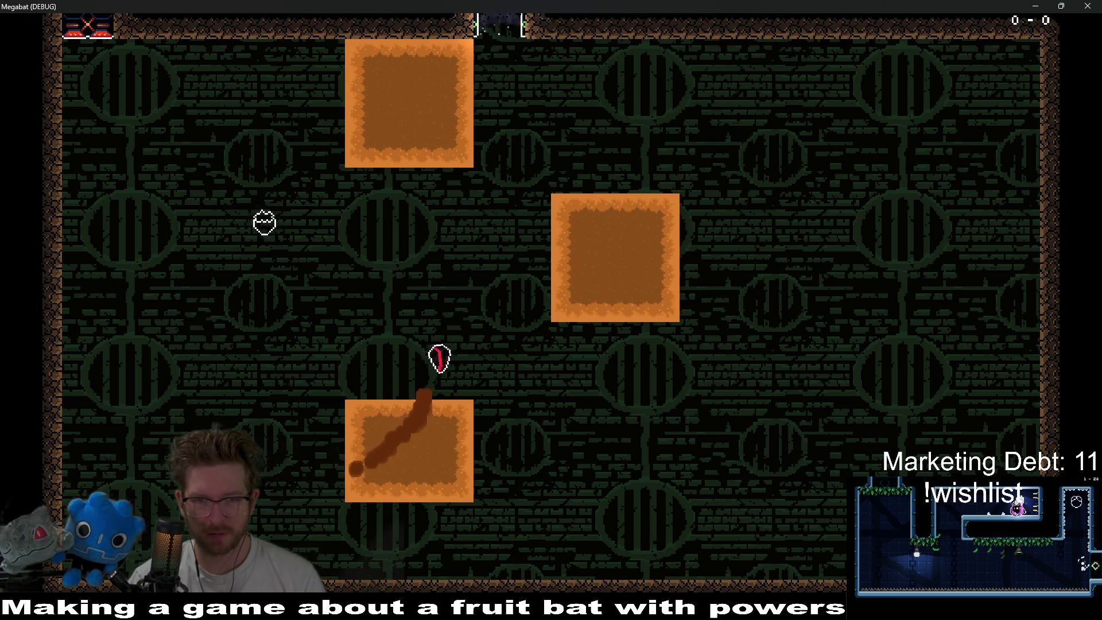
pyautogui.press('Left')
pyautogui.press('Down')
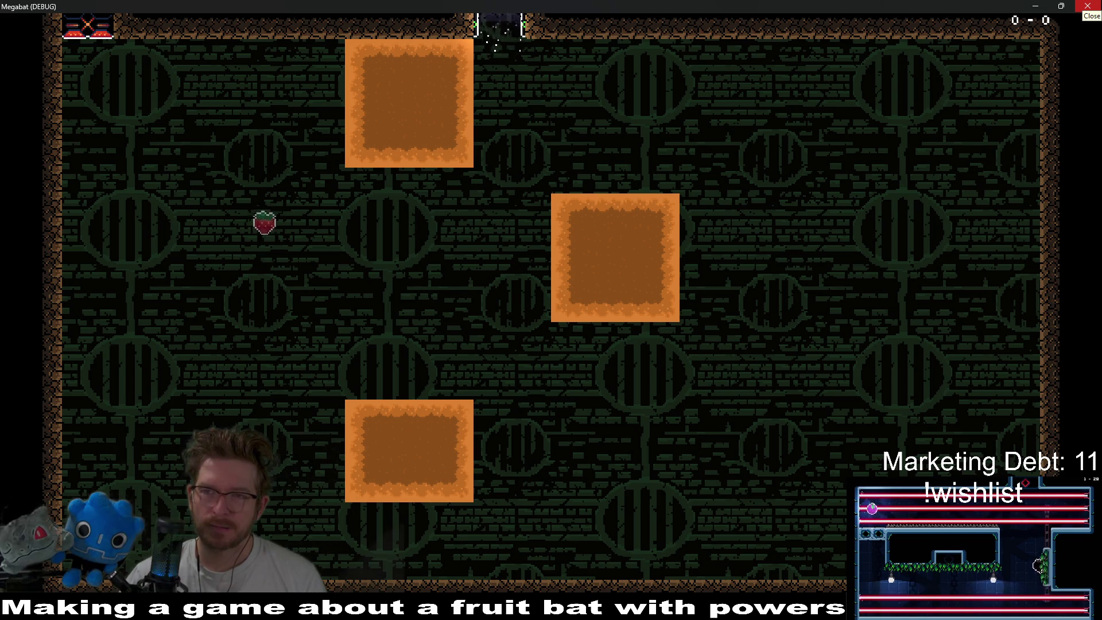
pyautogui.click(1088, 7)
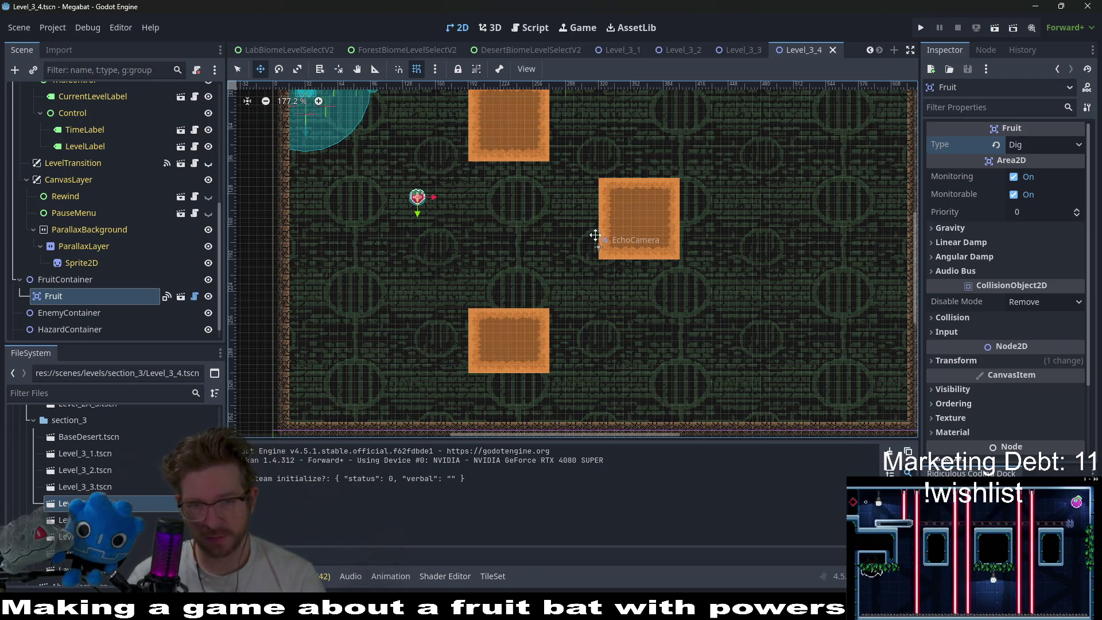
# - On DigTileMapLayer, paint a Desert rectangle extending the middle block down and left
pyautogui.scroll(3, 555, 258)
pyautogui.scroll(3, 117, 182)
pyautogui.scroll(4, 117, 182)
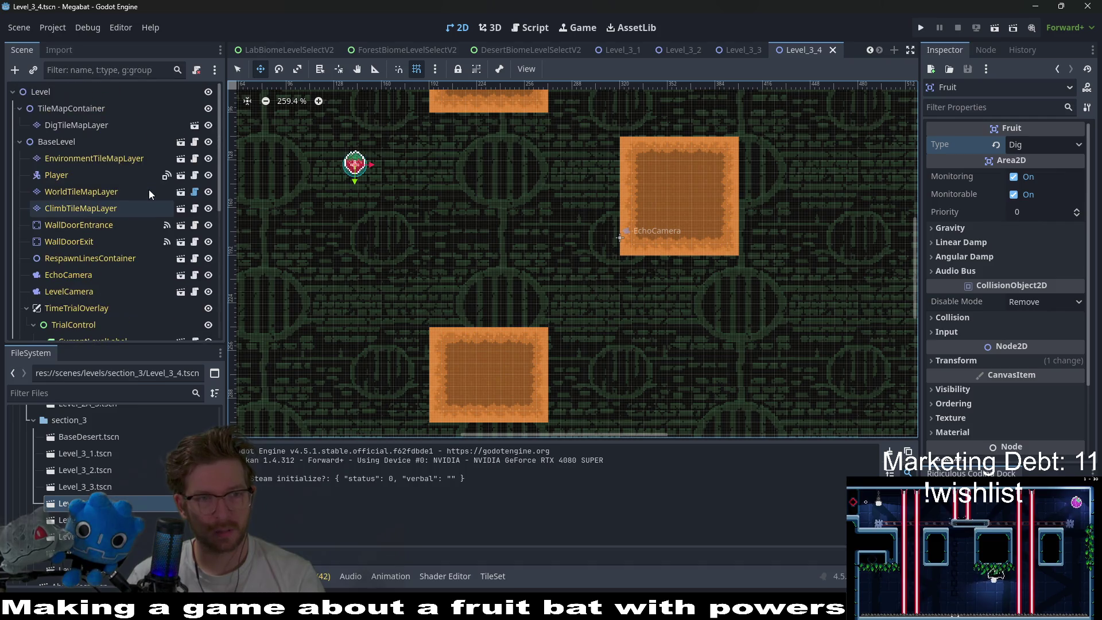
pyautogui.click(76, 125)
pyautogui.click(273, 507)
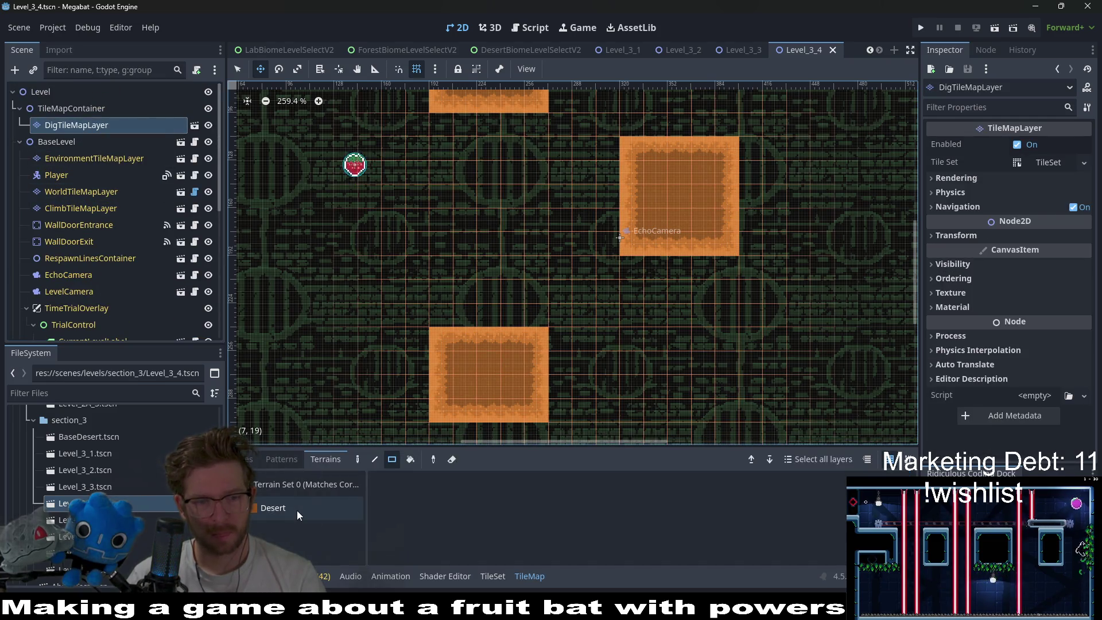
pyautogui.scroll(-2, 574, 310)
pyautogui.hscroll(3, 574, 310)
pyautogui.scroll(-3, 593, 333)
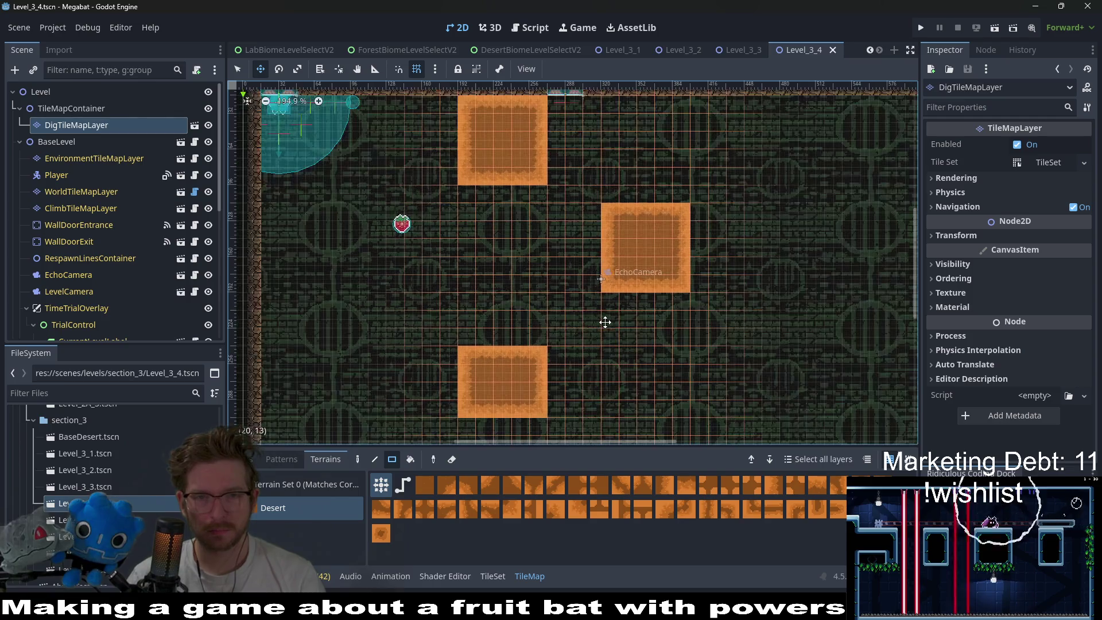
pyautogui.moveTo(571, 279); pyautogui.dragTo(614, 316)
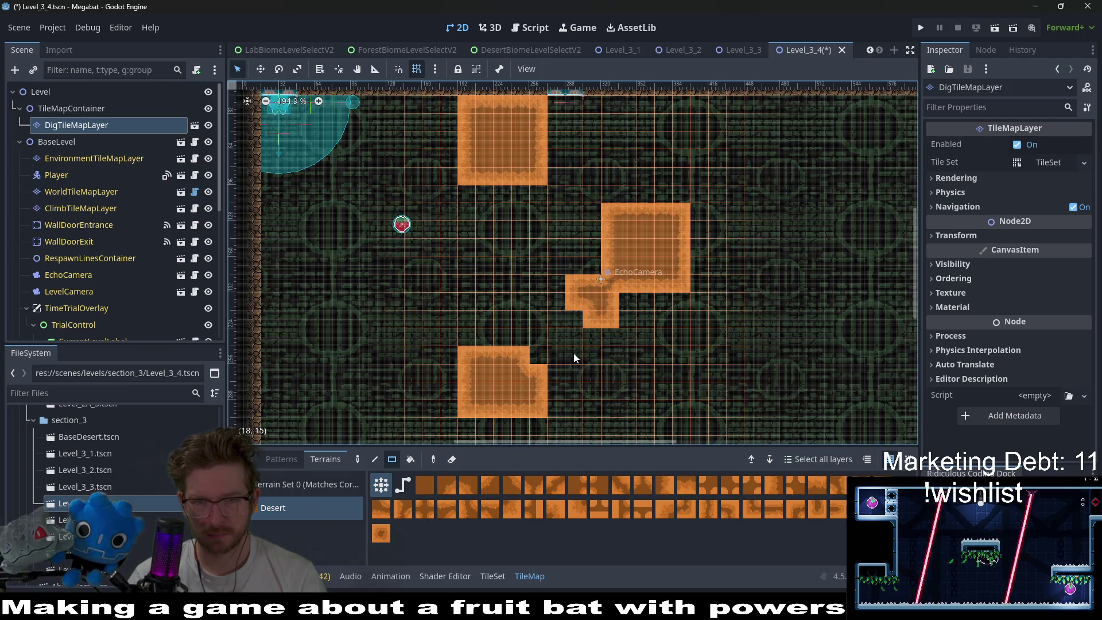
# - Fill single desert tiles around the middle block's corners, edges and top, then run the level
pyautogui.click(573, 322)
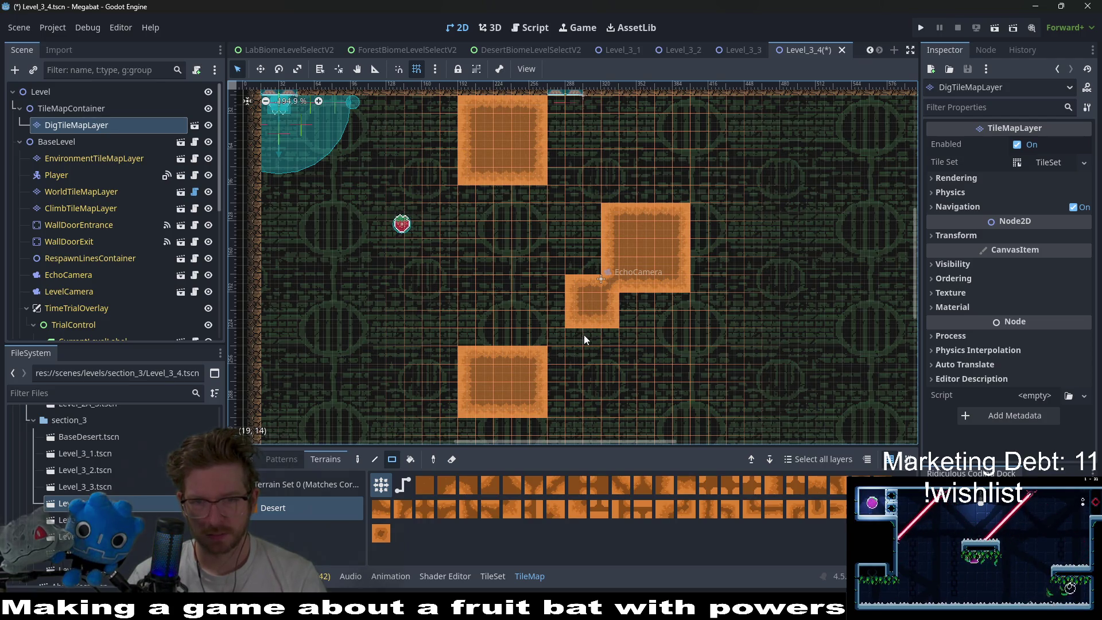
pyautogui.click(573, 334)
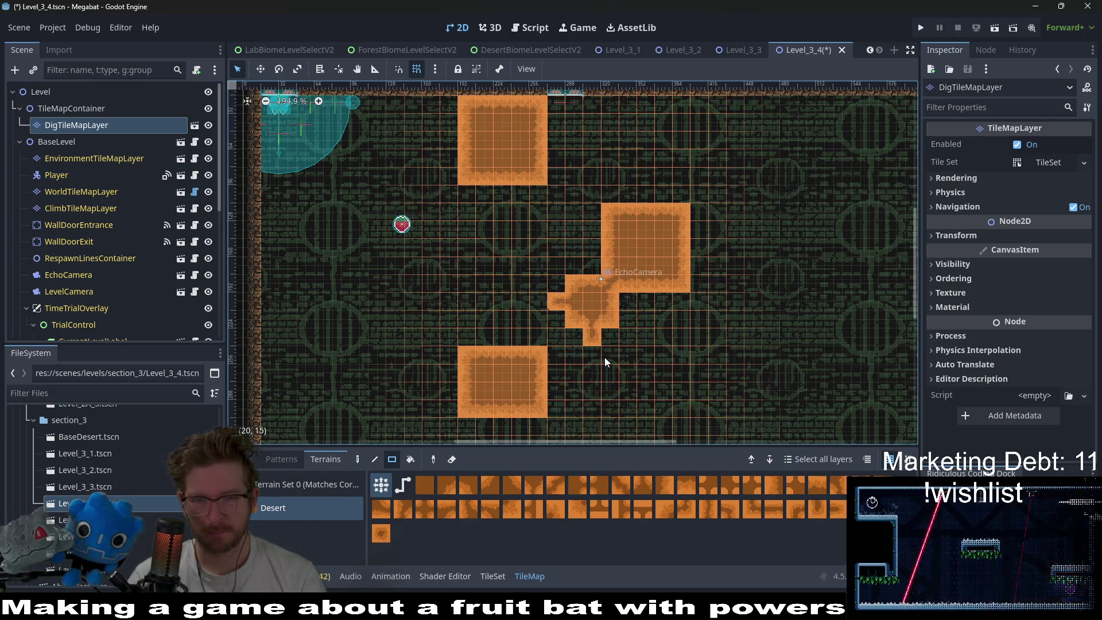
pyautogui.click(559, 288)
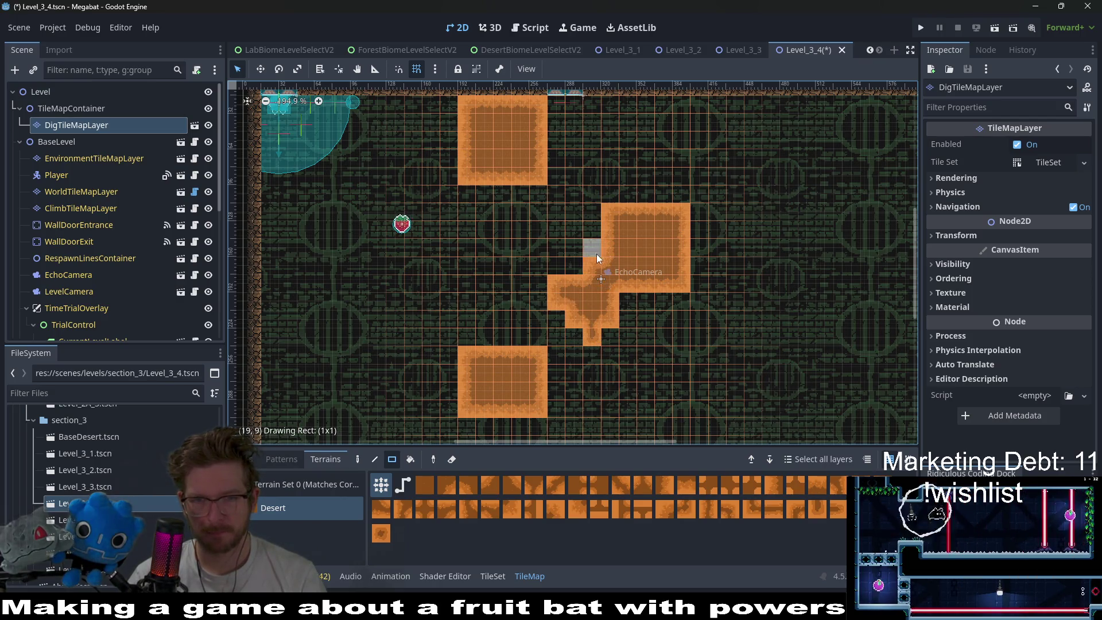
pyautogui.moveTo(635, 308); pyautogui.dragTo(636, 319)
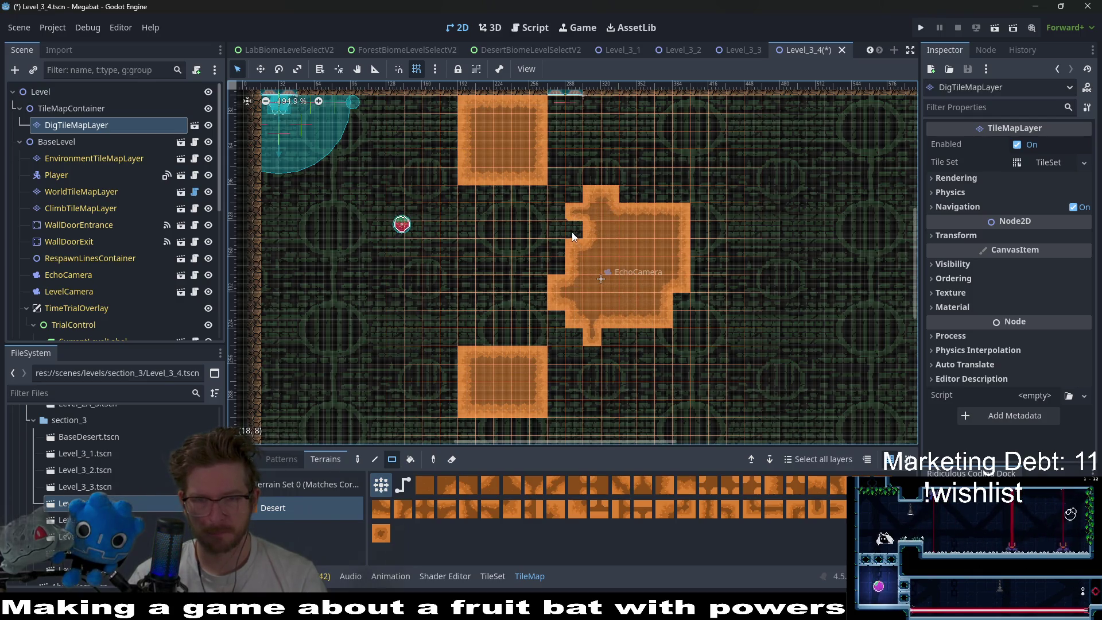
pyautogui.moveTo(565, 250); pyautogui.dragTo(570, 210)
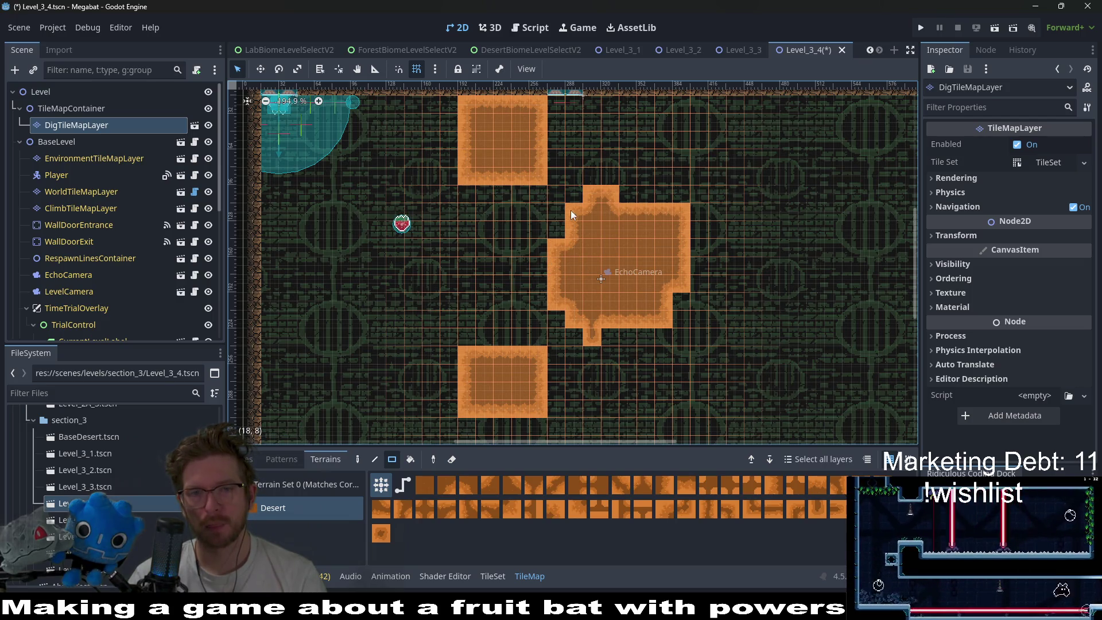
pyautogui.click(589, 178)
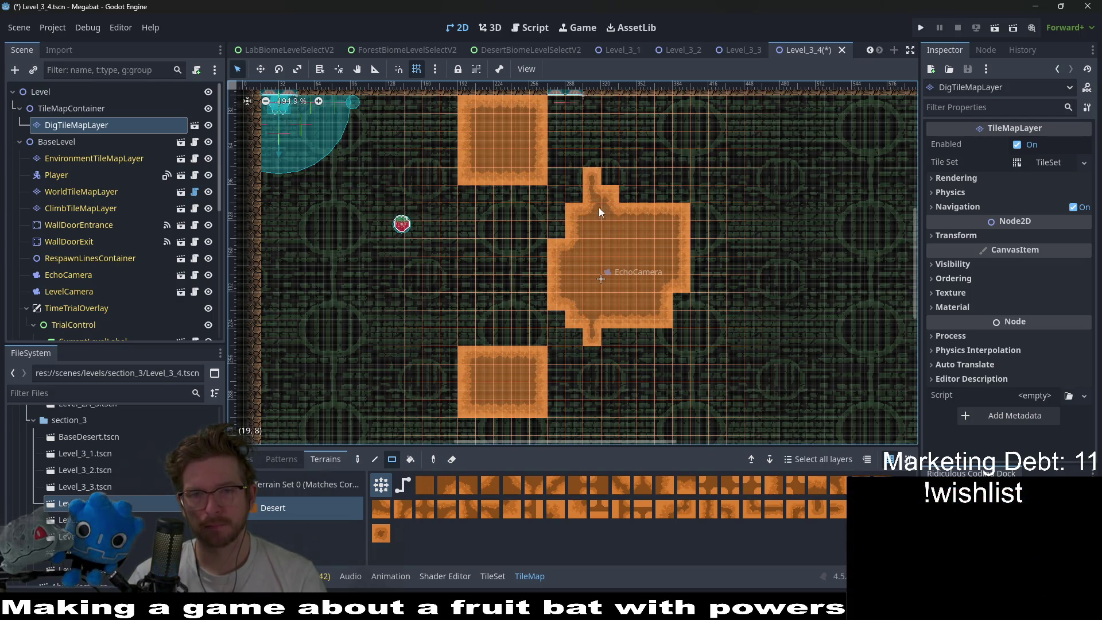
pyautogui.click(994, 29)
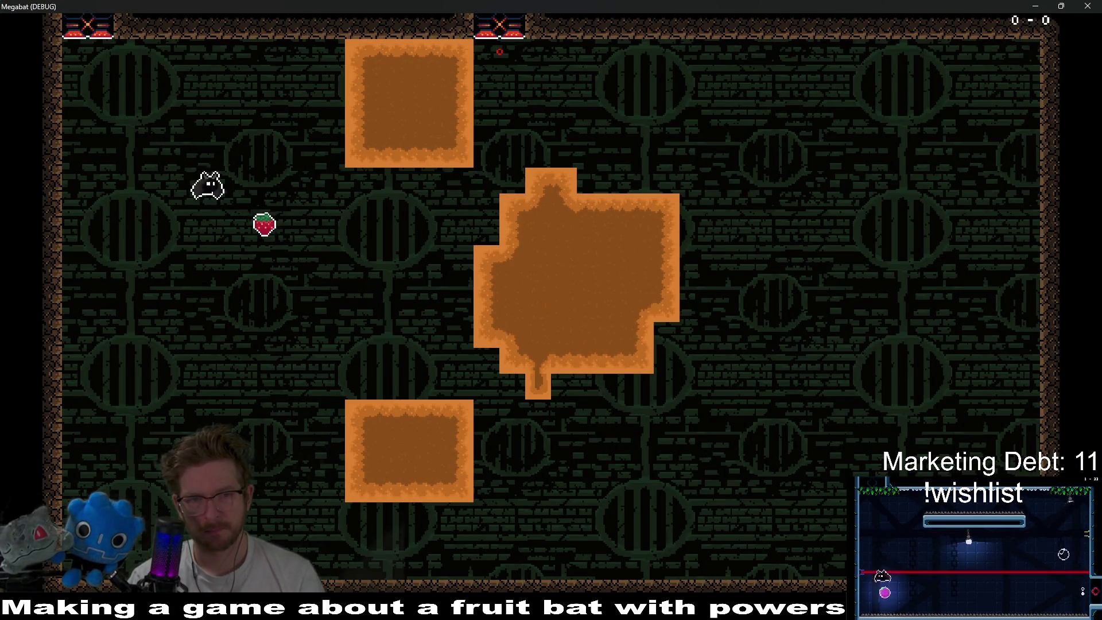
# - Launch the bat toward the strawberry and dig it through the desert blocks and back
pyautogui.click(499, 52)
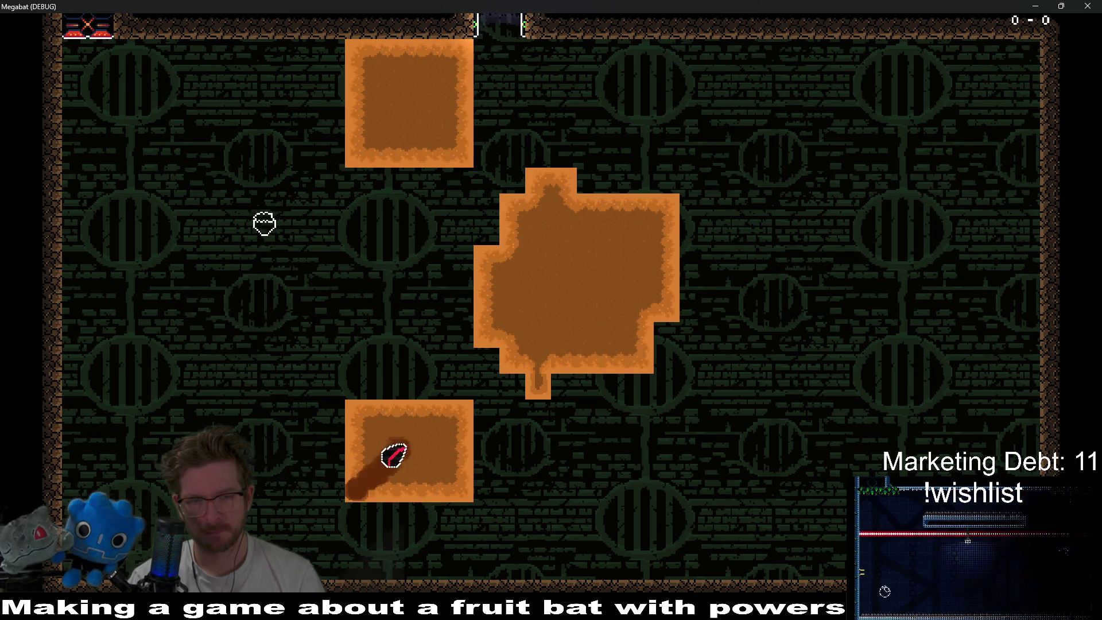
pyautogui.press('a')
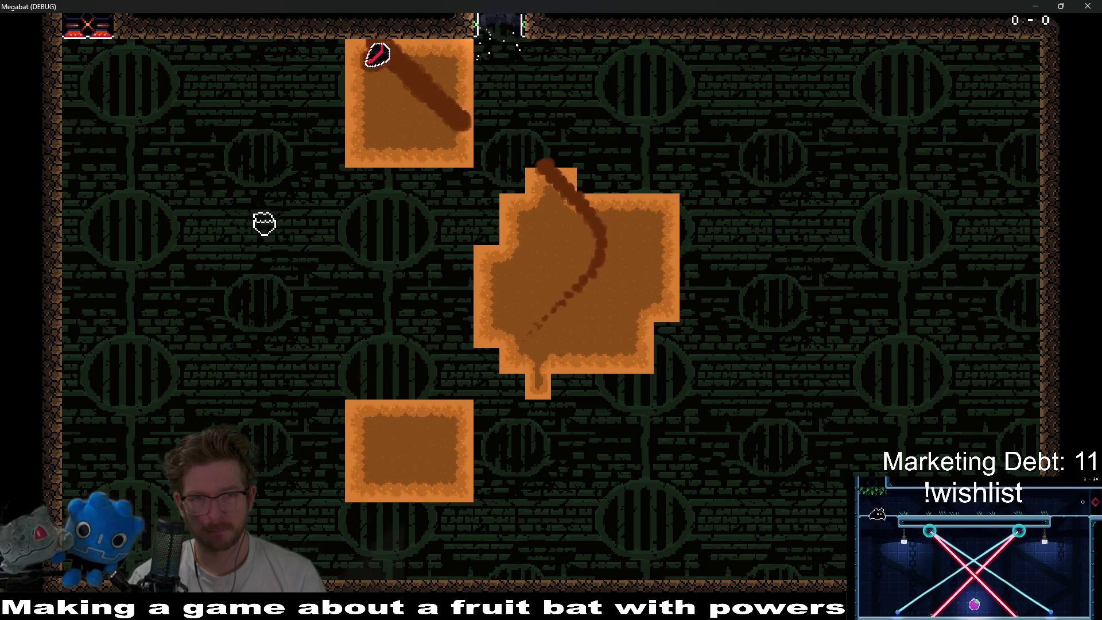
pyautogui.press('a')
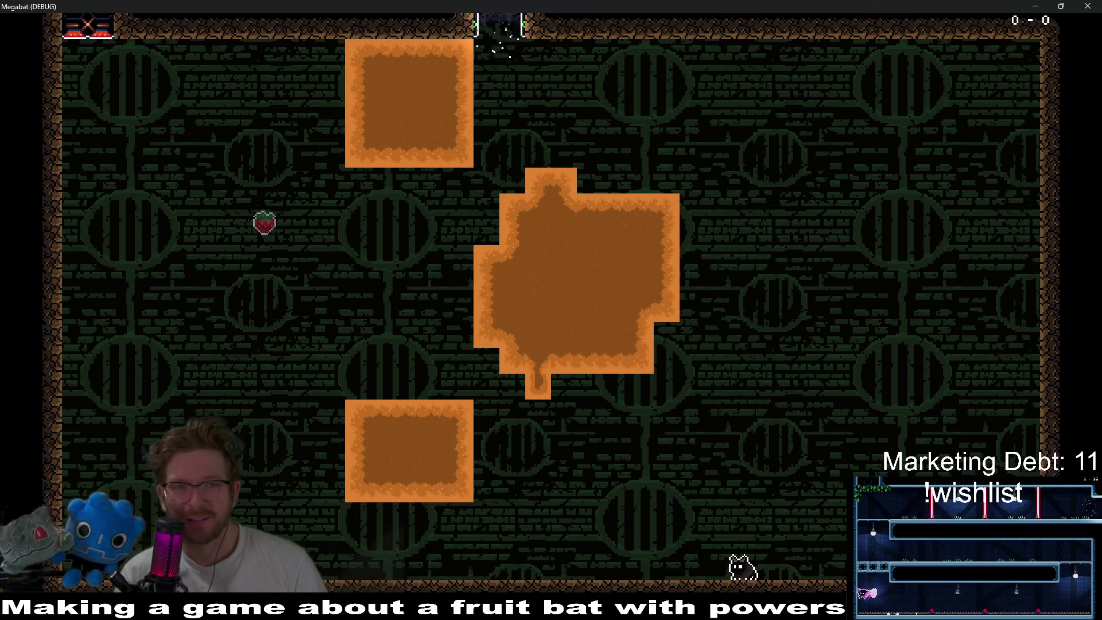
# - Stop the playtest and fill the notch at the cross's bottom with rectangle Desert terrain
pyautogui.click(1094, 10)
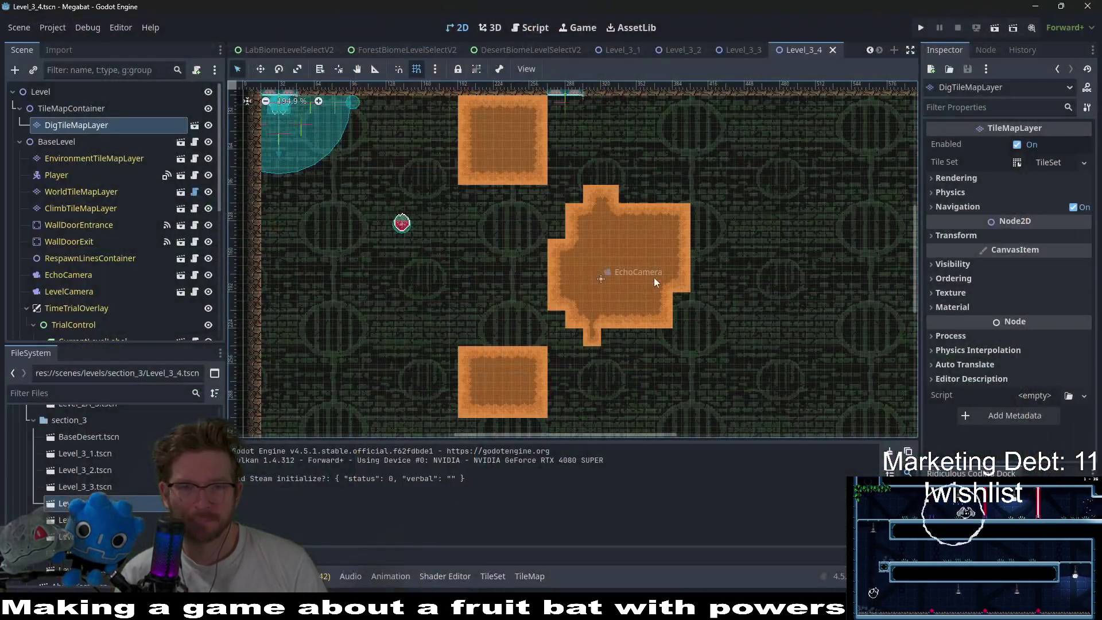
pyautogui.moveTo(493, 222)
pyautogui.mouseDown()
pyautogui.moveTo(602, 277)
pyautogui.moveTo(583, 239)
pyautogui.mouseUp()
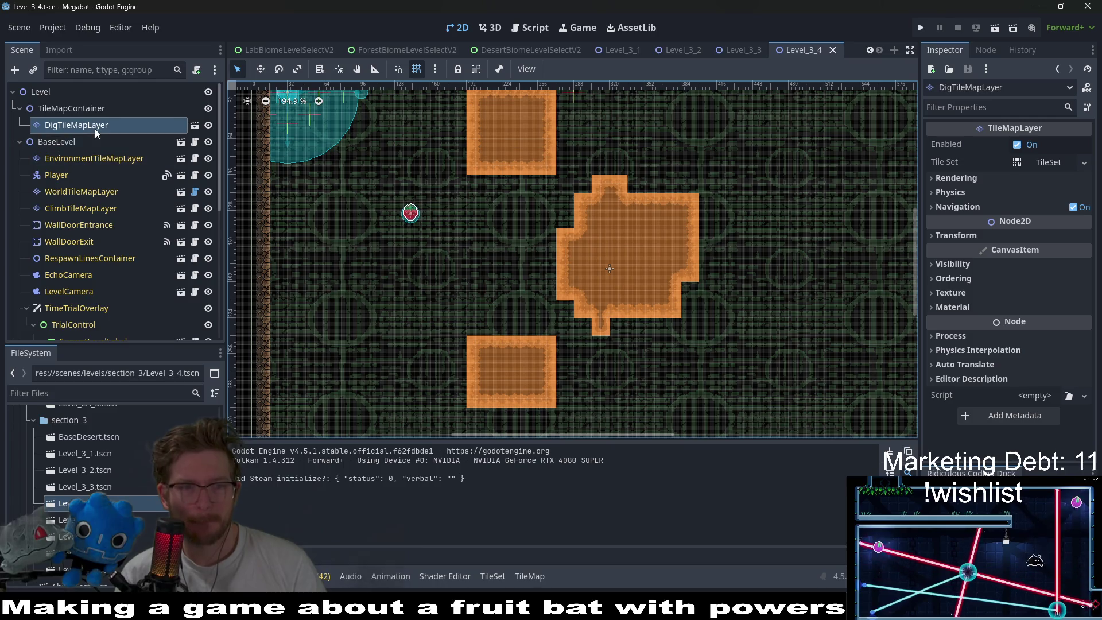
pyautogui.click(530, 576)
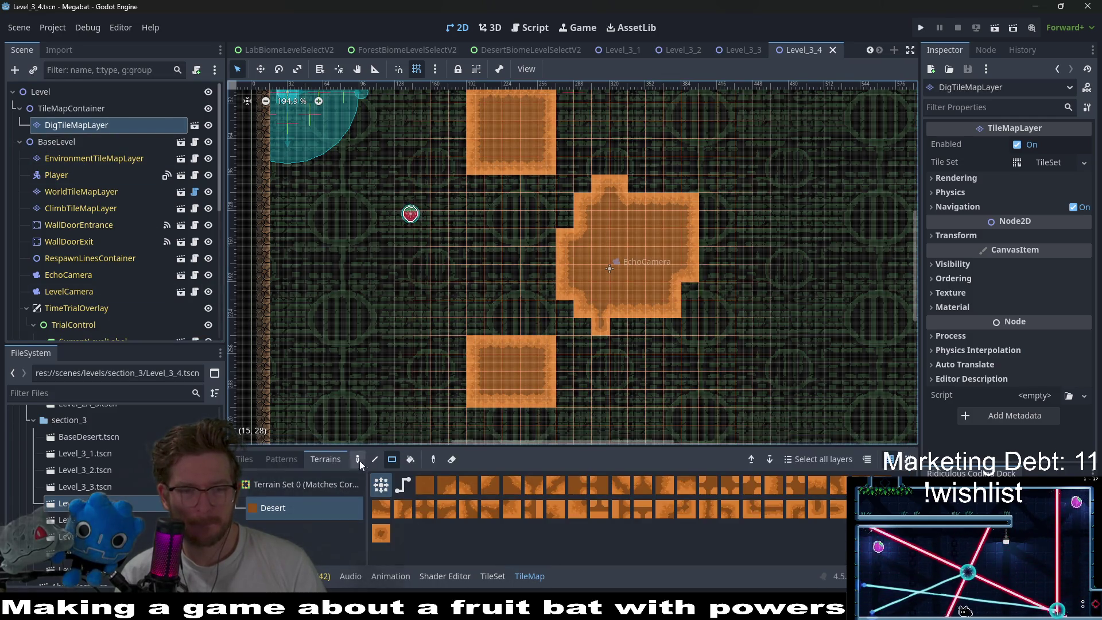
pyautogui.click(391, 461)
pyautogui.click(622, 330)
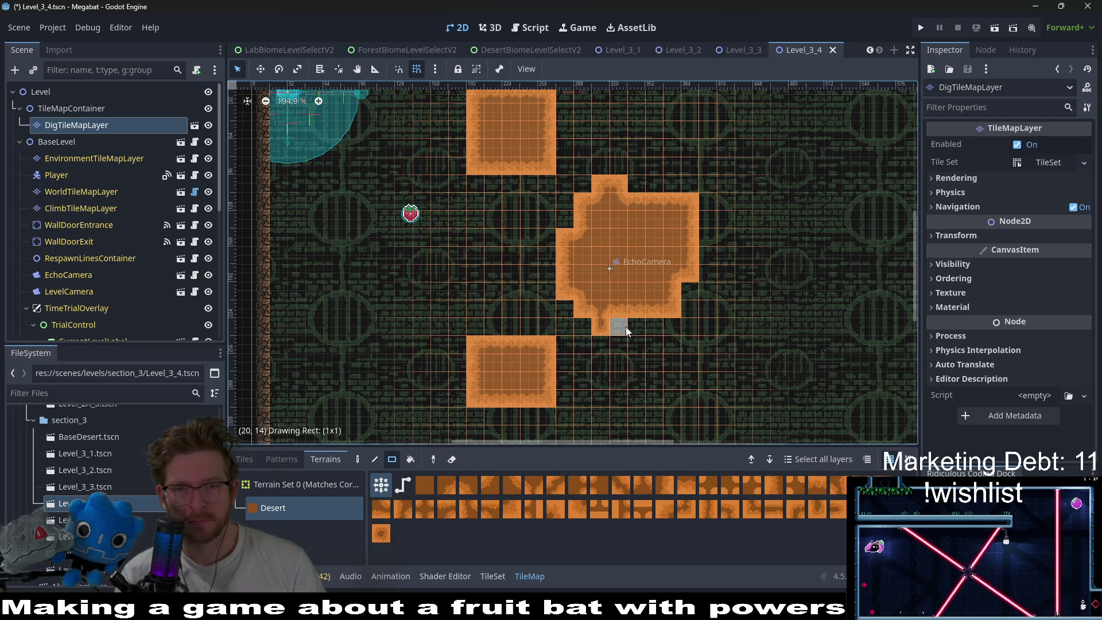
# - Extend the lower block's top with a widened bump and fill its bottom-right column
pyautogui.scroll(3, 653, 331)
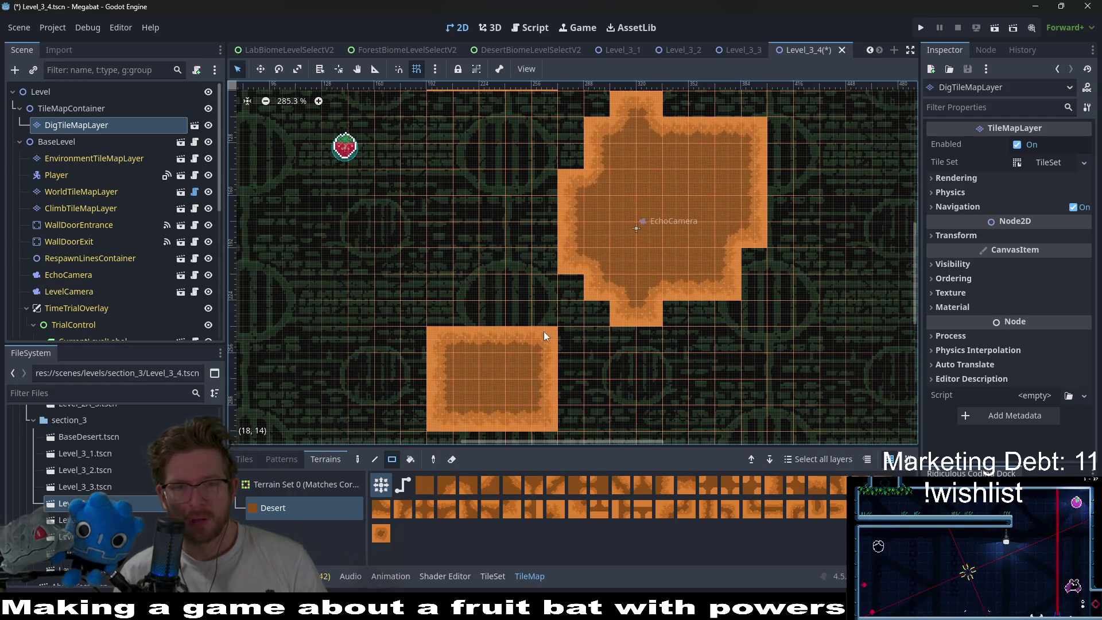
pyautogui.click(515, 315)
pyautogui.moveTo(539, 318); pyautogui.dragTo(569, 369)
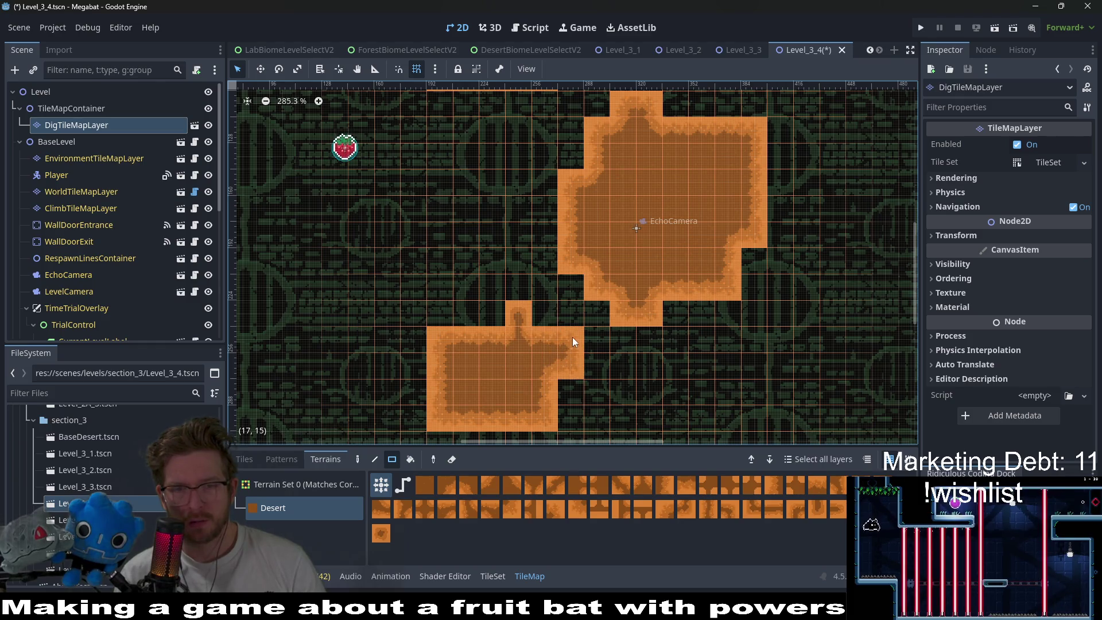
pyautogui.moveTo(498, 319); pyautogui.dragTo(466, 317)
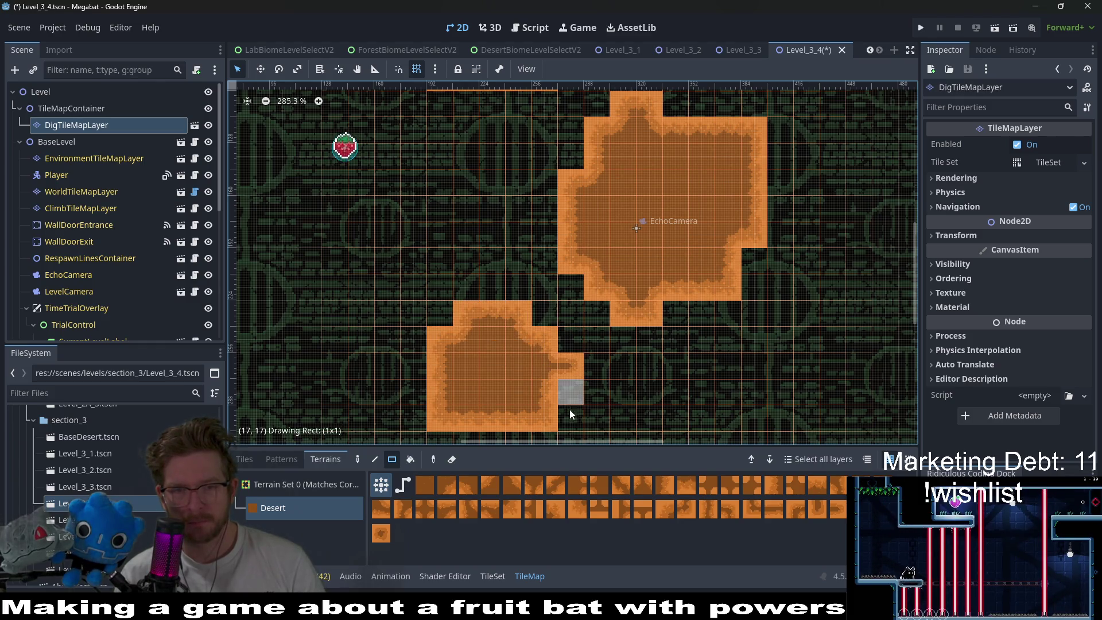
pyautogui.moveTo(570, 411); pyautogui.dragTo(571, 418)
pyautogui.scroll(-3, 580, 356)
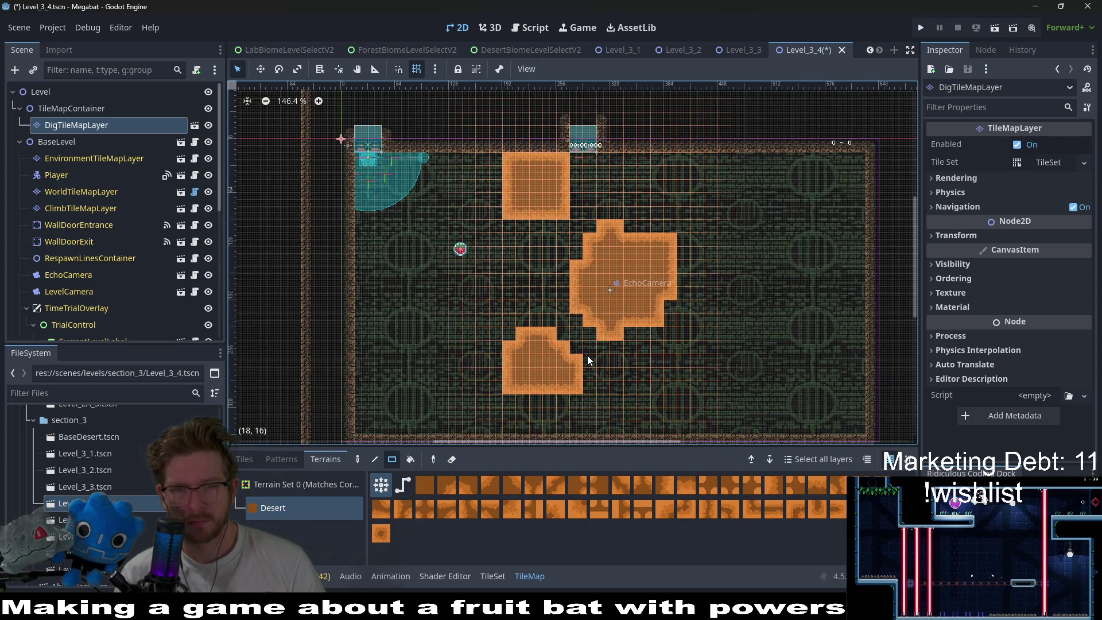
pyautogui.scroll(2, 588, 240)
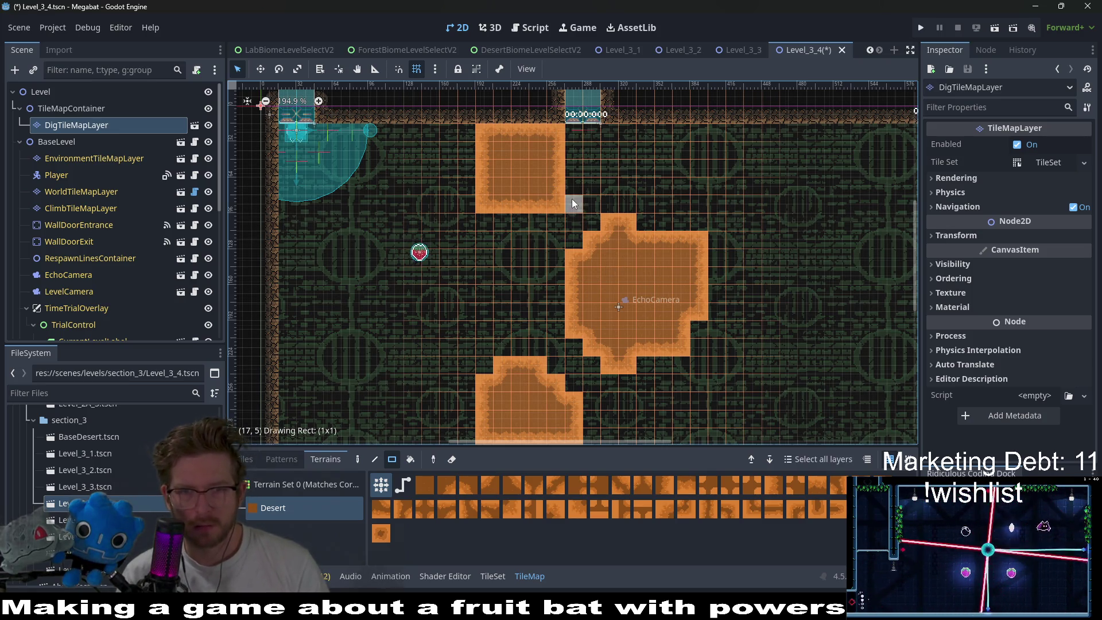
# - Extend the upper block's bottom-right corner toward the cross
pyautogui.moveTo(576, 193)
pyautogui.mouseDown()
pyautogui.moveTo(563, 219)
pyautogui.moveTo(532, 229)
pyautogui.moveTo(538, 246)
pyautogui.mouseUp()
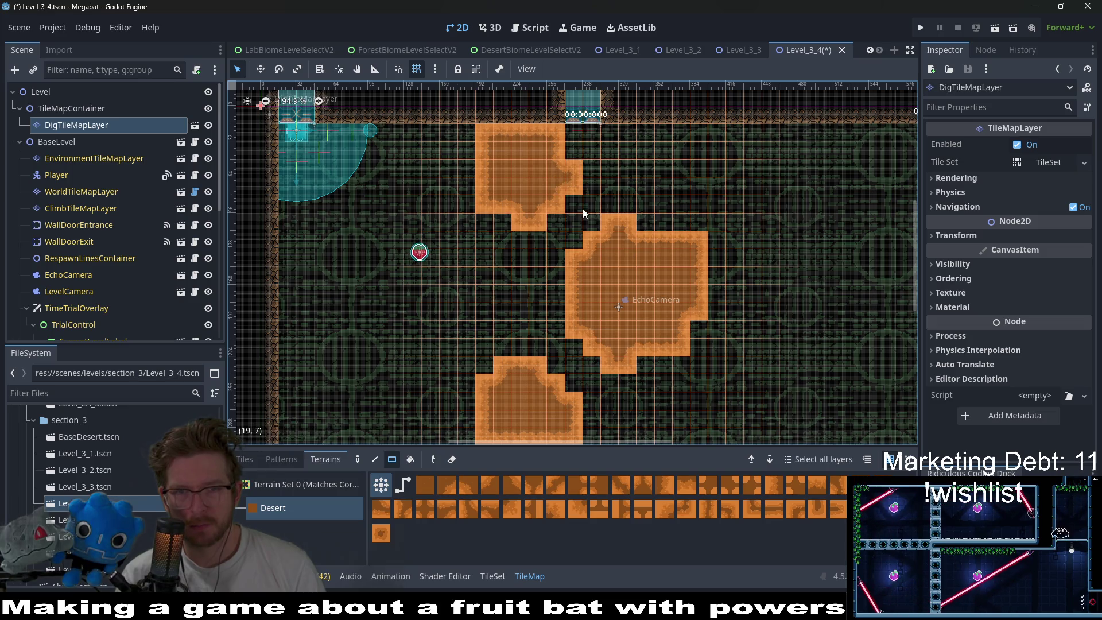
pyautogui.scroll(-3, 659, 264)
pyautogui.hscroll(1, 659, 264)
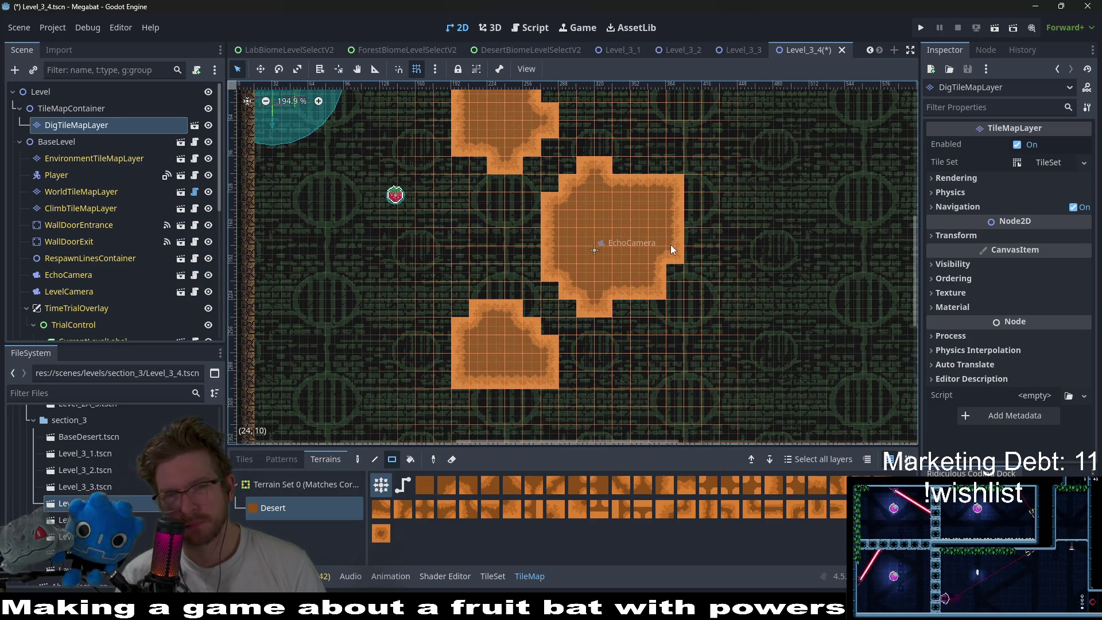
pyautogui.scroll(-2, 669, 252)
pyautogui.scroll(-2, 616, 273)
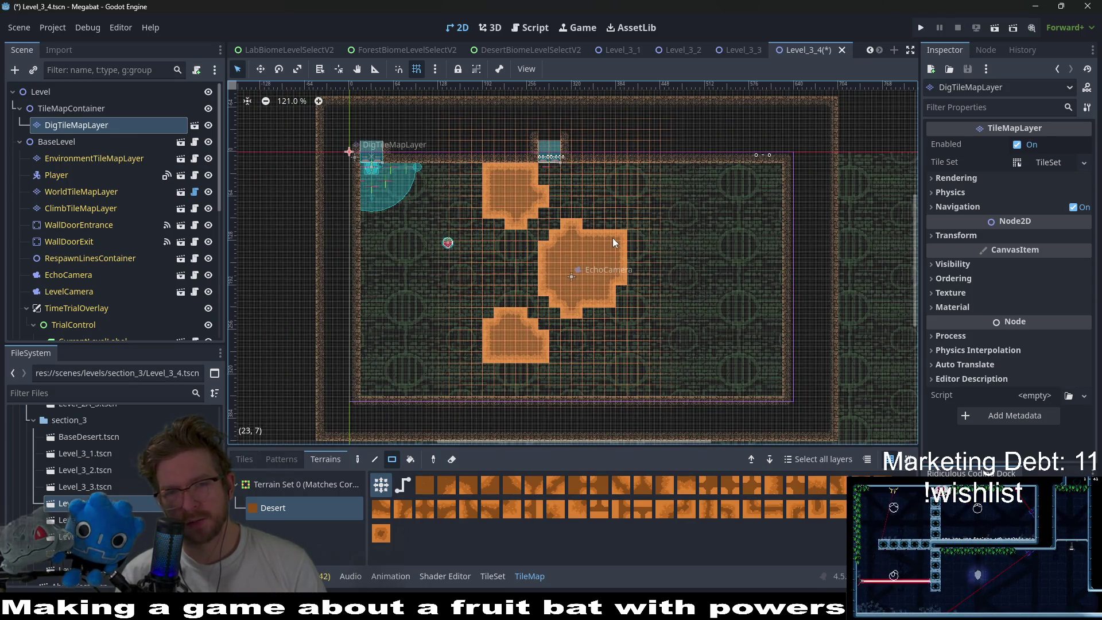
pyautogui.scroll(2, 557, 260)
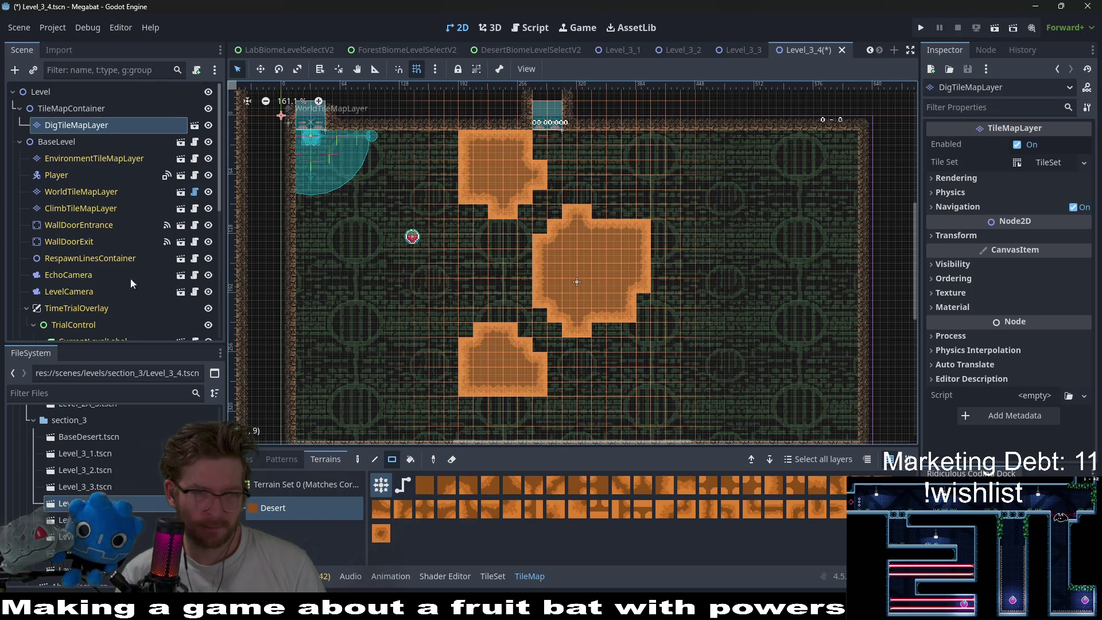
pyautogui.scroll(-5, 138, 270)
# - Move the strawberry fruit to the level's top-left corner beside the entrance
pyautogui.click(71, 278)
pyautogui.press('w')
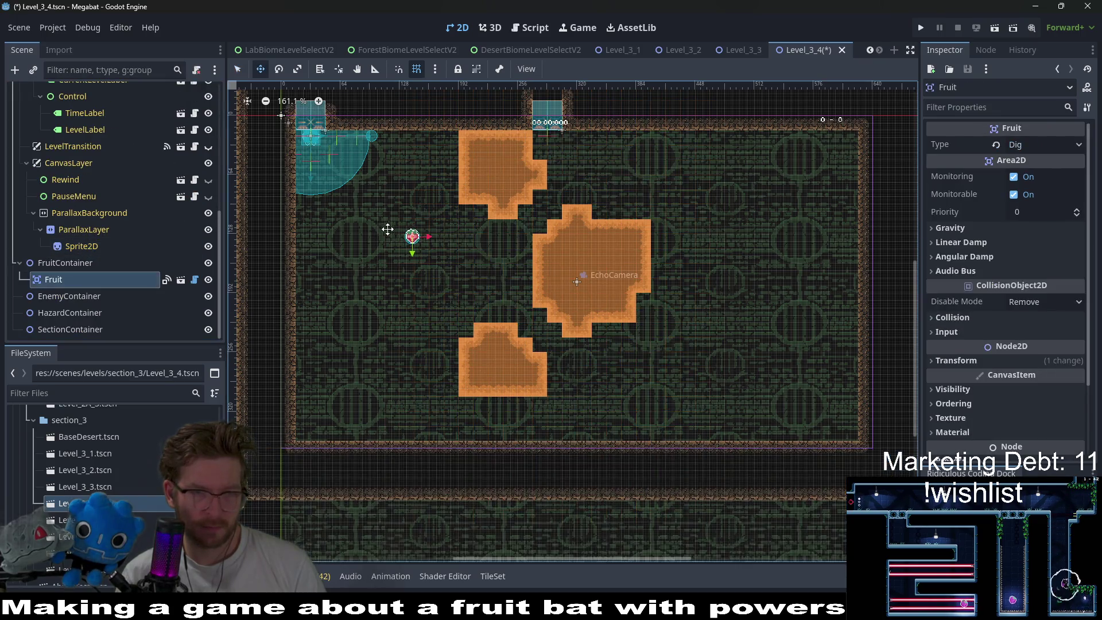
pyautogui.moveTo(388, 229)
pyautogui.mouseDown()
pyautogui.moveTo(340, 170)
pyautogui.moveTo(314, 162)
pyautogui.mouseUp()
pyautogui.scroll(5, 125, 206)
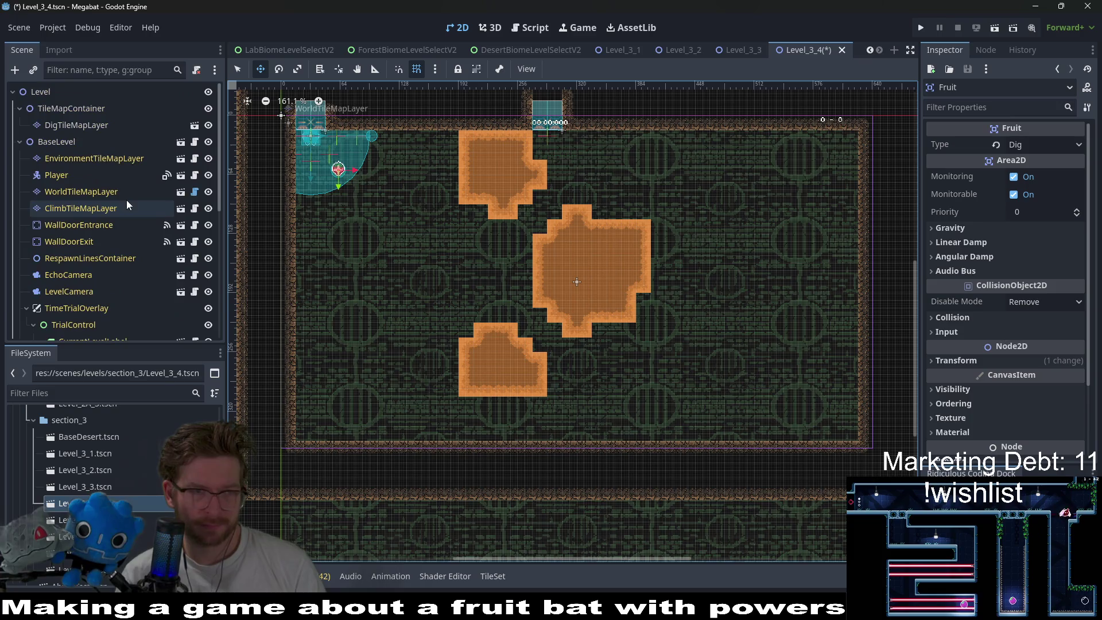
pyautogui.click(81, 192)
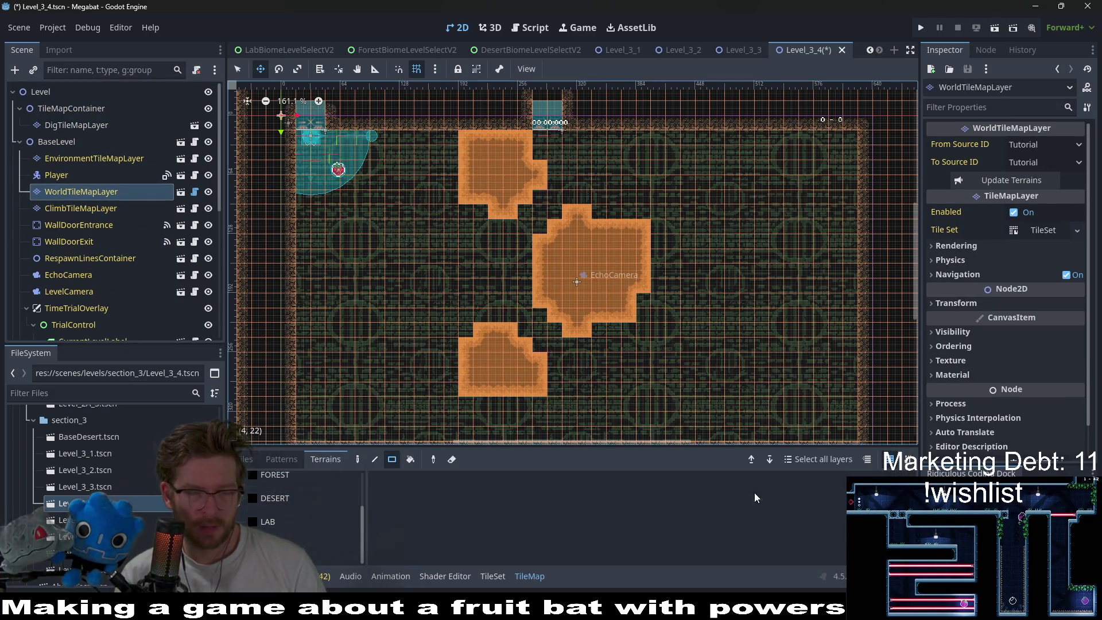
pyautogui.moveTo(560, 313); pyautogui.dragTo(558, 275)
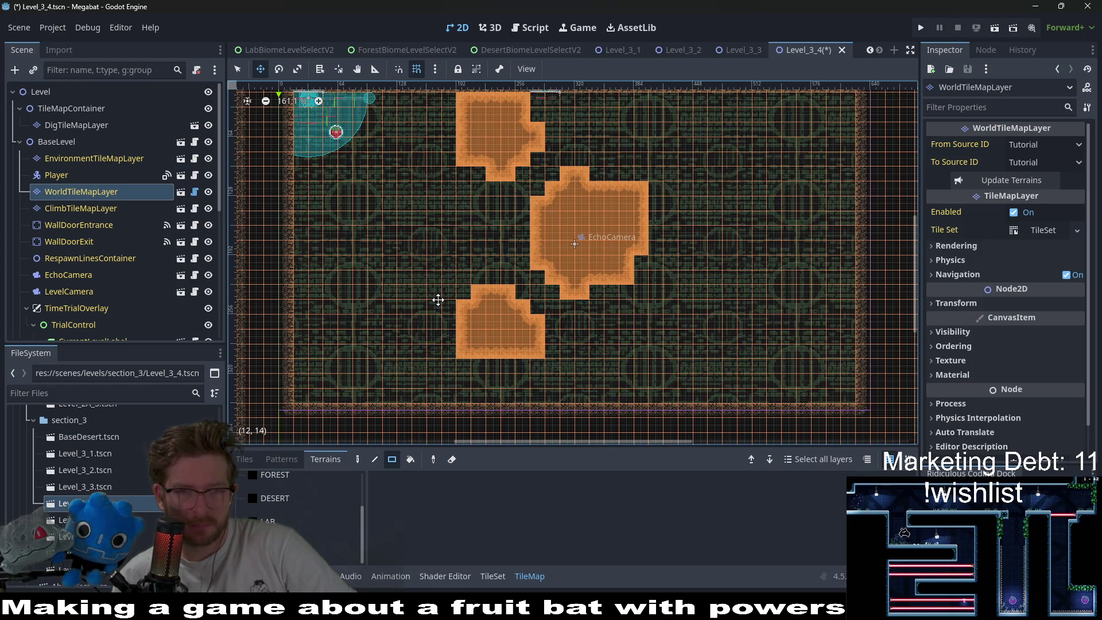
pyautogui.scroll(-5, 89, 167)
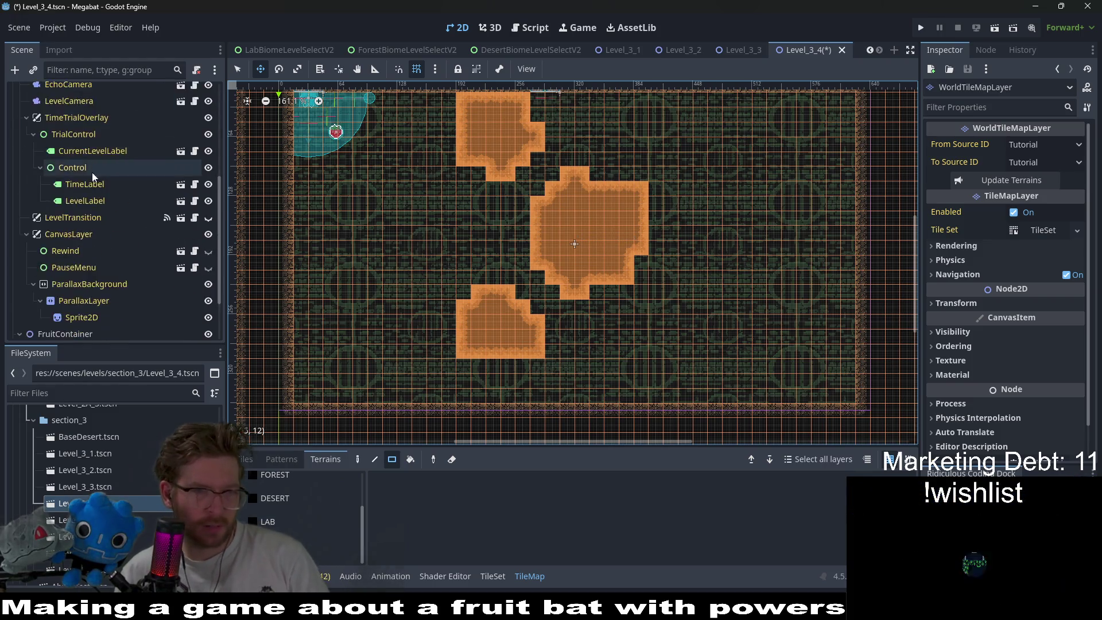
# - Duplicate the fruit as Dash-type copies, placing one at left and others beside the central block
pyautogui.click(83, 281)
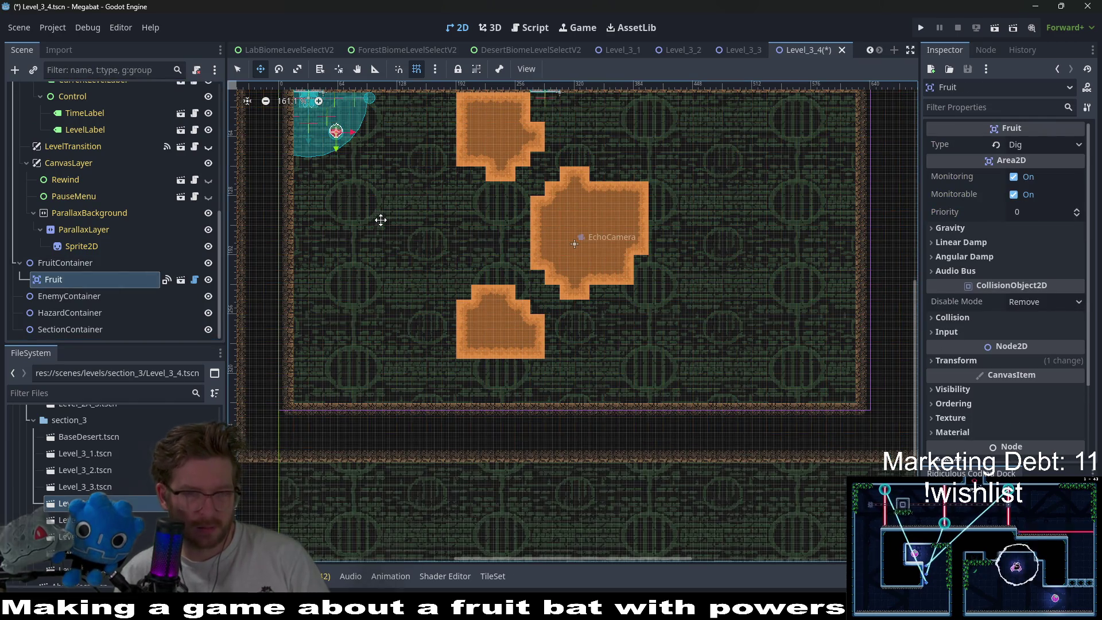
pyautogui.hotkey('ctrl', 'd')
pyautogui.moveTo(357, 154); pyautogui.dragTo(357, 231)
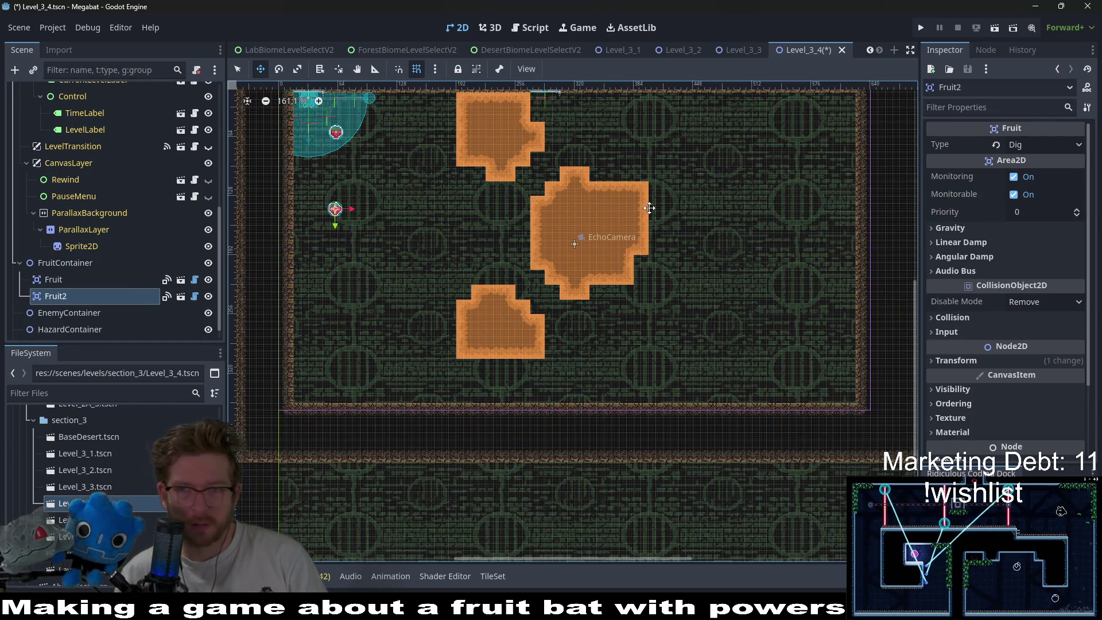
pyautogui.click(1031, 145)
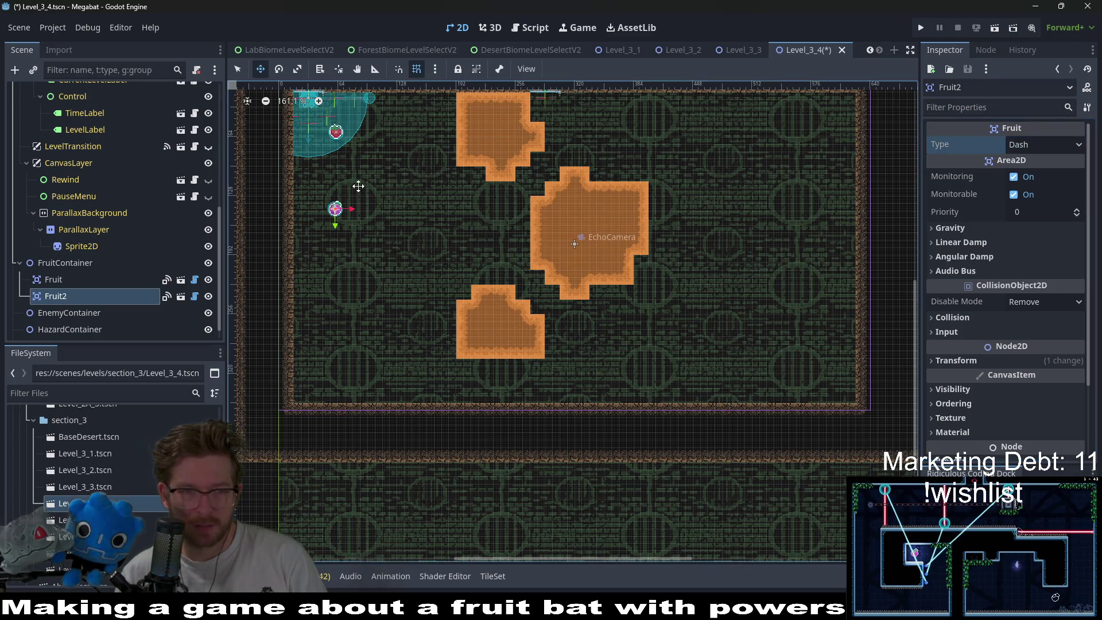
pyautogui.hotkey('ctrl', 'd')
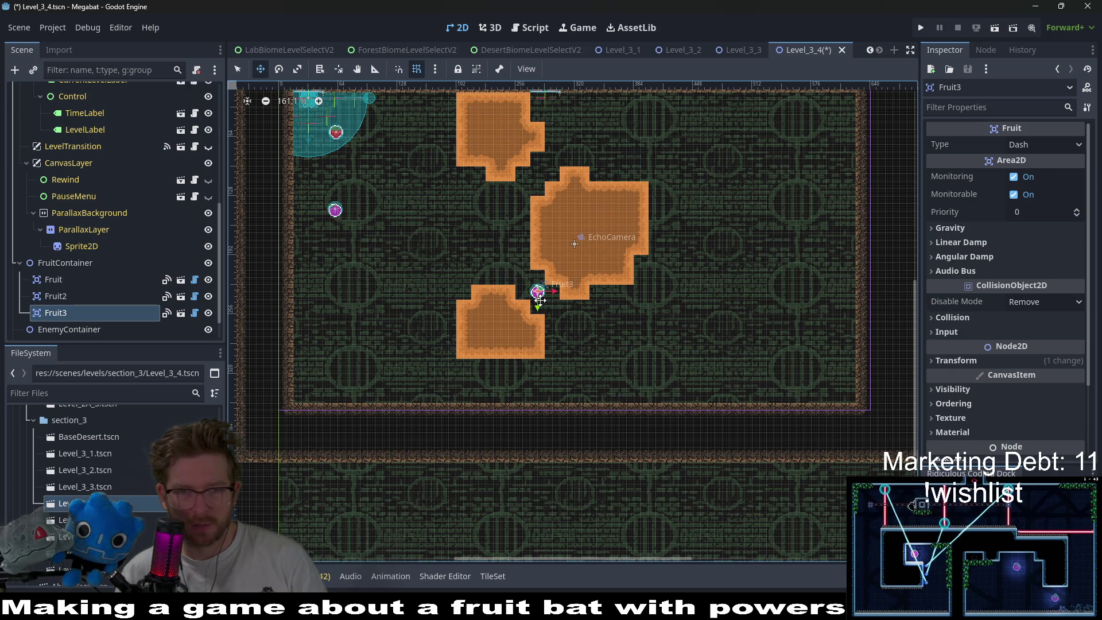
pyautogui.hotkey('ctrl', 'd')
pyautogui.moveTo(539, 298); pyautogui.dragTo(536, 216)
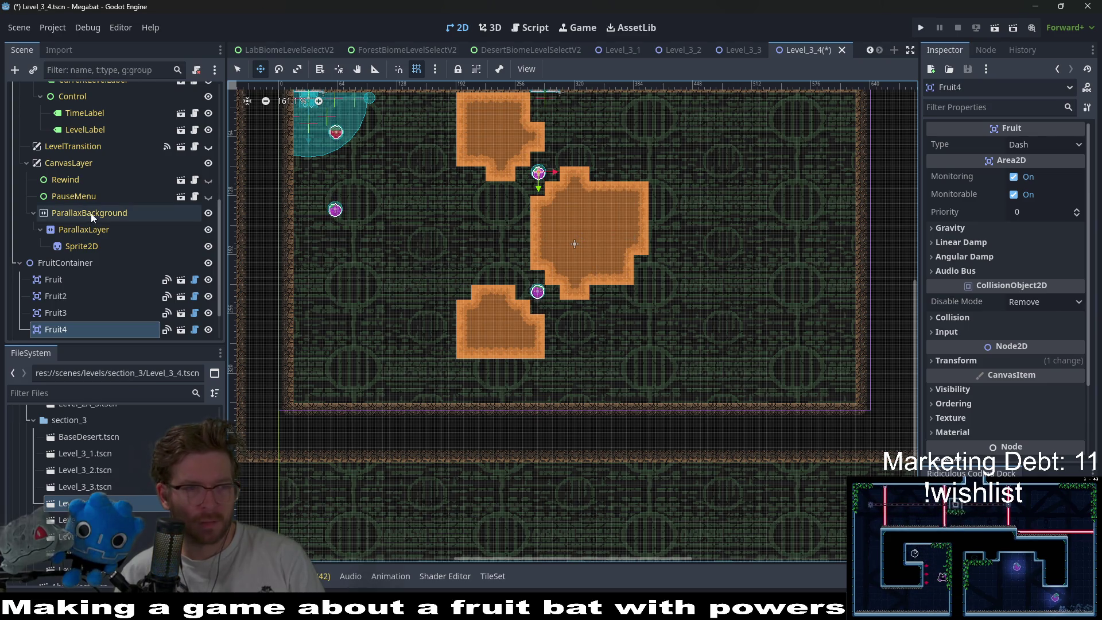
pyautogui.scroll(10, 98, 213)
pyautogui.click(85, 191)
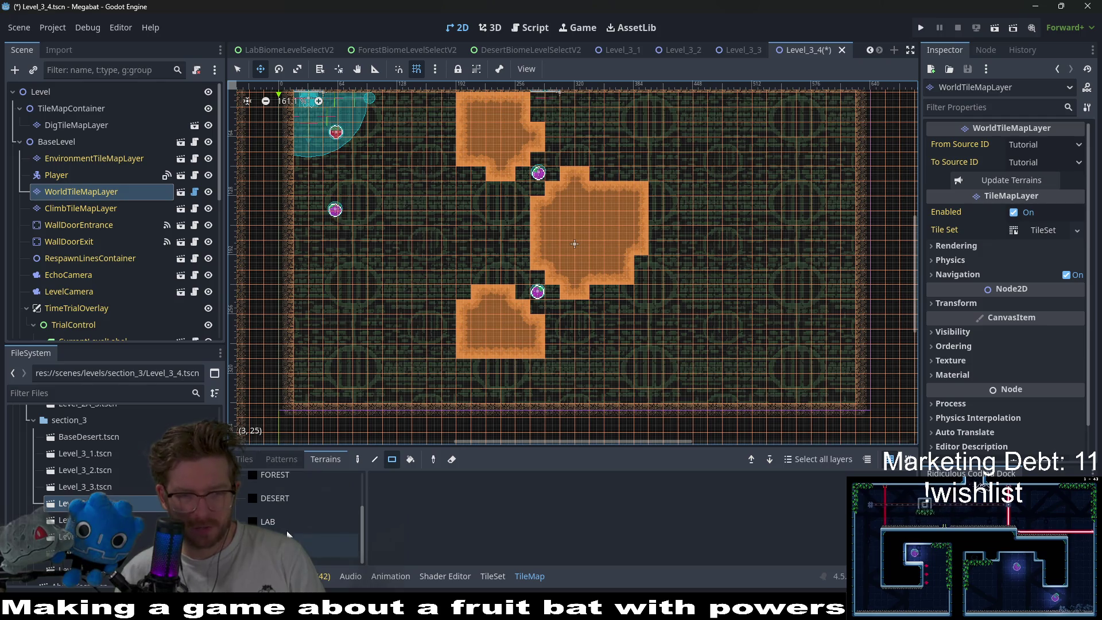
# - On DigTileMapLayer, erase the central block's lower part, add a square, and carve an L-notch
pyautogui.click(89, 126)
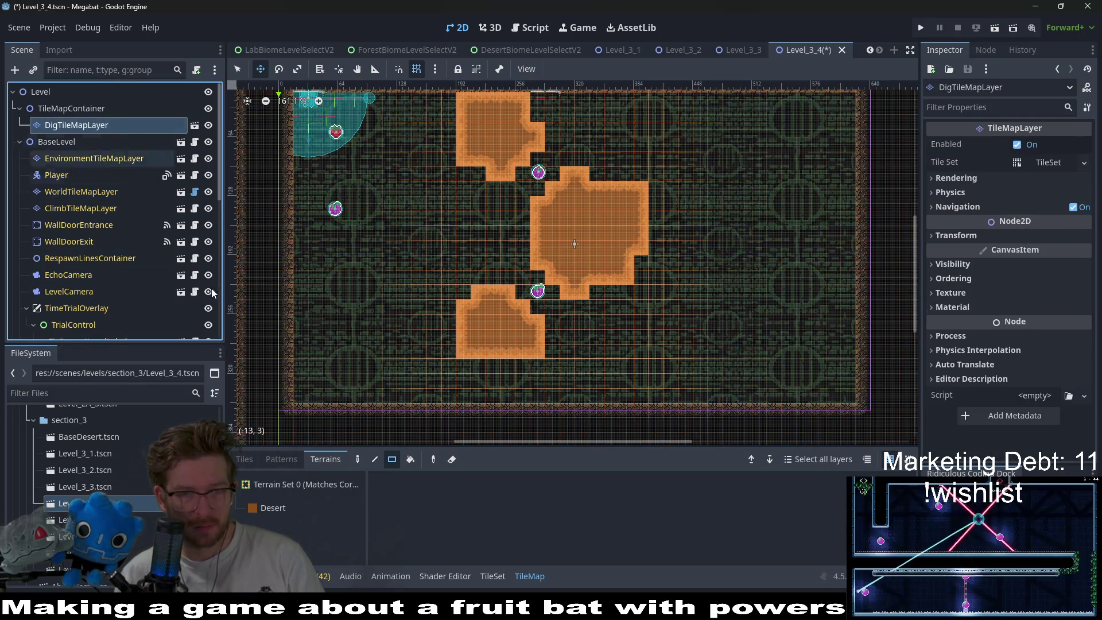
pyautogui.moveTo(543, 266)
pyautogui.mouseDown()
pyautogui.moveTo(606, 287)
pyautogui.moveTo(629, 270)
pyautogui.mouseUp()
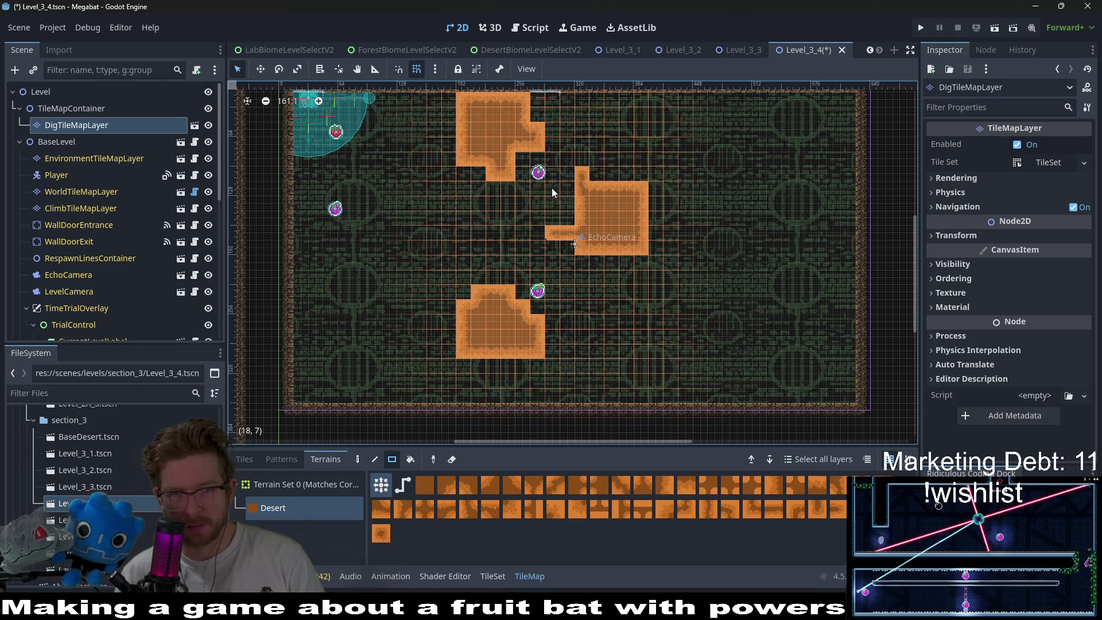
pyautogui.moveTo(559, 222); pyautogui.dragTo(560, 220)
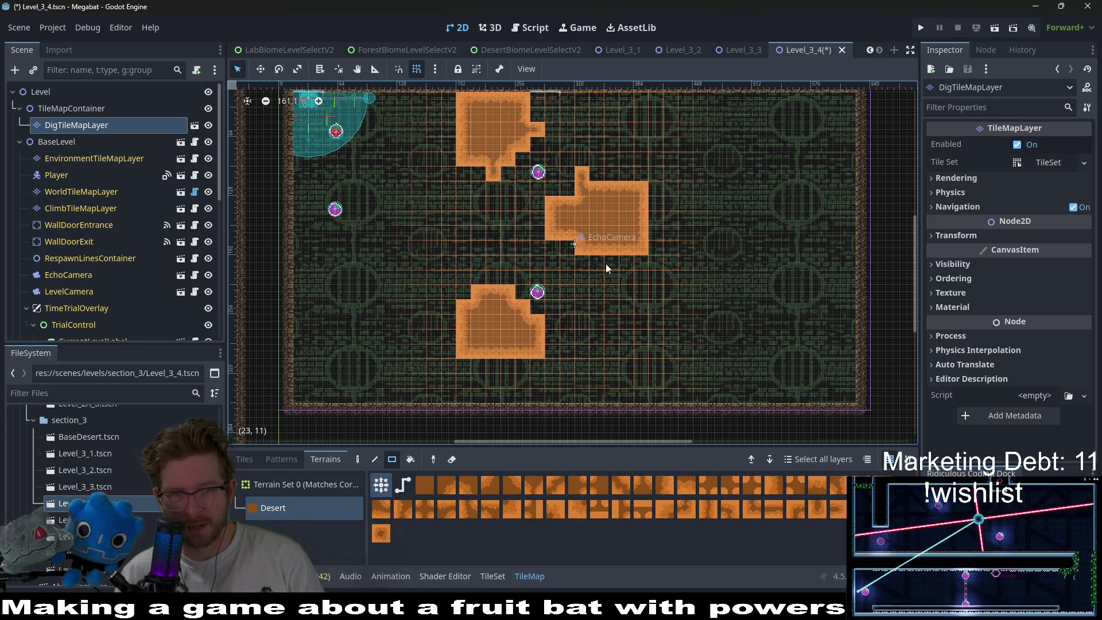
pyautogui.scroll(-1, 628, 233)
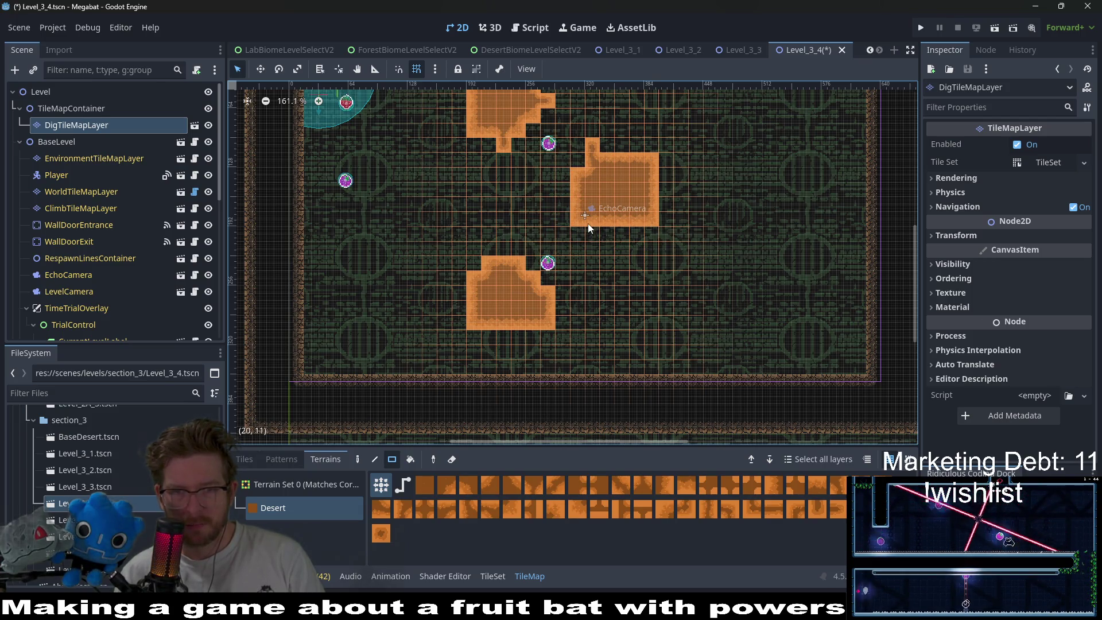
pyautogui.scroll(1, 624, 292)
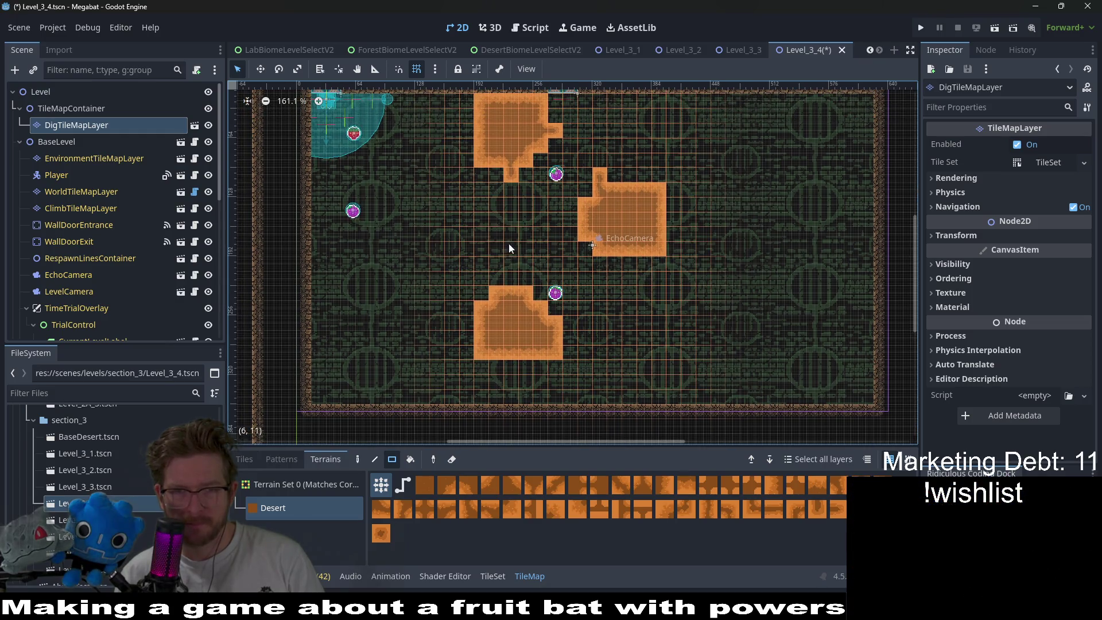
pyautogui.scroll(2, 568, 231)
pyautogui.moveTo(564, 181); pyautogui.dragTo(539, 213)
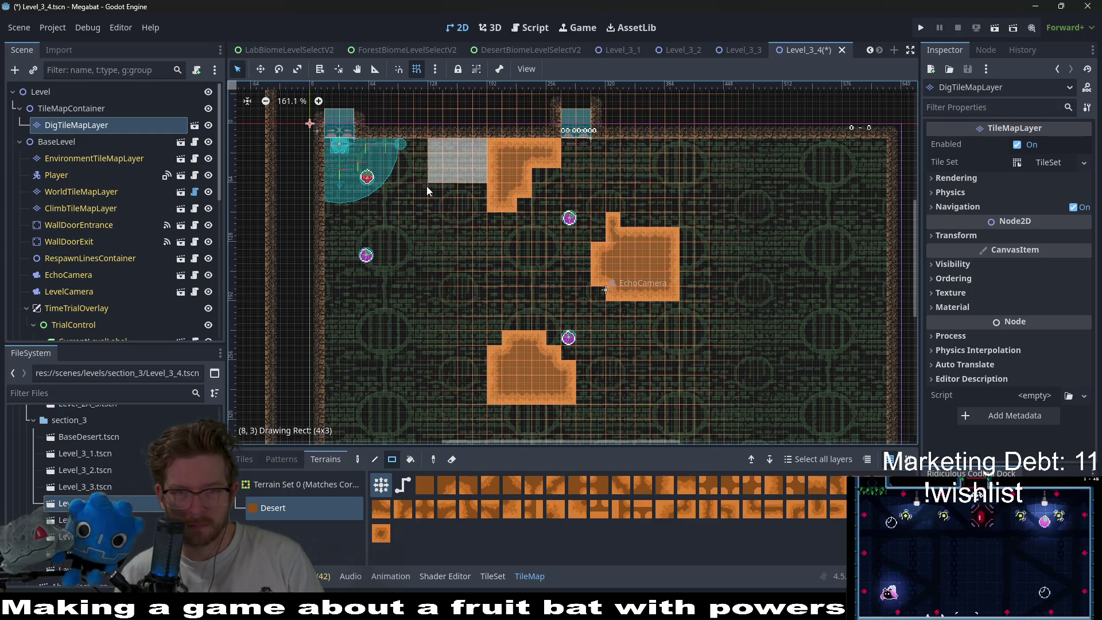
# - Extend the upper block leftward and widen the middle desert block right and down
pyautogui.moveTo(426, 186); pyautogui.dragTo(442, 202)
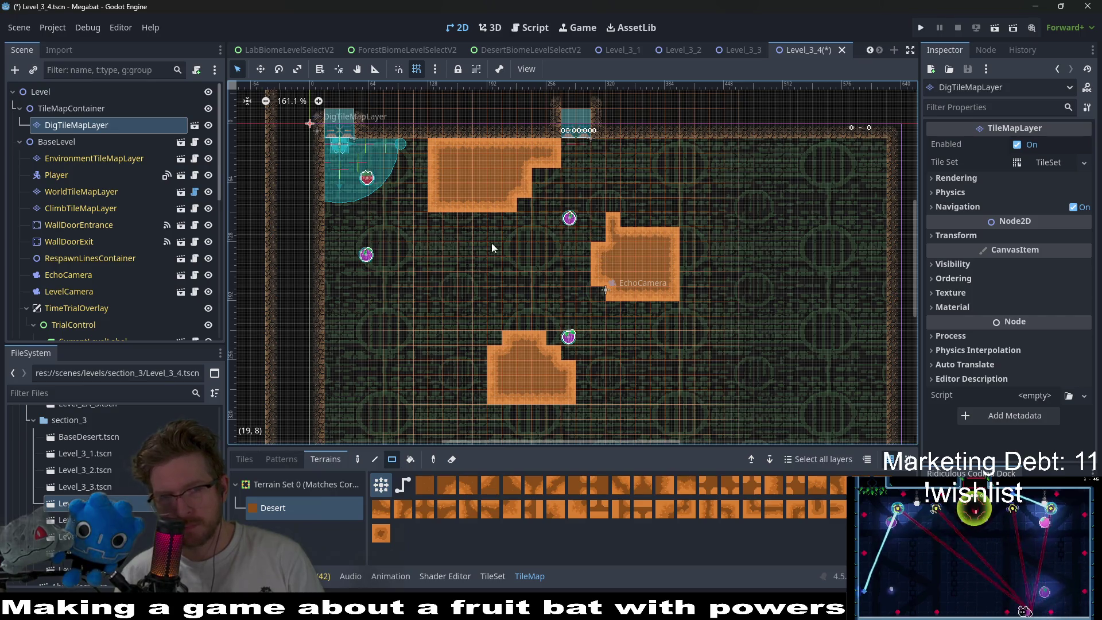
pyautogui.scroll(-5, 138, 226)
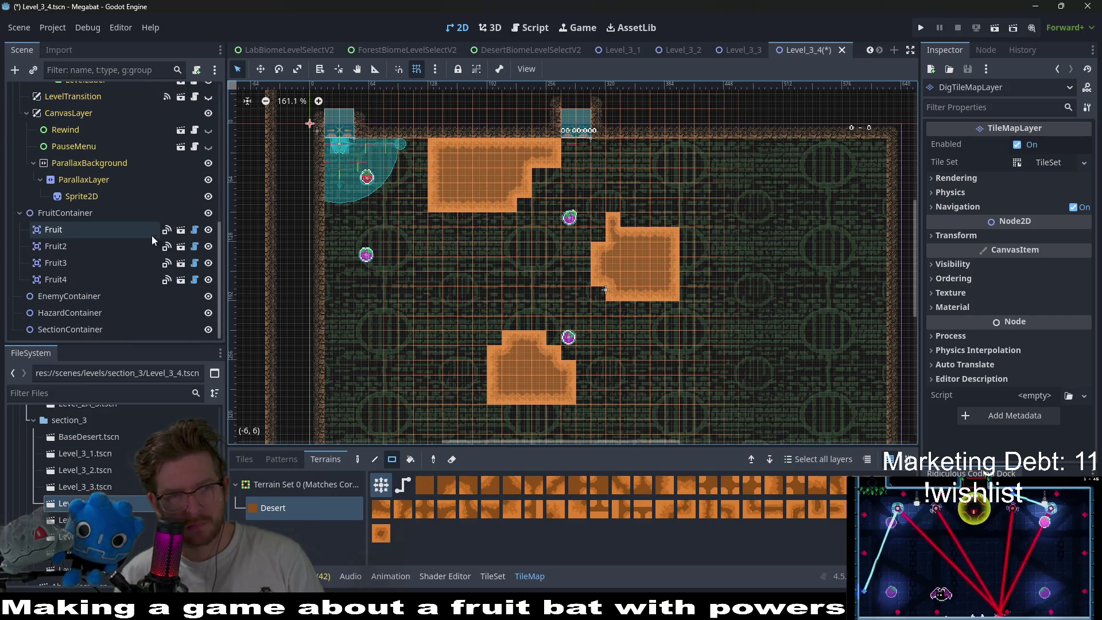
pyautogui.click(583, 260)
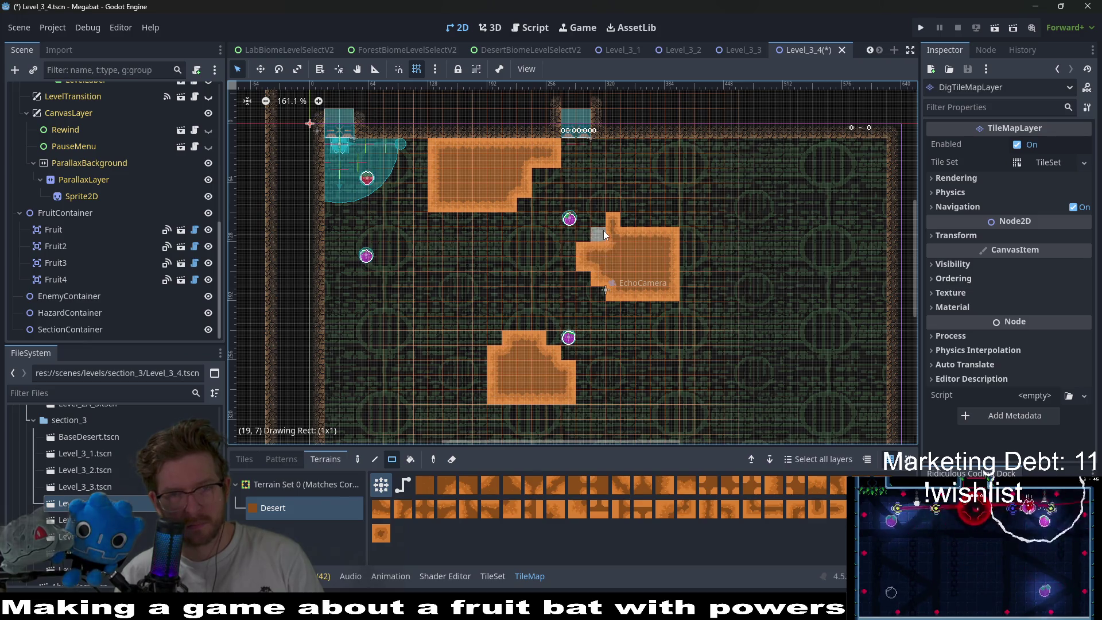
pyautogui.moveTo(604, 234); pyautogui.dragTo(714, 250)
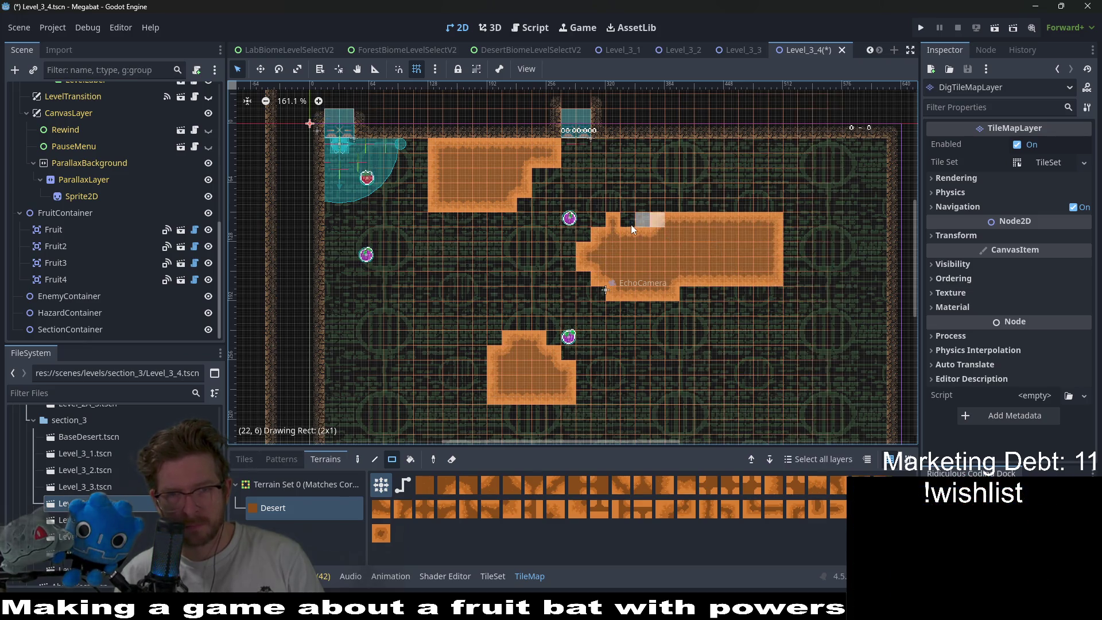
pyautogui.moveTo(631, 228); pyautogui.dragTo(631, 228)
pyautogui.scroll(-1, 655, 246)
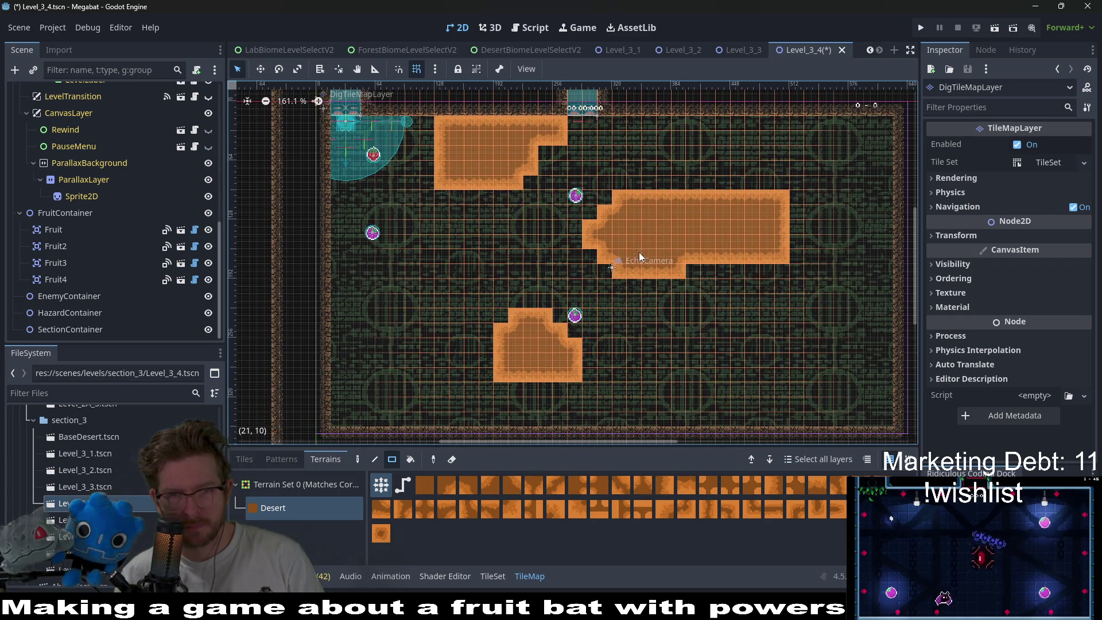
pyautogui.rightClick(677, 270)
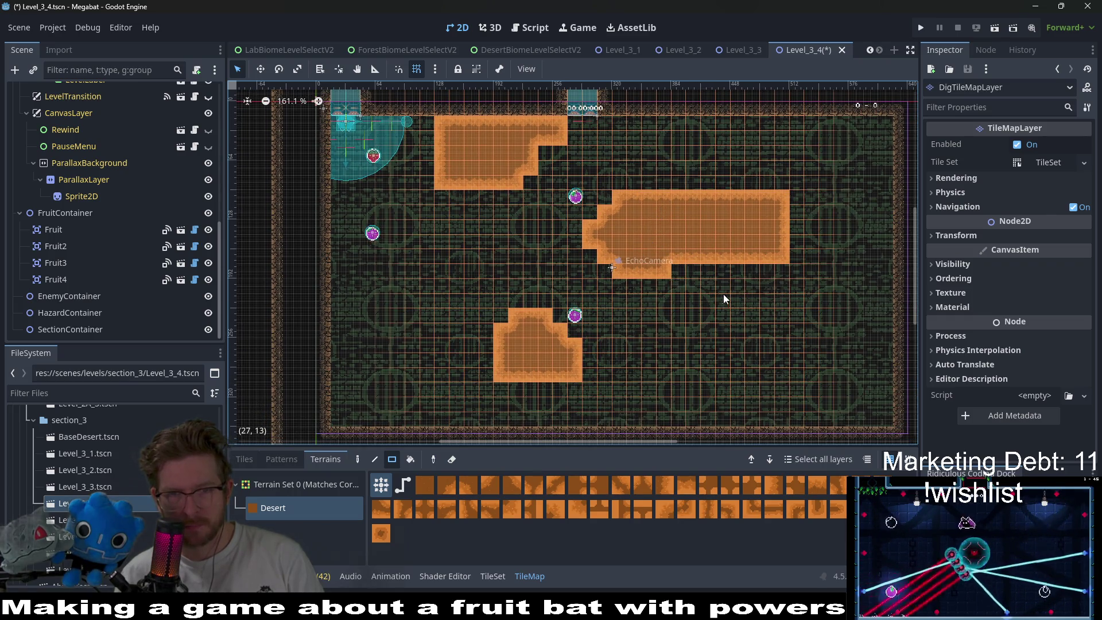
pyautogui.moveTo(776, 291); pyautogui.dragTo(776, 292)
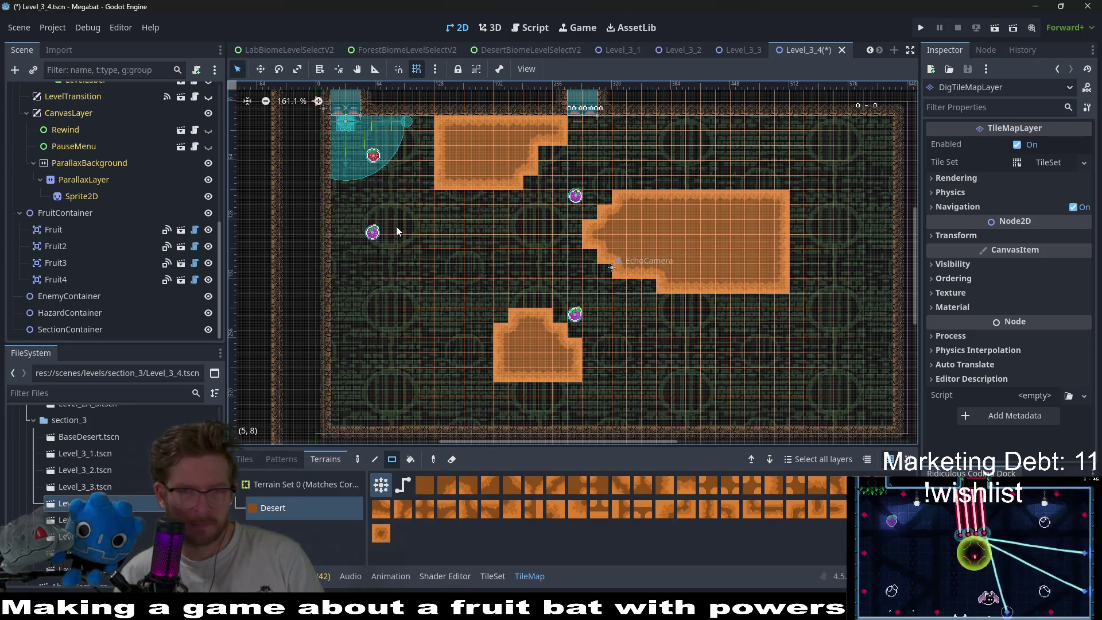
# - Reposition Fruit3 and Fruit4, then save and run the level
pyautogui.click(77, 253)
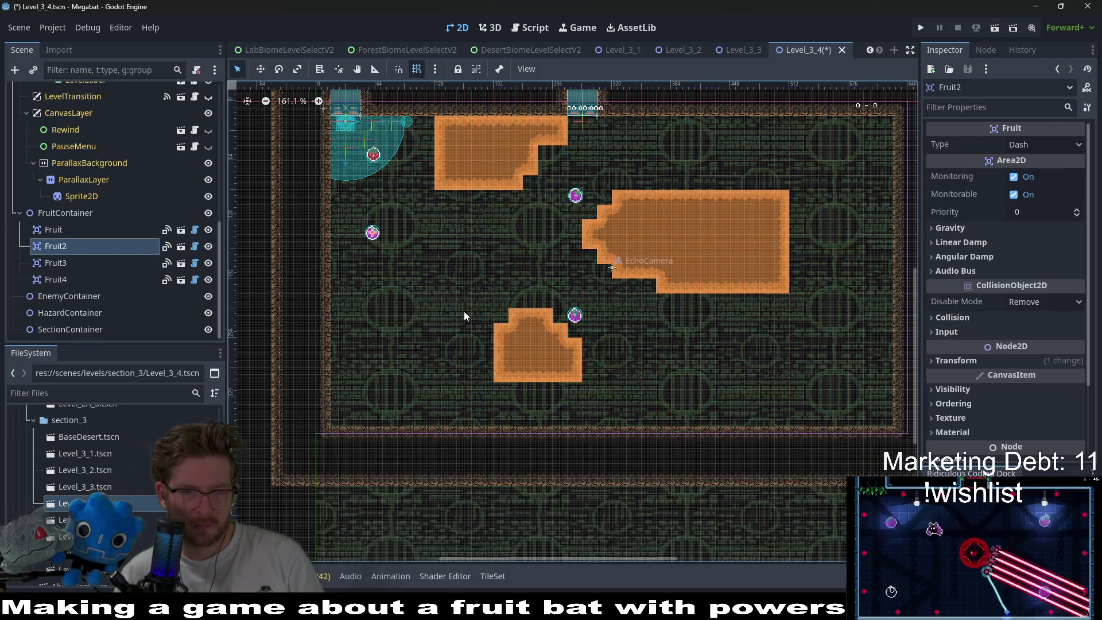
pyautogui.click(130, 264)
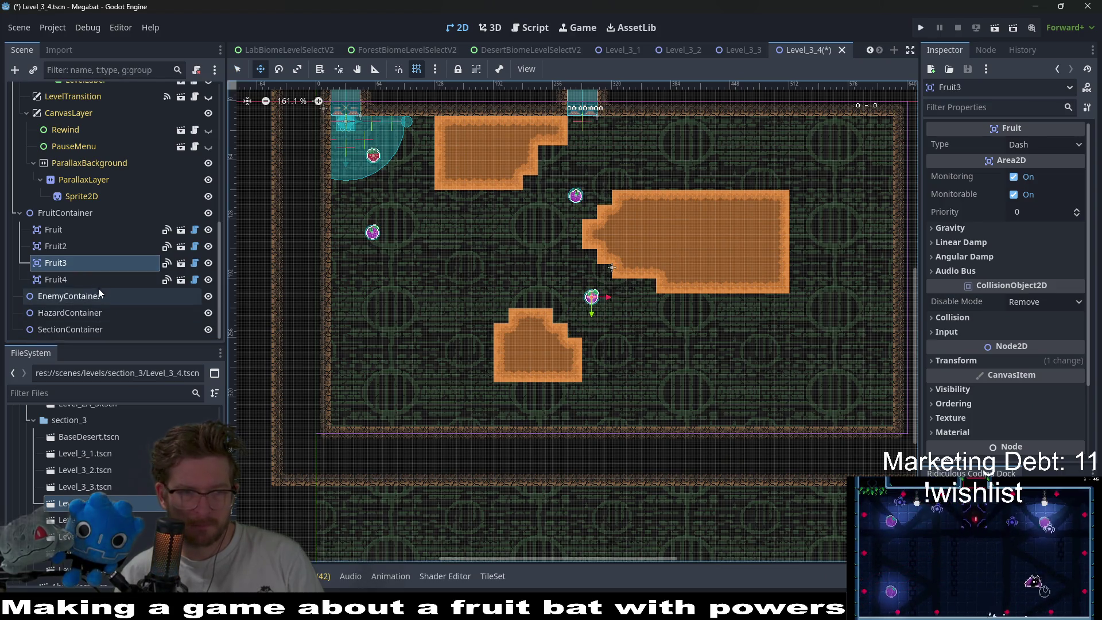
pyautogui.click(86, 279)
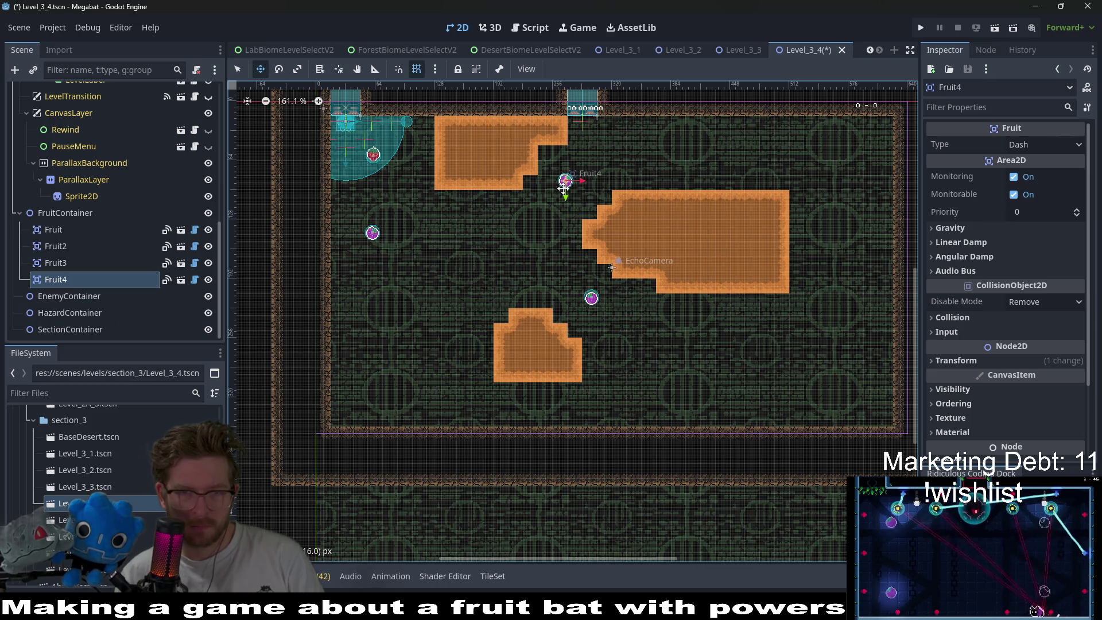
pyautogui.click(991, 29)
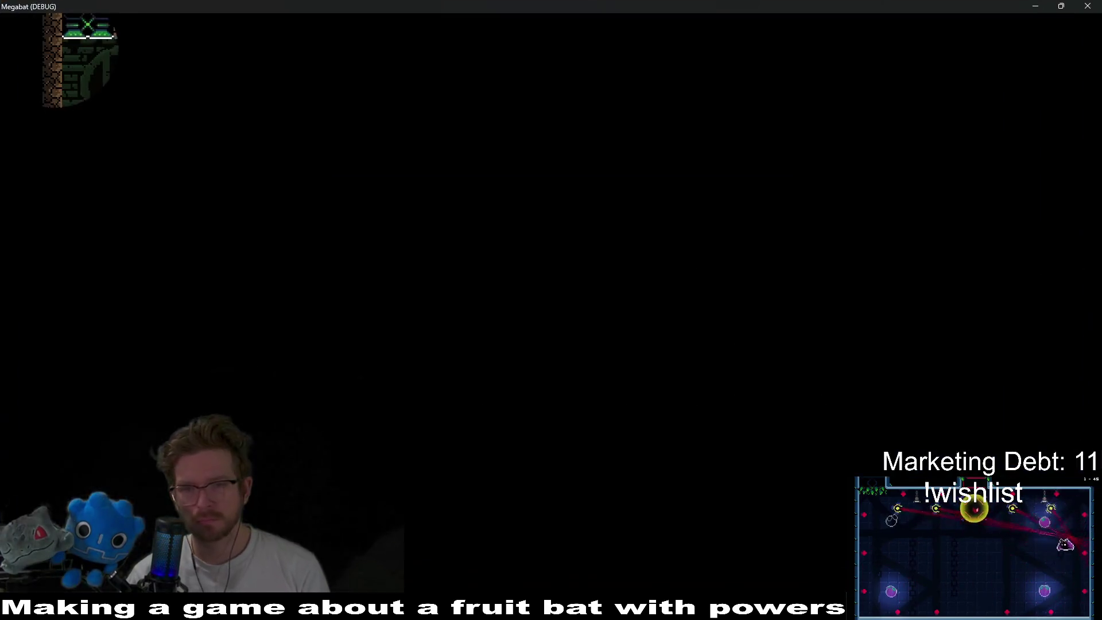
# - Swoop the bat through the lower desert block, then up-left to eat the plum and strawberry
pyautogui.press('Right')
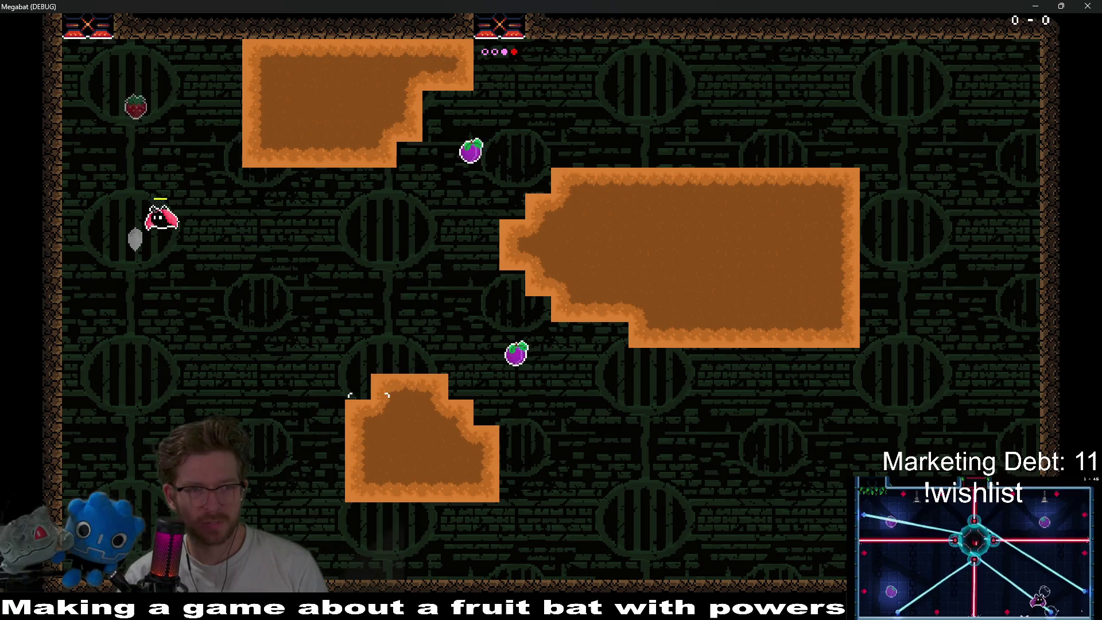
pyautogui.press('Right')
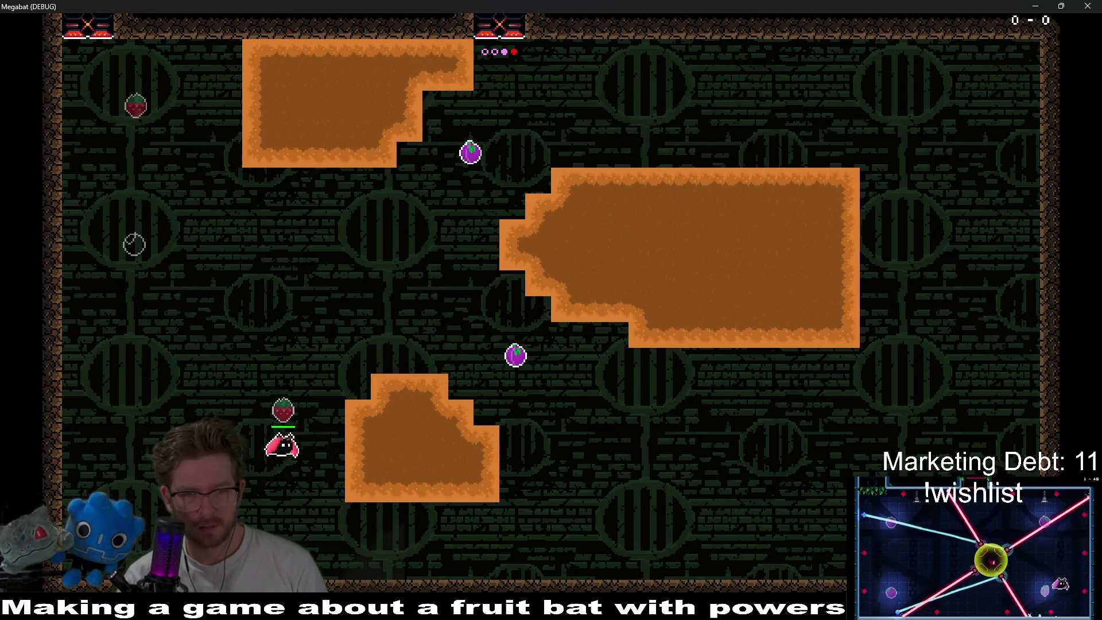
pyautogui.press('Right')
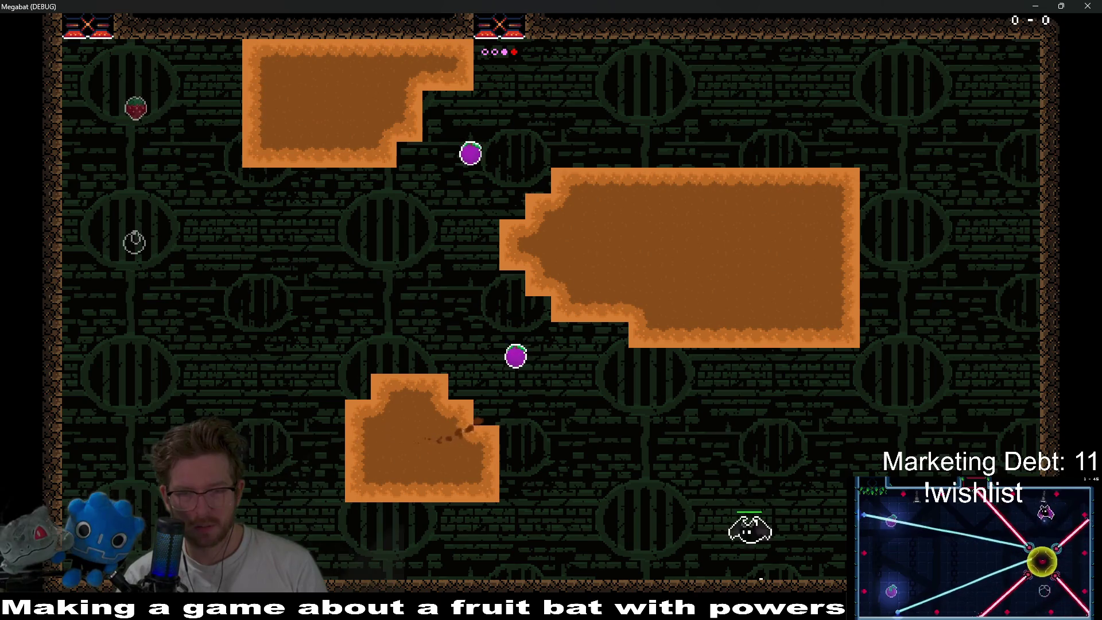
pyautogui.press('Left')
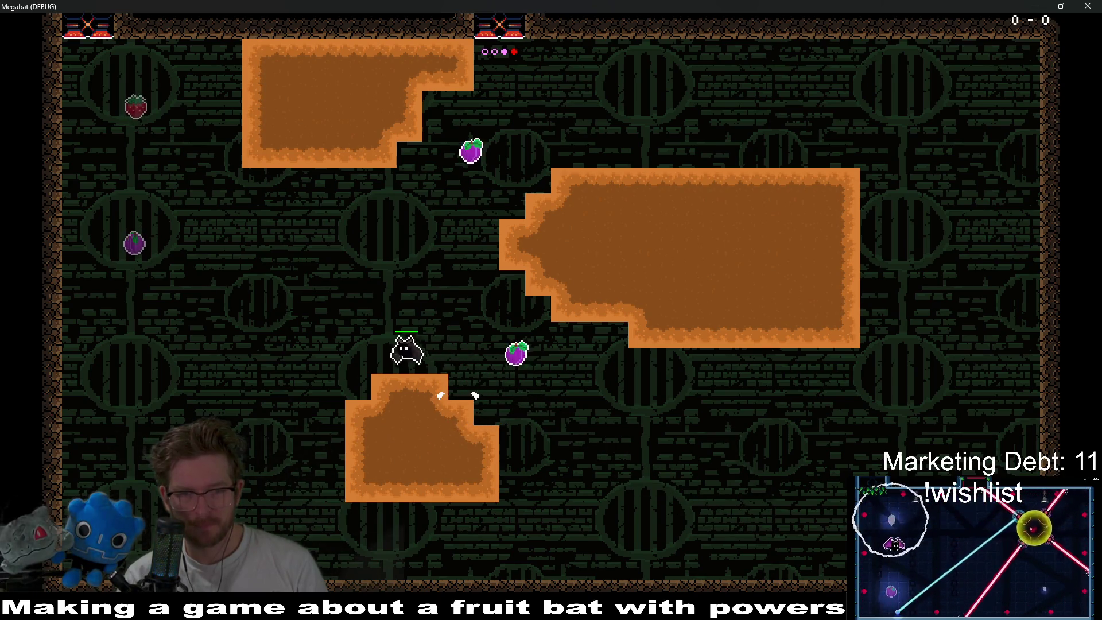
pyautogui.press('Left')
pyautogui.press('Up')
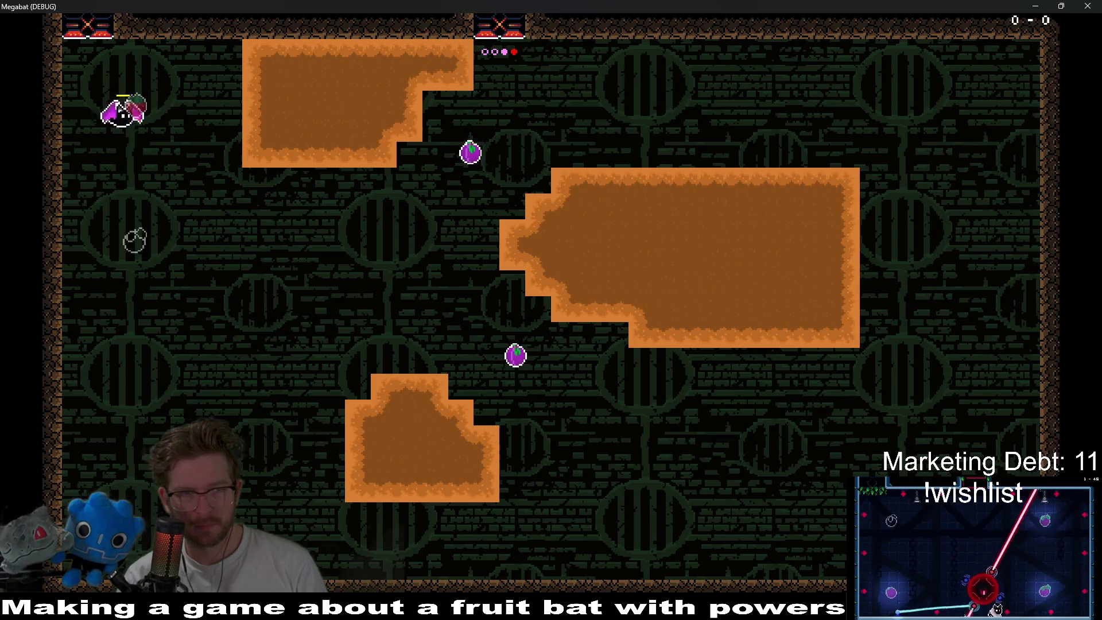
# - Tunnel loops through the lower, large and upper desert blocks, then close the game window
pyautogui.press('Right')
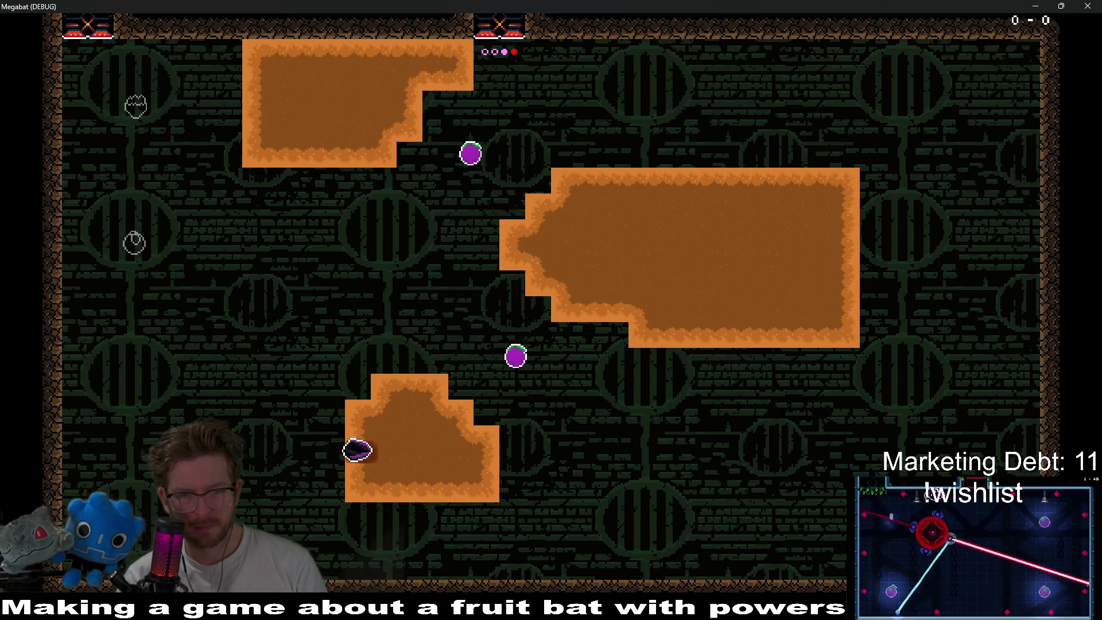
pyautogui.press('Up')
pyautogui.press('Down')
pyautogui.press('Left')
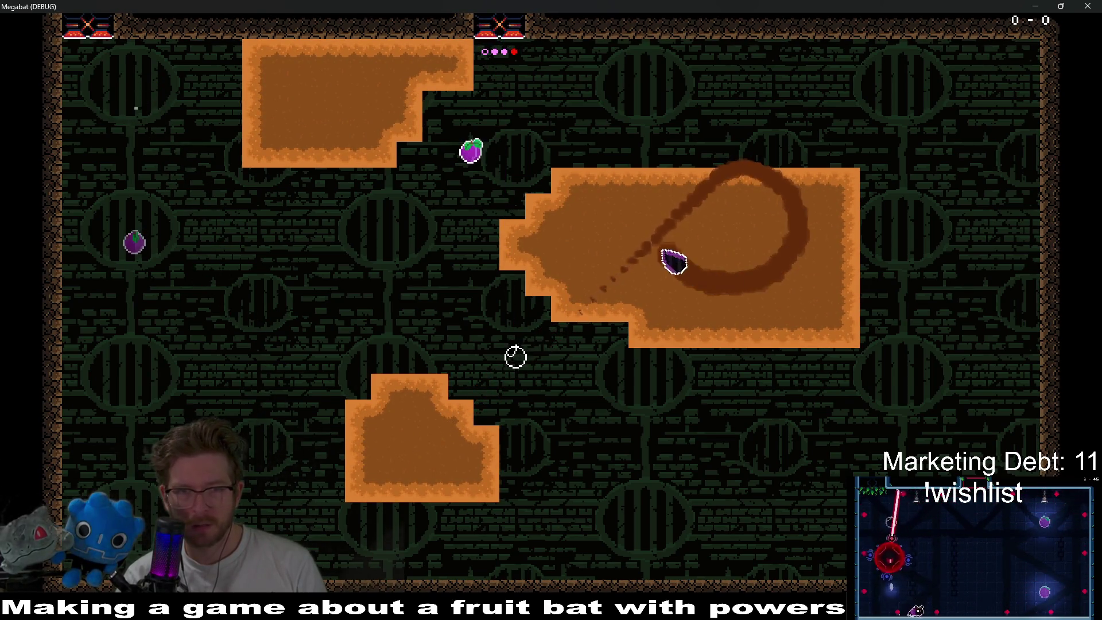
pyautogui.press('Up')
pyautogui.press('Left')
pyautogui.press('Down')
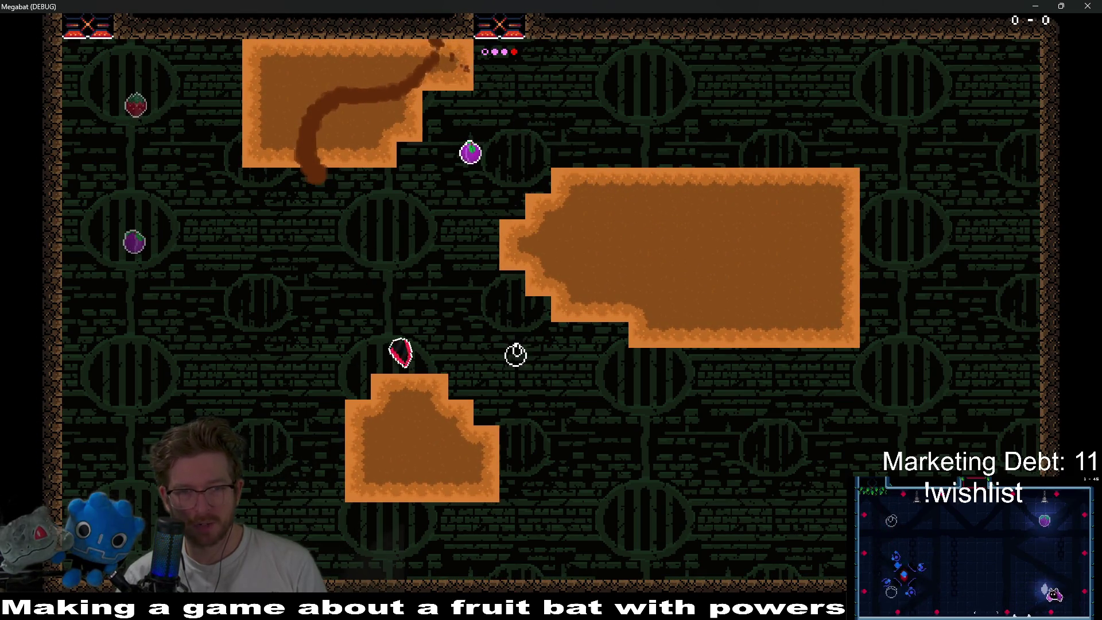
pyautogui.click(1088, 5)
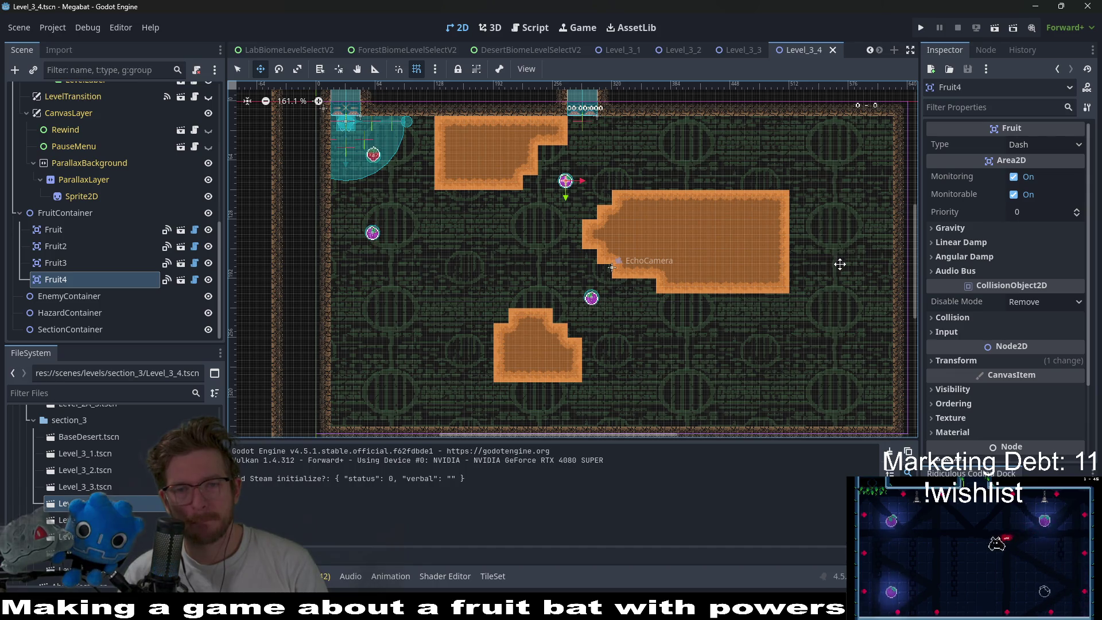
pyautogui.scroll(-3, 656, 298)
pyautogui.hscroll(3, 657, 298)
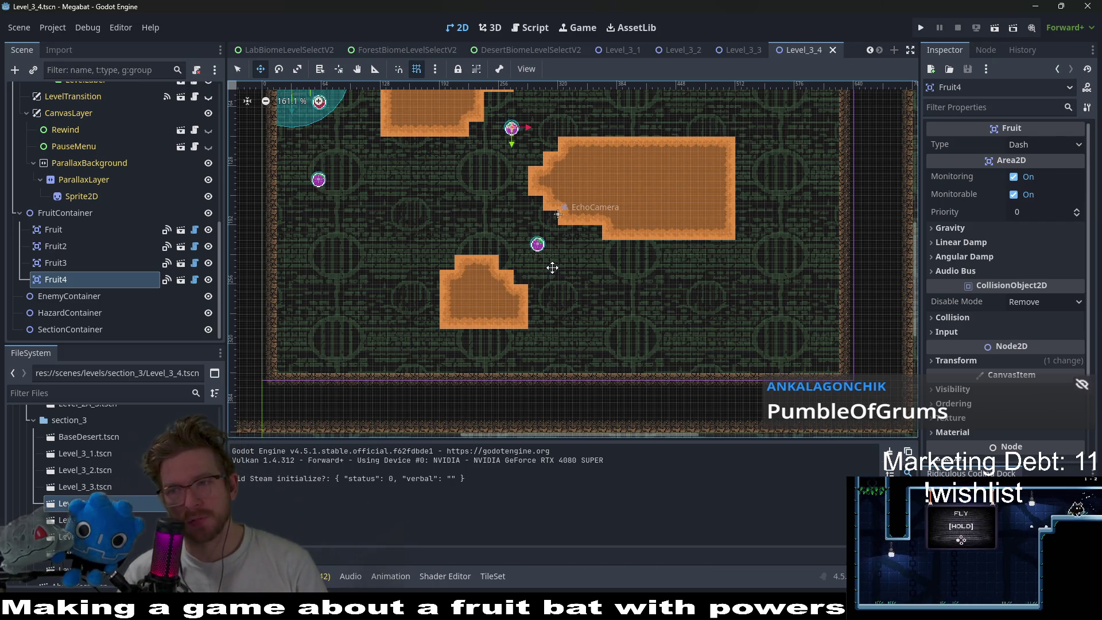
pyautogui.moveTo(613, 267)
pyautogui.mouseDown()
pyautogui.moveTo(618, 251)
pyautogui.moveTo(585, 243)
pyautogui.mouseUp()
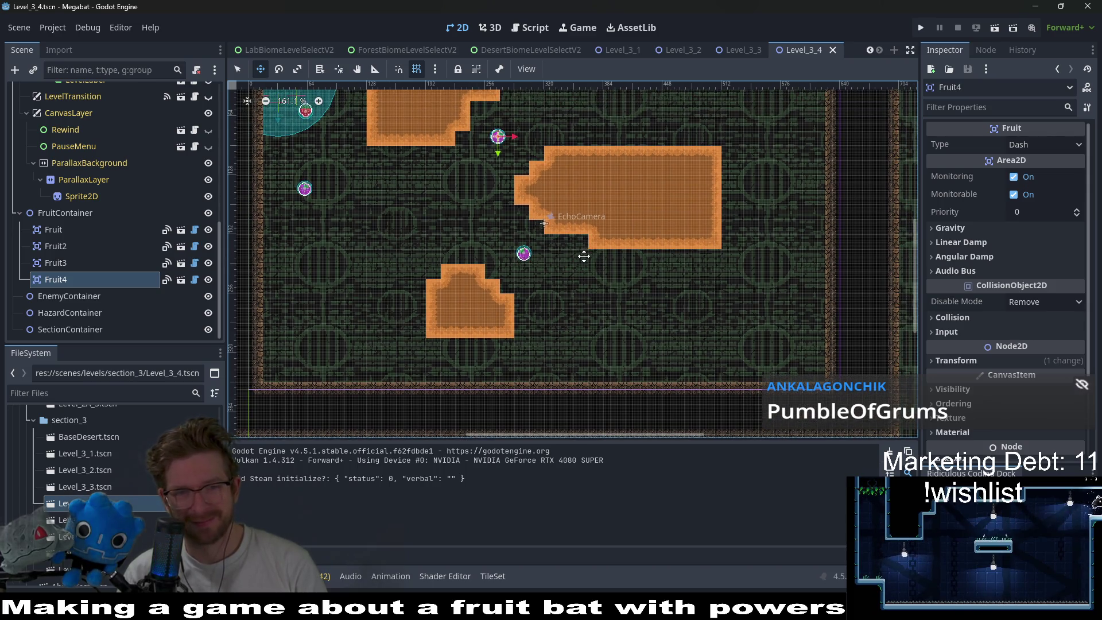
pyautogui.click(55, 262)
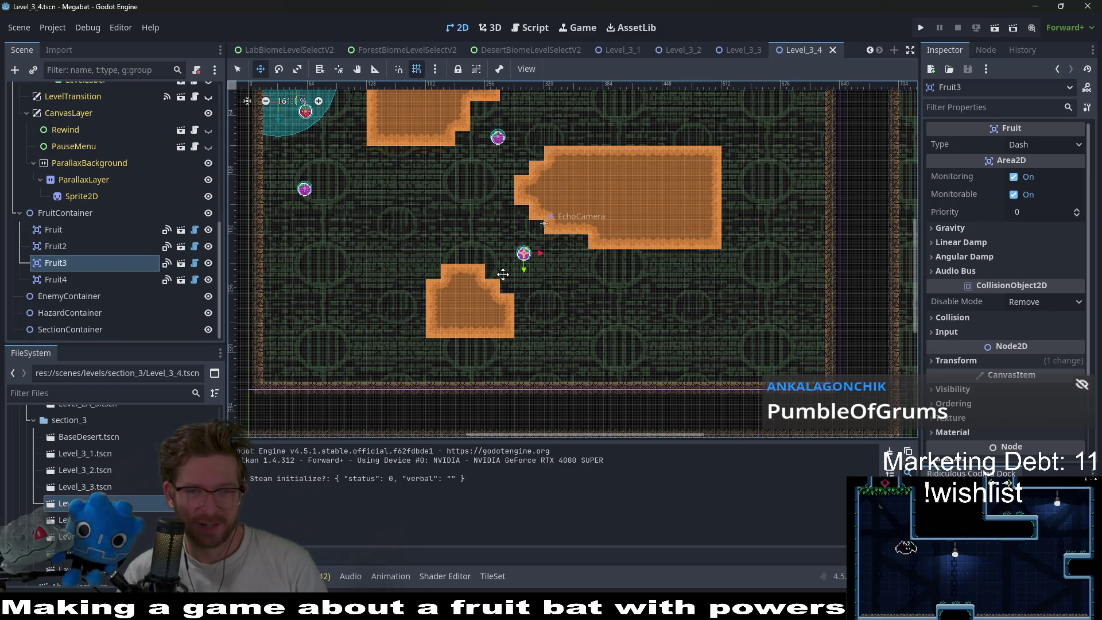
pyautogui.scroll(10, 130, 207)
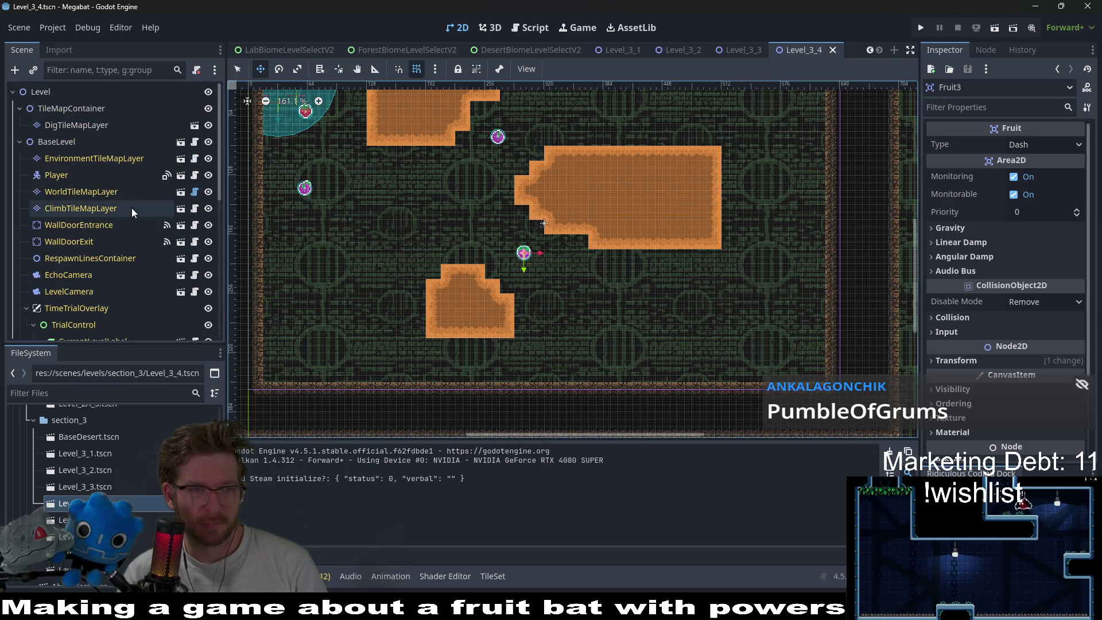
# - Try a DESERT wall rectangle over the big block on WorldTileMapLayer, undo it, and select DigTileMapLayer
pyautogui.click(91, 193)
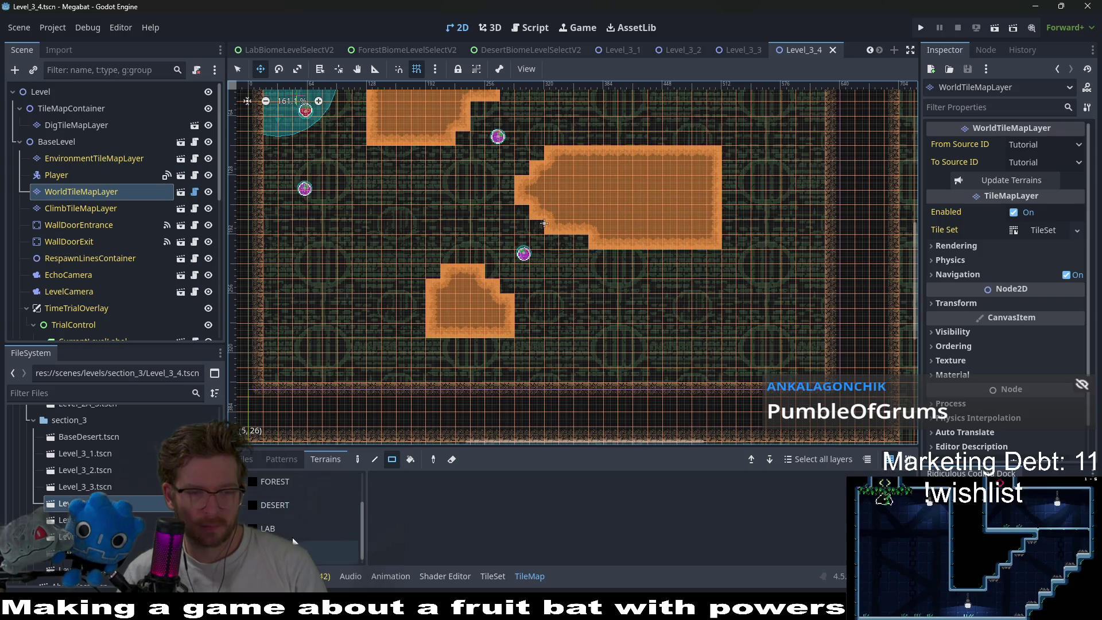
pyautogui.click(287, 508)
pyautogui.press('q')
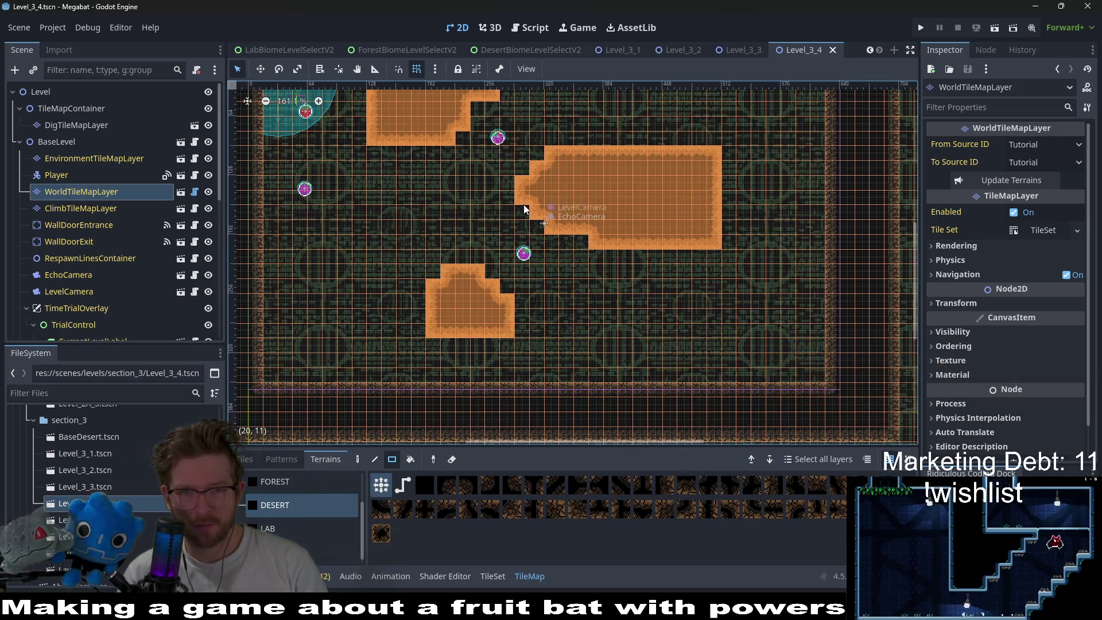
pyautogui.moveTo(584, 197)
pyautogui.mouseDown()
pyautogui.moveTo(660, 229)
pyautogui.moveTo(627, 221)
pyautogui.mouseUp()
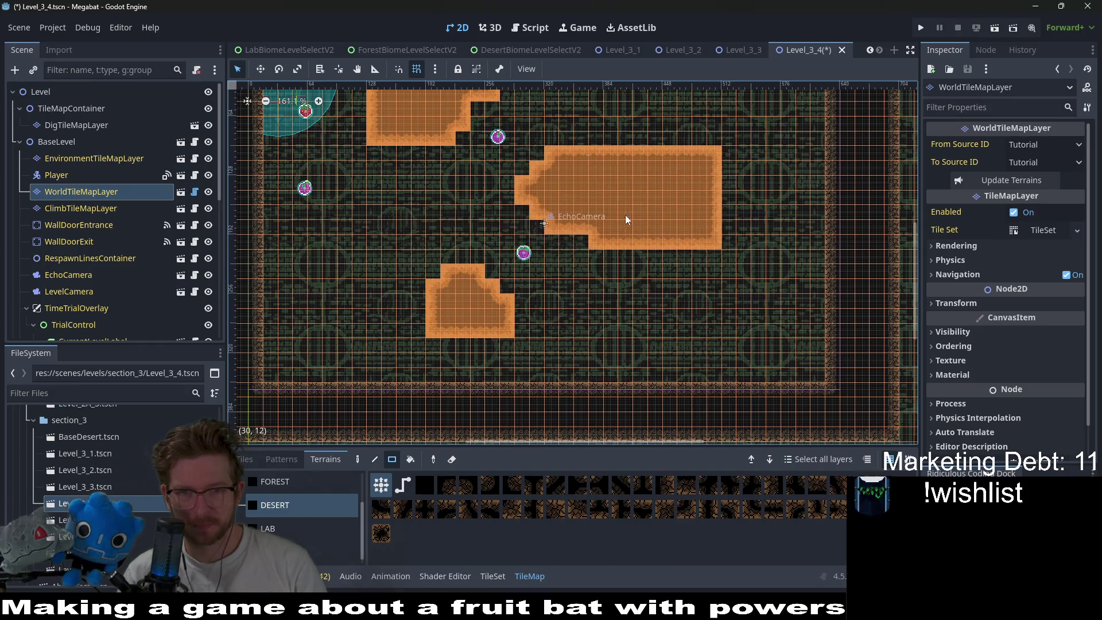
pyautogui.moveTo(521, 157); pyautogui.dragTo(645, 215)
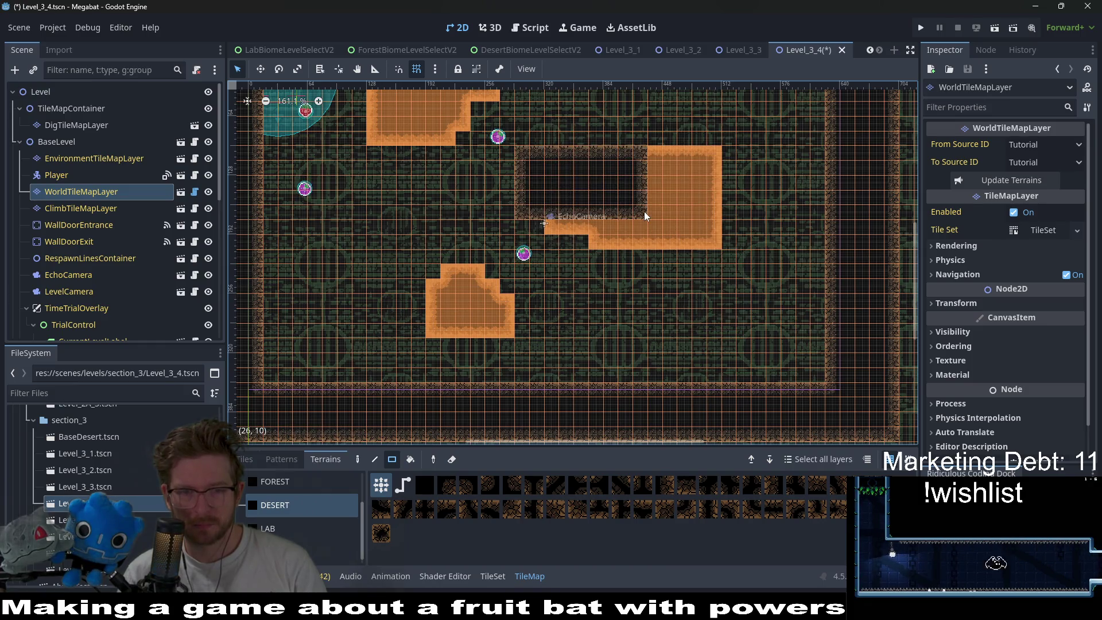
pyautogui.hotkey('ctrl', 'z')
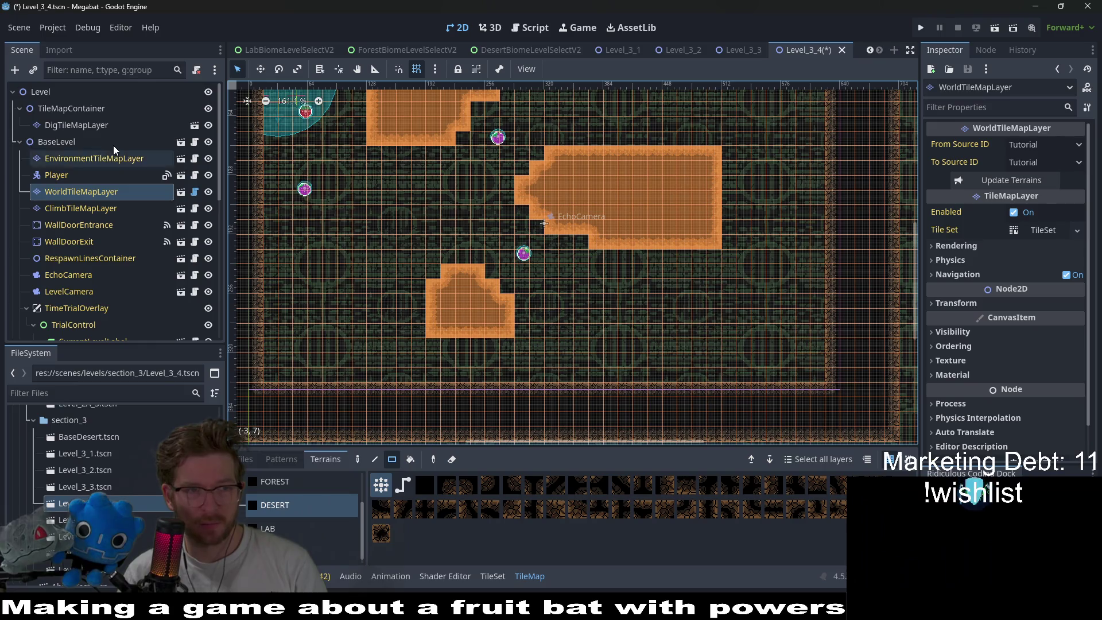
pyautogui.click(91, 124)
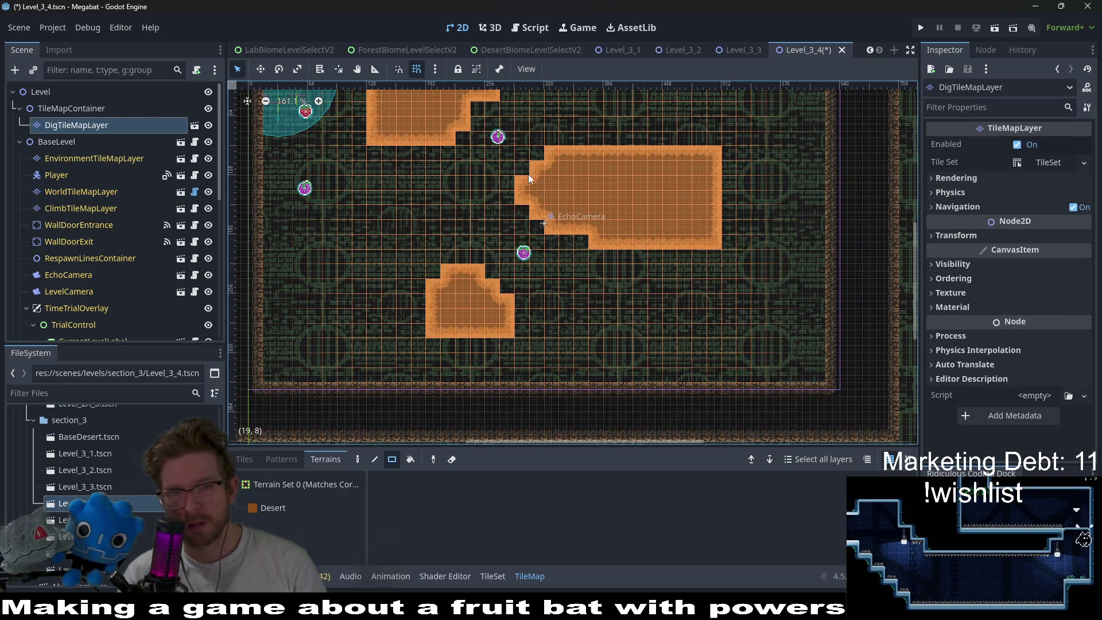
# - Rework the Desert dig blocks: smaller right block with a row beneath, wider stepped lower block, then run the scene
pyautogui.click(287, 508)
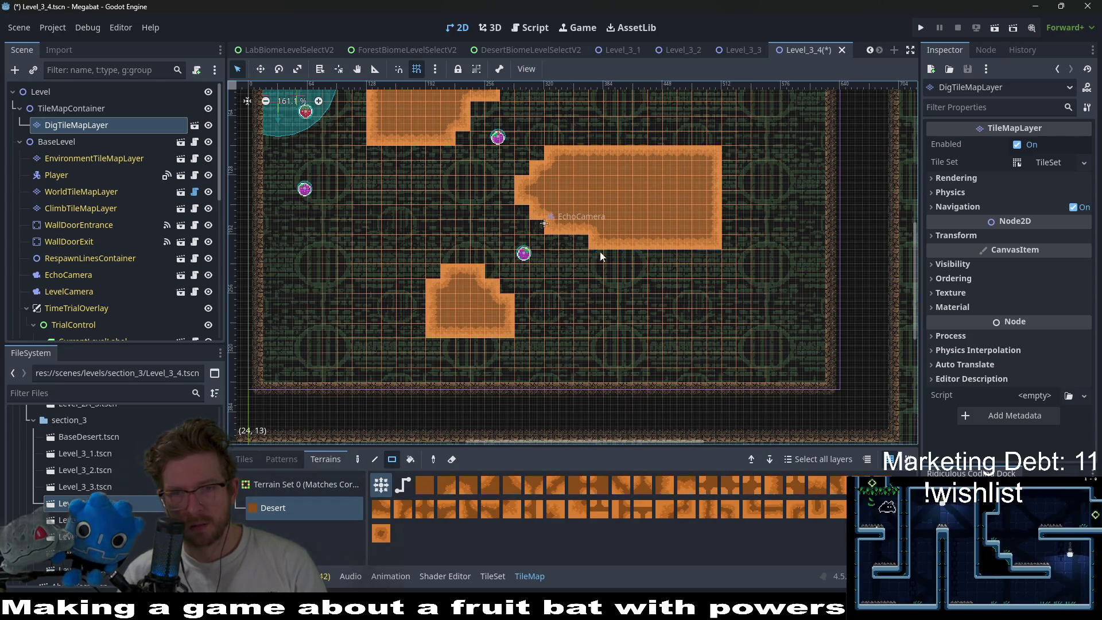
pyautogui.moveTo(529, 156)
pyautogui.mouseDown()
pyautogui.moveTo(686, 206)
pyautogui.moveTo(725, 234)
pyautogui.mouseUp()
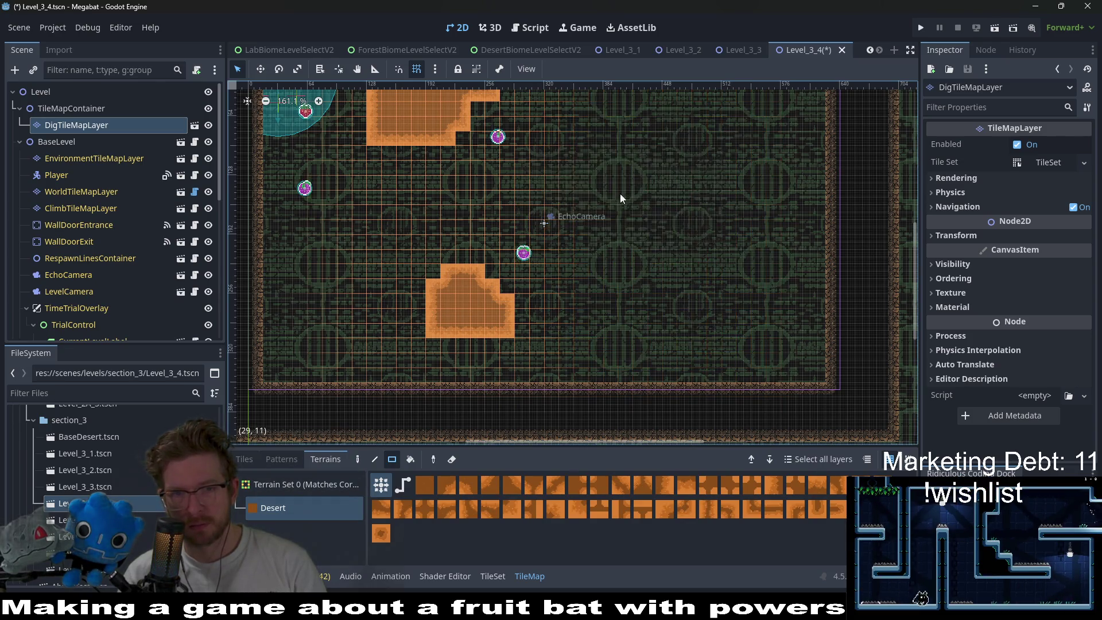
pyautogui.moveTo(572, 178); pyautogui.dragTo(688, 212)
pyautogui.moveTo(566, 225)
pyautogui.mouseDown()
pyautogui.moveTo(702, 225)
pyautogui.moveTo(579, 235)
pyautogui.moveTo(567, 226)
pyautogui.moveTo(590, 226)
pyautogui.moveTo(570, 197)
pyautogui.mouseUp()
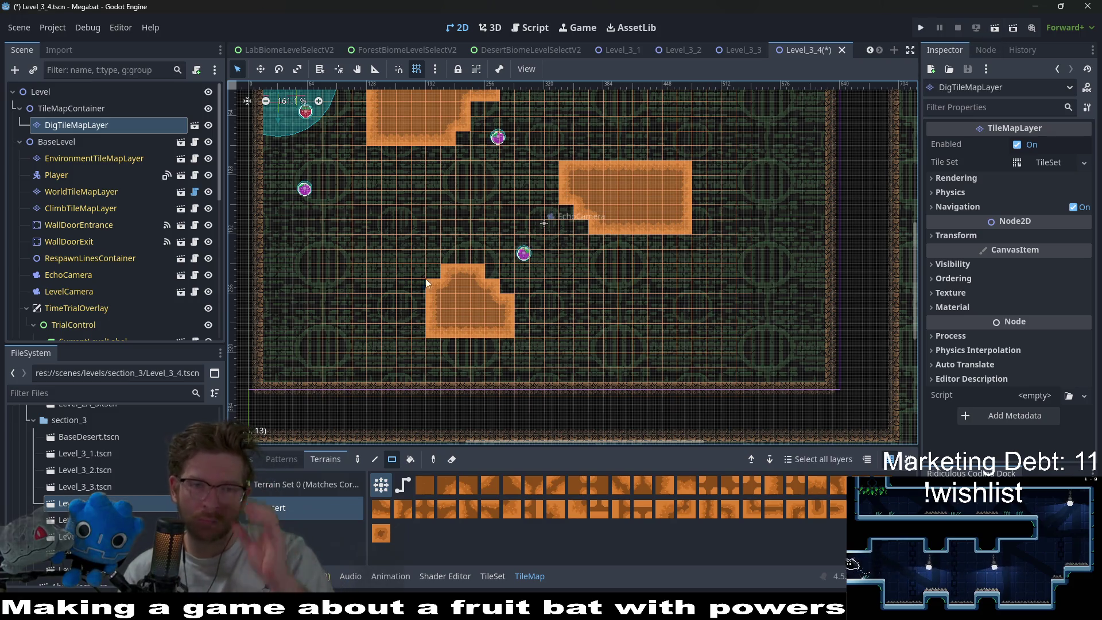
pyautogui.moveTo(323, 252)
pyautogui.mouseDown()
pyautogui.moveTo(454, 319)
pyautogui.moveTo(512, 335)
pyautogui.mouseUp()
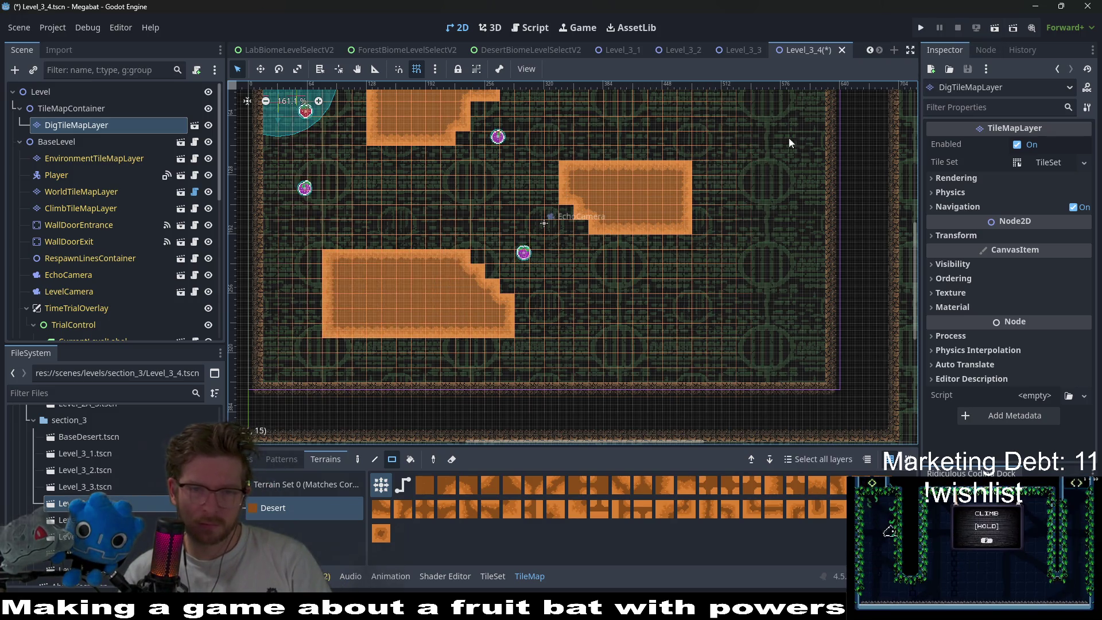
pyautogui.click(993, 29)
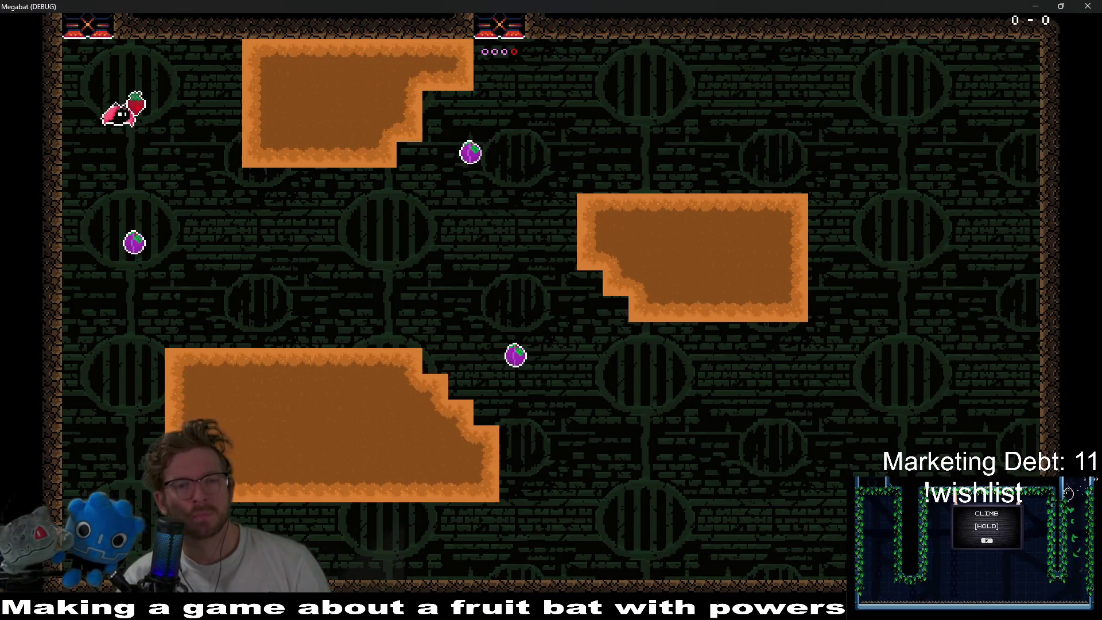
# - Fly the bat into the right block and burrow loops through the right and top desert blocks
pyautogui.press('Right')
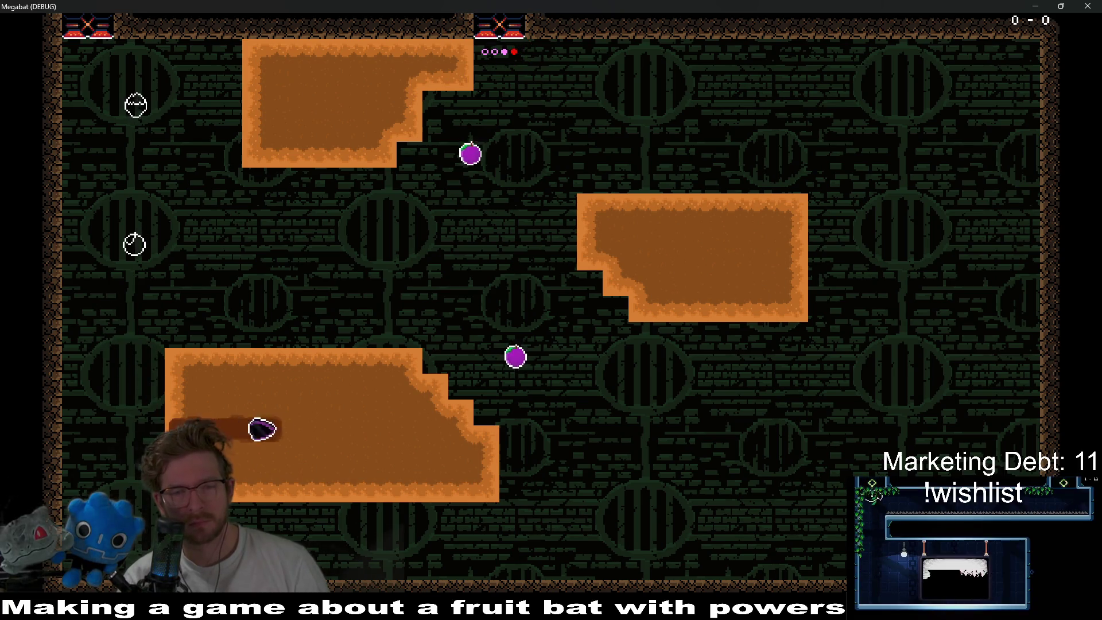
pyautogui.press('Left')
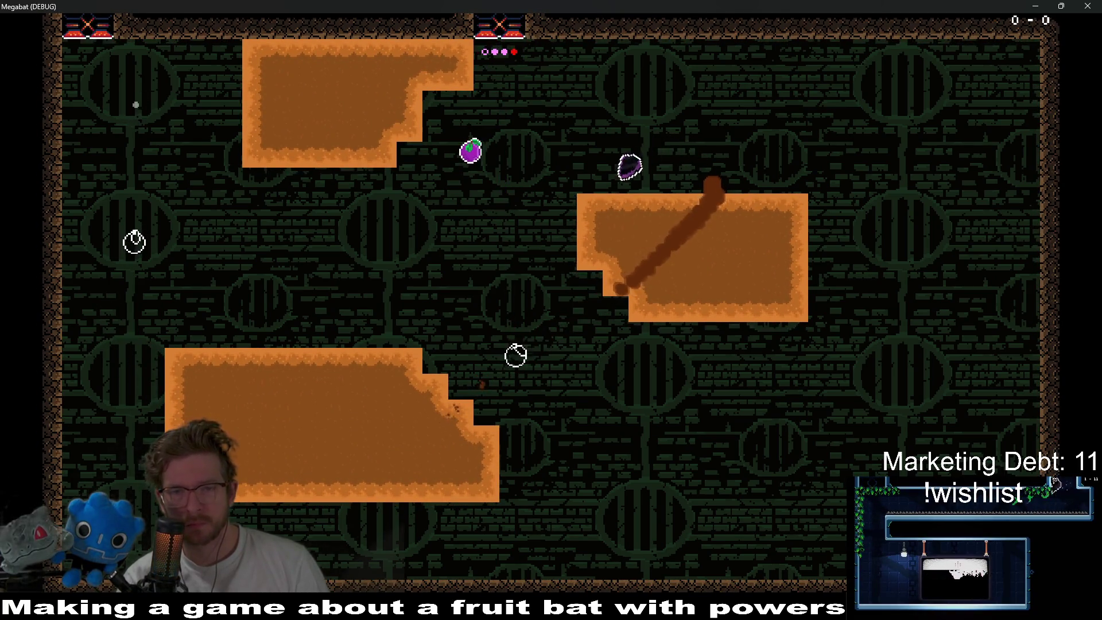
pyautogui.press('Right')
pyautogui.press('Left')
pyautogui.press('Right')
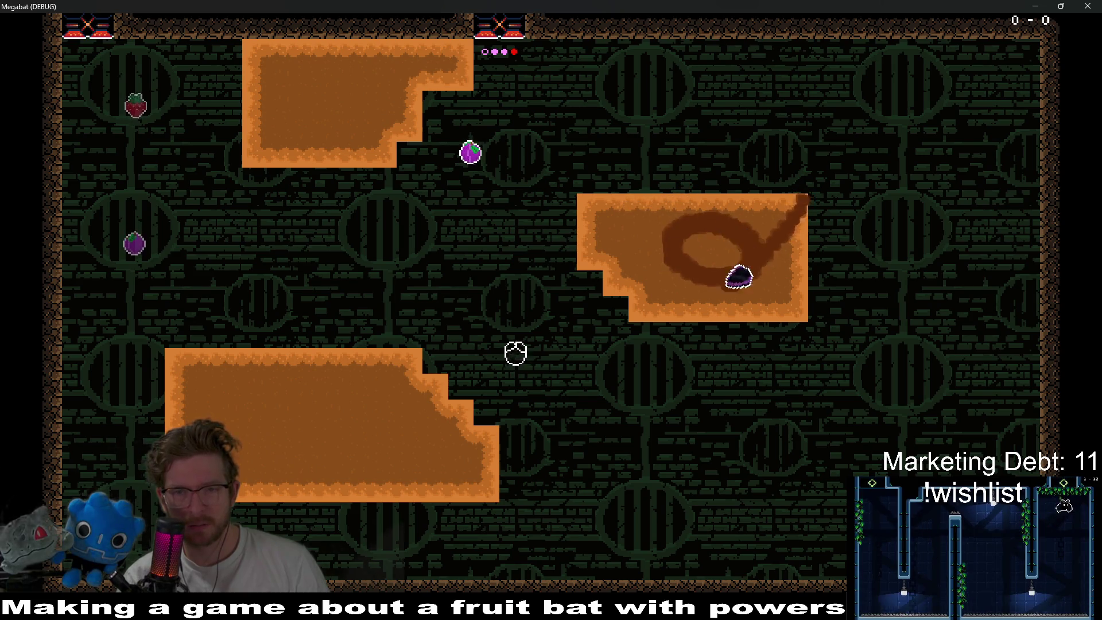
pyautogui.press('Up')
pyautogui.press('Left')
pyautogui.press('Up')
pyautogui.press('Left')
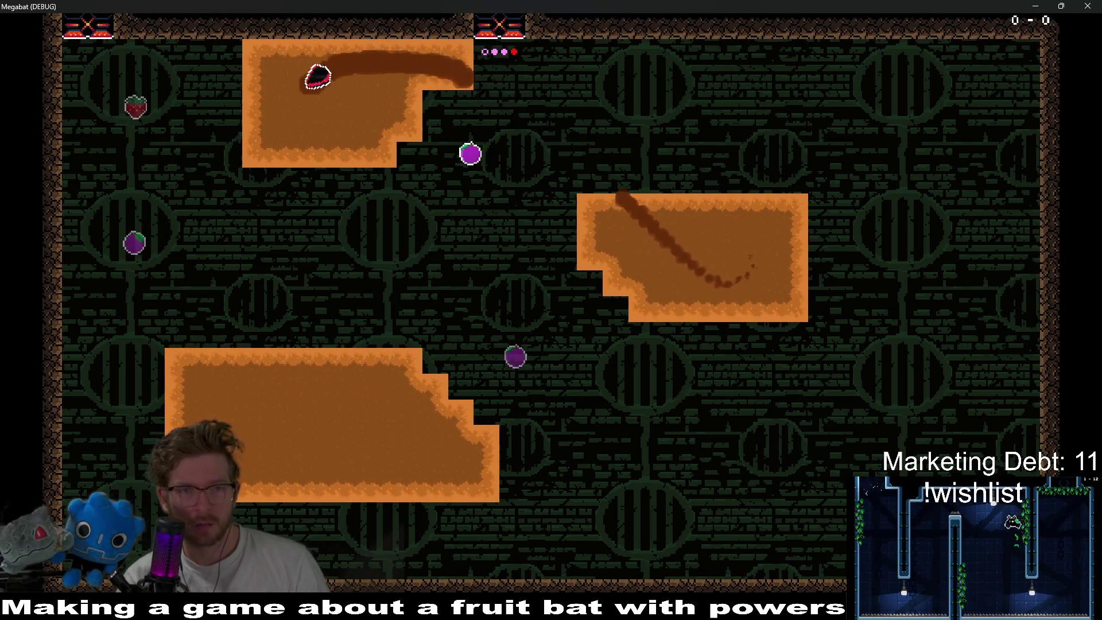
pyautogui.press('Down')
pyautogui.press('Right')
pyautogui.press('Down')
pyautogui.press('Right')
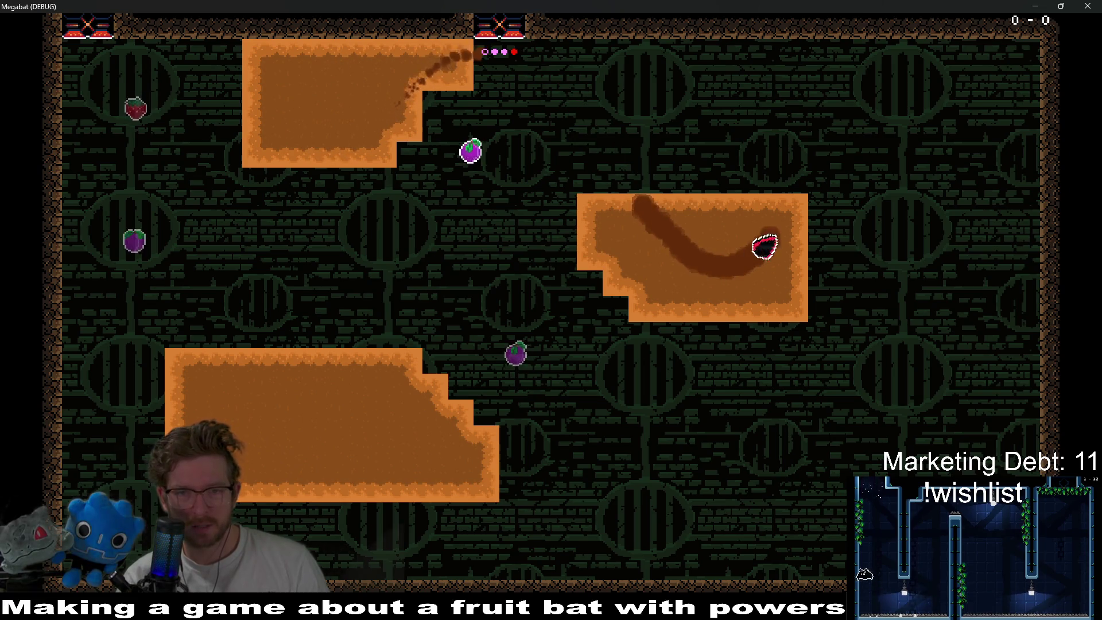
pyautogui.press('Up')
pyautogui.press('Left')
pyautogui.press('Down')
pyautogui.press('Left')
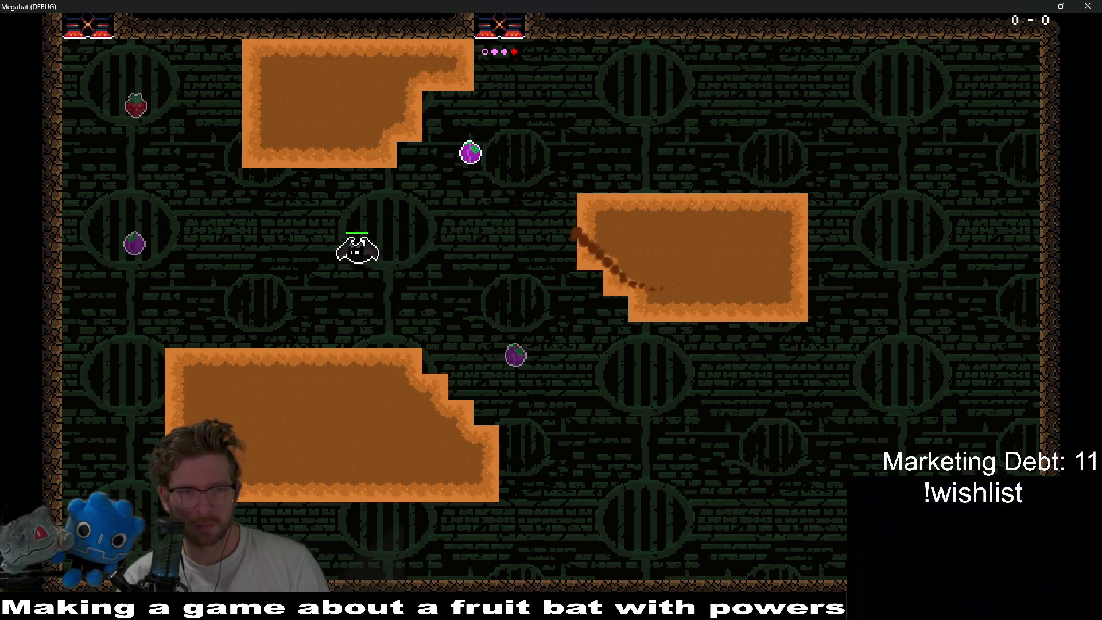
# - Collect the left-side fruit and both purple fruits, diving into the bottom-left block along the way
pyautogui.press('Up')
pyautogui.press('Down')
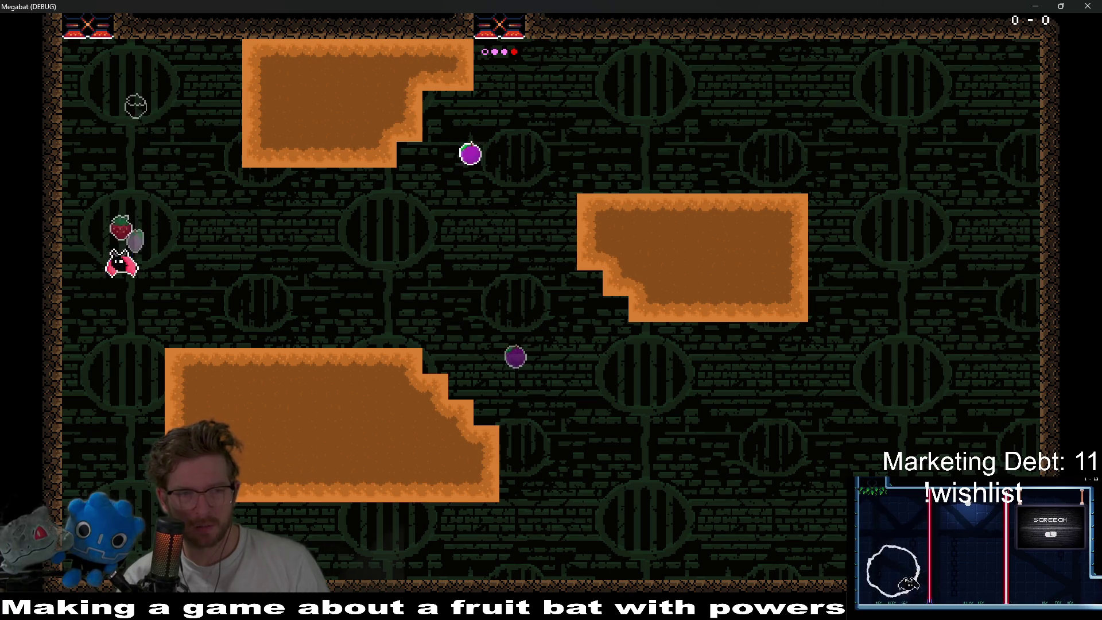
pyautogui.press('Up')
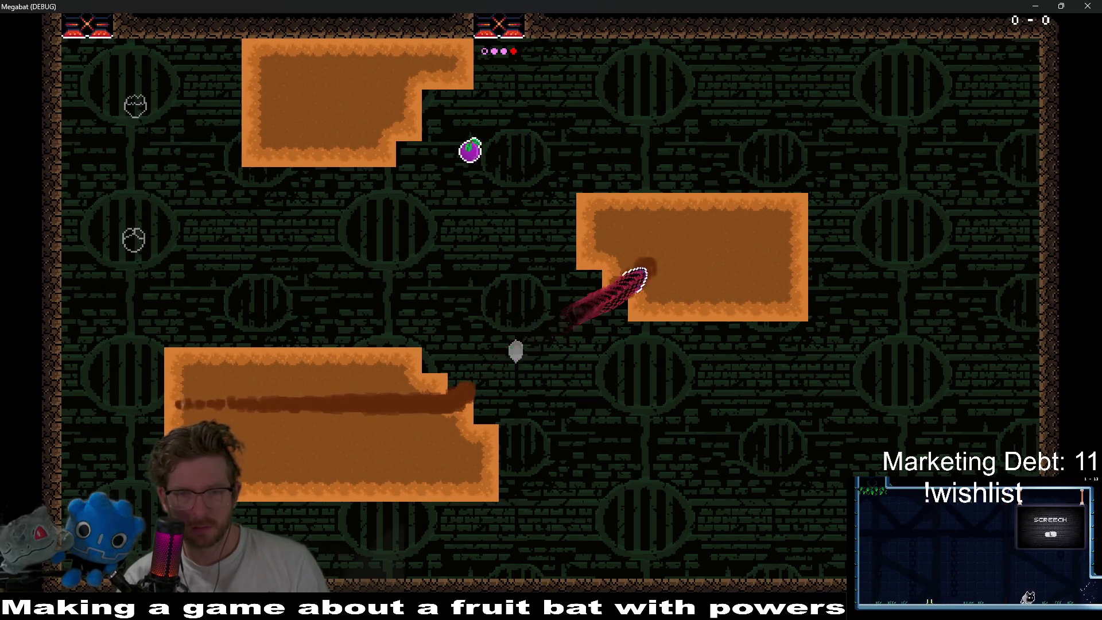
pyautogui.press('Down')
pyautogui.press('Left')
pyautogui.press('Left')
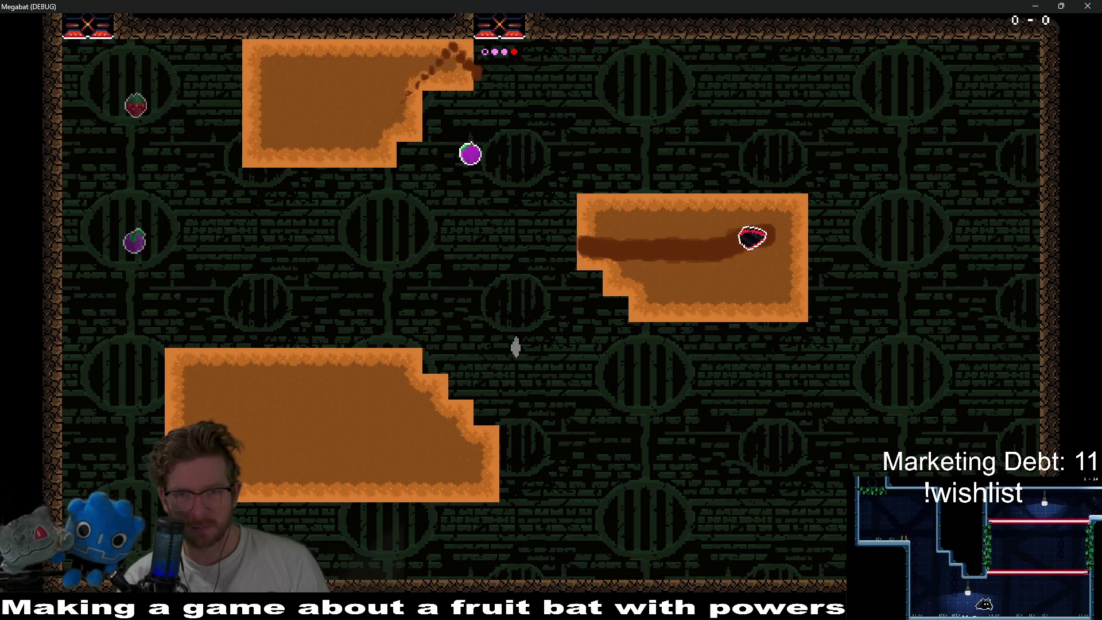
pyautogui.press('Left')
pyautogui.press('Down')
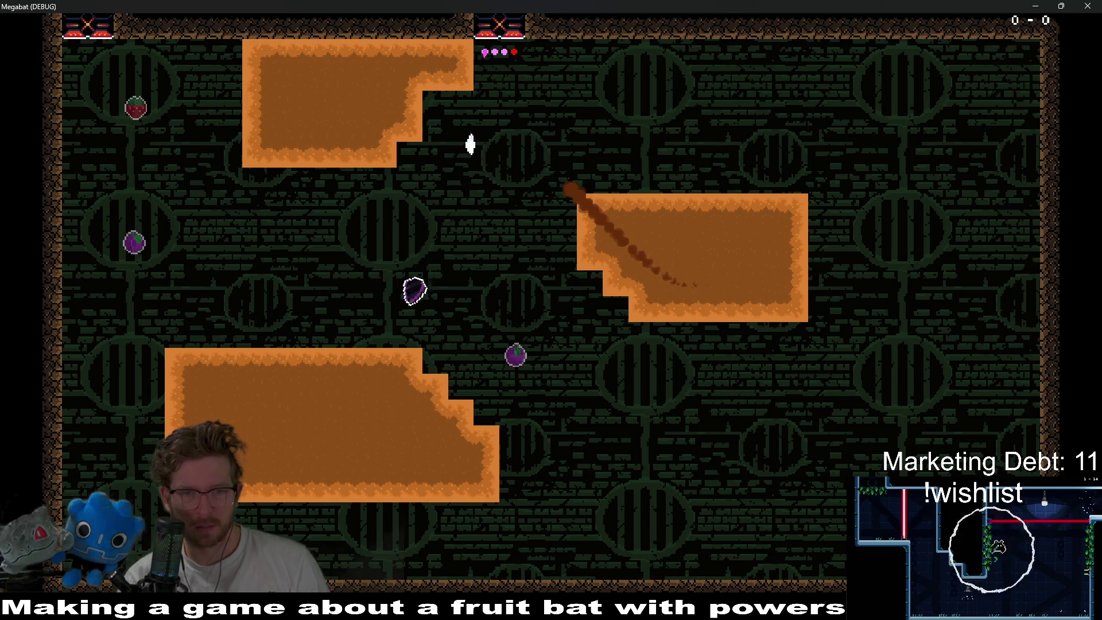
pyautogui.press('Up')
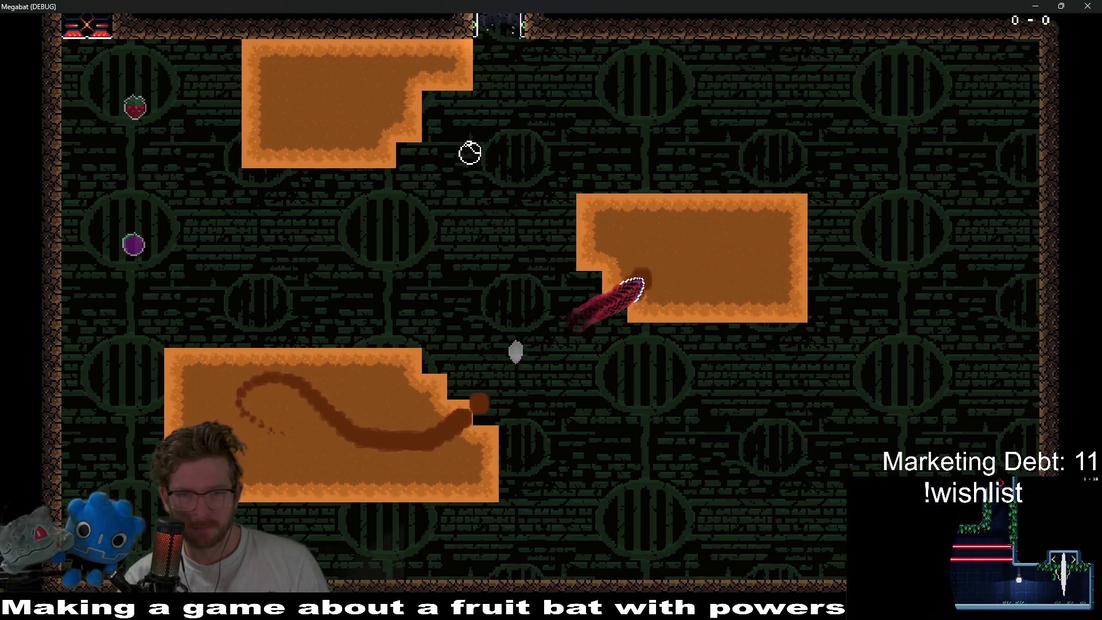
pyautogui.press('Left')
# - Loop through the top and right blocks, eat the strawberry, and land on the lower-left block
pyautogui.press('Down')
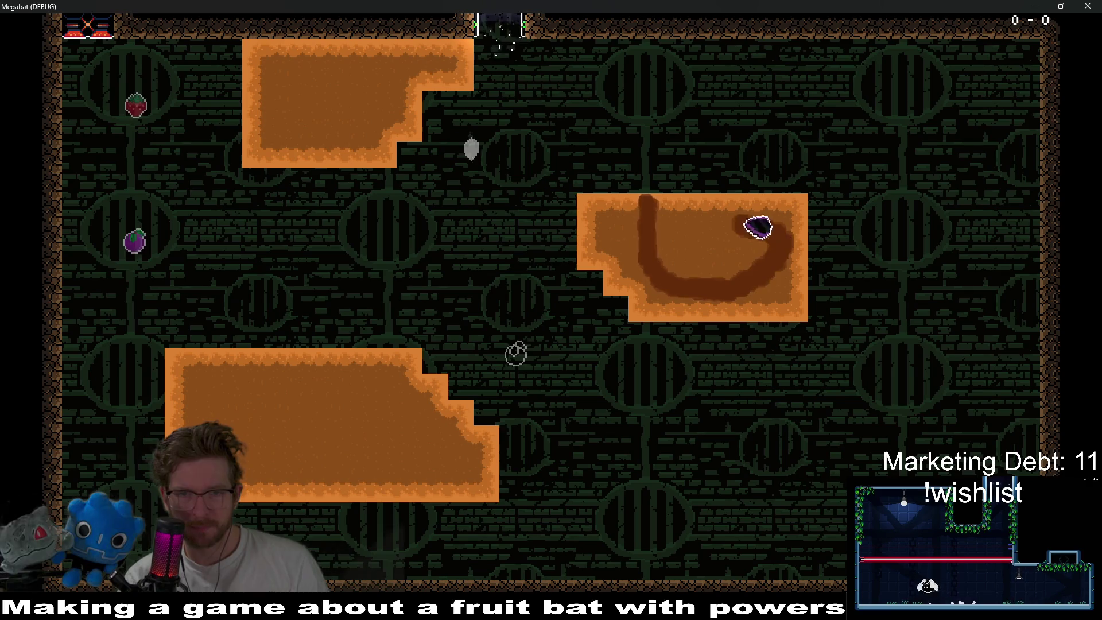
pyautogui.press('Up')
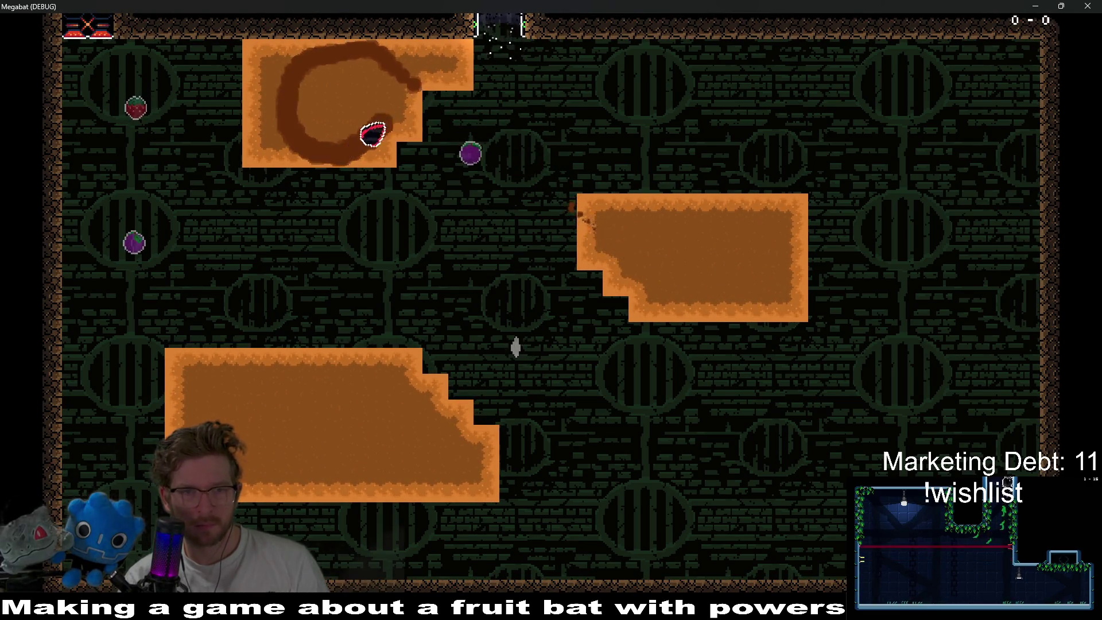
pyautogui.press('Down')
pyautogui.press('Down')
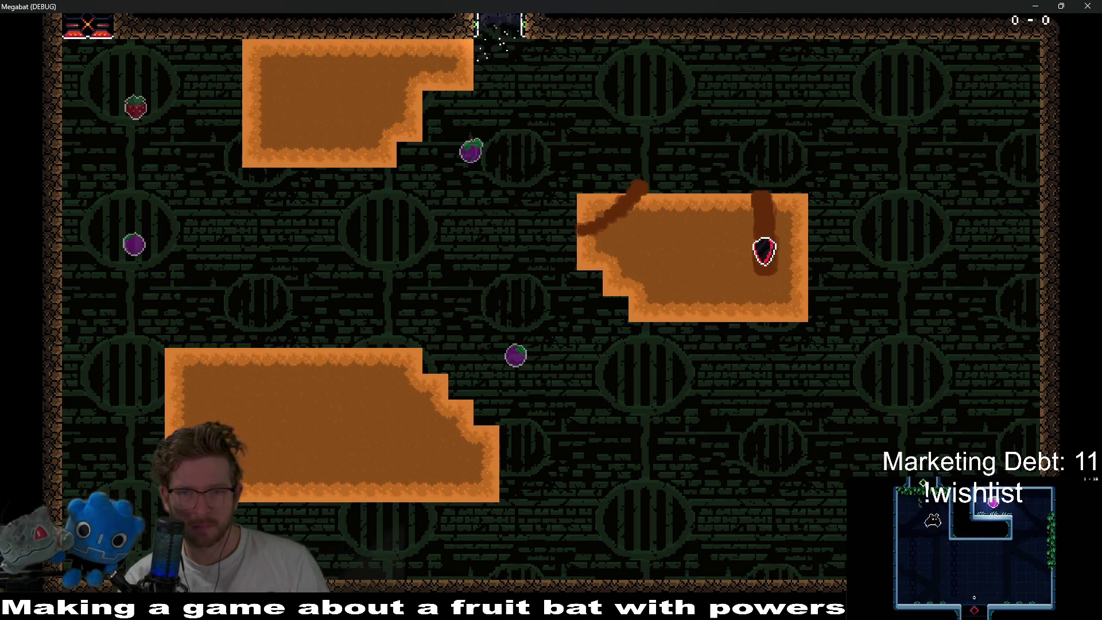
pyautogui.press('Up')
pyautogui.press('Down')
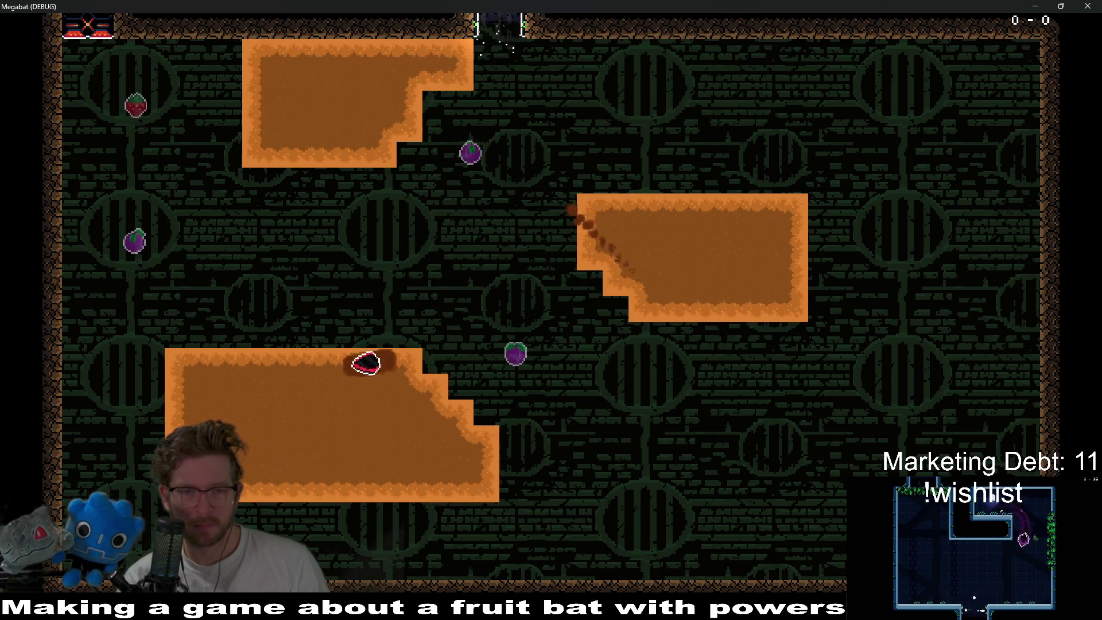
pyautogui.press('Up')
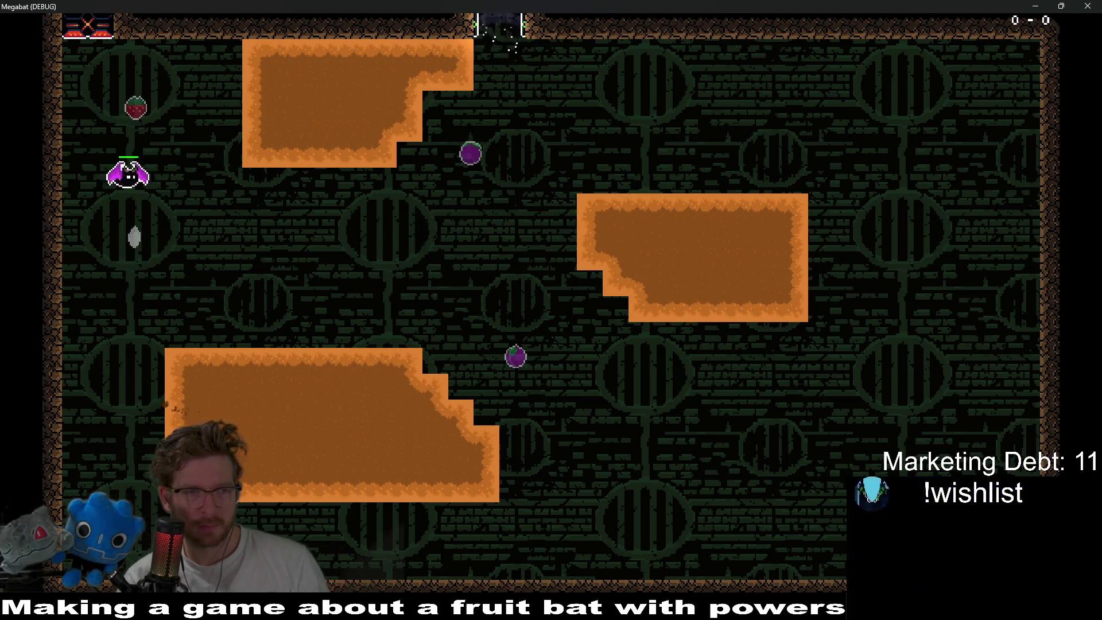
pyautogui.press('Down')
pyautogui.press('Right')
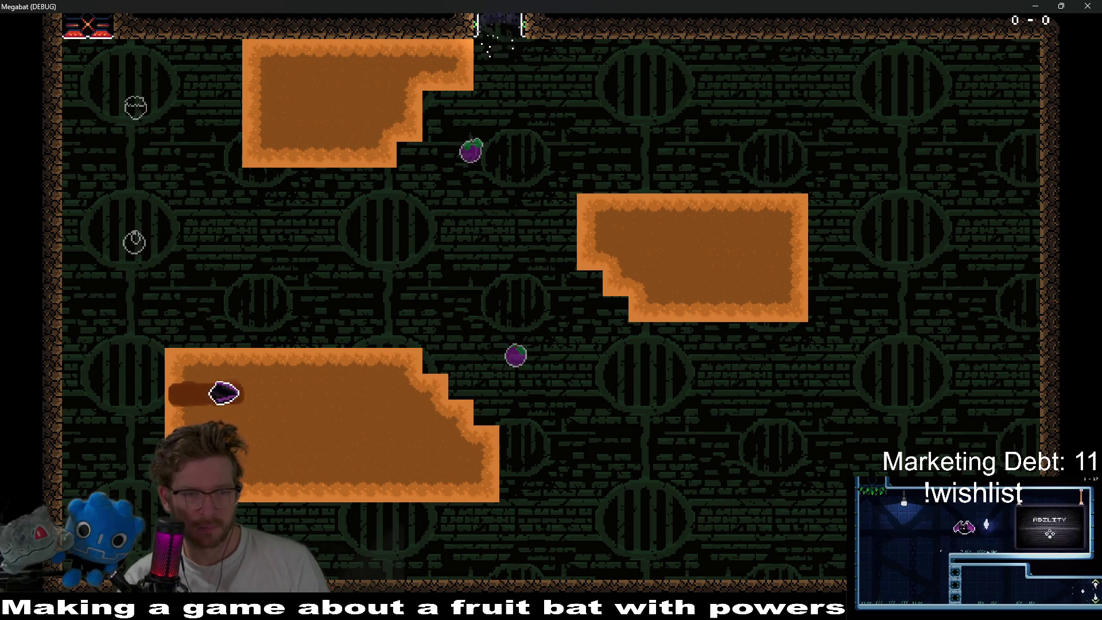
pyautogui.press('Up')
pyautogui.press('Down')
pyautogui.press('Left')
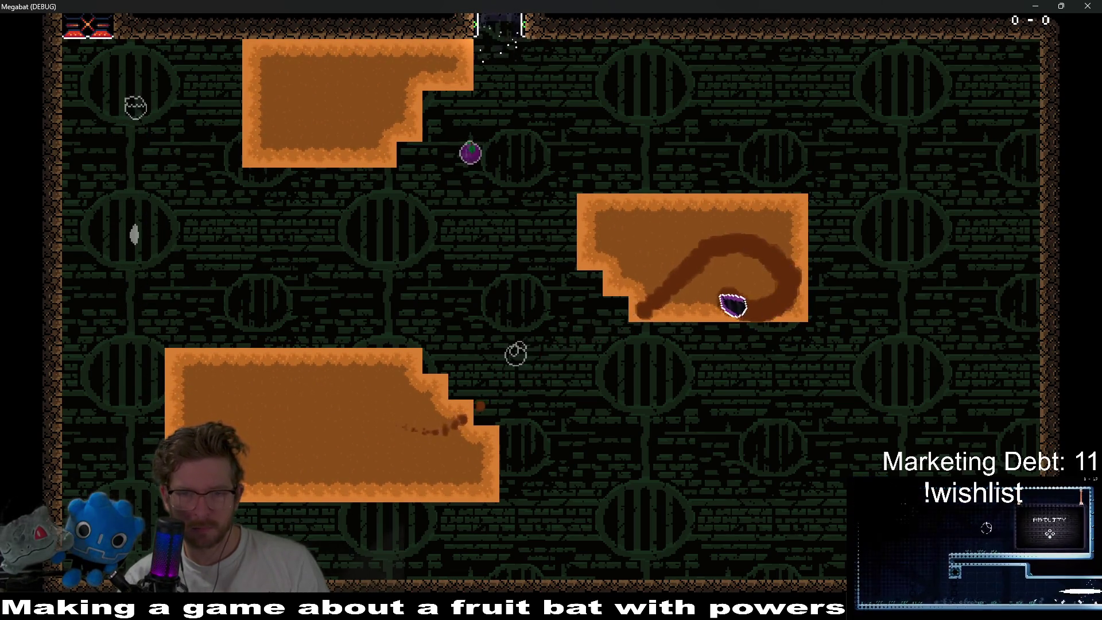
pyautogui.press('Up')
pyautogui.press('Left')
pyautogui.press('Down')
pyautogui.press('Right')
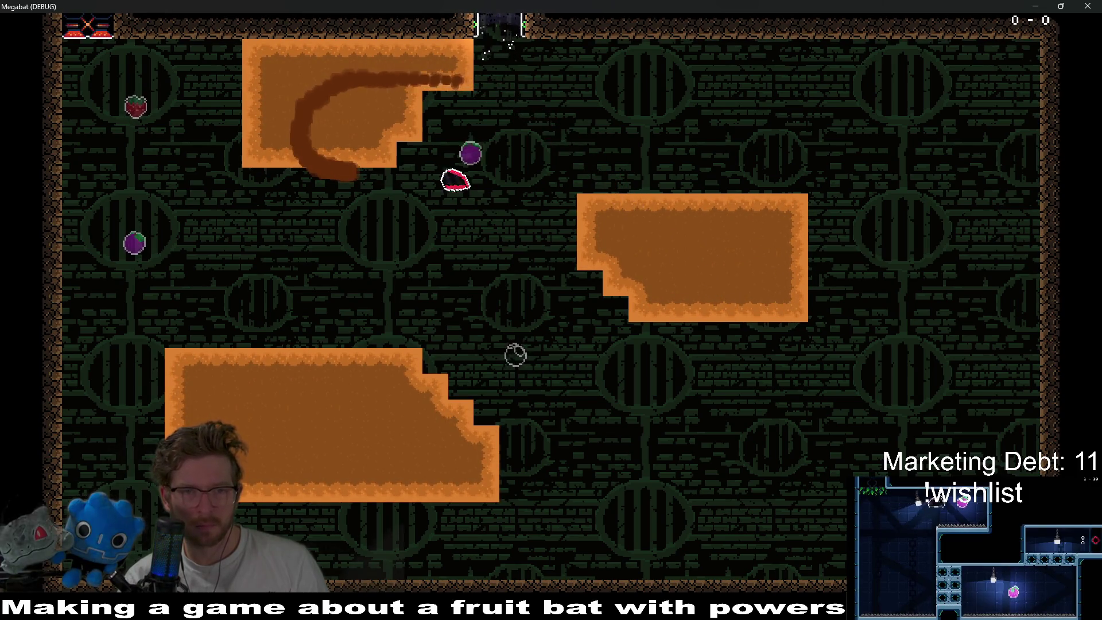
pyautogui.press('Left')
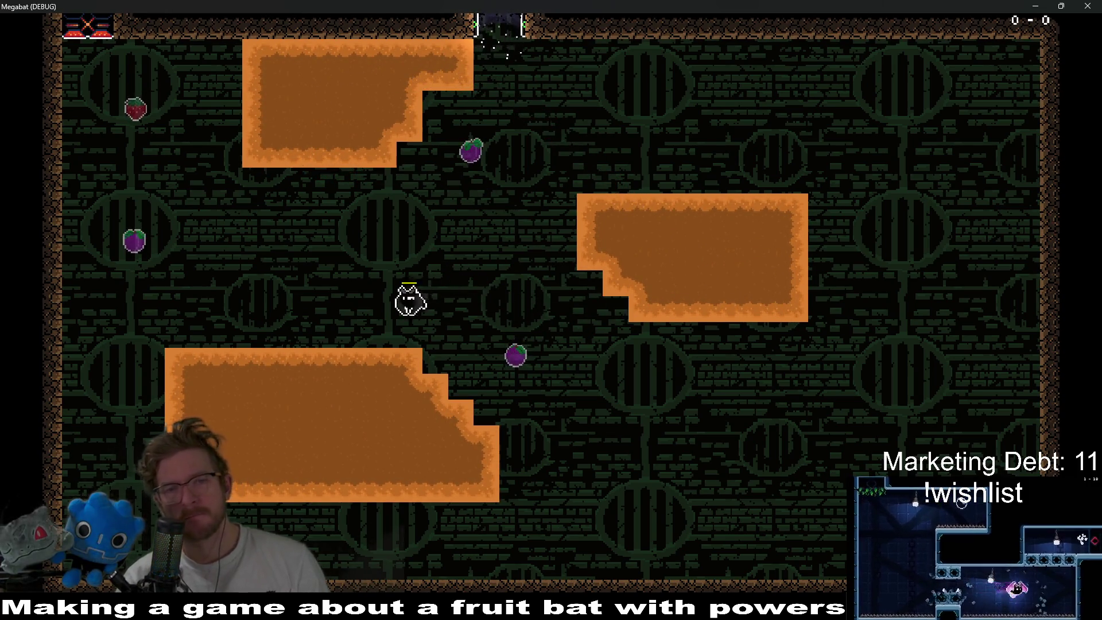
# - Stop the playtest and erase every Desert dig tile on DigTileMapLayer
pyautogui.click(1087, 6)
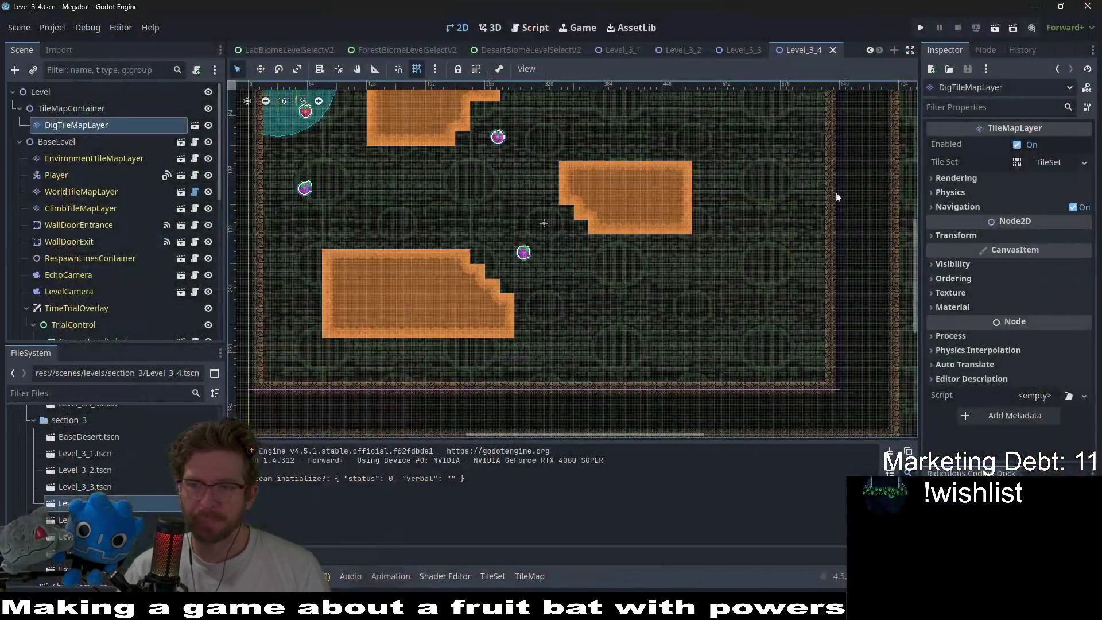
pyautogui.moveTo(606, 211); pyautogui.dragTo(631, 273)
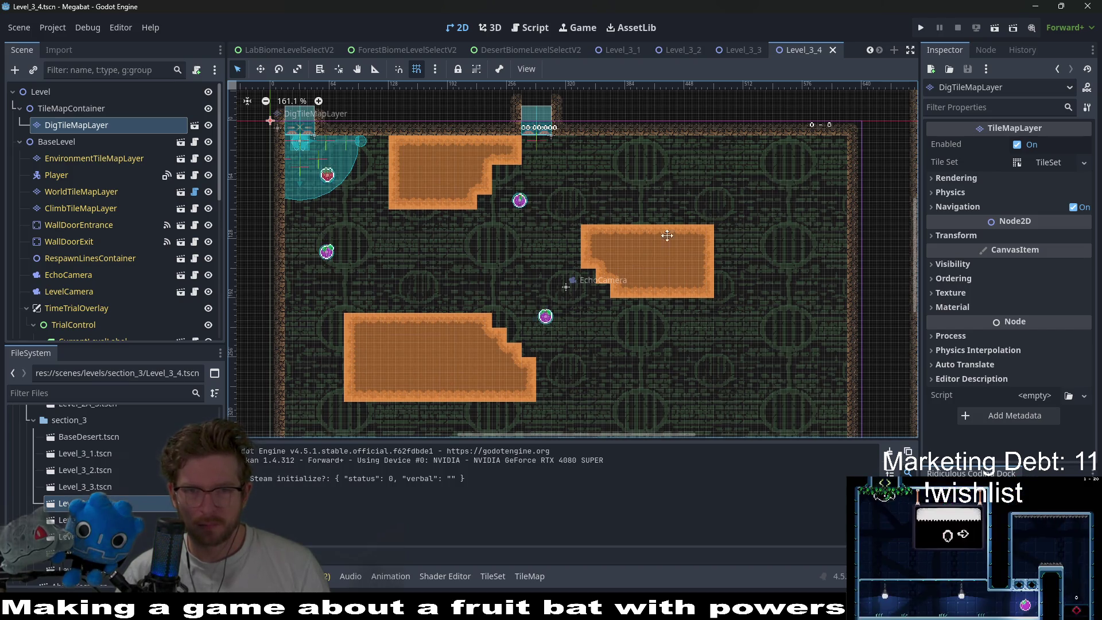
pyautogui.scroll(-1, 700, 199)
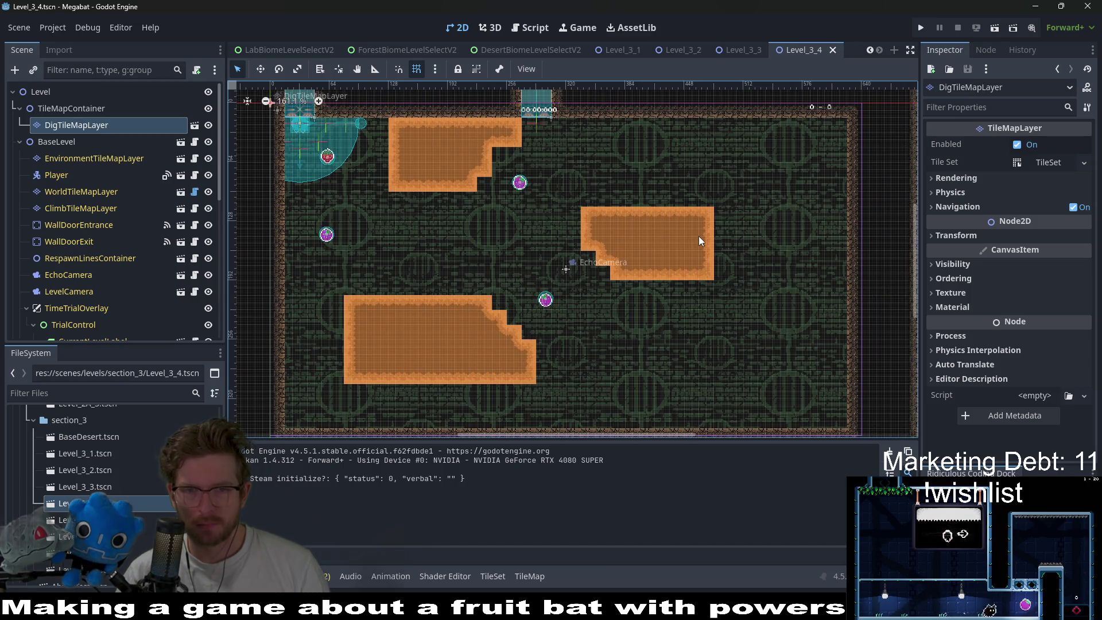
pyautogui.click(89, 162)
pyautogui.click(81, 127)
pyautogui.click(307, 516)
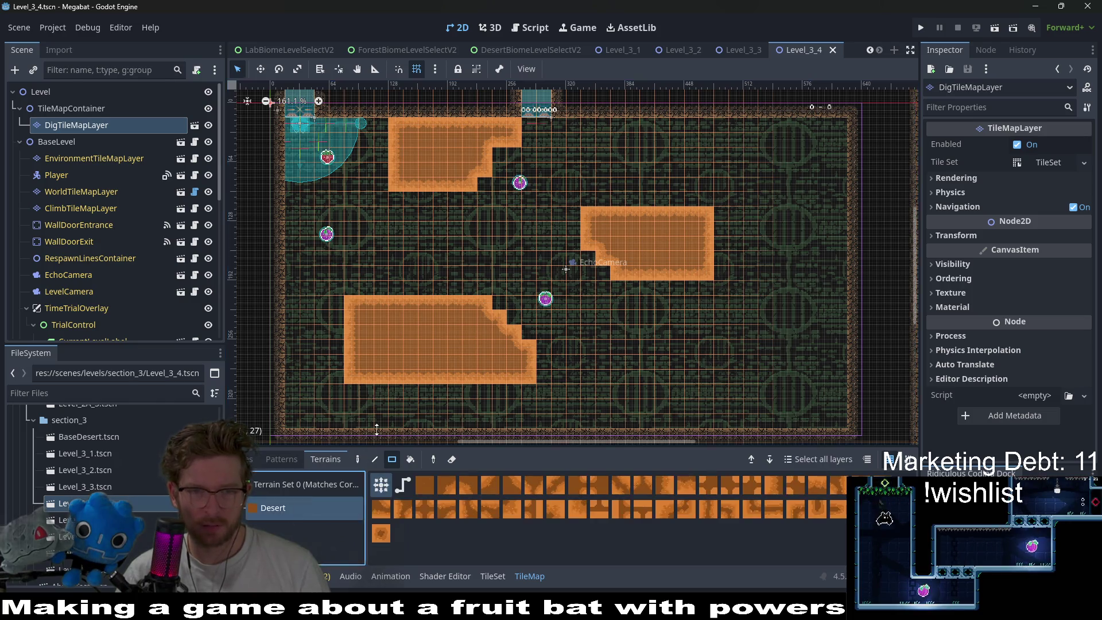
pyautogui.moveTo(320, 136)
pyautogui.mouseDown()
pyautogui.moveTo(390, 237)
pyautogui.moveTo(759, 385)
pyautogui.moveTo(748, 381)
pyautogui.mouseUp()
# - Delete Fruit2, Fruit3 and Fruit4 from the Scene tree, leaving only the strawberry
pyautogui.scroll(-5, 142, 247)
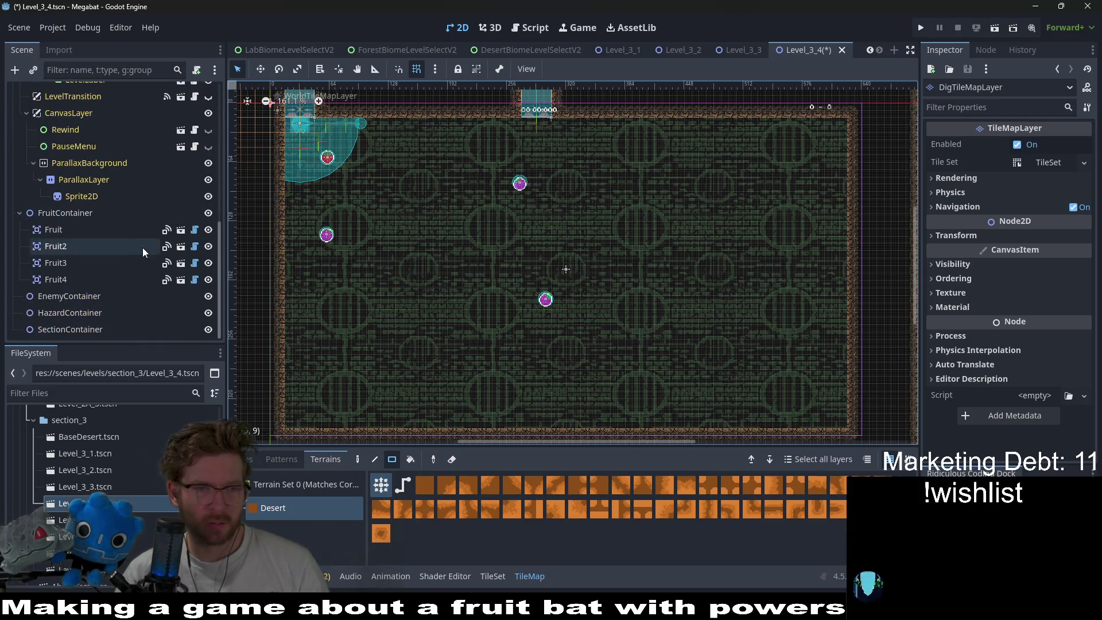
pyautogui.click(73, 277)
pyautogui.keyDown('shift'); pyautogui.click(67, 249); pyautogui.keyUp('shift')
pyautogui.press('Delete')
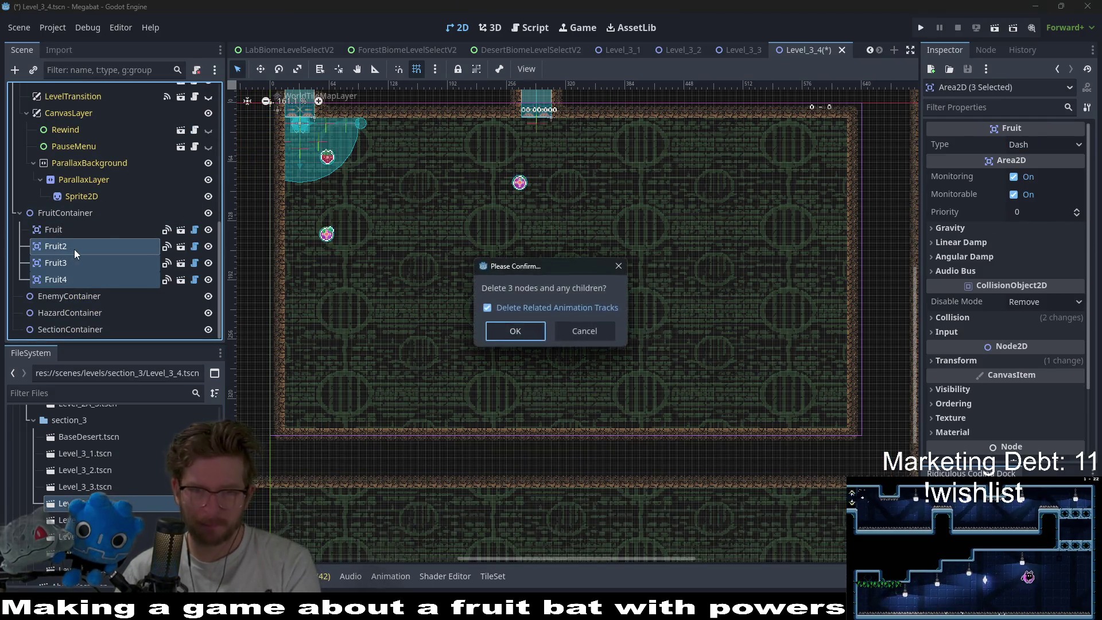
pyautogui.press('Return')
pyautogui.scroll(5, 99, 209)
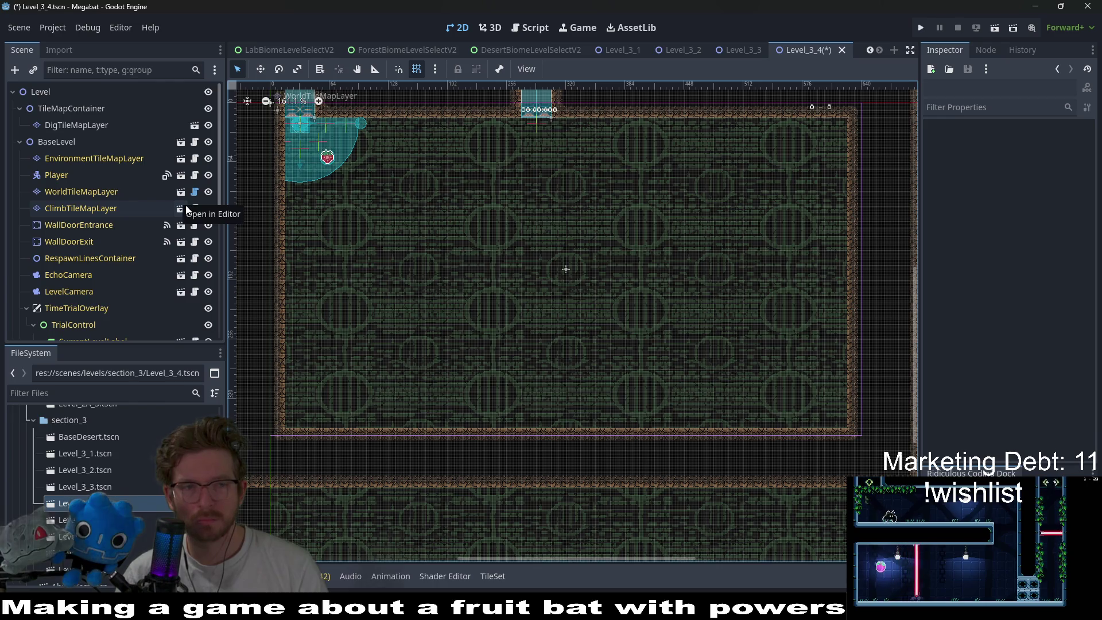
pyautogui.click(71, 125)
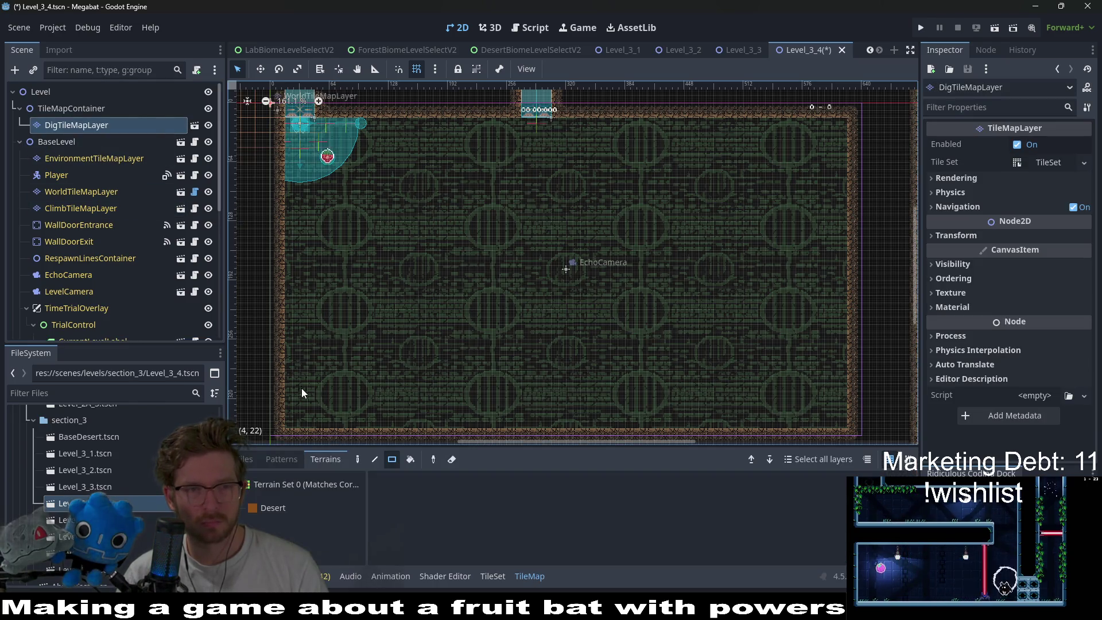
pyautogui.click(79, 191)
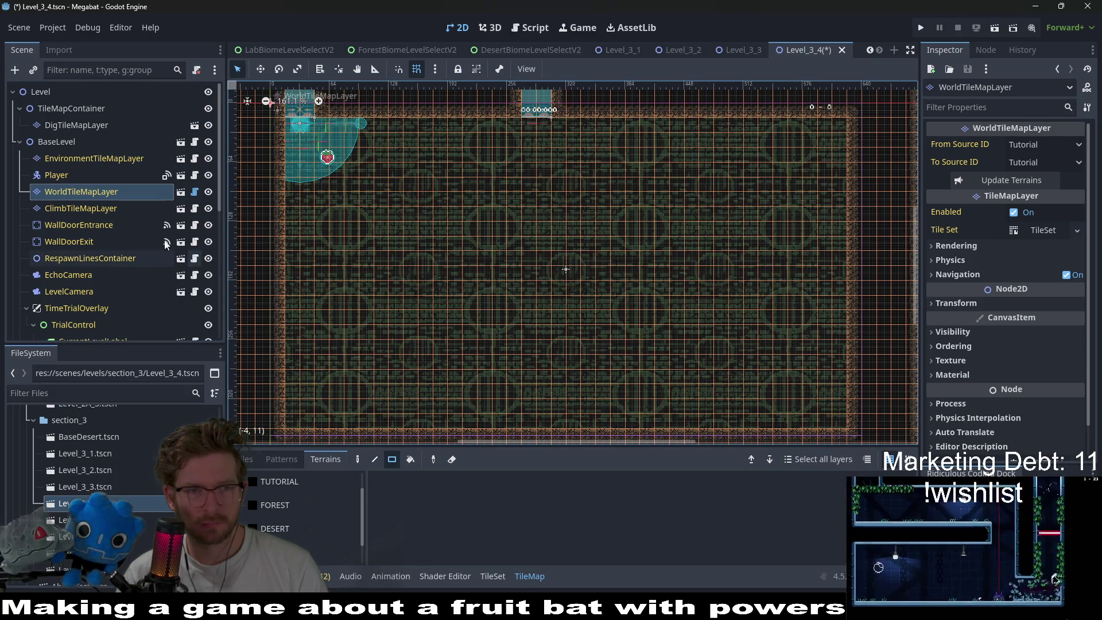
pyautogui.click(276, 528)
pyautogui.scroll(3, 539, 204)
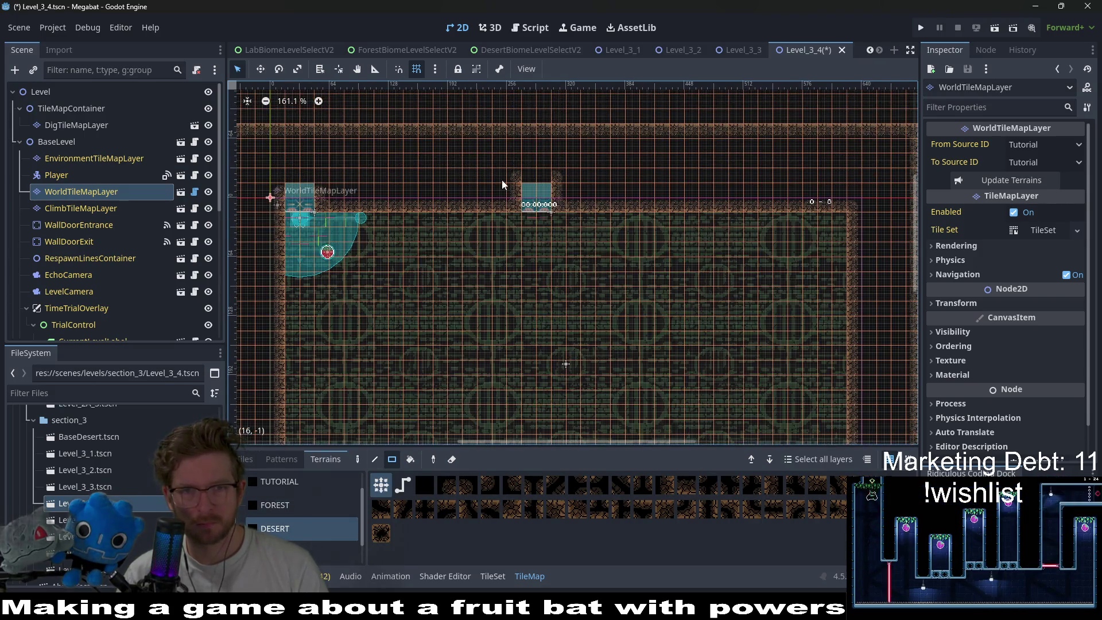
pyautogui.click(69, 241)
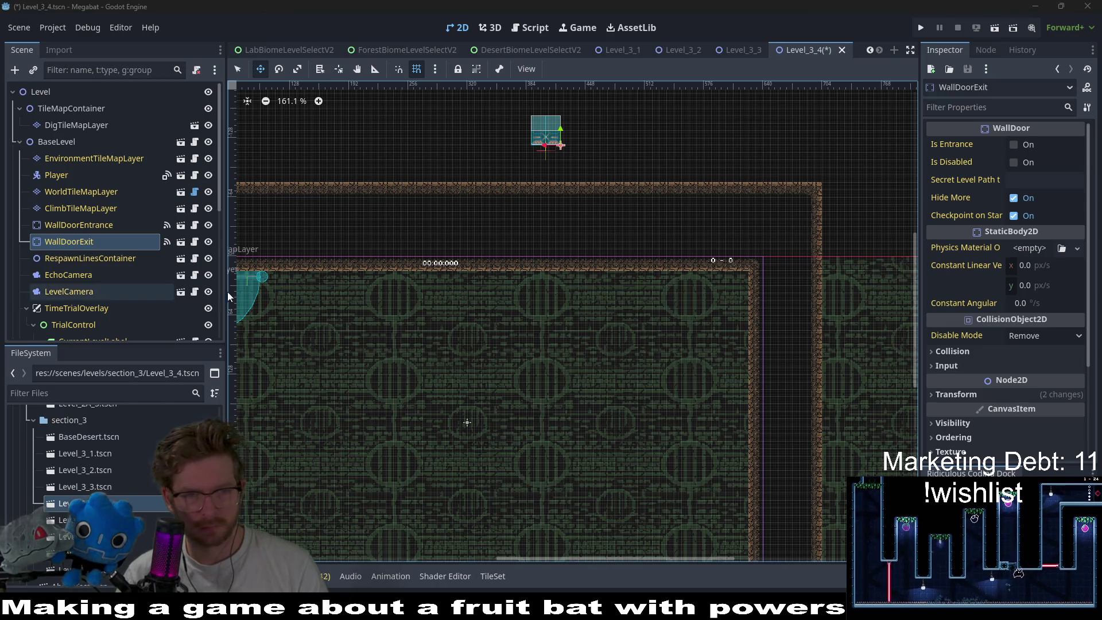
pyautogui.moveTo(381, 307); pyautogui.dragTo(469, 230)
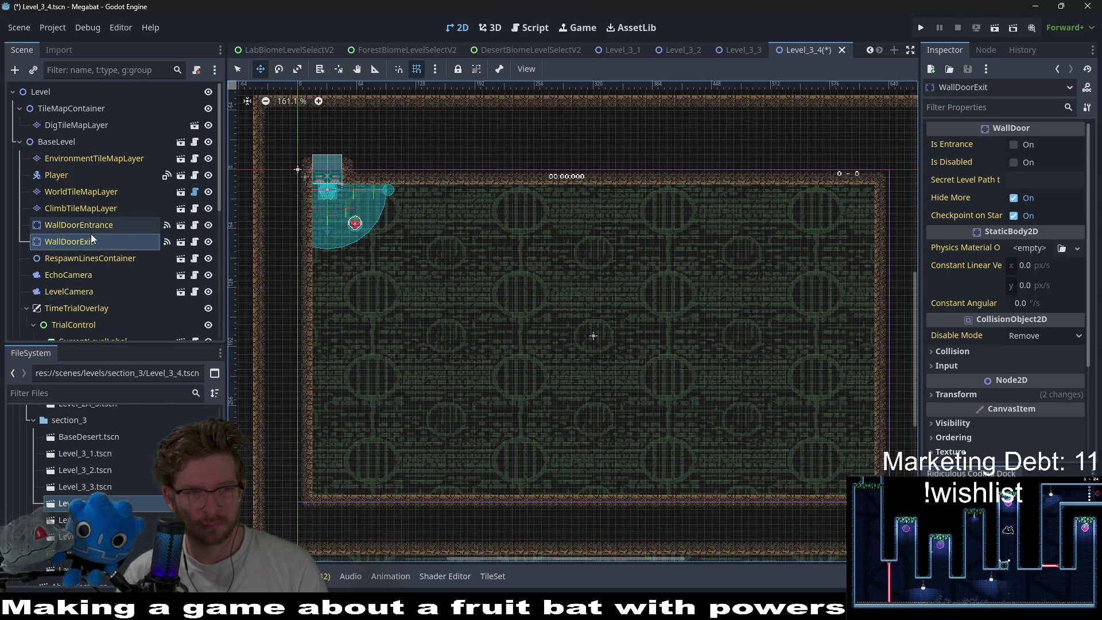
pyautogui.click(54, 130)
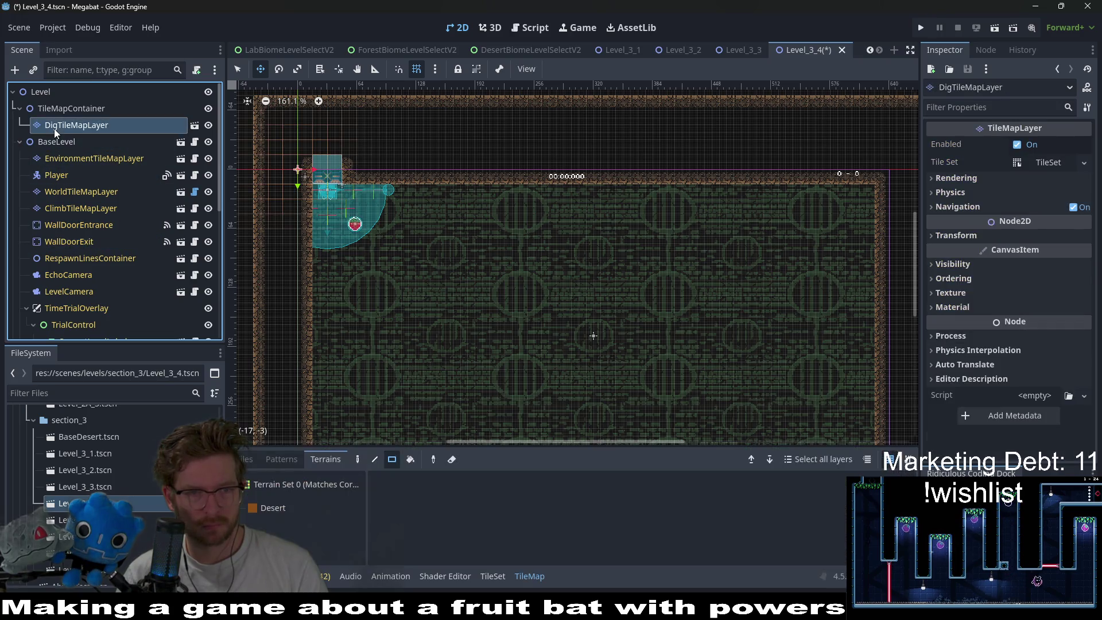
pyautogui.scroll(-4, 433, 241)
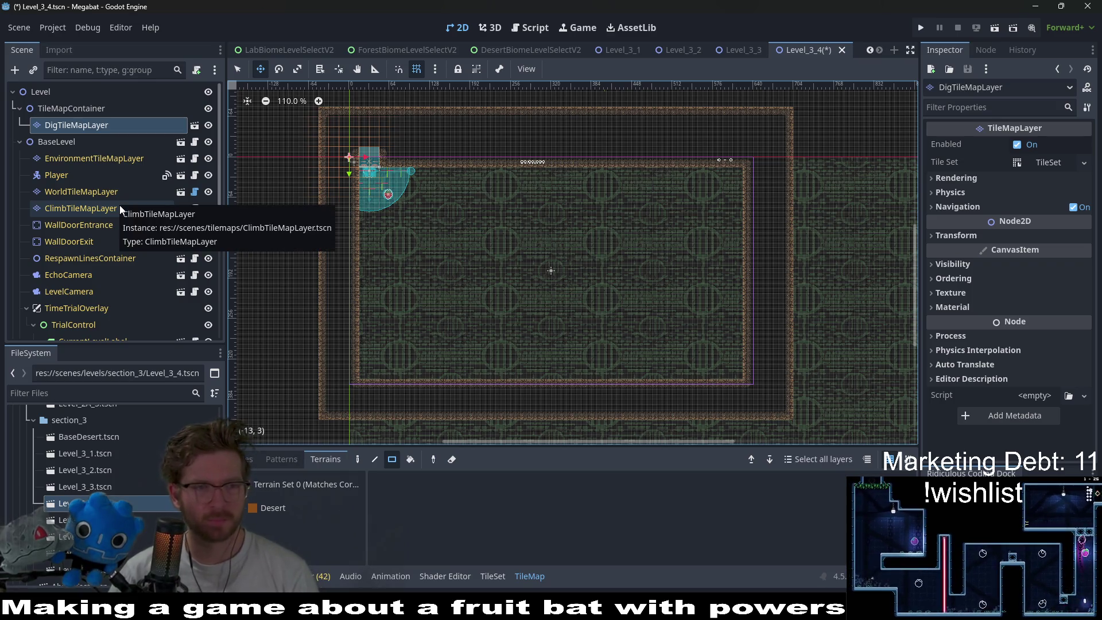
# - Paint a long DESERT block on WorldTileMapLayer across the room's upper middle using two rectangles
pyautogui.click(86, 191)
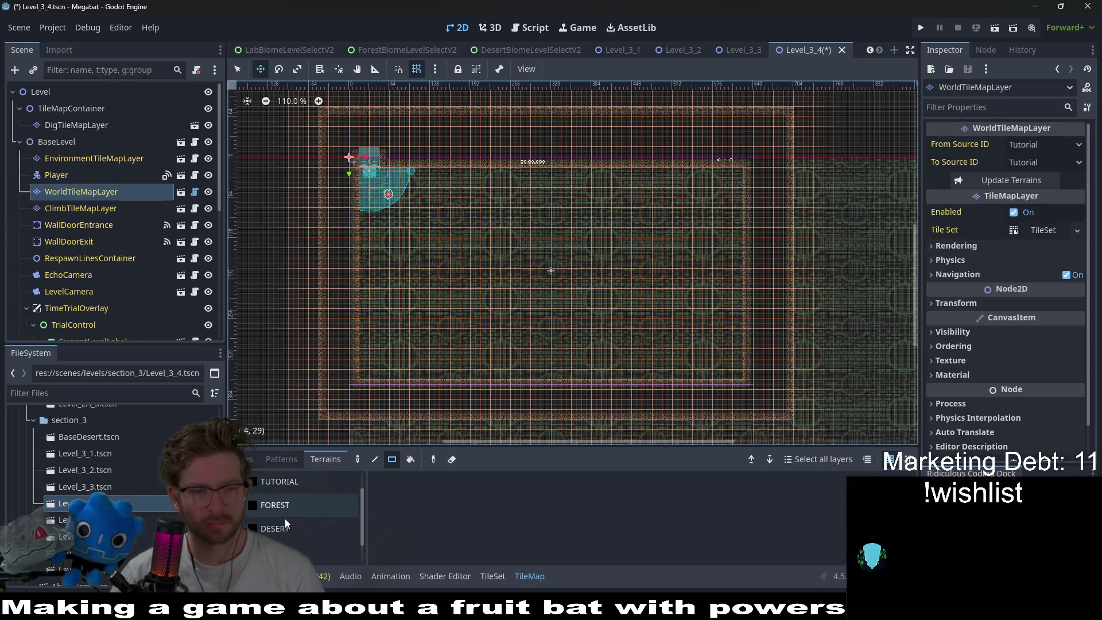
pyautogui.scroll(-1, 284, 518)
pyautogui.click(292, 497)
pyautogui.press('q')
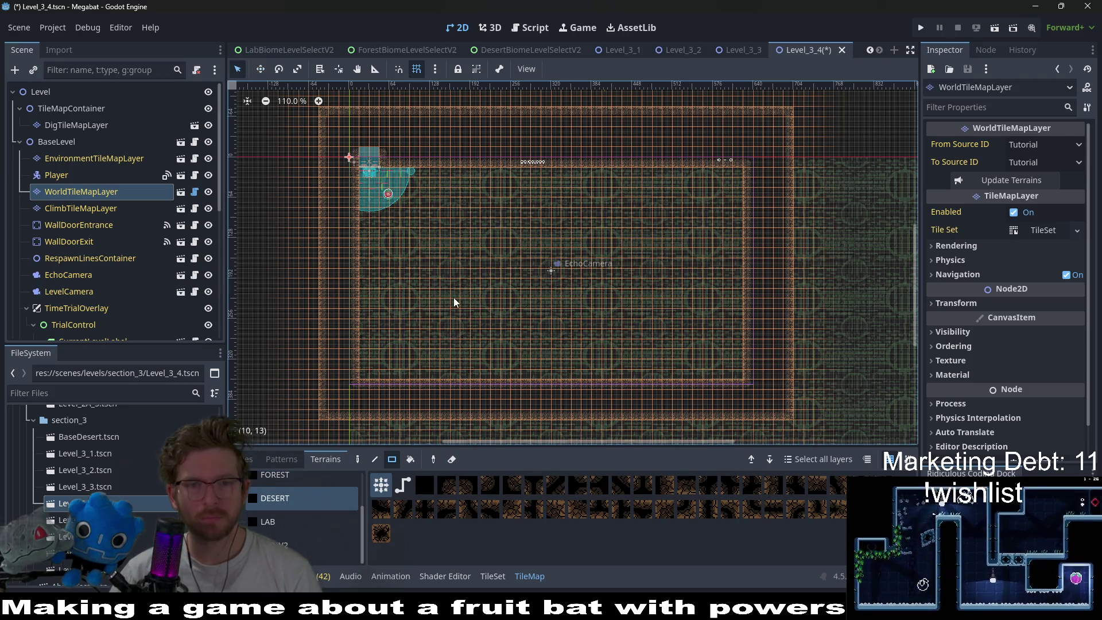
pyautogui.scroll(3, 454, 297)
pyautogui.moveTo(420, 230); pyautogui.dragTo(497, 267)
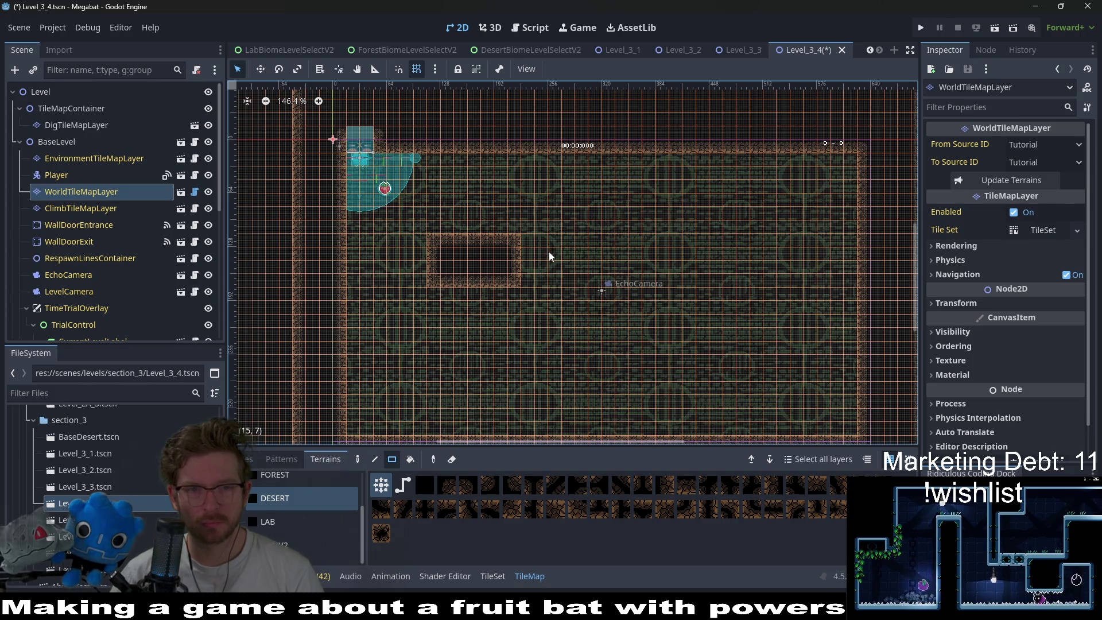
pyautogui.moveTo(532, 241); pyautogui.dragTo(632, 281)
pyautogui.scroll(-2, 631, 281)
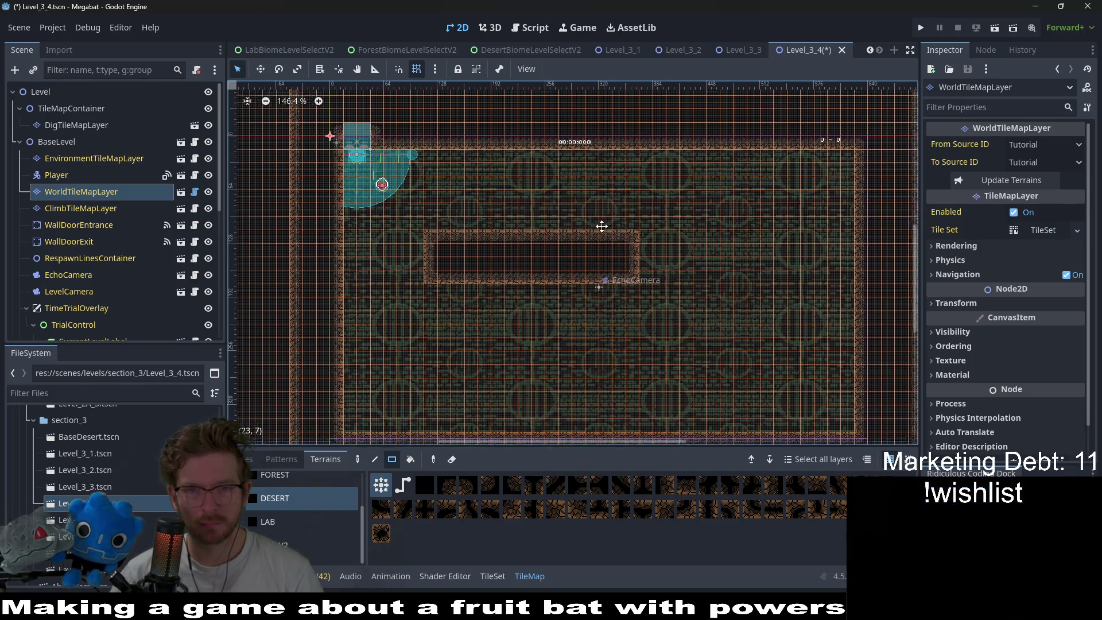
pyautogui.hscroll(2, 637, 241)
pyautogui.scroll(-2, 659, 228)
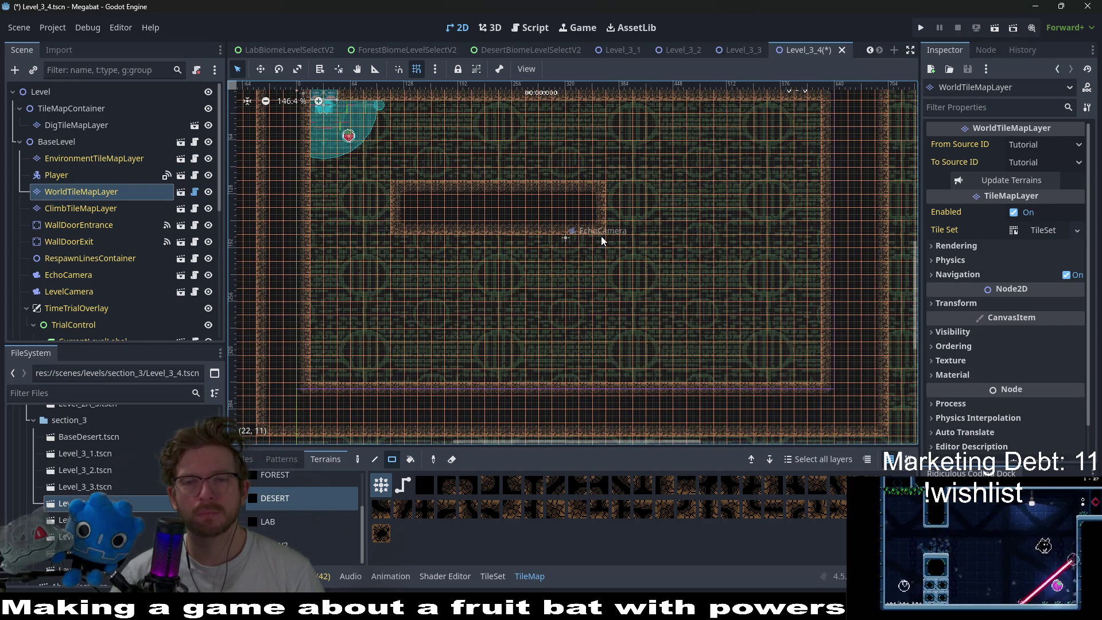
pyautogui.scroll(2, 601, 236)
pyautogui.scroll(-2, 651, 288)
pyautogui.hscroll(-2, 516, 270)
pyautogui.scroll(-10, 121, 241)
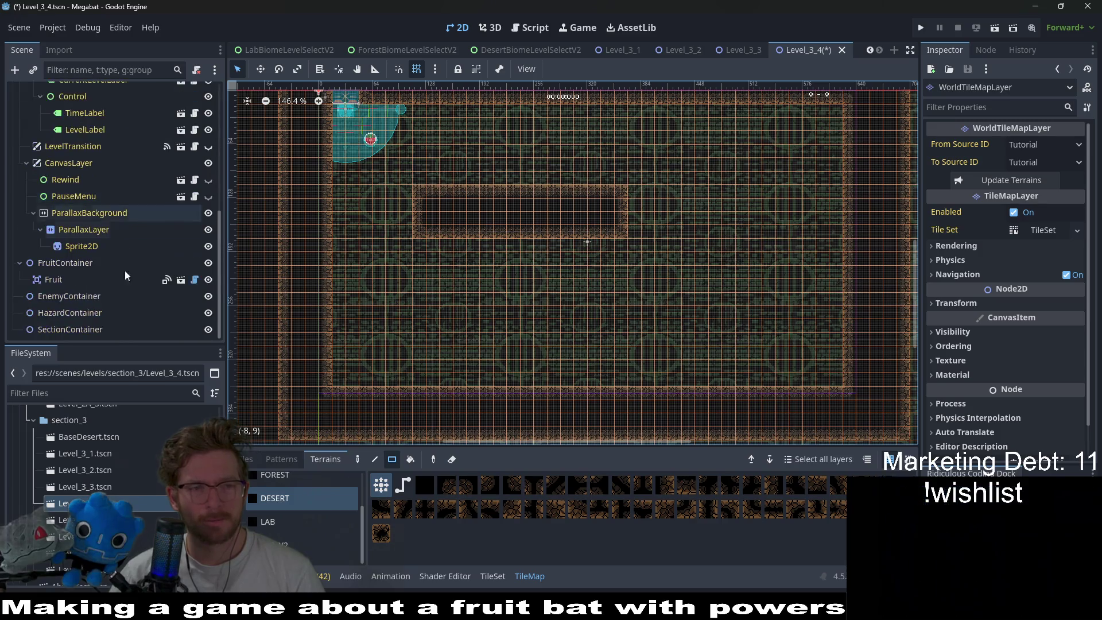
# - Instantiate SectionDetector.tscn under SectionContainer and set its size to Xxlarge 640 X 360
pyautogui.rightClick(92, 331)
pyautogui.click(146, 258)
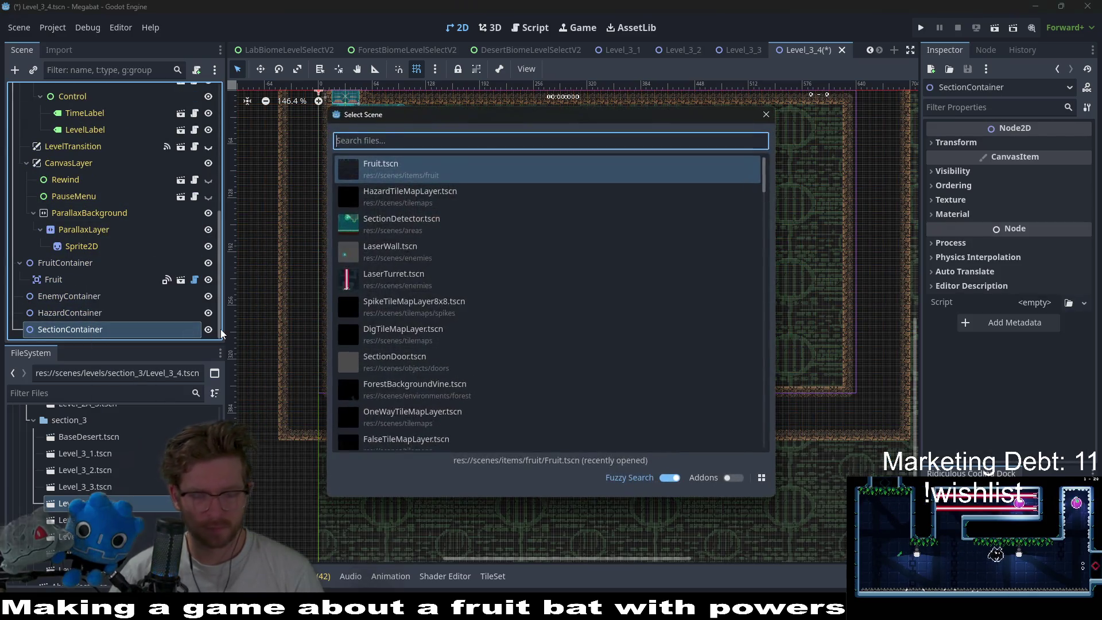
pyautogui.write('section')
pyautogui.press('Return')
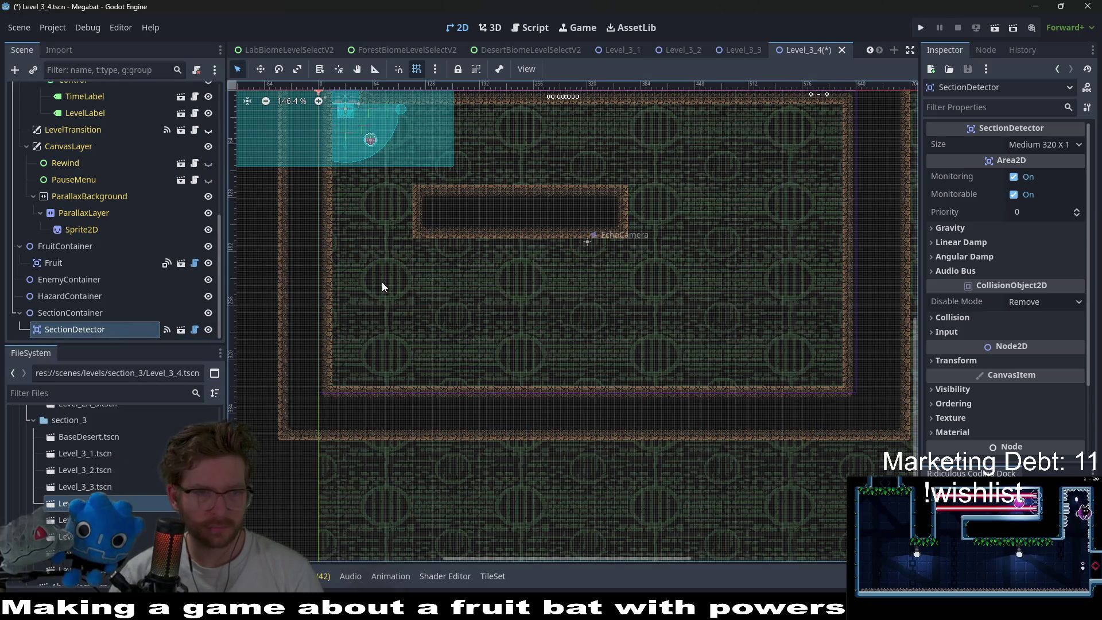
pyautogui.click(1044, 149)
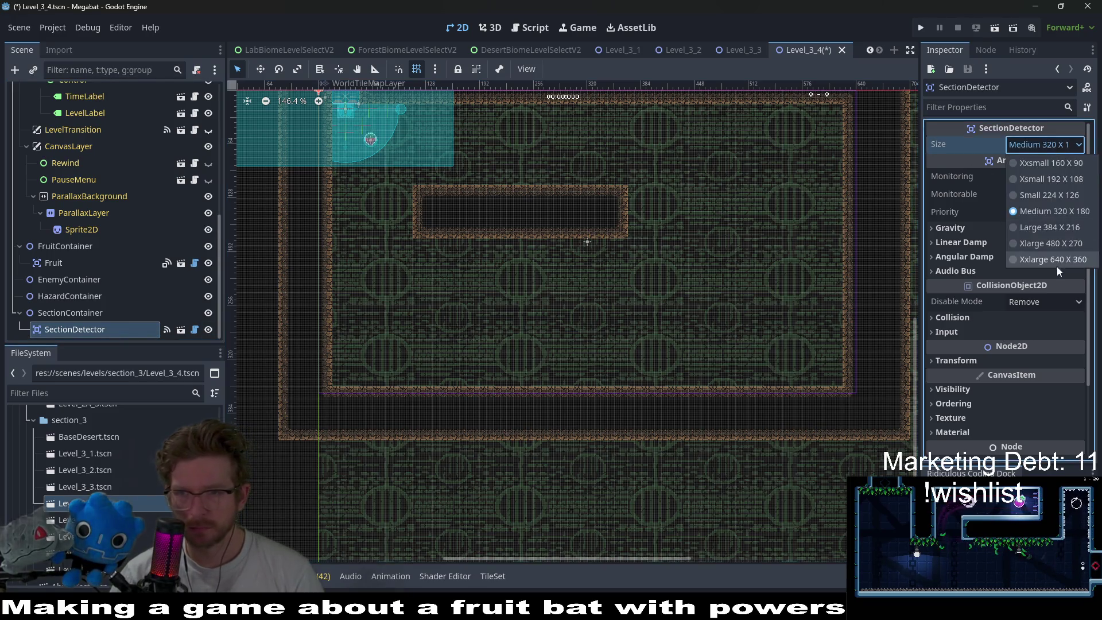
pyautogui.click(1056, 266)
# - Align the detector's top-left corner with the level origin and hide its overlay
pyautogui.scroll(-4, 585, 238)
pyautogui.press('w')
pyautogui.moveTo(574, 231); pyautogui.dragTo(683, 289)
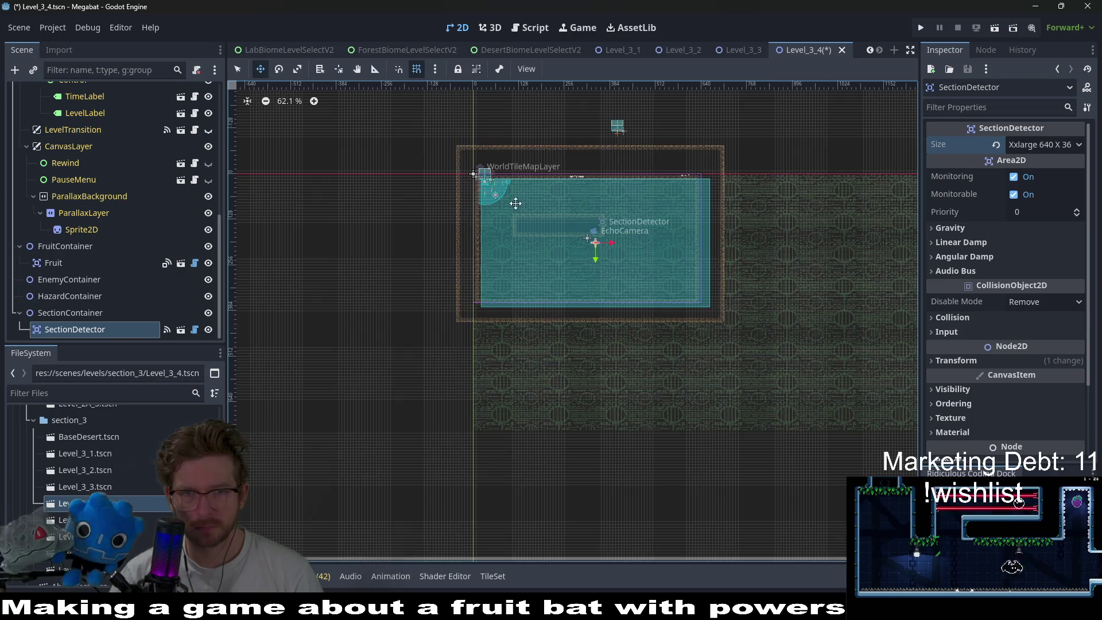
pyautogui.scroll(6, 505, 190)
pyautogui.scroll(-4, 454, 173)
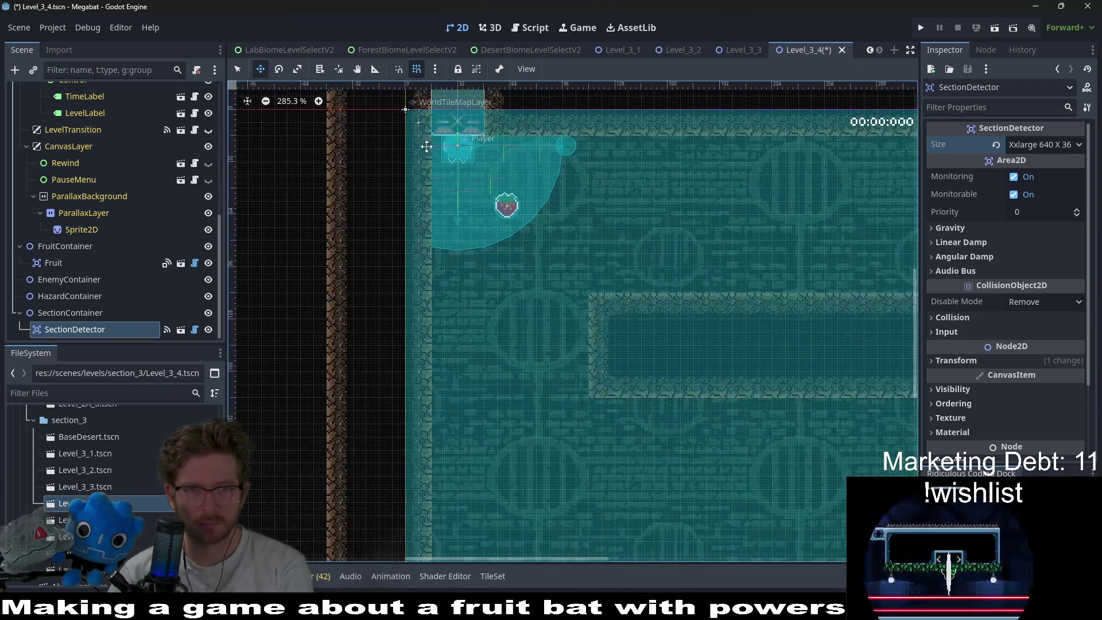
pyautogui.scroll(-5, 574, 256)
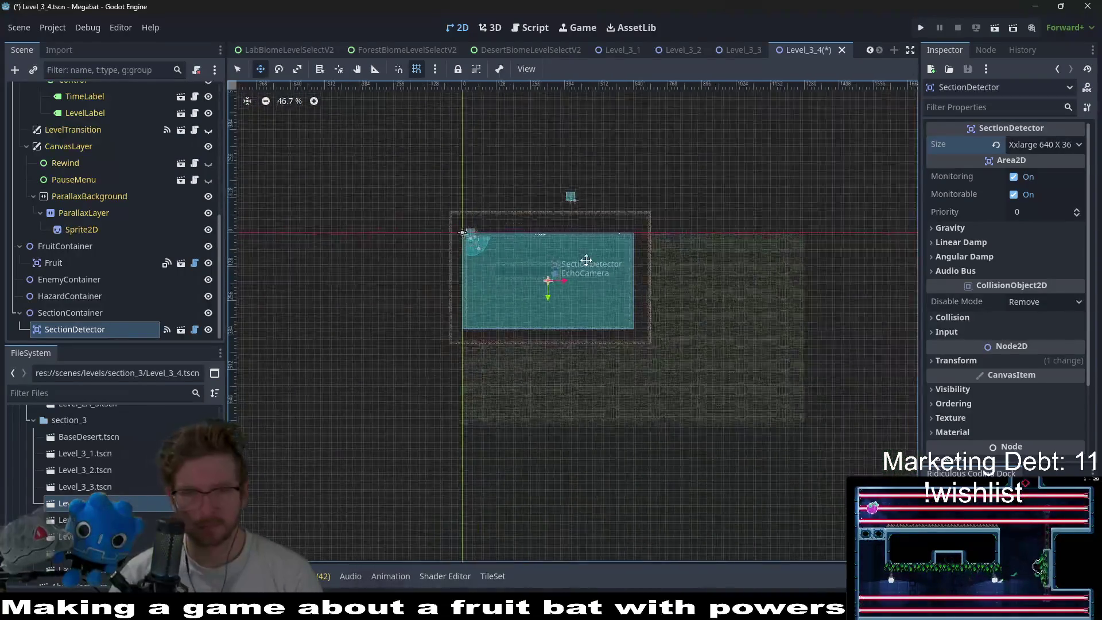
pyautogui.scroll(5, 516, 290)
pyautogui.click(208, 330)
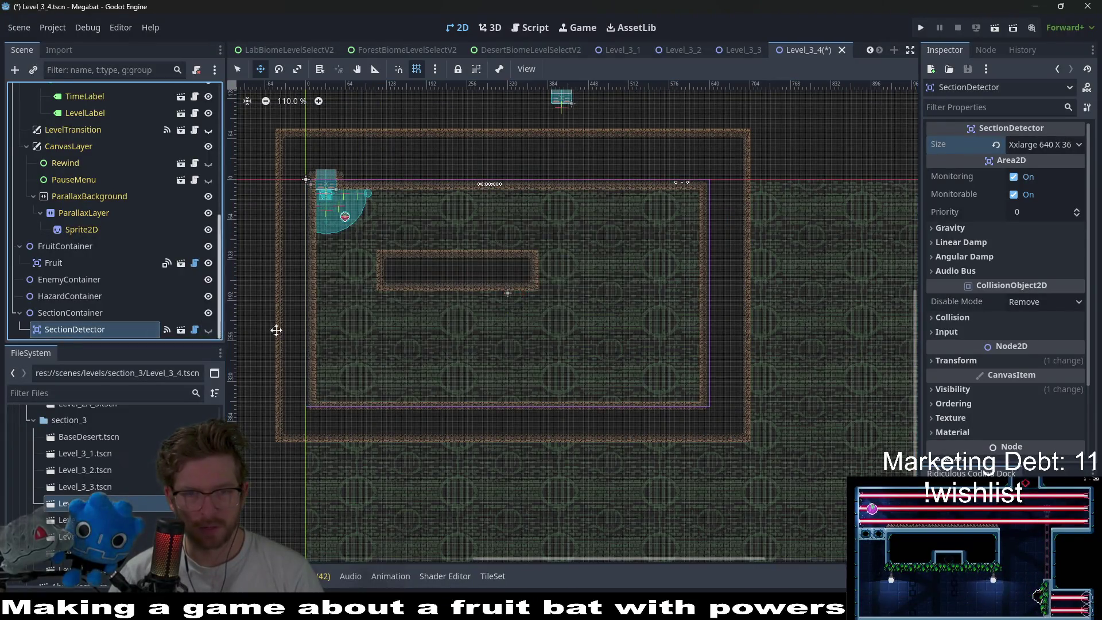
pyautogui.scroll(2, 503, 285)
pyautogui.hscroll(-3, 400, 257)
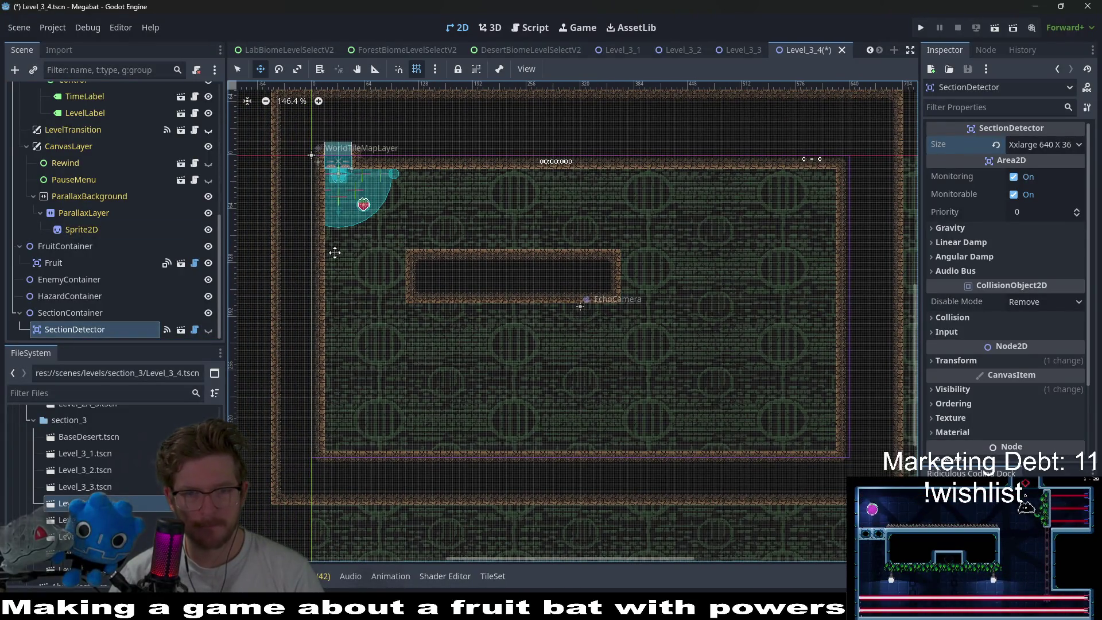
pyautogui.scroll(10, 87, 232)
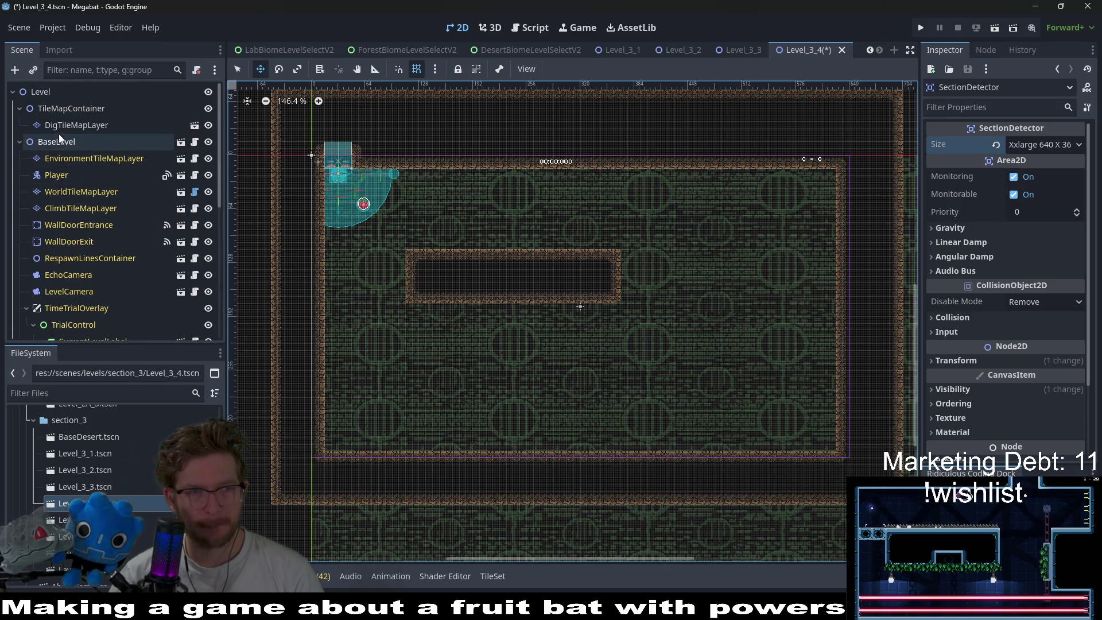
# - Preview the LAB and LAB_V2 terrains on WorldTileMapLayer, then open Level_3_W.tscn for reference
pyautogui.click(78, 189)
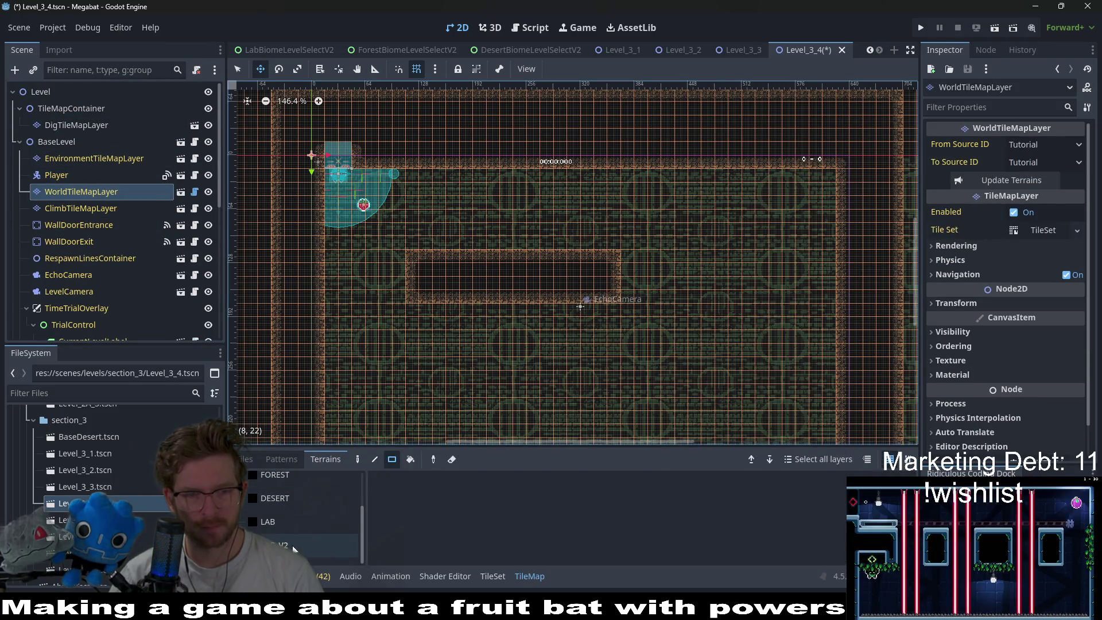
pyautogui.click(330, 523)
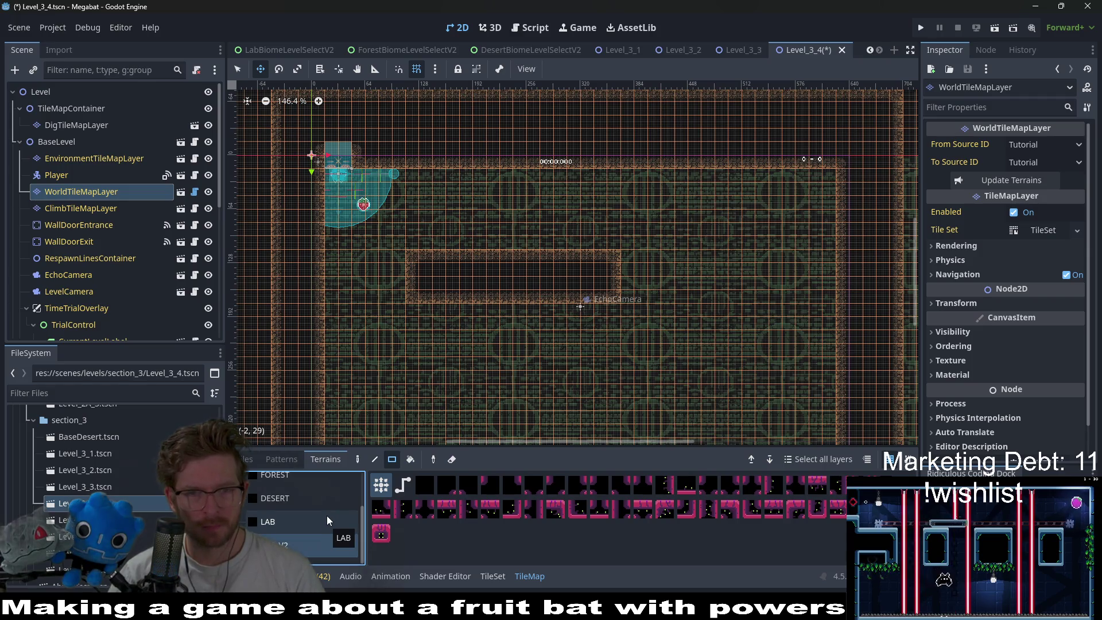
pyautogui.click(299, 526)
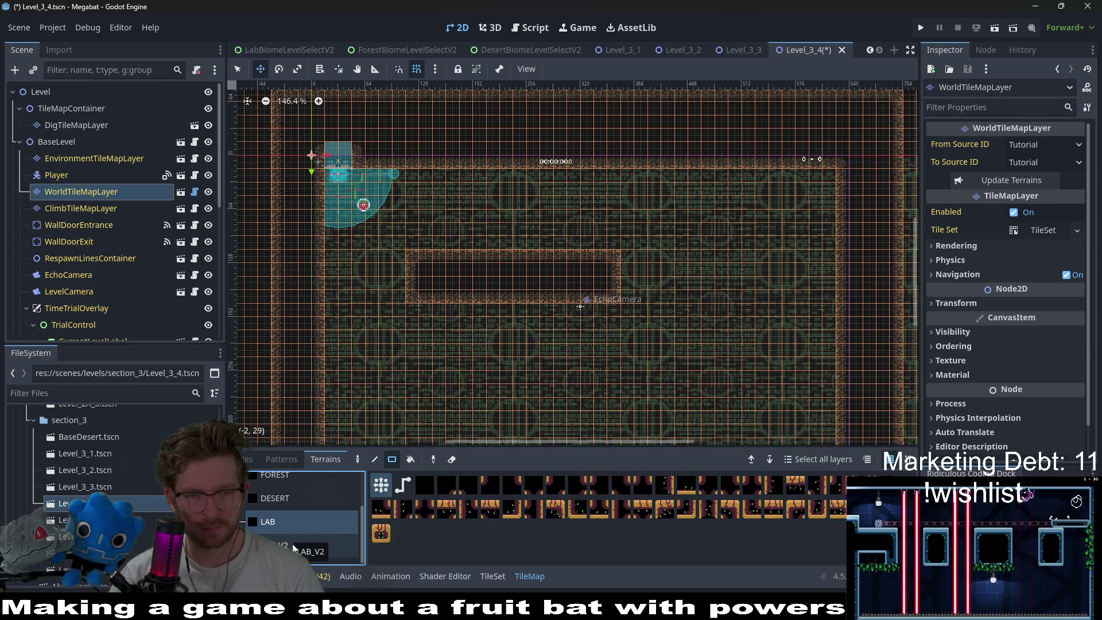
pyautogui.doubleClick(66, 519)
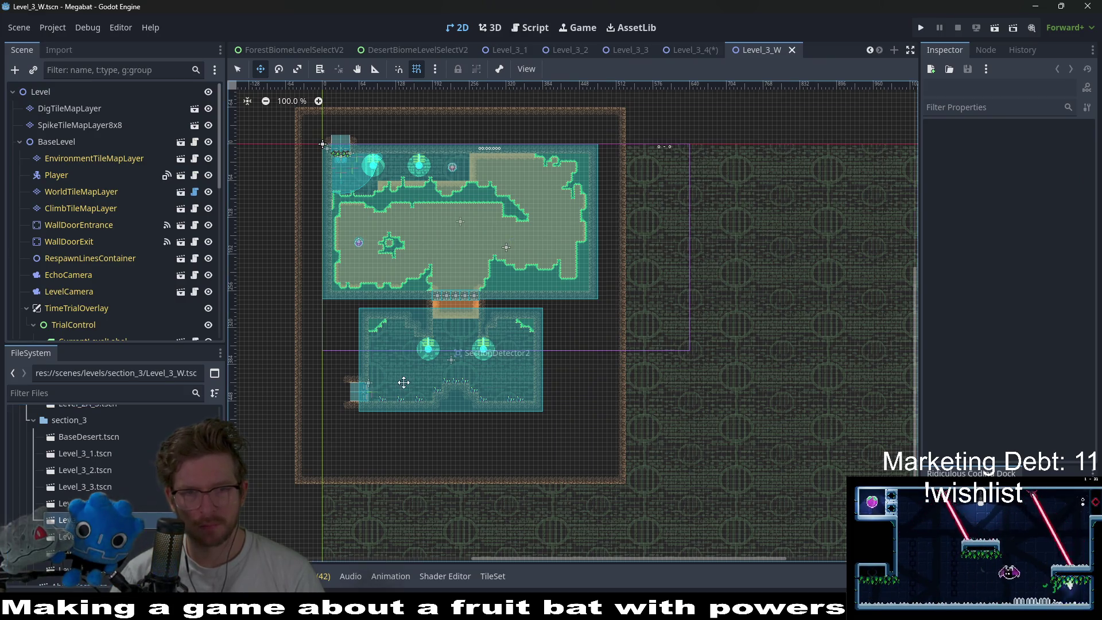
# - Open the Level_3_X, Level_3_Y and Level_3_Z scenes for reference
pyautogui.scroll(3, 399, 239)
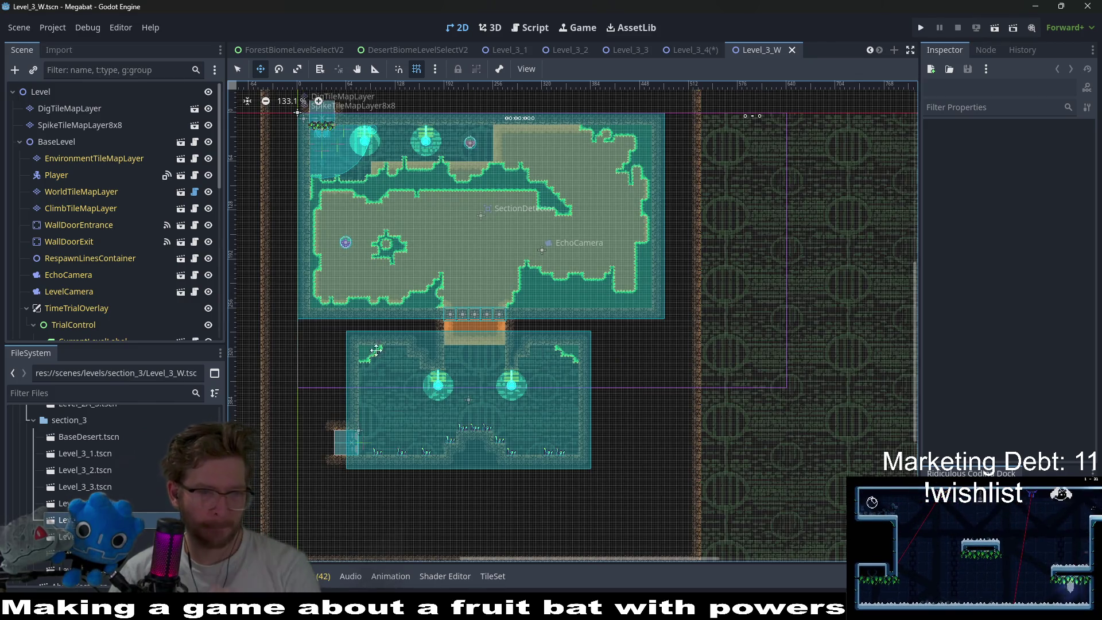
pyautogui.doubleClick(66, 536)
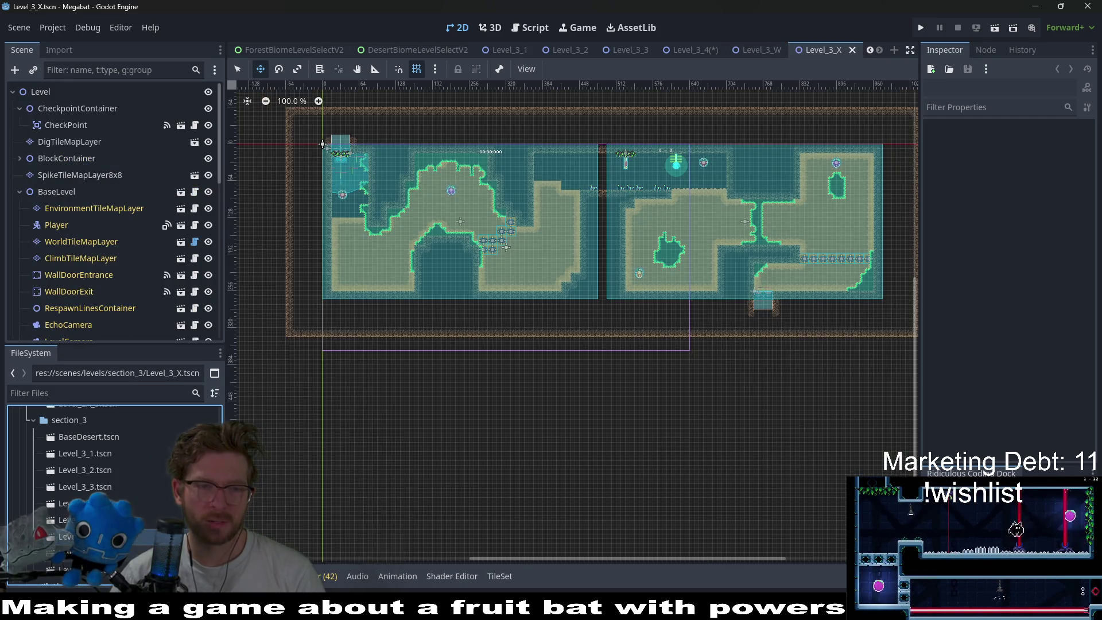
pyautogui.doubleClick(66, 552)
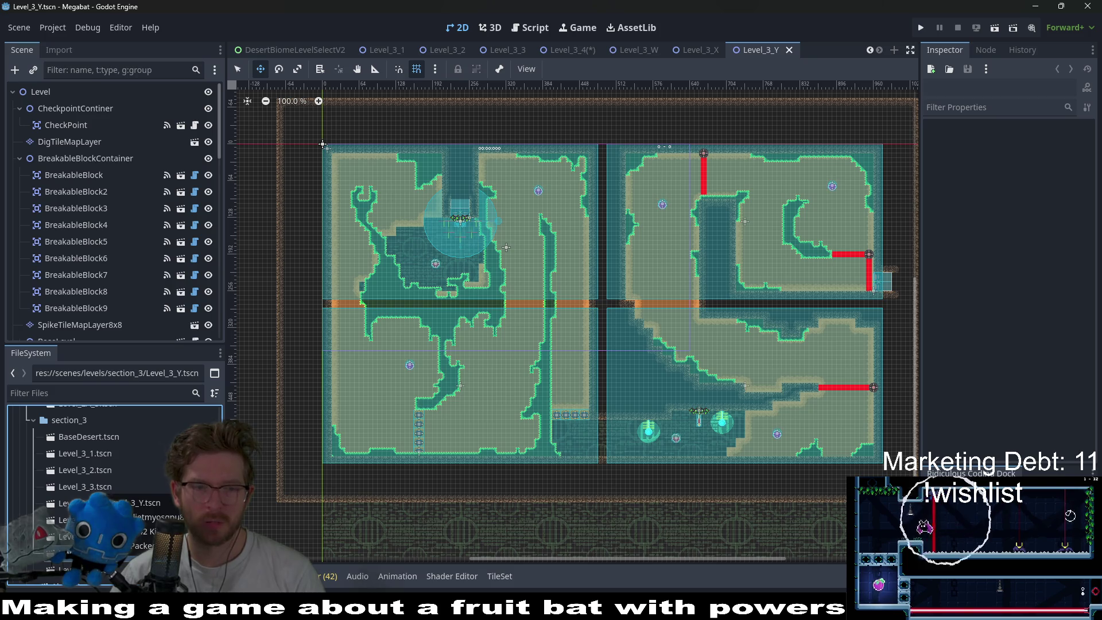
pyautogui.doubleClick(66, 569)
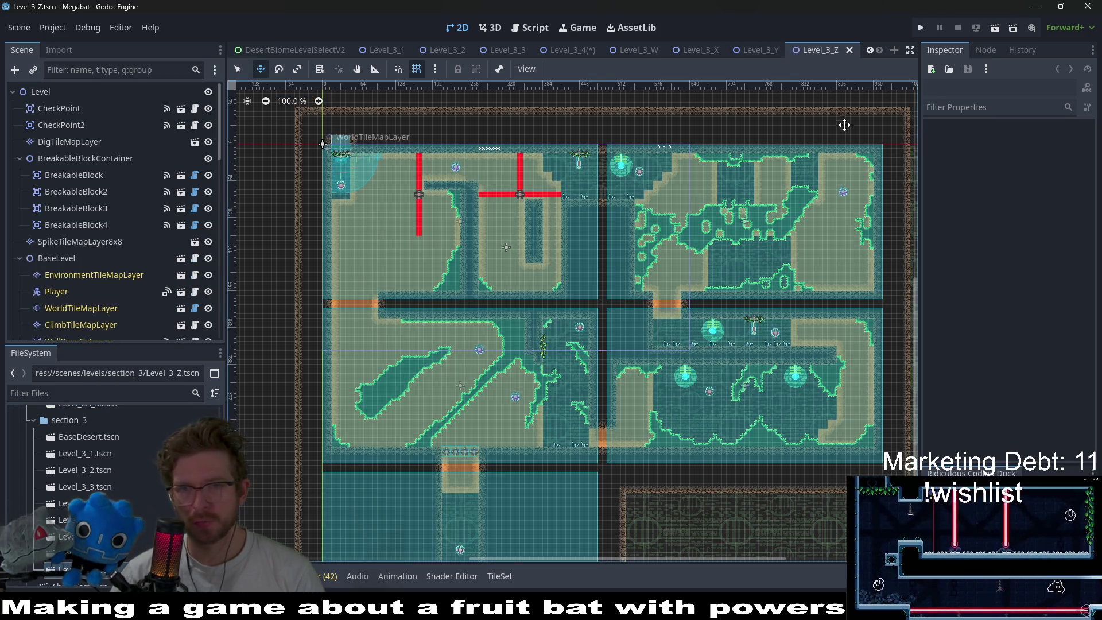
# - Close the Level_3_Z and Level_3_X scene tabs
pyautogui.middleClick(811, 53)
pyautogui.rightClick(770, 48)
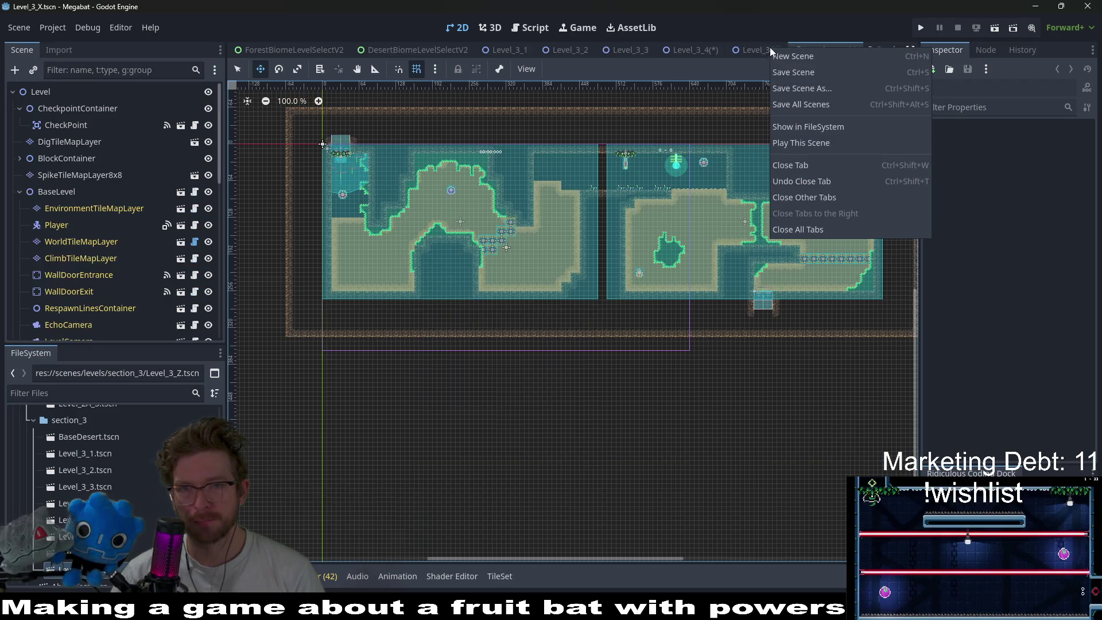
pyautogui.press('Escape')
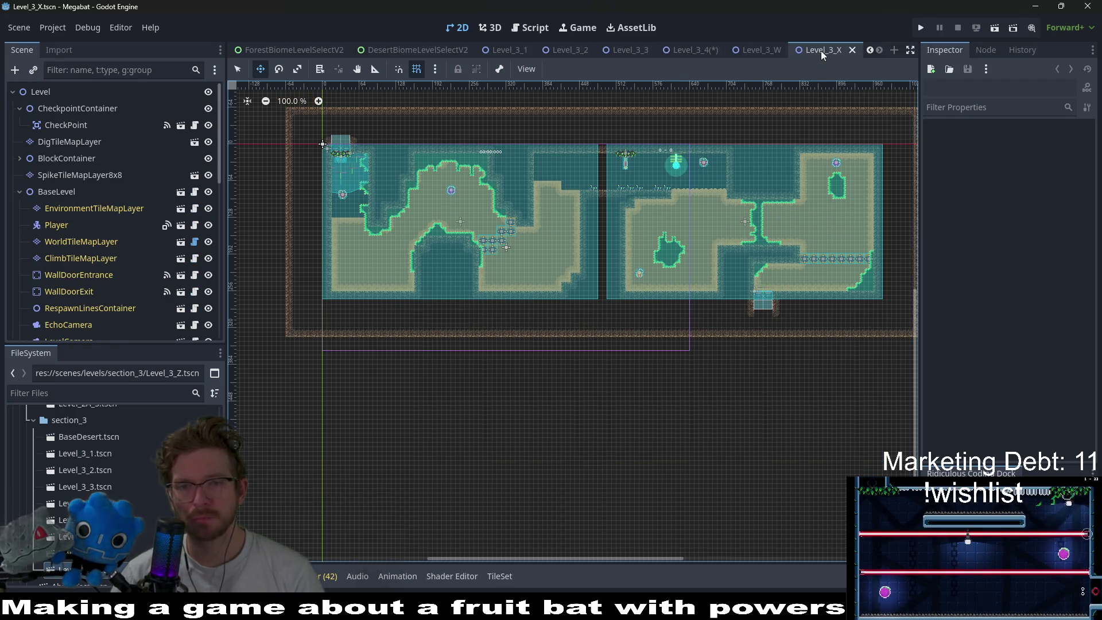
pyautogui.middleClick(820, 51)
# - On Level_3_4's WorldTileMapLayer, pick DESERT terrain and clear the left part of the dark room
pyautogui.click(693, 51)
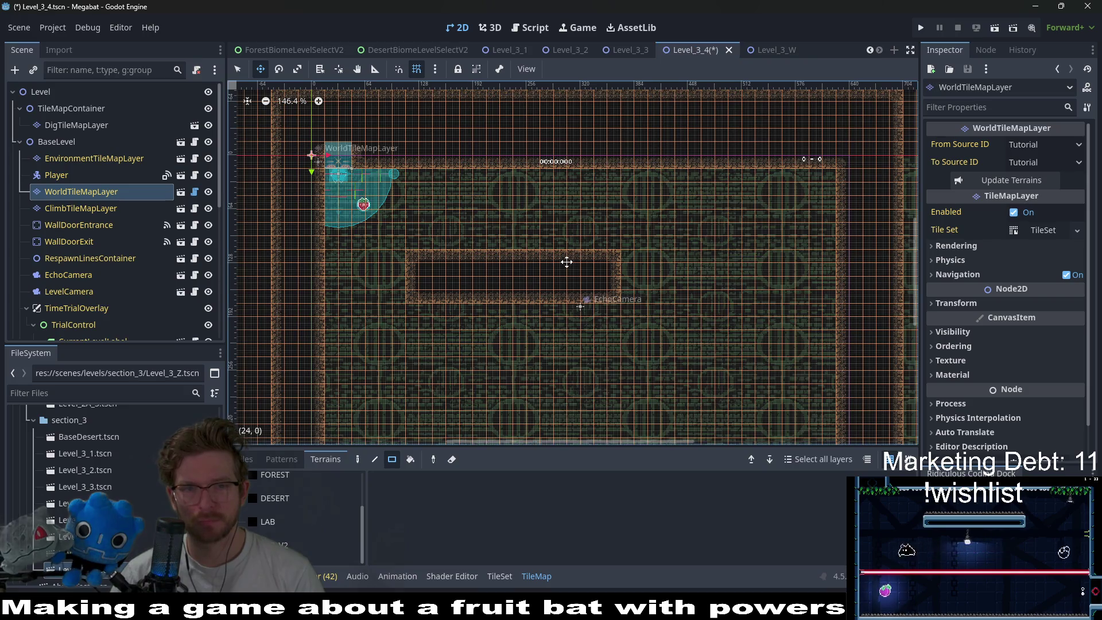
pyautogui.click(82, 206)
pyautogui.click(81, 194)
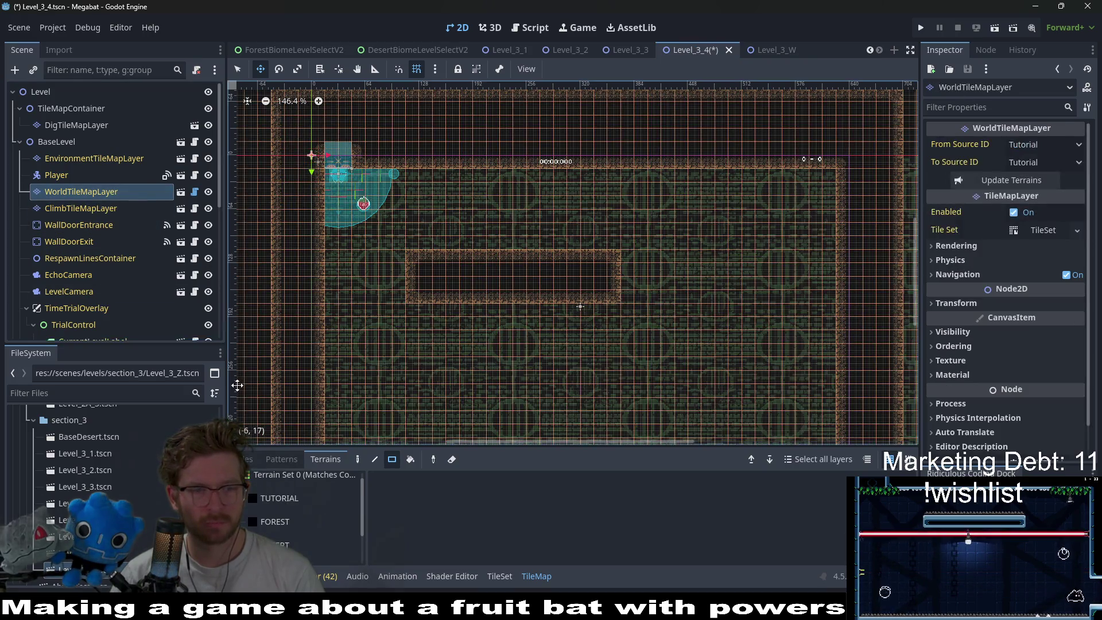
pyautogui.click(294, 544)
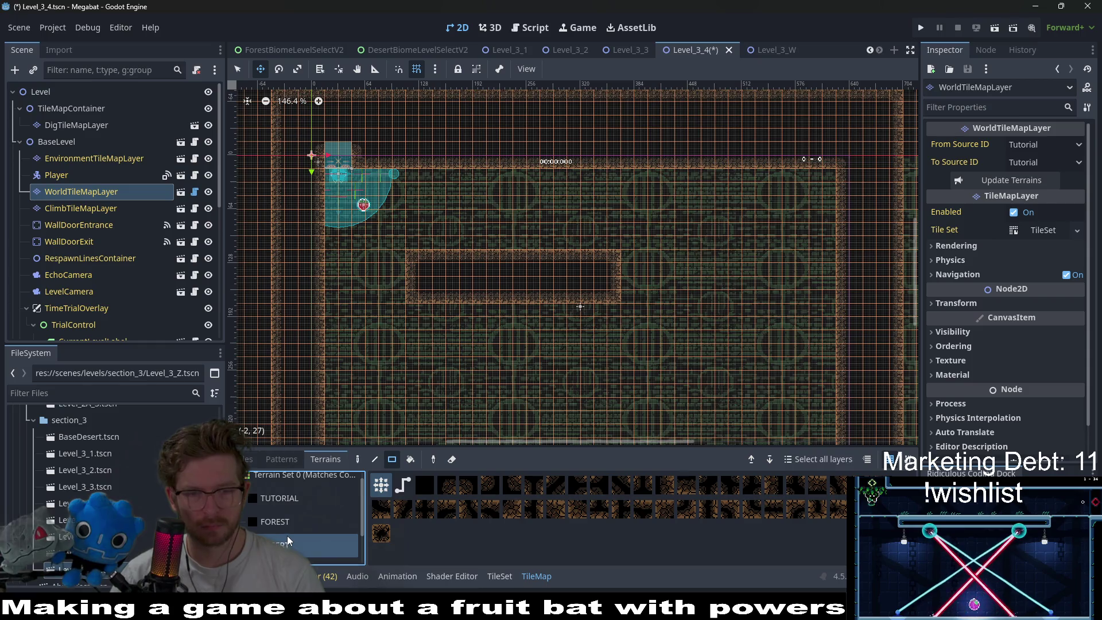
pyautogui.scroll(1, 423, 315)
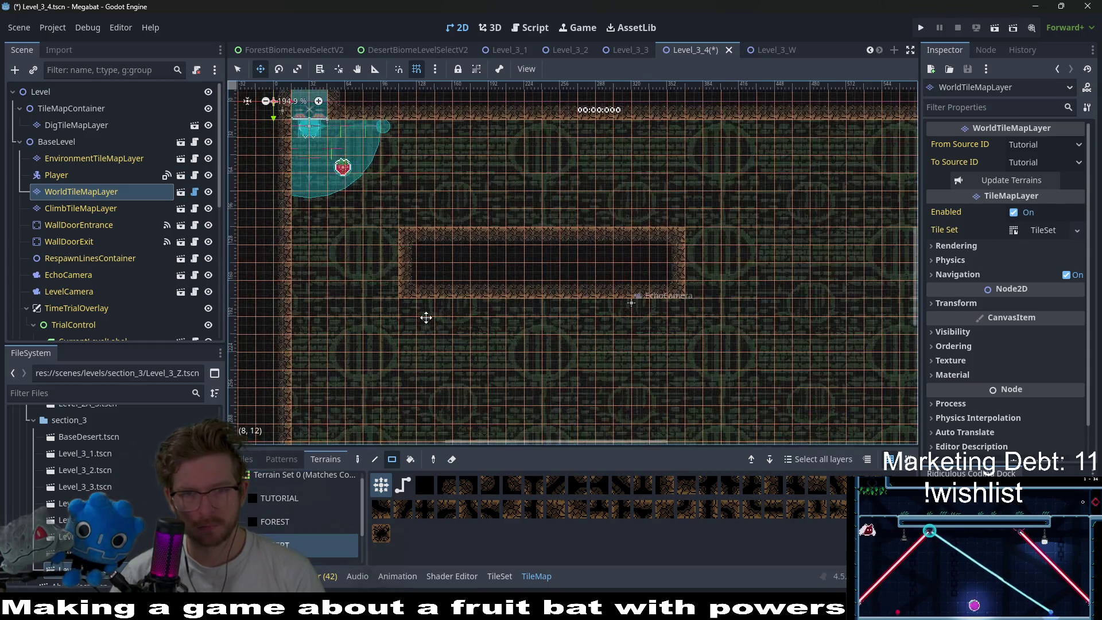
pyautogui.scroll(1, 439, 318)
pyautogui.press('q')
pyautogui.moveTo(435, 262); pyautogui.dragTo(482, 295)
# - Draw a tall corridor down from the room, then erase the T's vertical stem
pyautogui.scroll(-2, 533, 278)
pyautogui.scroll(1, 536, 290)
pyautogui.scroll(-3, 551, 264)
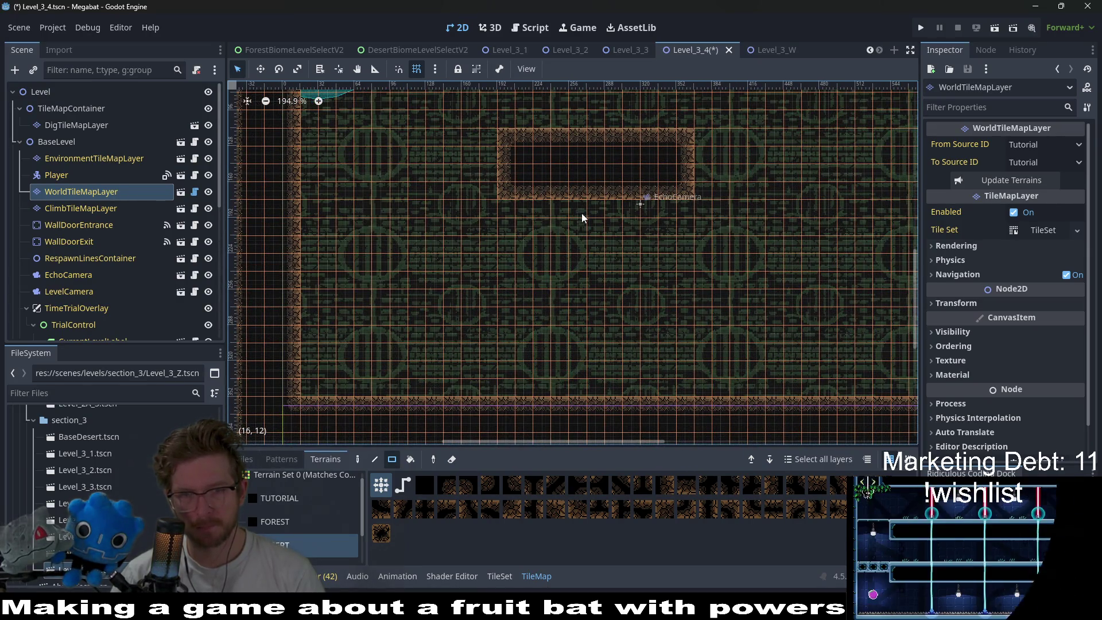
pyautogui.moveTo(613, 303); pyautogui.dragTo(616, 305)
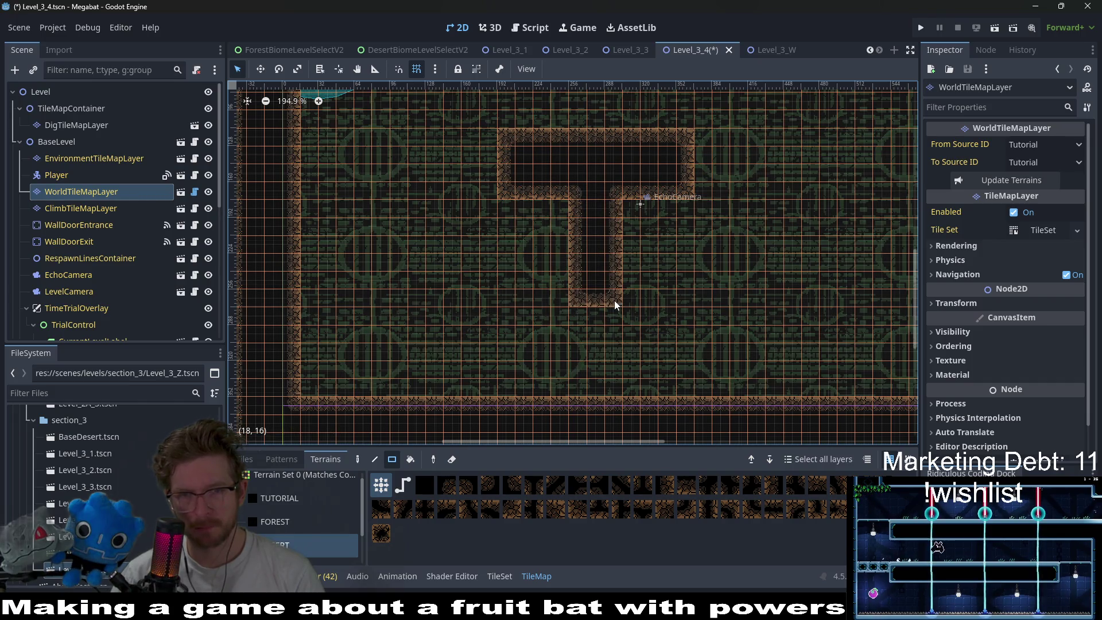
pyautogui.moveTo(598, 222); pyautogui.dragTo(594, 280)
pyautogui.moveTo(585, 322); pyautogui.dragTo(588, 180)
pyautogui.scroll(2, 626, 288)
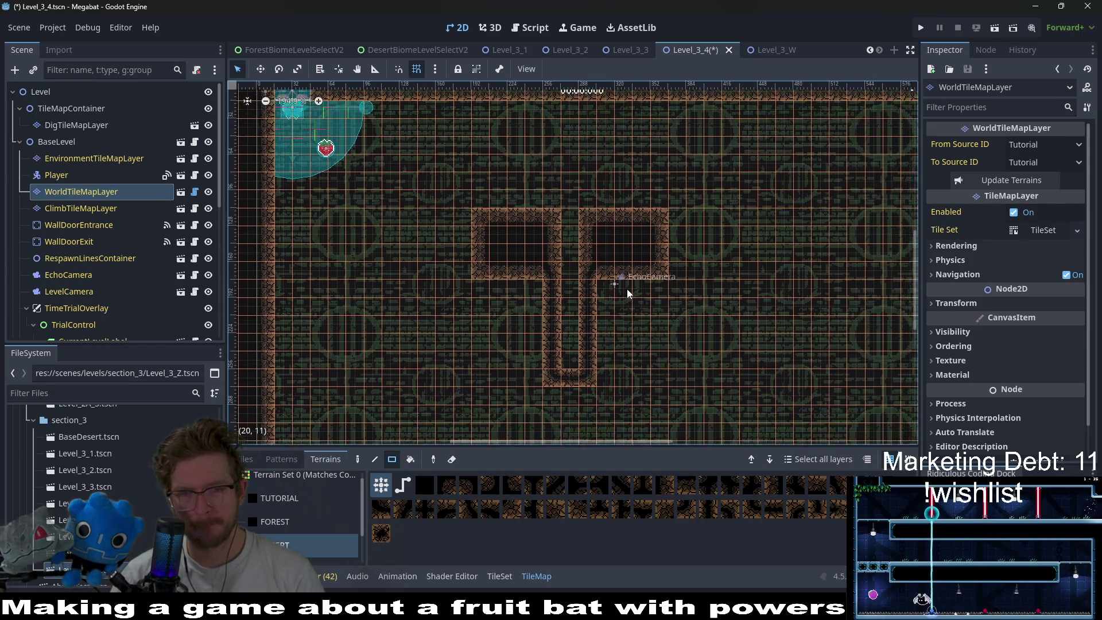
pyautogui.scroll(-2, 674, 291)
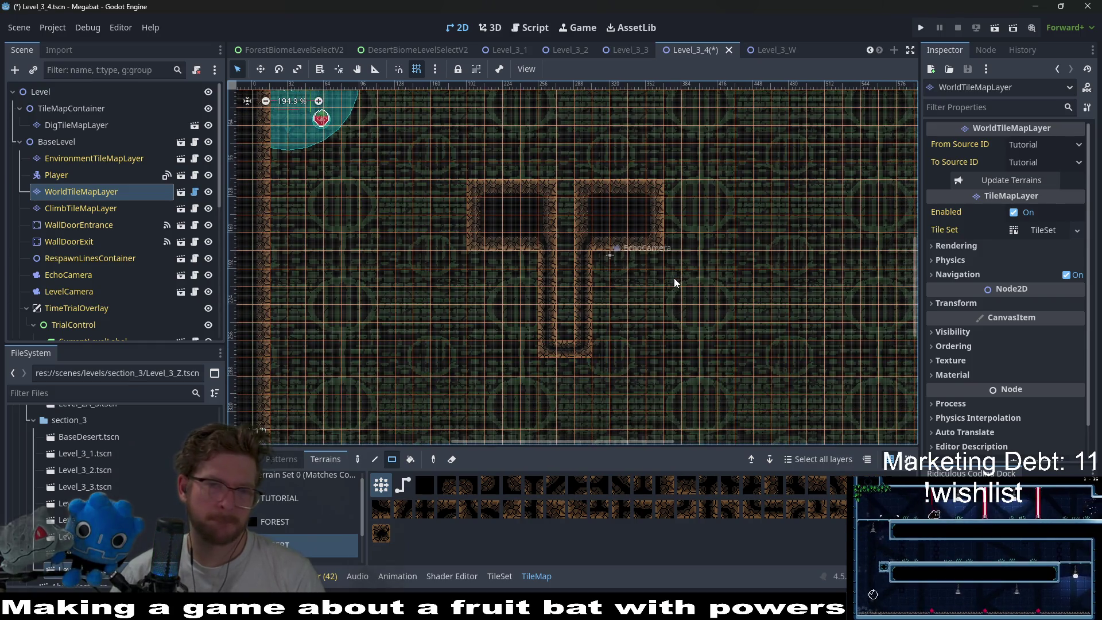
pyautogui.moveTo(522, 252); pyautogui.dragTo(628, 367)
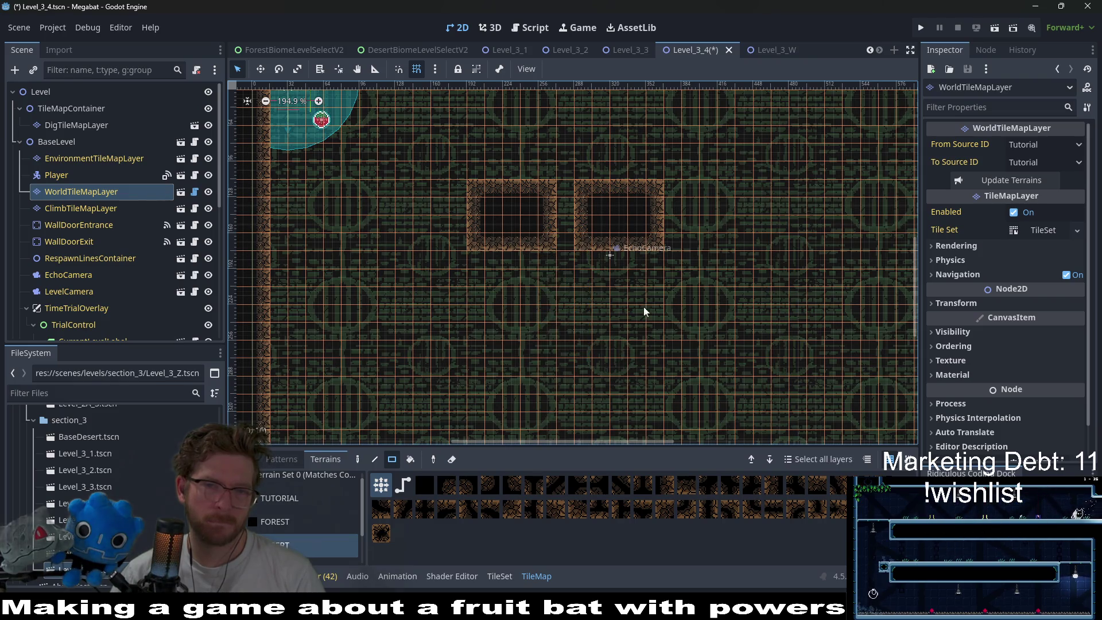
# - Merge the two dark rooms into one and add a small room on the right
pyautogui.moveTo(568, 189)
pyautogui.mouseDown()
pyautogui.moveTo(588, 247)
pyautogui.moveTo(639, 277)
pyautogui.mouseUp()
pyautogui.scroll(-2, 664, 248)
pyautogui.scroll(3, 674, 254)
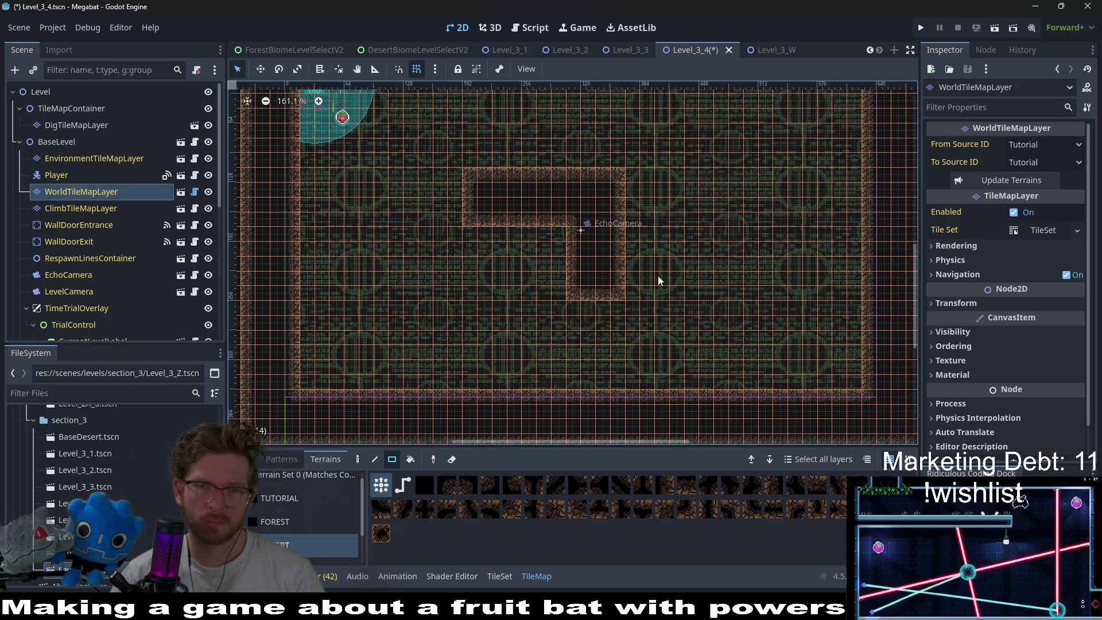
pyautogui.moveTo(731, 226)
pyautogui.mouseDown()
pyautogui.moveTo(791, 270)
pyautogui.moveTo(758, 310)
pyautogui.moveTo(795, 323)
pyautogui.mouseUp()
pyautogui.scroll(-3, 754, 305)
pyautogui.scroll(-3, 597, 256)
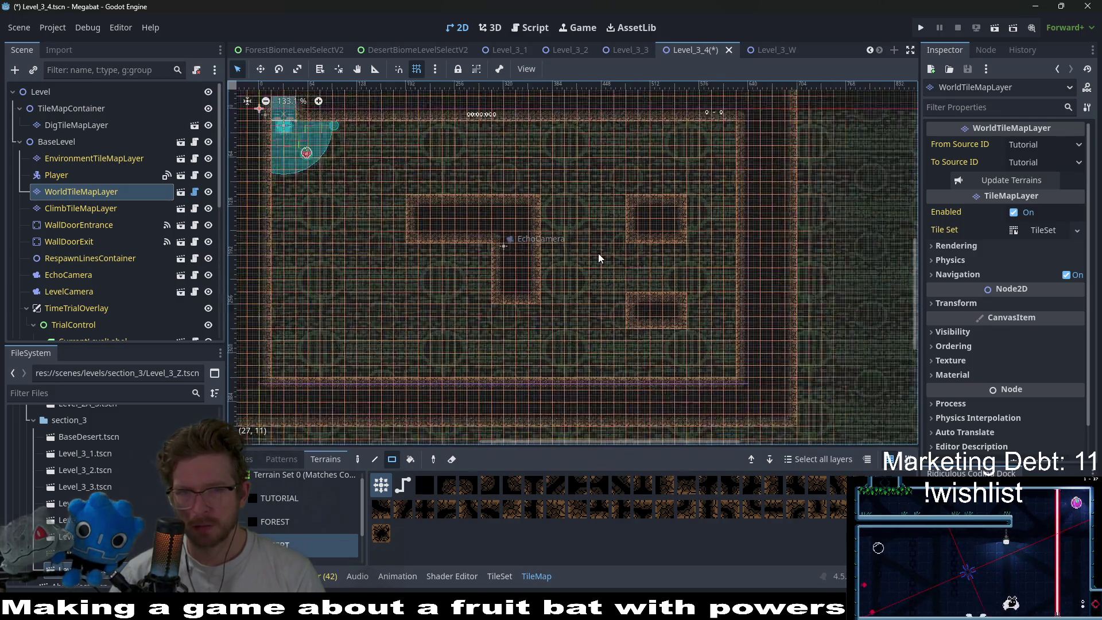
pyautogui.moveTo(442, 238); pyautogui.dragTo(560, 242)
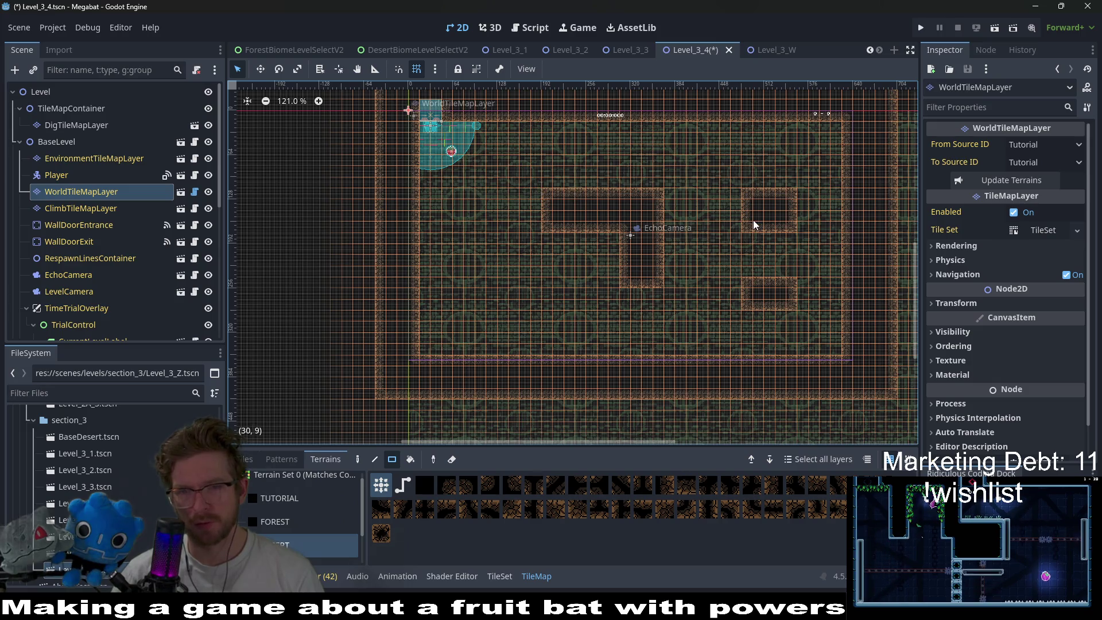
pyautogui.moveTo(753, 224); pyautogui.dragTo(715, 210)
pyautogui.moveTo(665, 172); pyautogui.dragTo(709, 201)
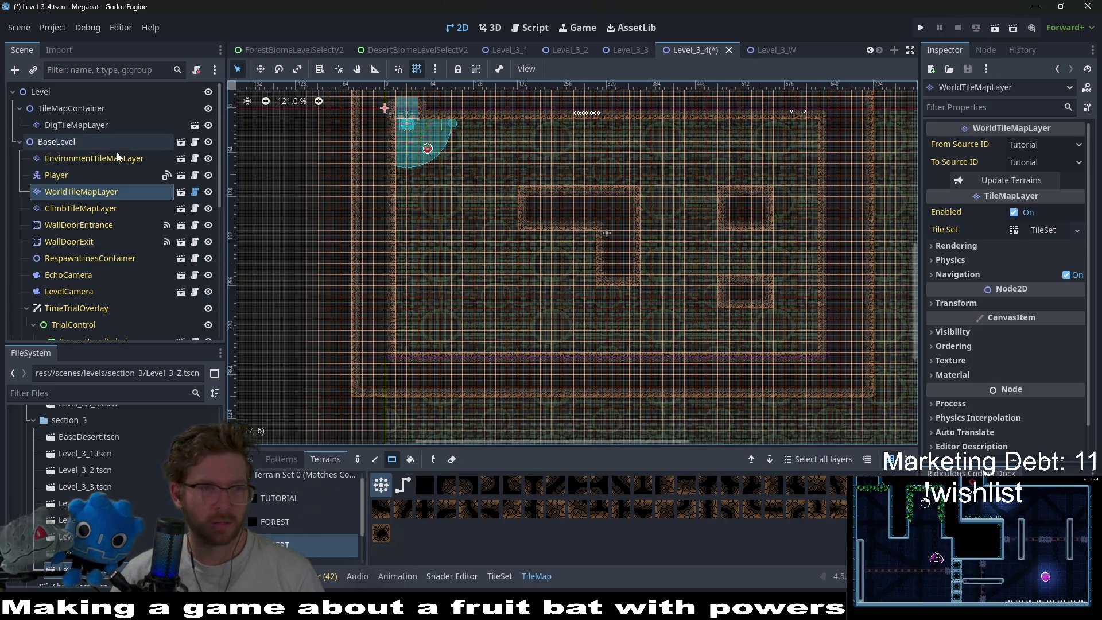
# - Instantiate SpikeTileMapLayer8x8.tscn under TileMapContainer by searching 'spike'
pyautogui.rightClick(71, 109)
pyautogui.click(104, 135)
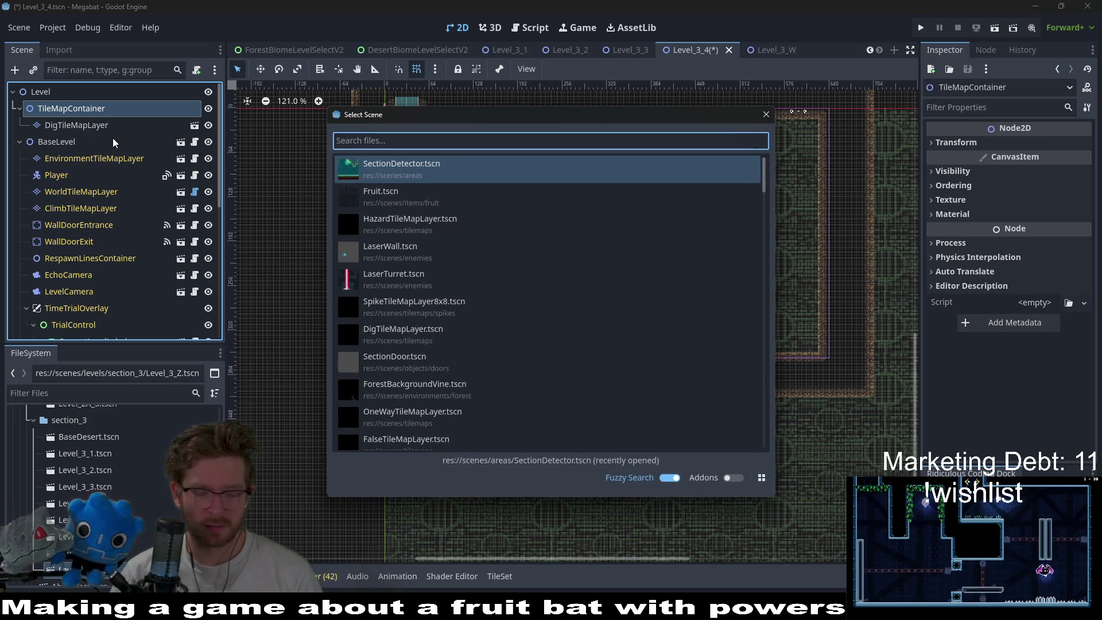
pyautogui.write('spike')
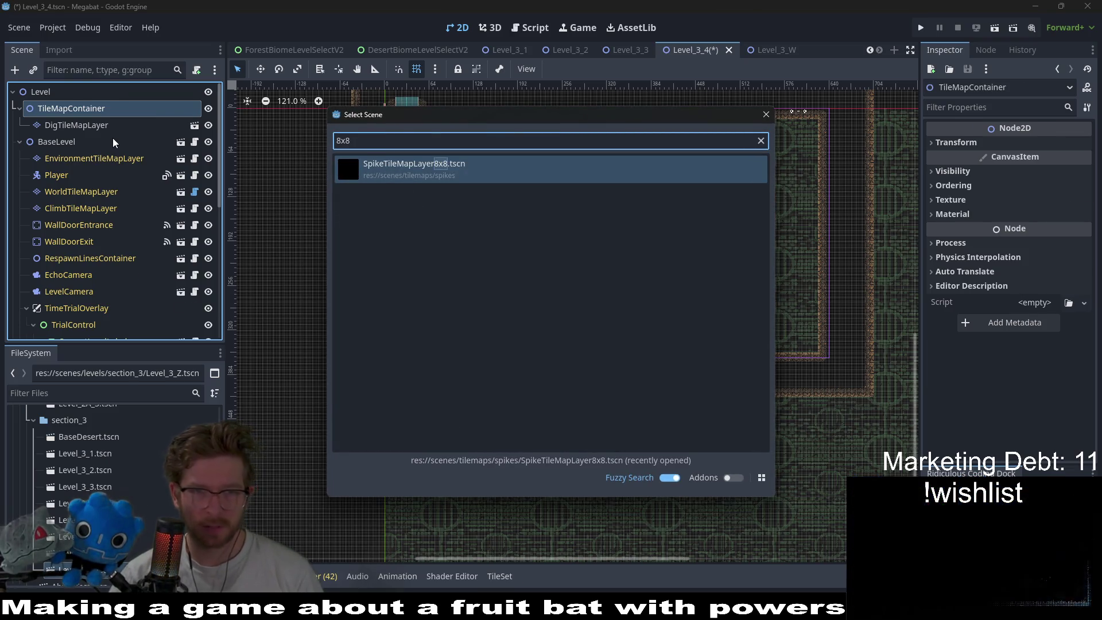
pyautogui.press('Return')
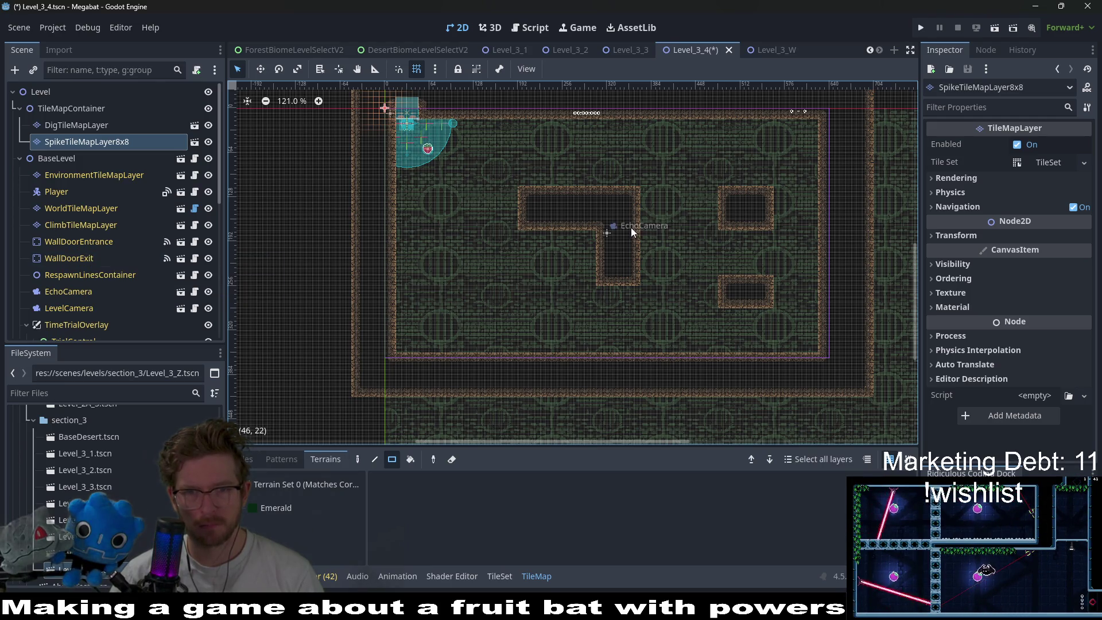
pyautogui.scroll(5, 630, 227)
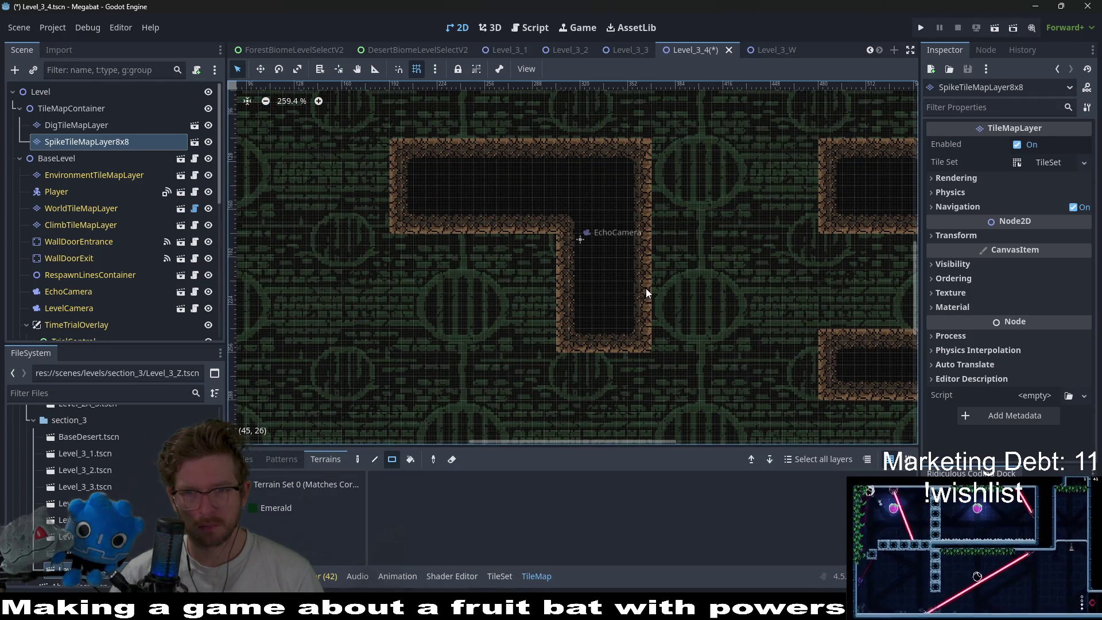
pyautogui.hscroll(5, 677, 284)
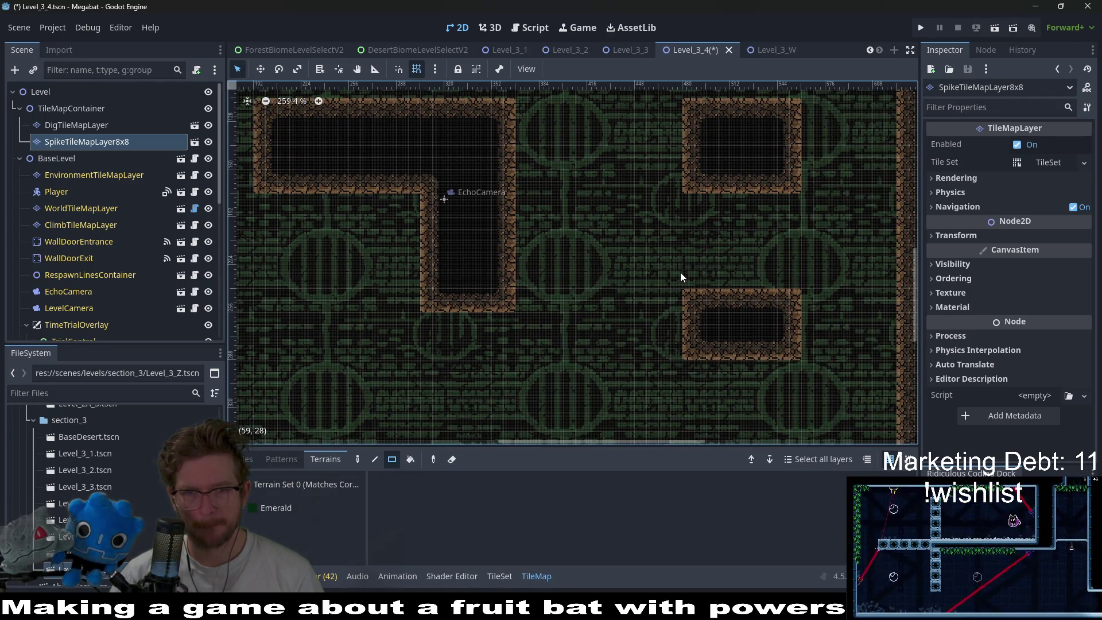
pyautogui.scroll(1, 673, 271)
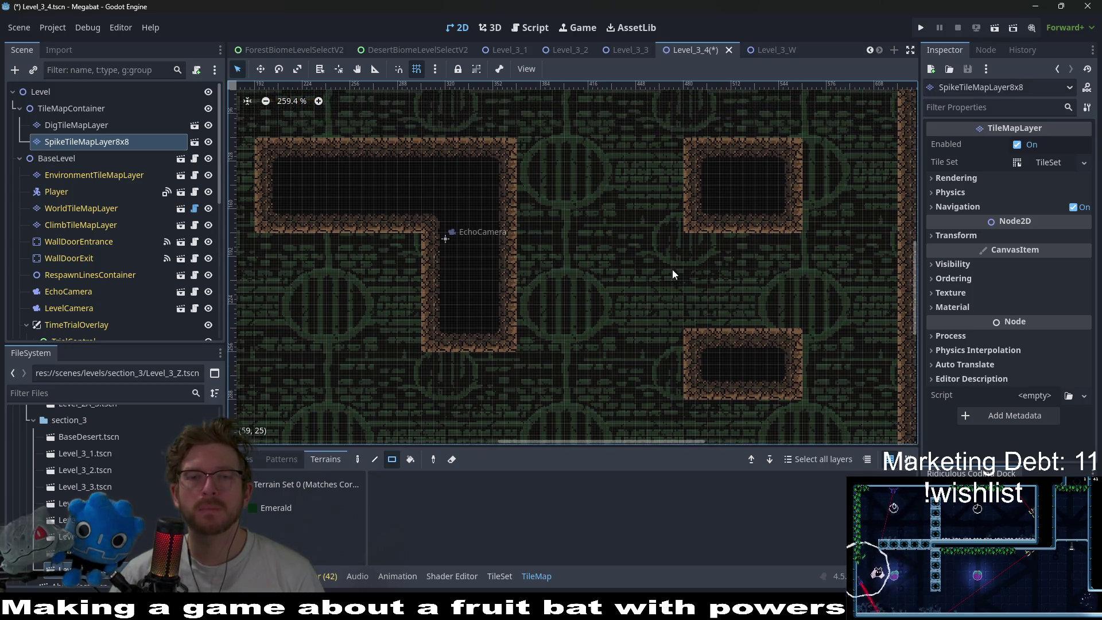
# - On WorldTileMapLayer, paint DESERT rectangles to join the upper rooms and narrow the stem into an L-corridor
pyautogui.click(78, 209)
pyautogui.click(293, 525)
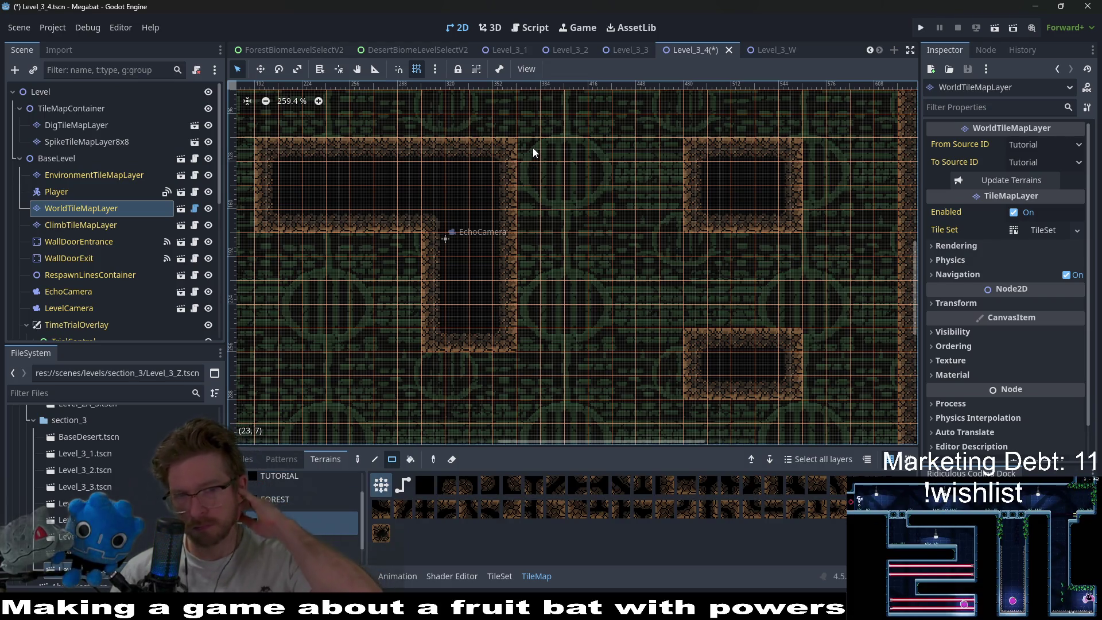
pyautogui.moveTo(532, 147)
pyautogui.mouseDown()
pyautogui.moveTo(613, 208)
pyautogui.moveTo(668, 219)
pyautogui.mouseUp()
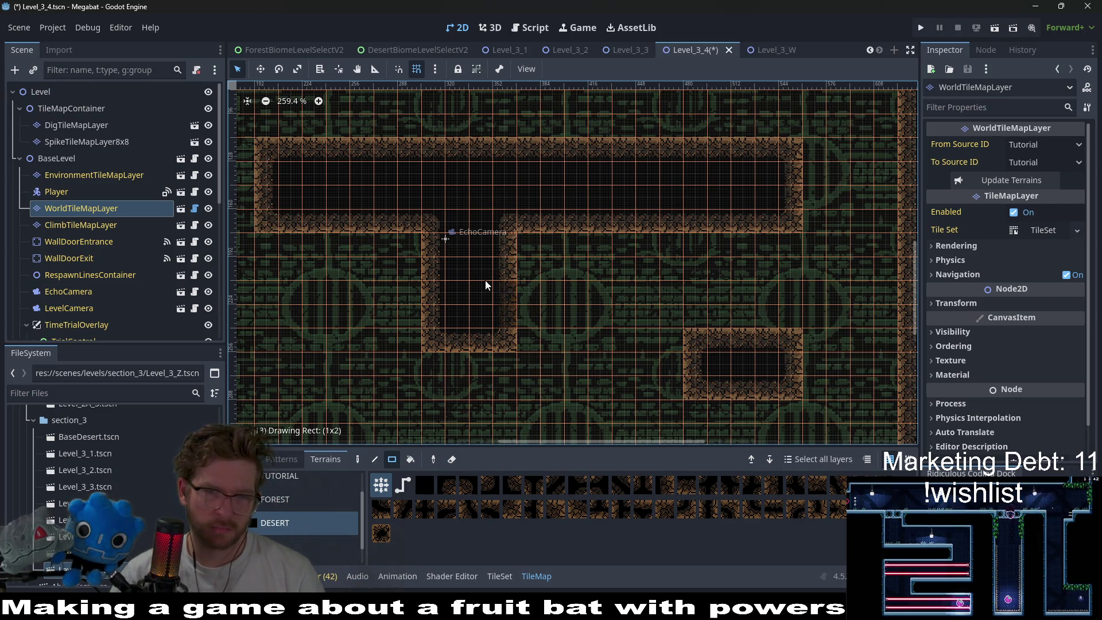
pyautogui.moveTo(461, 253); pyautogui.dragTo(526, 327)
pyautogui.scroll(-2, 487, 303)
pyautogui.scroll(-5, 132, 286)
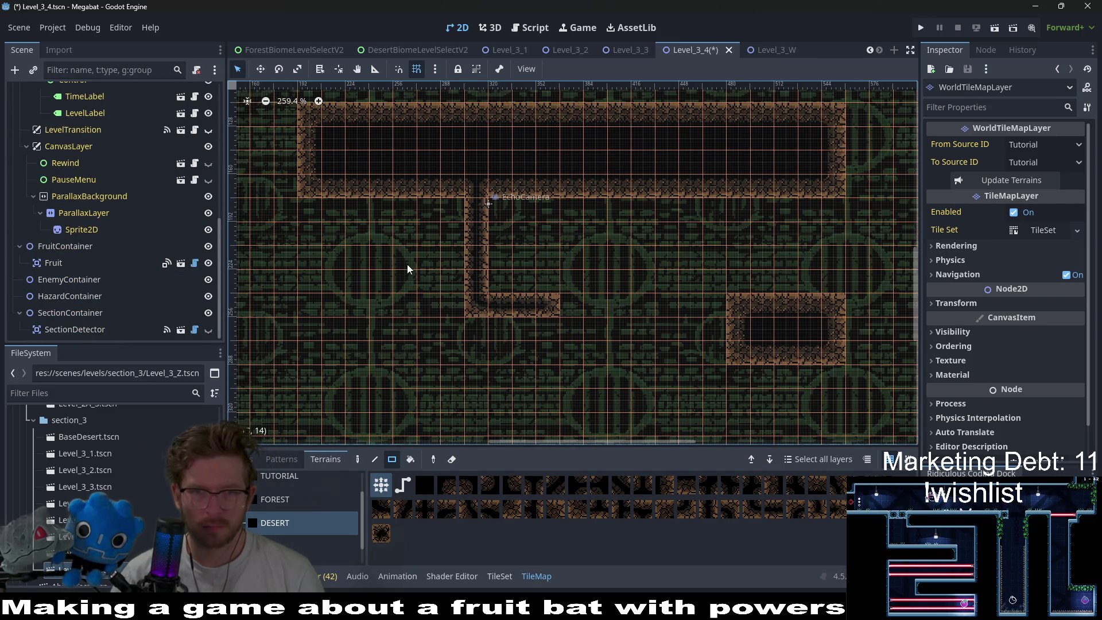
# - Add LaserWall.tscn as a child of EnemyContainer, found by searching 'laser'
pyautogui.rightClick(70, 280)
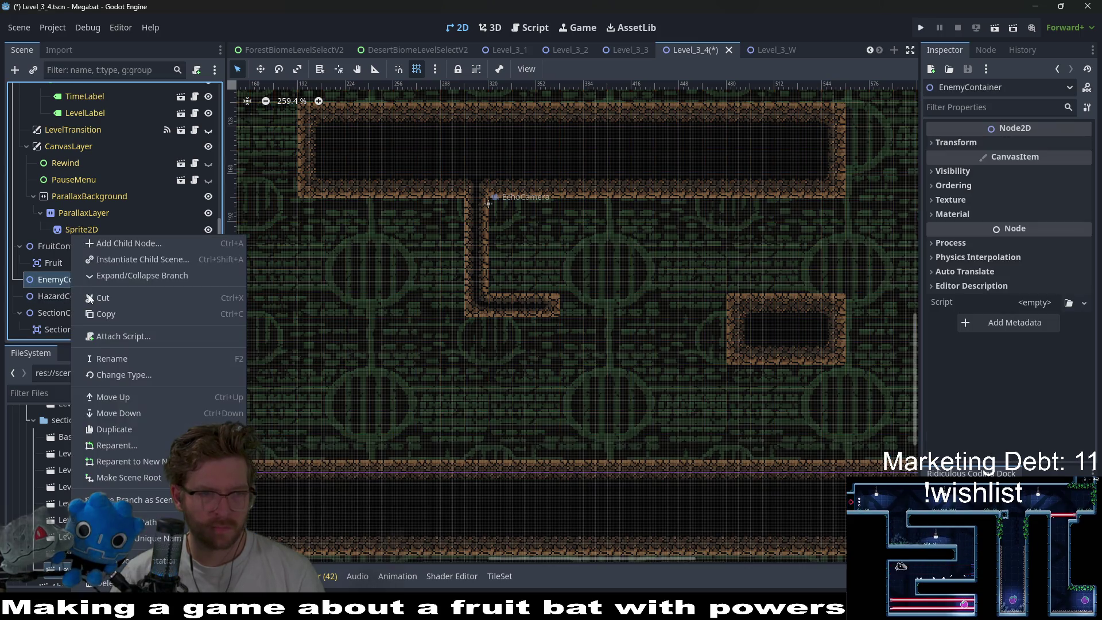
pyautogui.click(124, 261)
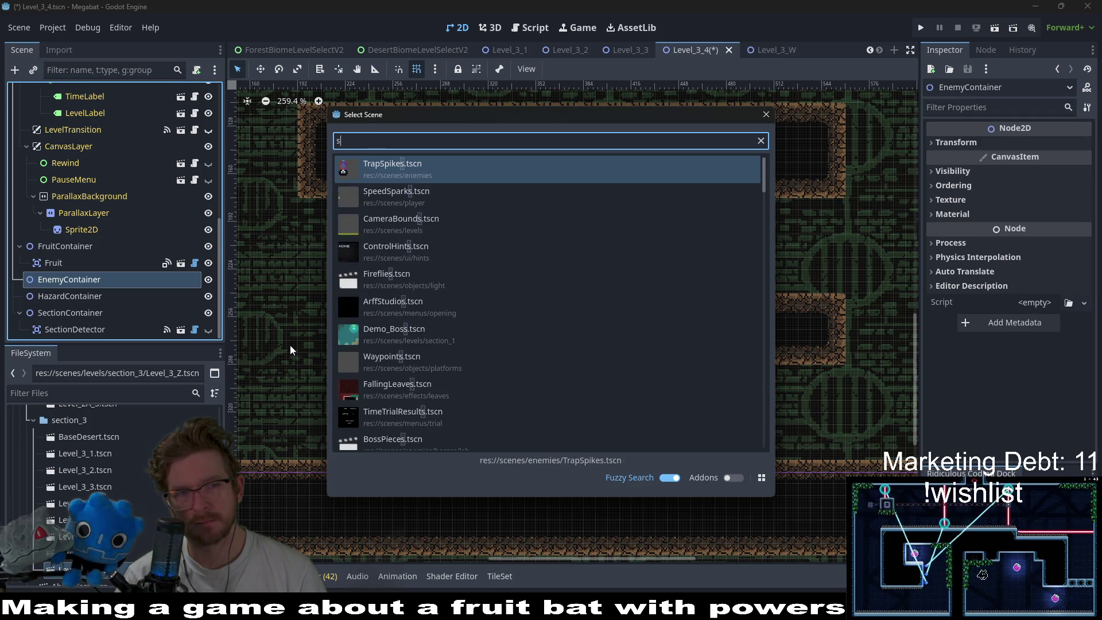
pyautogui.write('lase')
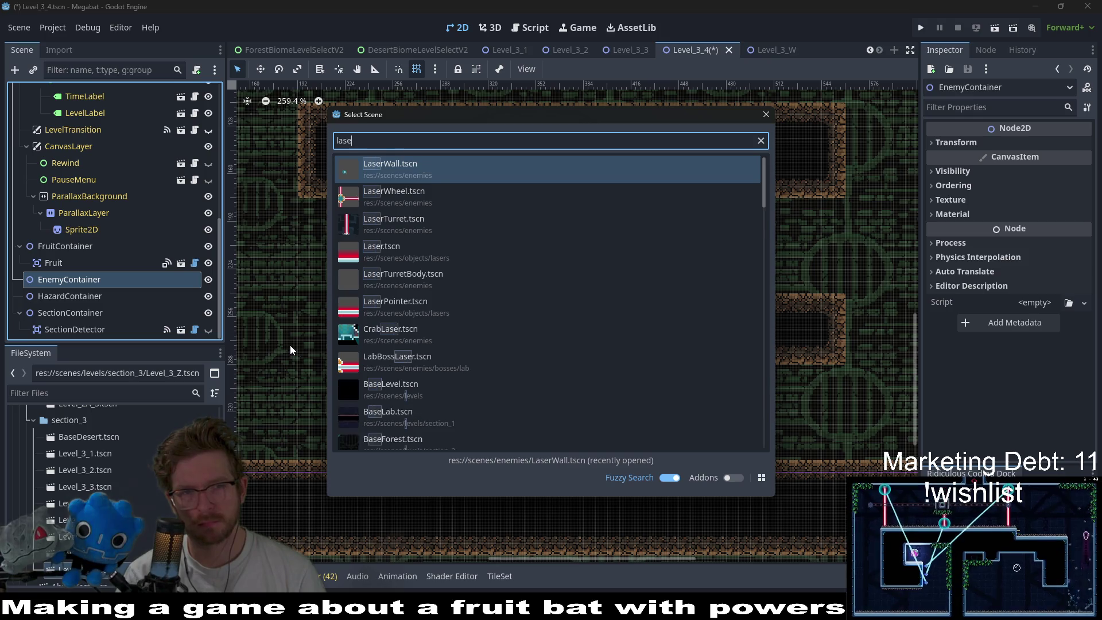
pyautogui.write('r')
pyautogui.press('Down')
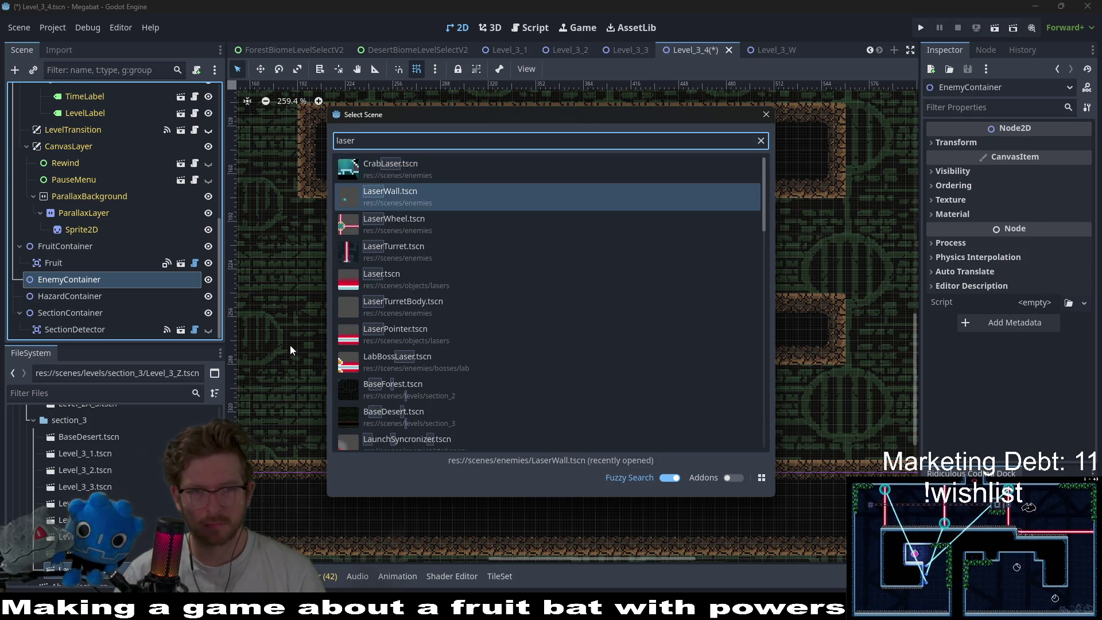
pyautogui.press('Return')
# - Set the LaserWall's Transform rotation to 90 so its beam runs horizontally
pyautogui.scroll(-1, 455, 284)
pyautogui.press('w')
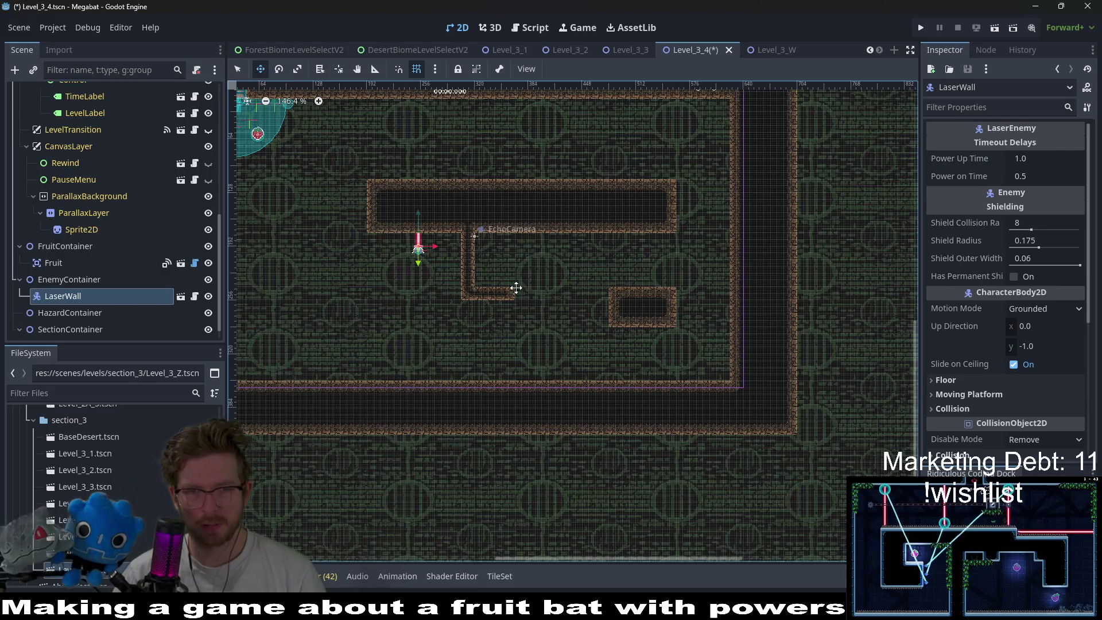
pyautogui.scroll(-5, 980, 304)
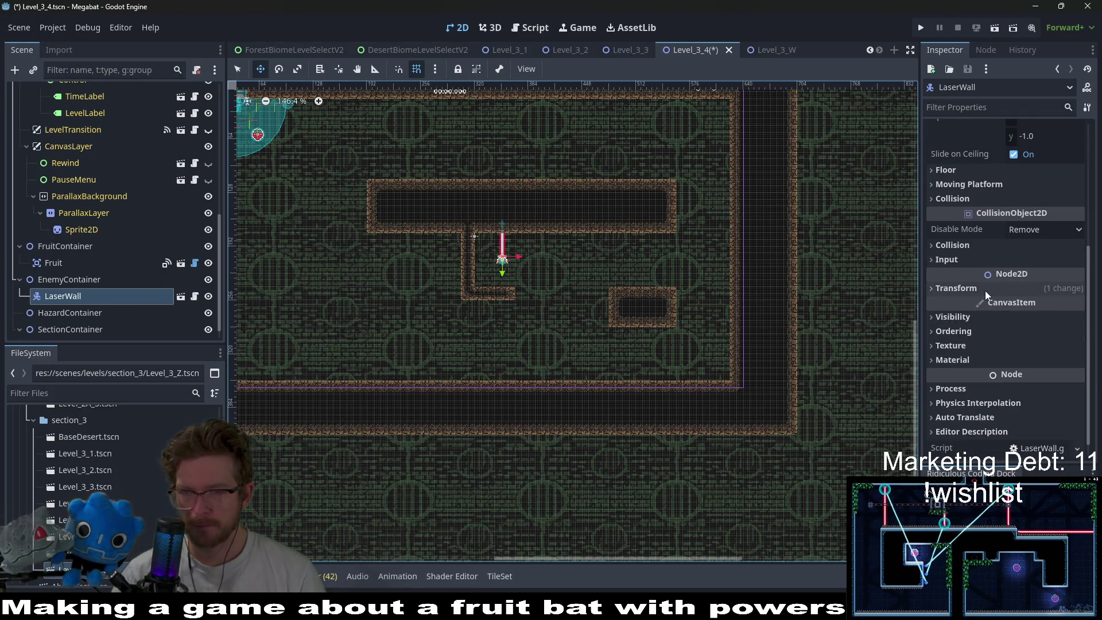
pyautogui.click(975, 289)
pyautogui.click(1030, 344)
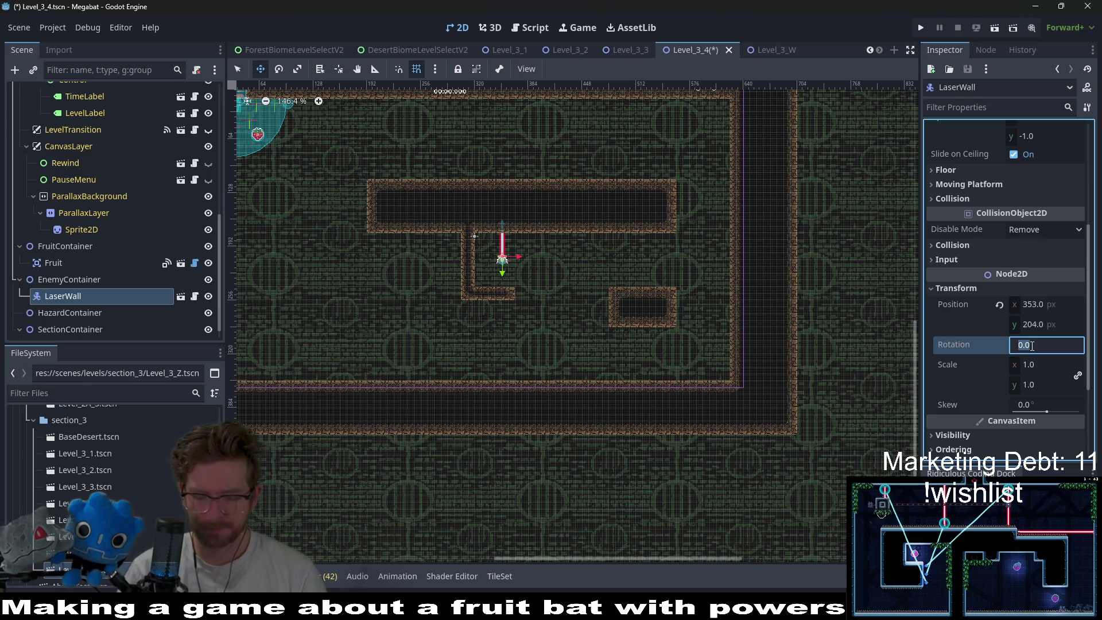
pyautogui.write('90')
pyautogui.scroll(5, 578, 265)
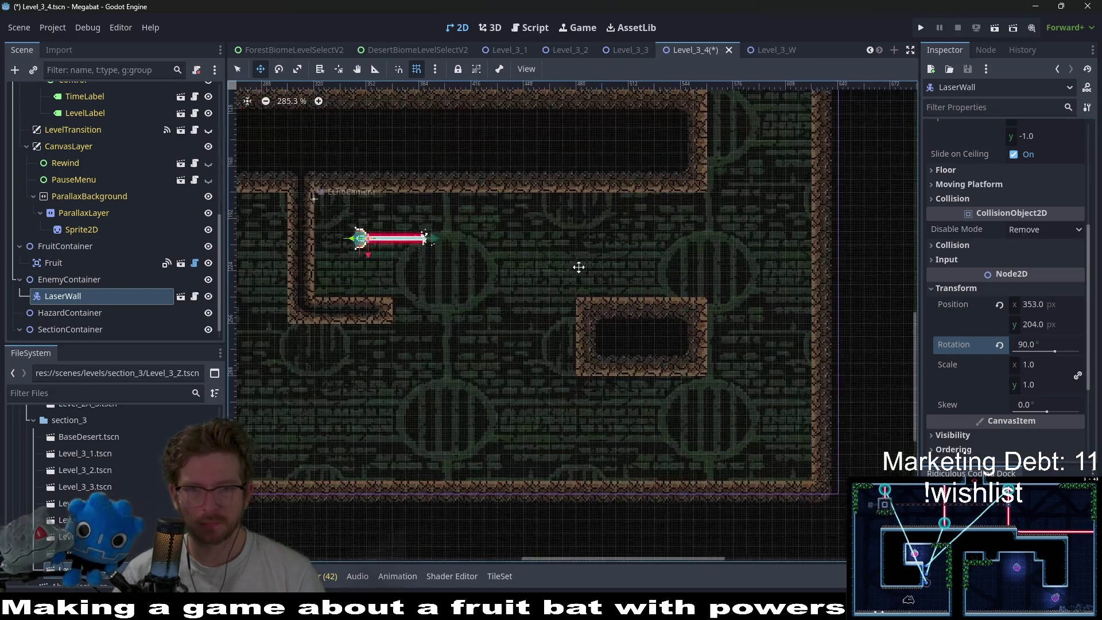
pyautogui.scroll(2, 434, 247)
# - Place the laser wall at the corridor's top-left corner and stack a duplicate just below it
pyautogui.moveTo(434, 248); pyautogui.dragTo(408, 210)
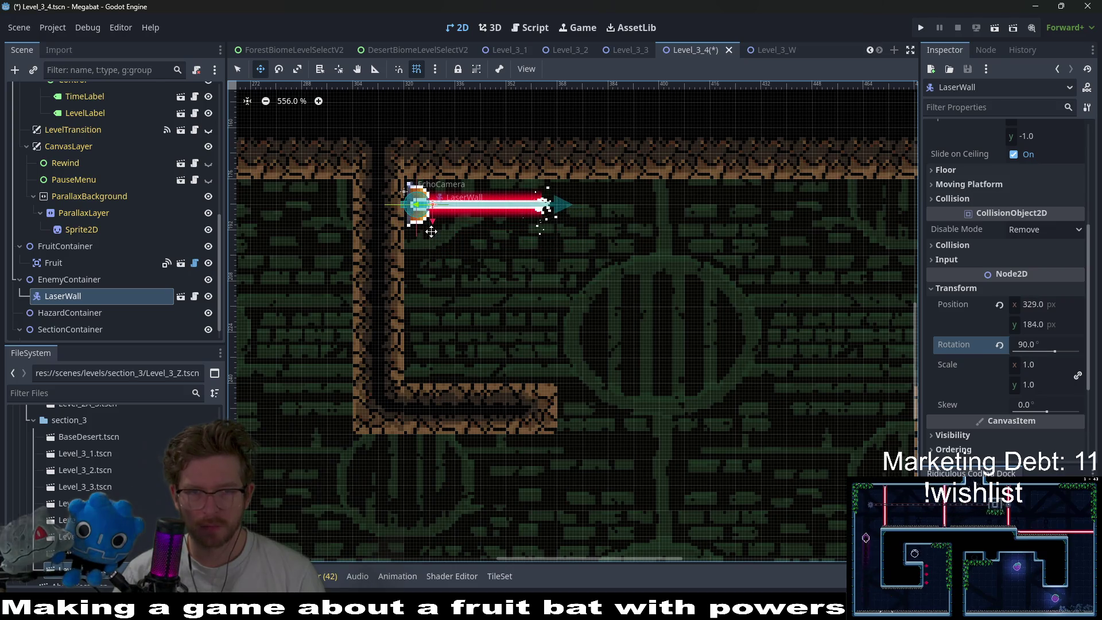
pyautogui.scroll(2, 431, 231)
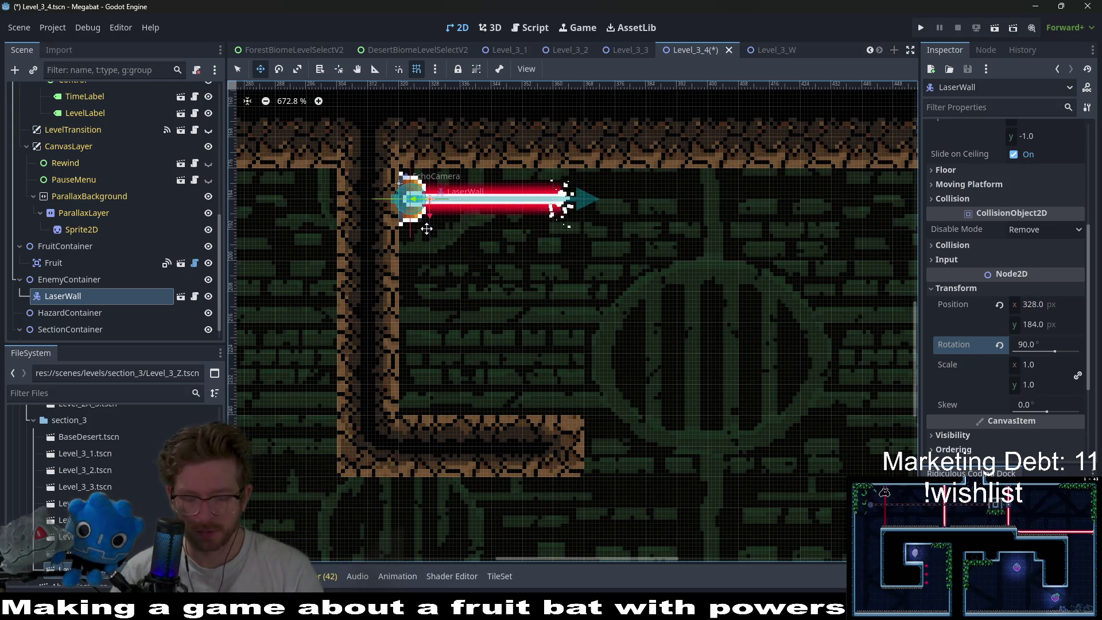
pyautogui.hotkey('ctrl', 'd')
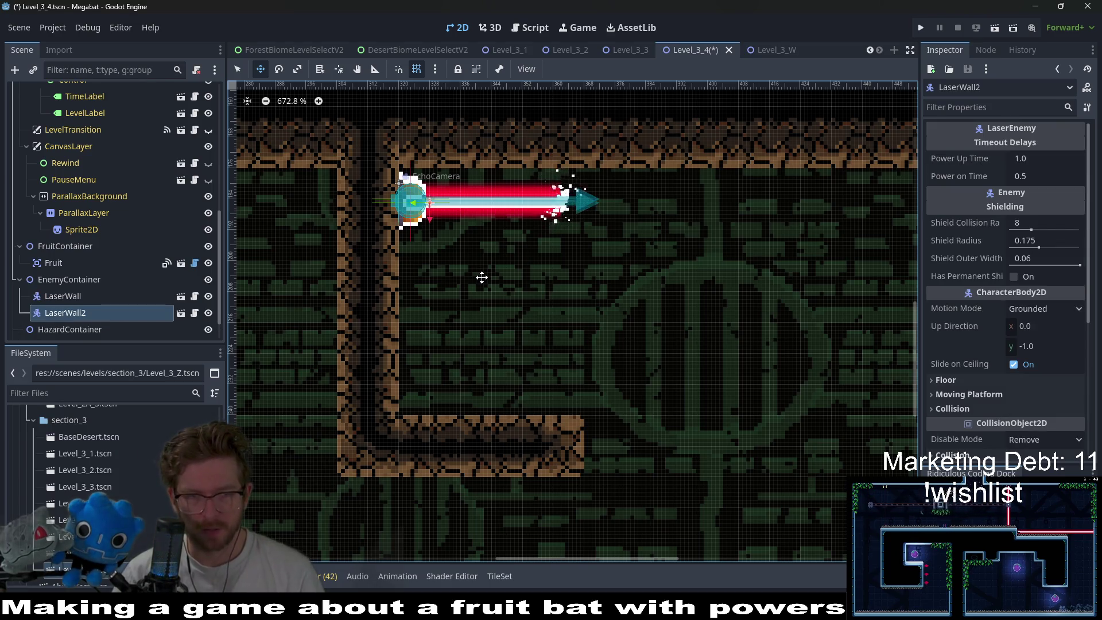
pyautogui.press('Down')
pyautogui.press('Down')
pyautogui.press('Down')
pyautogui.press('Up')
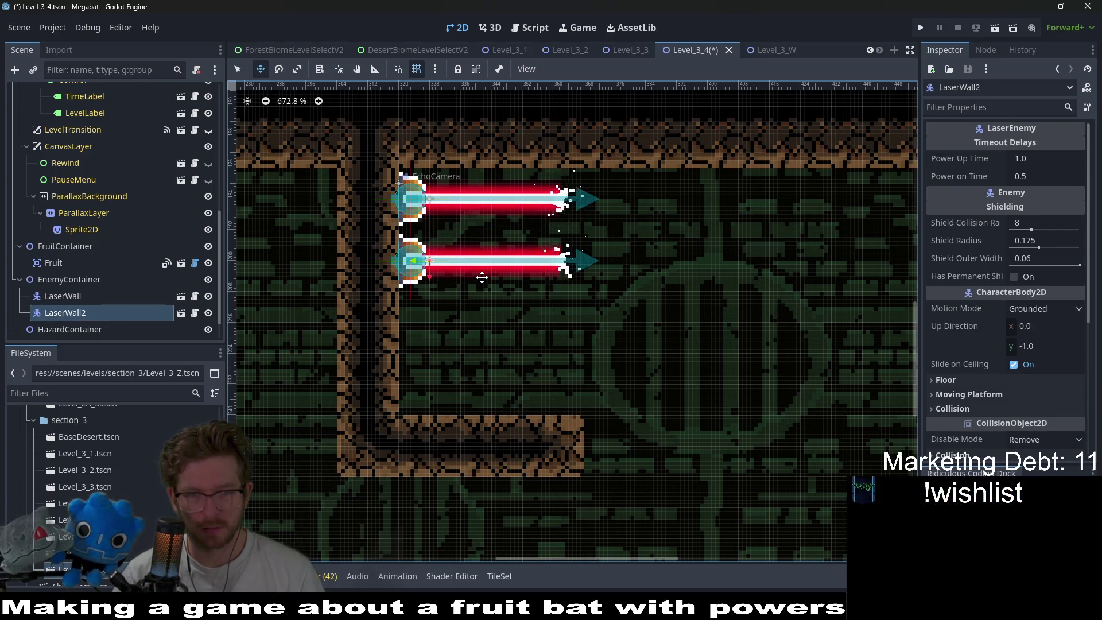
# - Duplicate twice more to make four stacked laser walls, then save and launch the level
pyautogui.hotkey('ctrl', 'd')
pyautogui.press('Down')
pyautogui.press('Down')
pyautogui.press('Down')
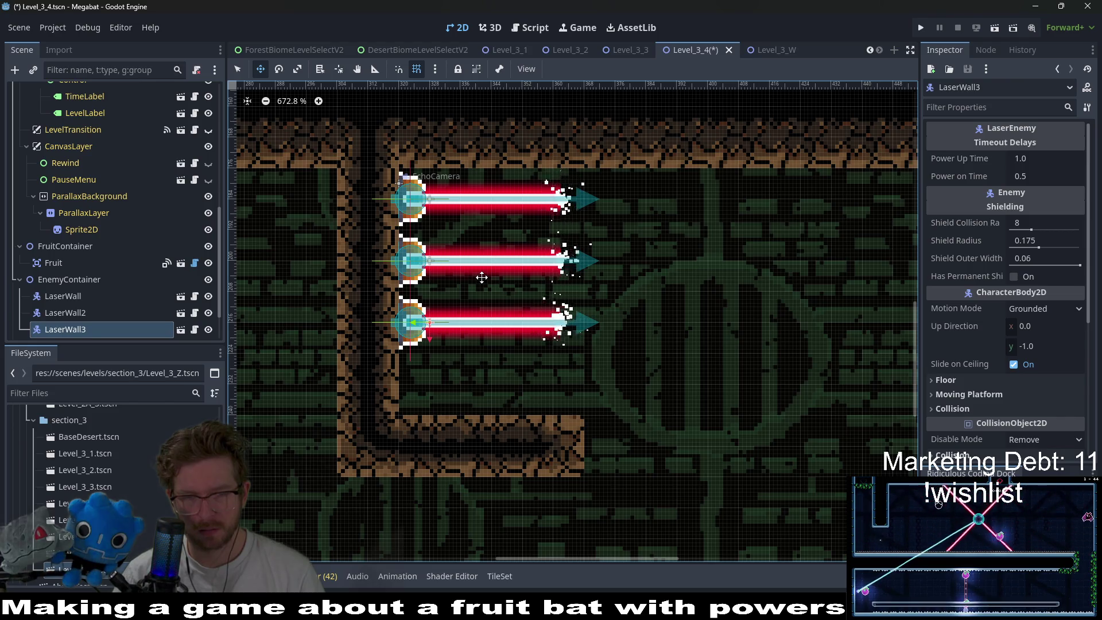
pyautogui.hotkey('ctrl', 'd')
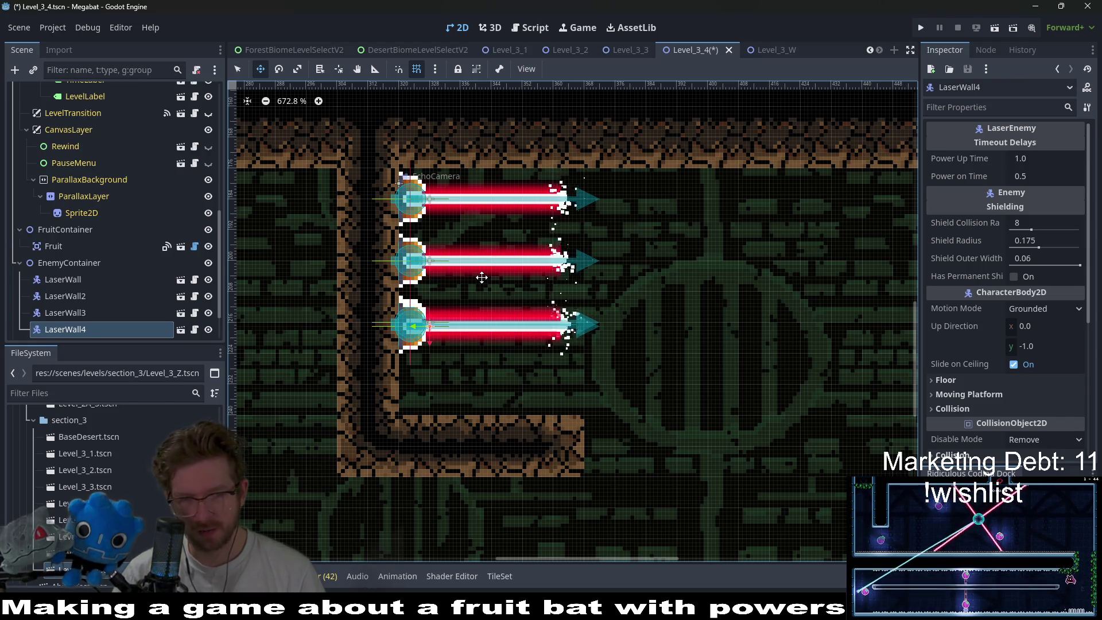
pyautogui.press('Down')
pyautogui.press('Down')
pyautogui.press('Down')
pyautogui.press('Down')
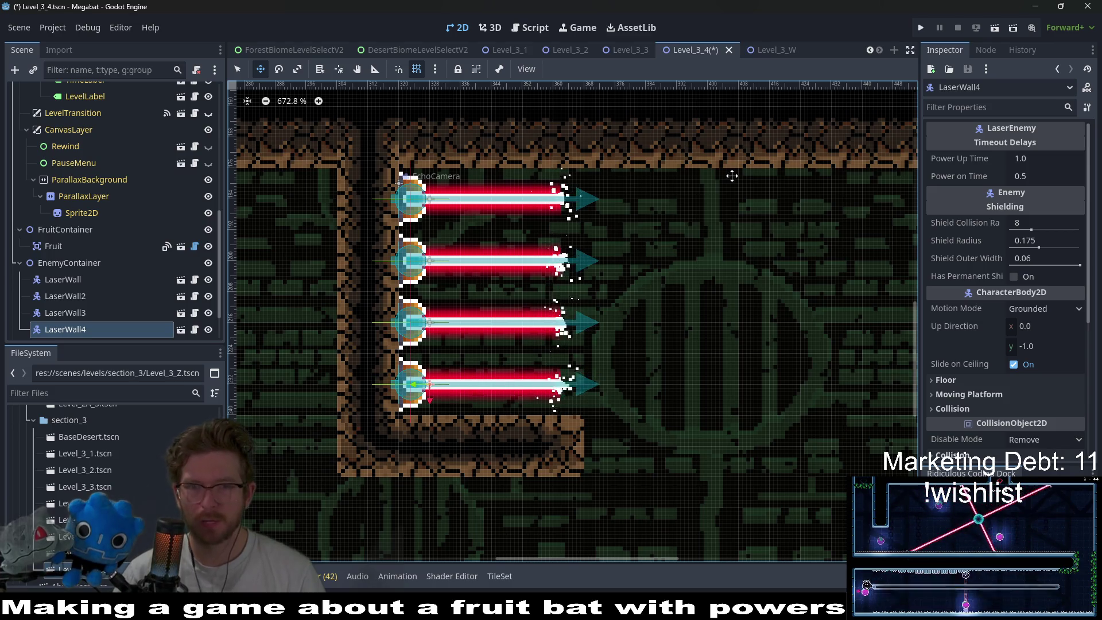
pyautogui.press('F6')
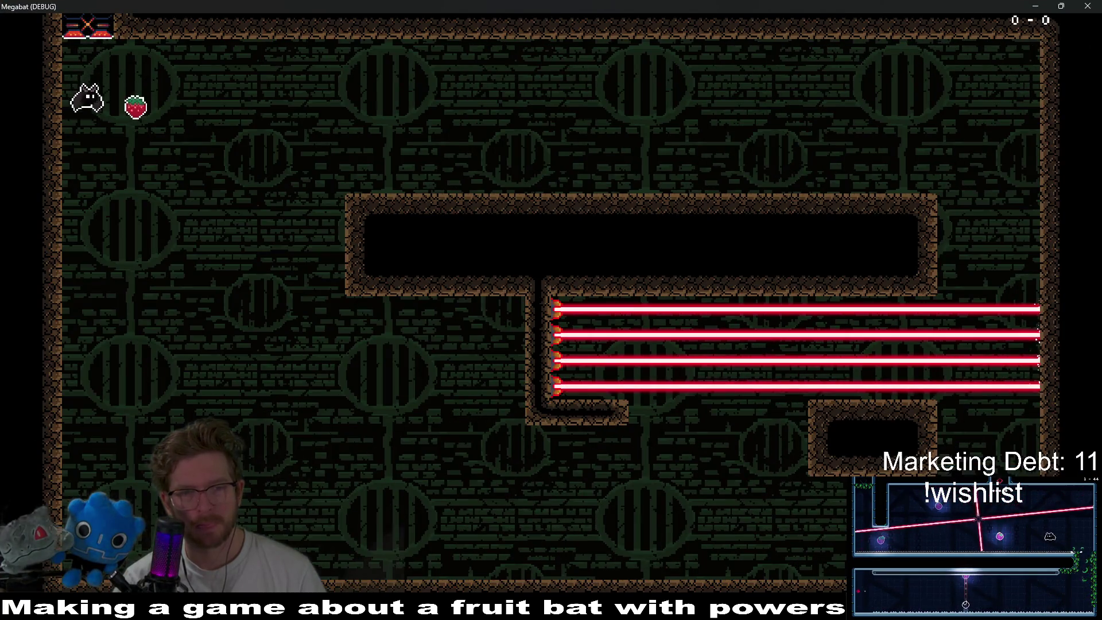
# - Fly the bat around the four cycling laser walls, then close the debug game window
pyautogui.press('Right')
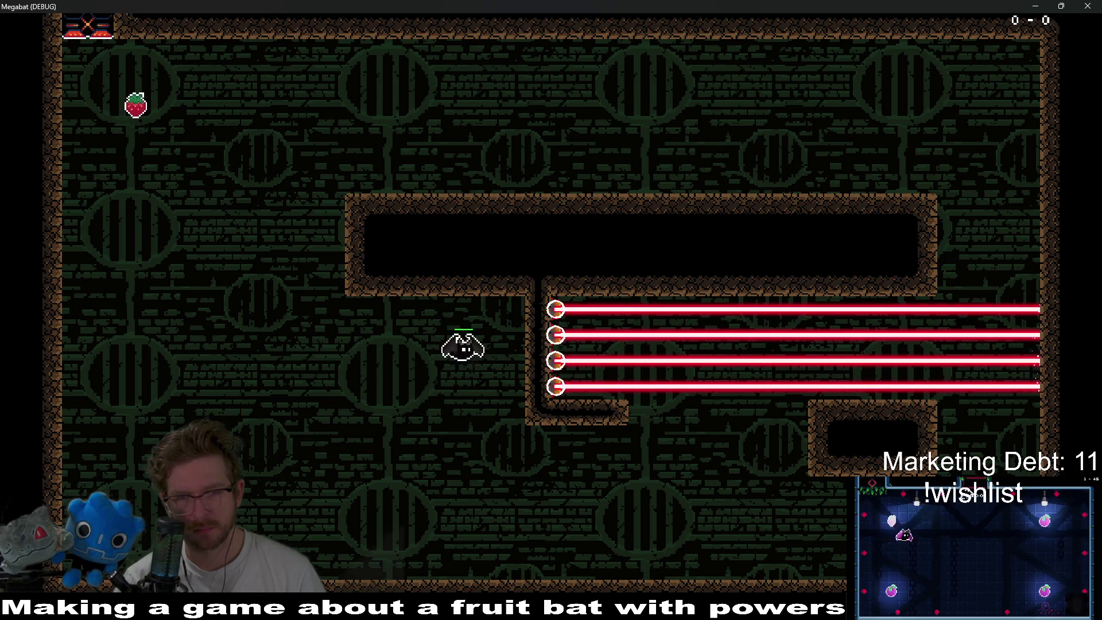
pyautogui.press('Down')
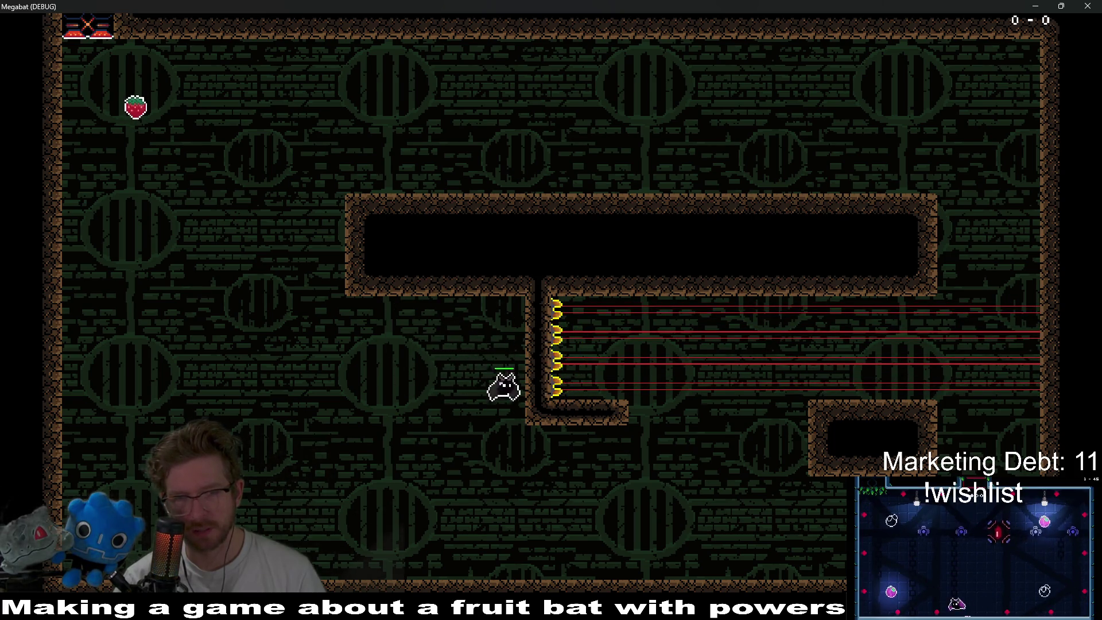
pyautogui.press('Up')
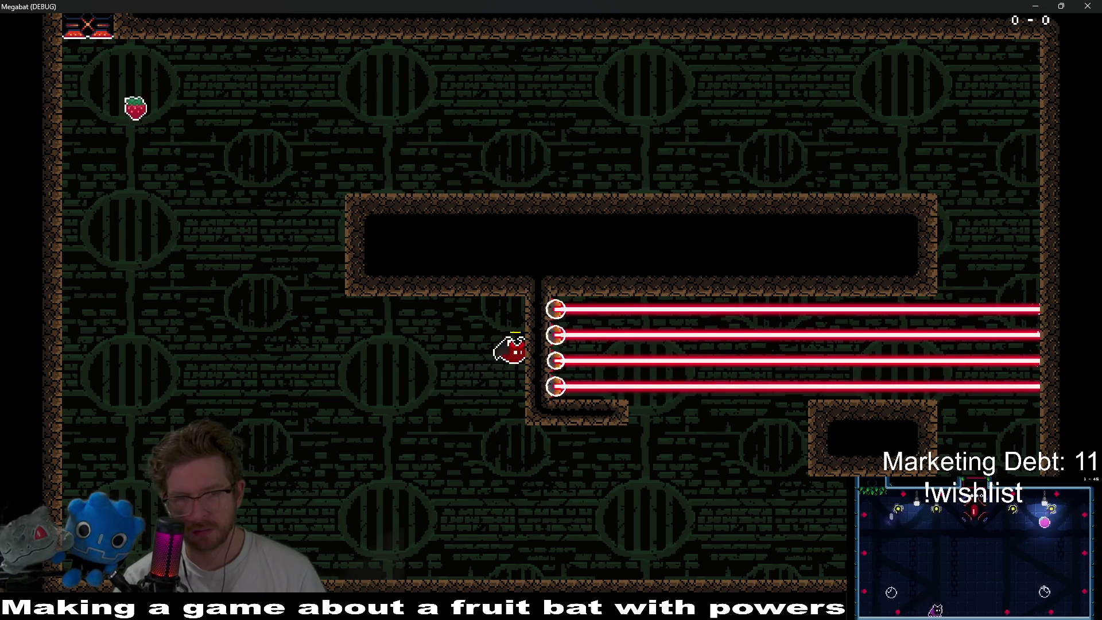
pyautogui.press('Down')
pyautogui.press('Down')
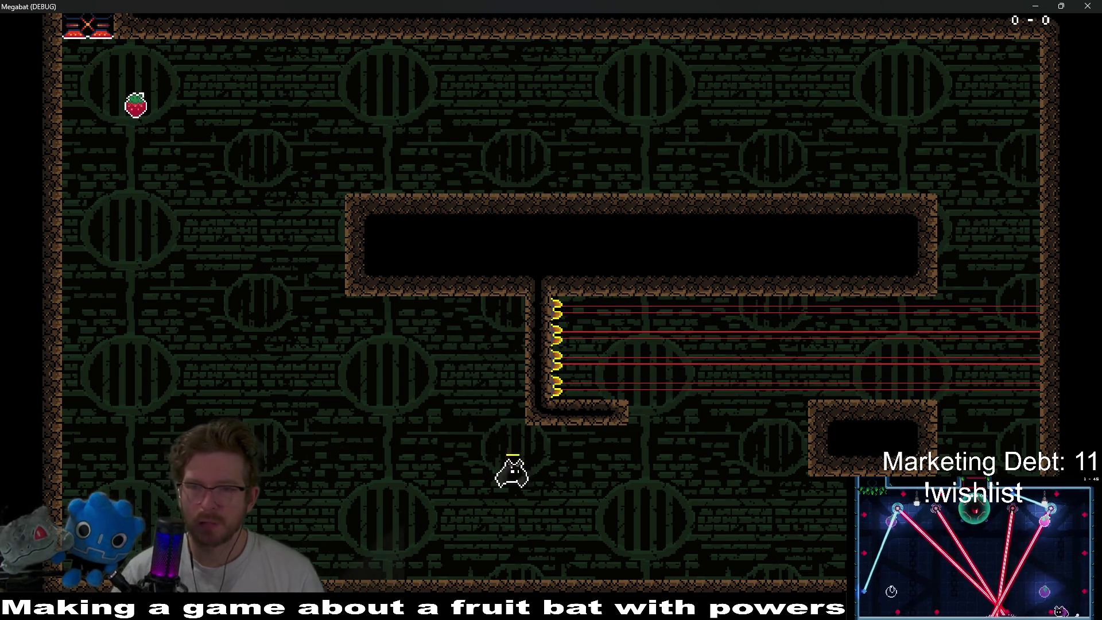
pyautogui.click(1084, 9)
# - On DigTileMapLayer, paint Desert dirt blocks below and to the right of the laser walls
pyautogui.scroll(-5, 640, 305)
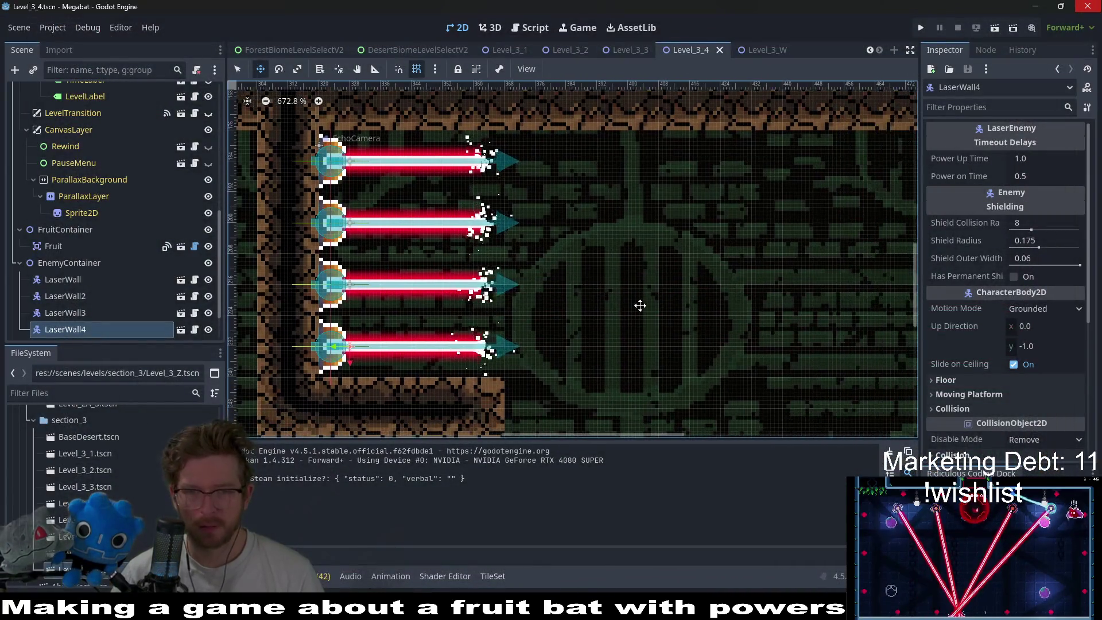
pyautogui.scroll(-2, 602, 261)
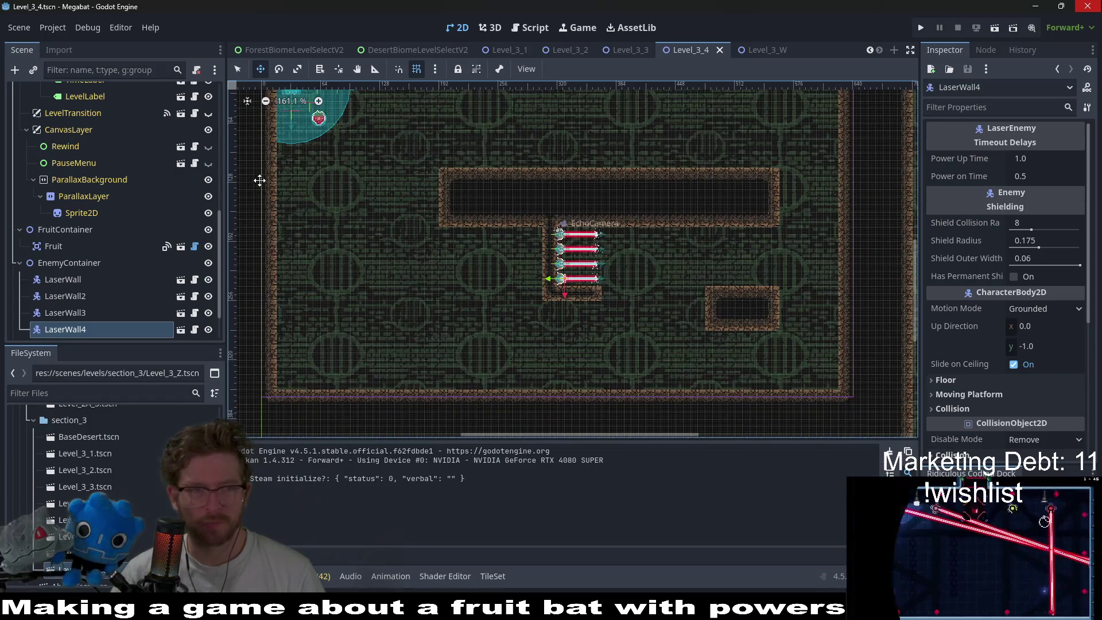
pyautogui.scroll(10, 102, 140)
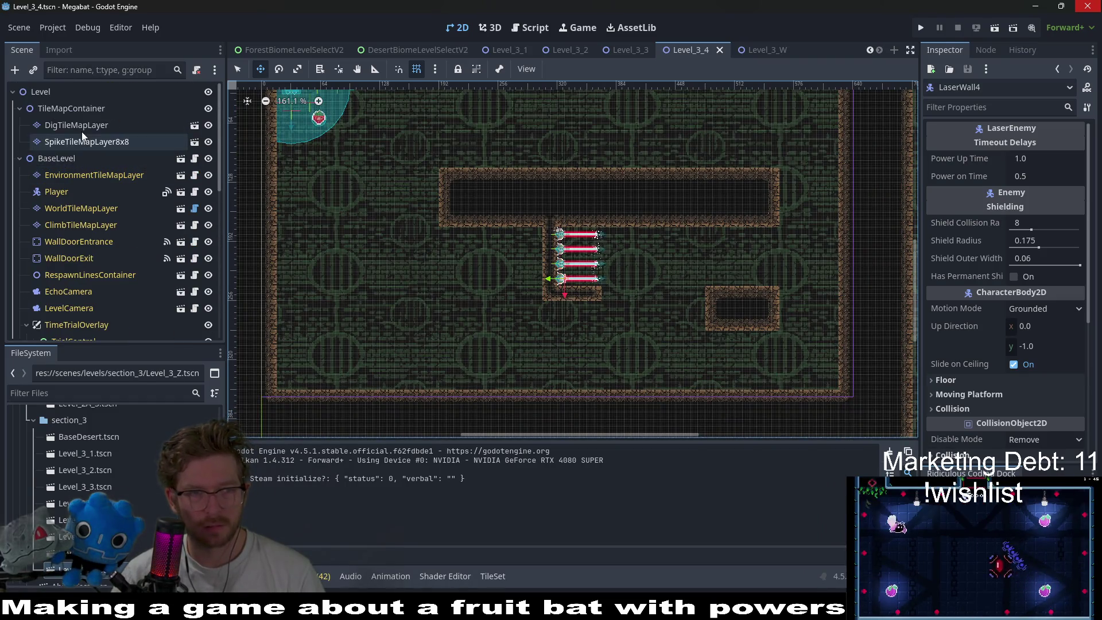
pyautogui.click(79, 125)
pyautogui.click(291, 515)
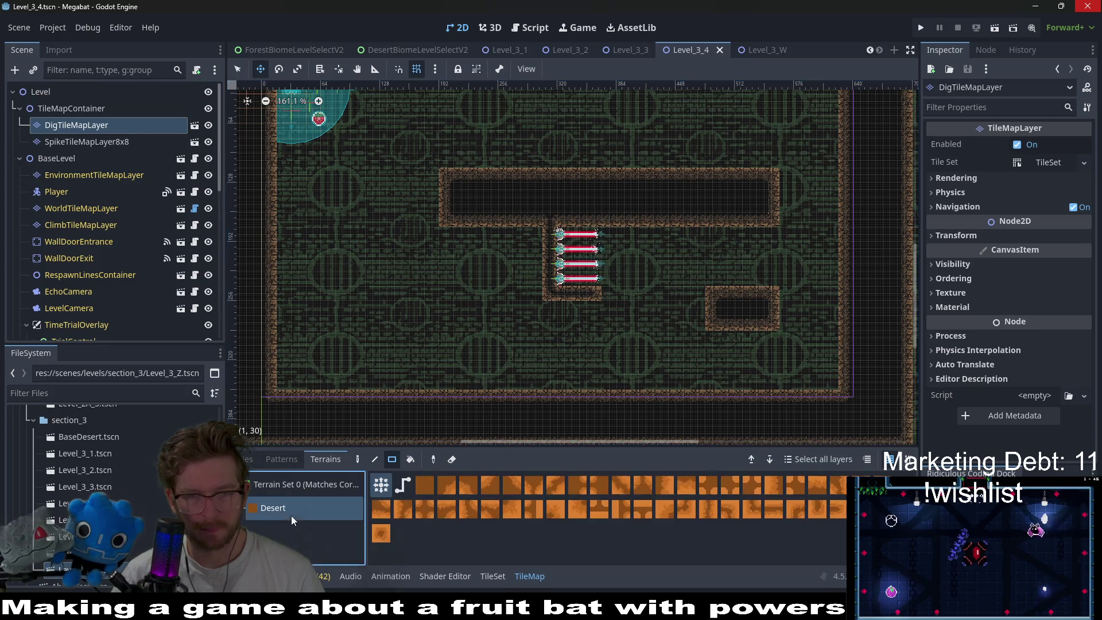
pyautogui.scroll(4, 640, 319)
pyautogui.moveTo(543, 250)
pyautogui.mouseDown()
pyautogui.moveTo(701, 404)
pyautogui.moveTo(729, 448)
pyautogui.mouseUp()
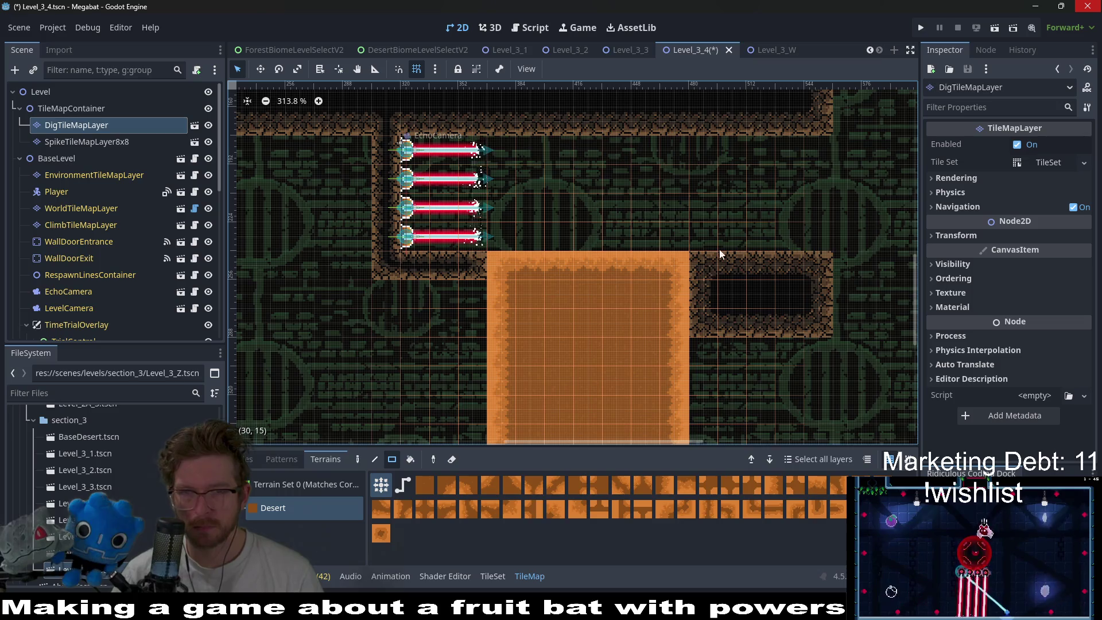
pyautogui.moveTo(711, 162); pyautogui.dragTo(845, 233)
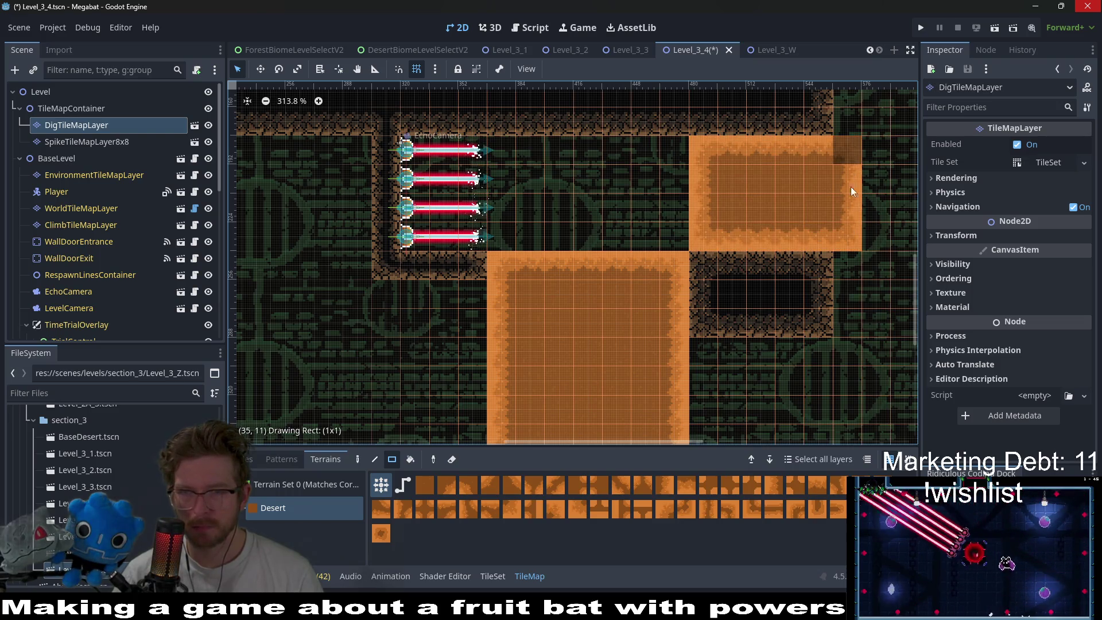
# - Extend the Desert dirt below the lasers, remove a trial left block, and launch the game
pyautogui.hscroll(5, 701, 260)
pyautogui.scroll(-6, 573, 285)
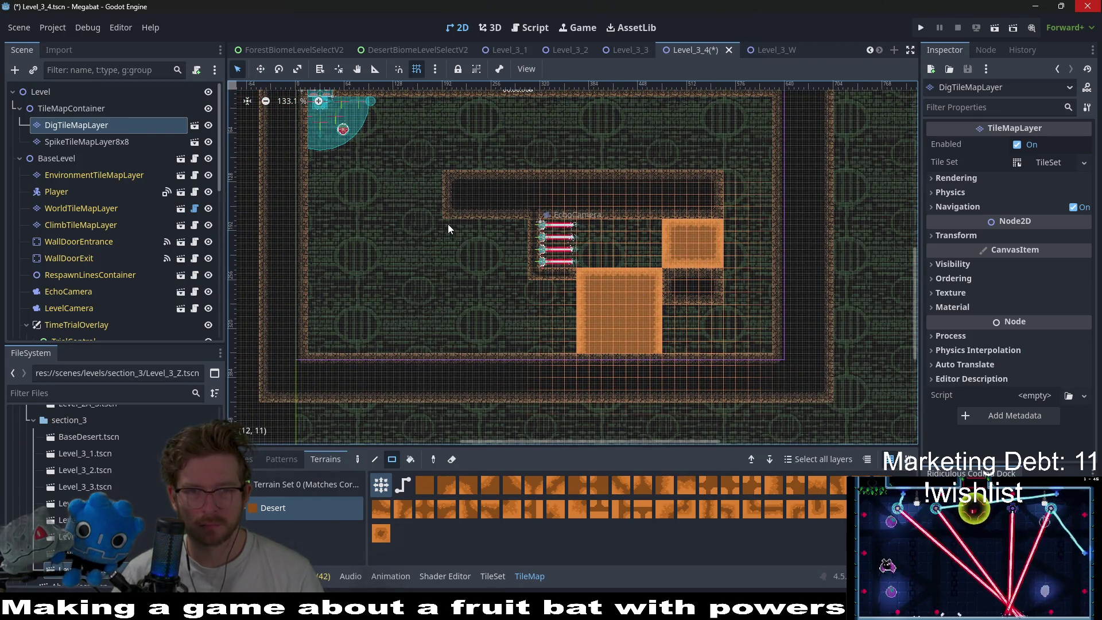
pyautogui.moveTo(506, 273); pyautogui.dragTo(516, 277)
pyautogui.moveTo(446, 288)
pyautogui.mouseDown()
pyautogui.moveTo(501, 343)
pyautogui.moveTo(571, 346)
pyautogui.mouseUp()
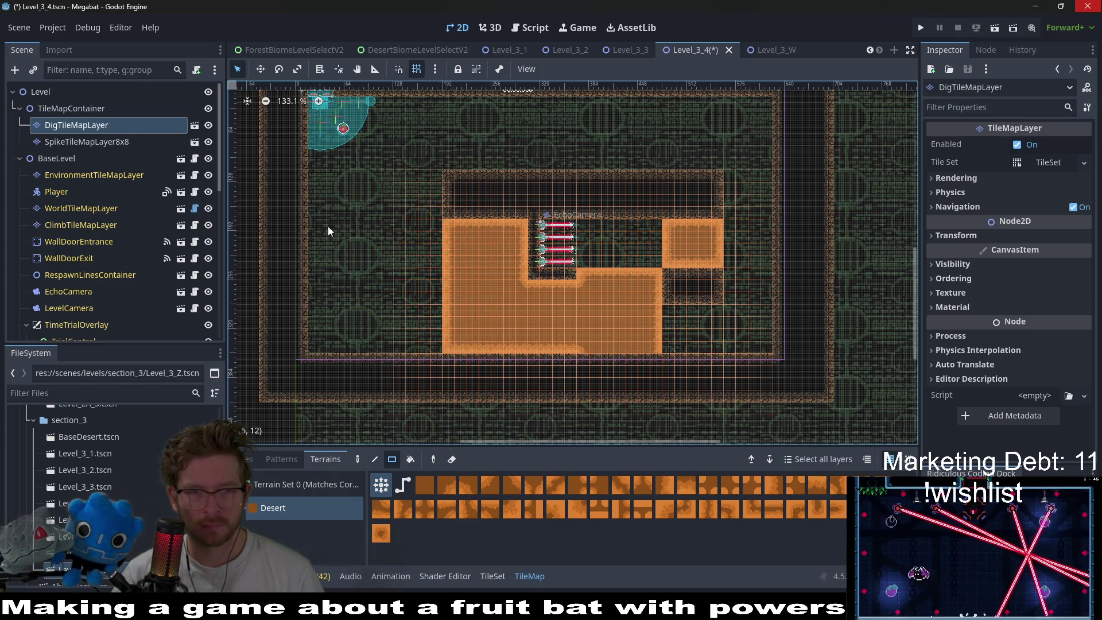
pyautogui.moveTo(328, 226); pyautogui.dragTo(437, 342)
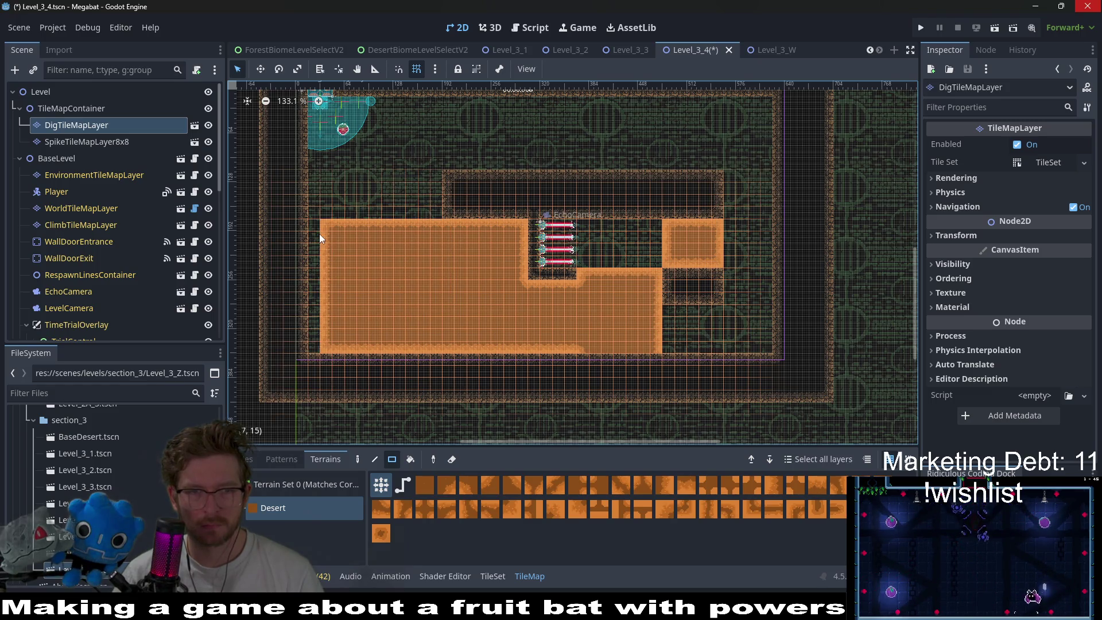
pyautogui.moveTo(325, 226)
pyautogui.mouseDown()
pyautogui.moveTo(439, 333)
pyautogui.moveTo(435, 347)
pyautogui.mouseUp()
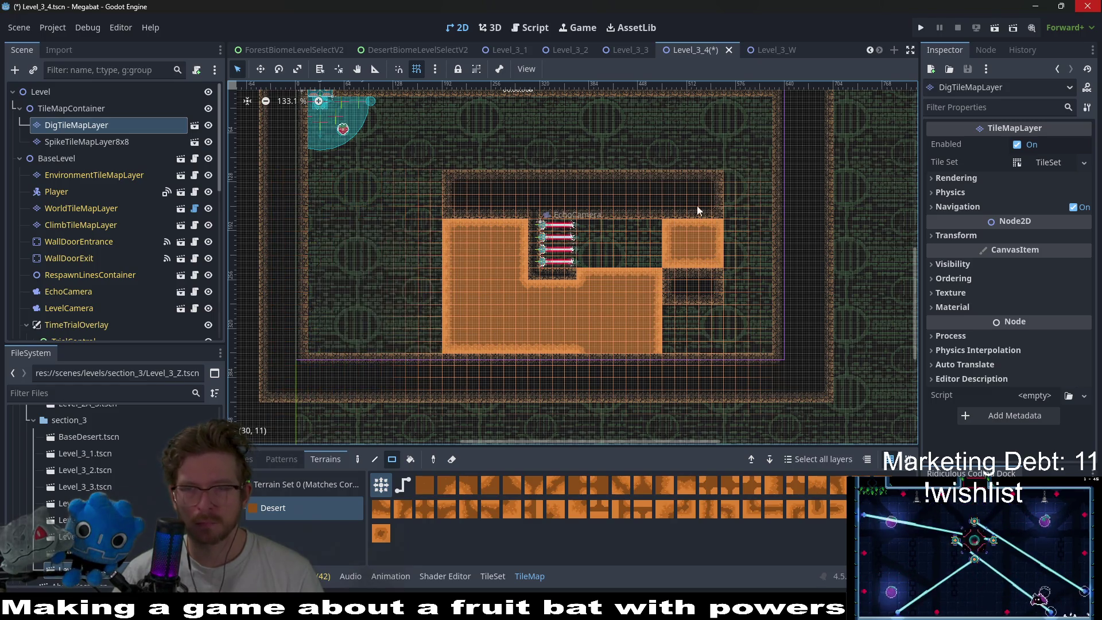
pyautogui.click(994, 28)
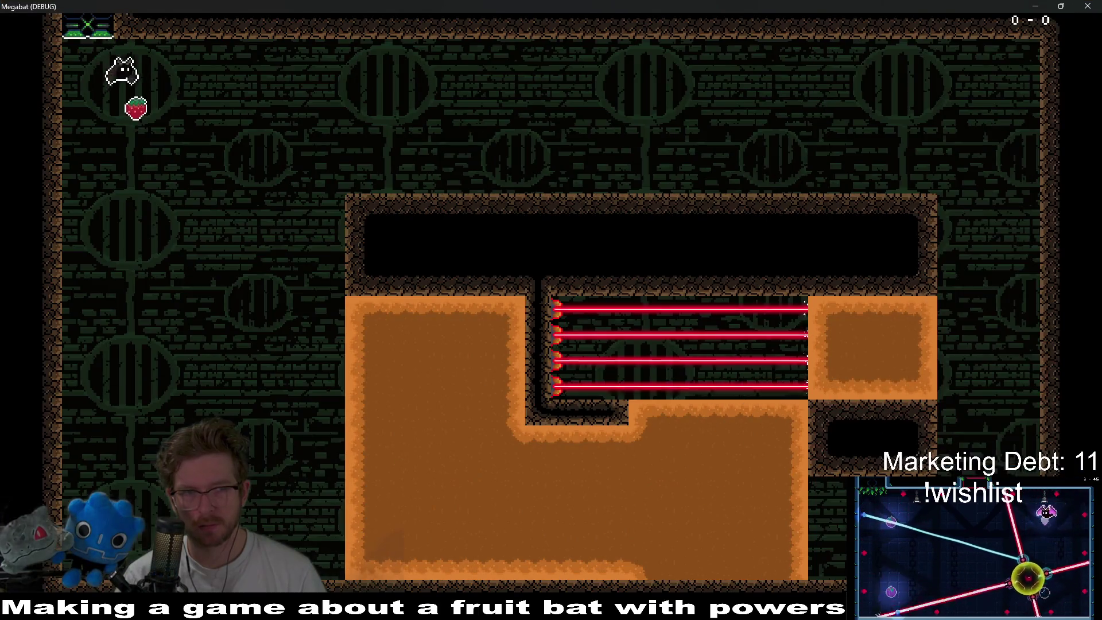
# - Fly the bat right and burrow through the desert dirt beside the lasers
pyautogui.press('Right')
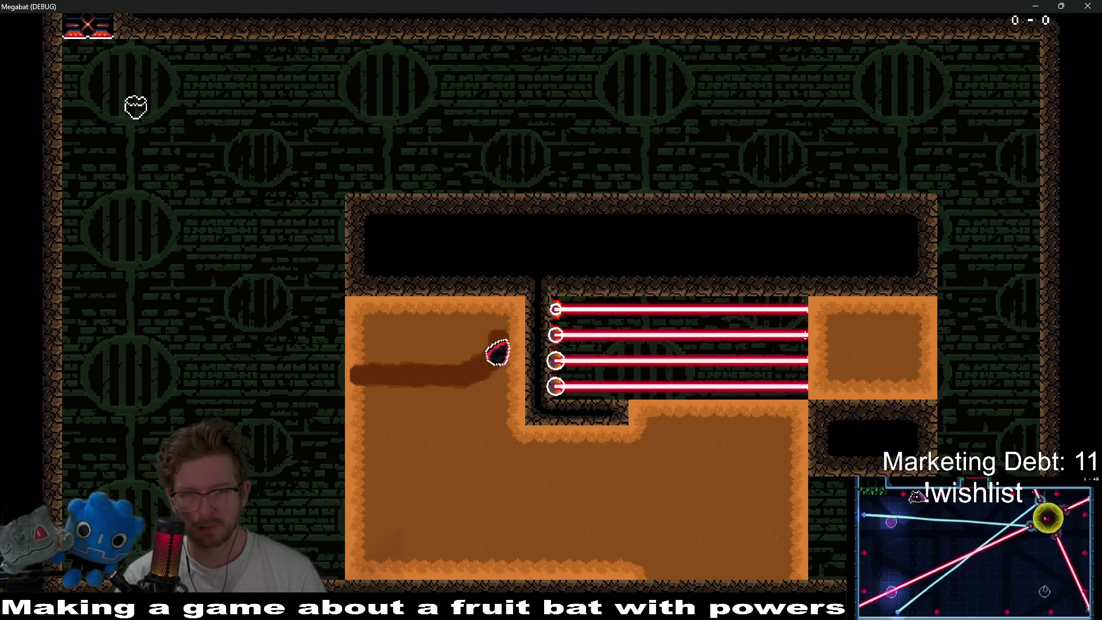
pyautogui.press('Up')
pyautogui.press('Left')
pyautogui.press('Down')
pyautogui.press('Right')
pyautogui.press('Up')
pyautogui.press('Down')
pyautogui.press('Right')
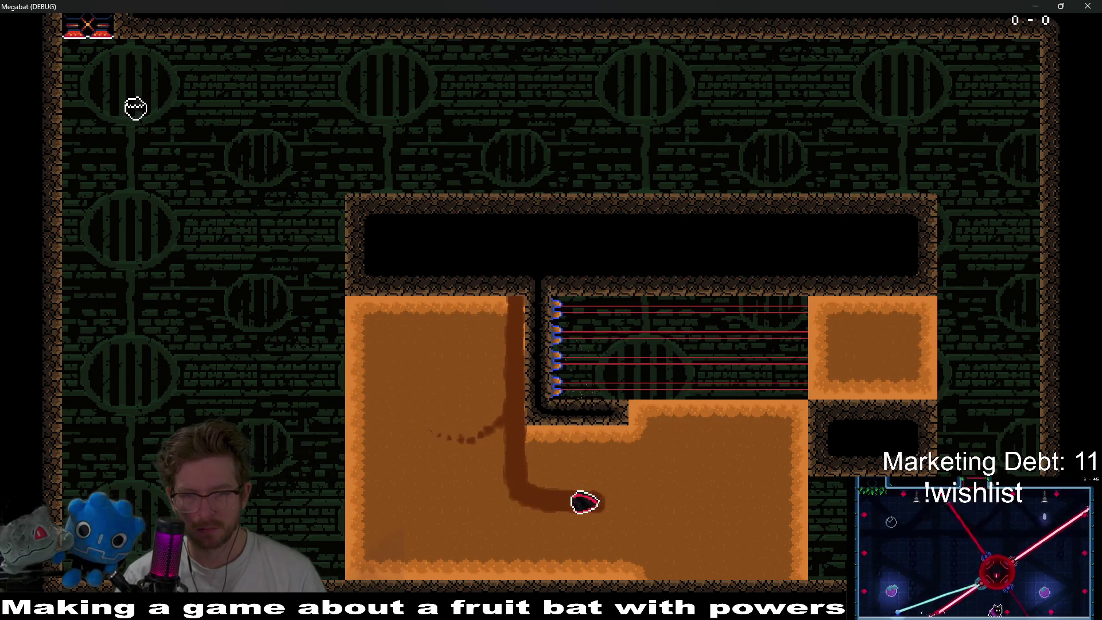
pyautogui.press('Up')
pyautogui.press('Down')
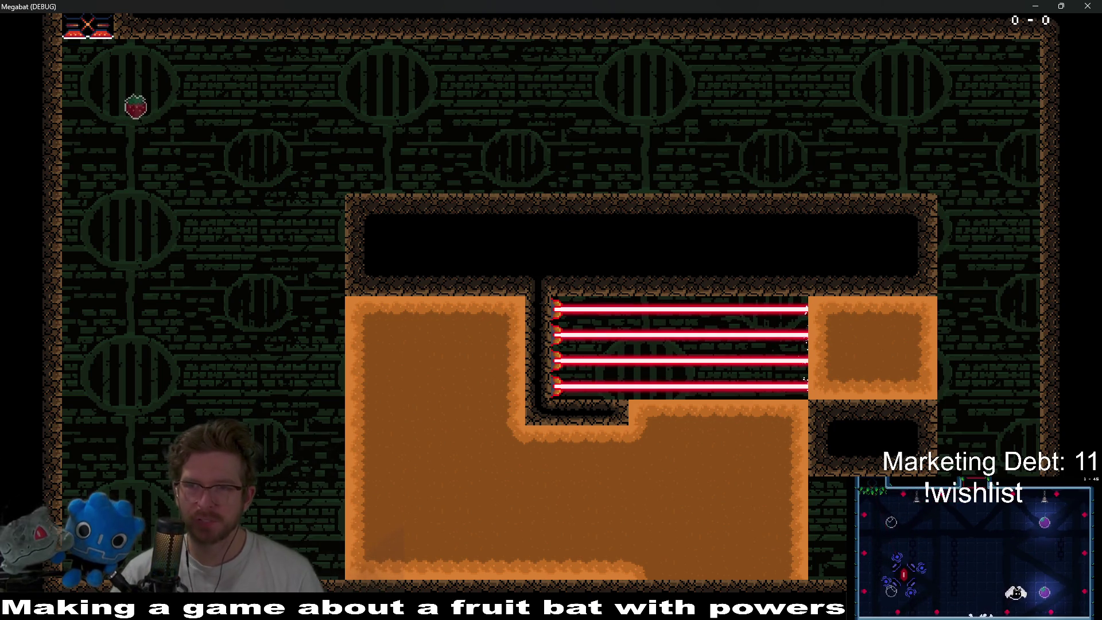
pyautogui.click(1085, 5)
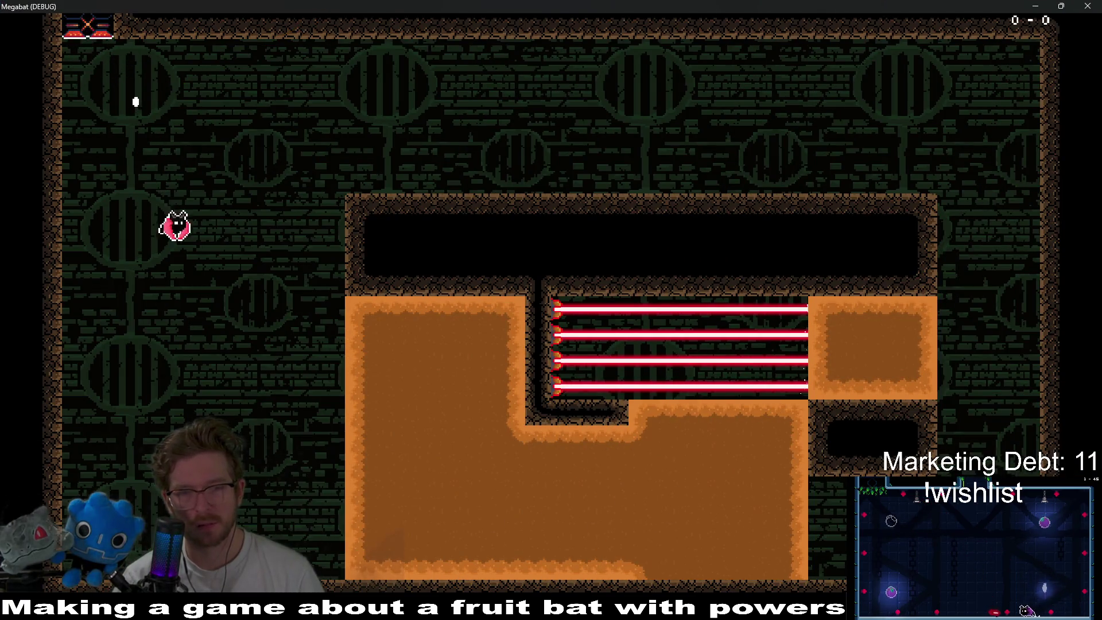
# - Lift off, tunnel around through the dirt, and emerge into the laser corridor
pyautogui.press('space')
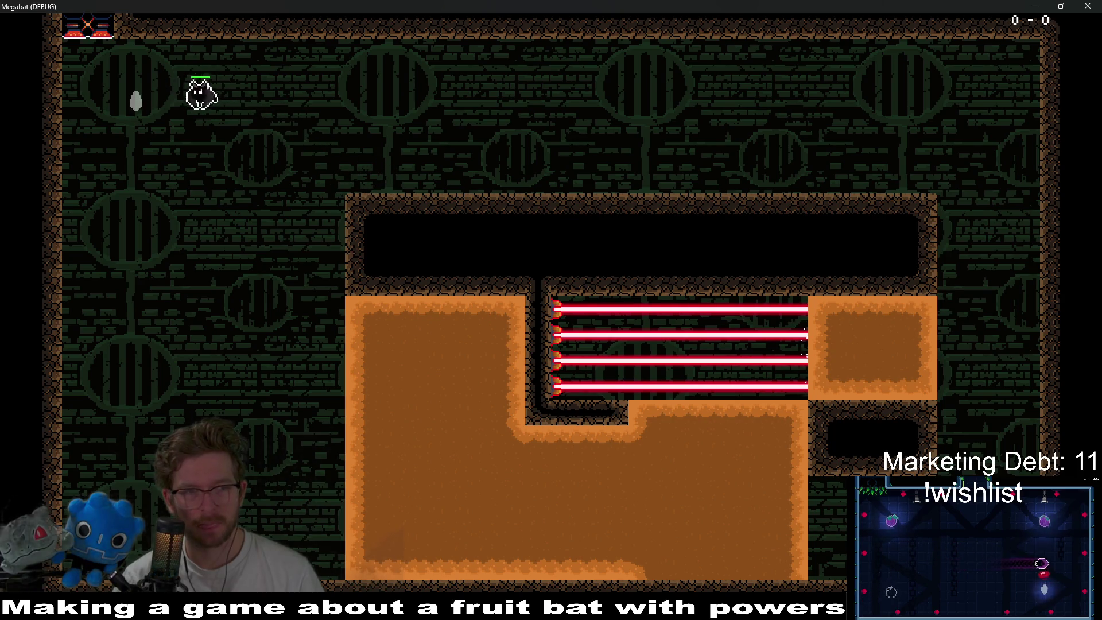
pyautogui.press('Right')
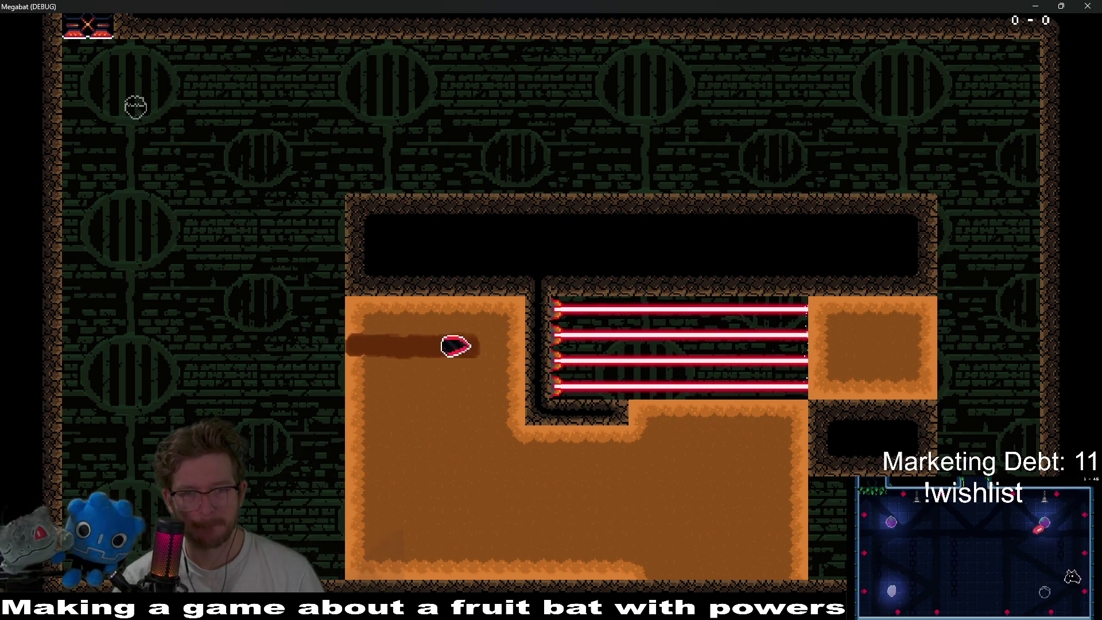
pyautogui.press('Down')
pyautogui.press('Right')
pyautogui.press('Up')
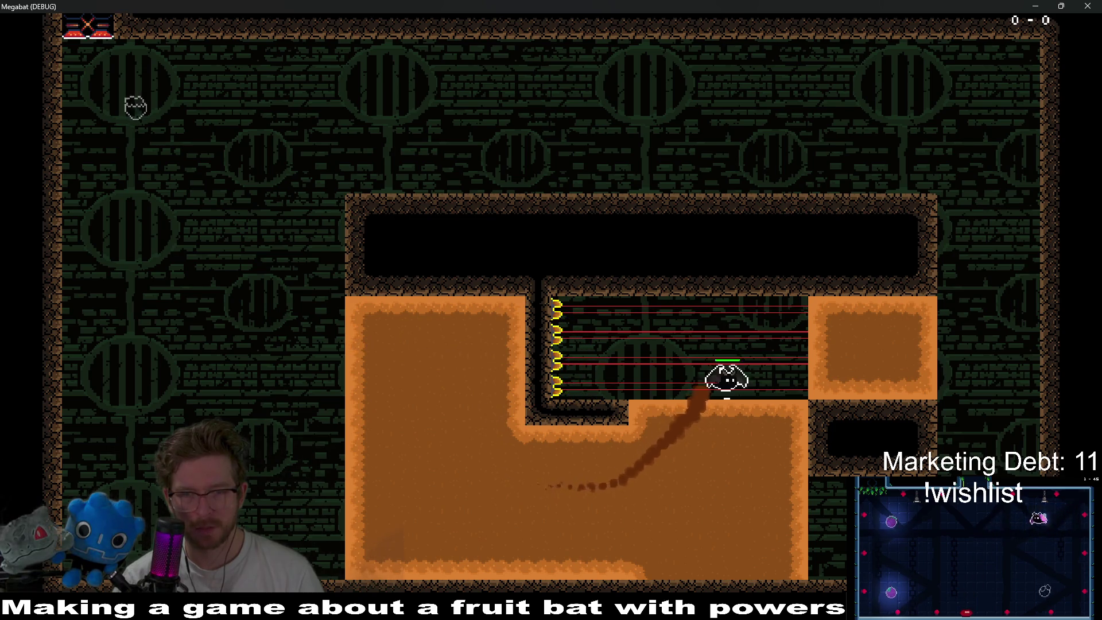
pyautogui.press('Left')
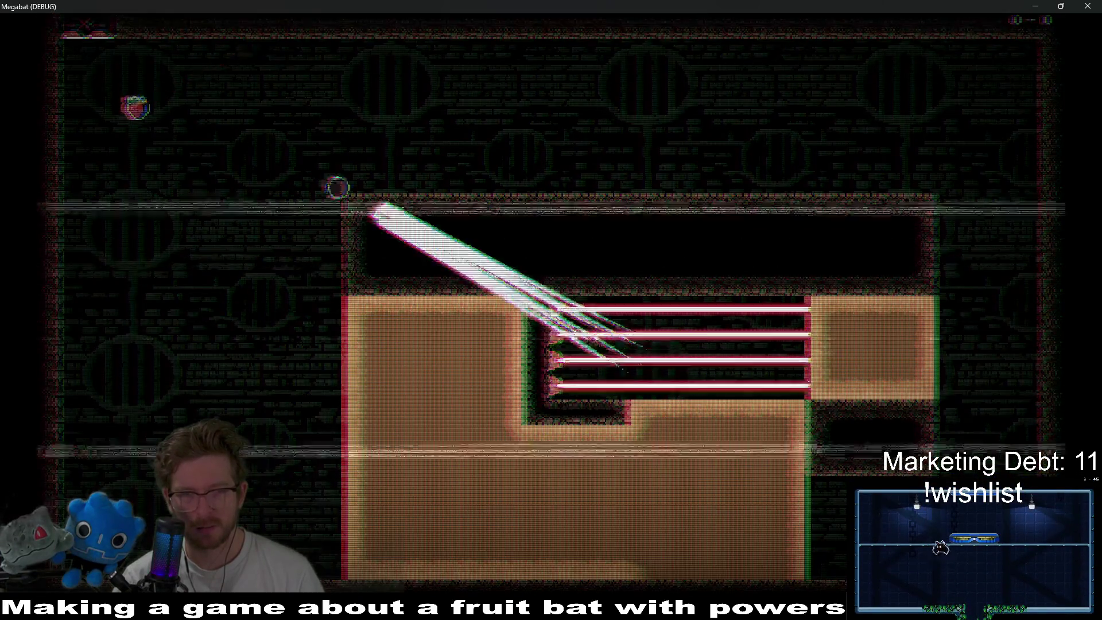
# - After respawning, loop the bat through the dirt into the laser corridor twice more
pyautogui.press('Right')
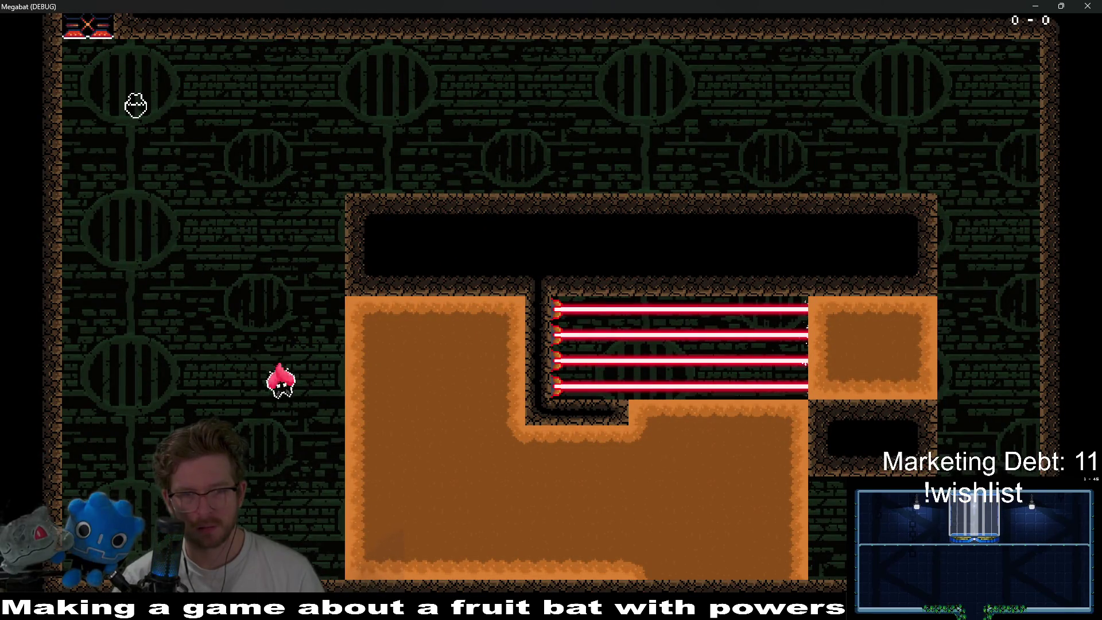
pyautogui.press('Down')
pyautogui.press('Up')
pyautogui.press('Right')
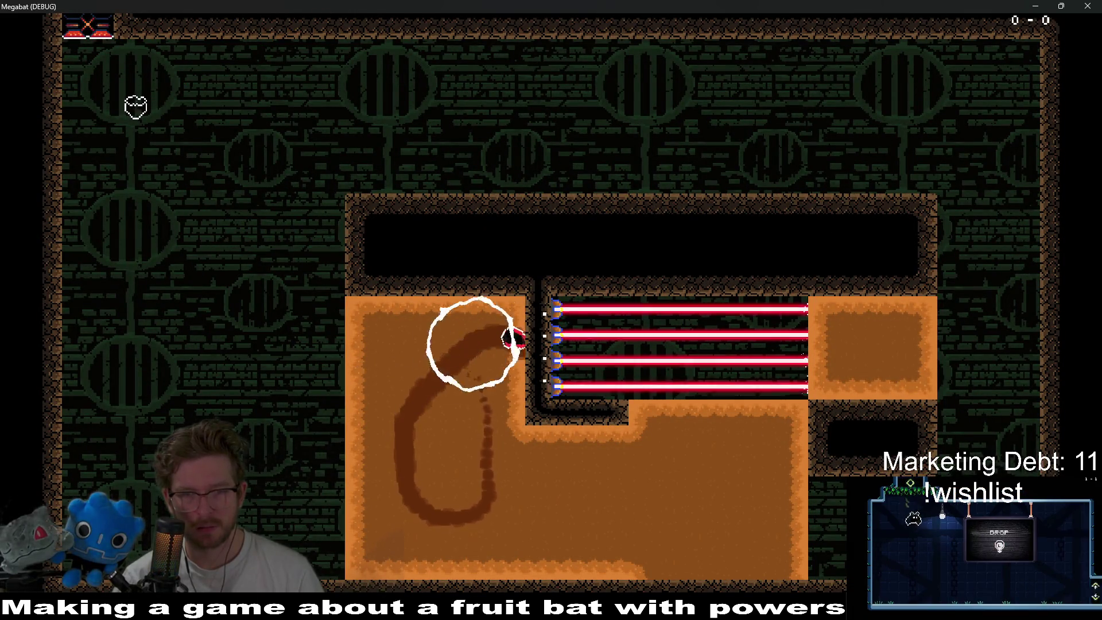
pyautogui.press('Down')
pyautogui.press('Right')
pyautogui.press('Up')
pyautogui.press('Left')
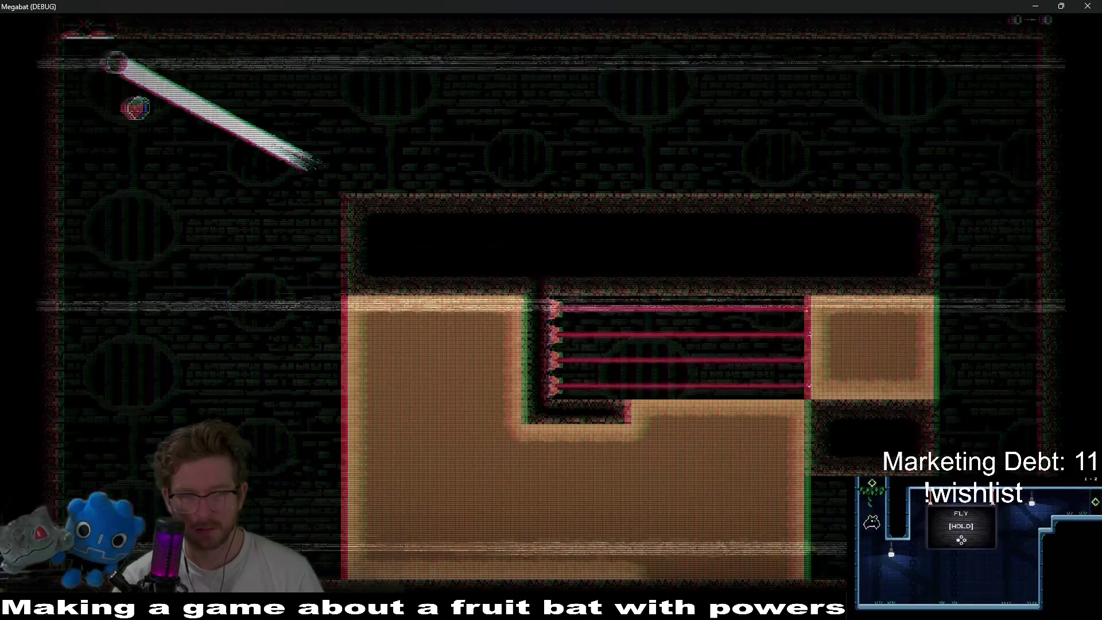
pyautogui.press('Right')
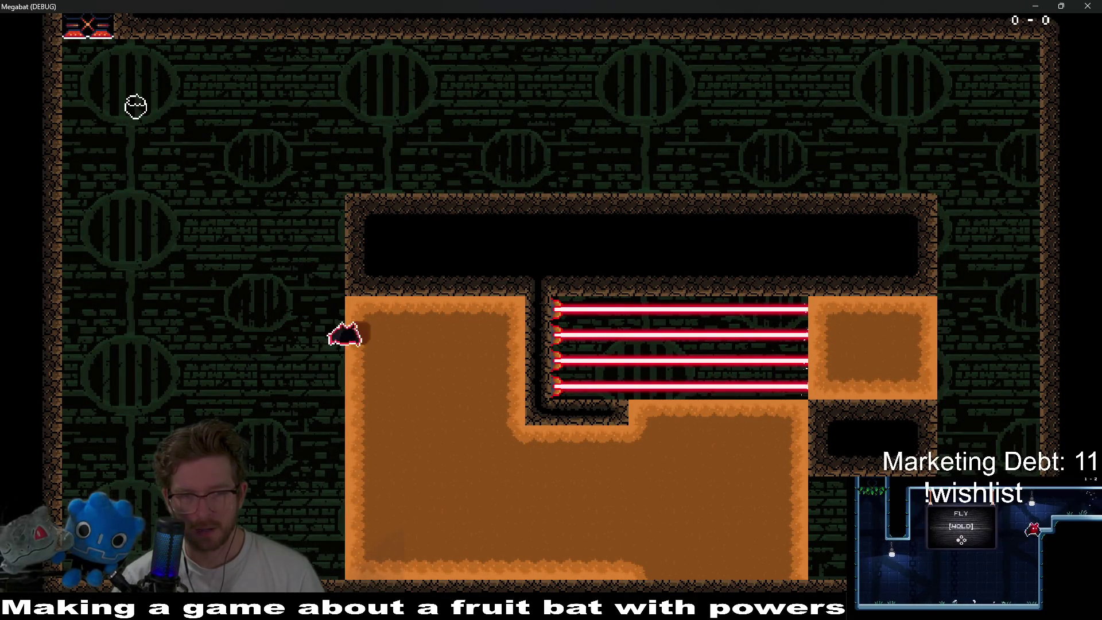
pyautogui.press('Down')
pyautogui.press('Up')
pyautogui.press('Left')
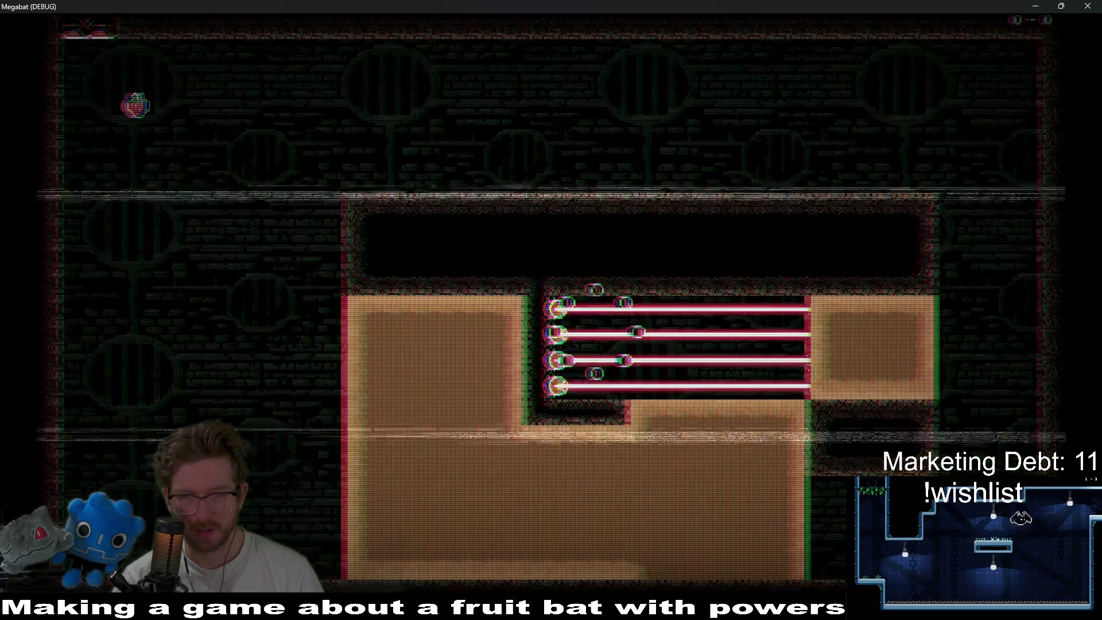
# - Grab the strawberry, then dig up through the dirt and fly left along the laser corridor
pyautogui.press('Down')
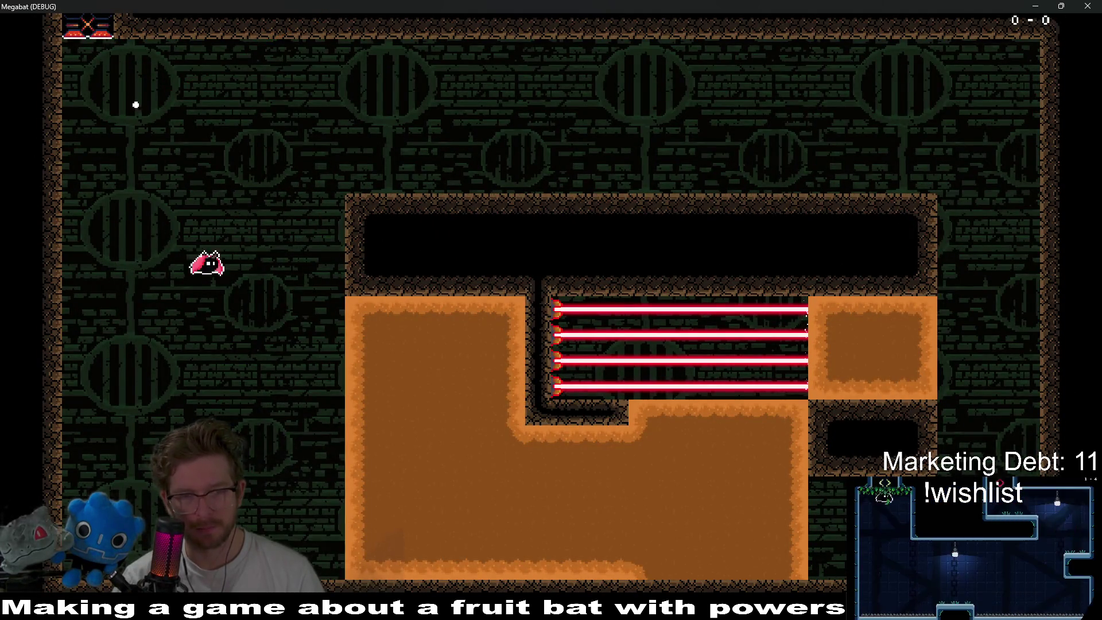
pyautogui.press('Right')
pyautogui.press('Down')
pyautogui.press('Up')
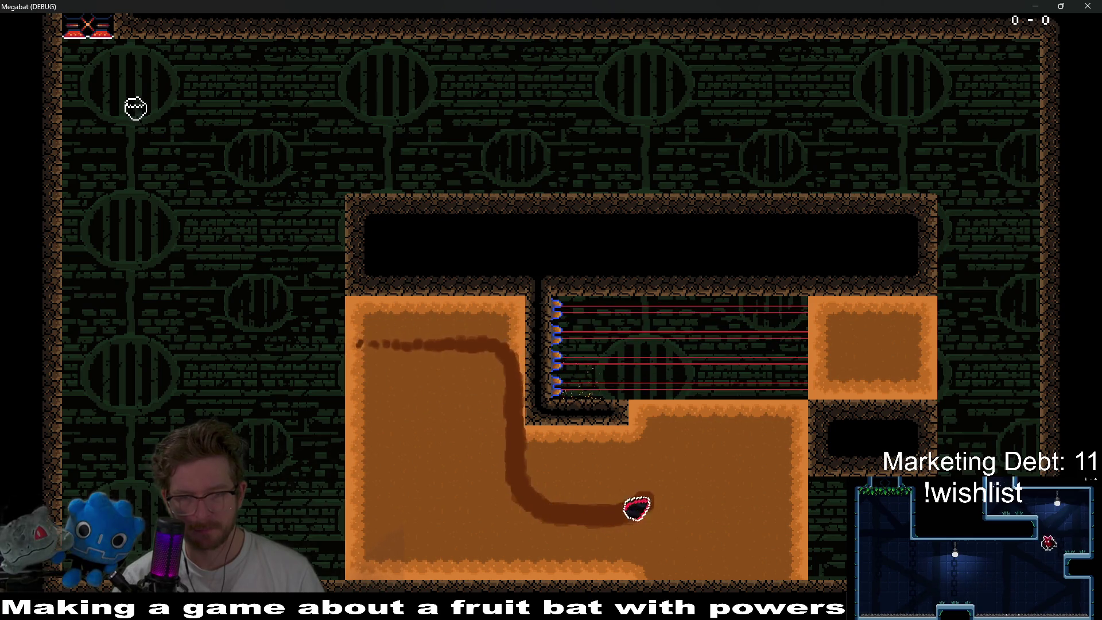
pyautogui.press('Left')
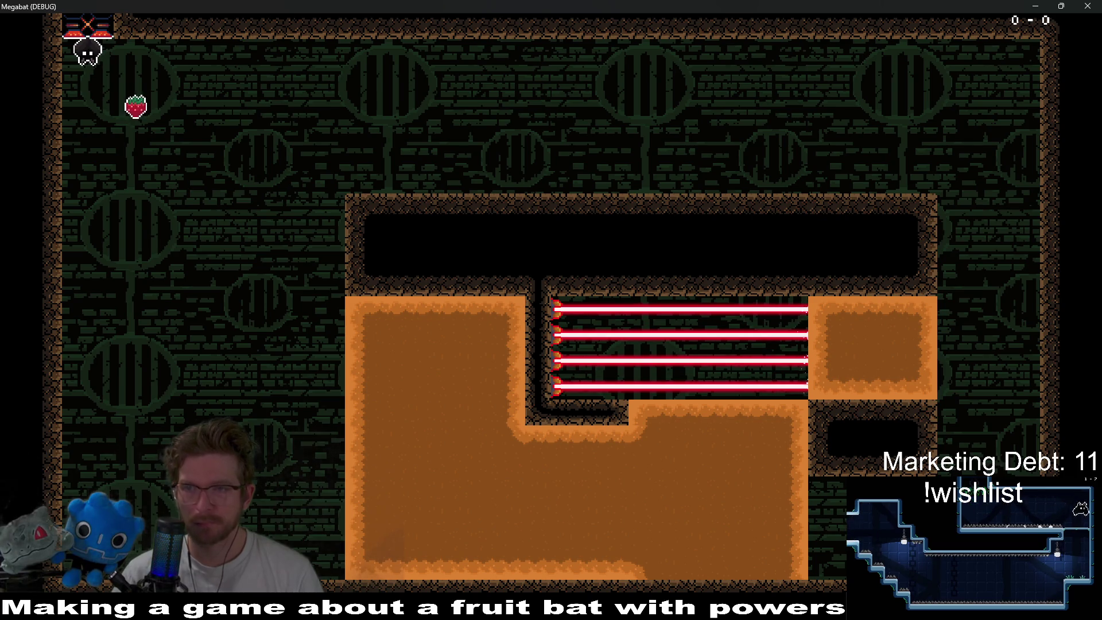
# - Close the game and paint a seven-tile row of diggable desert dirt on DigTileMapLayer
pyautogui.click(1089, 7)
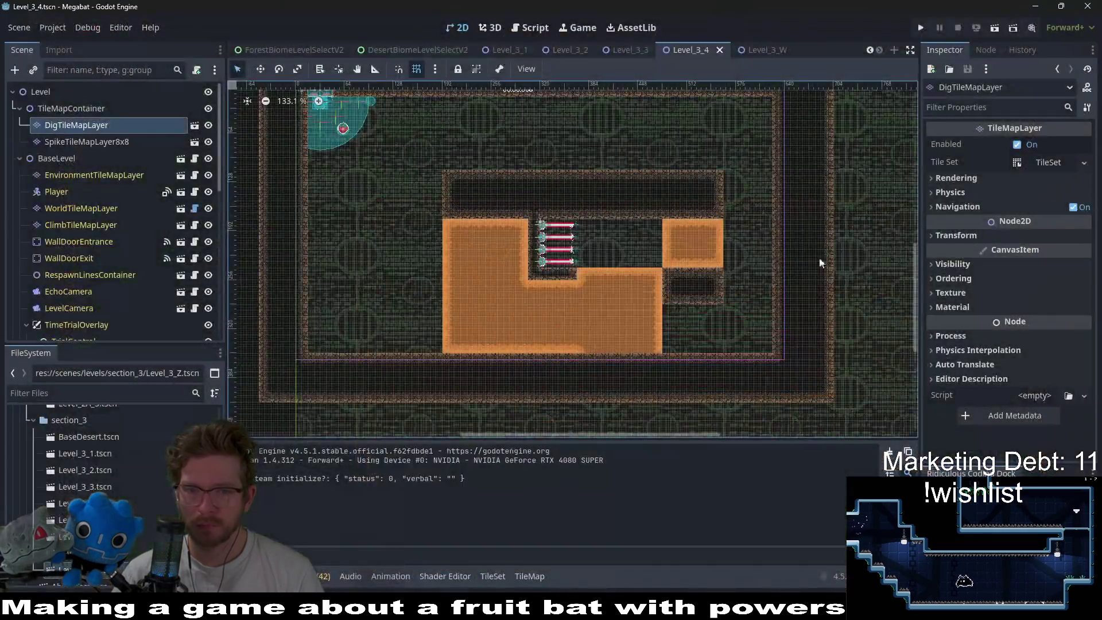
pyautogui.click(96, 125)
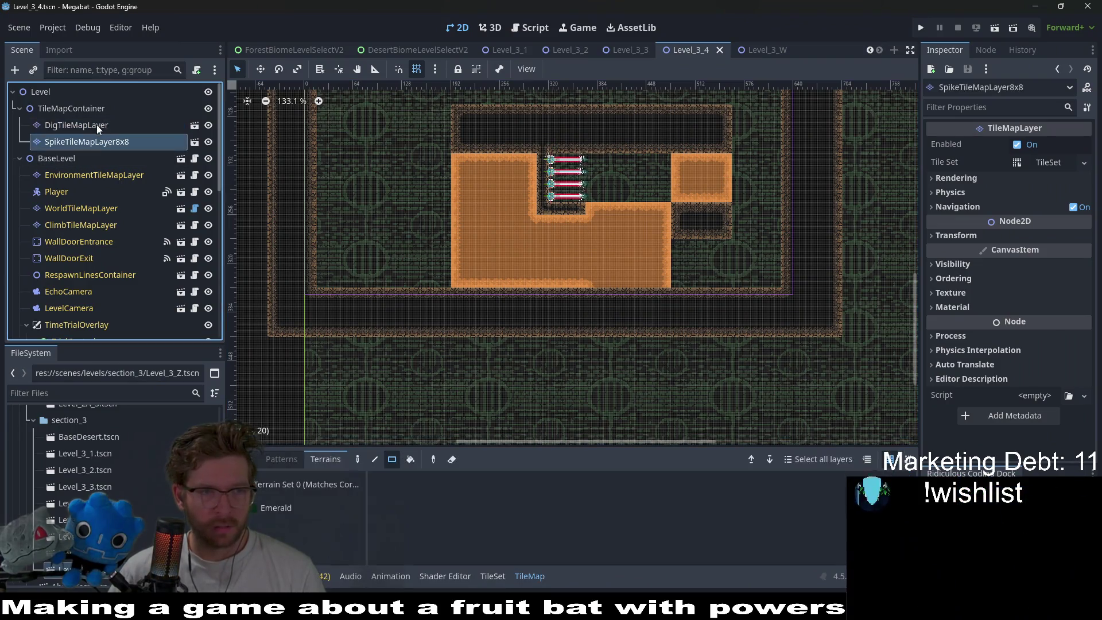
pyautogui.scroll(6, 670, 226)
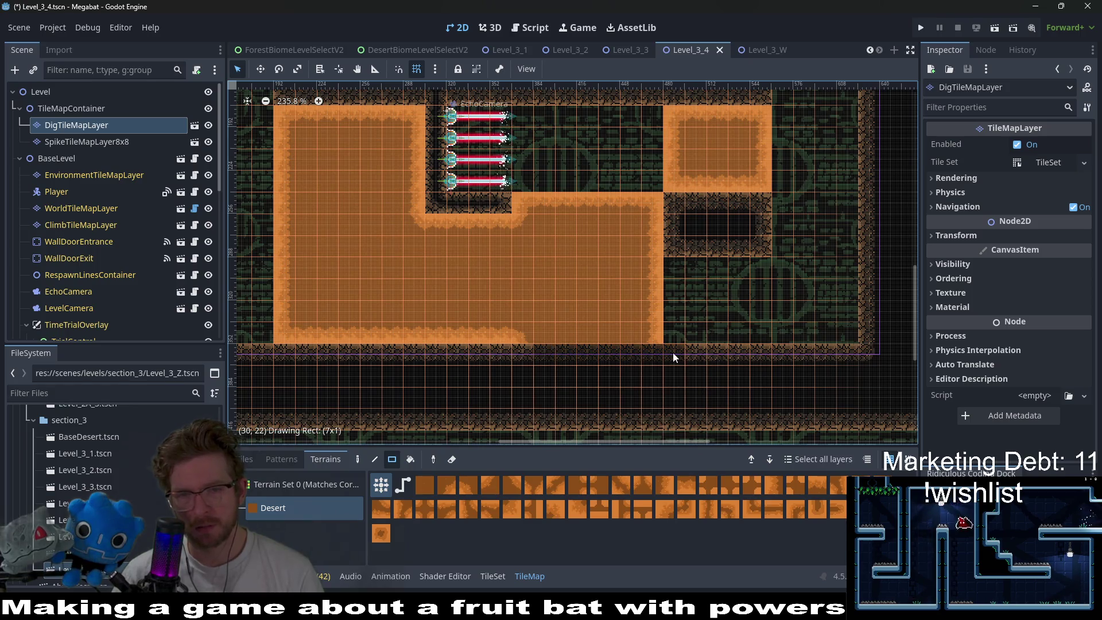
pyautogui.moveTo(673, 352)
pyautogui.mouseDown()
pyautogui.moveTo(757, 391)
pyautogui.moveTo(634, 321)
pyautogui.mouseUp()
pyautogui.scroll(1, 708, 342)
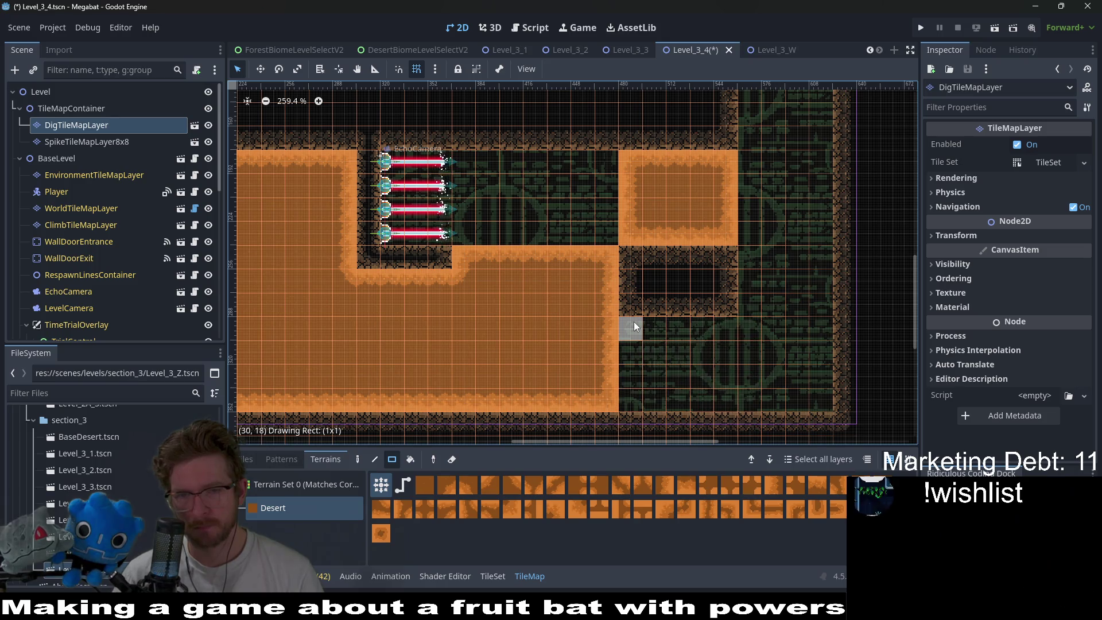
# - On WorldTileMapLayer with the DESERT terrain set, fill desert walls right of the dirt
pyautogui.click(86, 141)
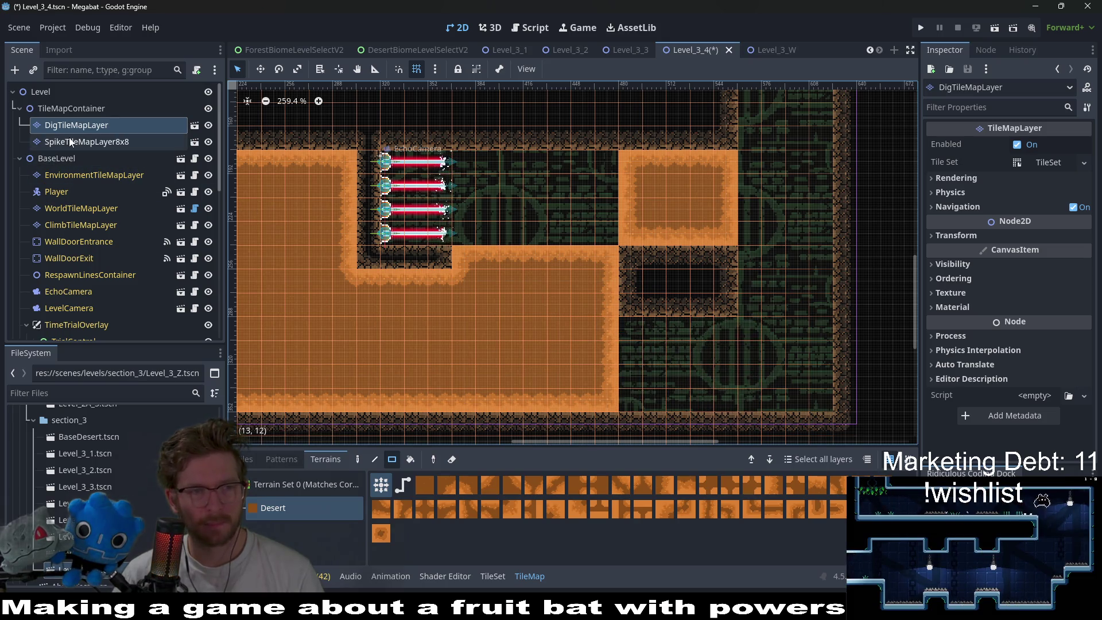
pyautogui.click(88, 175)
pyautogui.click(100, 209)
pyautogui.click(310, 546)
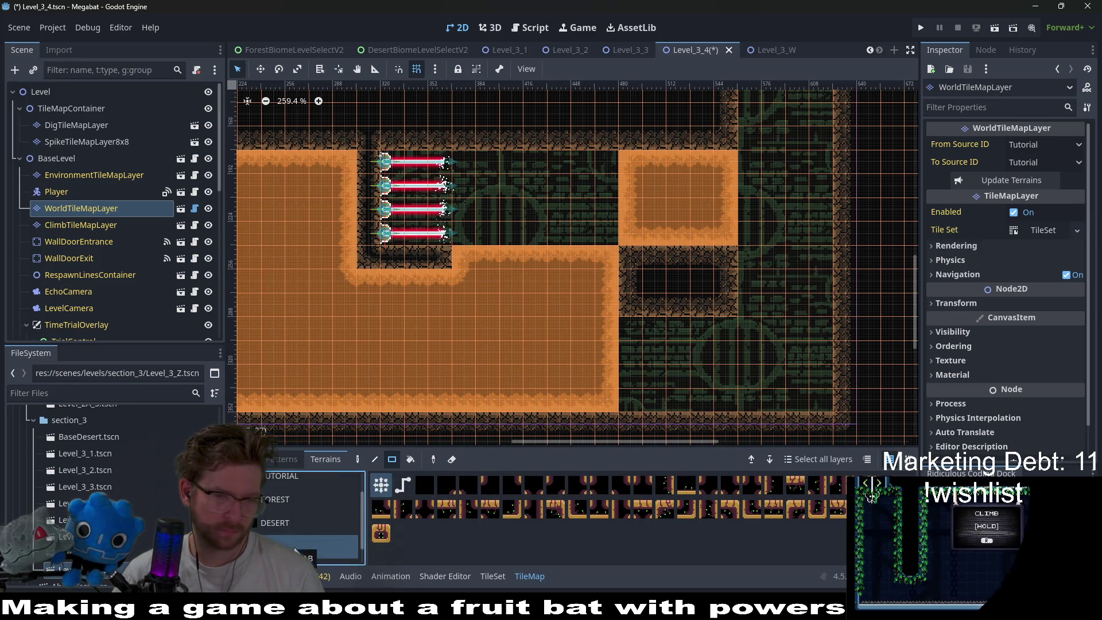
pyautogui.click(280, 499)
pyautogui.click(275, 522)
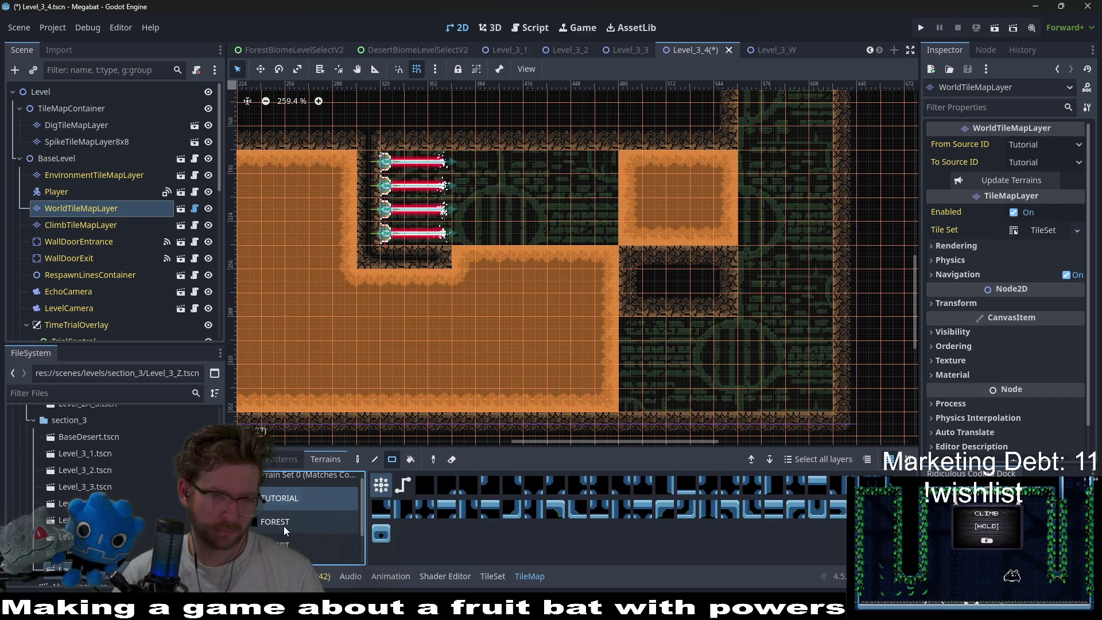
pyautogui.scroll(1, 281, 522)
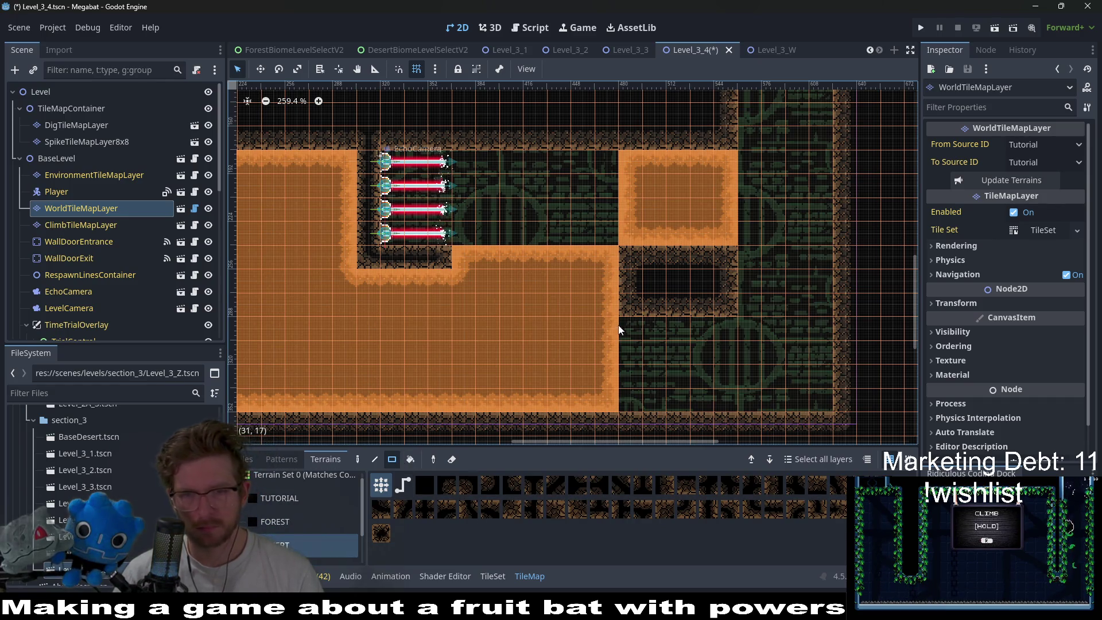
pyautogui.moveTo(639, 342); pyautogui.dragTo(811, 408)
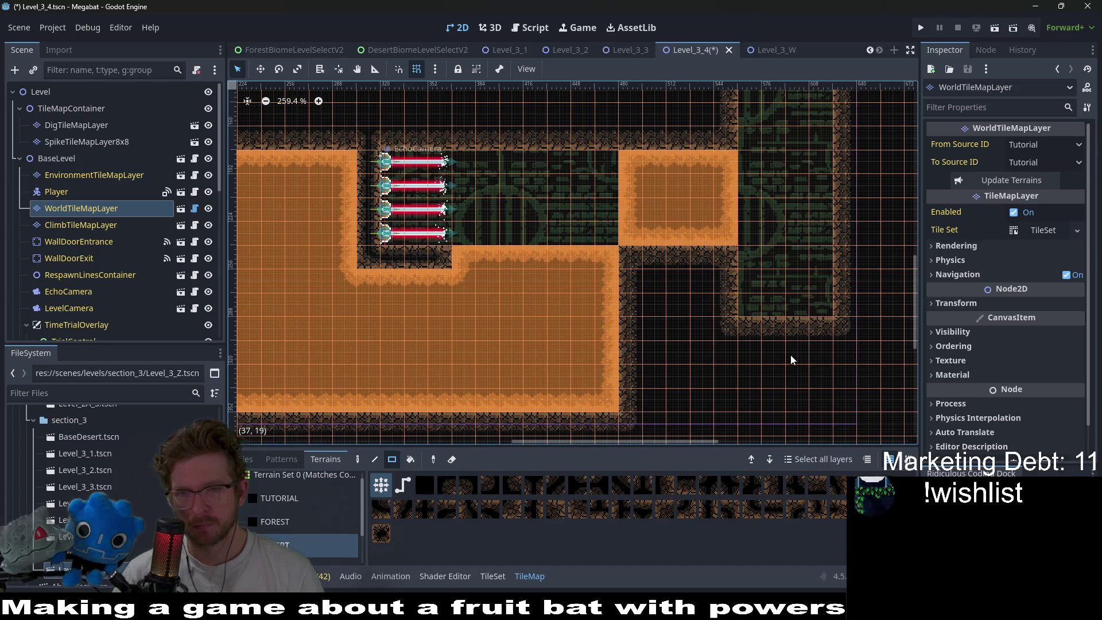
# - Shape the chamber: add a wall block below the dirt, clear a column, and draw a 1x3 wall strip
pyautogui.scroll(3, 774, 338)
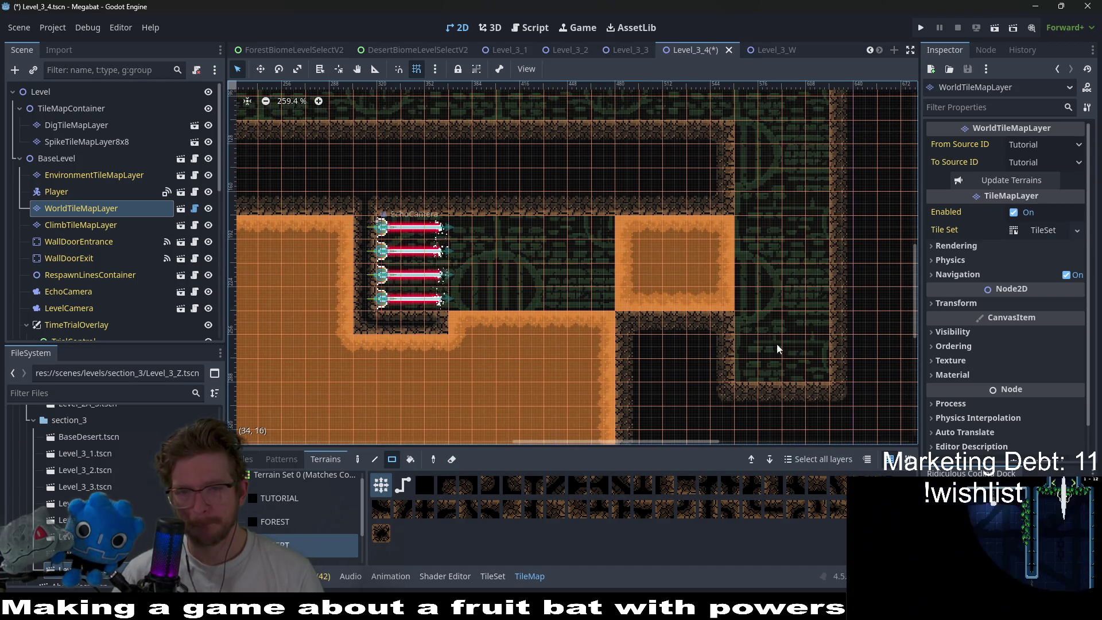
pyautogui.scroll(-1, 775, 338)
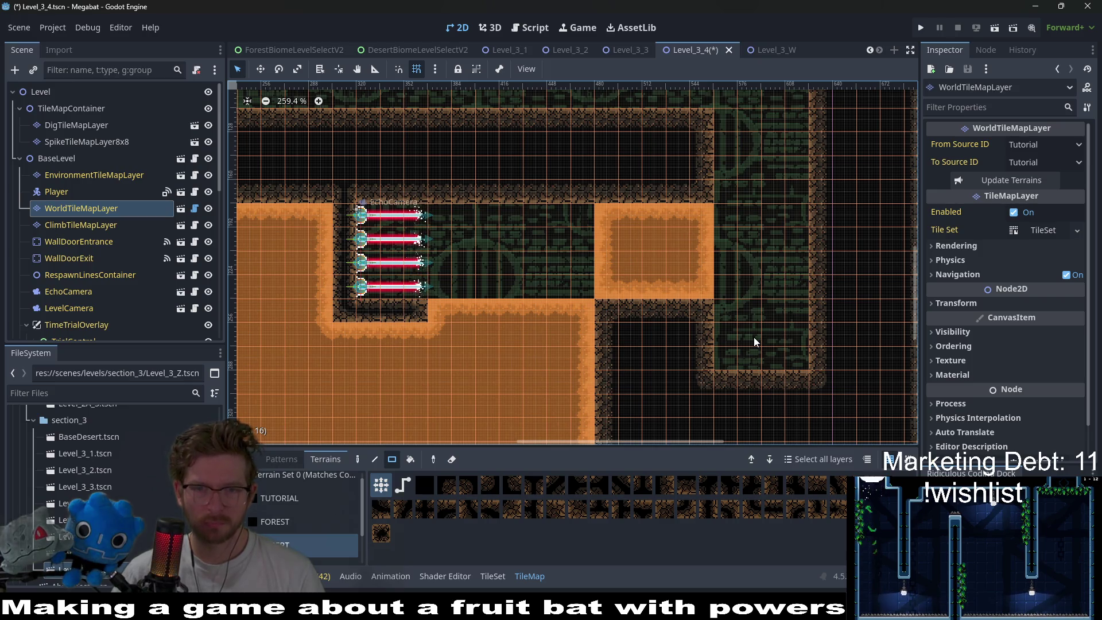
pyautogui.scroll(-3, 689, 298)
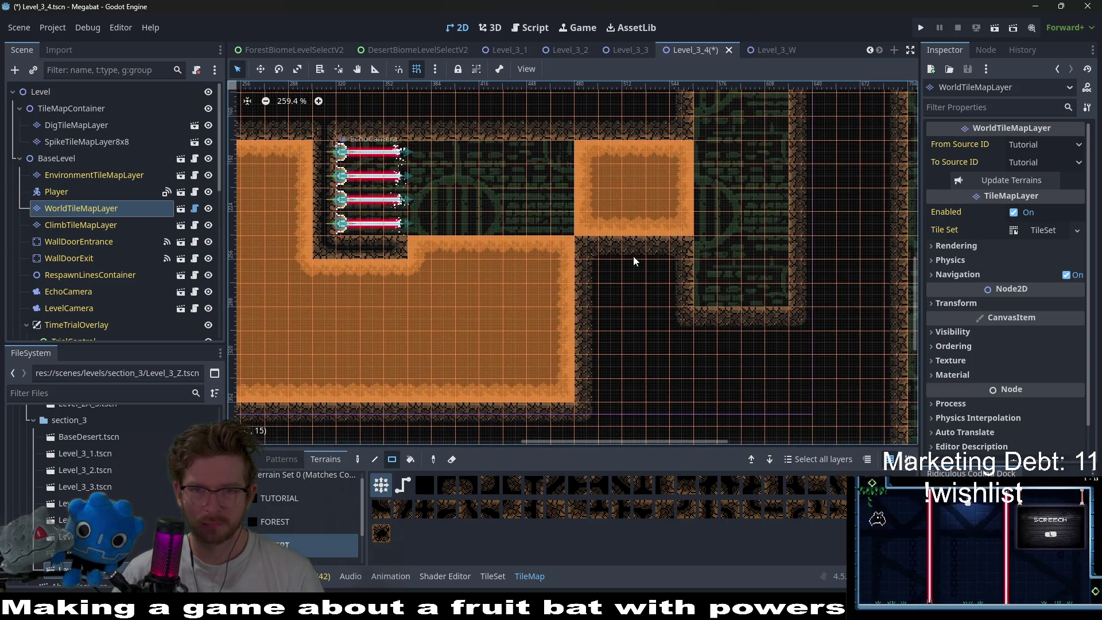
pyautogui.moveTo(633, 261)
pyautogui.mouseDown()
pyautogui.moveTo(663, 295)
pyautogui.moveTo(709, 288)
pyautogui.mouseUp()
pyautogui.scroll(4, 715, 222)
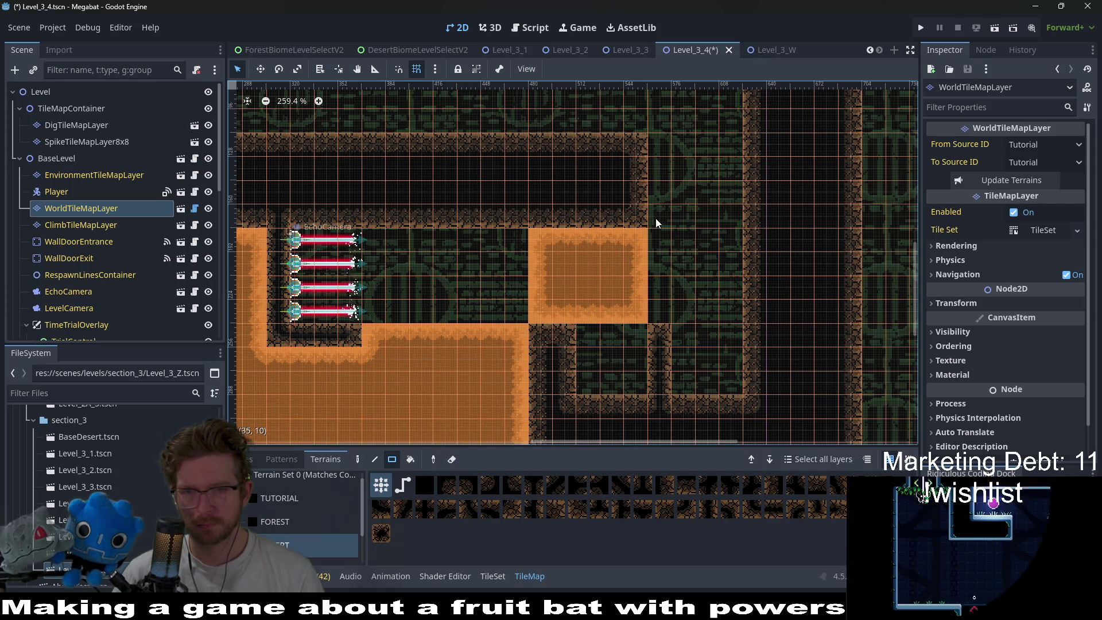
pyautogui.scroll(2, 652, 257)
pyautogui.scroll(-3, 662, 325)
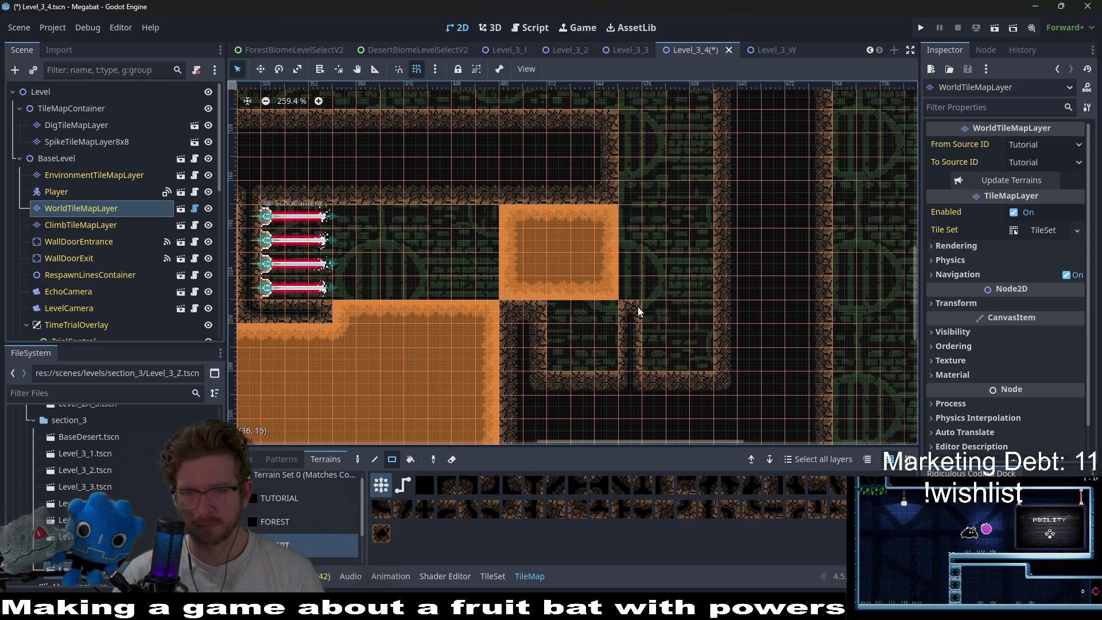
pyautogui.moveTo(635, 305); pyautogui.dragTo(649, 353)
pyautogui.hscroll(3, 601, 307)
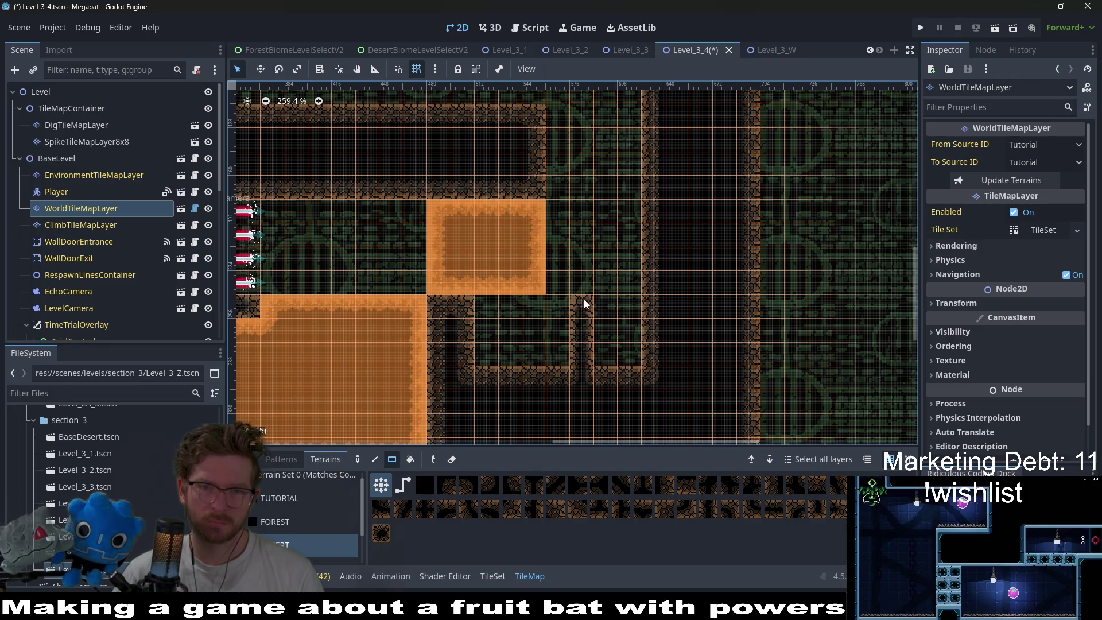
pyautogui.moveTo(607, 209); pyautogui.dragTo(603, 271)
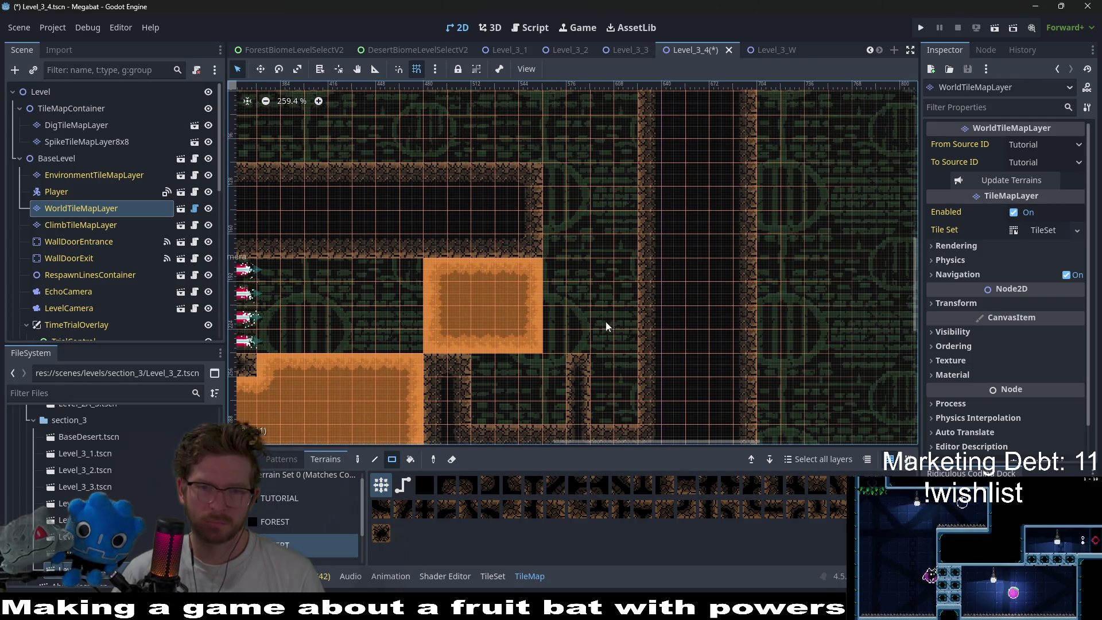
pyautogui.moveTo(554, 365); pyautogui.dragTo(562, 413)
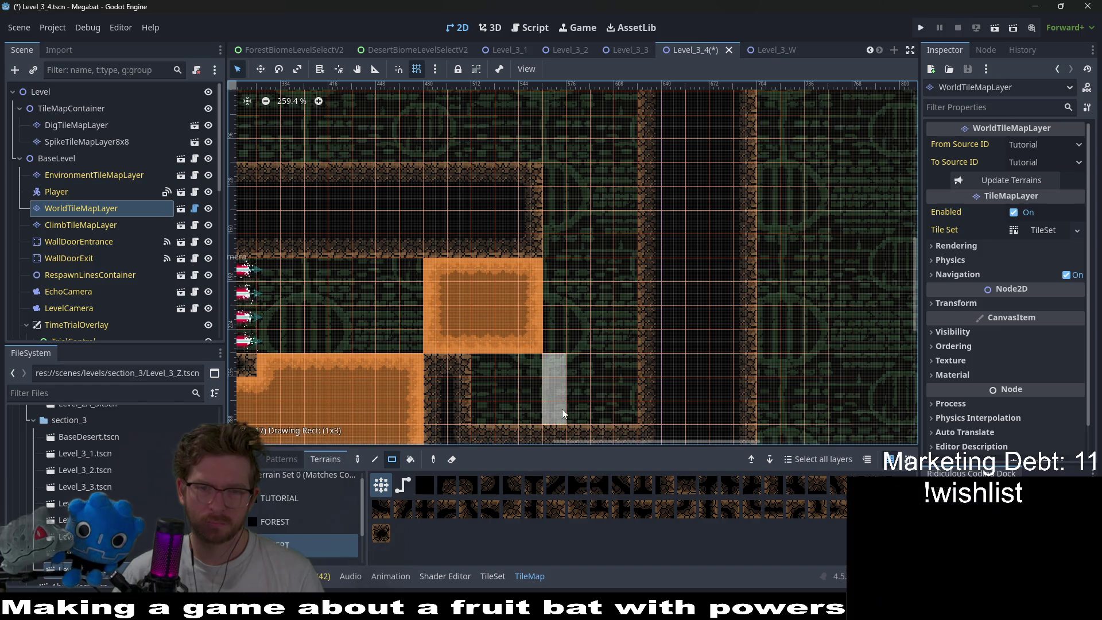
pyautogui.scroll(-10, 183, 292)
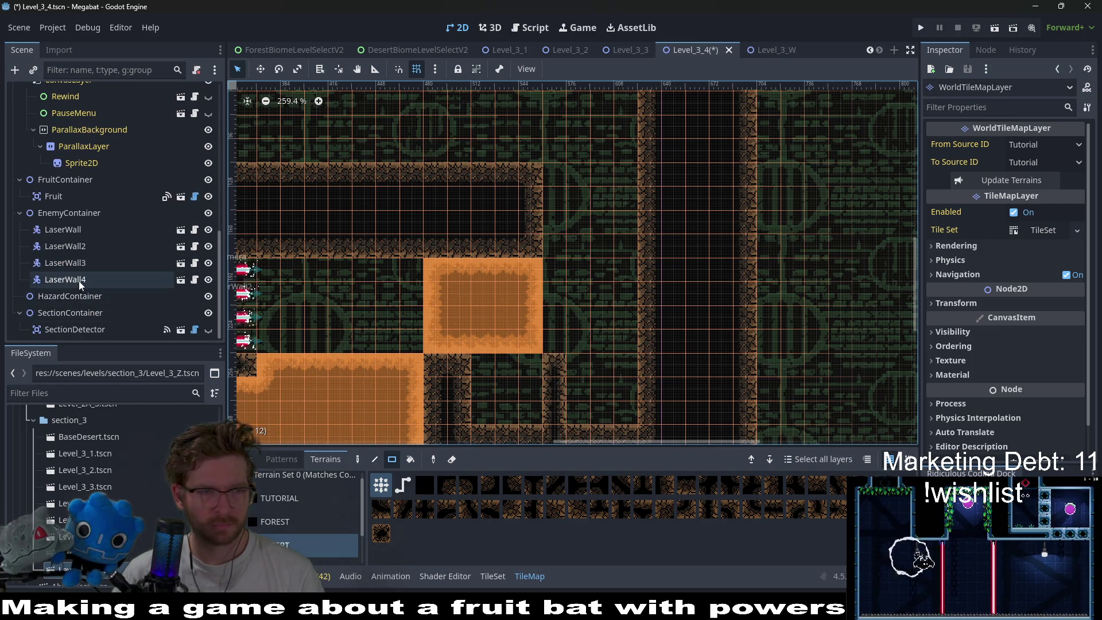
# - Duplicate LaserWall4 into the lower chamber and set its rotation to 0 so it stands vertical
pyautogui.click(78, 281)
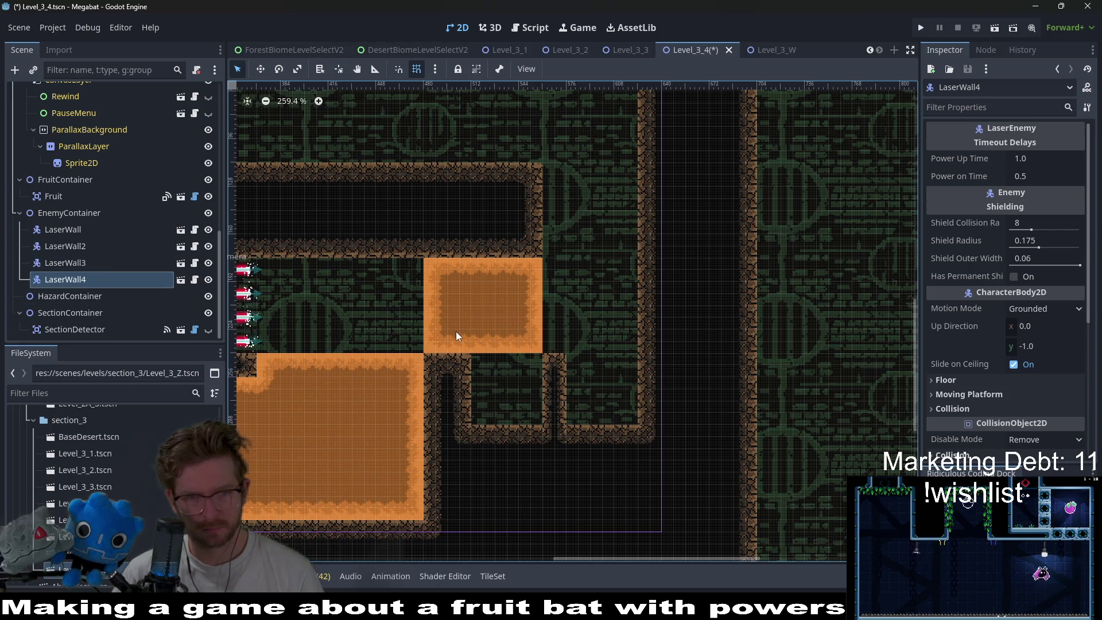
pyautogui.hotkey('ctrl', 'd')
pyautogui.press('w')
pyautogui.moveTo(329, 354)
pyautogui.mouseDown()
pyautogui.moveTo(387, 351)
pyautogui.moveTo(600, 389)
pyautogui.mouseUp()
pyautogui.scroll(-5, 976, 274)
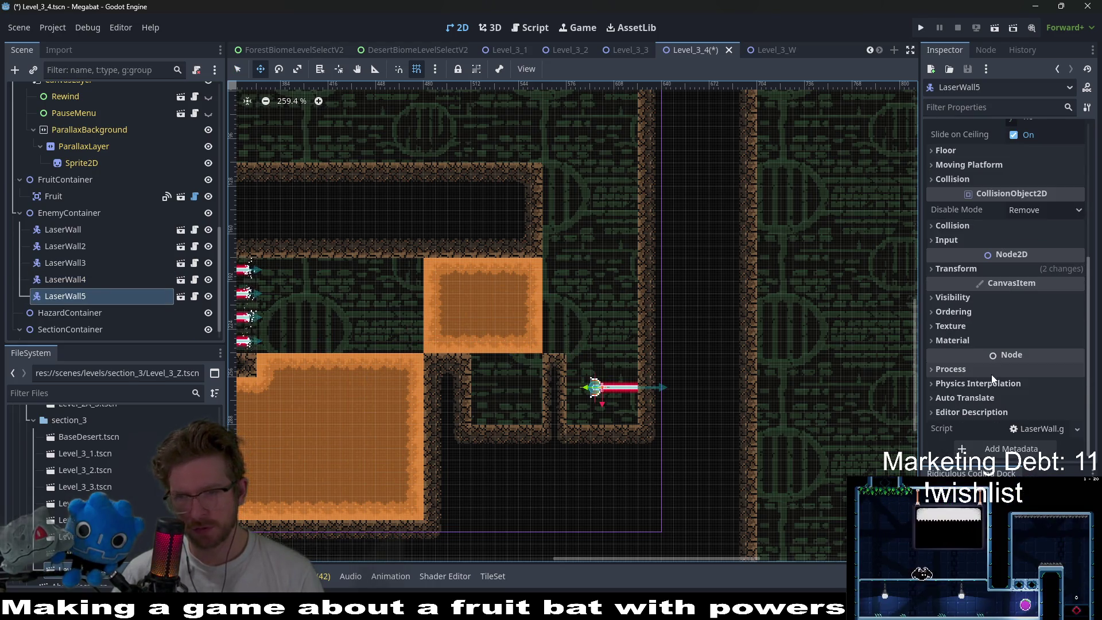
pyautogui.click(976, 273)
pyautogui.click(1027, 325)
pyautogui.write('0')
pyautogui.press('Return')
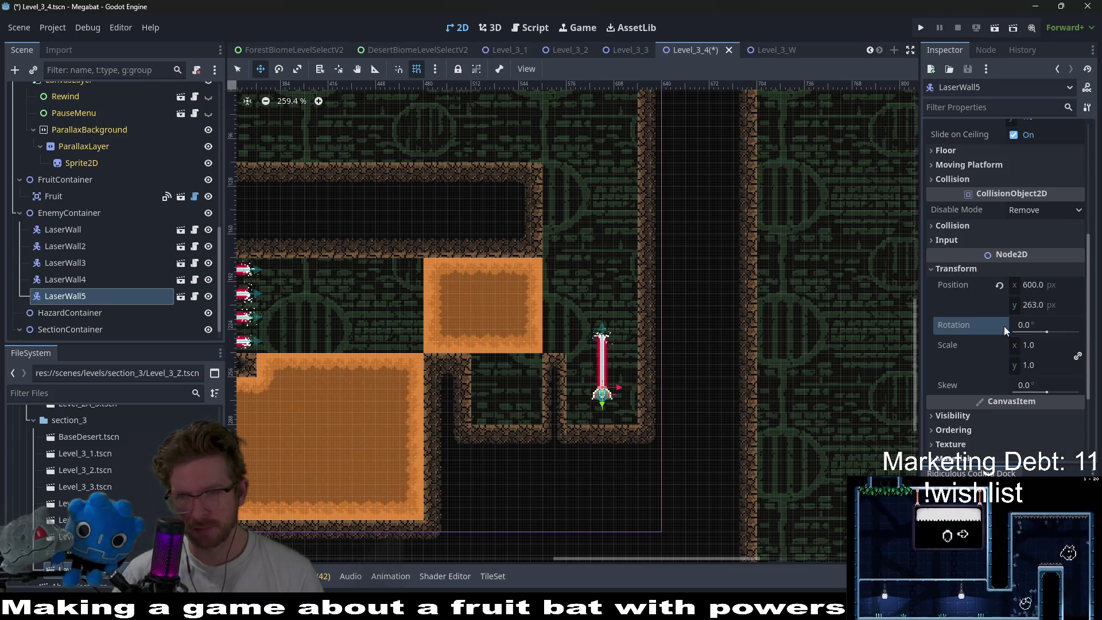
pyautogui.scroll(3, 629, 400)
pyautogui.scroll(1, 629, 400)
# - Set the vertical laser on the chamber floor and add two more copies beside it
pyautogui.moveTo(660, 343); pyautogui.dragTo(614, 400)
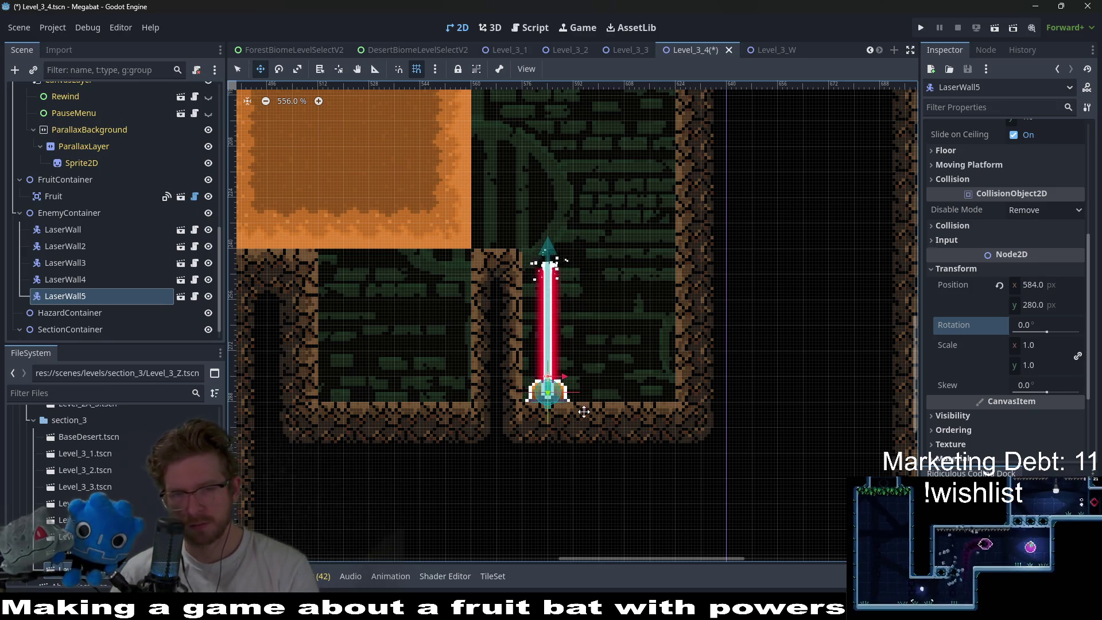
pyautogui.hotkey('ctrl', 'd')
pyautogui.press('Right')
pyautogui.press('Right')
pyautogui.press('Right')
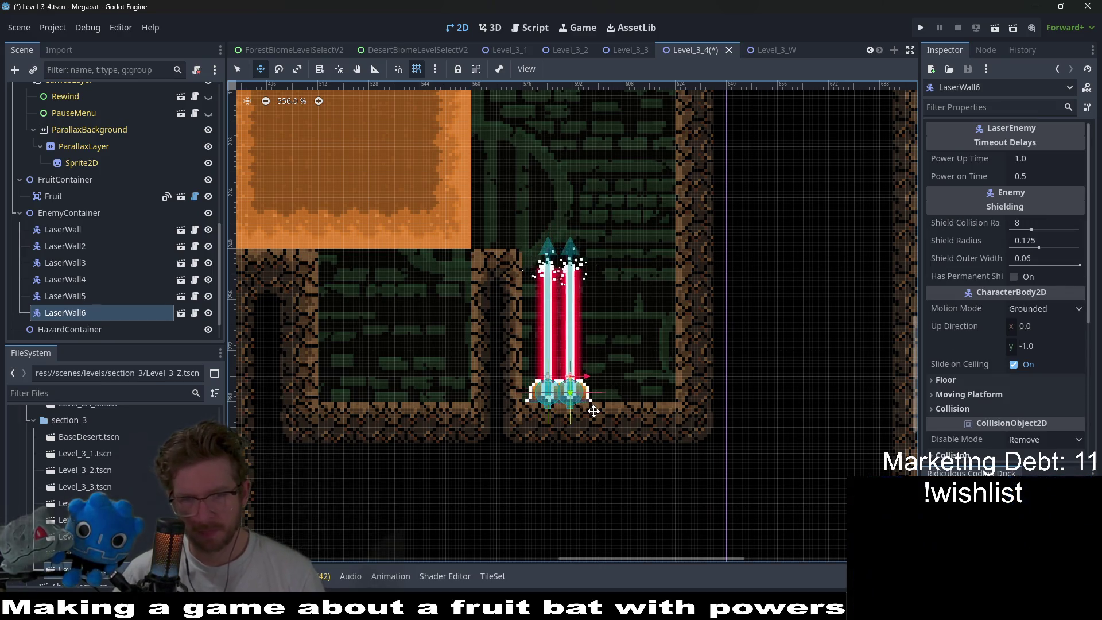
pyautogui.hotkey('ctrl', 'd')
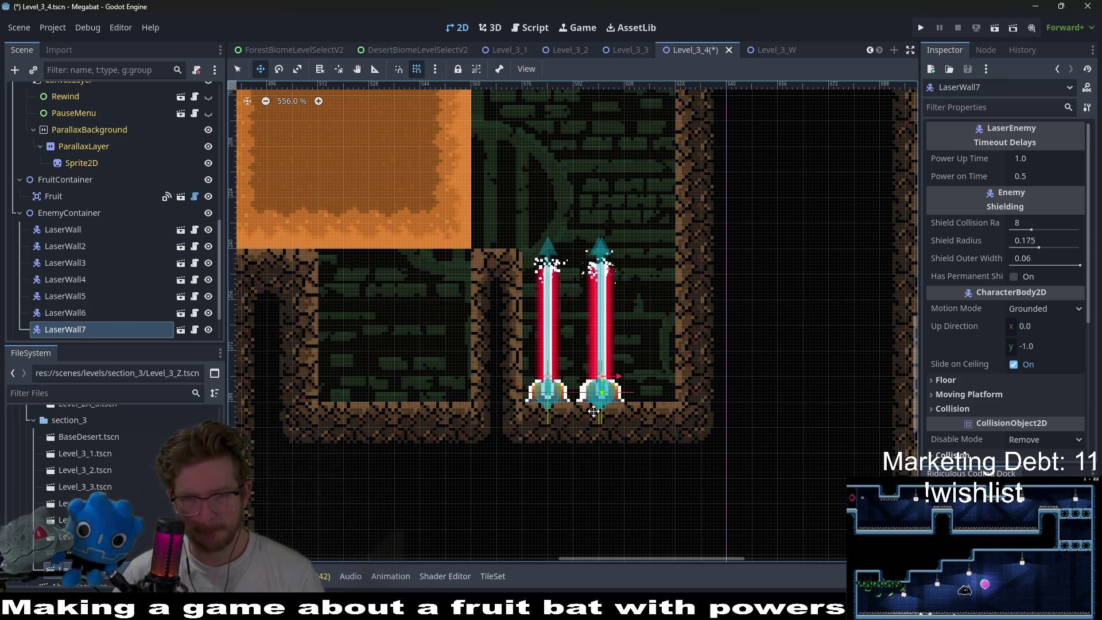
pyautogui.press('Right')
pyautogui.press('Right')
pyautogui.press('Right')
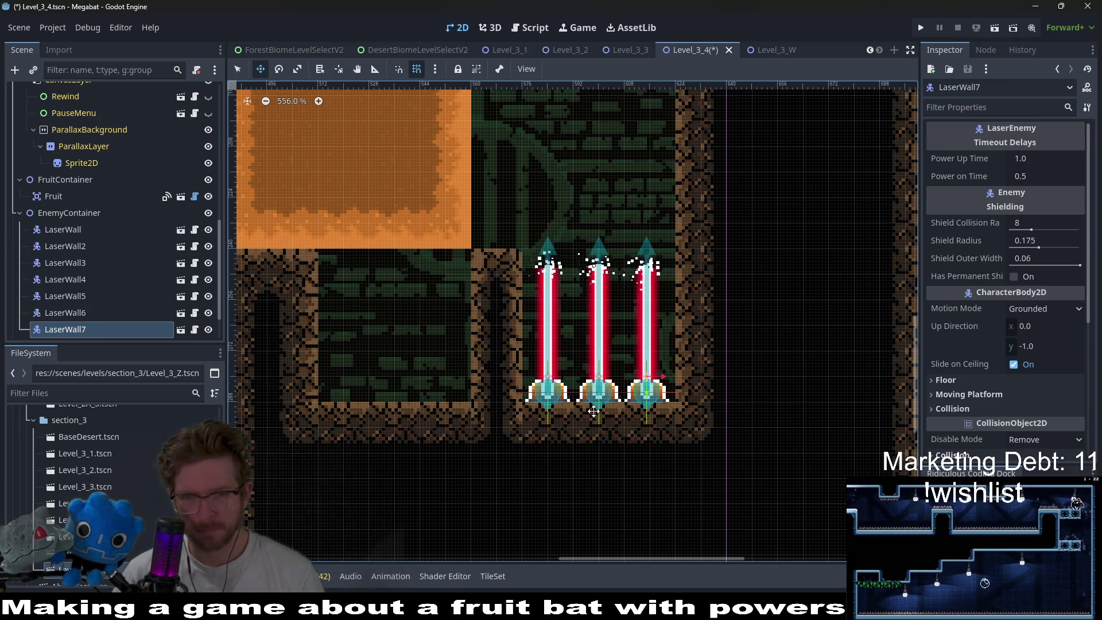
pyautogui.scroll(3, 648, 402)
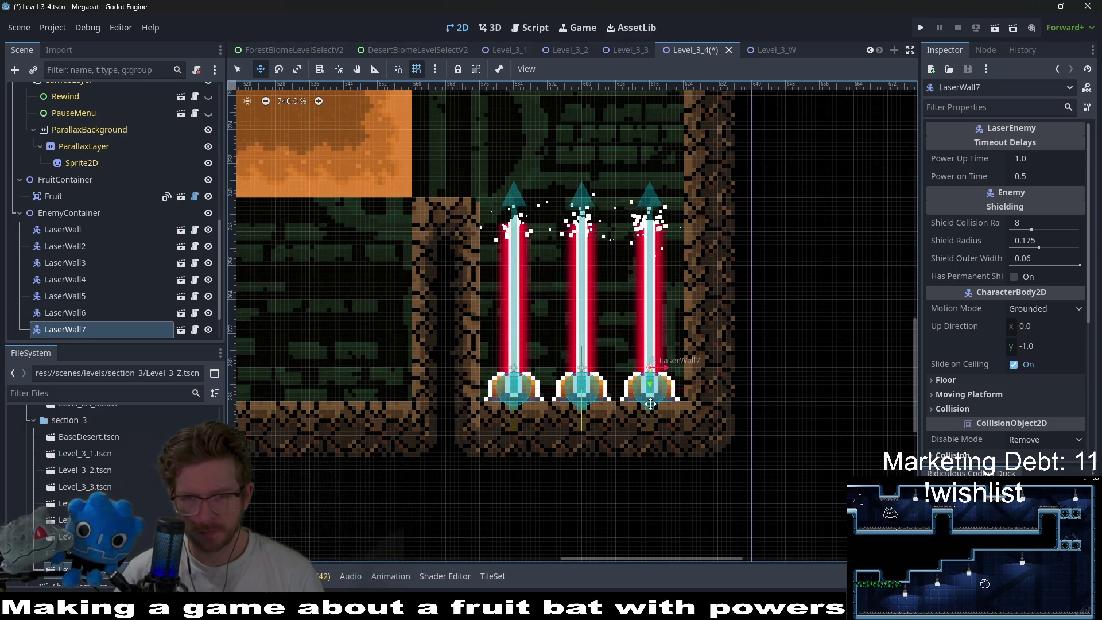
pyautogui.scroll(-13, 631, 379)
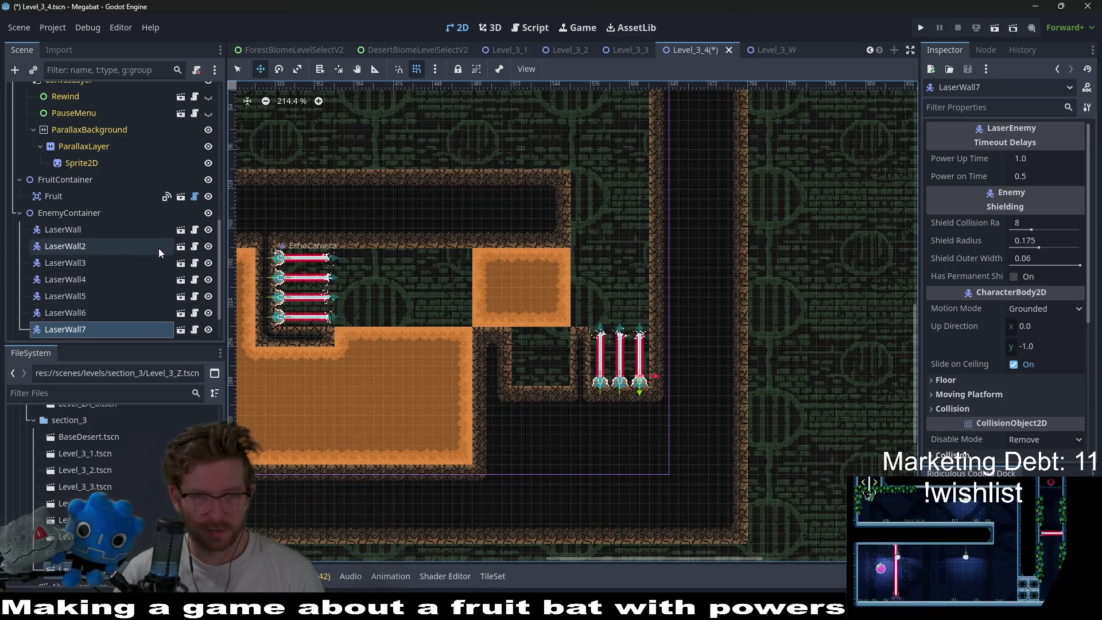
pyautogui.scroll(4, 91, 267)
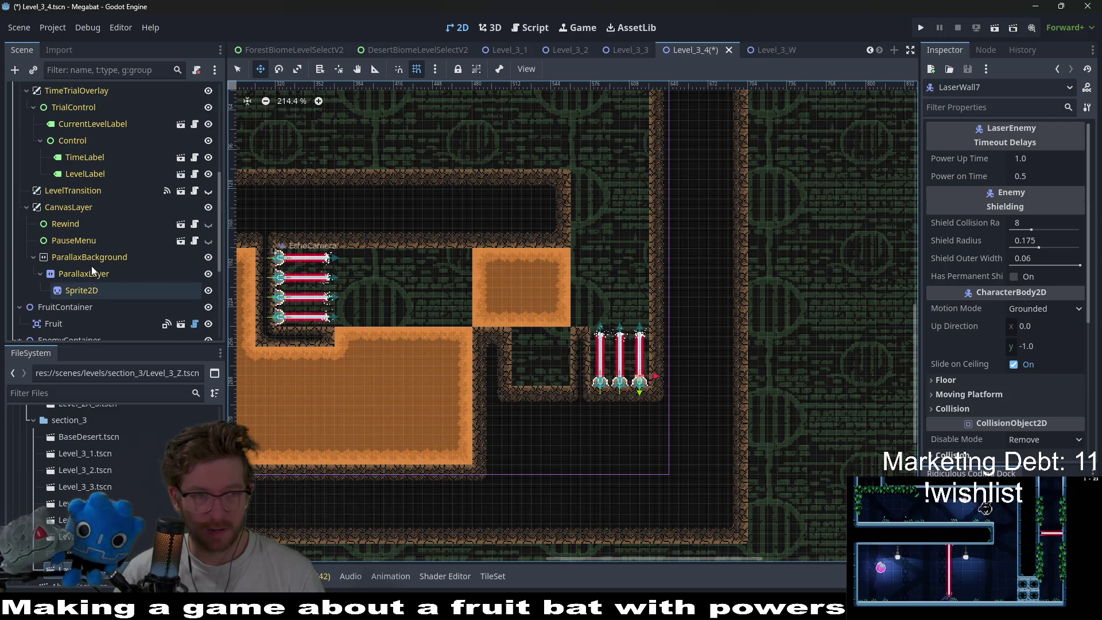
# - Duplicate the strawberry fruit to create Fruit2 beside the three vertical lasers
pyautogui.click(74, 323)
pyautogui.scroll(-6, 383, 290)
pyautogui.hscroll(-3, 384, 289)
pyautogui.hotkey('ctrl', 'd')
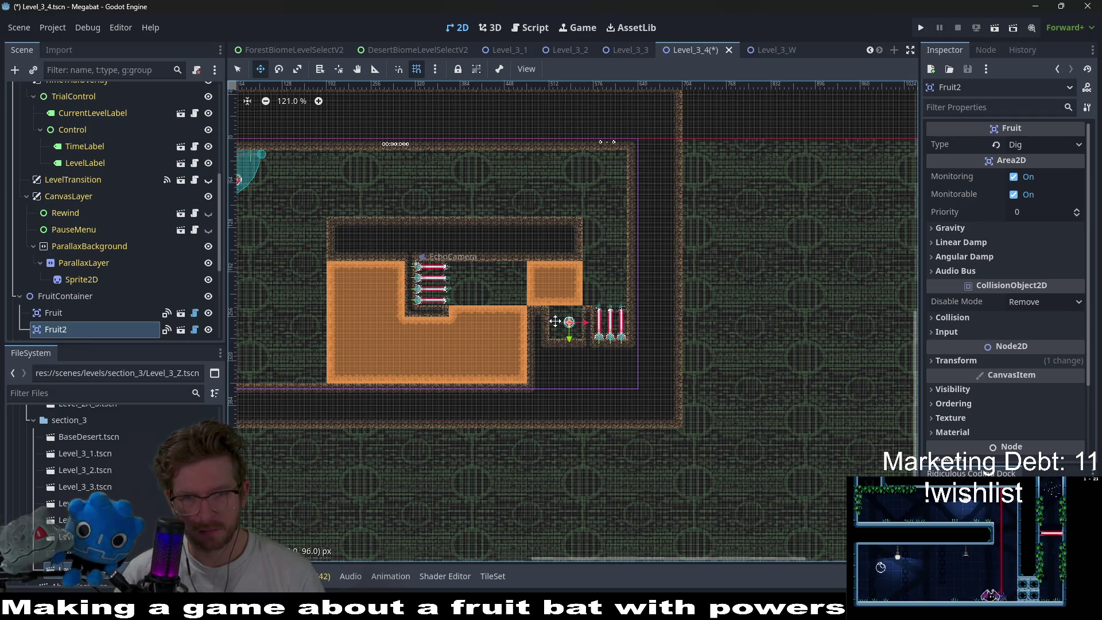
# - Scroll the Scene dock to the top and pick the WorldTileMapLayer node
pyautogui.scroll(15, 559, 330)
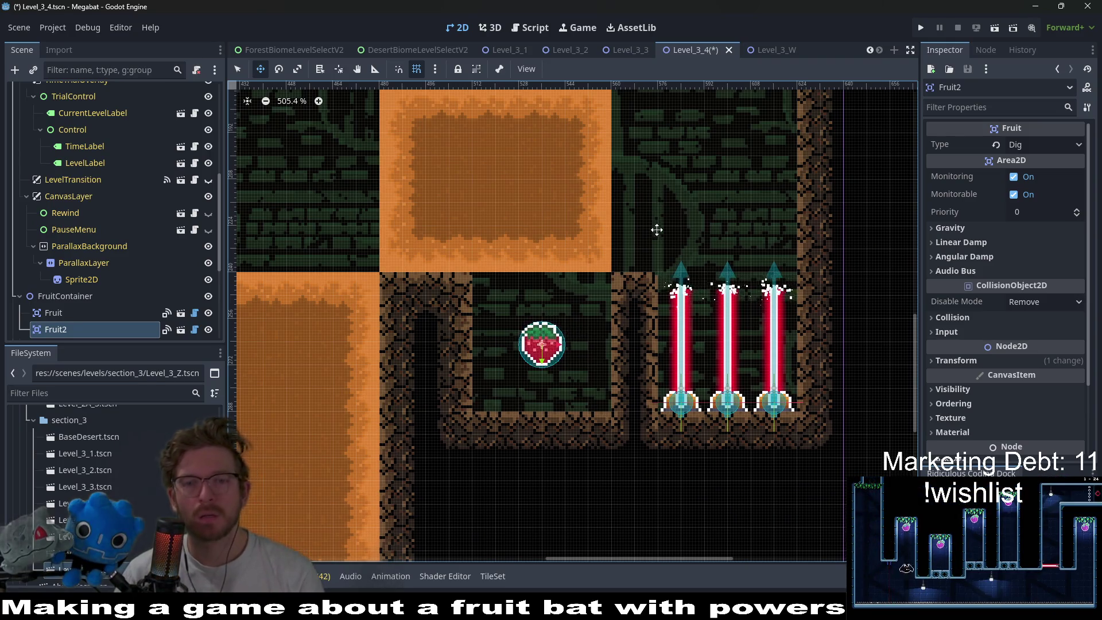
pyautogui.scroll(5, 669, 248)
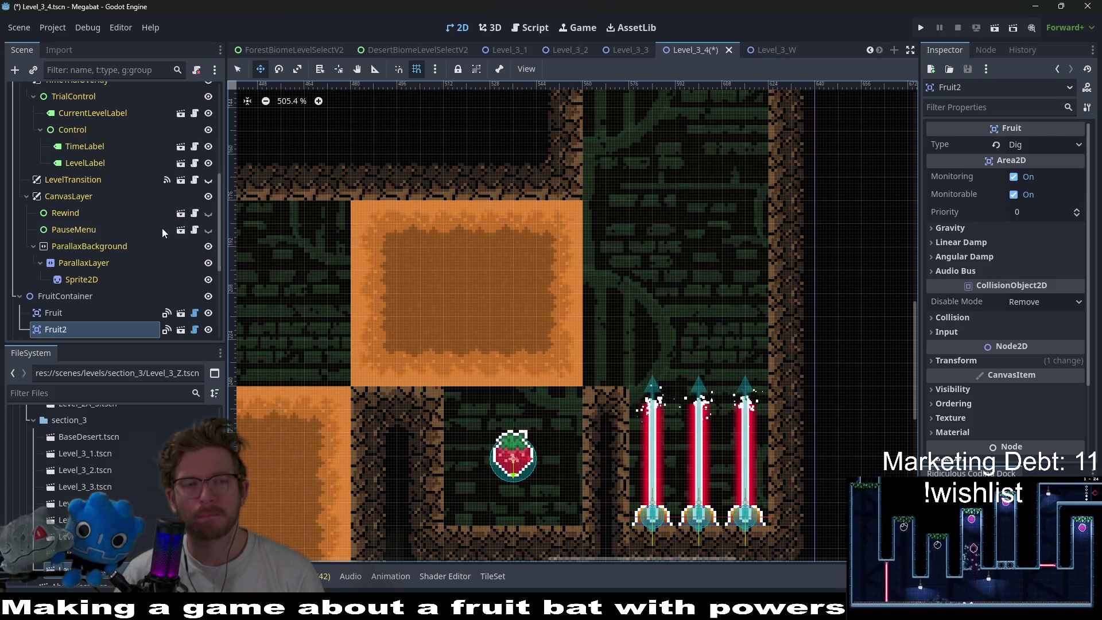
pyautogui.scroll(5, 161, 228)
pyautogui.click(95, 208)
# - On WorldTileMapLayer, paint a rectangle of wall terrain tiles, undoing a trial corner erase
pyautogui.click(95, 208)
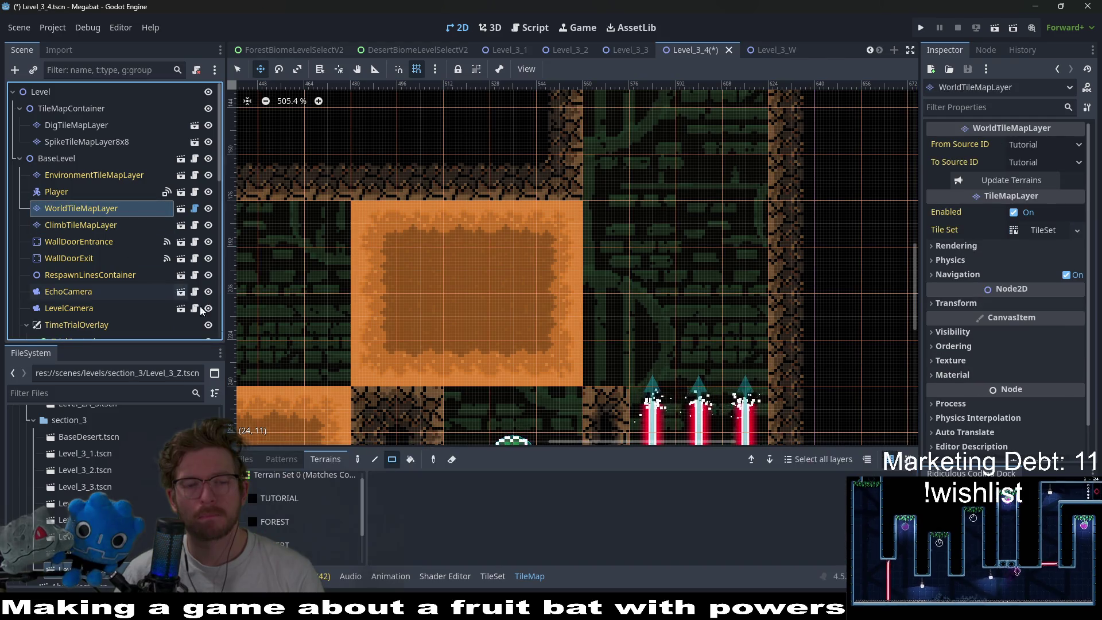
pyautogui.press('q')
pyautogui.hscroll(1, 583, 269)
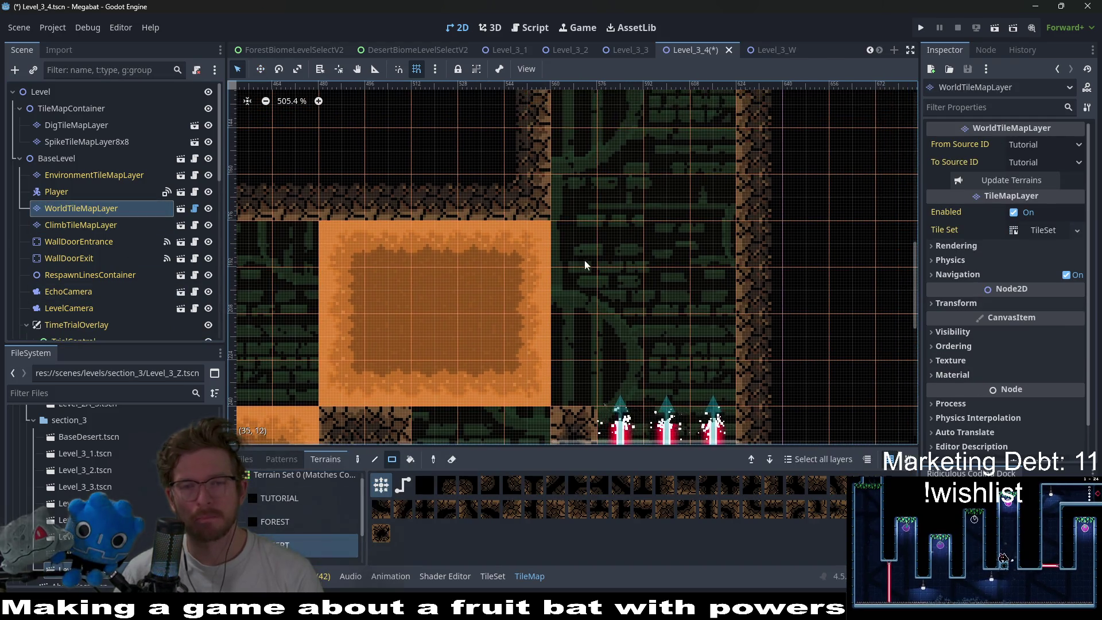
pyautogui.scroll(3, 583, 276)
pyautogui.moveTo(583, 286); pyautogui.dragTo(596, 210)
pyautogui.scroll(-2, 625, 254)
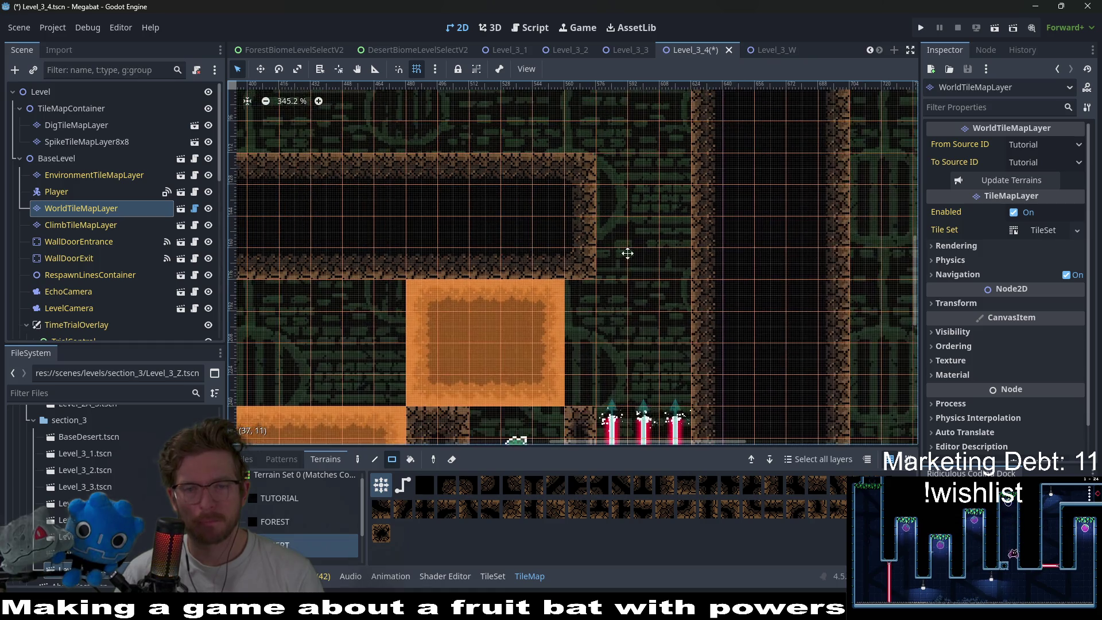
pyautogui.scroll(2, 641, 267)
pyautogui.hscroll(1, 641, 267)
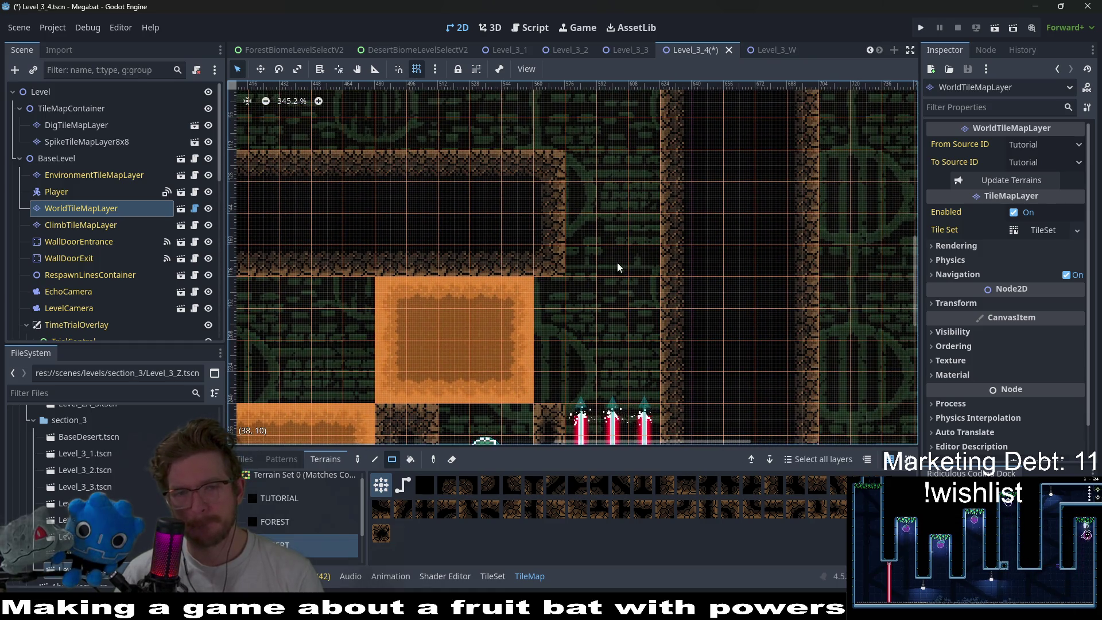
pyautogui.rightClick(551, 270)
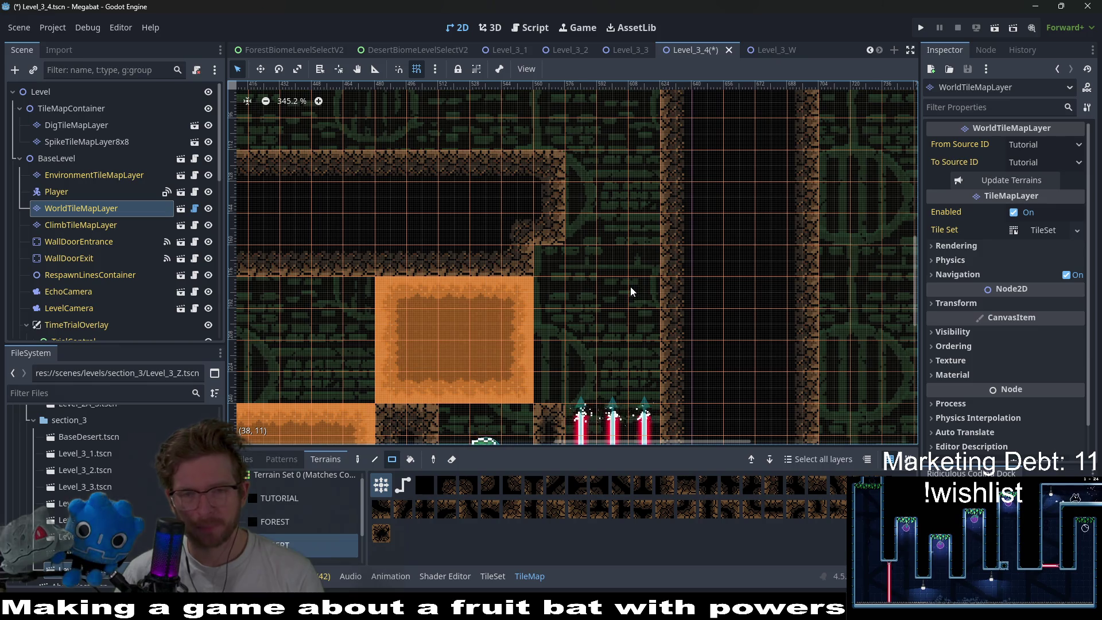
pyautogui.hotkey('ctrl', 'z')
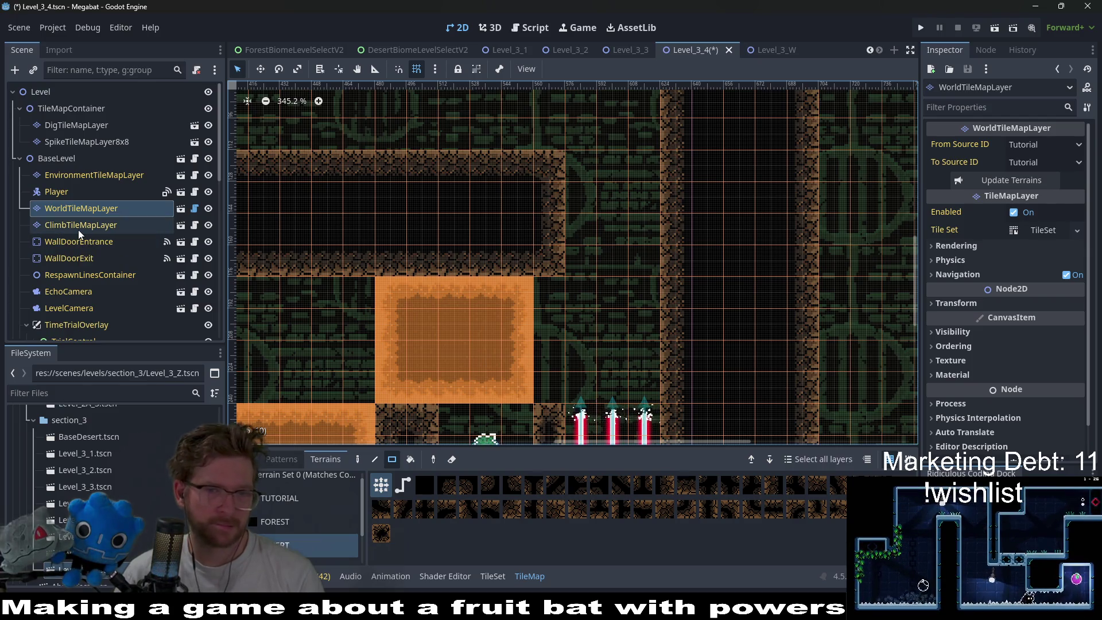
# - Paint a Desert dig block above the vertical lasers on DigTileMapLayer, widen it, and run the scene
pyautogui.click(76, 131)
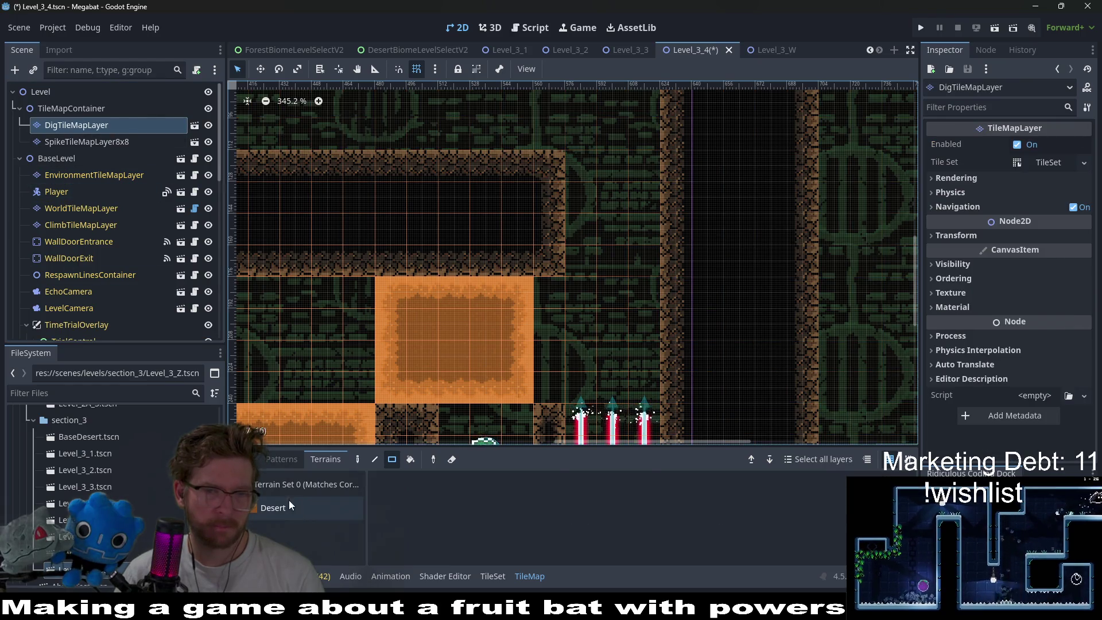
pyautogui.click(273, 507)
pyautogui.moveTo(646, 265)
pyautogui.mouseDown()
pyautogui.moveTo(586, 192)
pyautogui.moveTo(587, 216)
pyautogui.mouseUp()
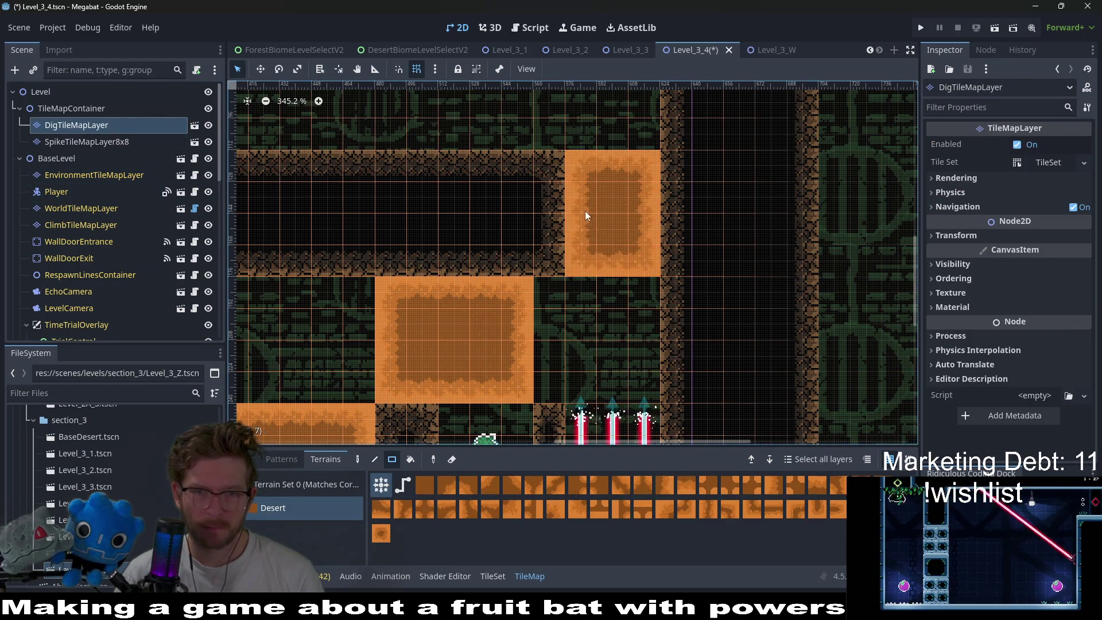
pyautogui.scroll(-3, 534, 327)
pyautogui.moveTo(555, 312); pyautogui.dragTo(548, 229)
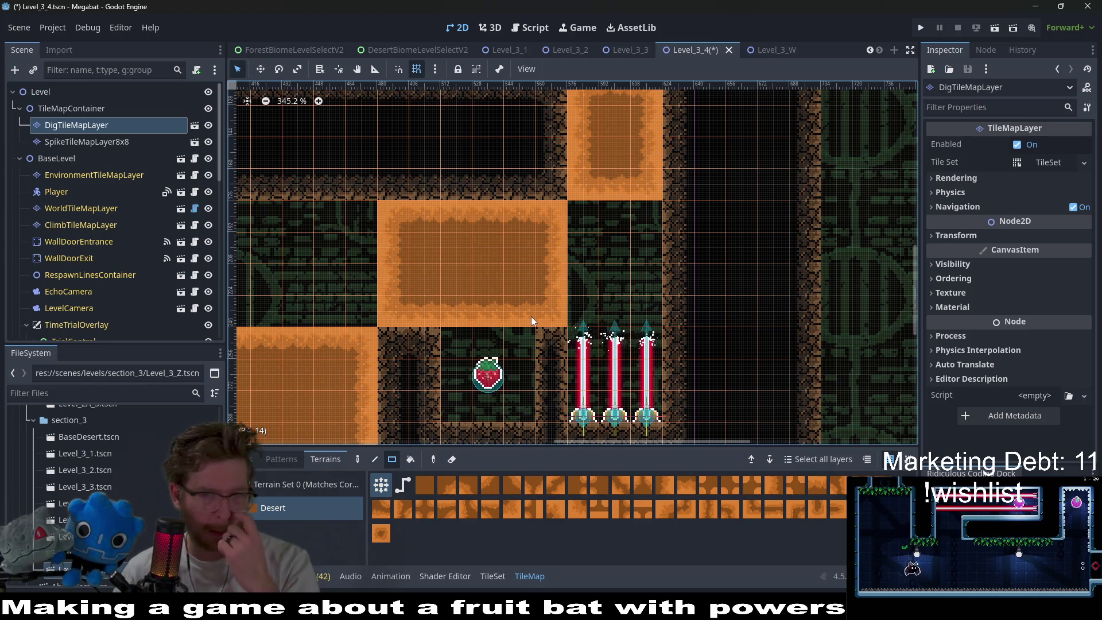
pyautogui.hscroll(-5, 531, 316)
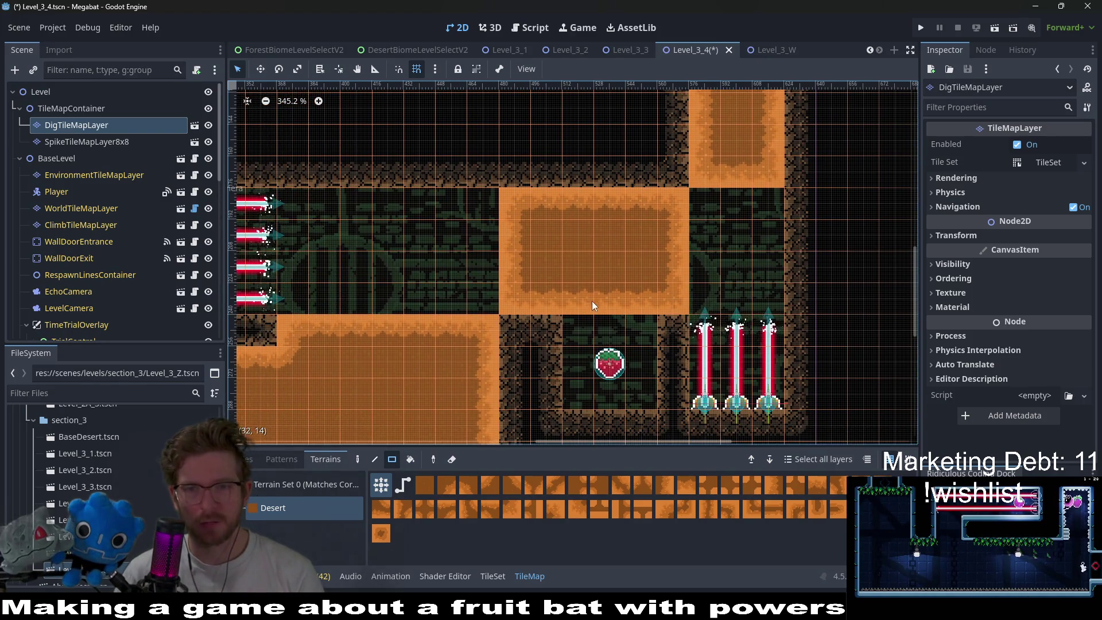
pyautogui.scroll(-5, 623, 281)
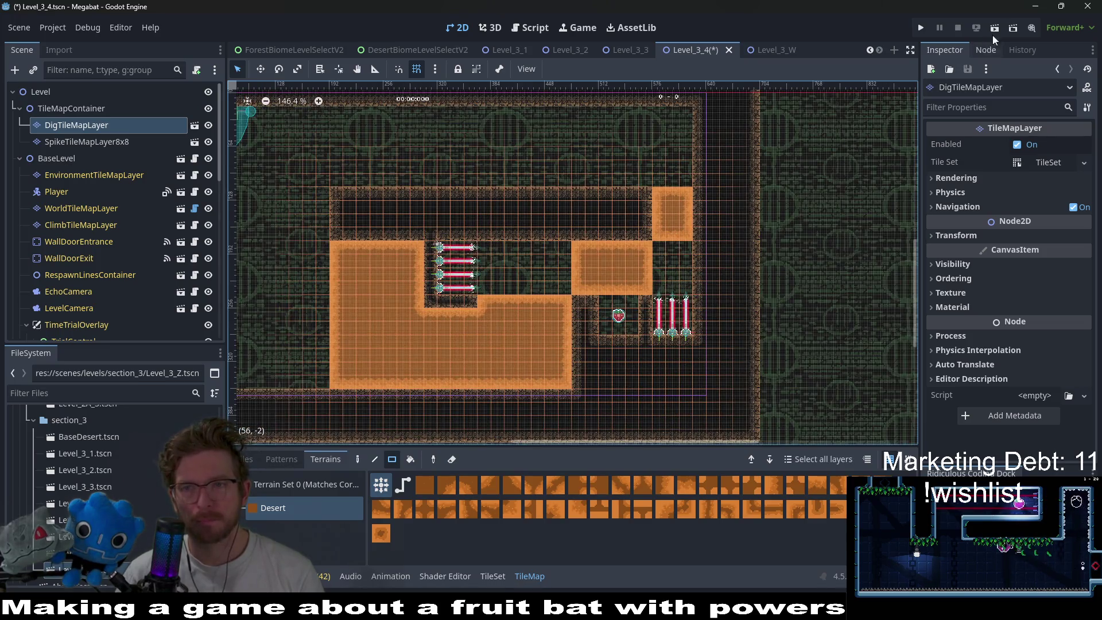
pyautogui.click(993, 32)
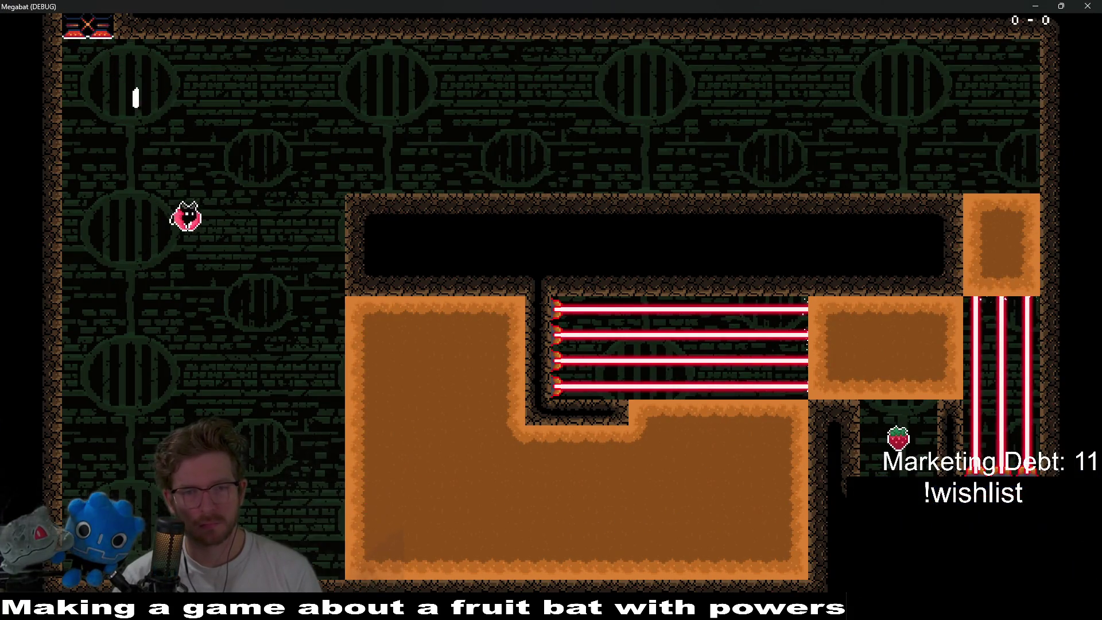
# - Burrow the bat through the left and right dirt blocks to grab the strawberry
pyautogui.press('Right')
pyautogui.press('Down')
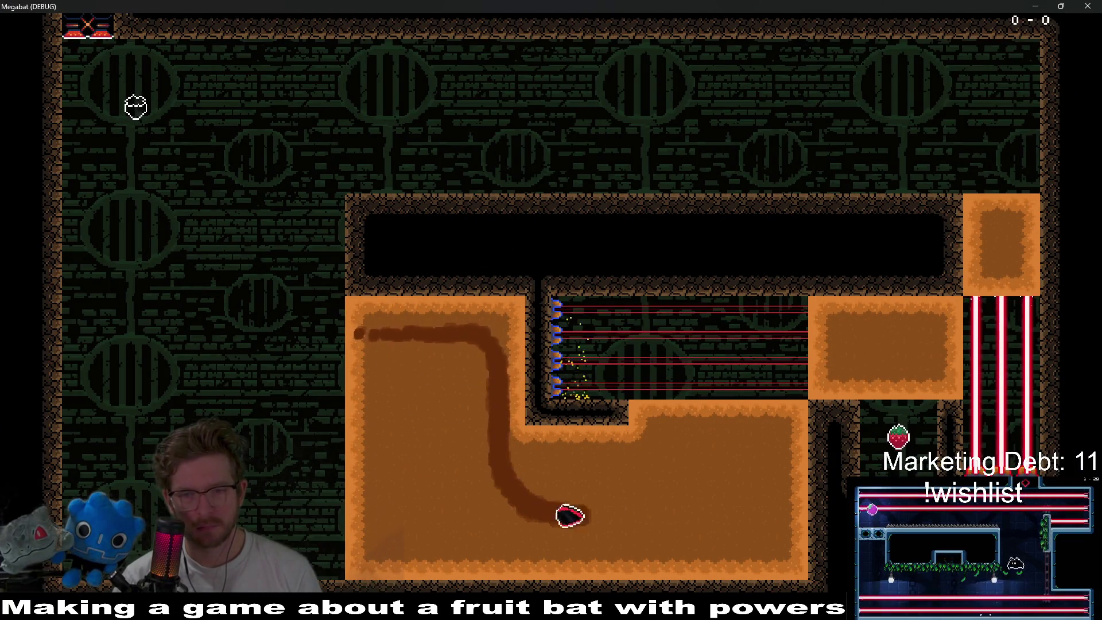
pyautogui.press('Right')
pyautogui.press('Down')
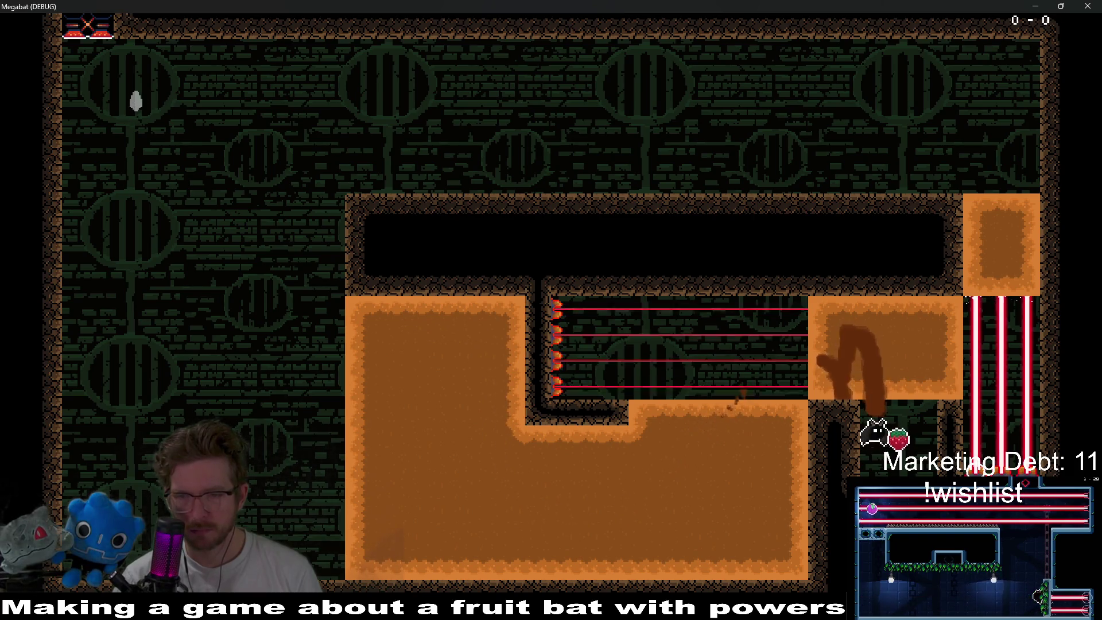
pyautogui.press('Up')
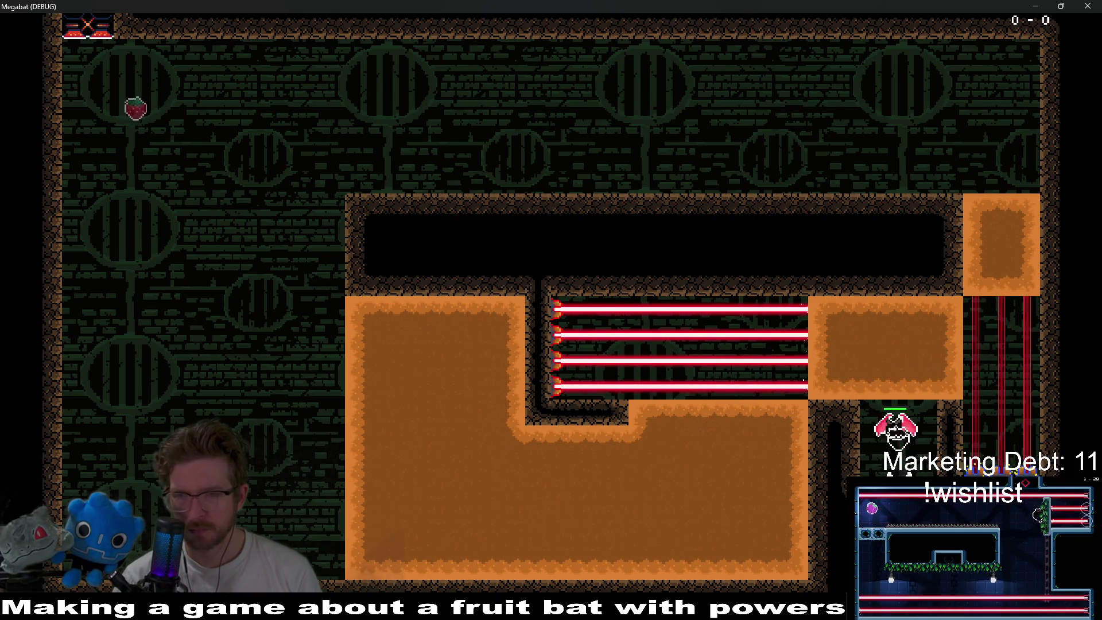
pyautogui.press('Right')
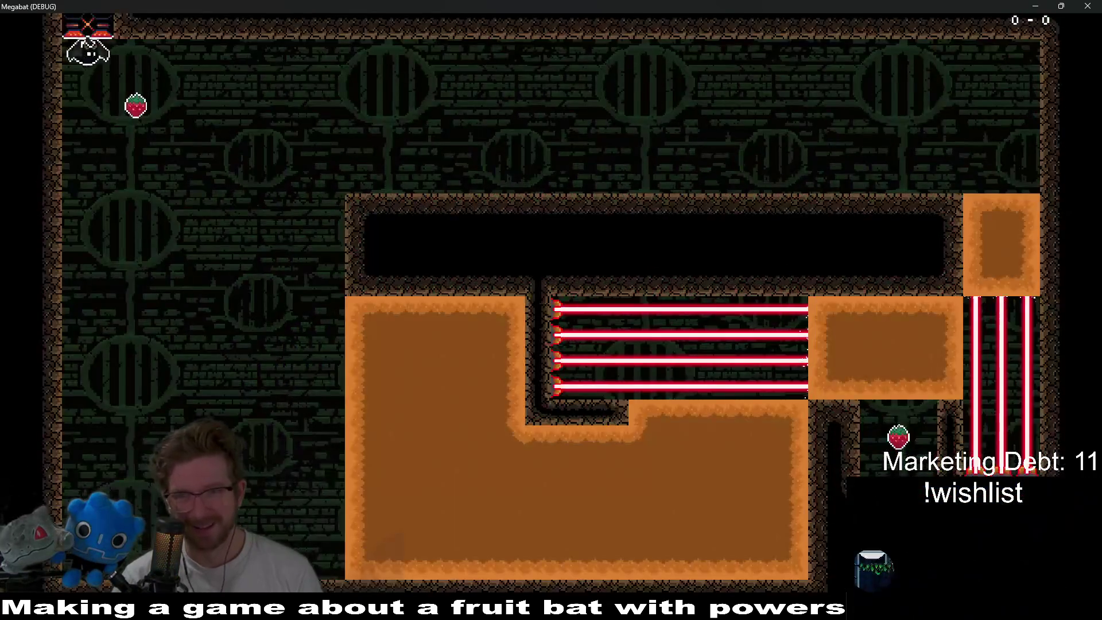
# - After respawning, tunnel through both dirt blocks toward the vertical lasers
pyautogui.press('Right')
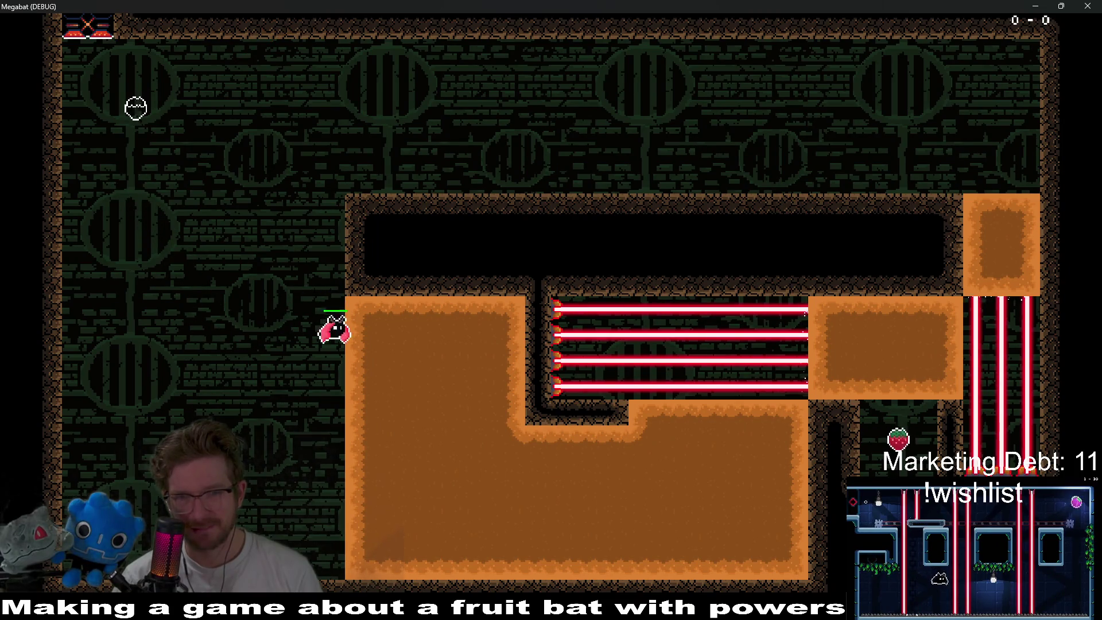
pyautogui.press('Down')
pyautogui.press('Right')
pyautogui.press('Up')
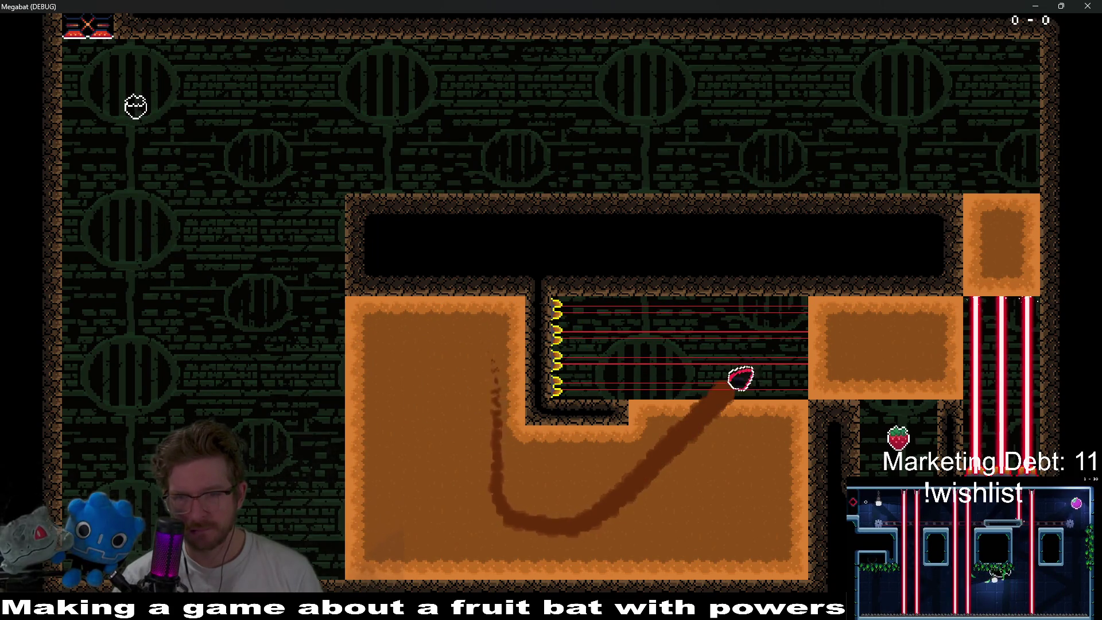
pyautogui.press('Down')
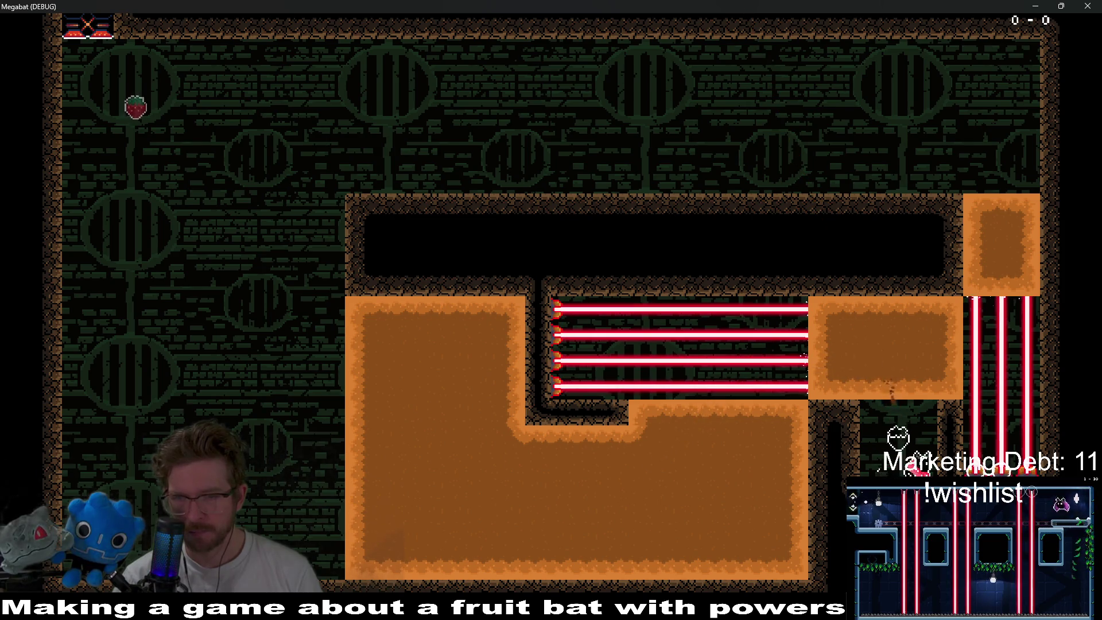
pyautogui.press('Up')
pyautogui.press('Right')
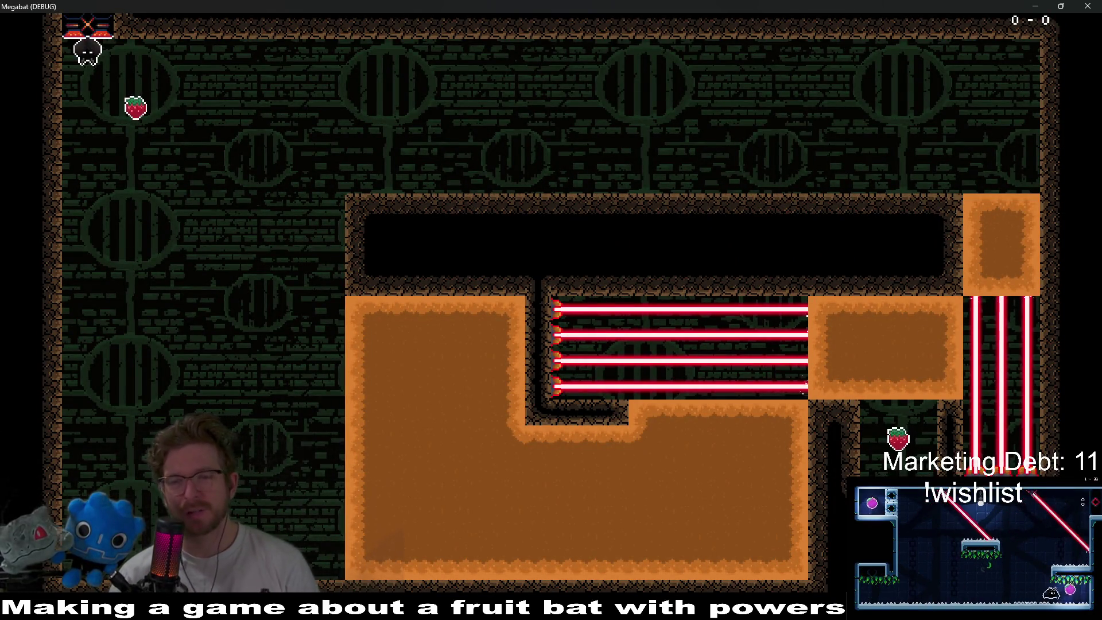
# - Collect the top-left strawberry, tunnel through both dirt blocks, and exit the upper desert block
pyautogui.press('Down')
pyautogui.press('Right')
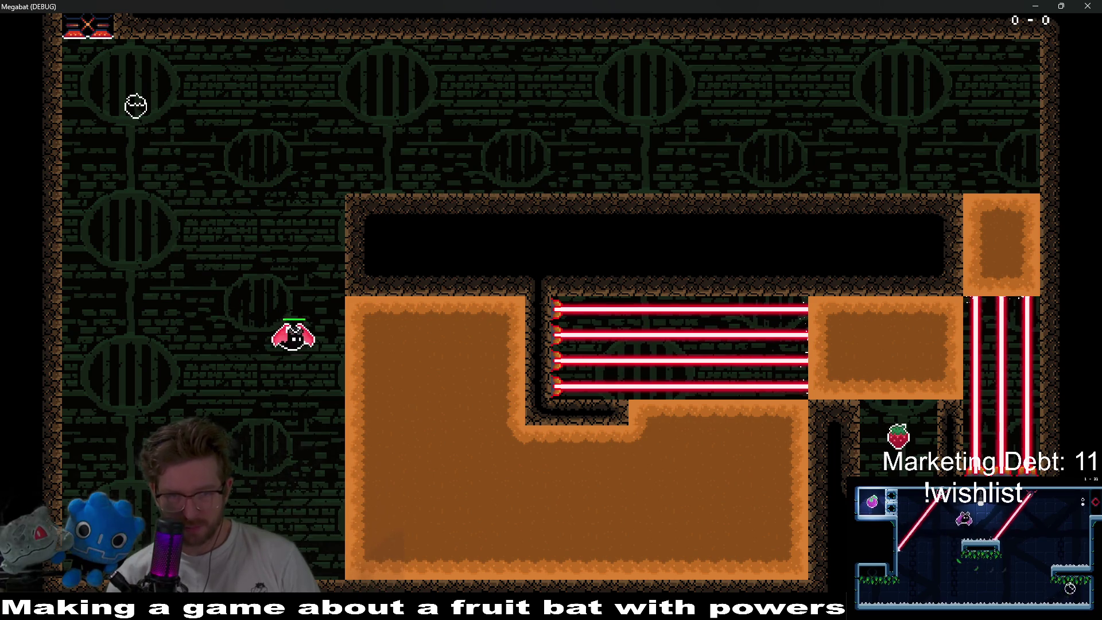
pyautogui.press('Right')
pyautogui.press('Down')
pyautogui.press('Right')
pyautogui.press('Up')
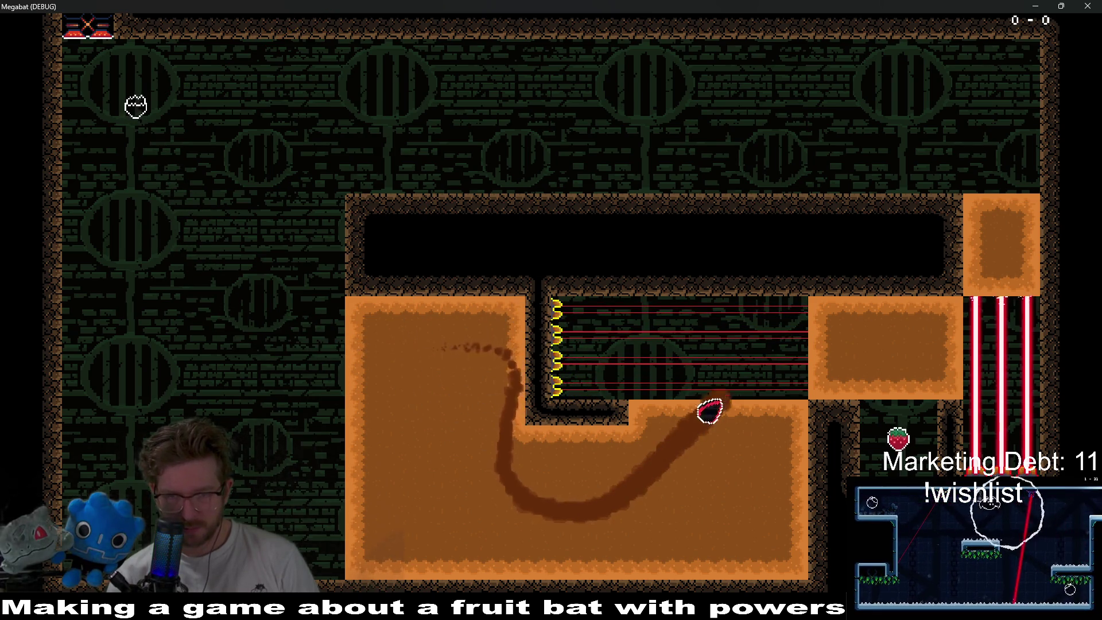
pyautogui.press('Down')
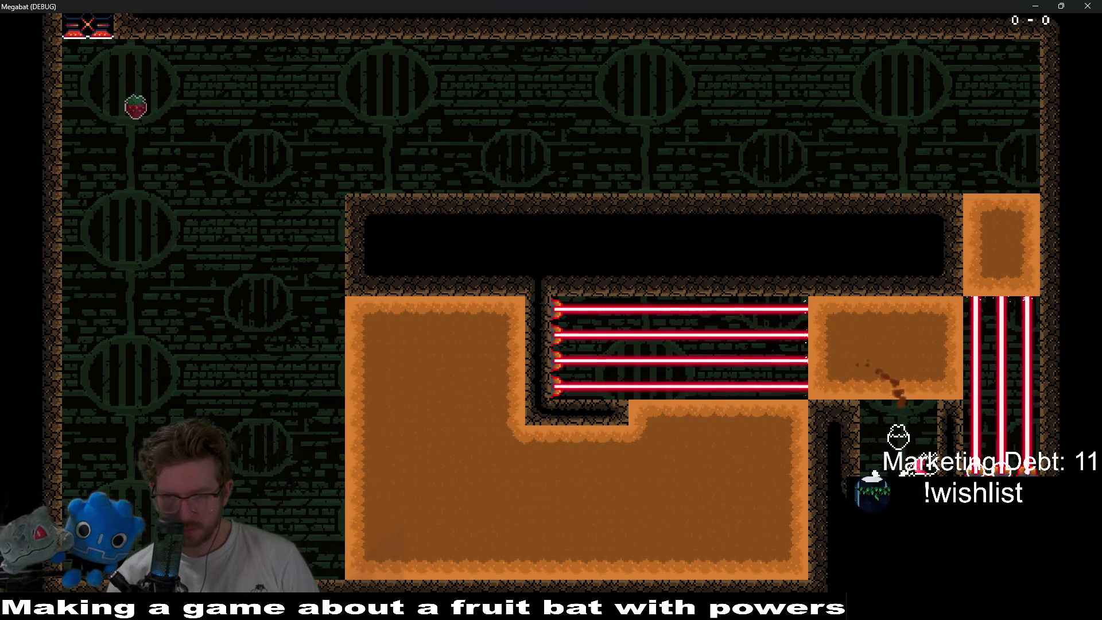
pyautogui.press('Up')
pyautogui.press('Left')
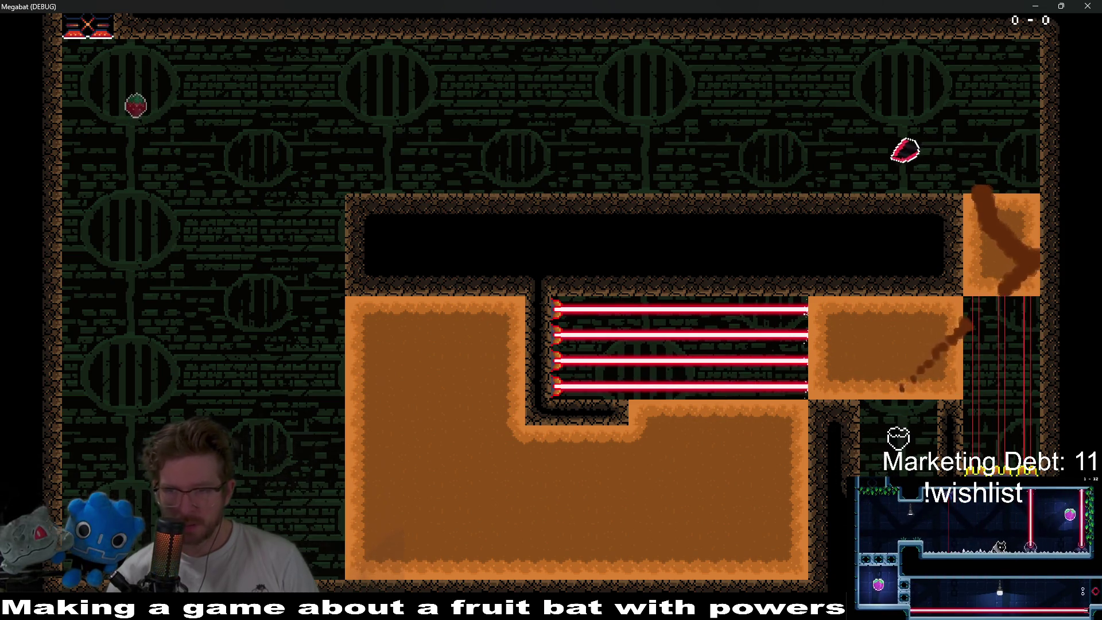
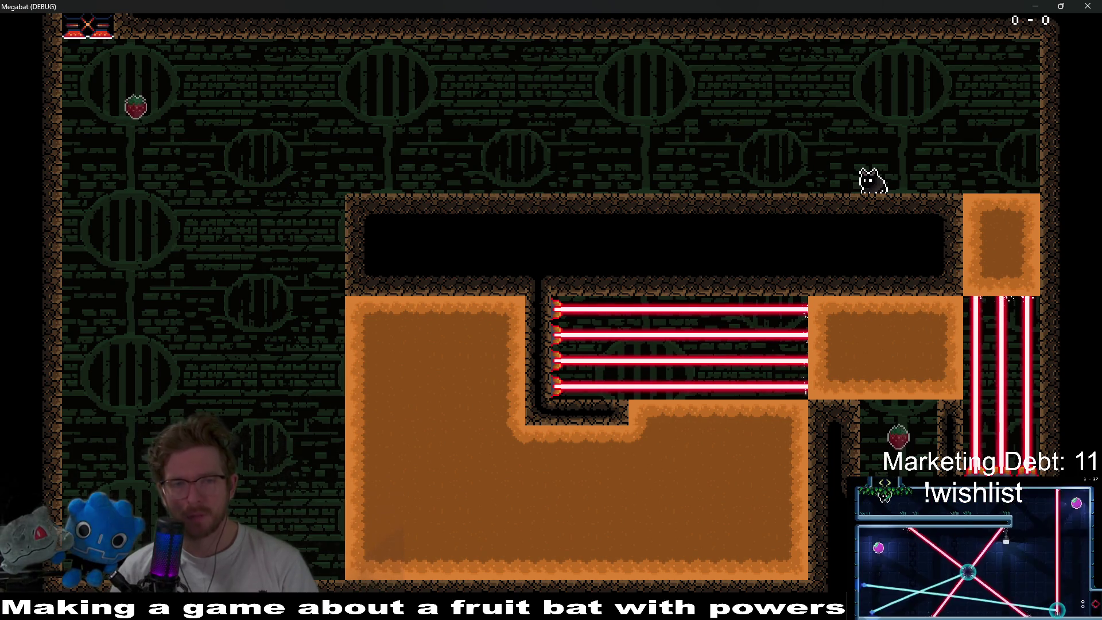
# - Close the test game and switch painting to the DigTileMapLayer
pyautogui.click(1088, 6)
pyautogui.scroll(3, 656, 197)
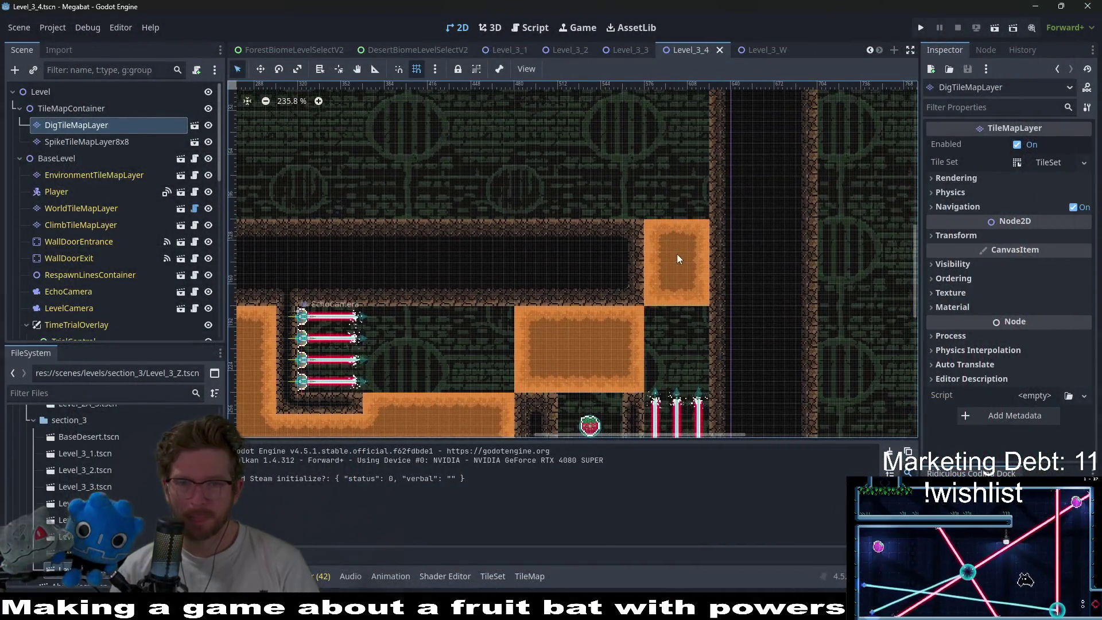
pyautogui.hscroll(-10, 677, 259)
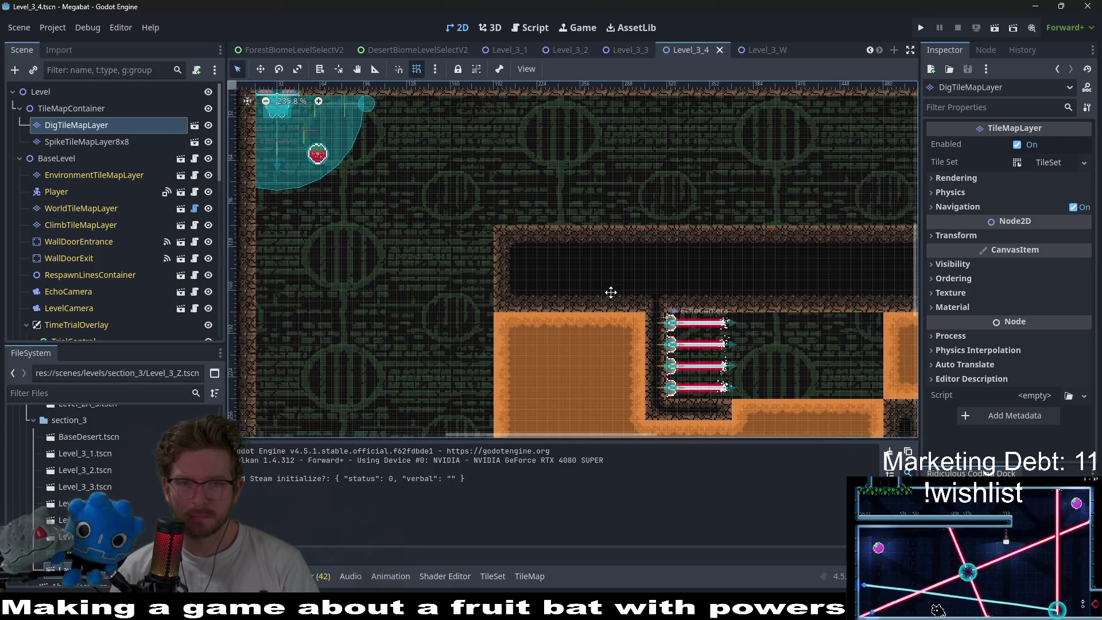
pyautogui.hscroll(7, 610, 292)
pyautogui.click(92, 142)
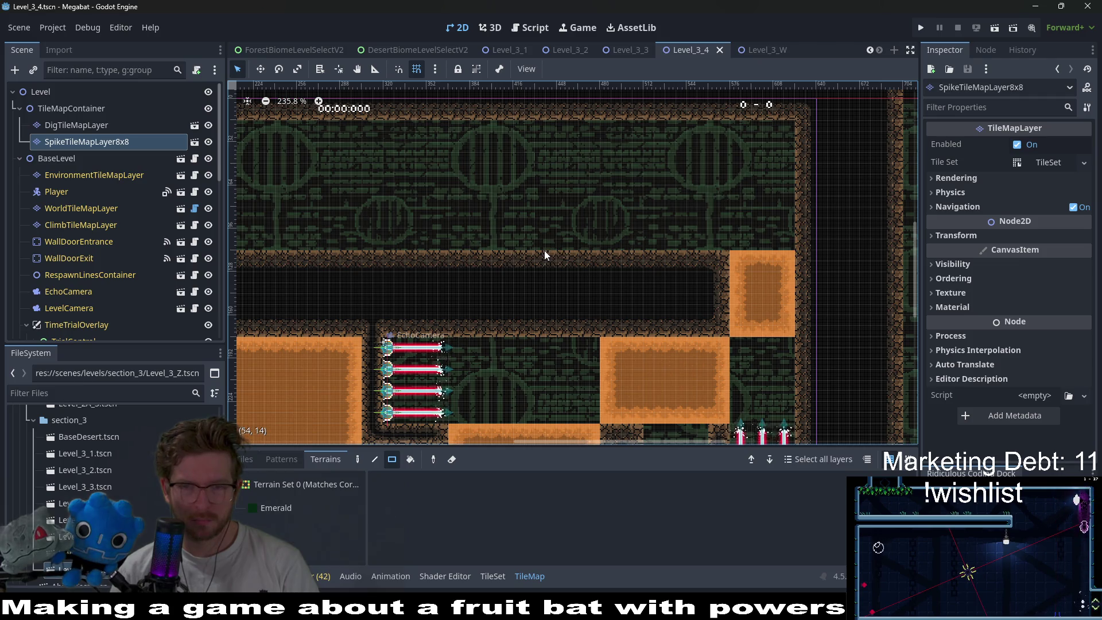
pyautogui.click(115, 125)
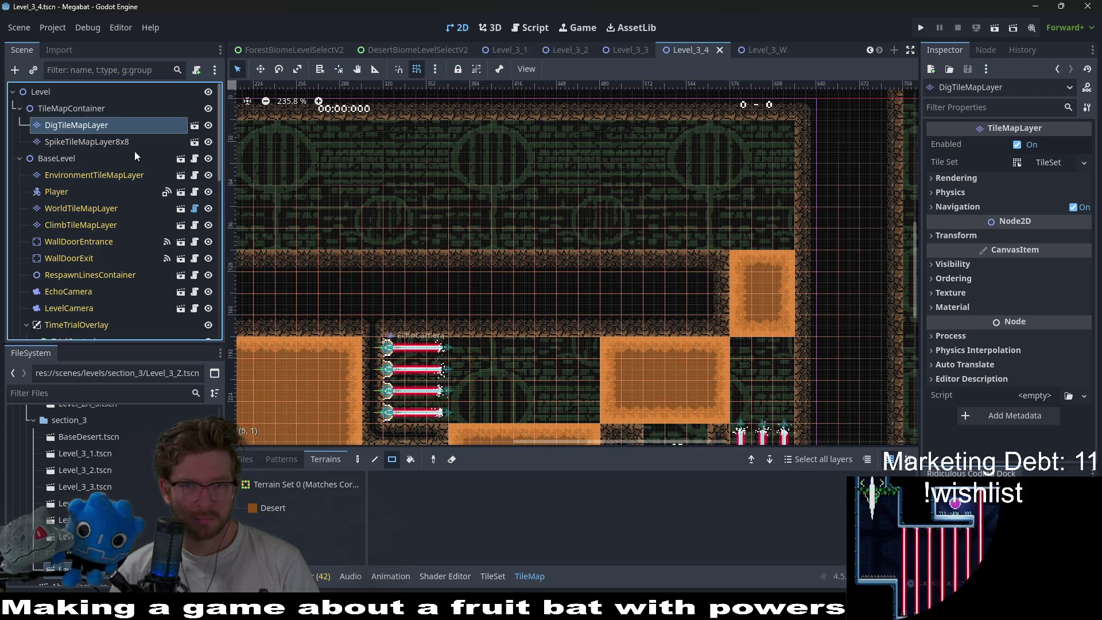
# - Paint a large L-shaped Desert dirt block across the upper chamber above the tunnel
pyautogui.click(288, 499)
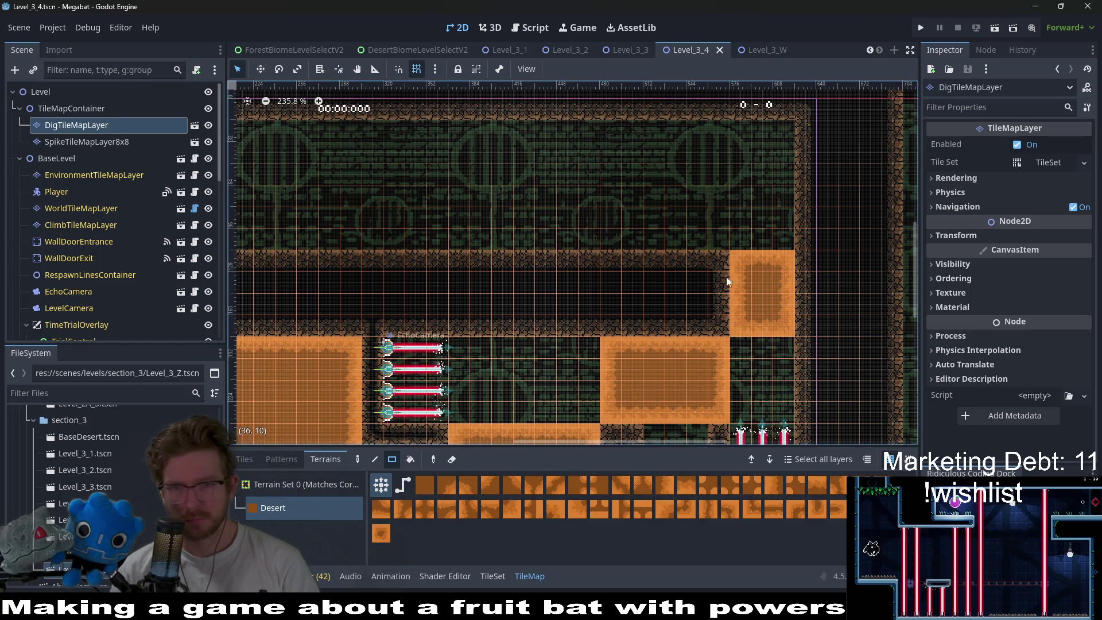
pyautogui.moveTo(723, 219); pyautogui.dragTo(679, 198)
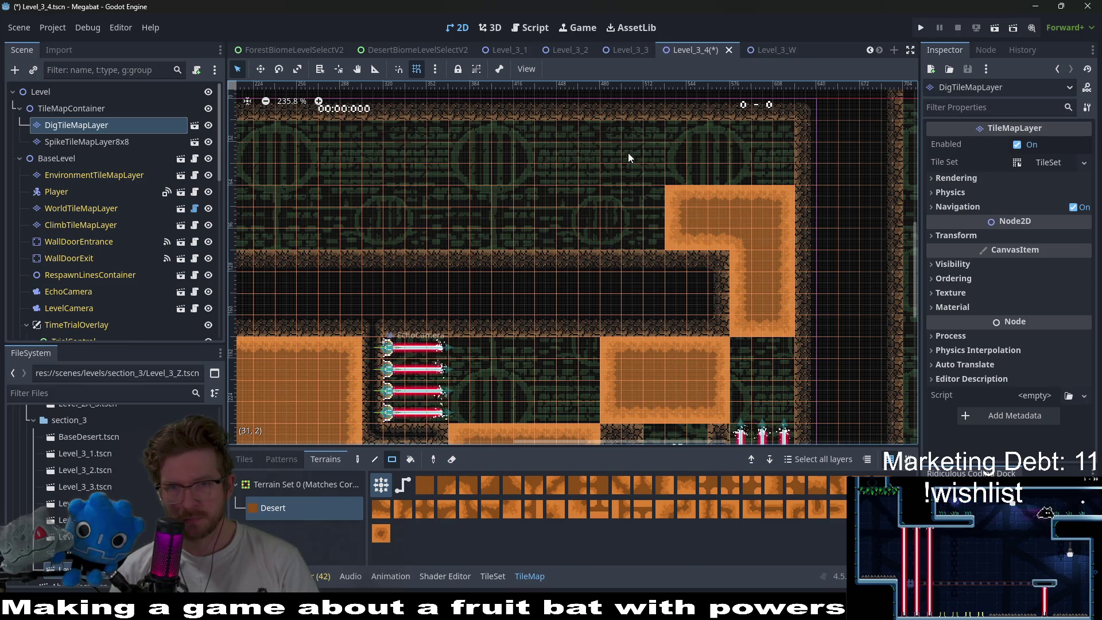
pyautogui.moveTo(569, 132); pyautogui.dragTo(614, 172)
pyautogui.moveTo(657, 212); pyautogui.dragTo(711, 196)
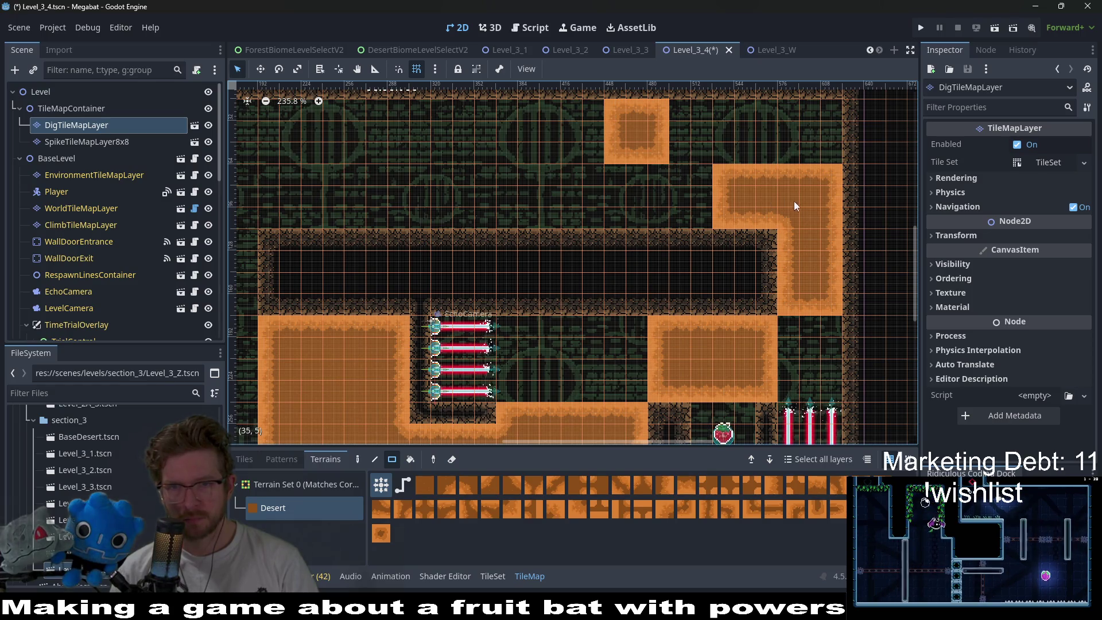
pyautogui.moveTo(825, 214); pyautogui.dragTo(559, 118)
pyautogui.press('Down')
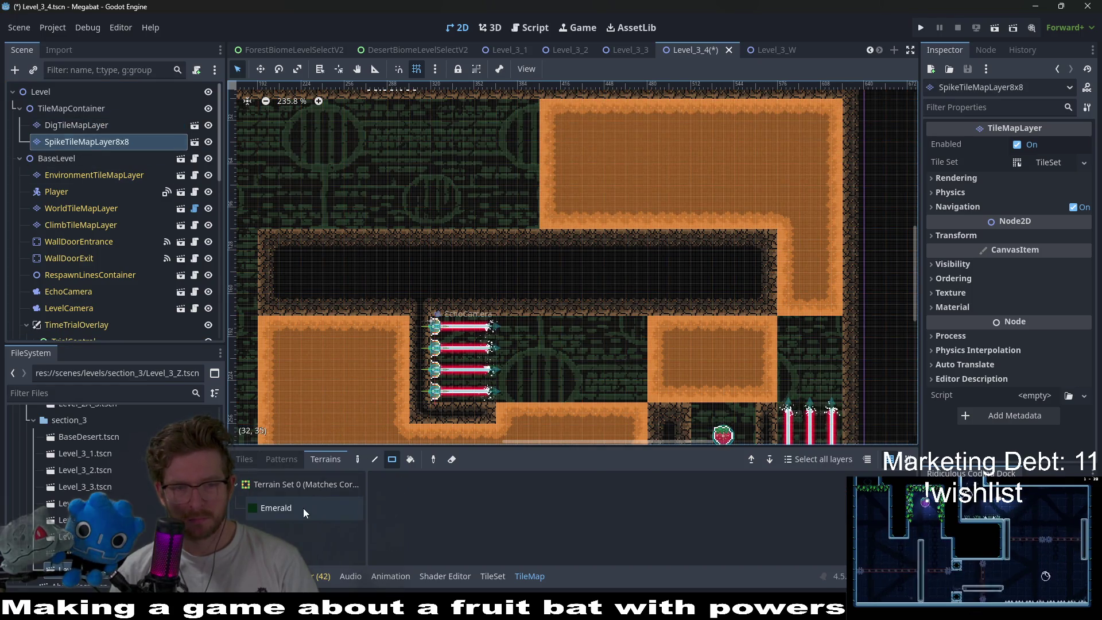
# - Carve an Emerald spike pocket into the middle of the Desert block, undoing a misplaced first patch
pyautogui.click(303, 507)
pyautogui.moveTo(588, 226); pyautogui.dragTo(499, 156)
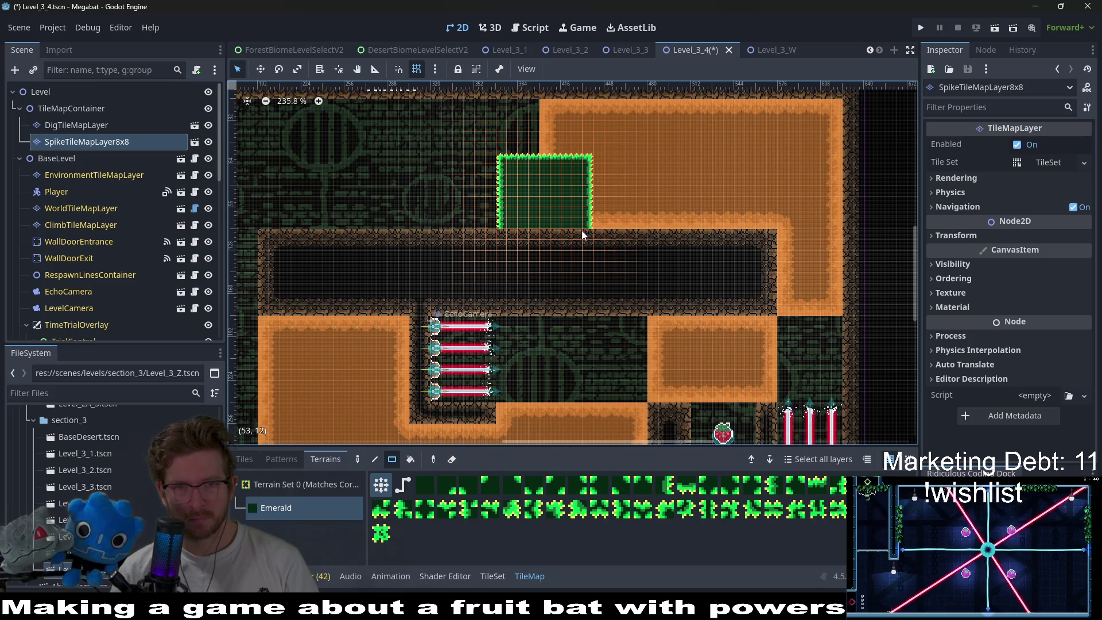
pyautogui.hotkey('ctrl', 'z')
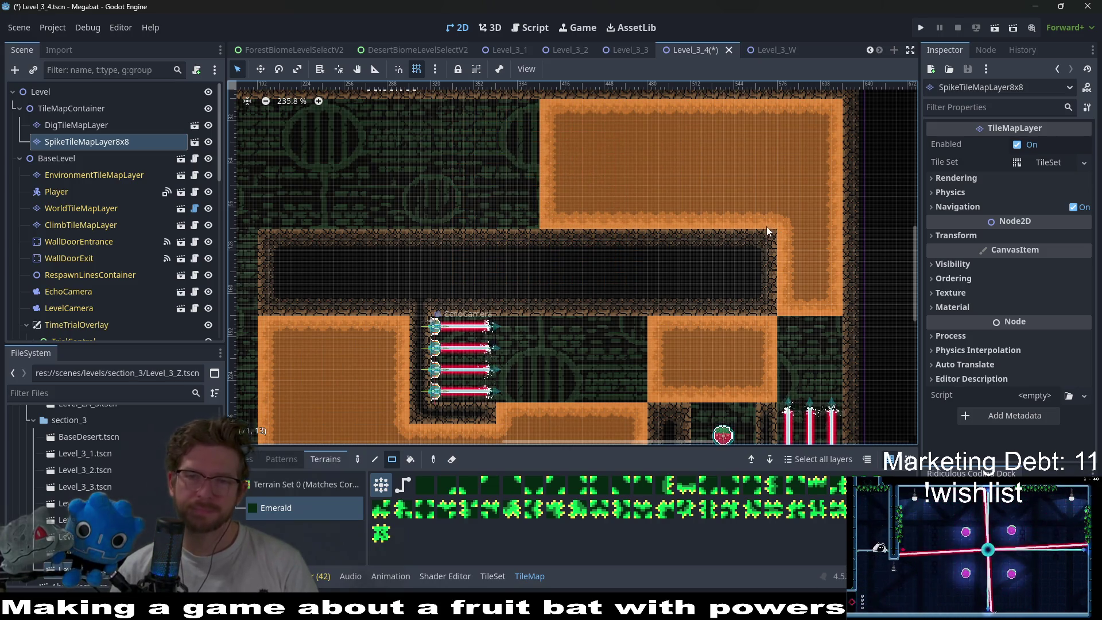
pyautogui.moveTo(662, 189)
pyautogui.mouseDown()
pyautogui.moveTo(754, 244)
pyautogui.moveTo(727, 221)
pyautogui.mouseUp()
pyautogui.scroll(2, 735, 205)
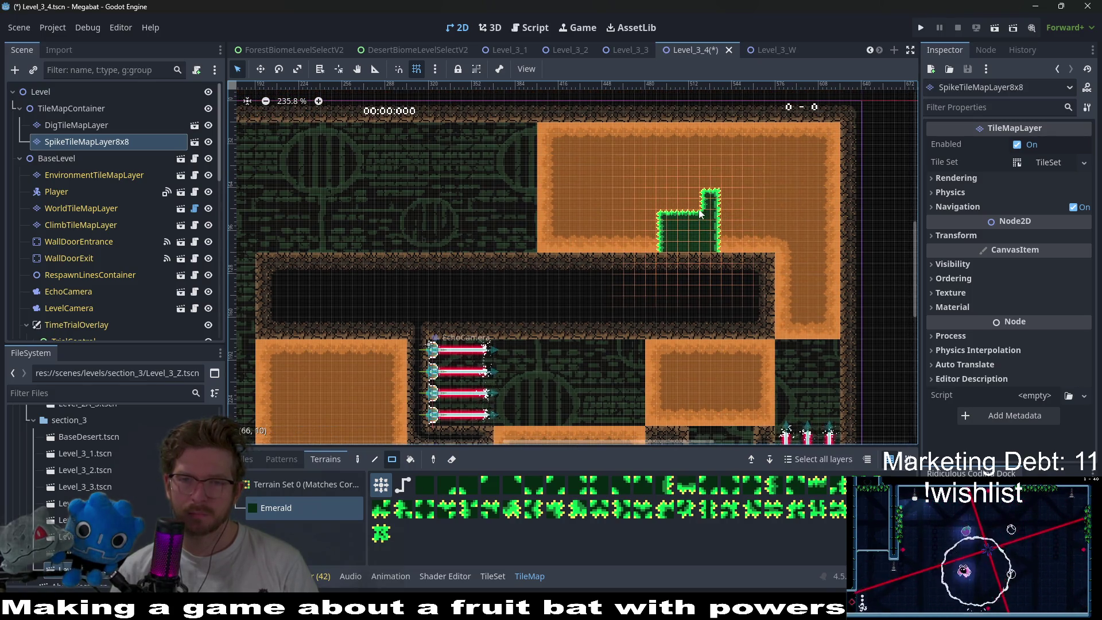
pyautogui.scroll(-2, 756, 206)
pyautogui.hscroll(2, 757, 206)
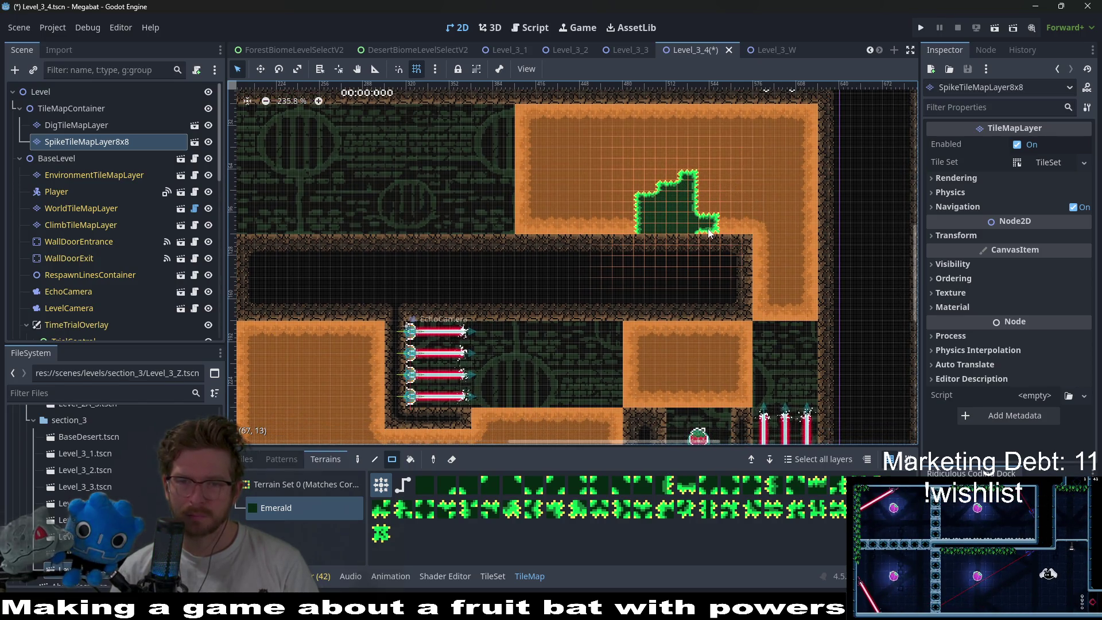
pyautogui.moveTo(705, 236); pyautogui.dragTo(709, 236)
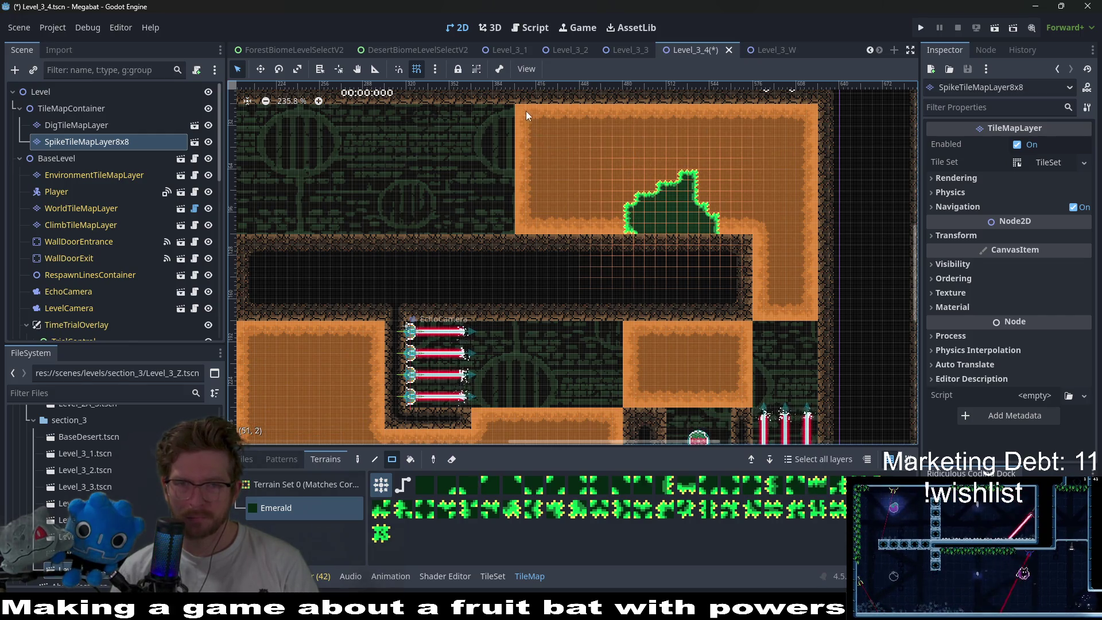
# - Add an Emerald spike-lined hollow along the Desert block's top edge
pyautogui.moveTo(497, 107); pyautogui.dragTo(588, 143)
pyautogui.scroll(2, 584, 167)
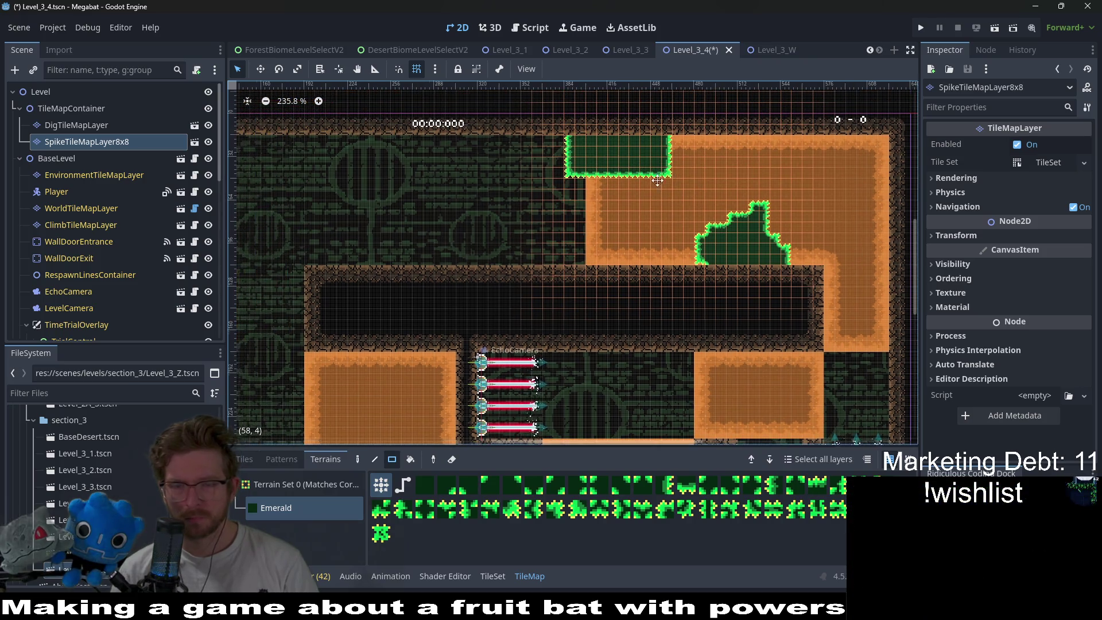
pyautogui.moveTo(608, 198); pyautogui.dragTo(610, 198)
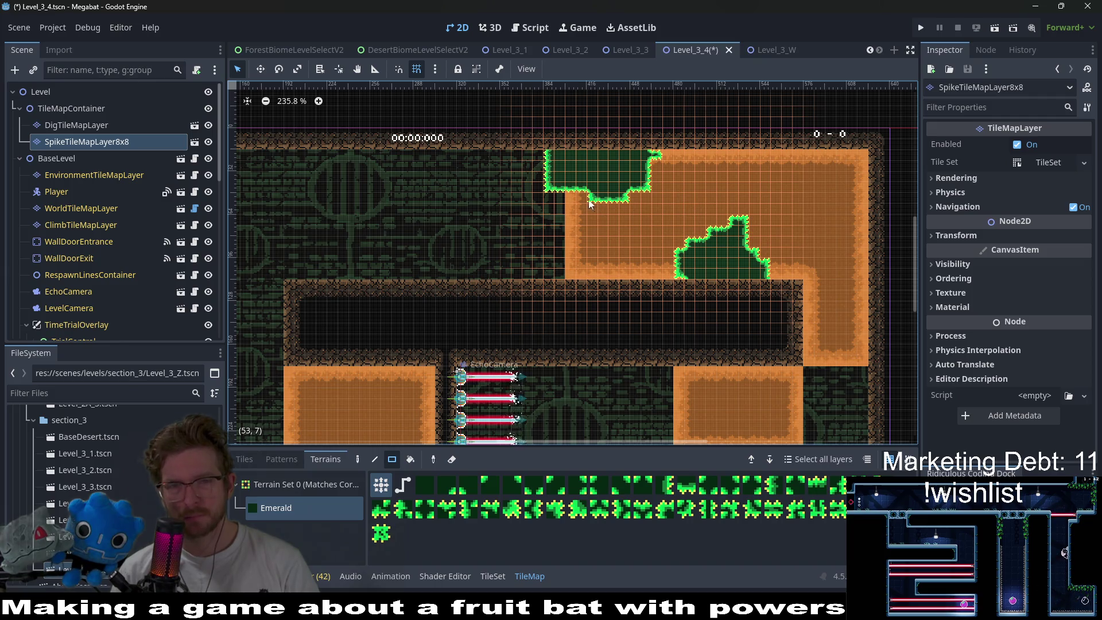
pyautogui.moveTo(555, 191); pyautogui.dragTo(557, 192)
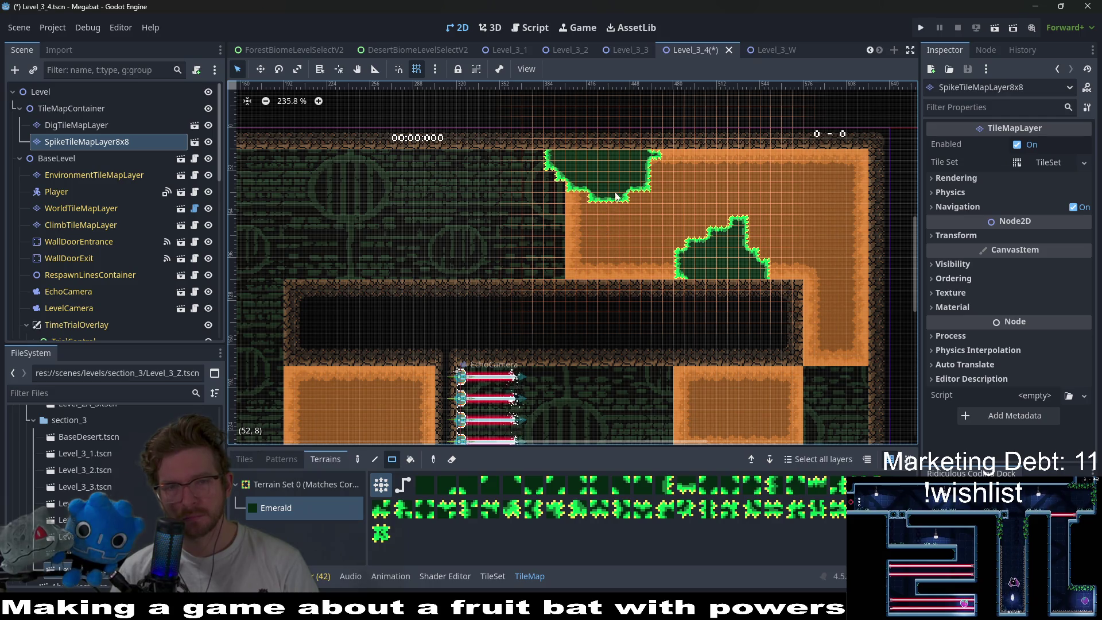
pyautogui.moveTo(675, 205)
pyautogui.mouseDown()
pyautogui.moveTo(681, 163)
pyautogui.moveTo(675, 183)
pyautogui.mouseUp()
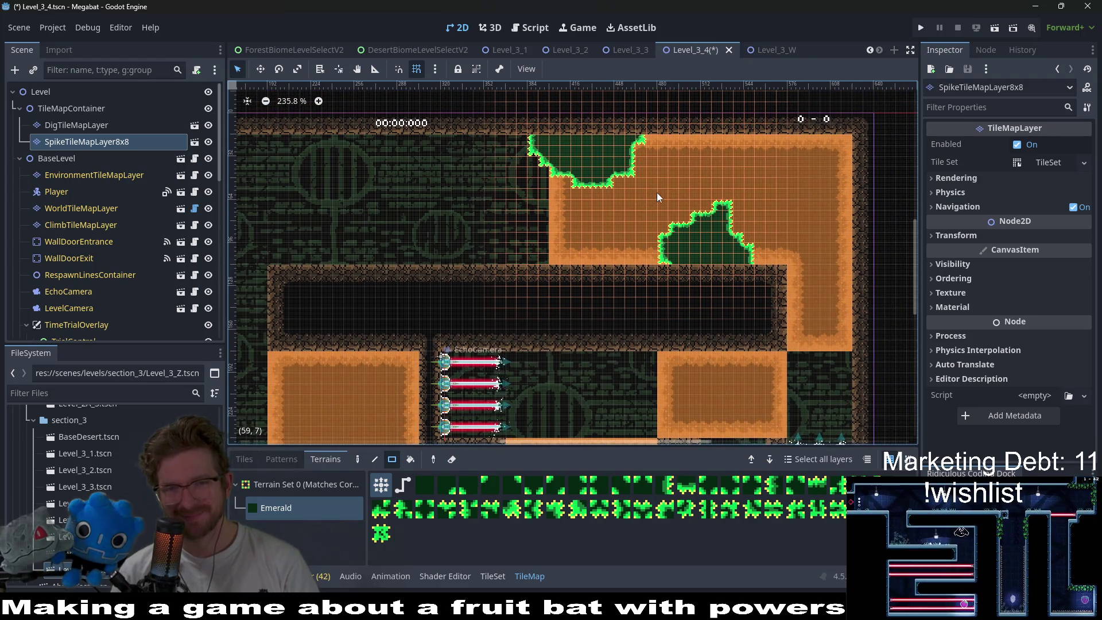
# - Select WorldTileMapLayer, review the zoomed-out level, and save and run Level_3_4
pyautogui.scroll(-3, 642, 196)
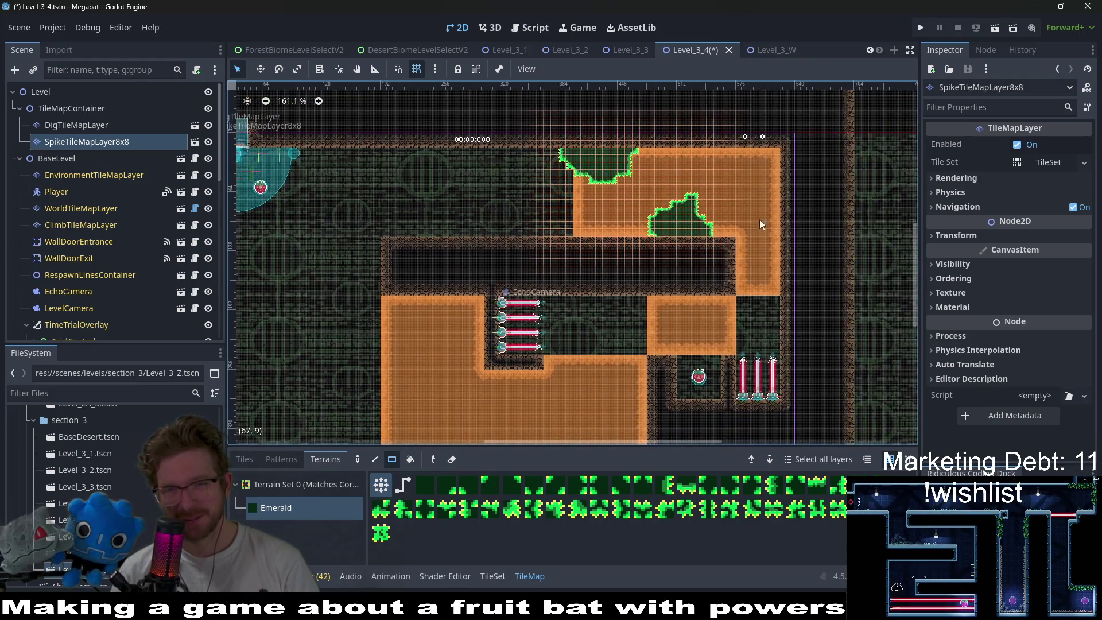
pyautogui.moveTo(730, 206); pyautogui.dragTo(734, 210)
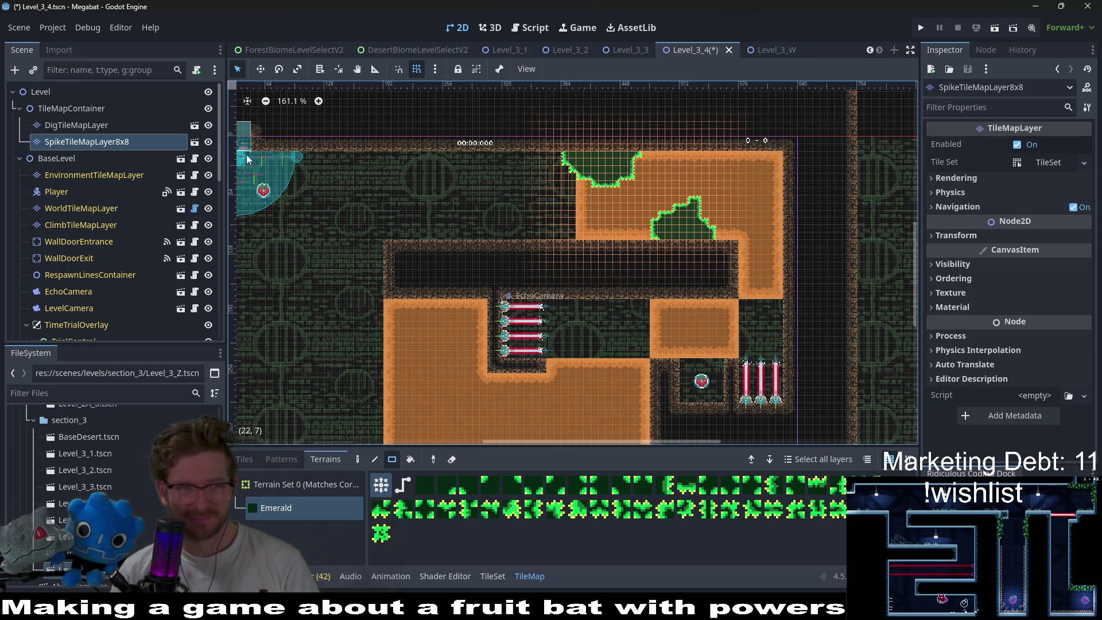
pyautogui.click(86, 208)
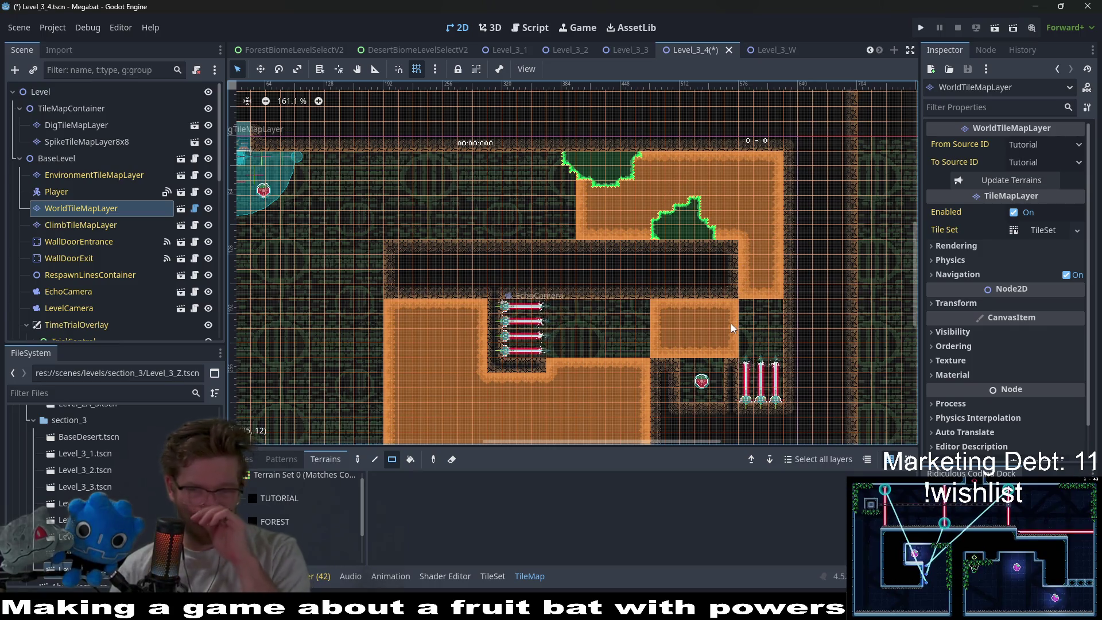
pyautogui.scroll(-2, 730, 248)
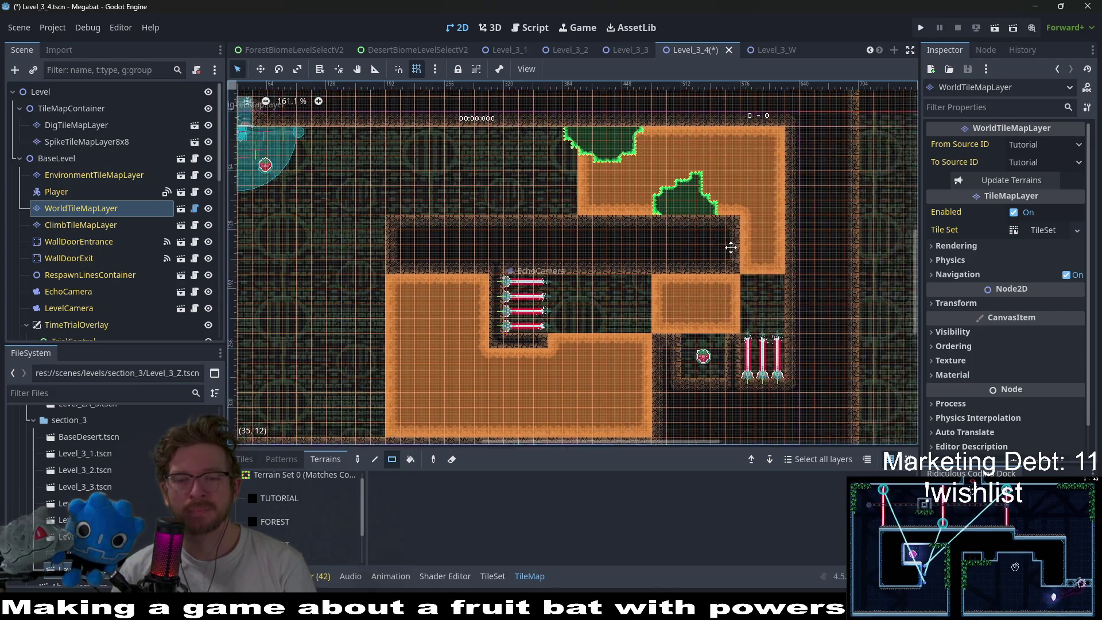
pyautogui.scroll(-5, 730, 247)
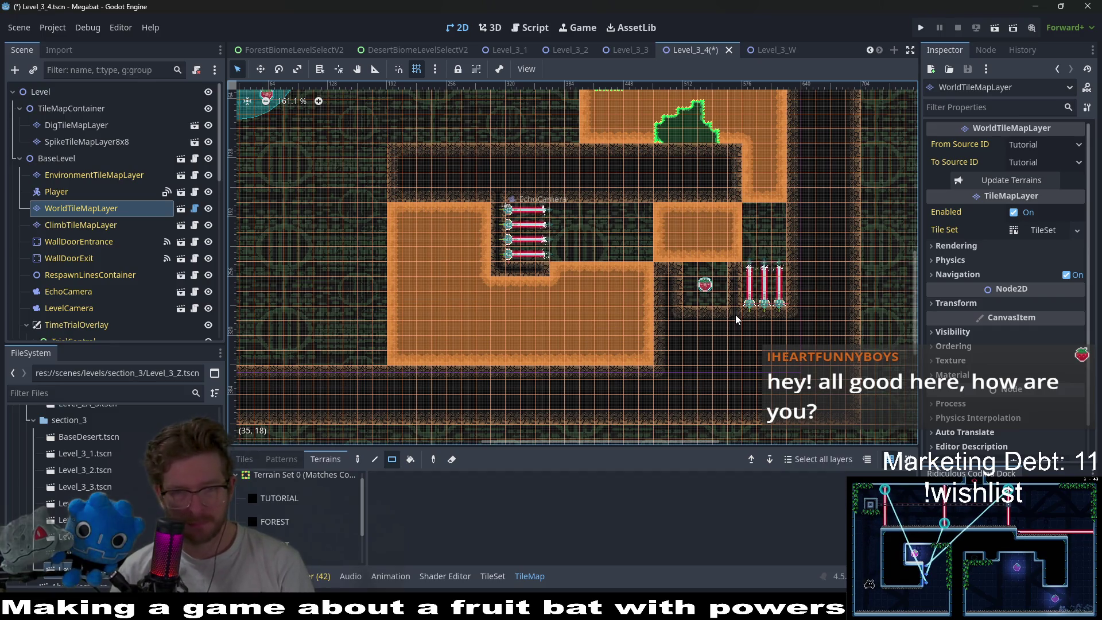
pyautogui.scroll(3, 677, 208)
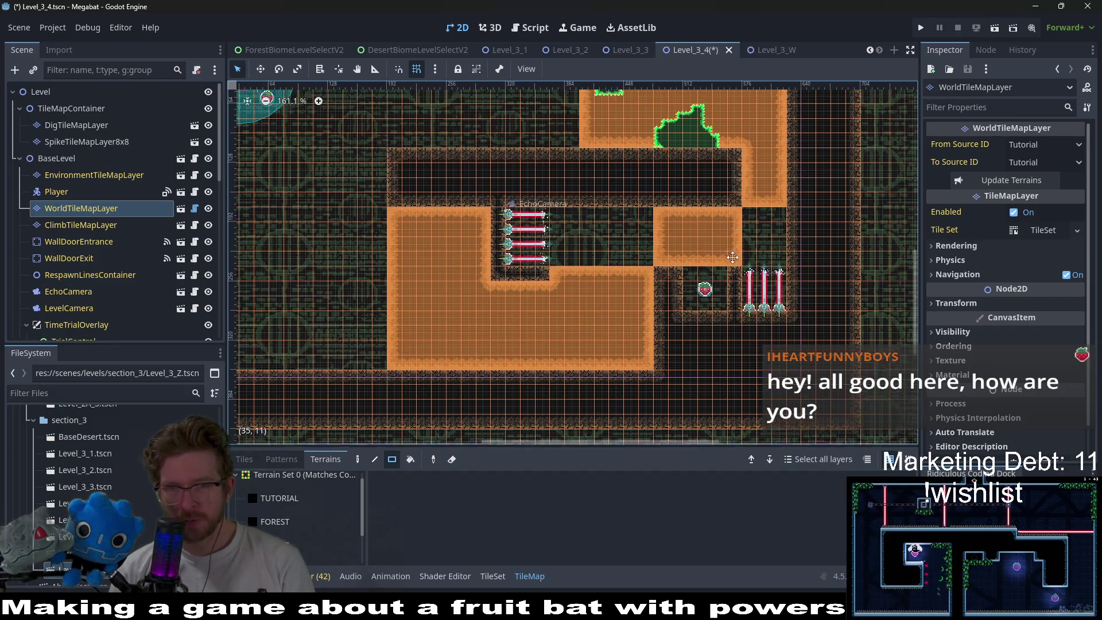
pyautogui.scroll(2, 562, 200)
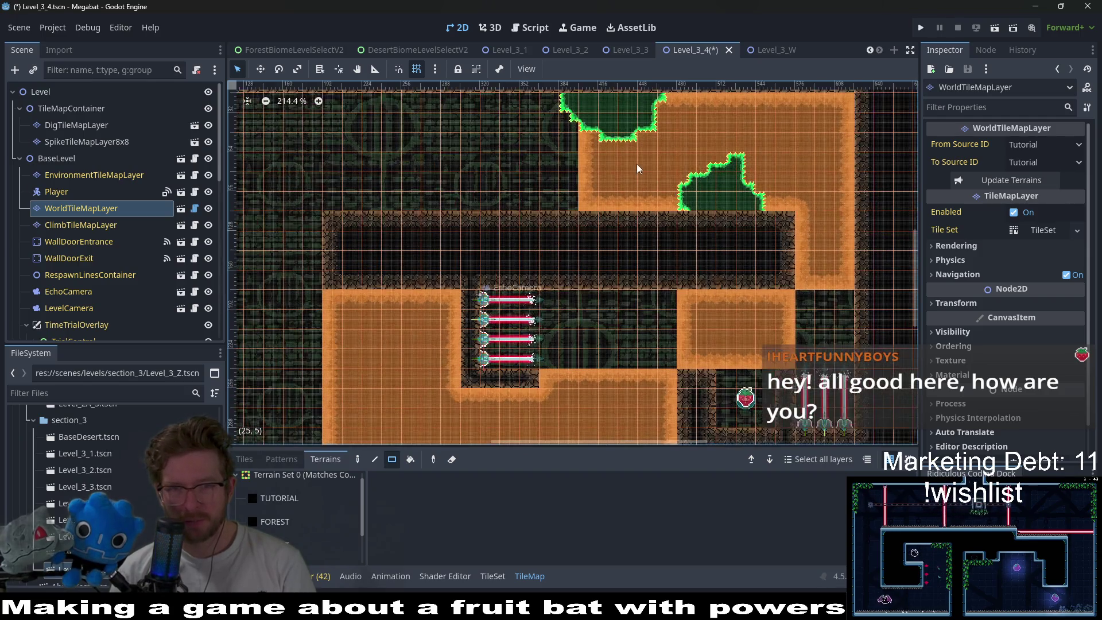
pyautogui.hscroll(-3, 597, 158)
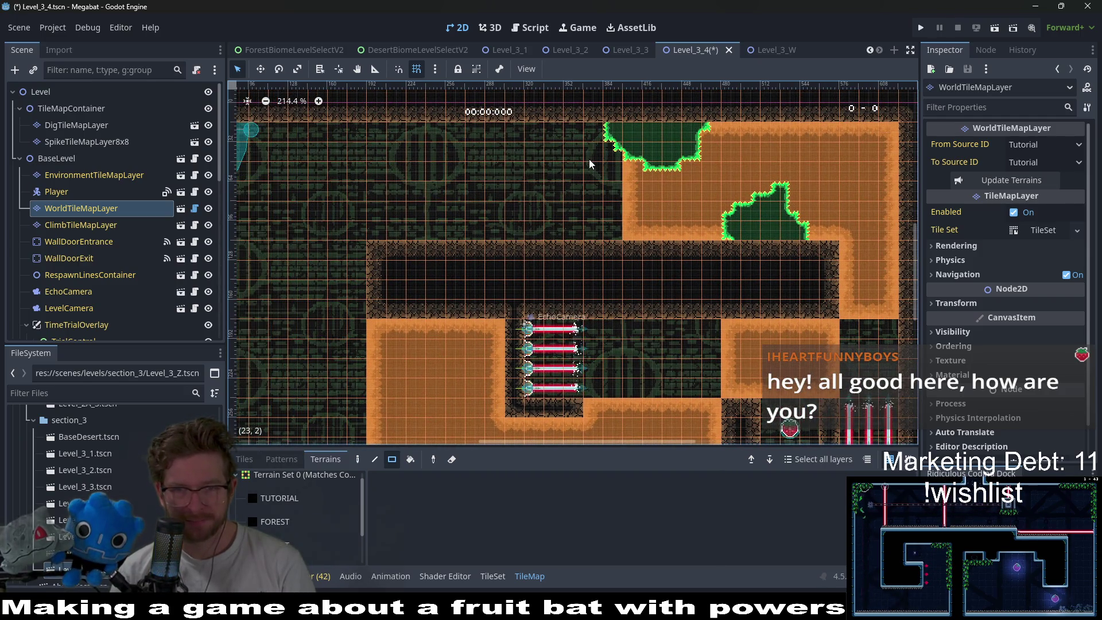
pyautogui.click(996, 28)
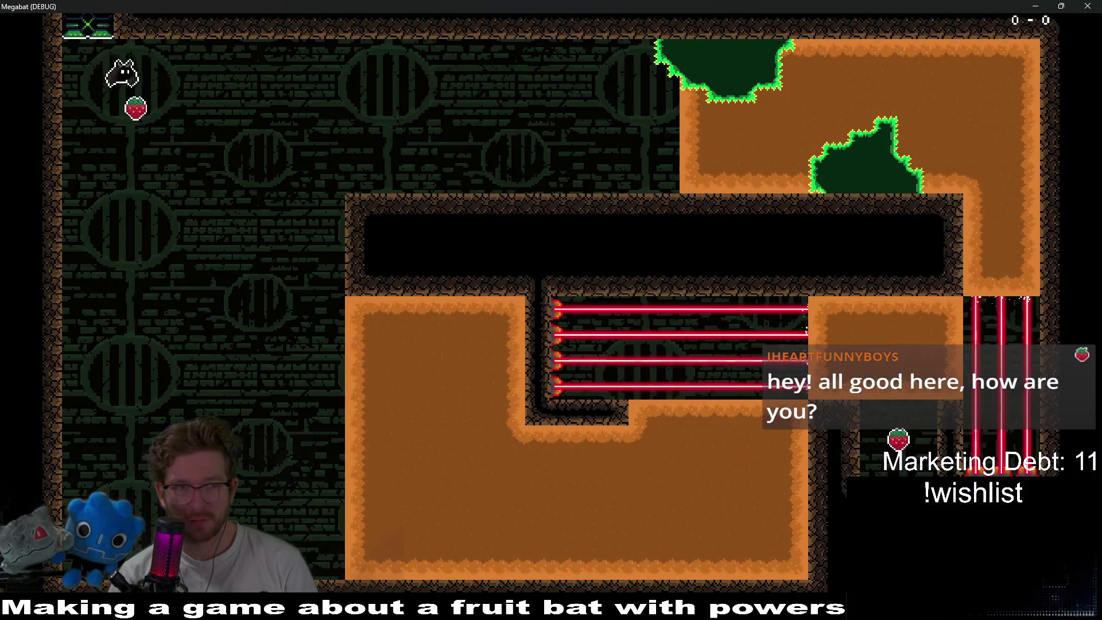
# - Fly the bat from spawn and burrow through the Desert dirt block toward the strawberry
pyautogui.press('Right')
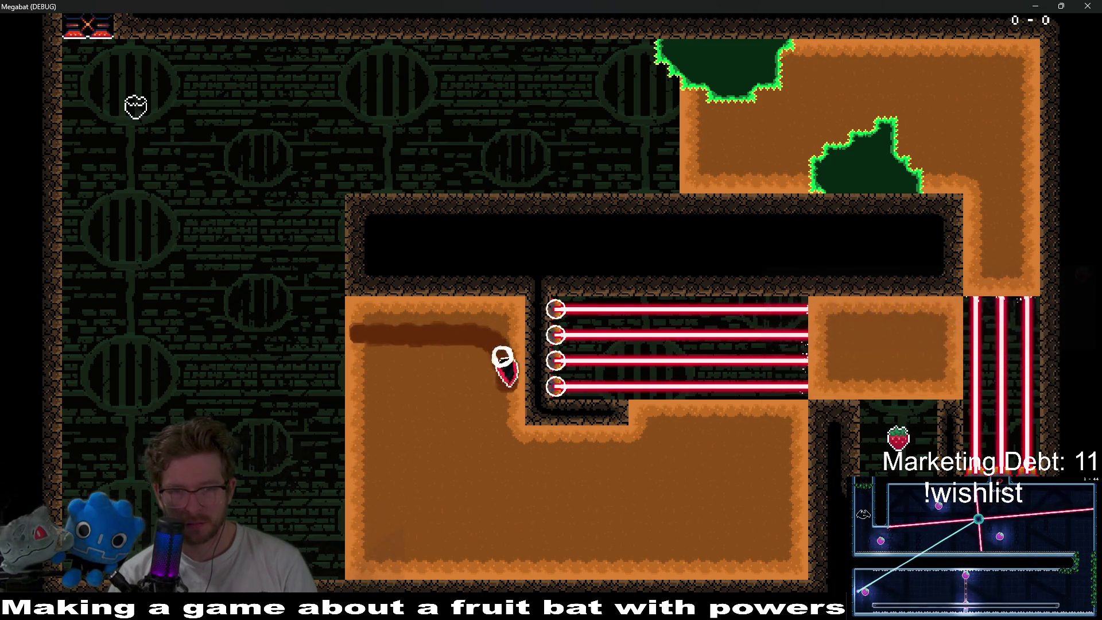
pyautogui.press('Right')
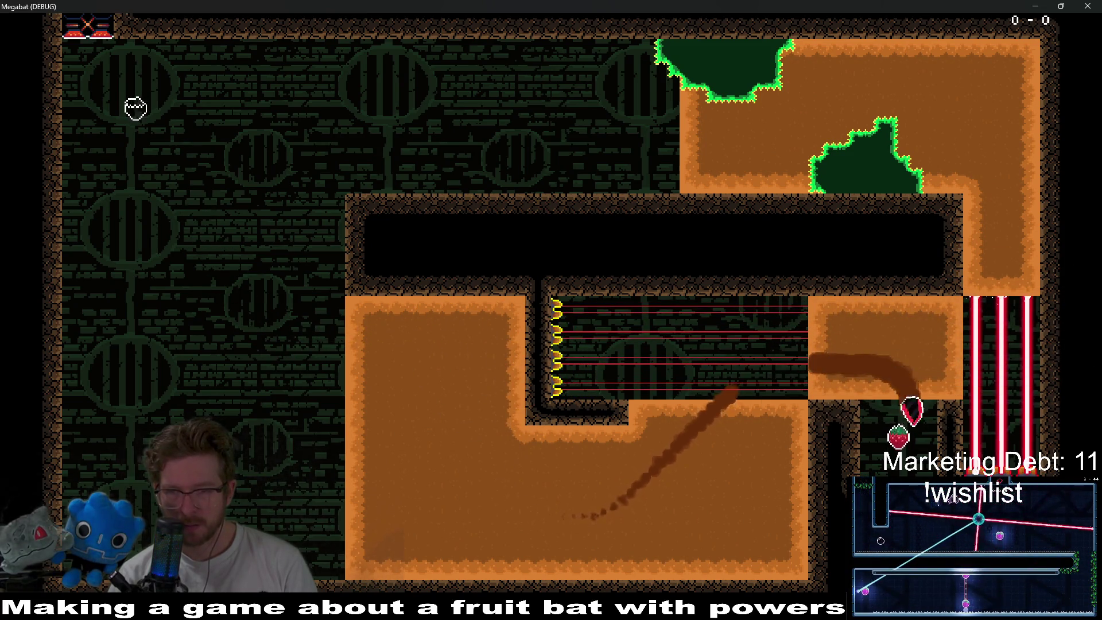
pyautogui.press('Right')
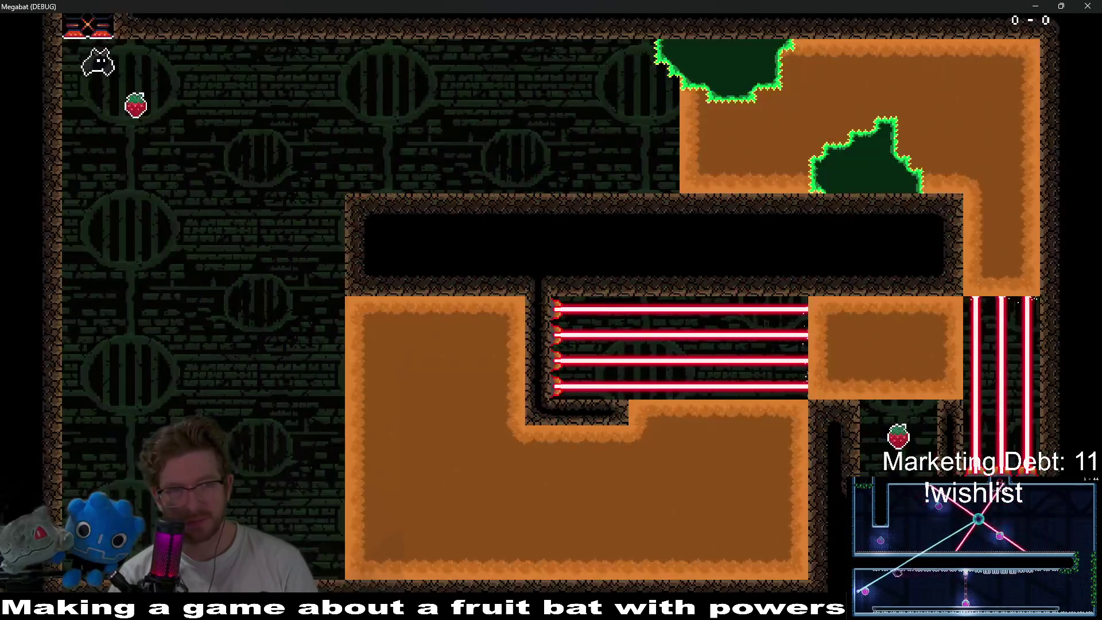
pyautogui.press('Right')
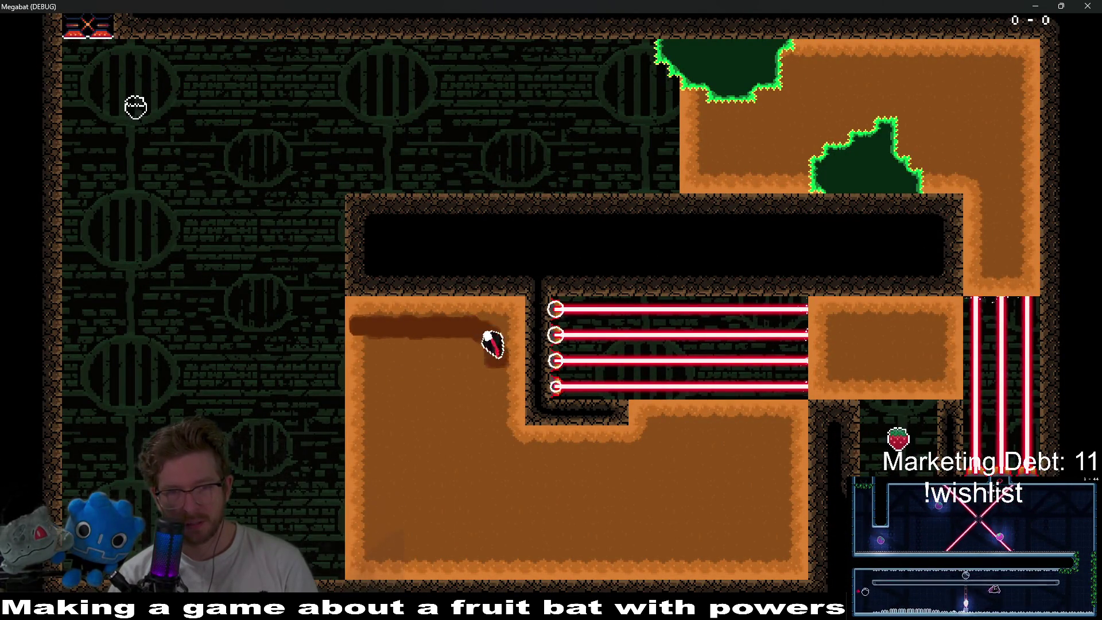
pyautogui.press('Down')
pyautogui.press('Right')
pyautogui.press('Down')
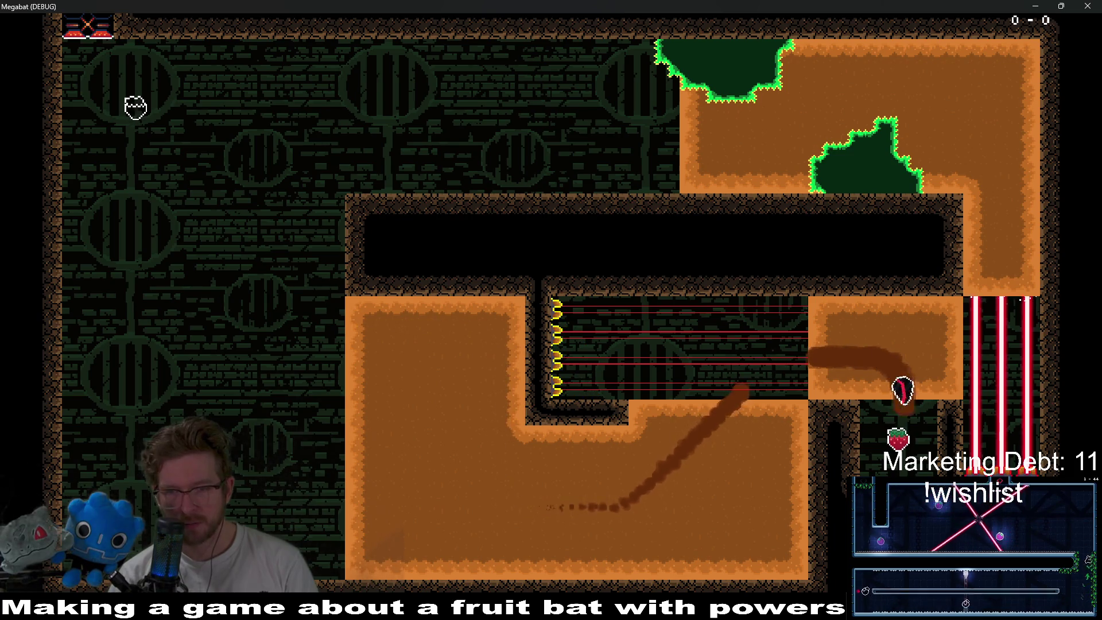
pyautogui.press('Up')
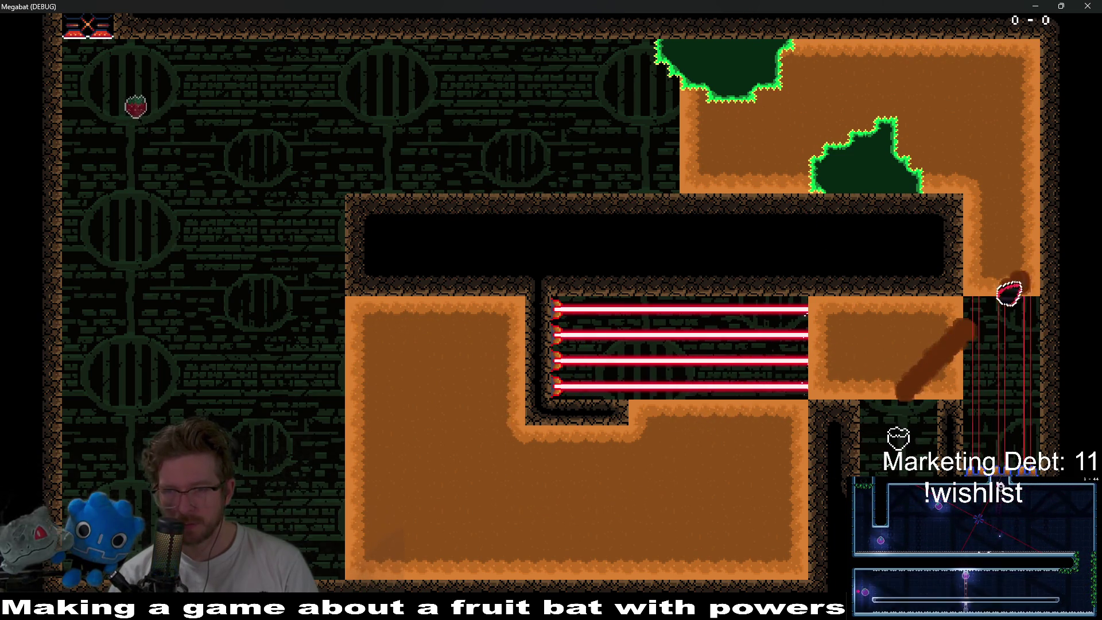
pyautogui.press('Left')
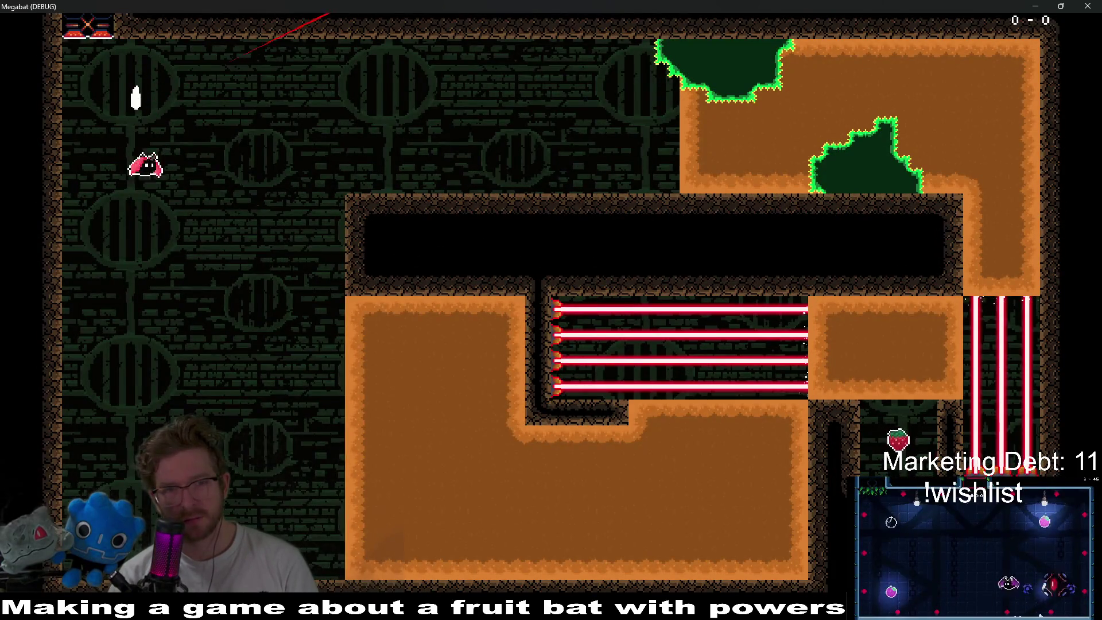
# - Burrow up into the laser corridor, drop to the strawberry, then close the game window
pyautogui.press('Right')
pyautogui.press('Down')
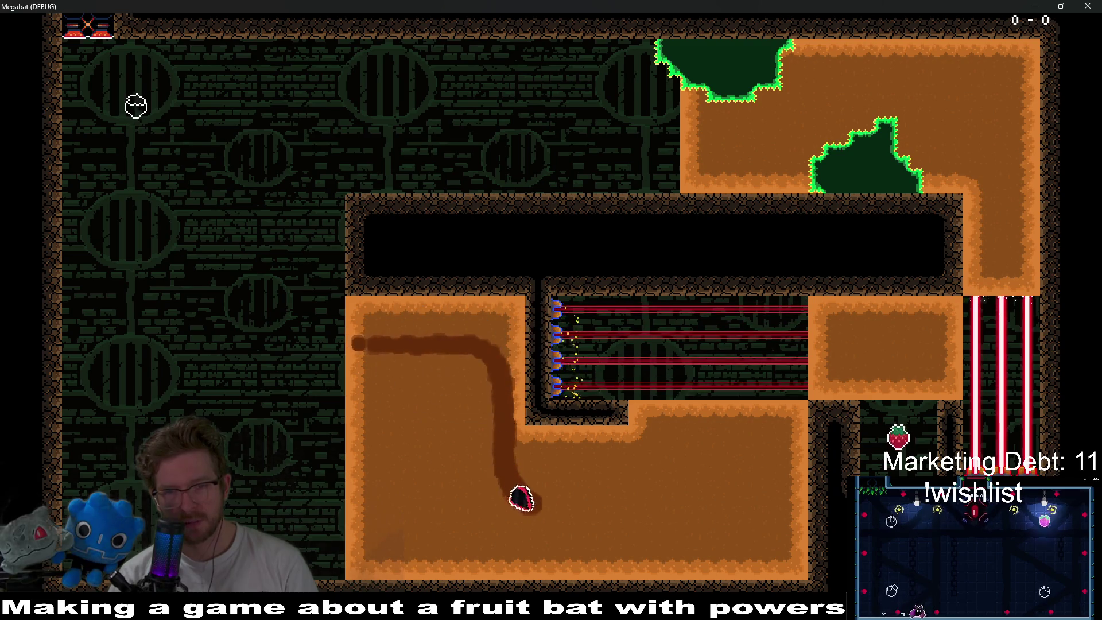
pyautogui.press('Right')
pyautogui.press('Up')
pyautogui.press('Down')
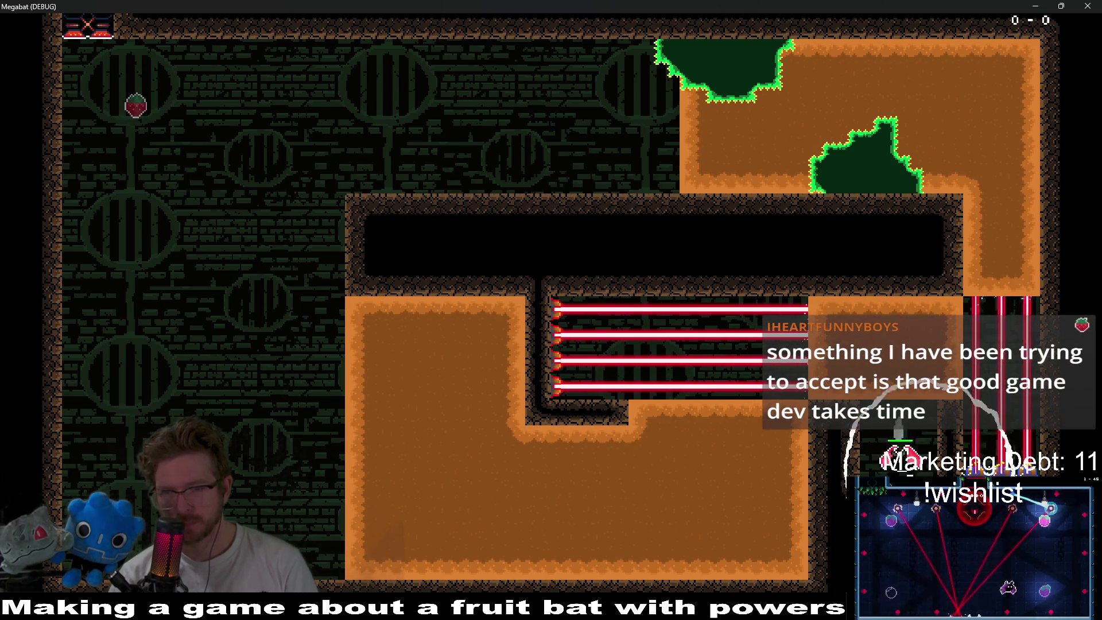
pyautogui.press('Up')
pyautogui.press('Left')
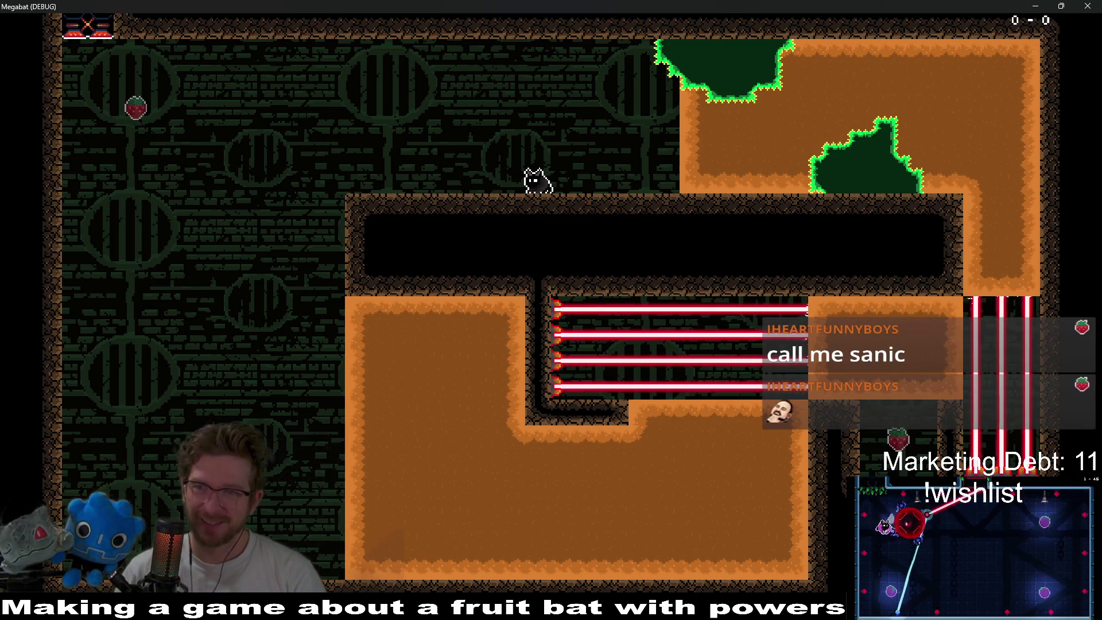
pyautogui.click(1098, 4)
# - Paint Desert dirt tiles on DigTileMapLayer near the upper tunnel's right end
pyautogui.click(77, 125)
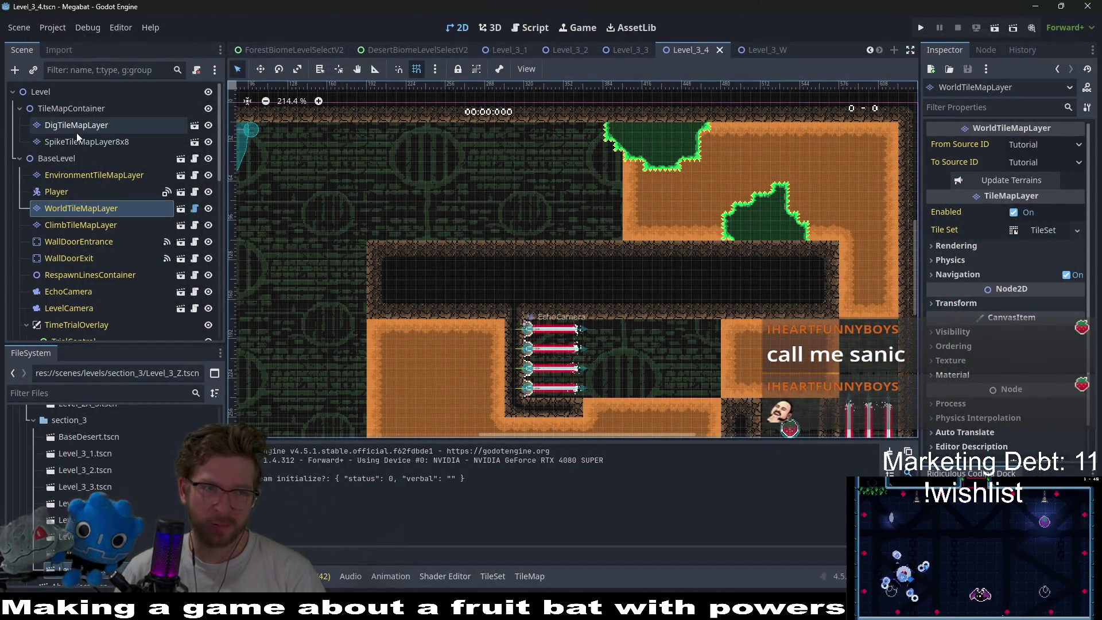
pyautogui.click(280, 509)
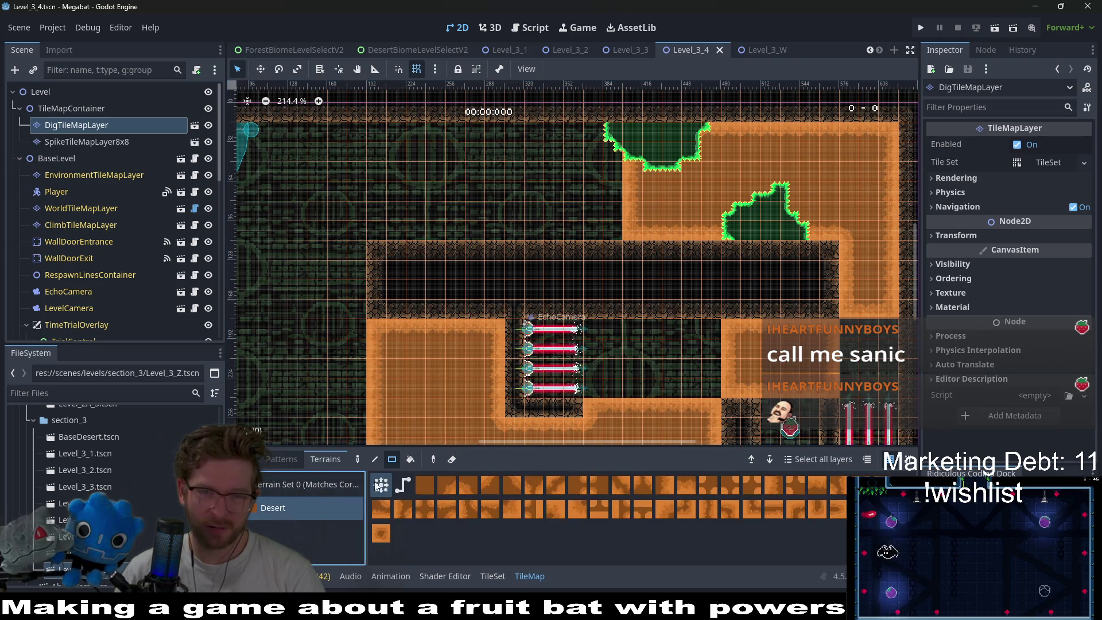
pyautogui.click(828, 314)
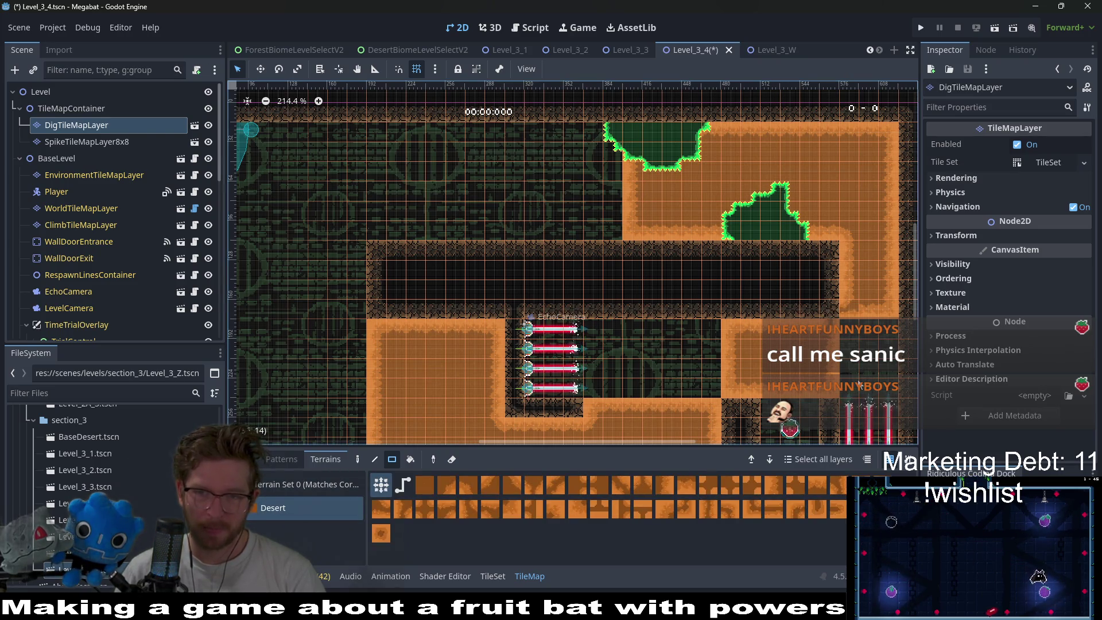
# - Browse WorldTileMapLayer terrains (FOREST, pink lab set), then run the level again
pyautogui.click(78, 208)
pyautogui.click(281, 520)
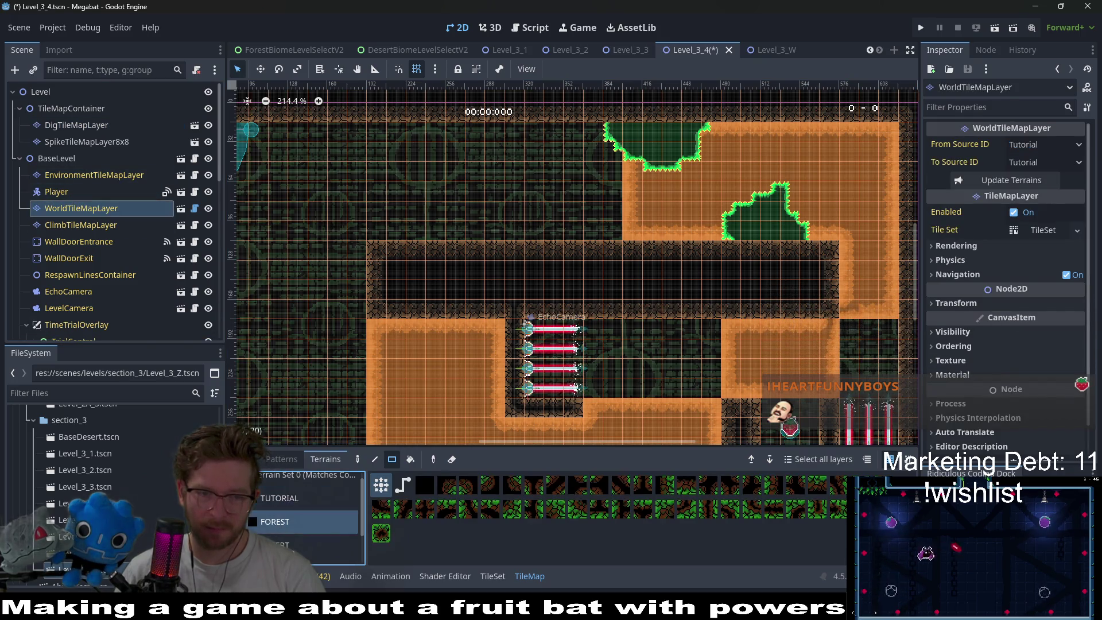
pyautogui.scroll(-2, 290, 529)
pyautogui.click(293, 556)
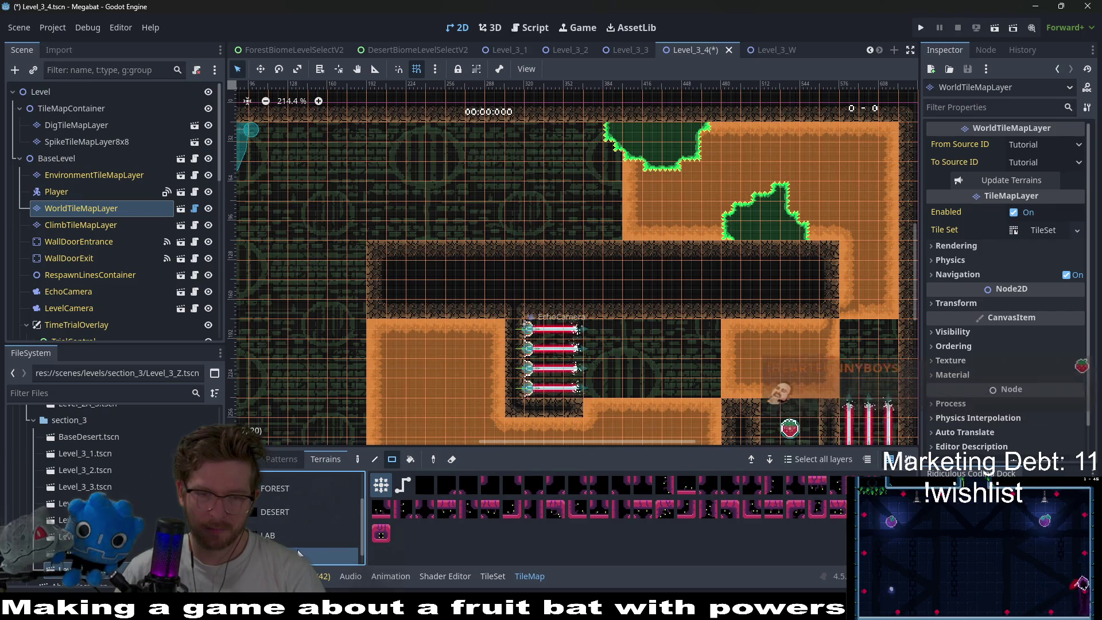
pyautogui.moveTo(828, 314)
pyautogui.mouseDown()
pyautogui.moveTo(809, 284)
pyautogui.moveTo(835, 273)
pyautogui.moveTo(731, 257)
pyautogui.mouseUp()
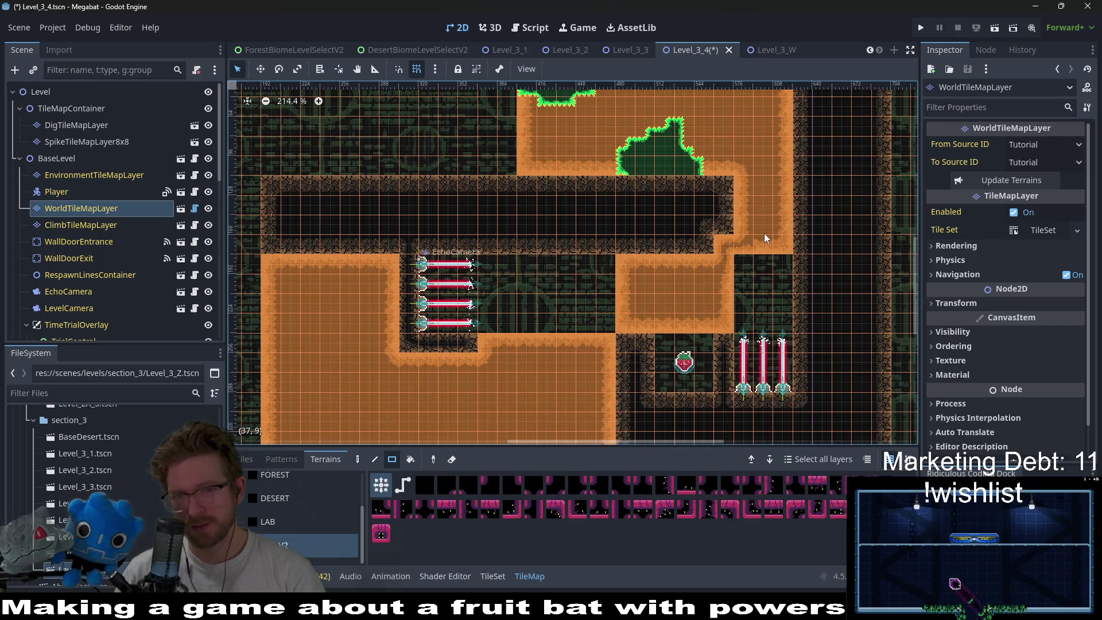
pyautogui.click(993, 28)
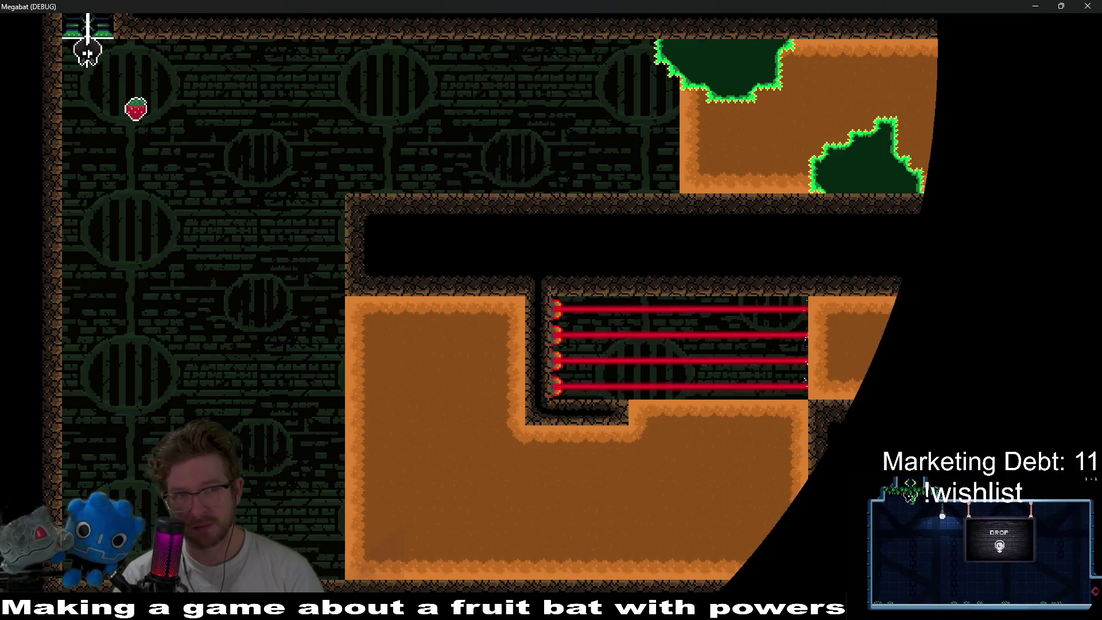
# - Burrow the bat through the dirt block, switching the lasers off, and head back toward them
pyautogui.press('Right')
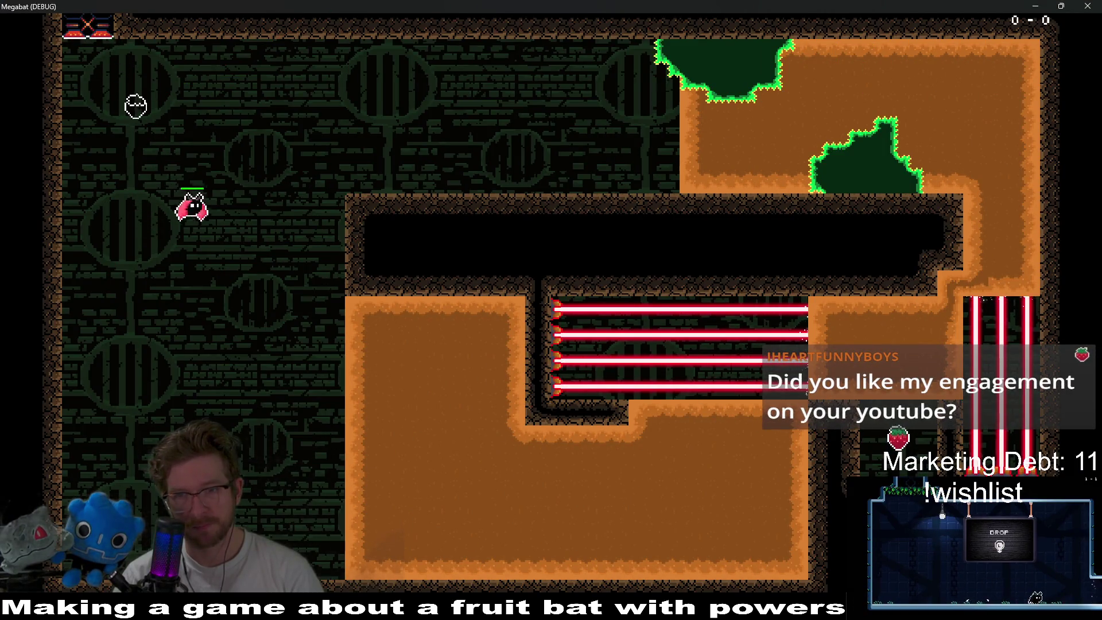
pyautogui.press('Right')
pyautogui.press('Down')
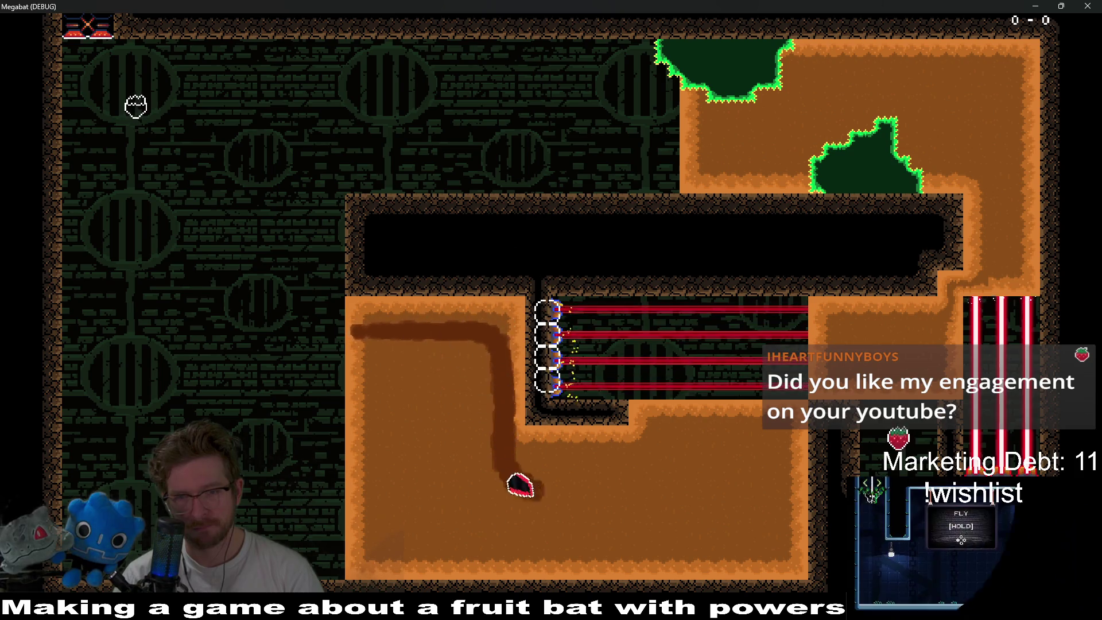
pyautogui.press('Right')
pyautogui.press('Up')
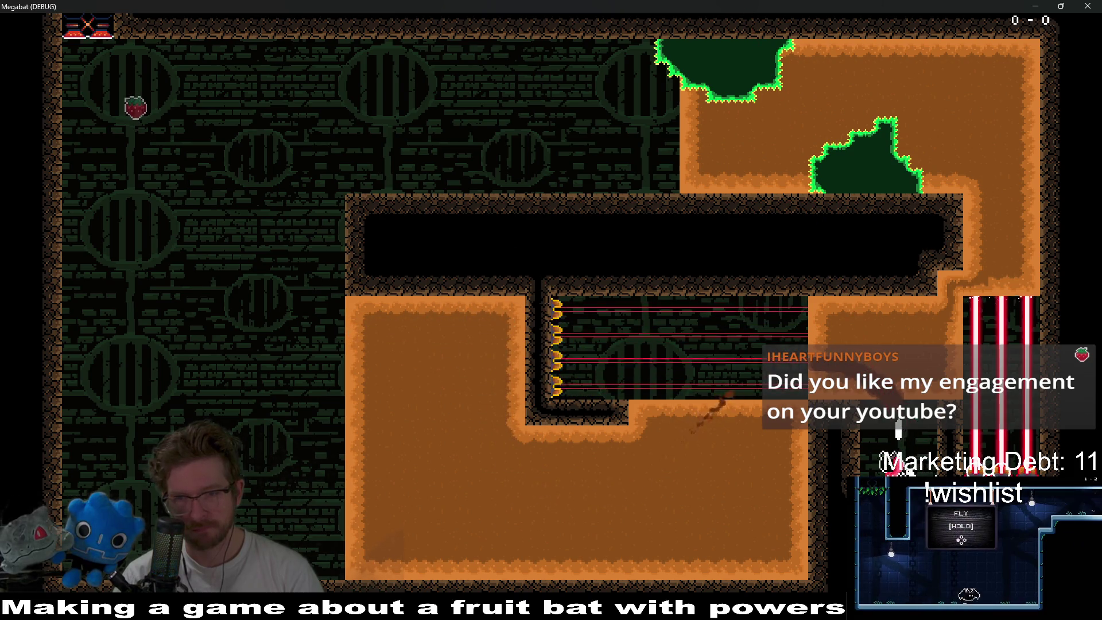
pyautogui.press('Right')
pyautogui.press('Up')
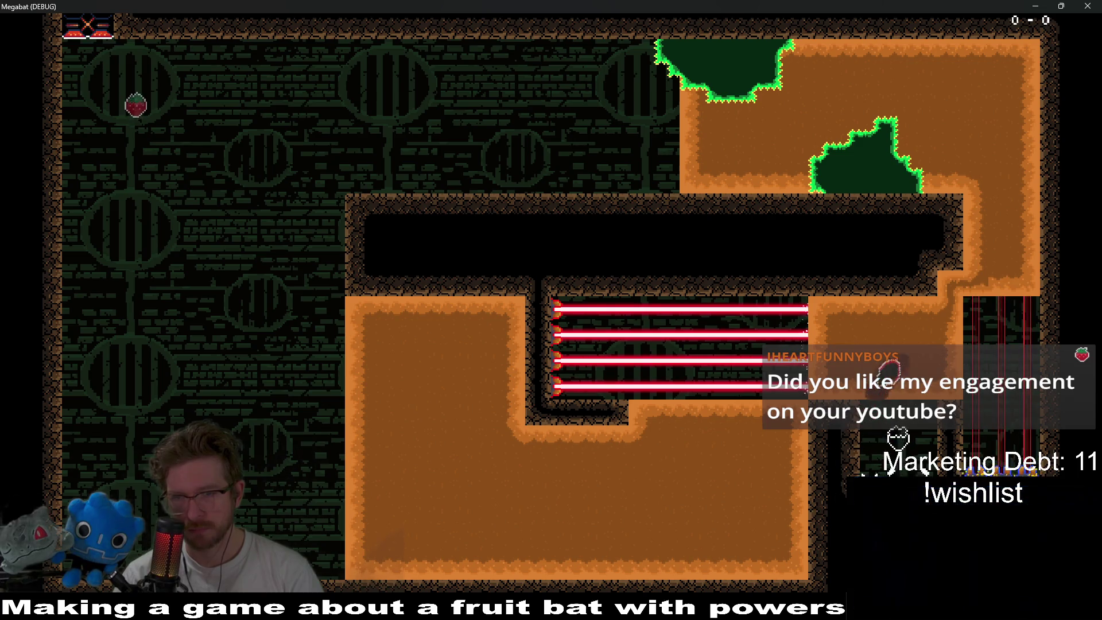
pyautogui.press('Left')
pyautogui.press('Down')
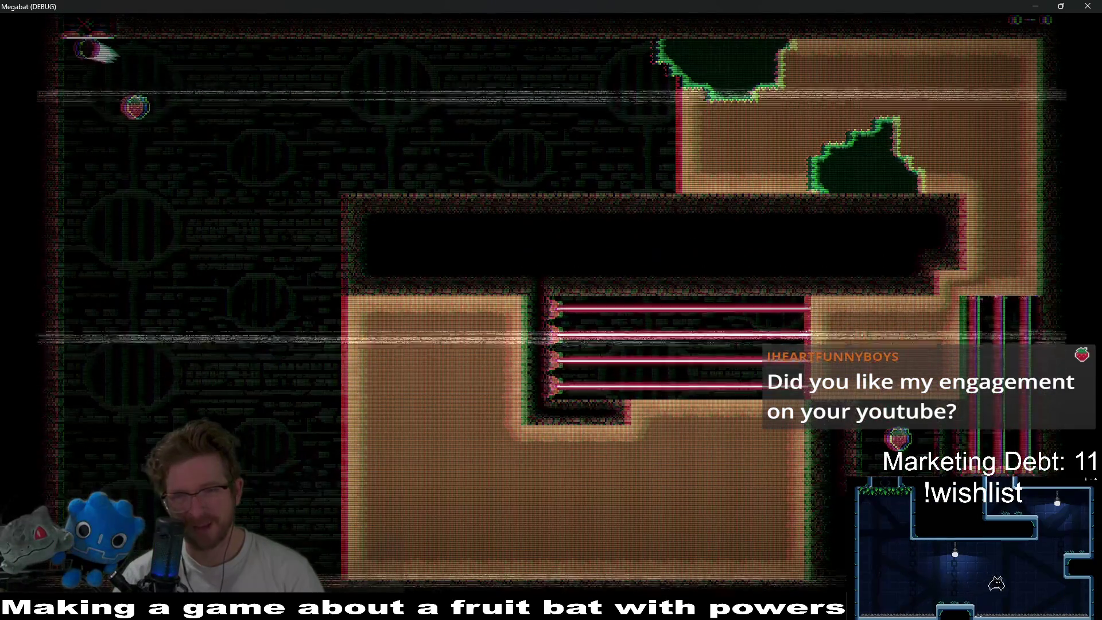
# - Retry tunnelling through the dirt to surface beside the strawberry near the vertical lasers
pyautogui.press('Right')
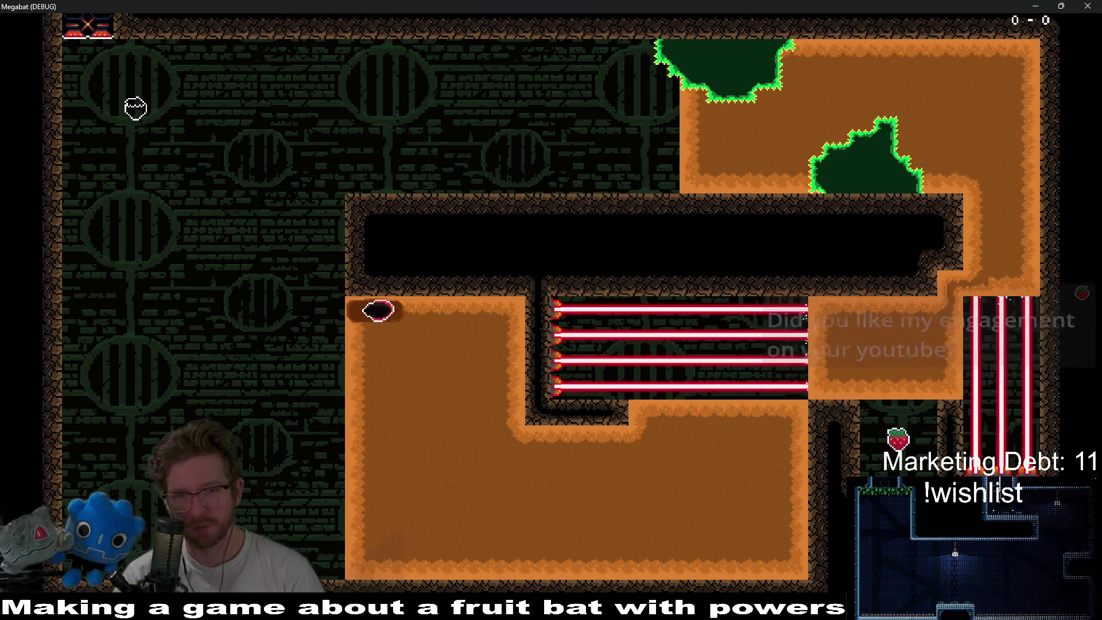
pyautogui.press('Down')
pyautogui.press('Up')
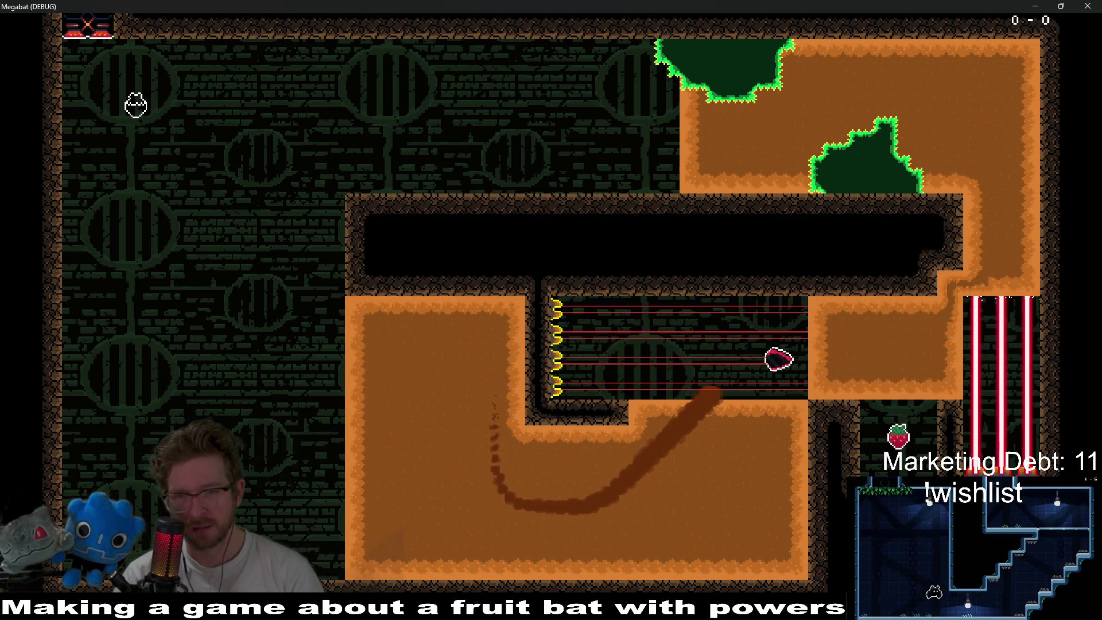
pyautogui.press('Down')
pyautogui.press('Up')
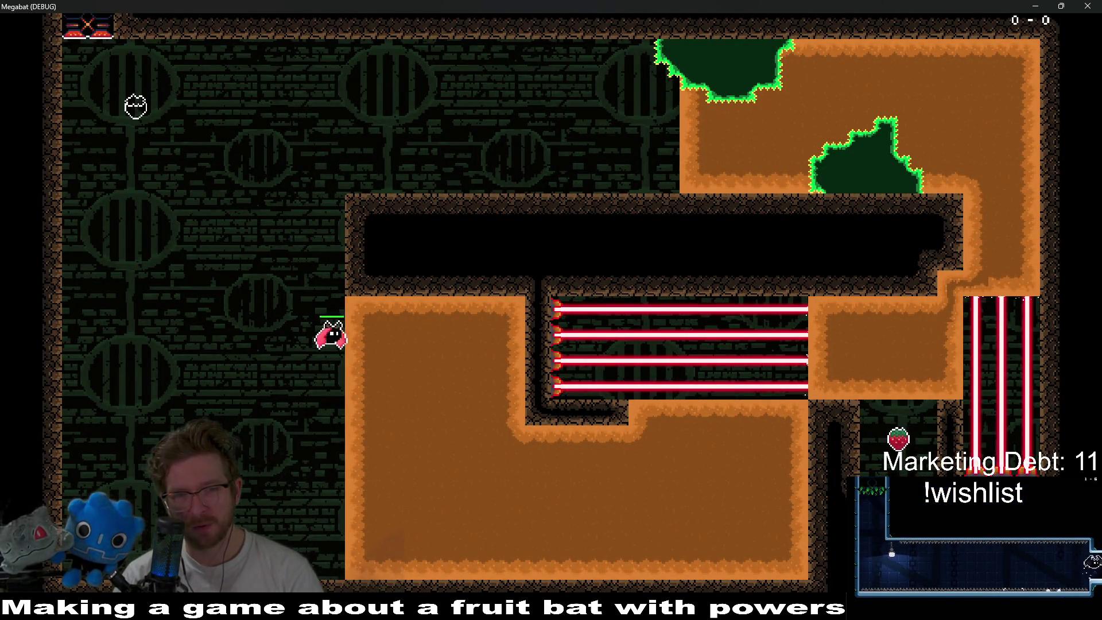
pyautogui.press('Down')
pyautogui.press('Right')
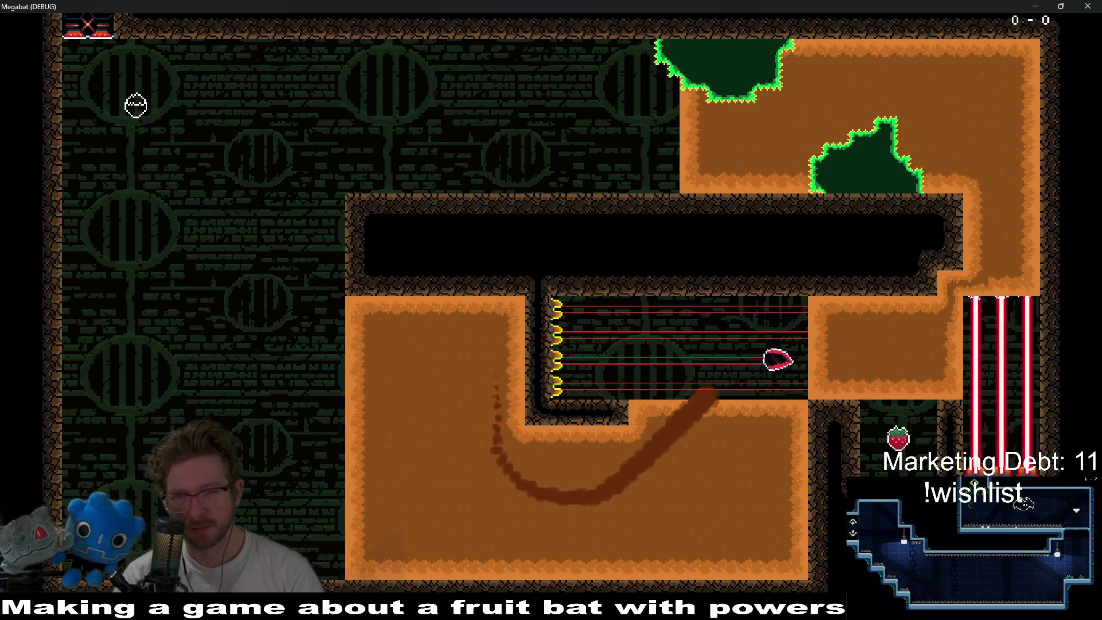
pyautogui.press('Down')
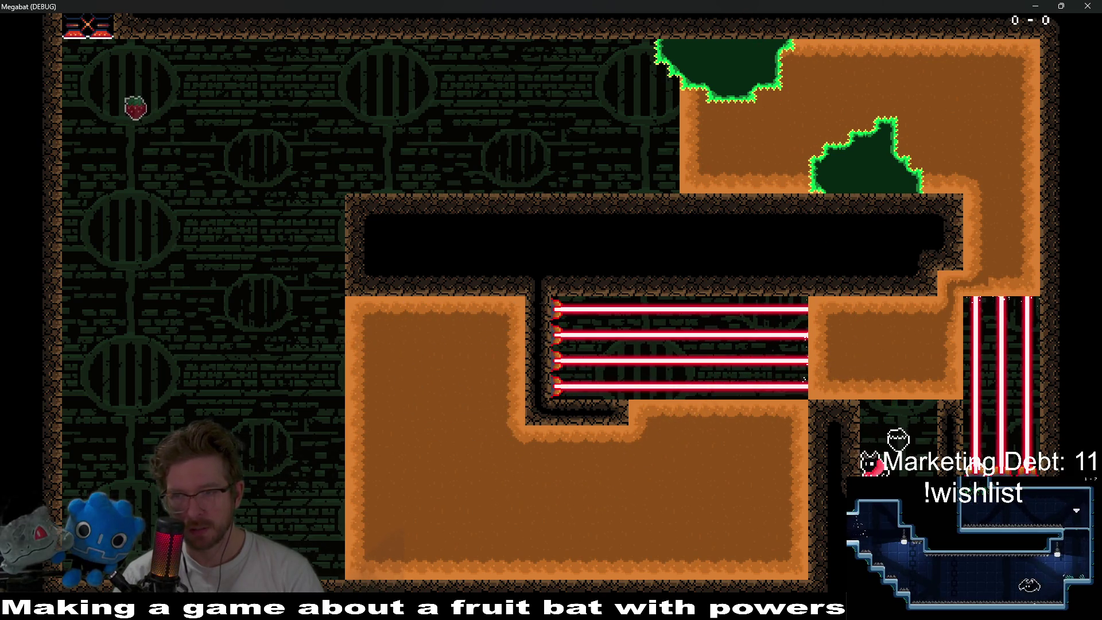
pyautogui.press('Up')
pyautogui.press('Right')
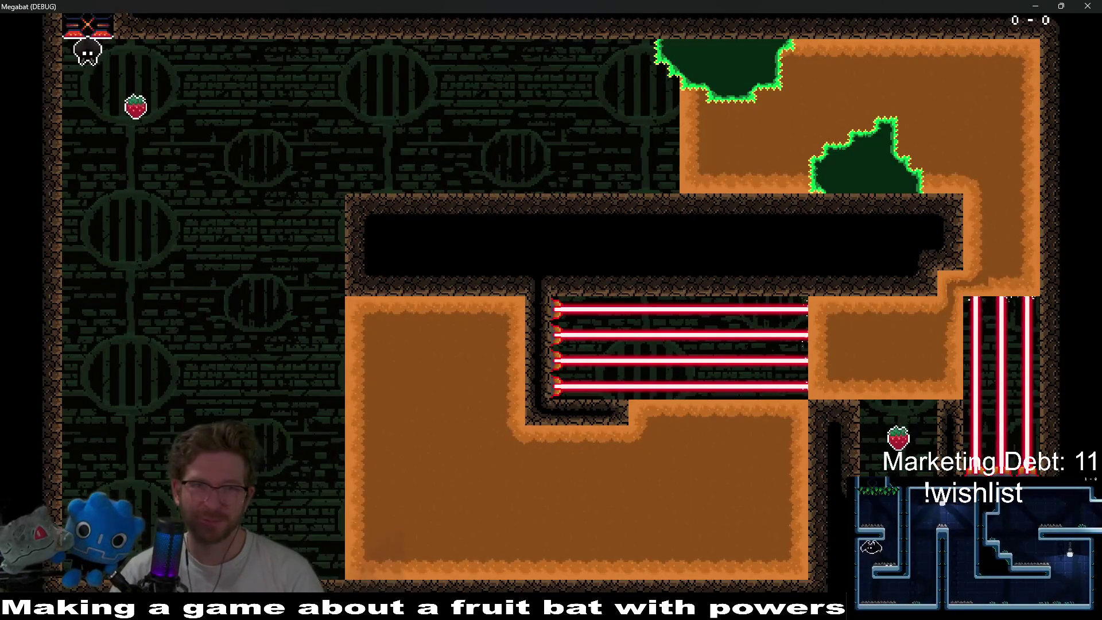
# - Fly from the start through the dirt, collect the strawberry, and descend to the room below
pyautogui.press('Down')
pyautogui.press('Right')
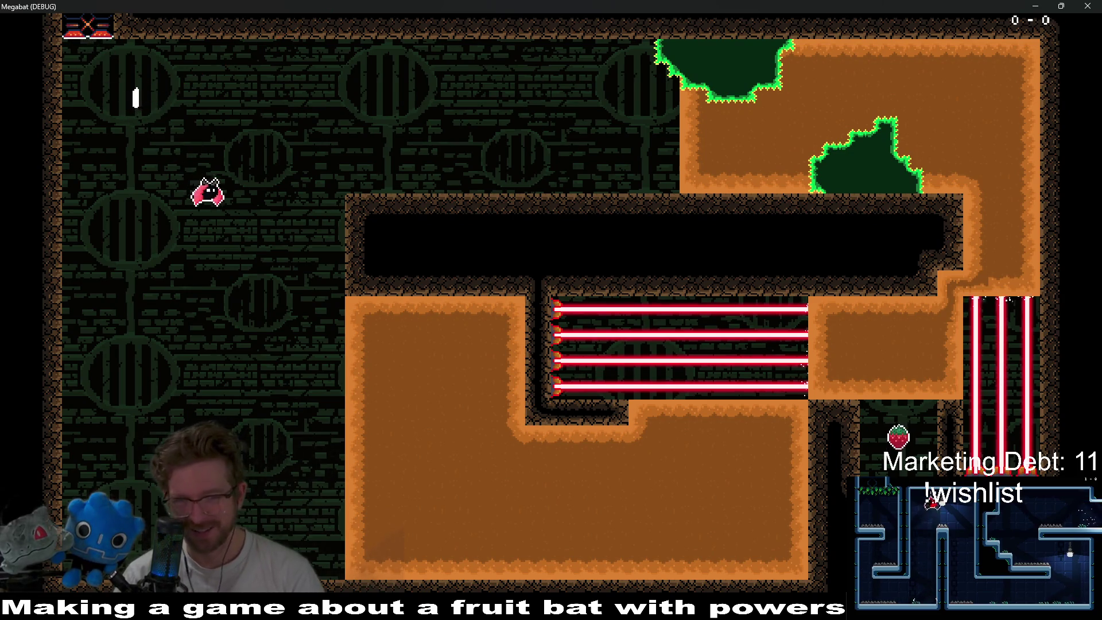
pyautogui.press('Down')
pyautogui.press('Right')
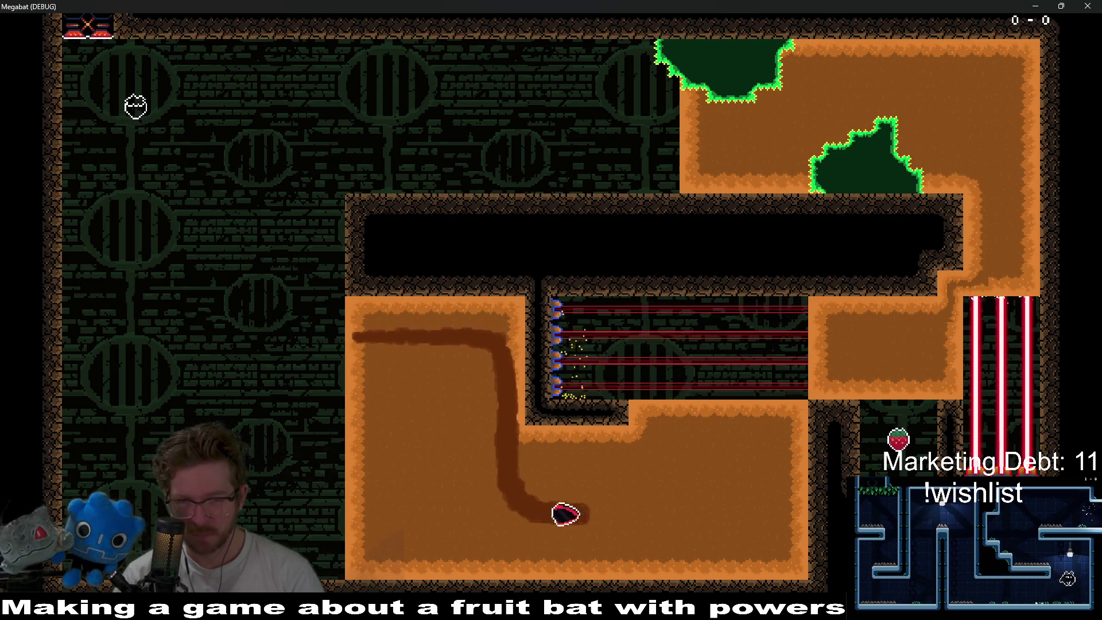
pyautogui.press('Up')
pyautogui.press('Left')
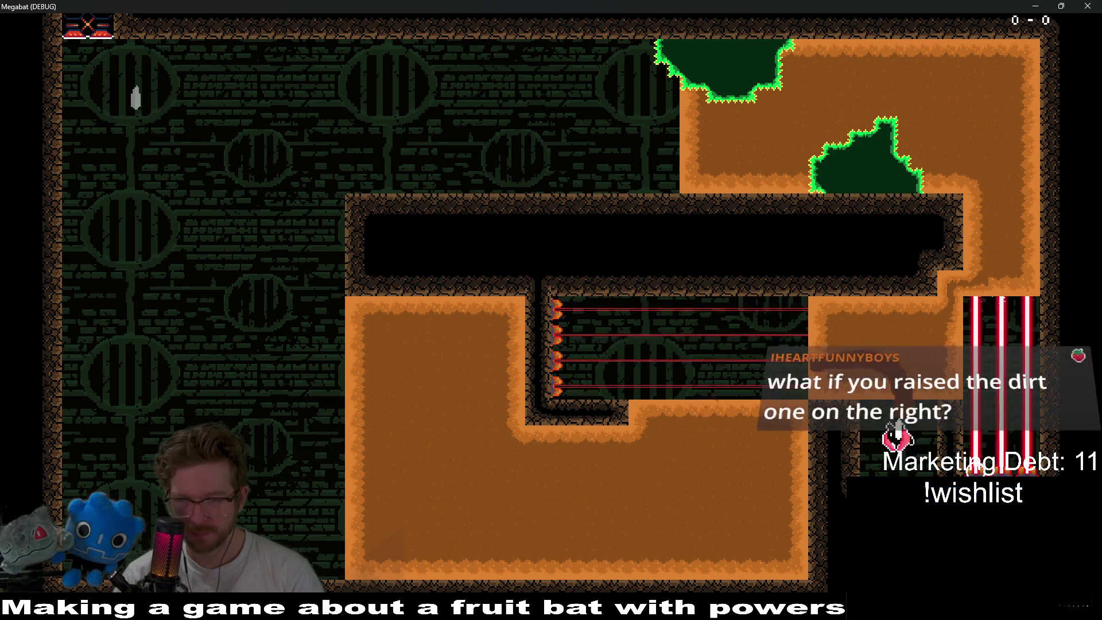
pyautogui.press('Down')
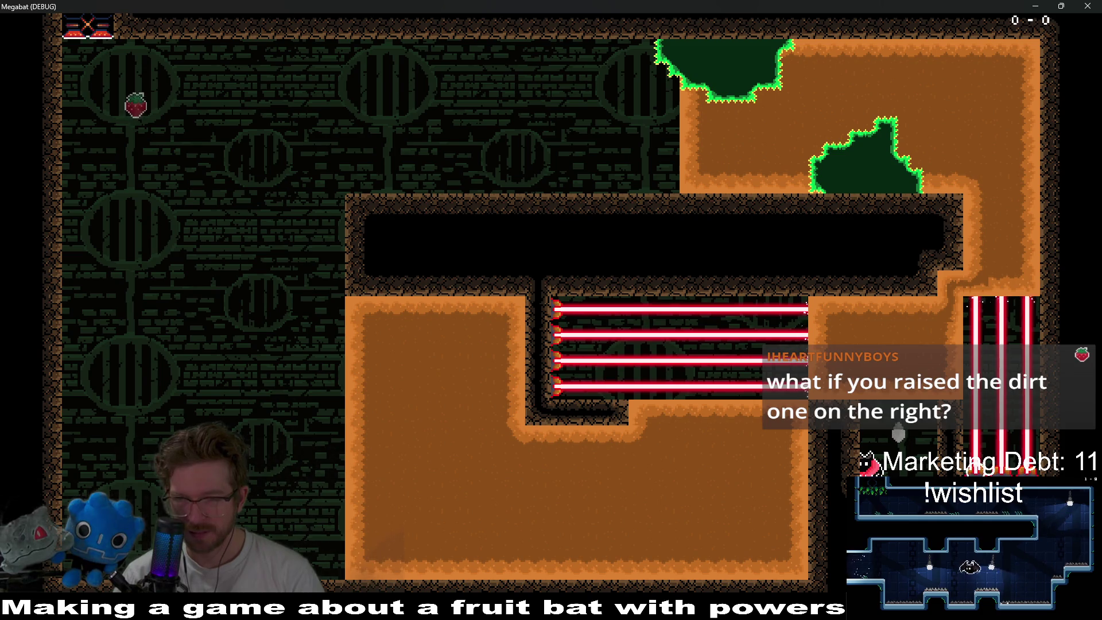
pyautogui.press('Down')
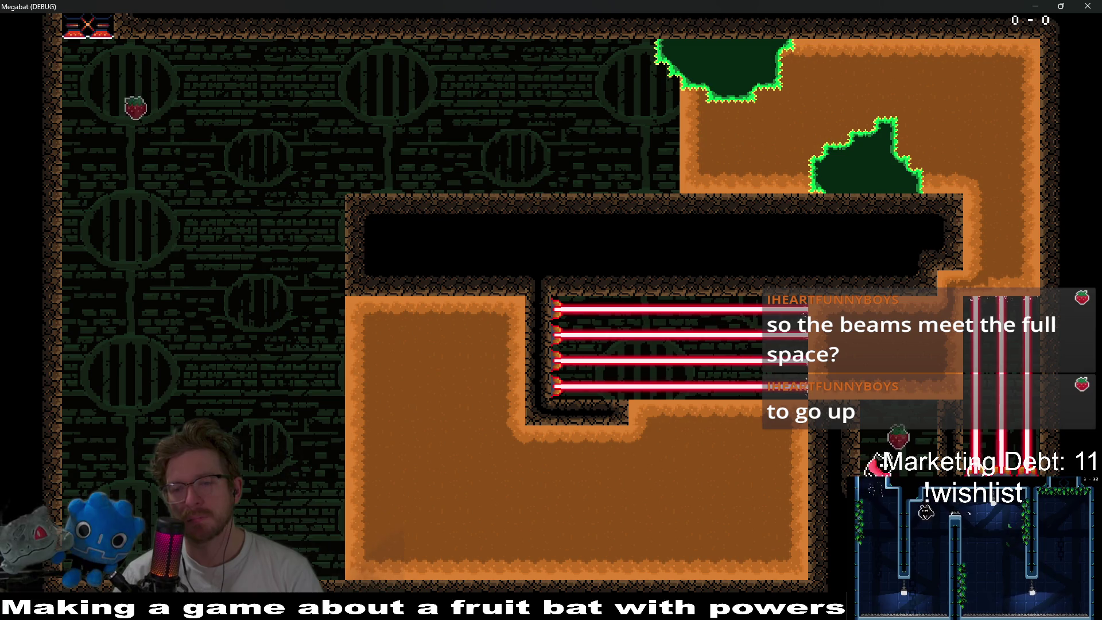
# - Fly the bat around the lower room, then quit the game with F8
pyautogui.press('Up')
pyautogui.press('Left')
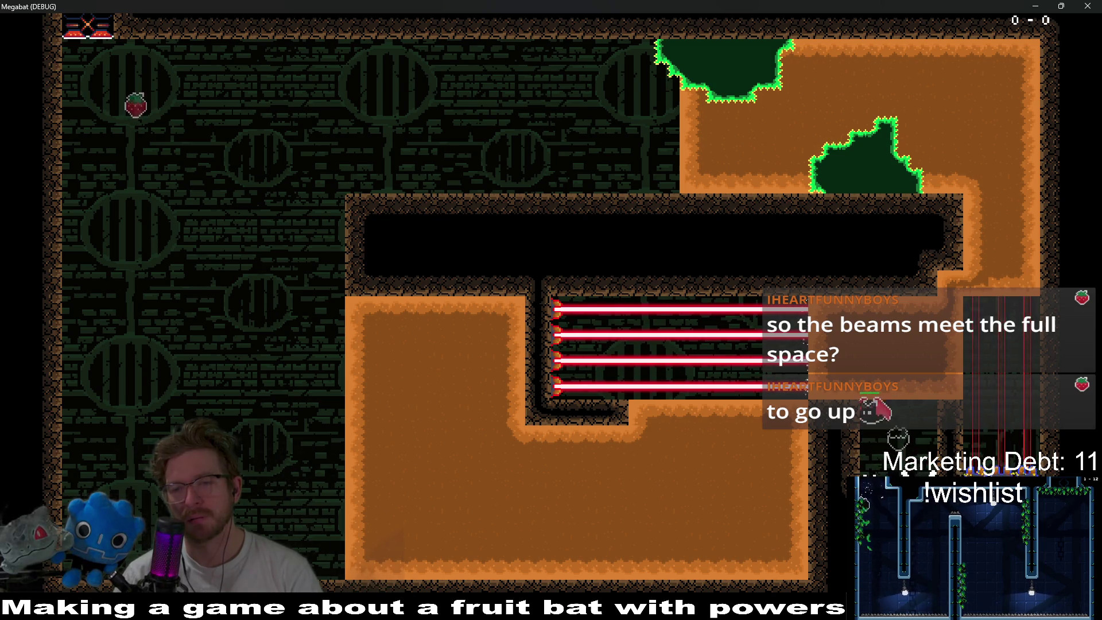
pyautogui.press('Up')
pyautogui.press('Right')
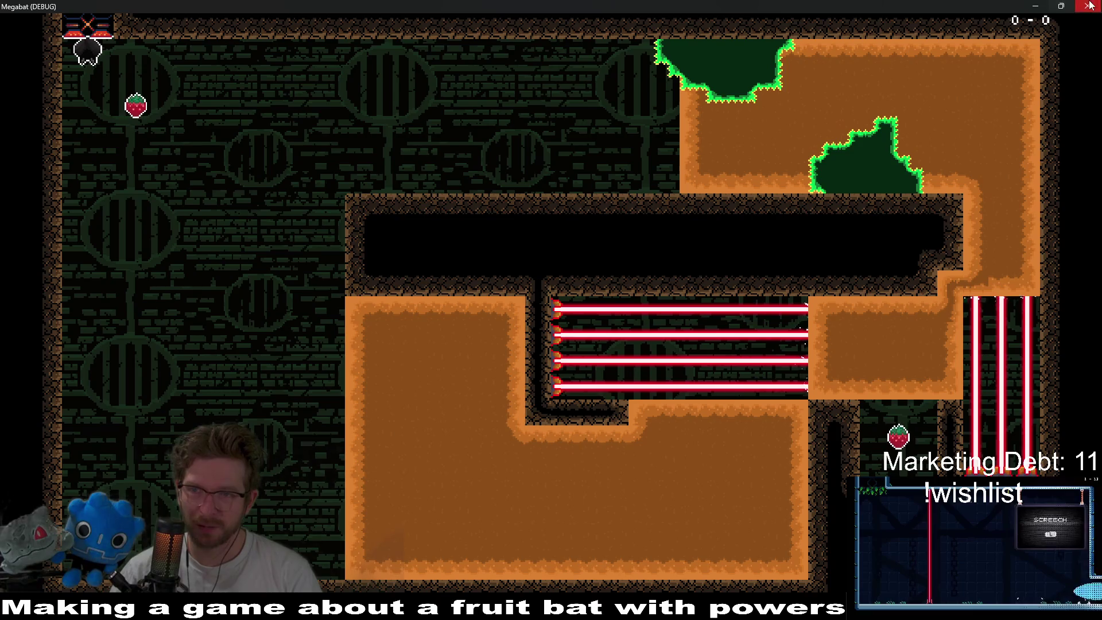
pyautogui.press('F8')
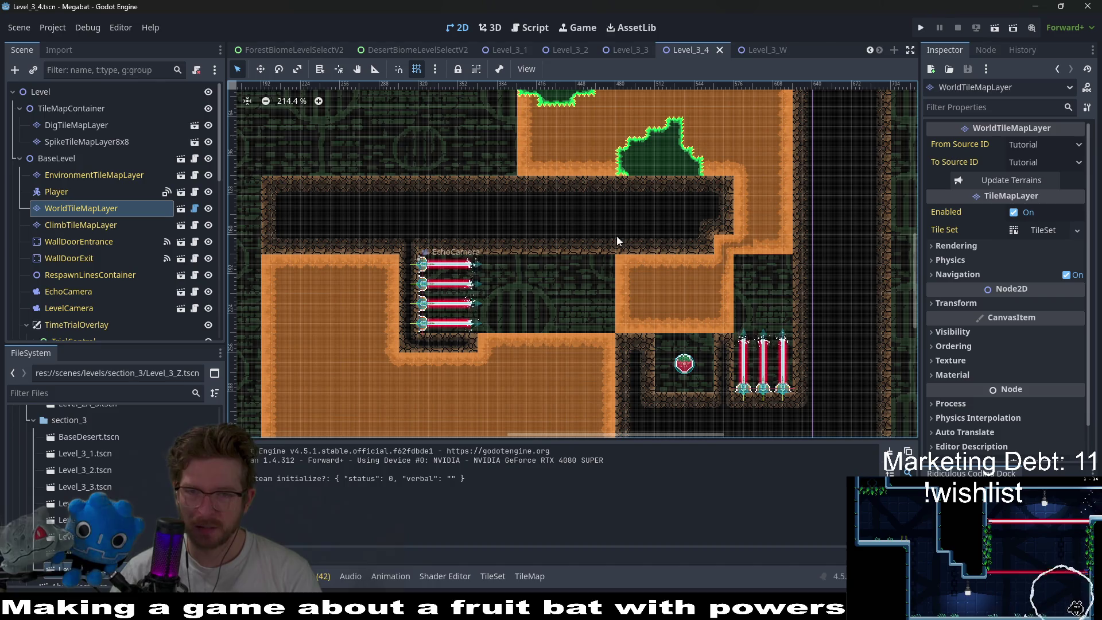
# - Paint a 5x1 strip of DESERT wall on WorldTileMapLayer sealing the gap above the right dirt block
pyautogui.click(93, 125)
pyautogui.click(86, 140)
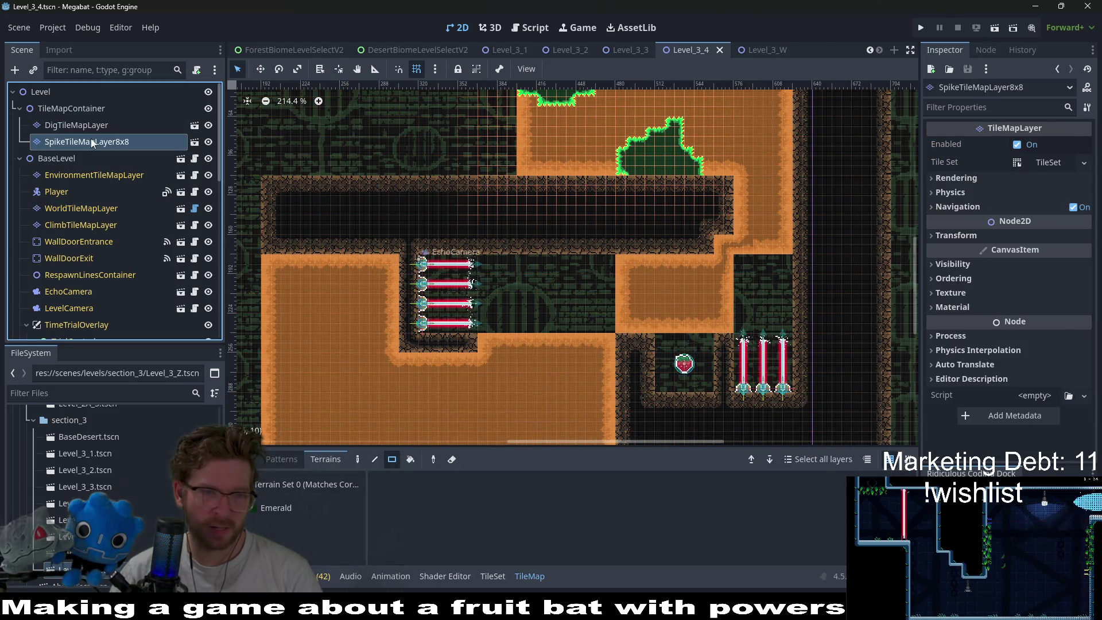
pyautogui.press('Up')
pyautogui.click(72, 207)
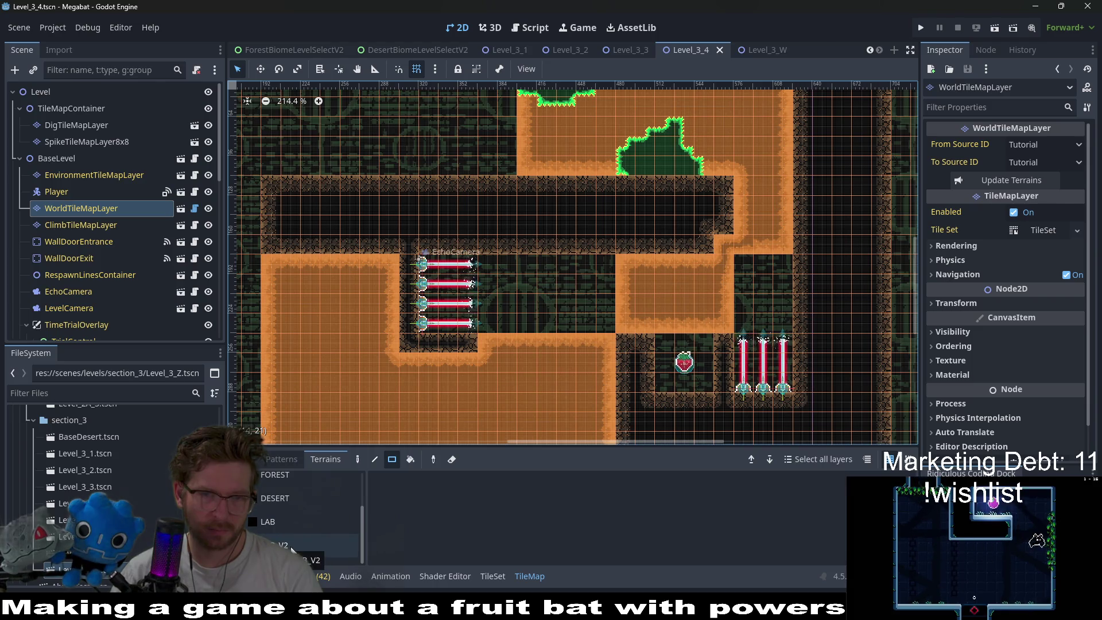
pyautogui.click(268, 503)
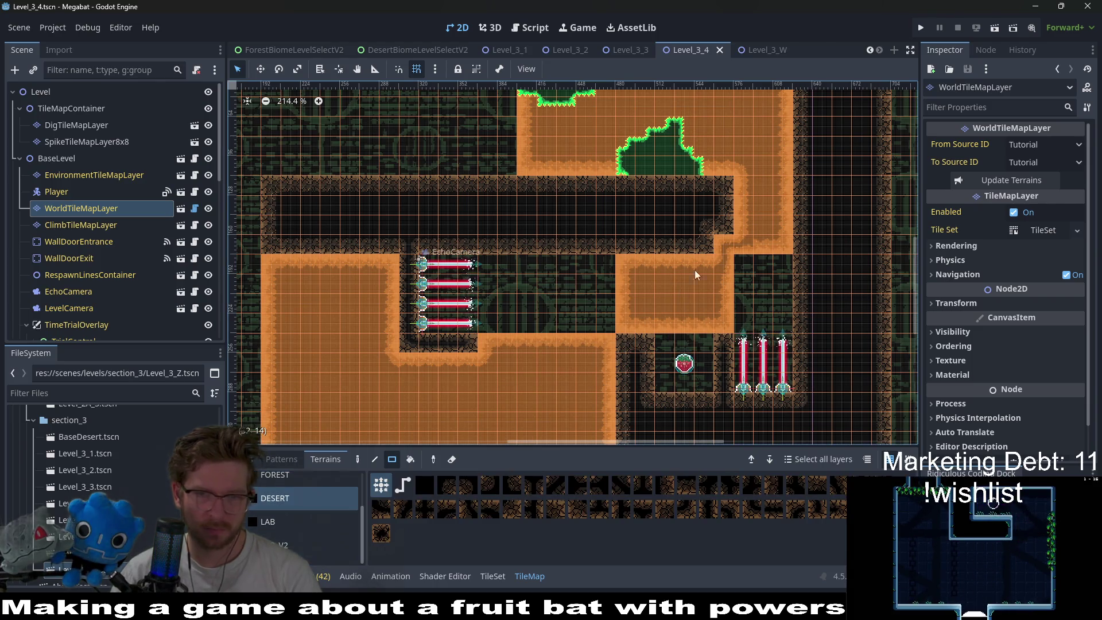
pyautogui.moveTo(627, 251); pyautogui.dragTo(629, 251)
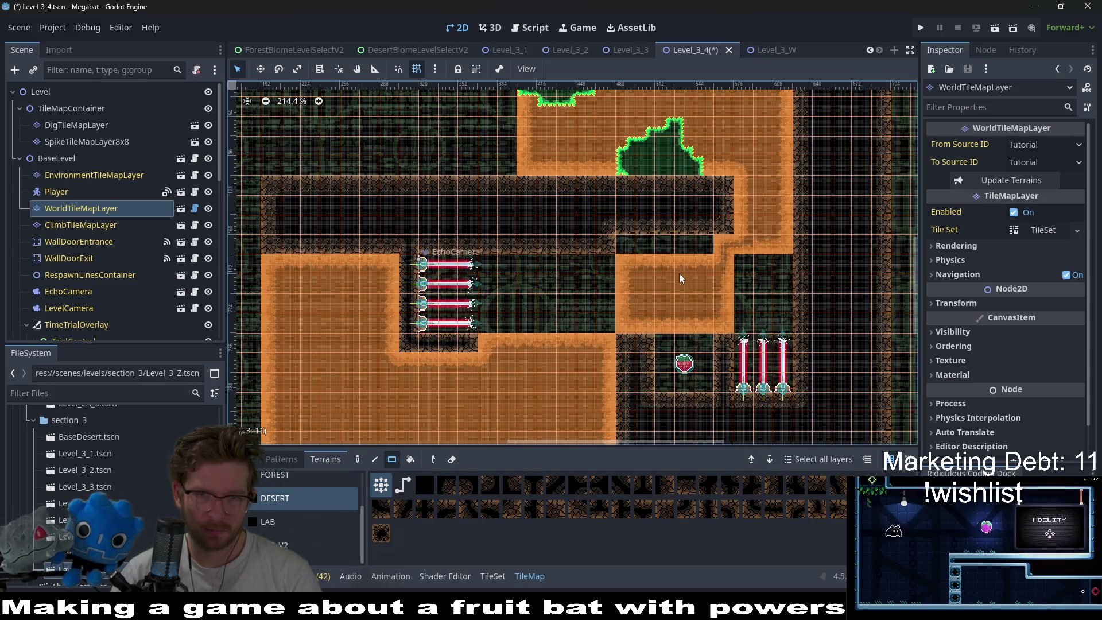
pyautogui.hscroll(3, 679, 264)
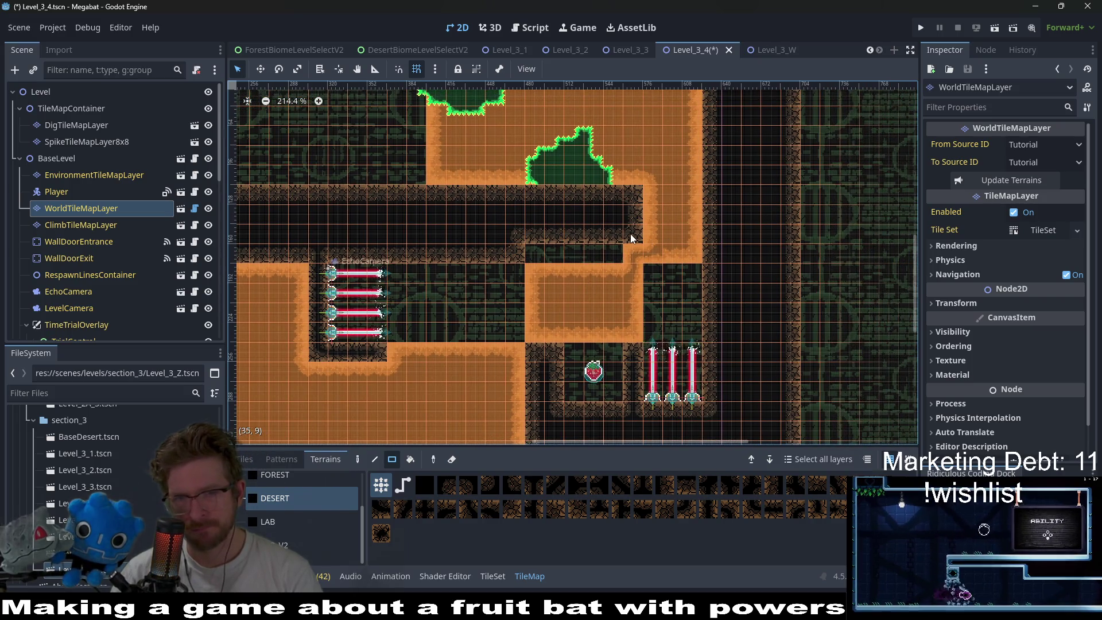
pyautogui.click(98, 143)
# - Erase the 3x1 dirt strip under the right orange column on DigTileMapLayer and launch the level
pyautogui.press('pageup')
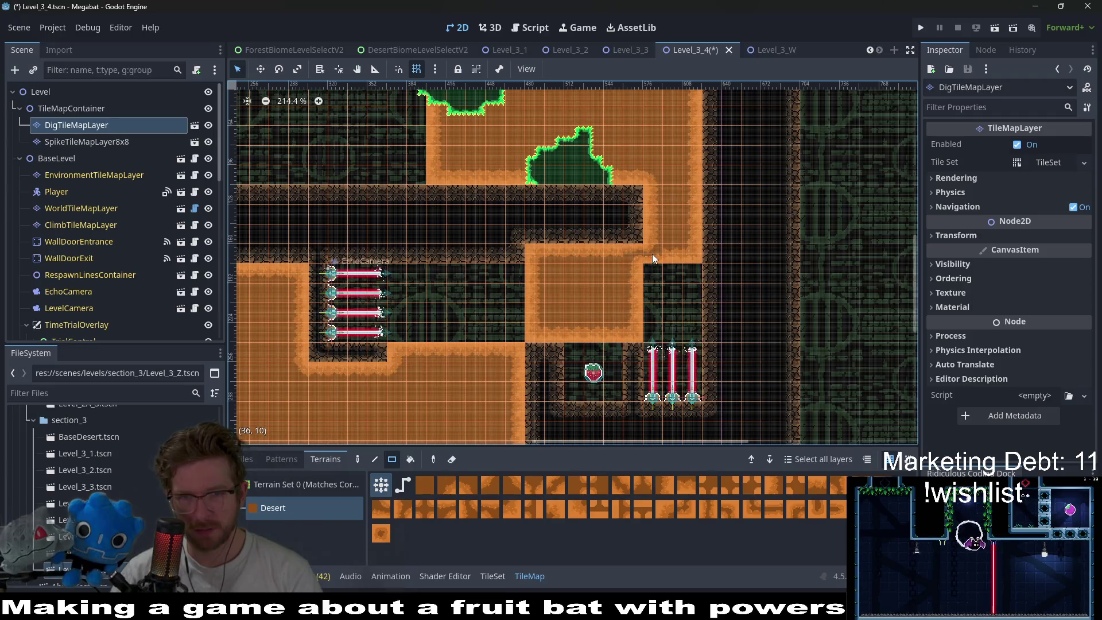
pyautogui.moveTo(693, 249); pyautogui.dragTo(691, 249)
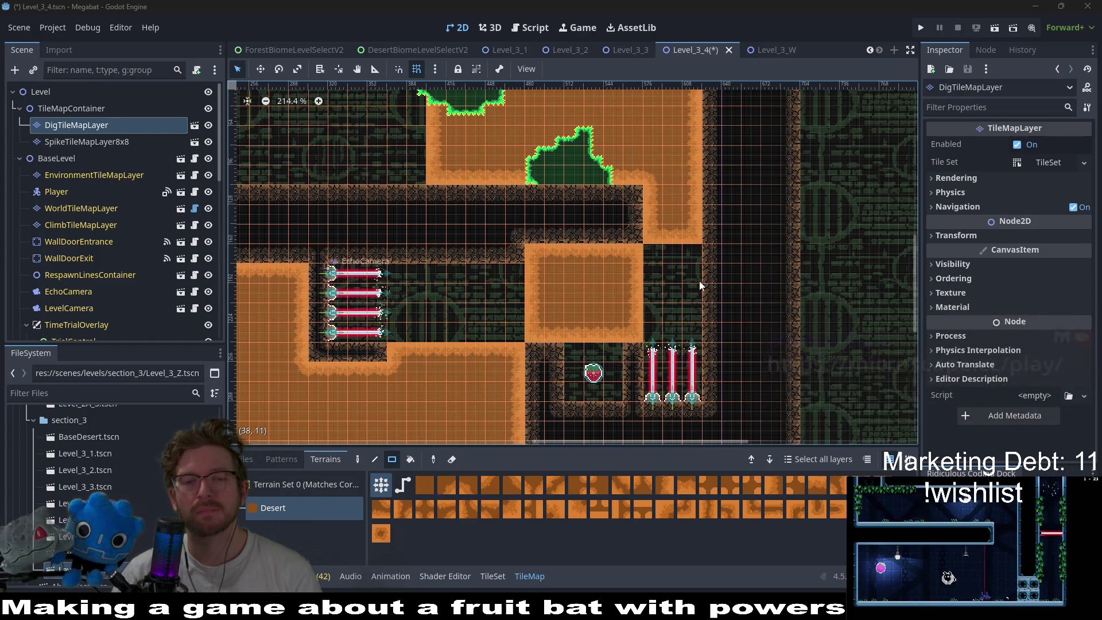
pyautogui.moveTo(699, 281); pyautogui.dragTo(701, 249)
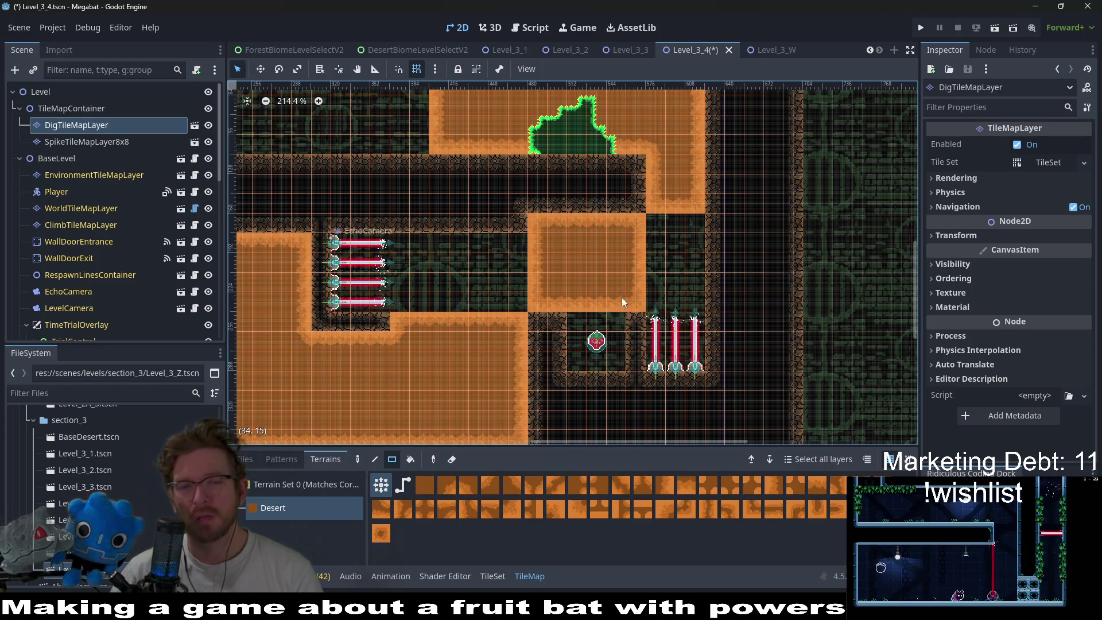
pyautogui.click(1002, 33)
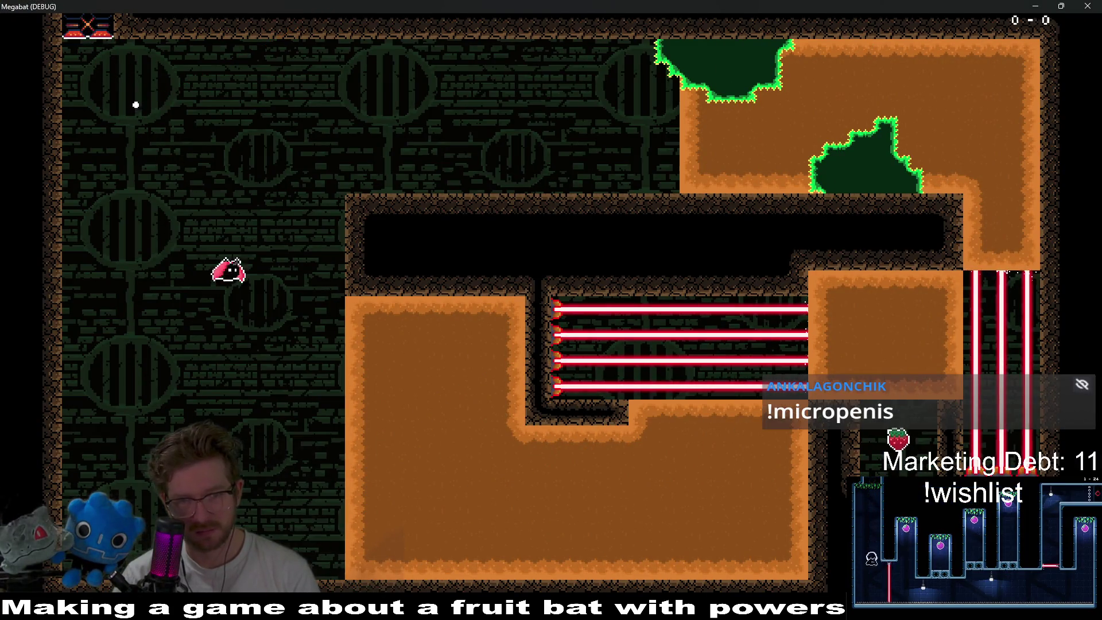
# - Burrow the bat through the lower dirt to the right-nook strawberry and climb onto the ledge
pyautogui.press('Right')
pyautogui.press('Down')
pyautogui.press('Right')
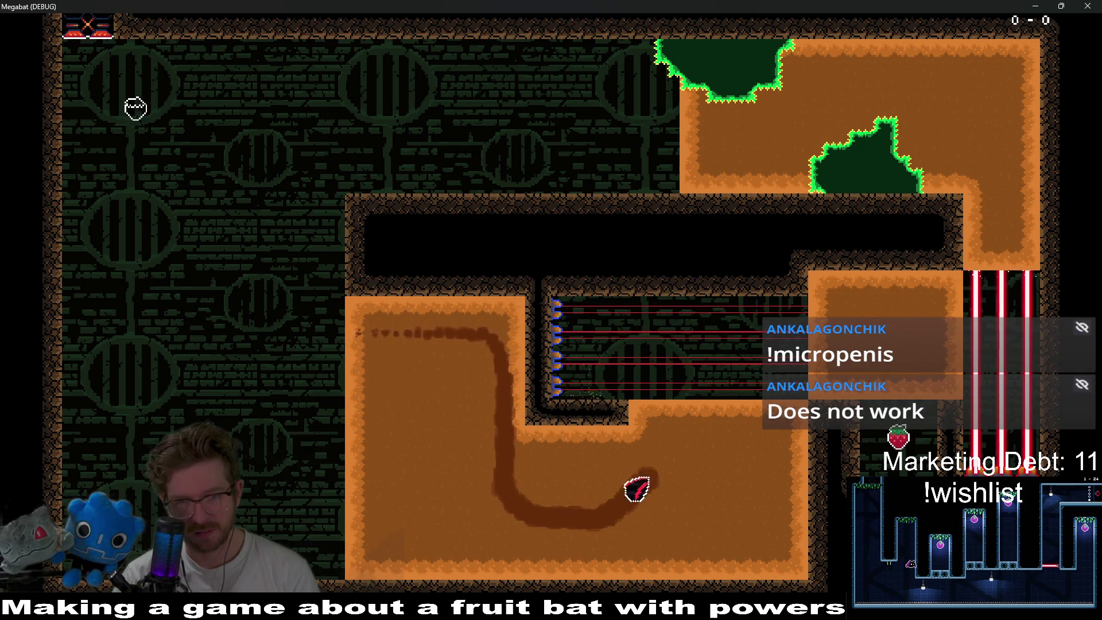
pyautogui.press('Up')
pyautogui.press('Right')
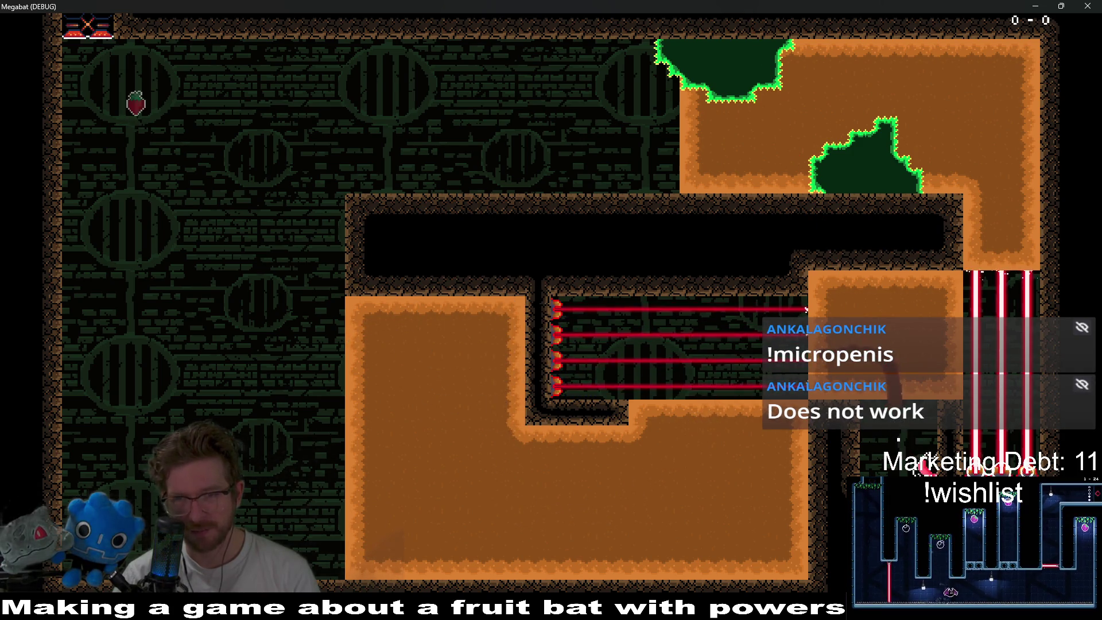
pyautogui.press('Up')
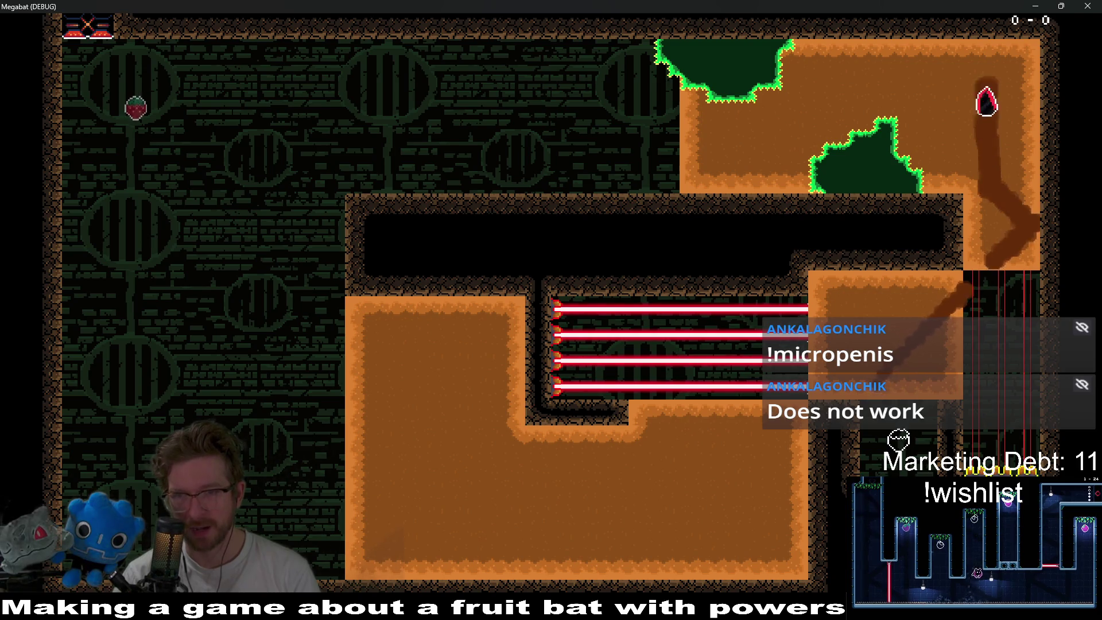
pyautogui.press('Left')
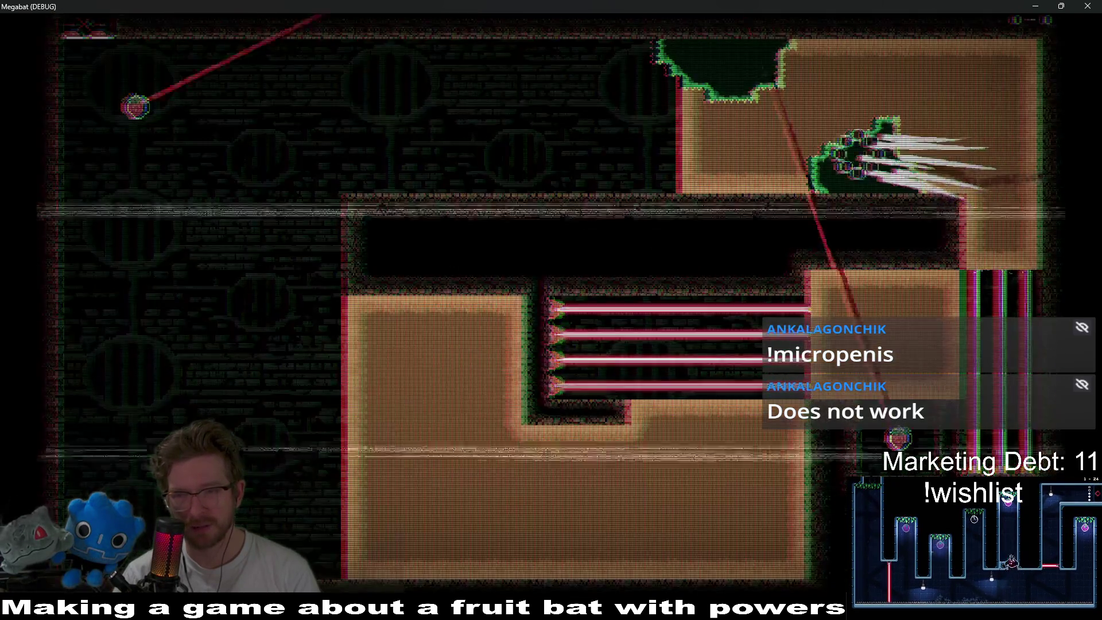
pyautogui.press('Right')
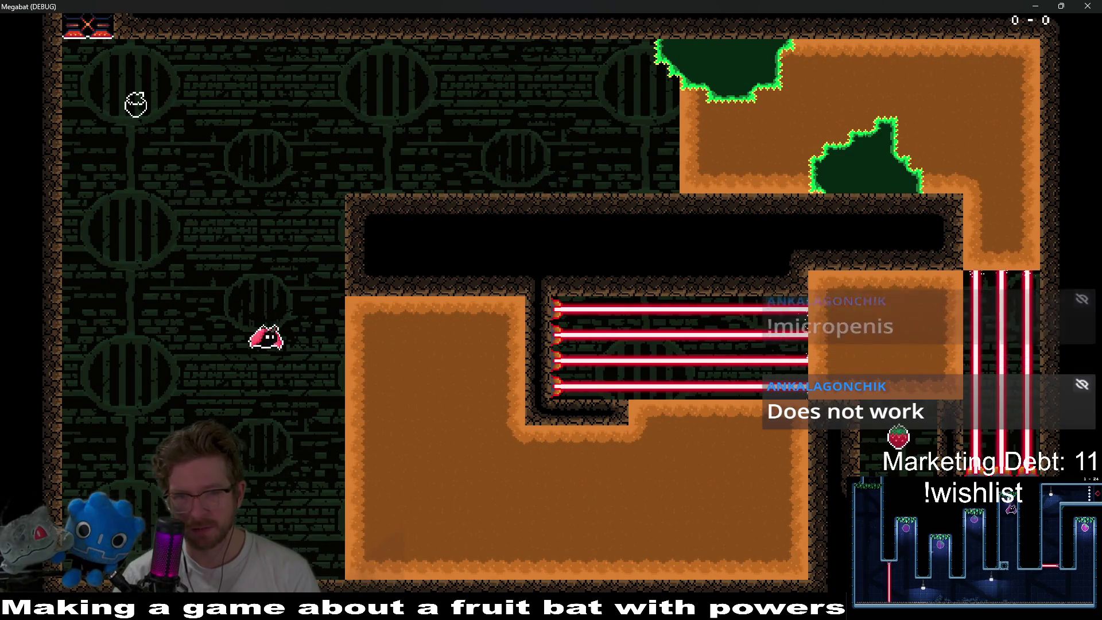
pyautogui.press('Right')
pyautogui.press('Left')
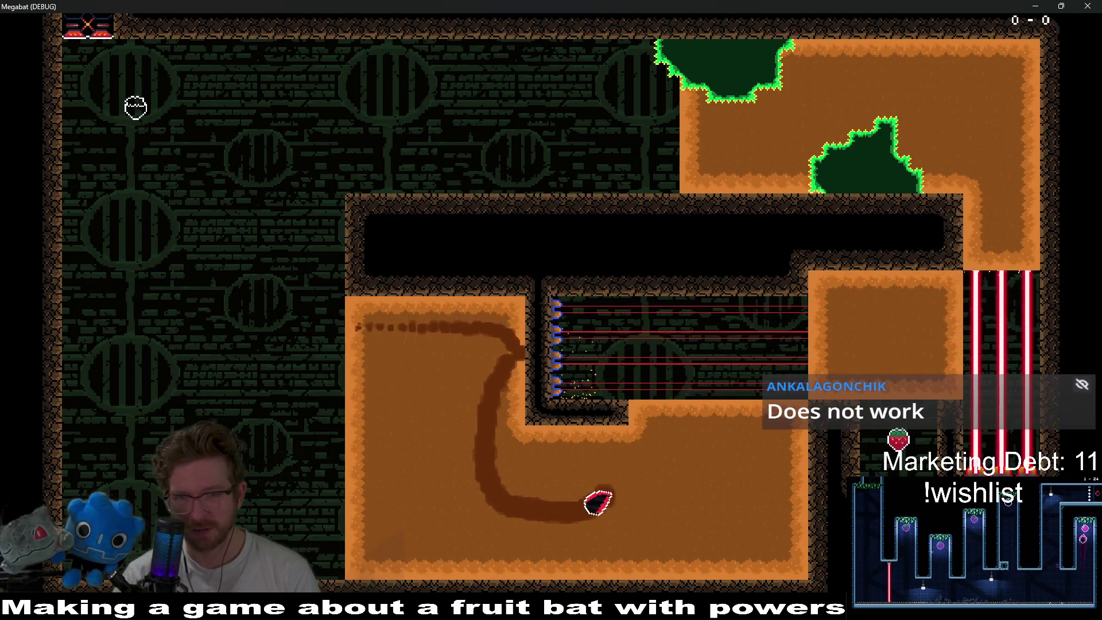
pyautogui.press('Right')
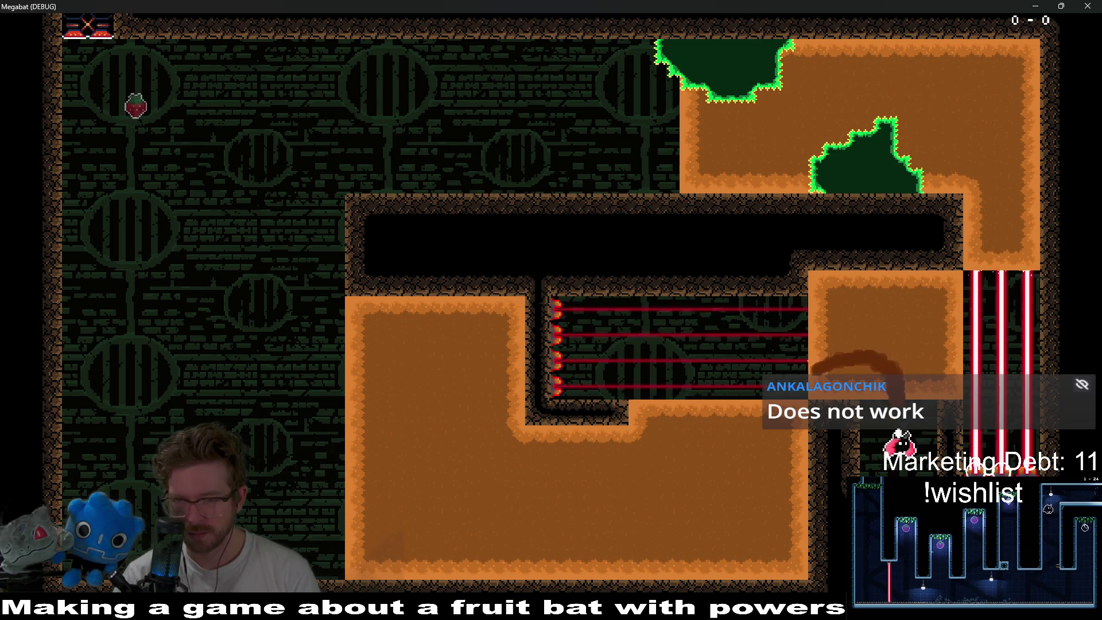
pyautogui.press('Left')
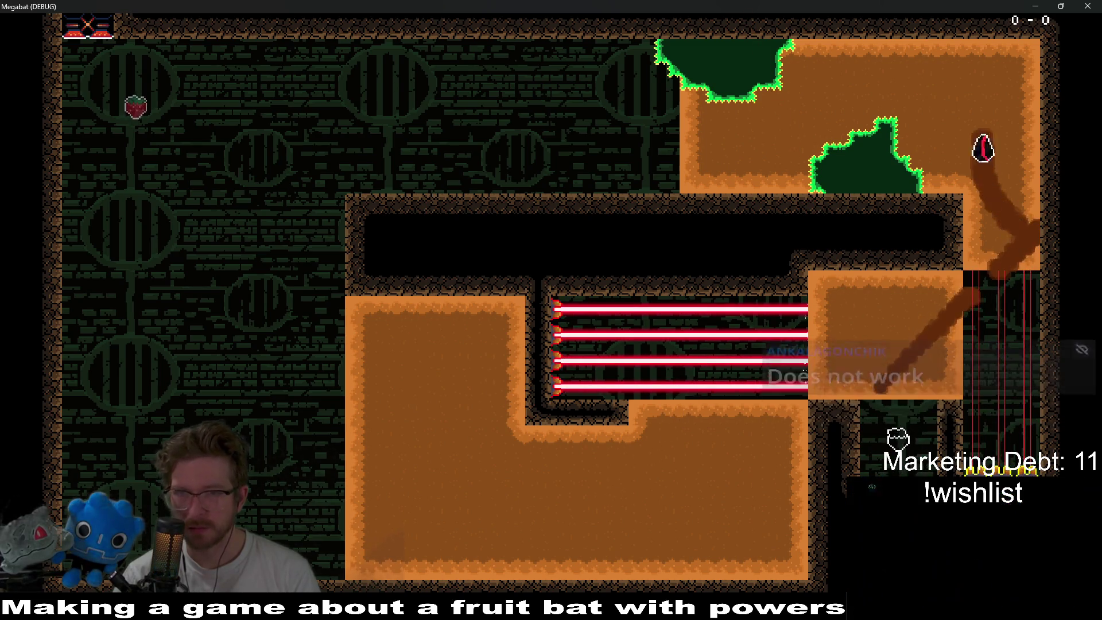
pyautogui.press('Right')
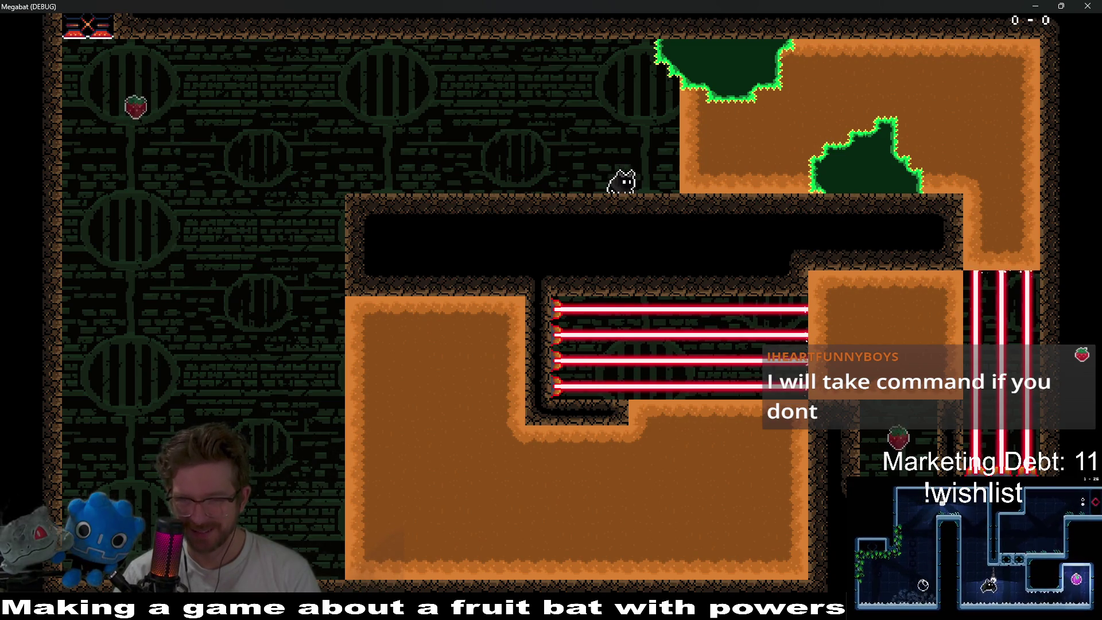
# - Collect the top-left strawberry, then tunnel down around to the right-nook strawberry
pyautogui.press('Left')
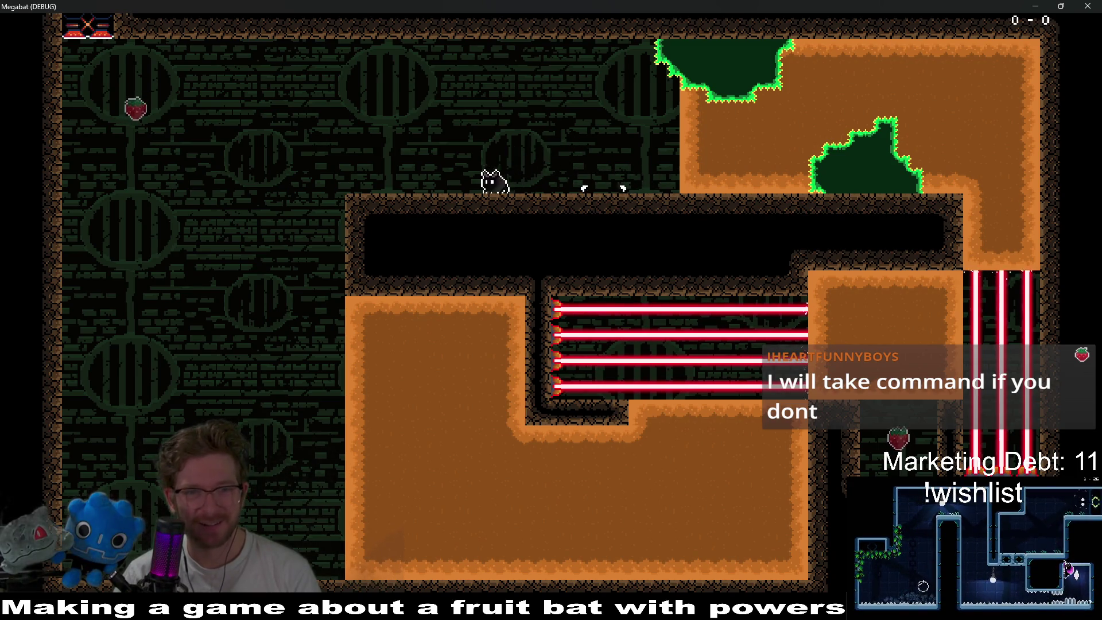
pyautogui.press('Left')
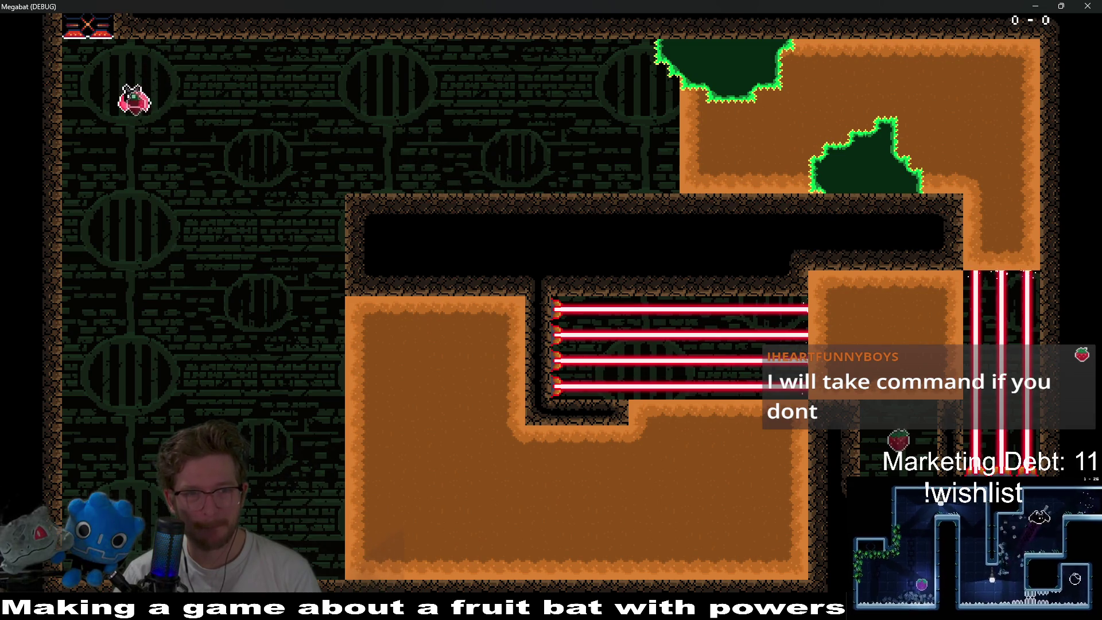
pyautogui.press('Down')
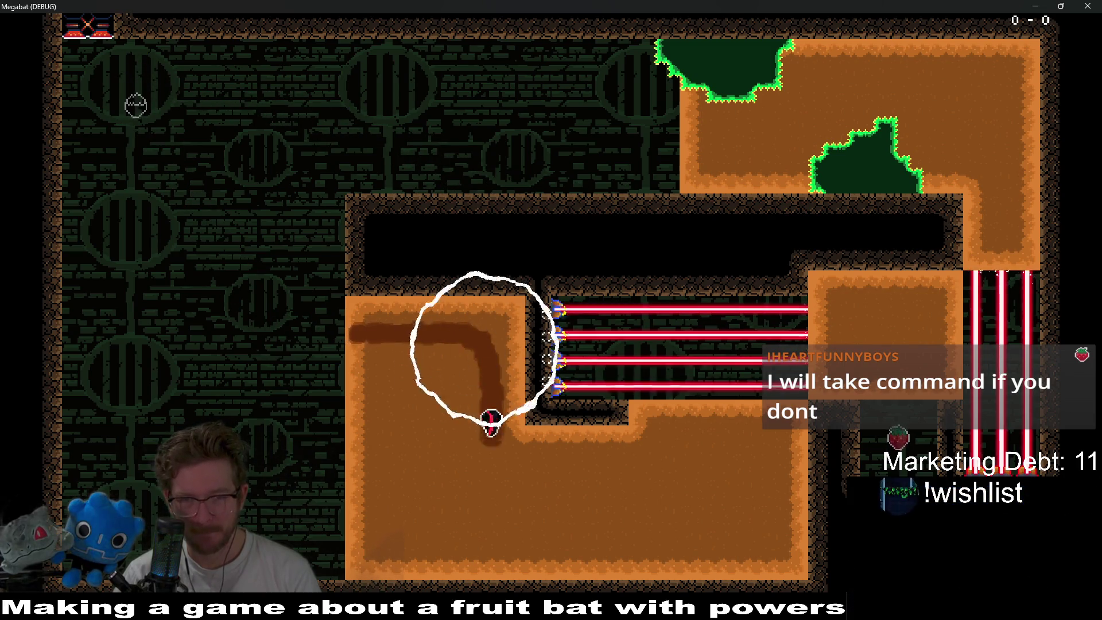
pyautogui.press('Right')
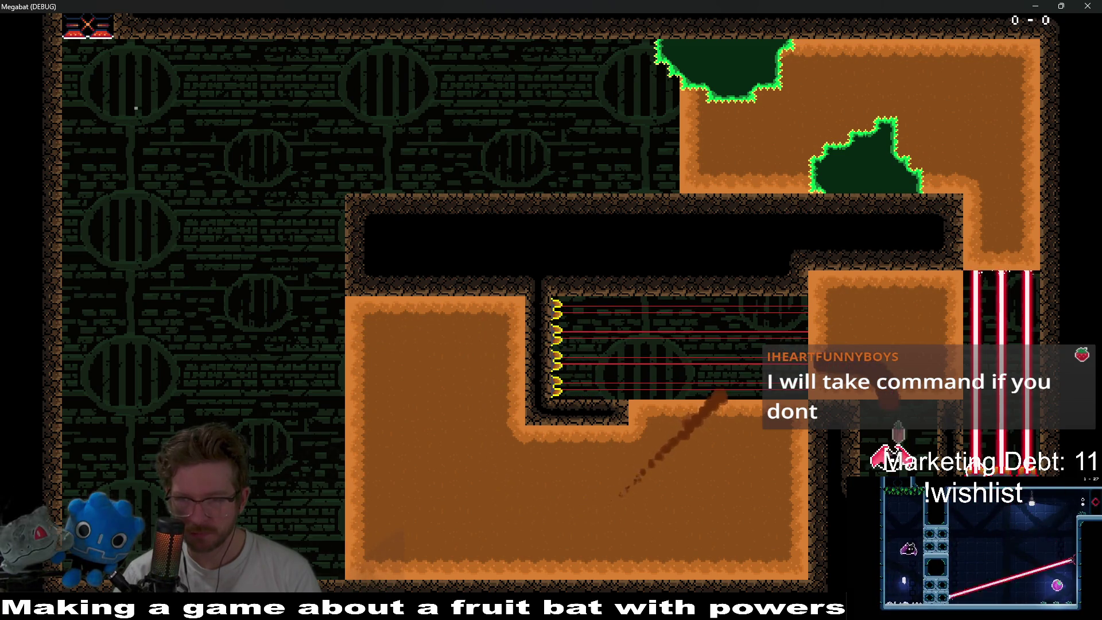
pyautogui.press('Left')
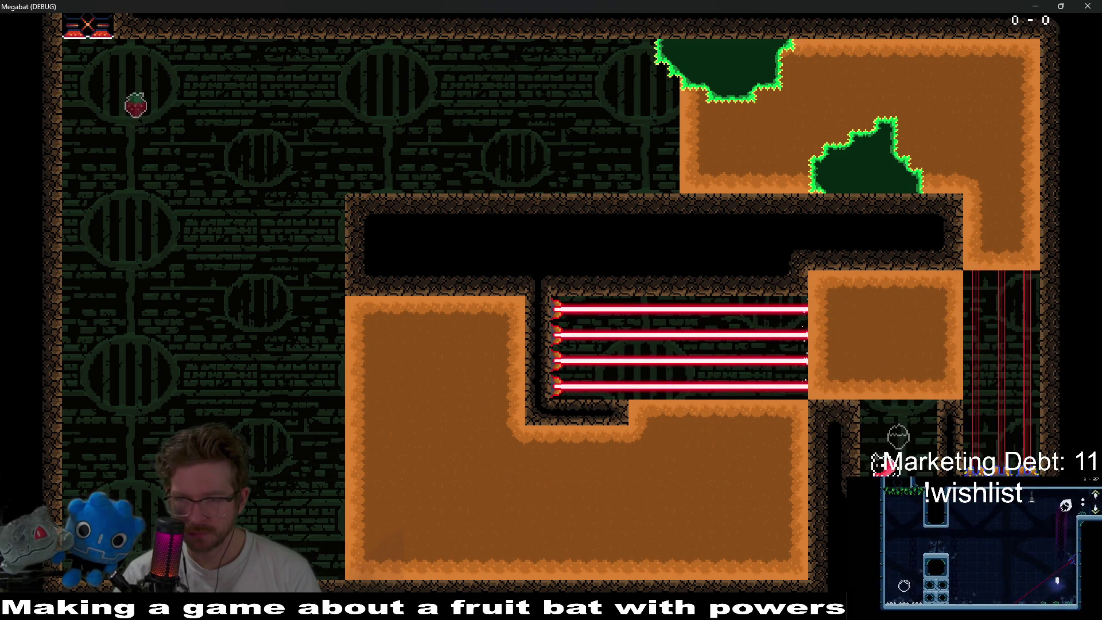
pyautogui.press('Up')
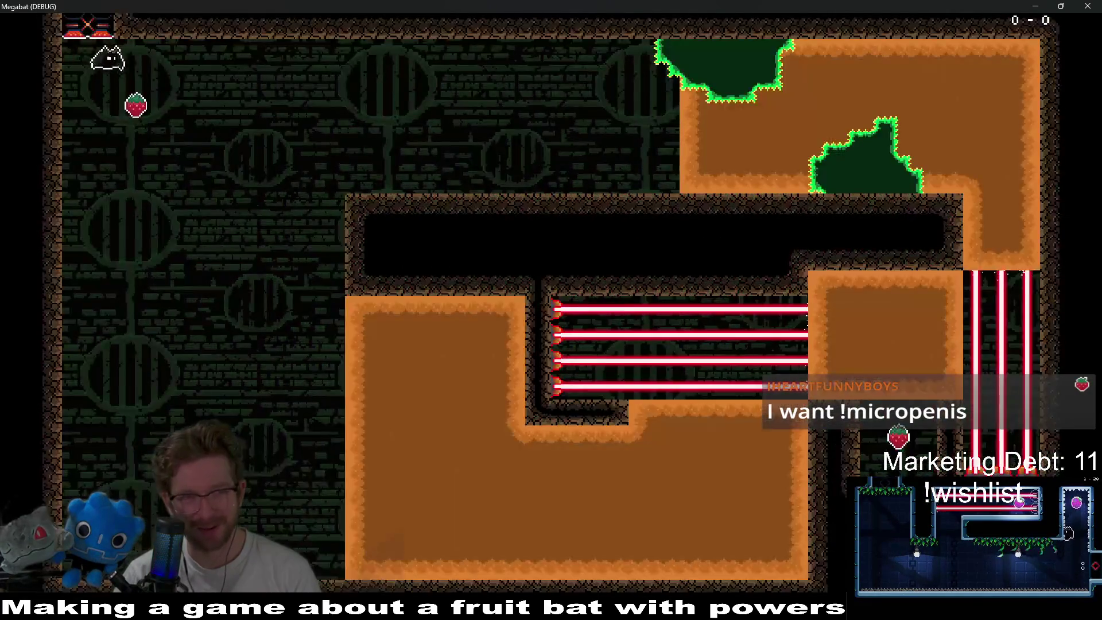
pyautogui.press('Right')
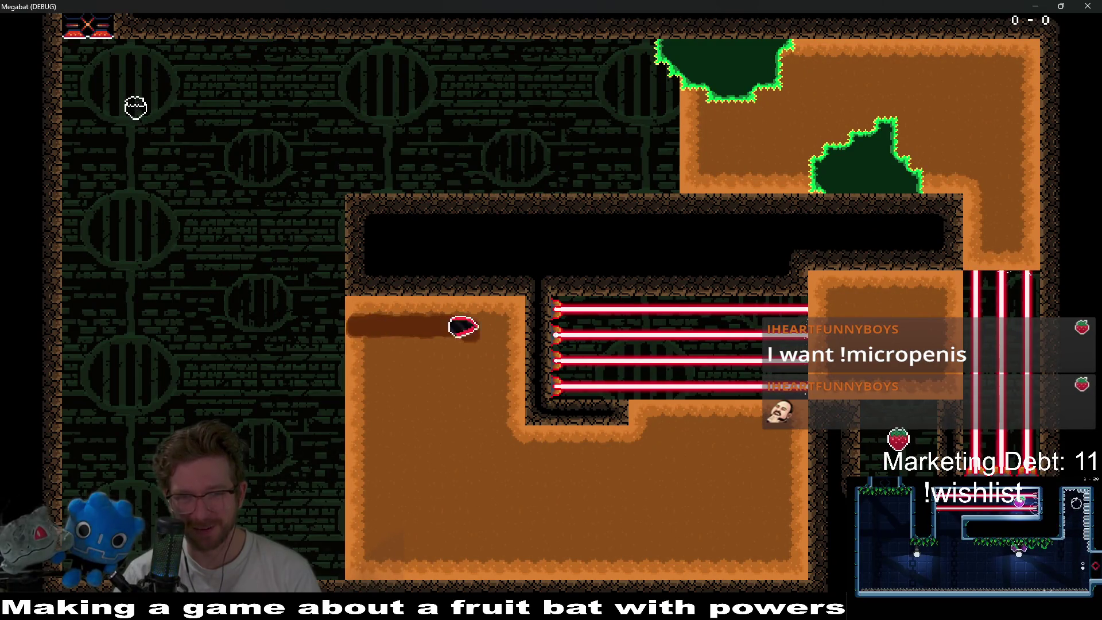
pyautogui.press('Down')
pyautogui.press('Right')
pyautogui.press('Up')
pyautogui.press('Right')
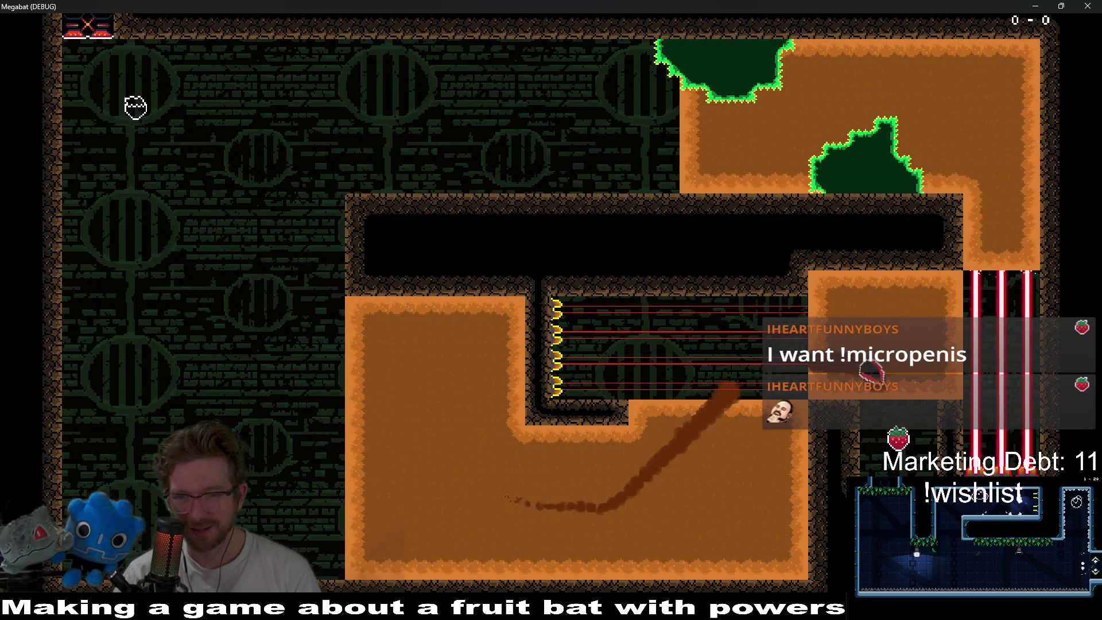
pyautogui.press('Up')
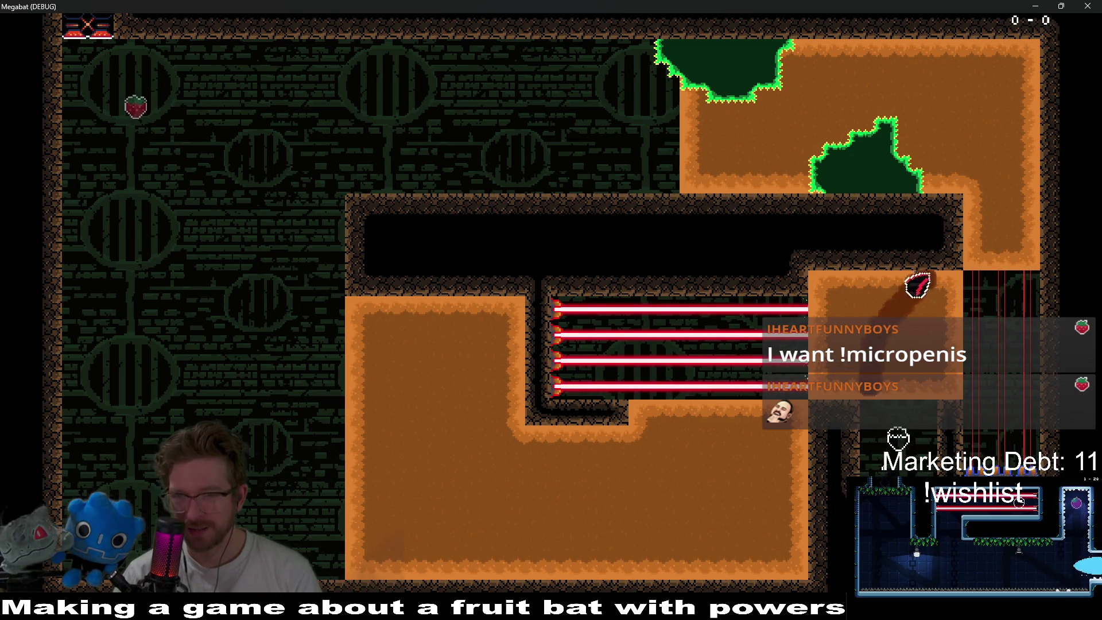
# - Tunnel through the dirt block to the strawberry, then dig through the lower dirt again
pyautogui.press('Right')
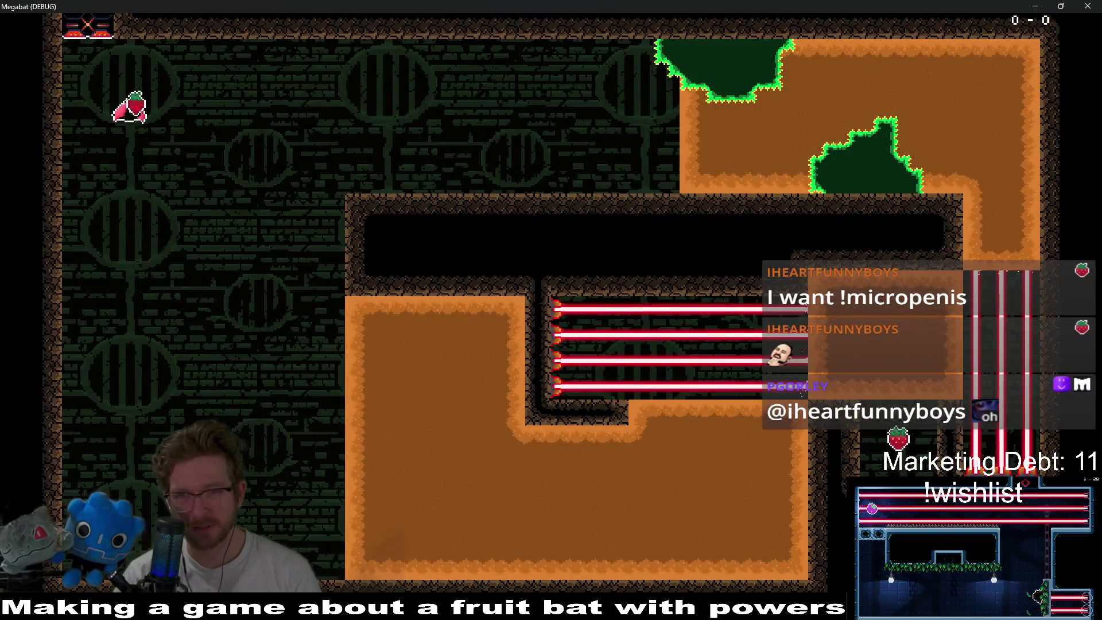
pyautogui.press('Right')
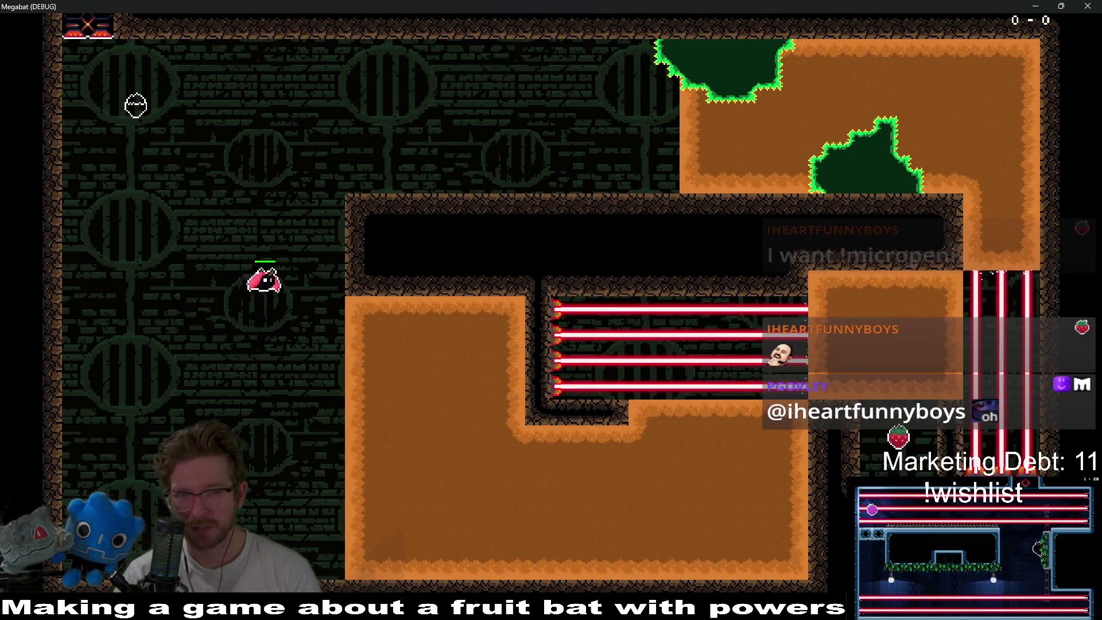
pyautogui.press('Down')
pyautogui.press('Right')
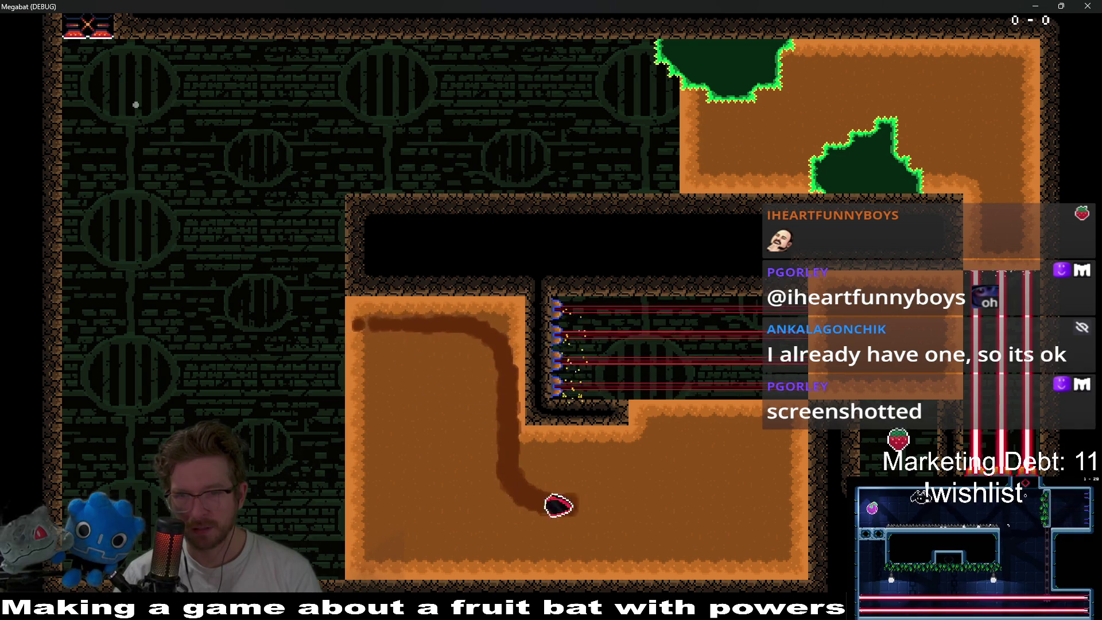
pyautogui.press('Up')
pyautogui.press('Right')
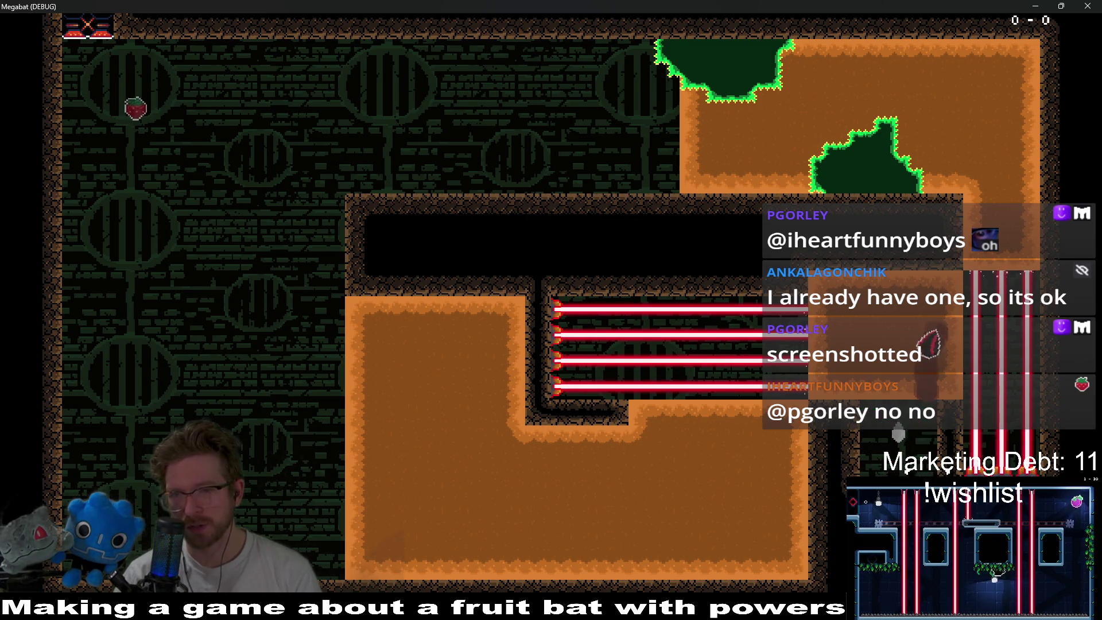
pyautogui.press('Right')
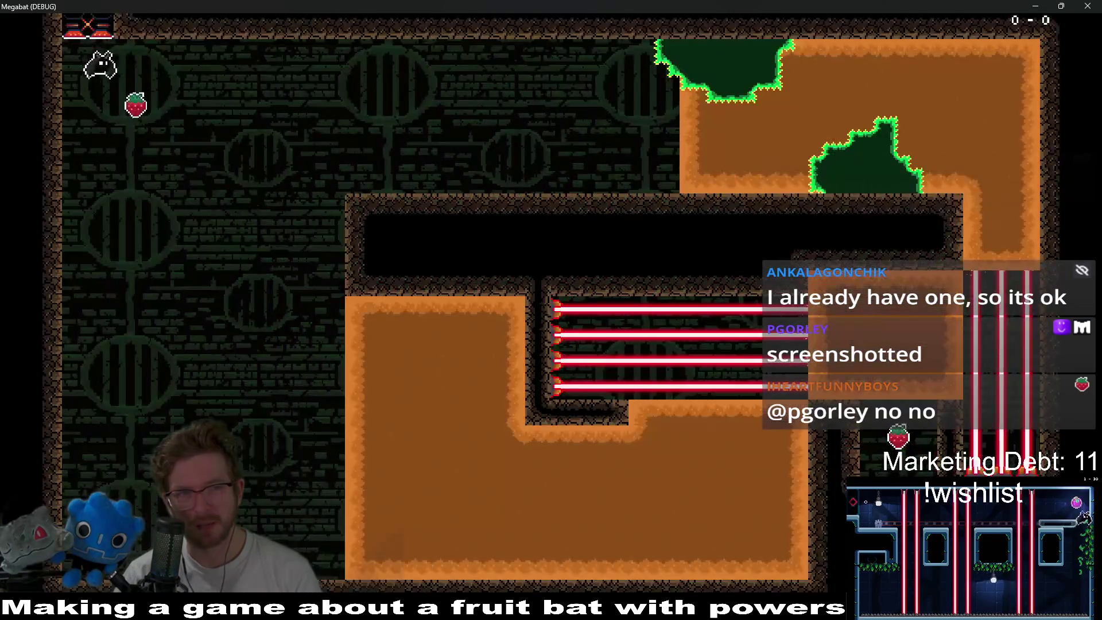
pyautogui.press('Right')
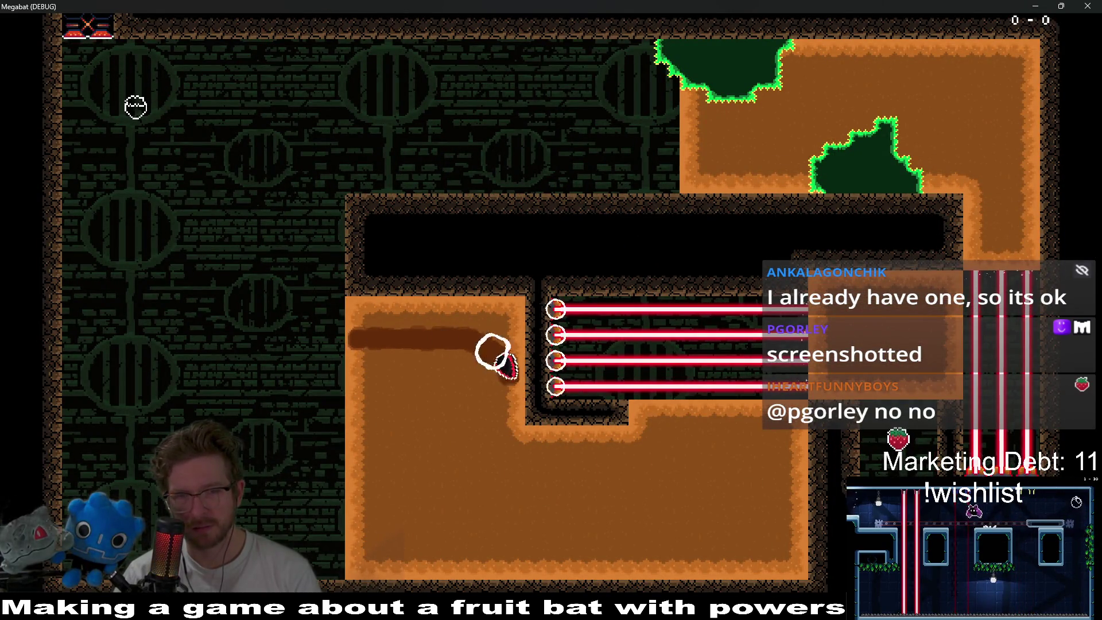
pyautogui.press('Down')
pyautogui.press('Right')
pyautogui.press('Up')
pyautogui.press('Right')
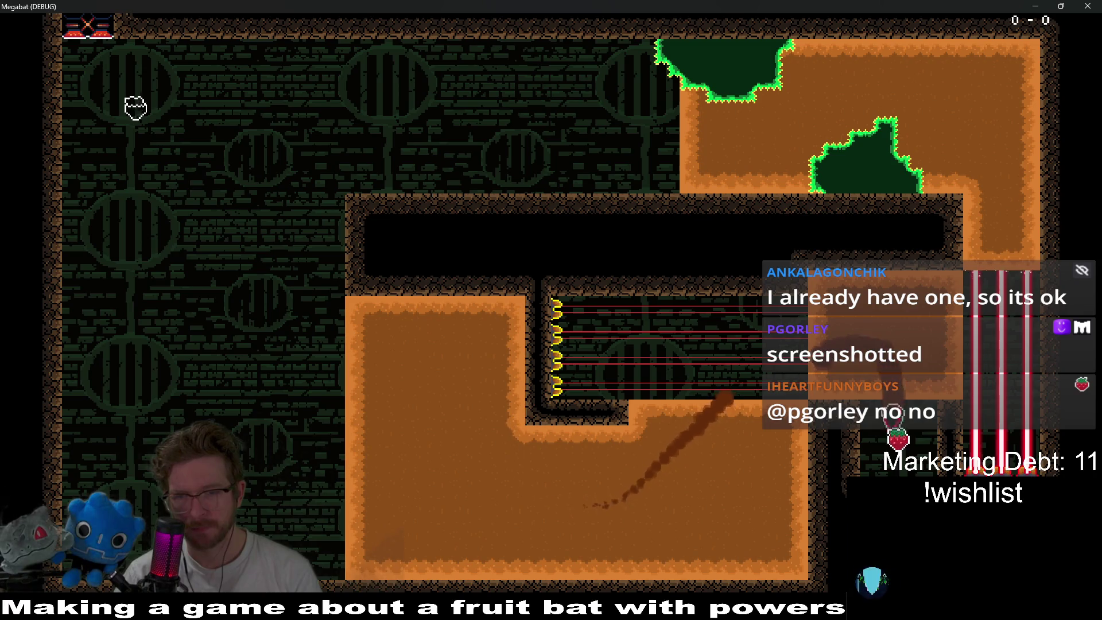
# - Dig around the right dirt block, fly left, then tunnel back into the lower and right dirt
pyautogui.press('Up')
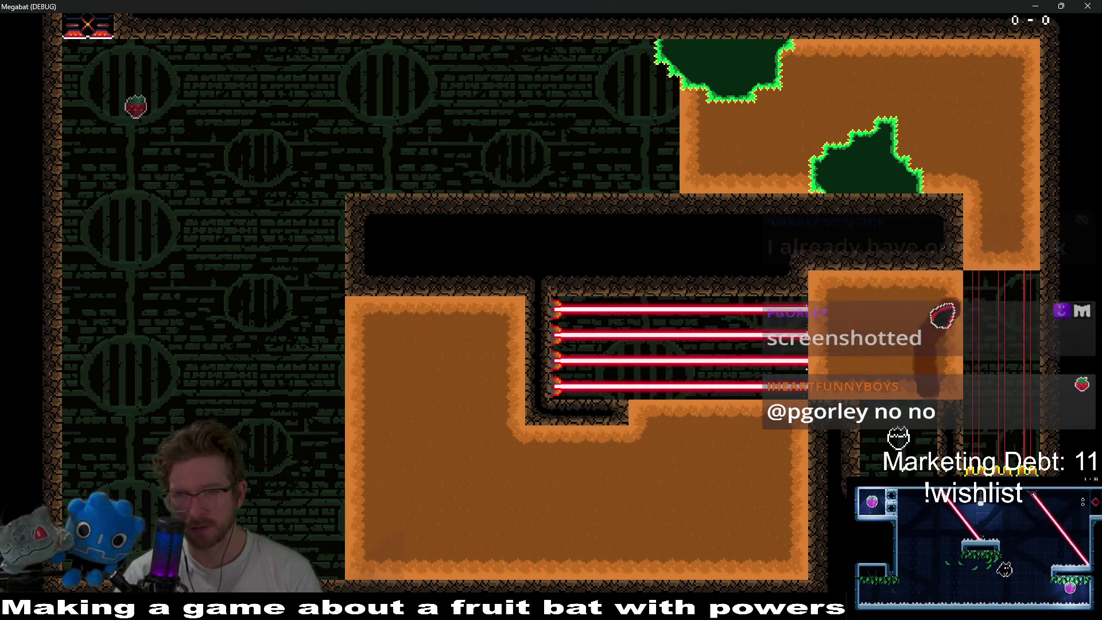
pyautogui.press('Left')
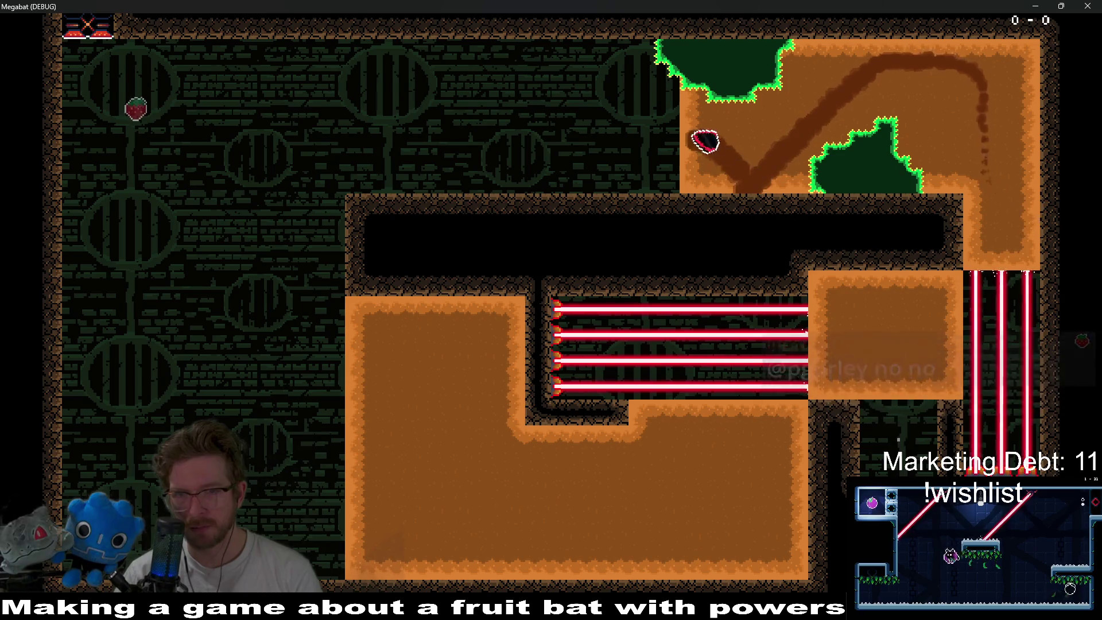
pyautogui.press('Up')
pyautogui.press('Left')
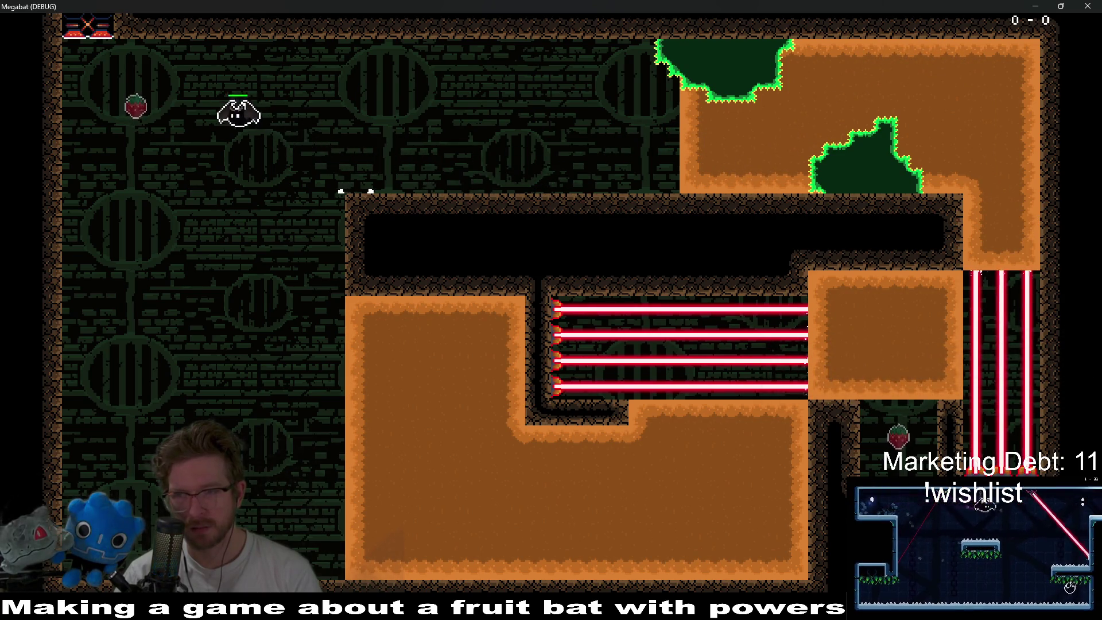
pyautogui.press('Right')
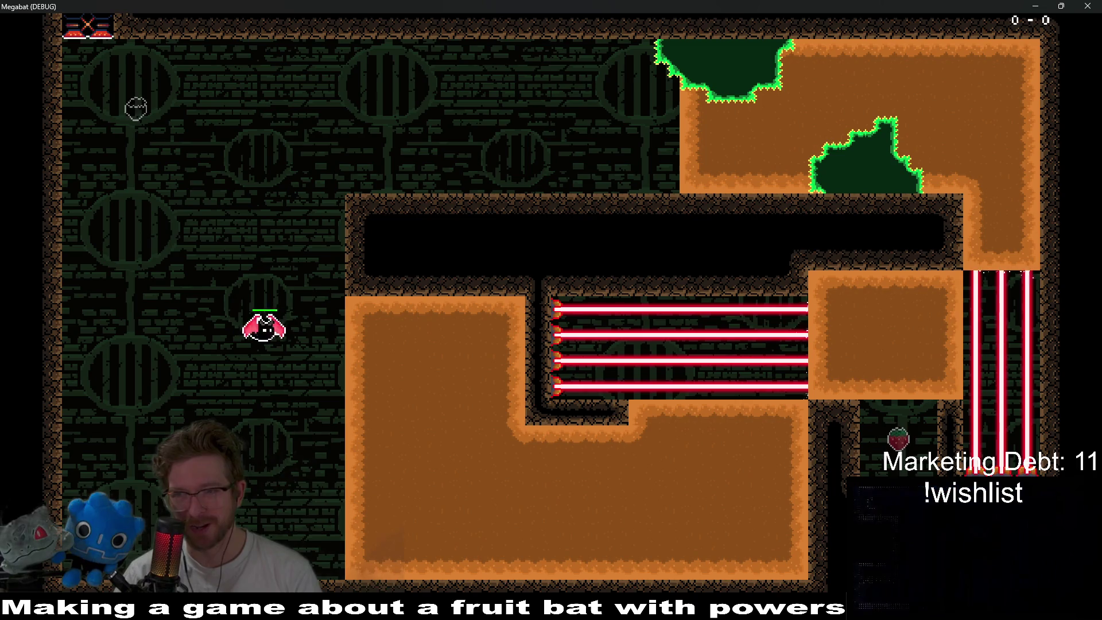
pyautogui.press('Right')
pyautogui.press('Down')
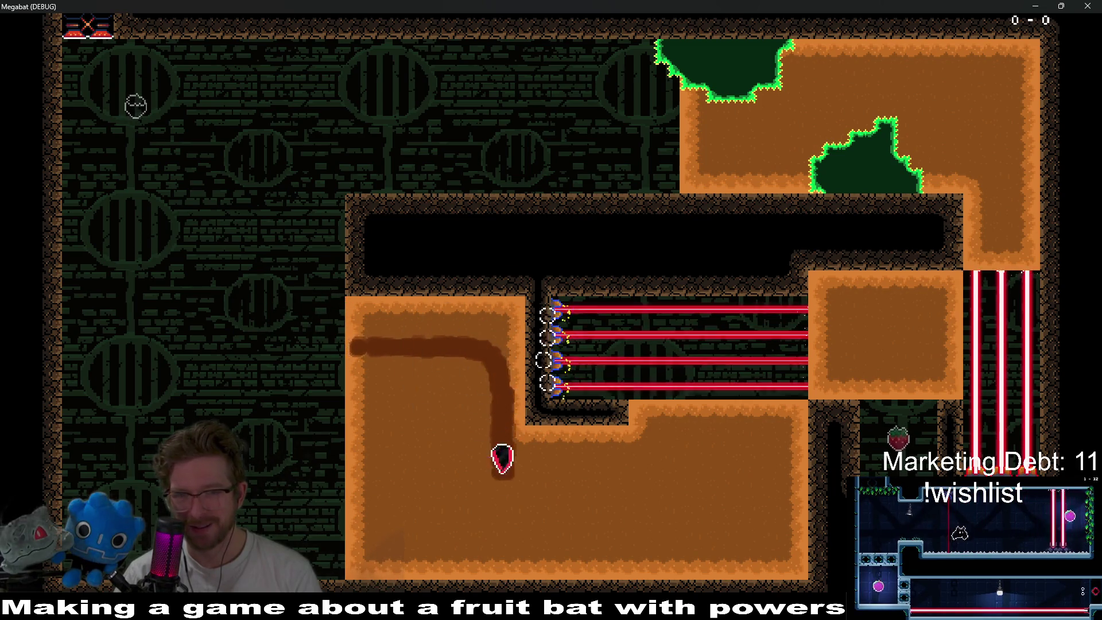
pyautogui.press('Right')
pyautogui.press('Right')
pyautogui.press('Down')
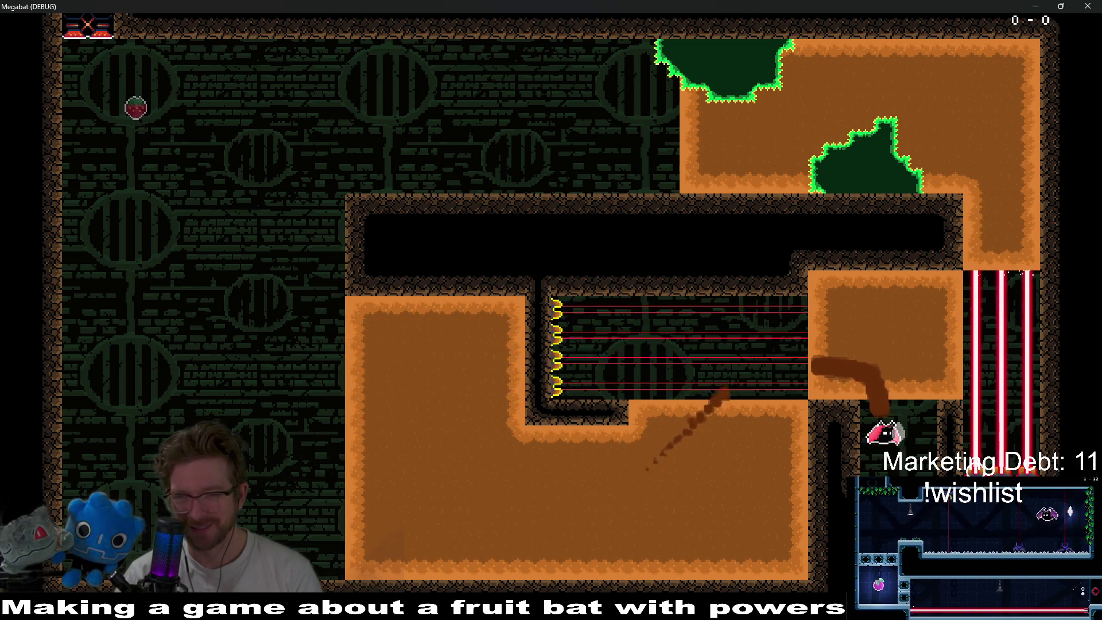
pyautogui.press('Up')
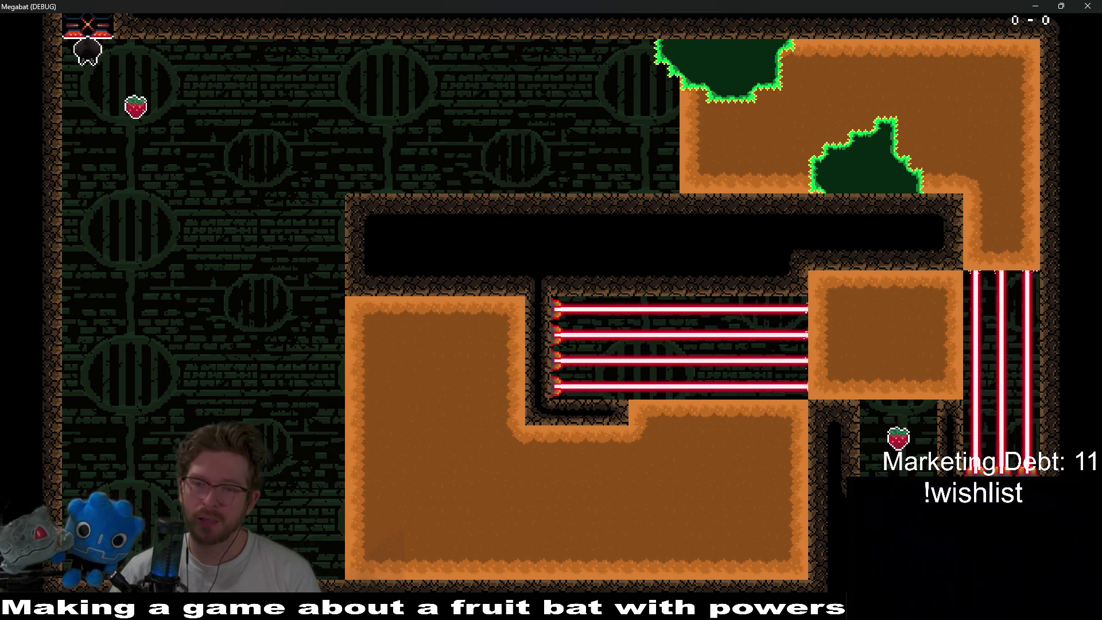
# - Back in the editor, paint DESERT wall on WorldTileMapLayer in a column and below the strawberry
pyautogui.click(1098, 5)
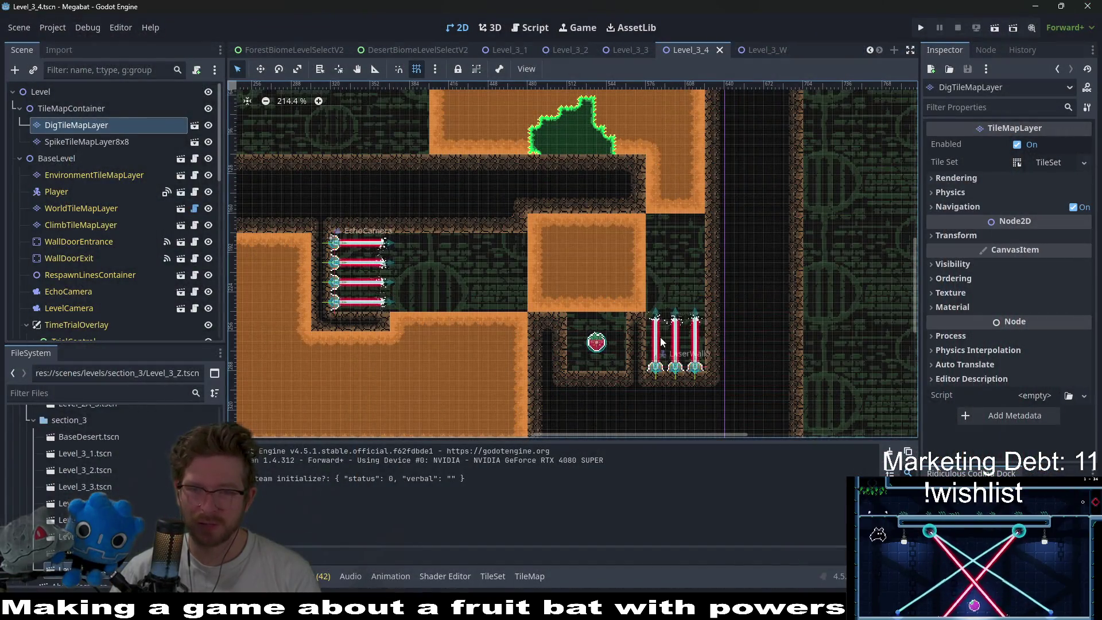
pyautogui.scroll(3, 661, 343)
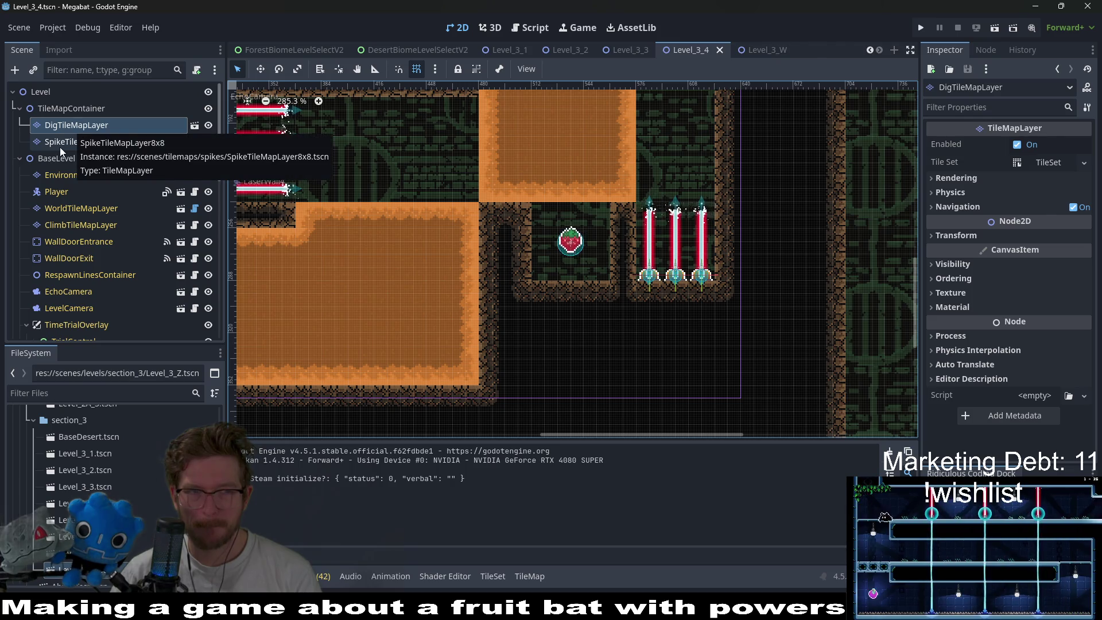
pyautogui.click(84, 208)
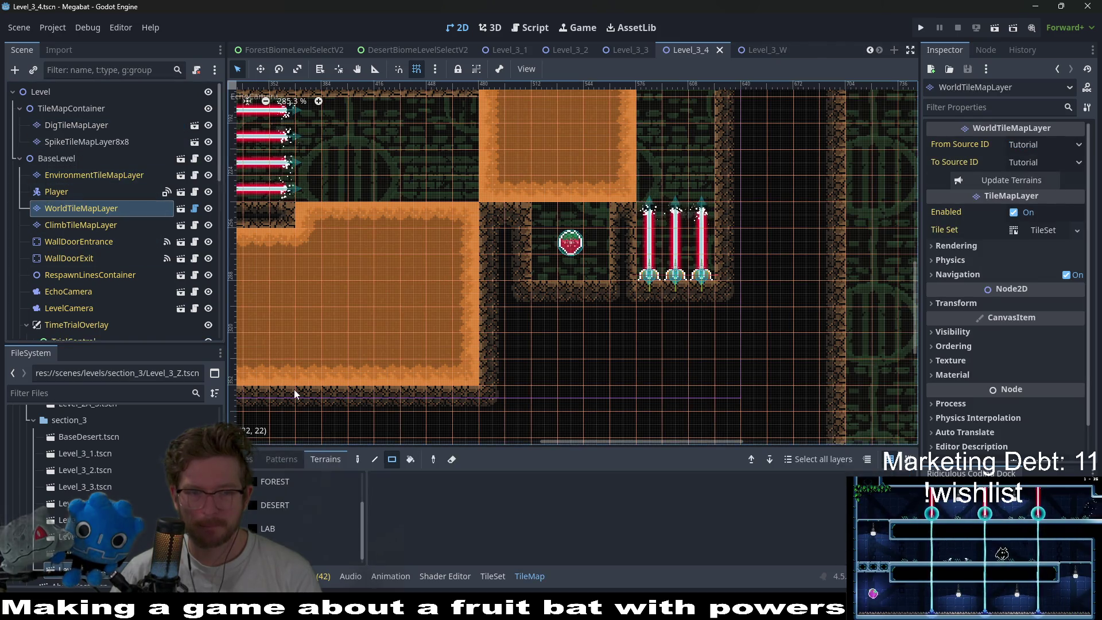
pyautogui.click(279, 505)
pyautogui.scroll(-3, 635, 318)
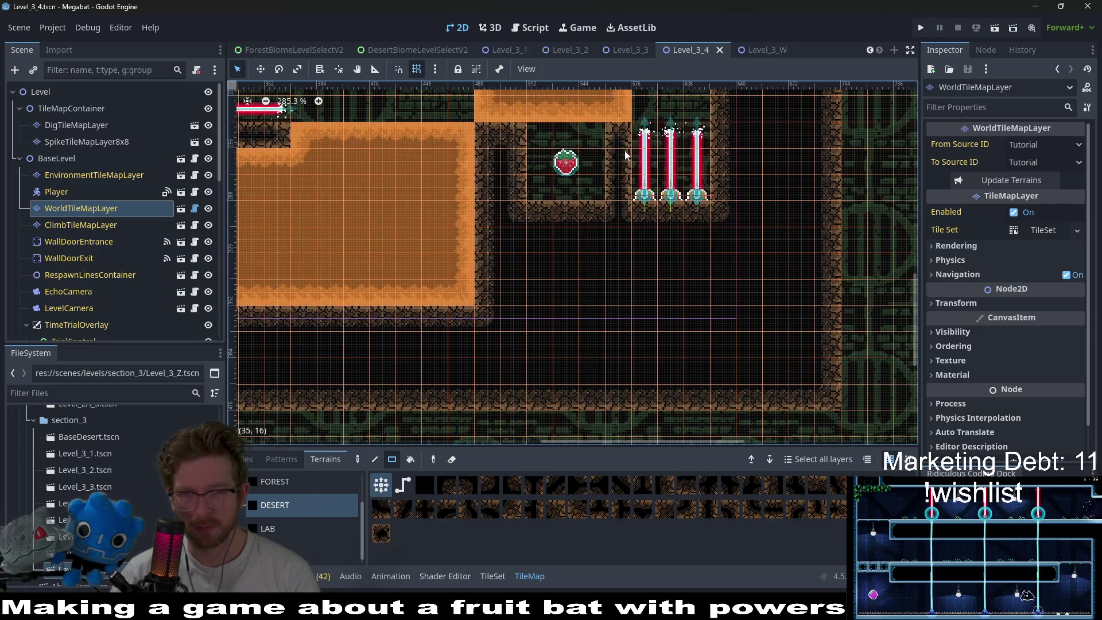
pyautogui.moveTo(625, 132); pyautogui.dragTo(614, 214)
pyautogui.moveTo(591, 287); pyautogui.dragTo(597, 291)
pyautogui.moveTo(618, 255); pyautogui.dragTo(621, 298)
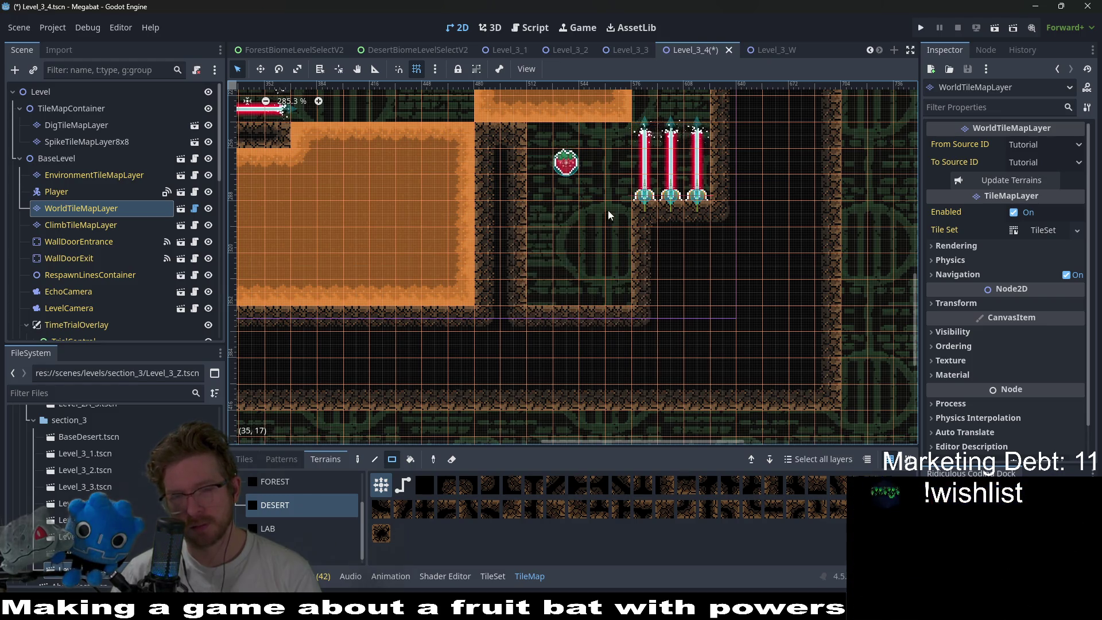
# - Paint Desert dirt on DigTileMapLayer under the top orange block and down beside the strawberry
pyautogui.click(68, 141)
pyautogui.click(69, 125)
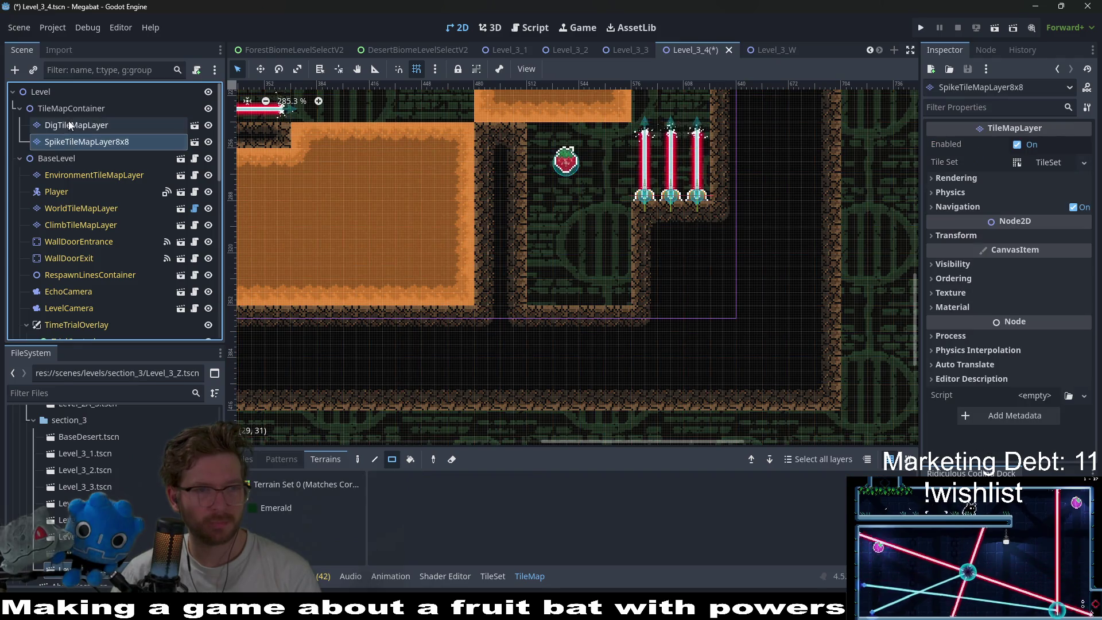
pyautogui.click(267, 509)
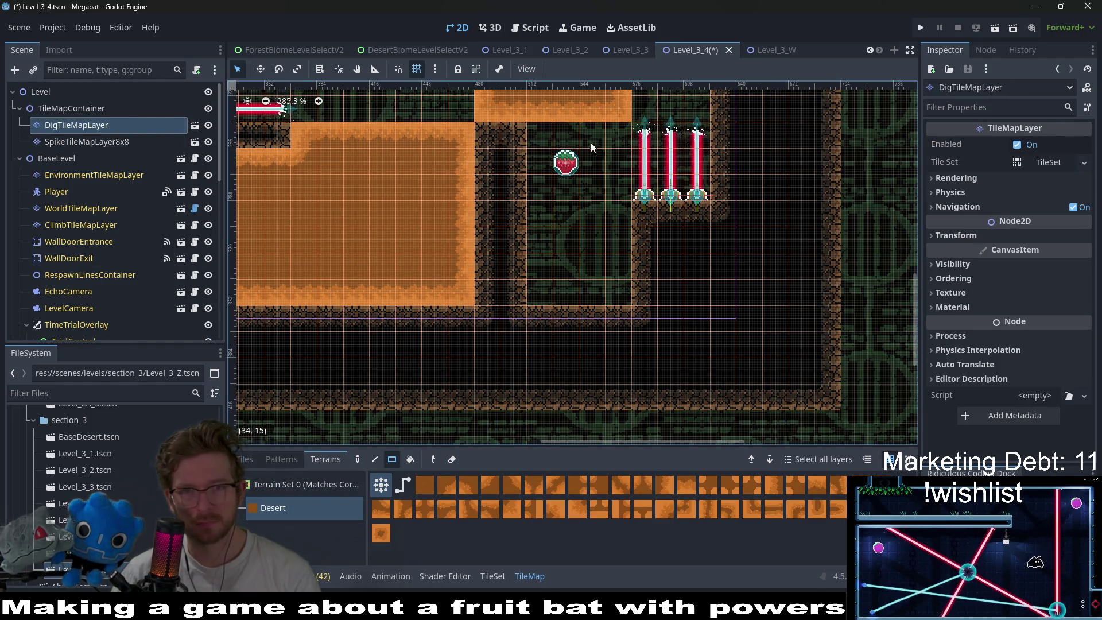
pyautogui.moveTo(591, 142); pyautogui.dragTo(552, 130)
pyautogui.moveTo(623, 139); pyautogui.dragTo(625, 170)
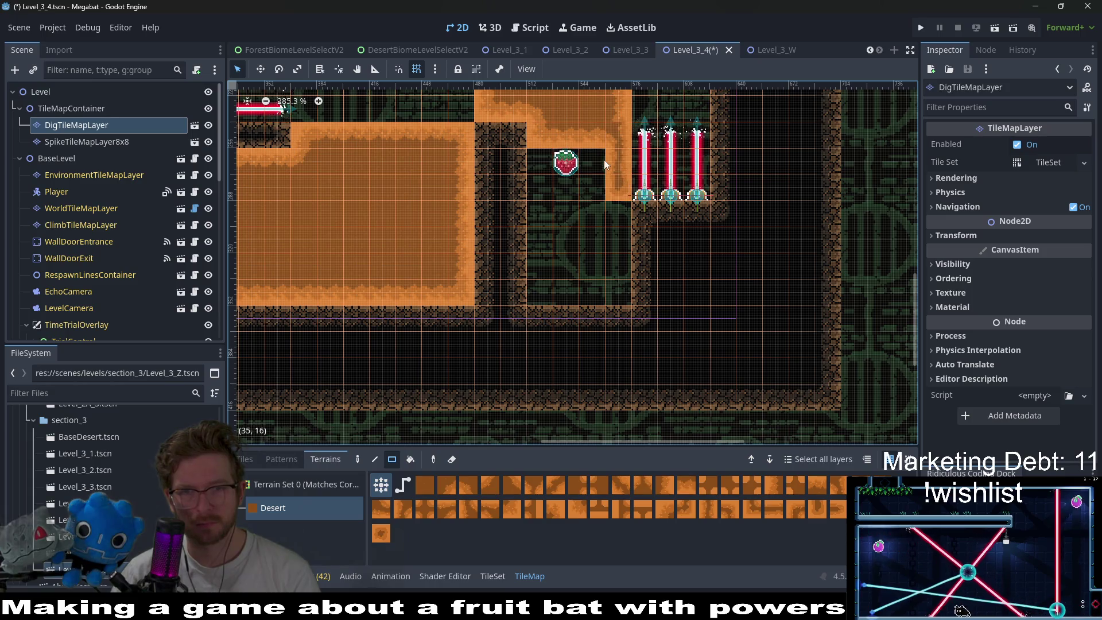
pyautogui.moveTo(622, 215)
pyautogui.mouseDown()
pyautogui.moveTo(625, 238)
pyautogui.moveTo(601, 217)
pyautogui.moveTo(598, 282)
pyautogui.mouseUp()
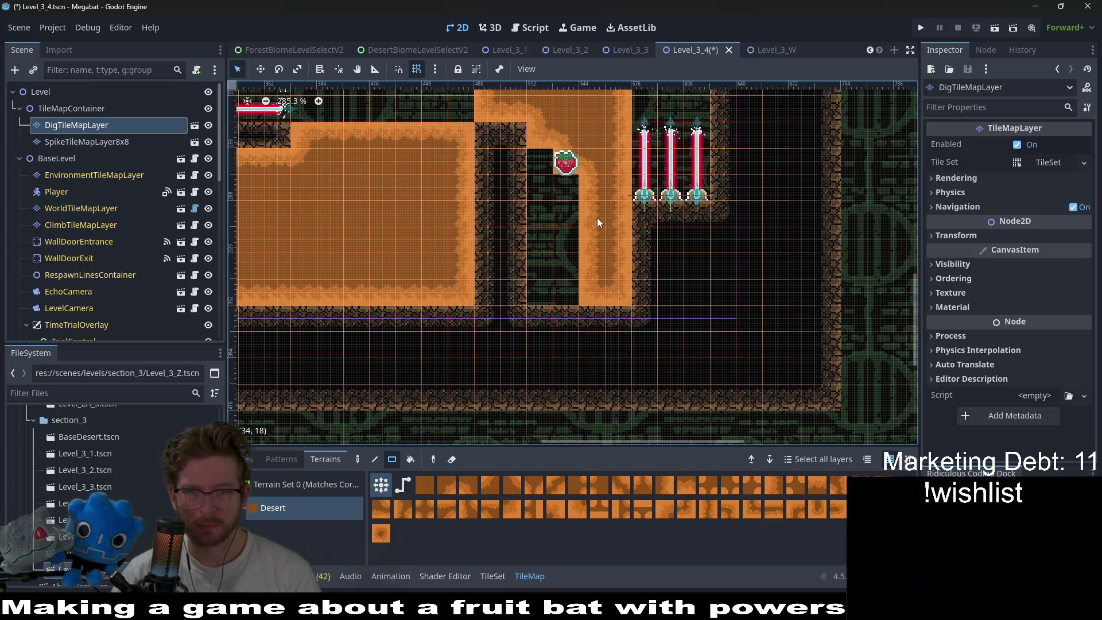
# - Erase the bottom rows of the dirt column so it ends level with the strawberry
pyautogui.moveTo(616, 294); pyautogui.dragTo(618, 293)
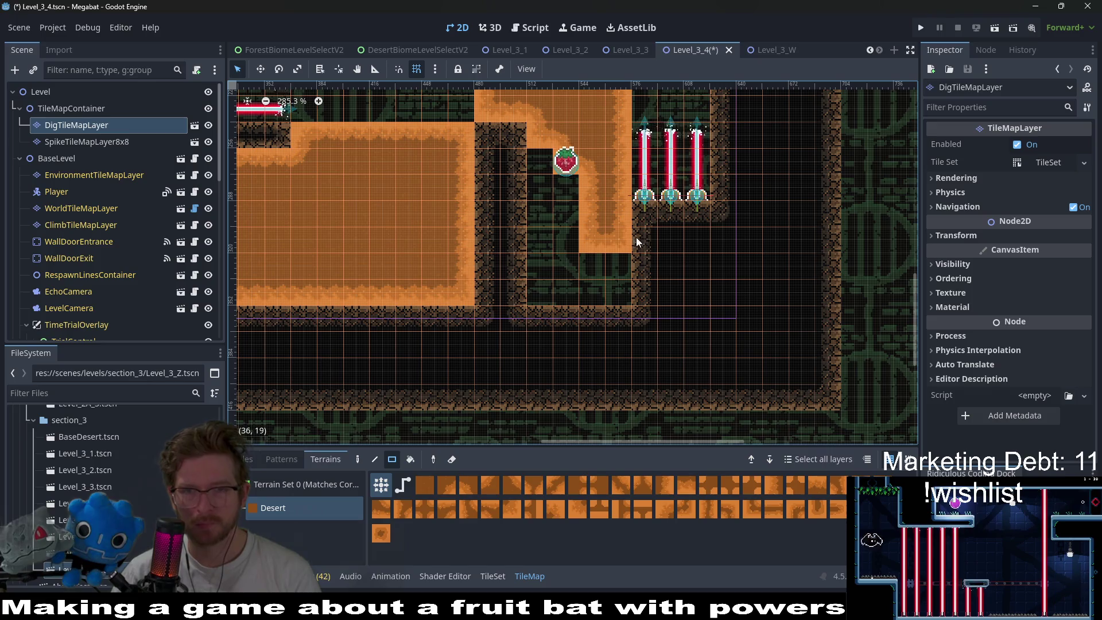
pyautogui.scroll(-4, 624, 208)
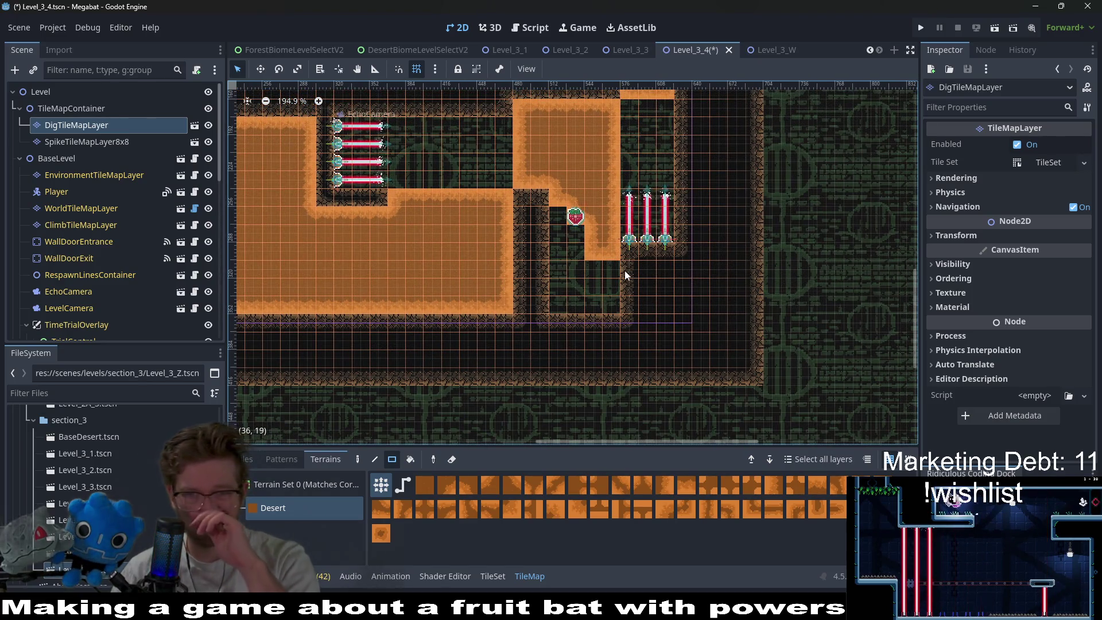
pyautogui.moveTo(598, 250); pyautogui.dragTo(613, 254)
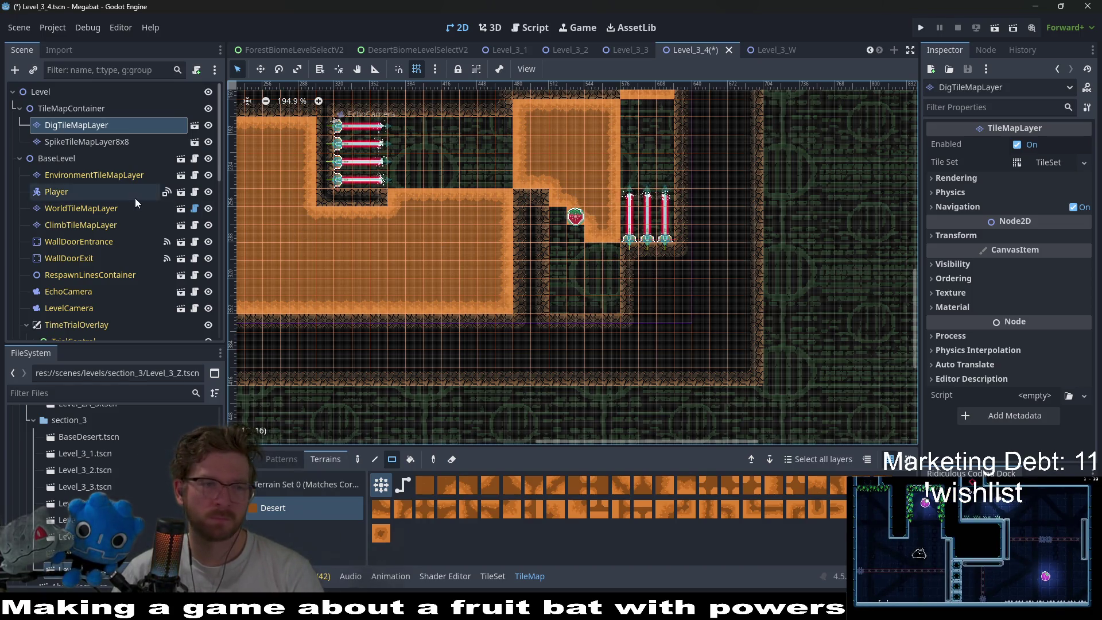
pyautogui.scroll(-5, 135, 198)
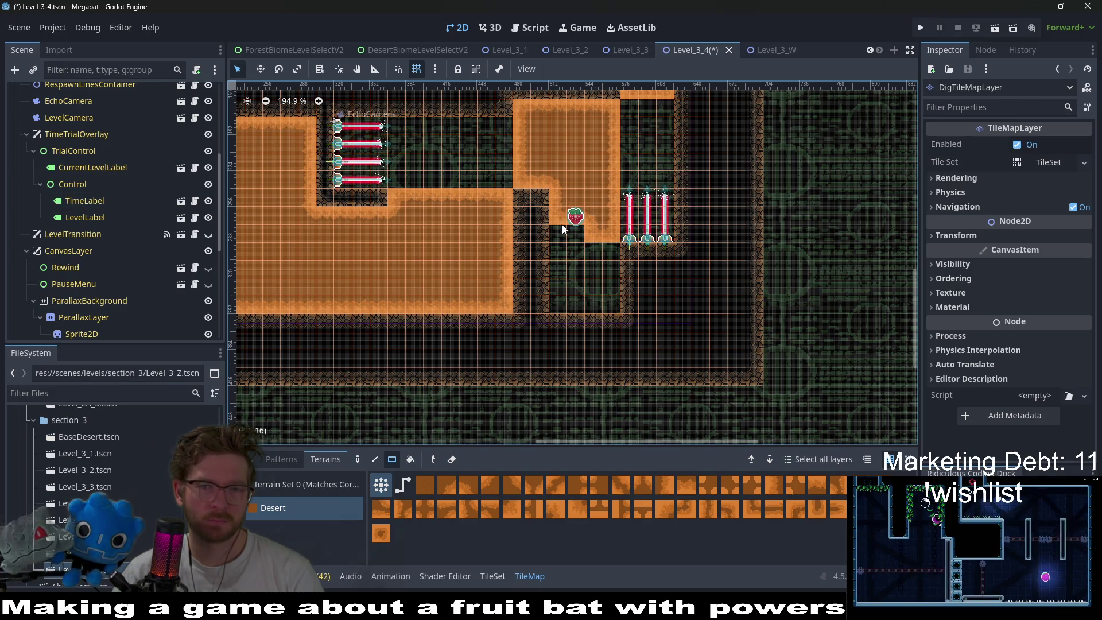
pyautogui.scroll(-5, 119, 246)
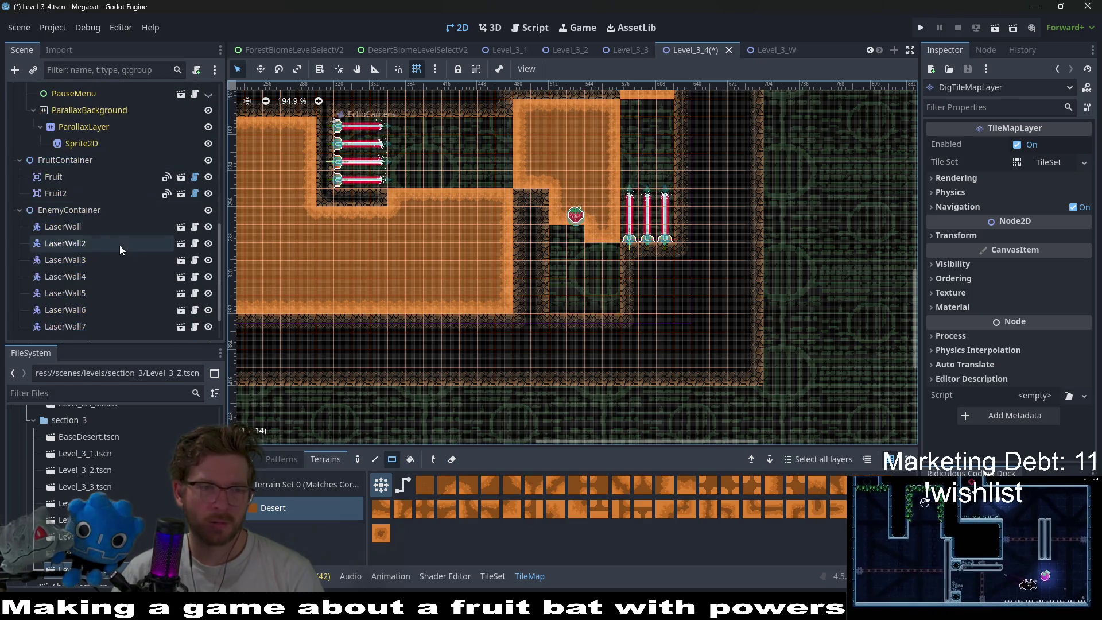
# - Move Fruit2 down into the lower pocket, then save and run the current scene
pyautogui.click(52, 181)
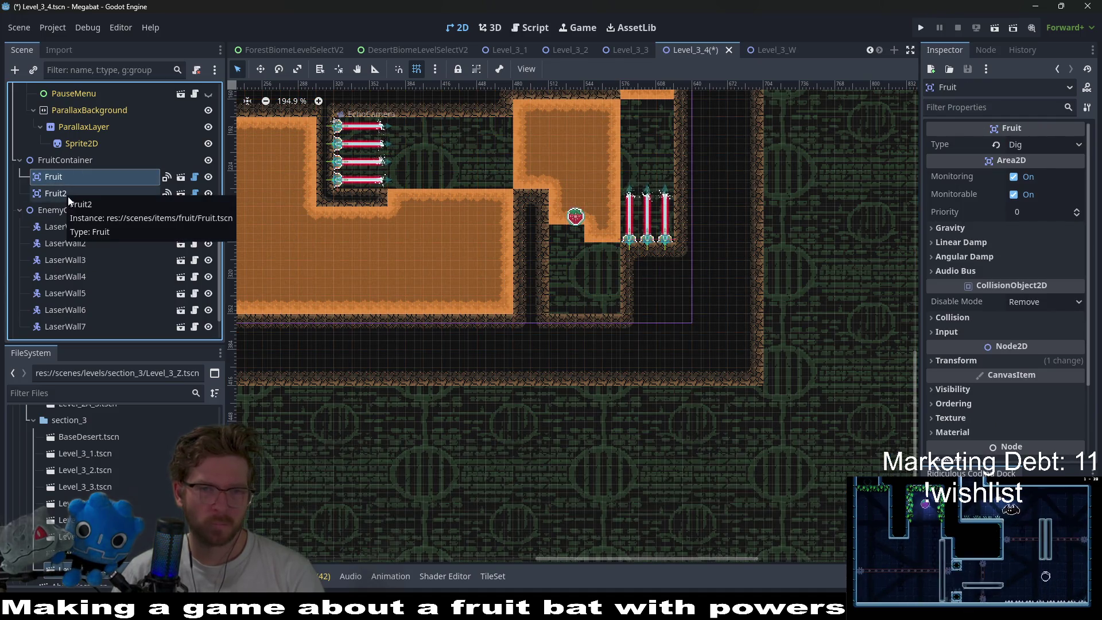
pyautogui.click(68, 196)
pyautogui.press('w')
pyautogui.moveTo(576, 221); pyautogui.dragTo(586, 279)
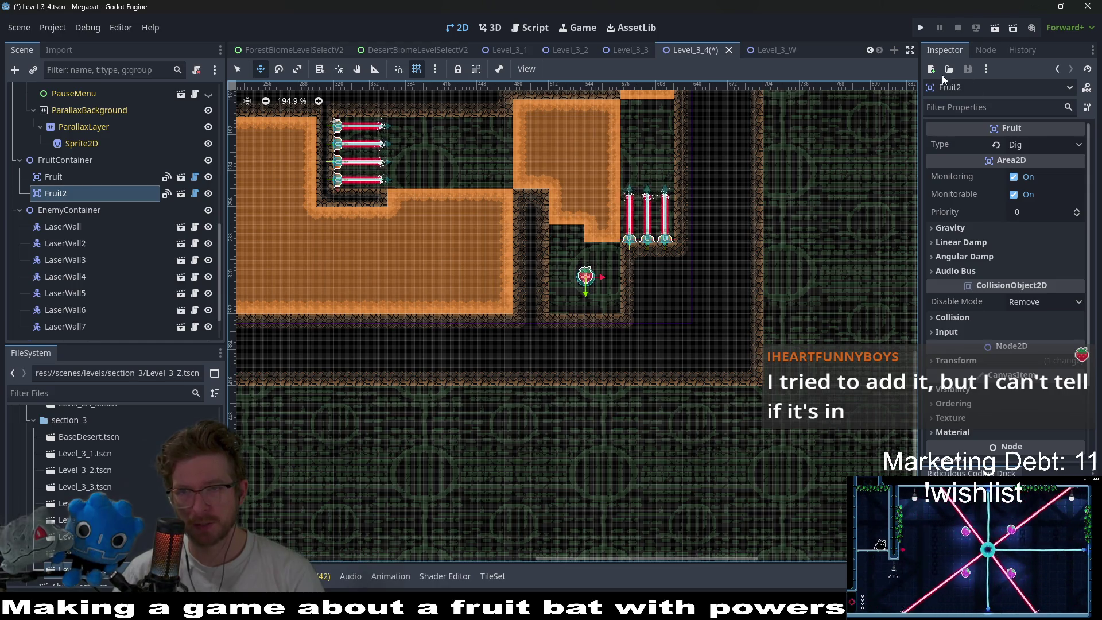
pyautogui.click(994, 29)
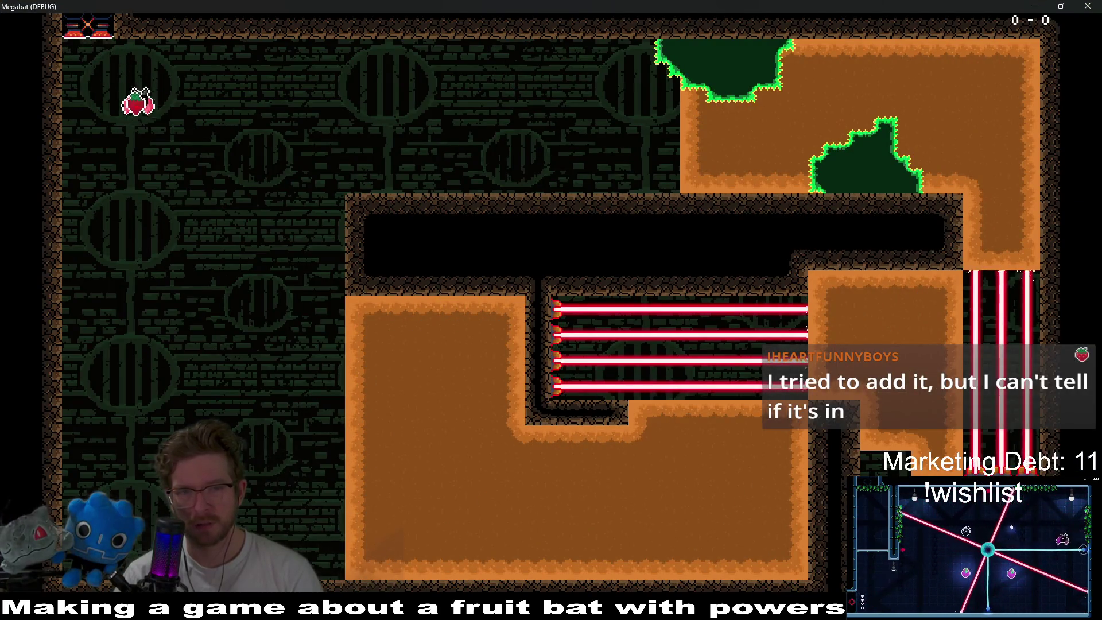
# - Tunnel the bat right through the dirt toward the lasers, then fly up the right column and left
pyautogui.press('Right')
pyautogui.press('Down')
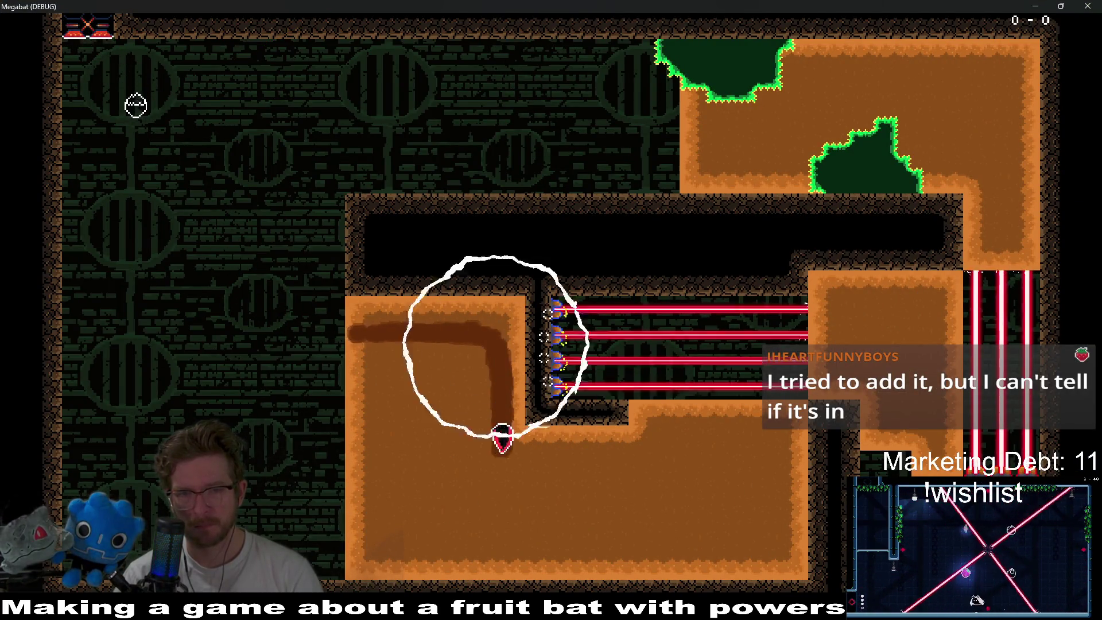
pyautogui.press('Right')
pyautogui.press('Up')
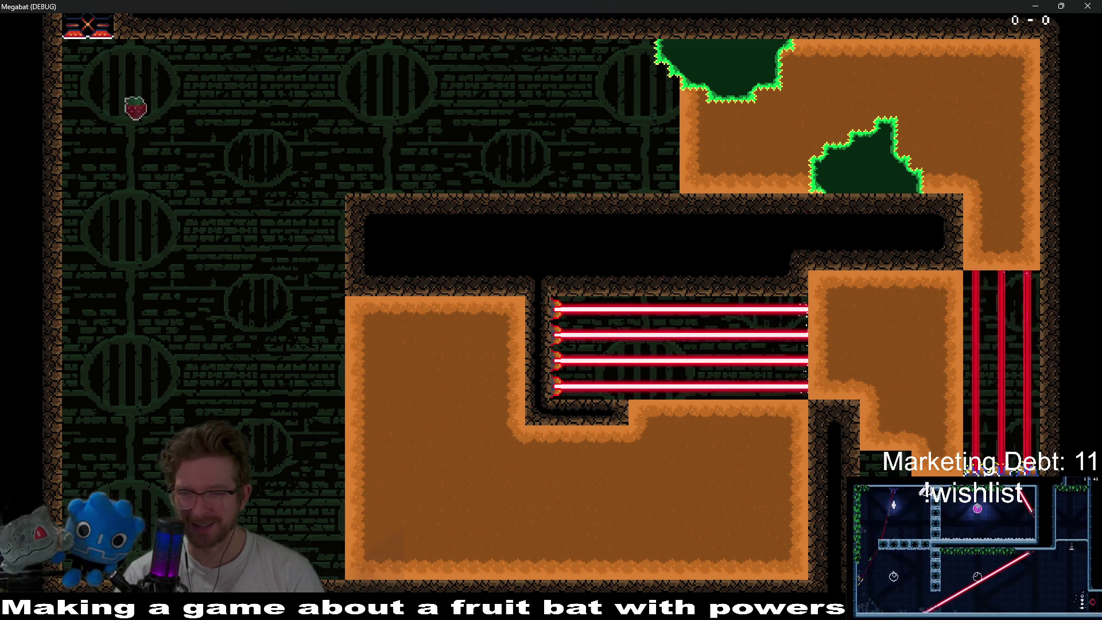
pyautogui.press('Up')
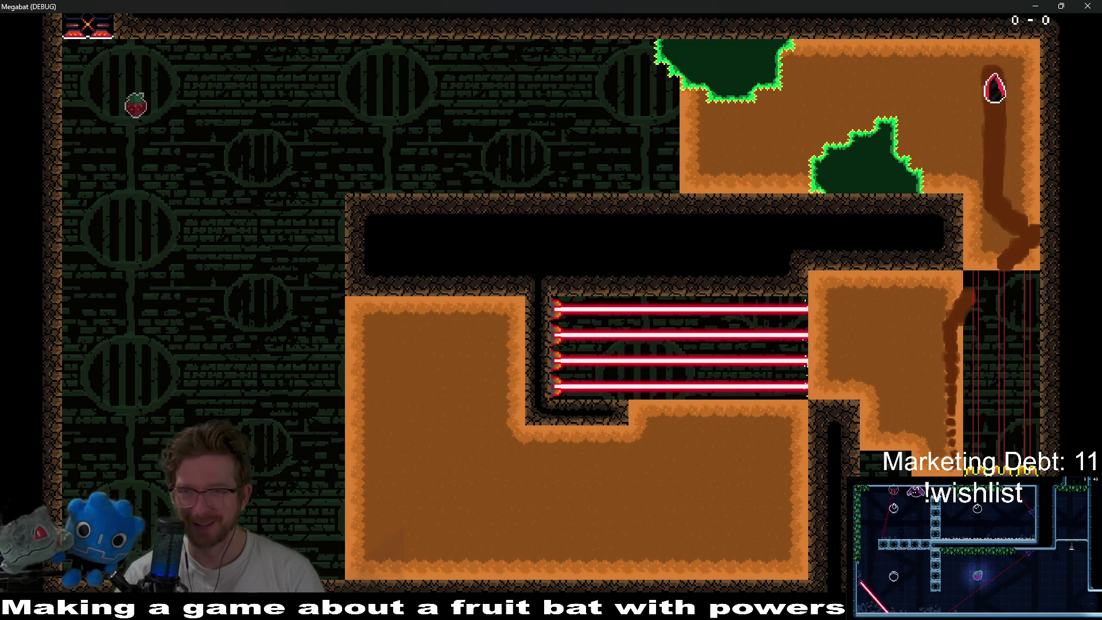
pyautogui.press('Left')
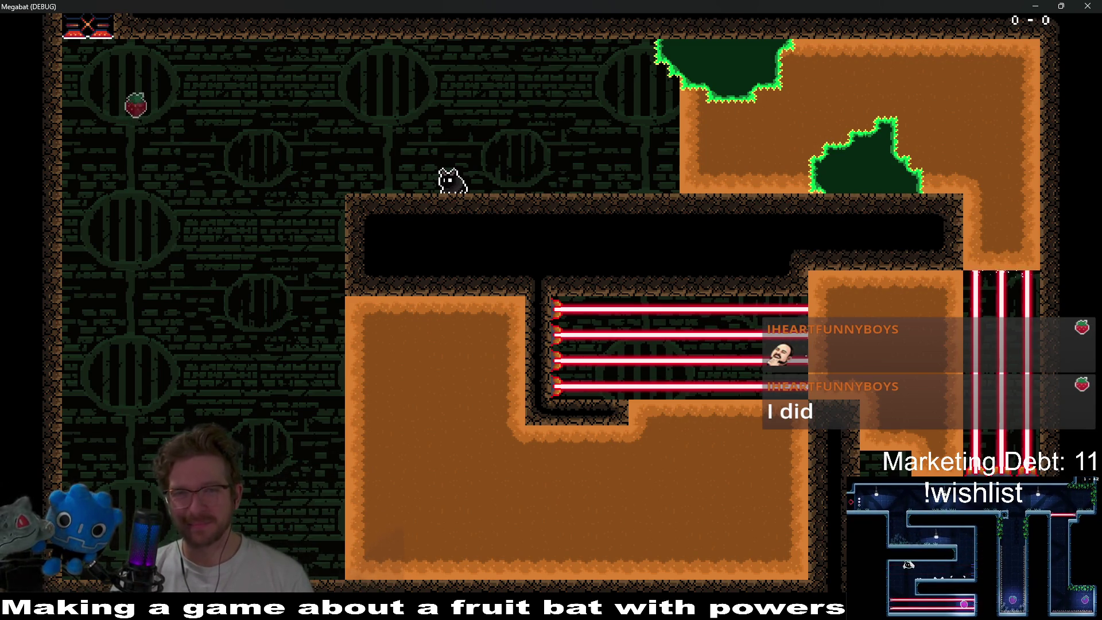
# - Stop the game with F8 and select SpikeTileMapLayer8x8 in the Scene tree
pyautogui.press('F8')
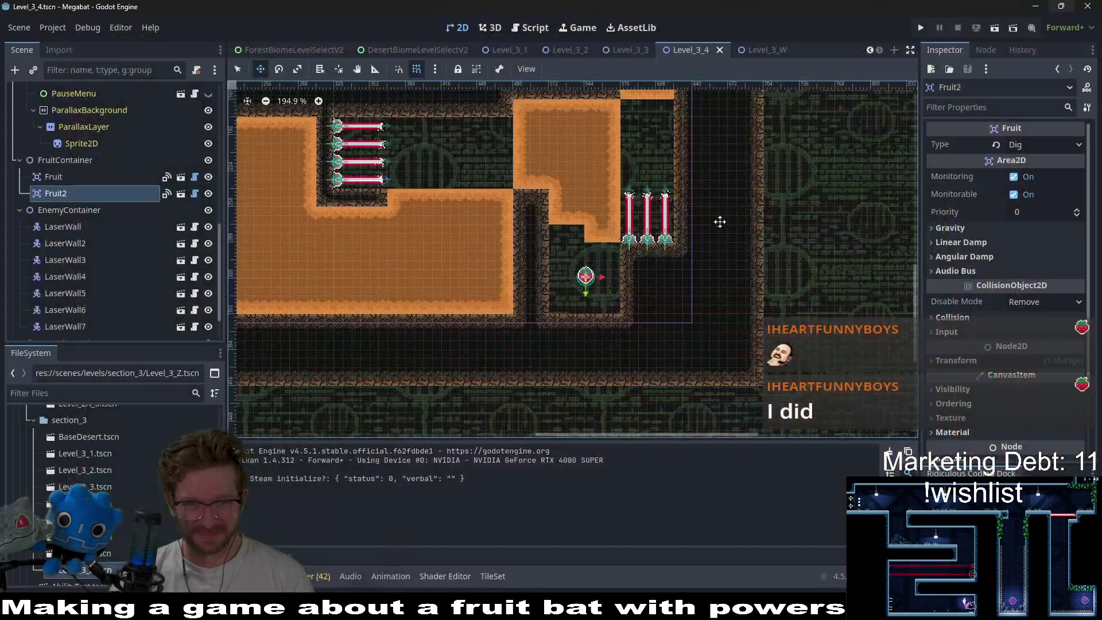
pyautogui.scroll(3, 700, 241)
pyautogui.hscroll(-2, 683, 260)
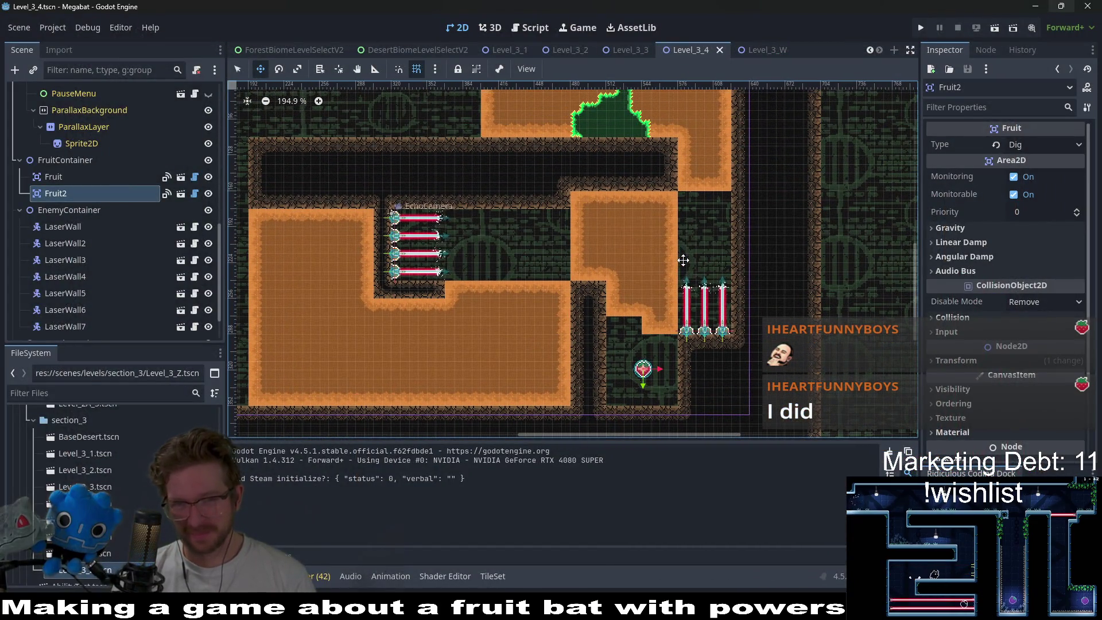
pyautogui.scroll(3, 682, 260)
pyautogui.hscroll(-2, 683, 260)
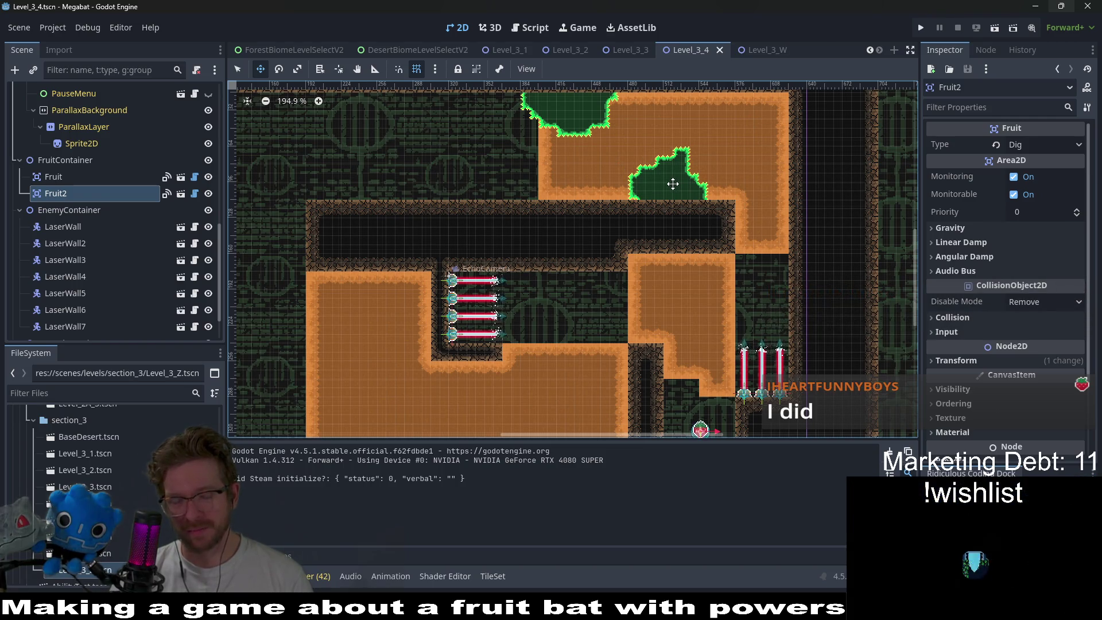
pyautogui.scroll(3, 122, 222)
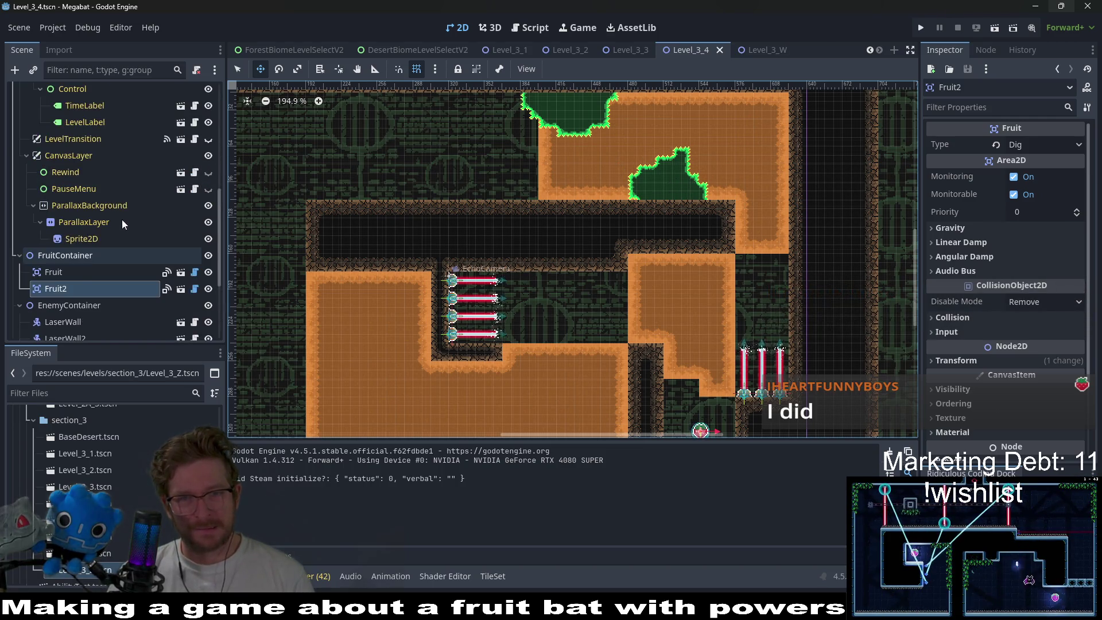
pyautogui.scroll(5, 121, 219)
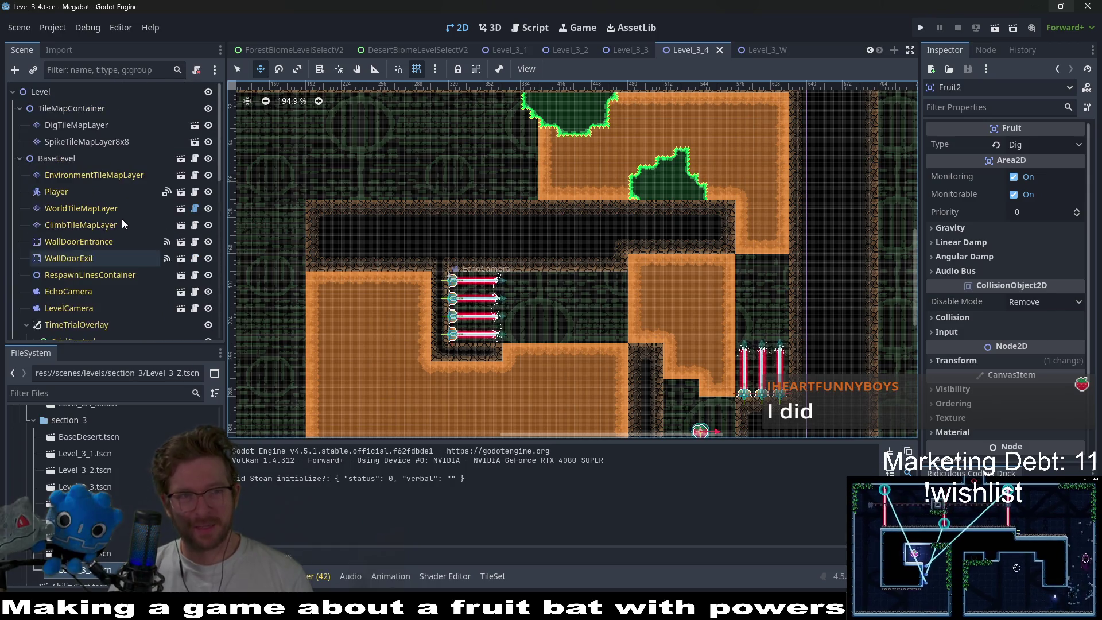
pyautogui.click(73, 142)
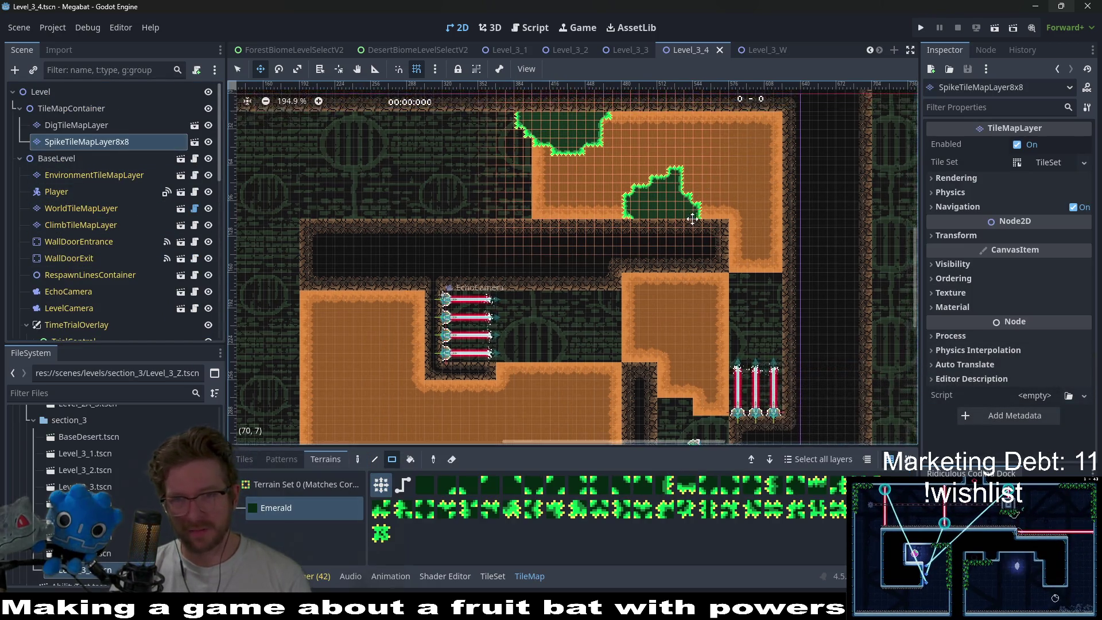
# - Redraw the Emerald spike patches in the upper chamber as shallow flat-topped strips
pyautogui.press('q')
pyautogui.scroll(1, 615, 209)
pyautogui.moveTo(658, 235); pyautogui.dragTo(664, 245)
pyautogui.scroll(1, 678, 275)
pyautogui.moveTo(585, 268); pyautogui.dragTo(589, 282)
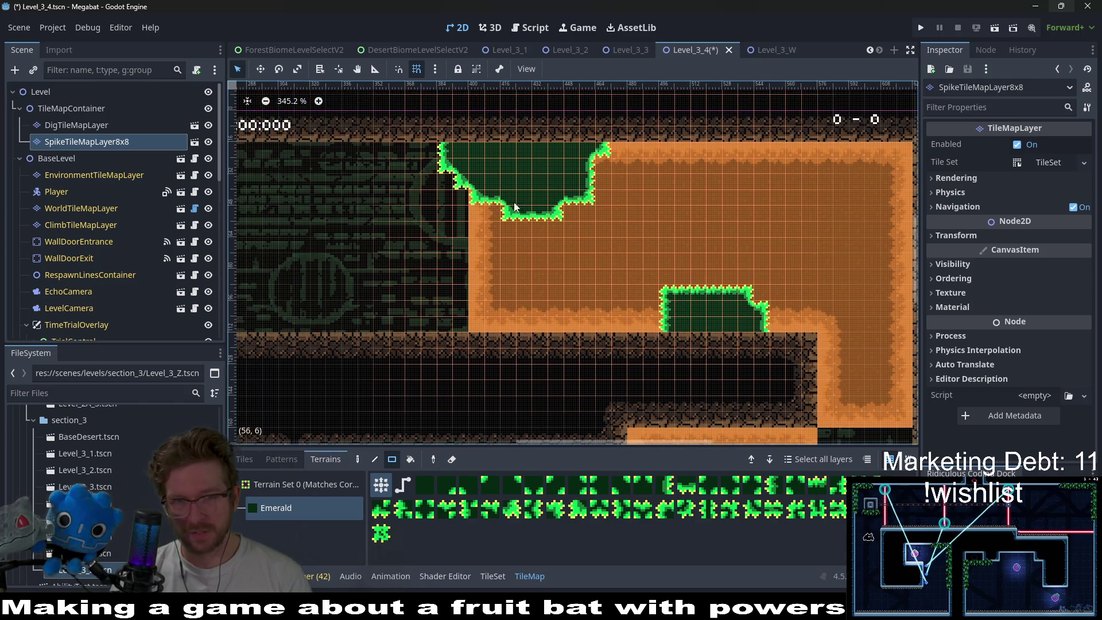
pyautogui.moveTo(486, 189); pyautogui.dragTo(563, 232)
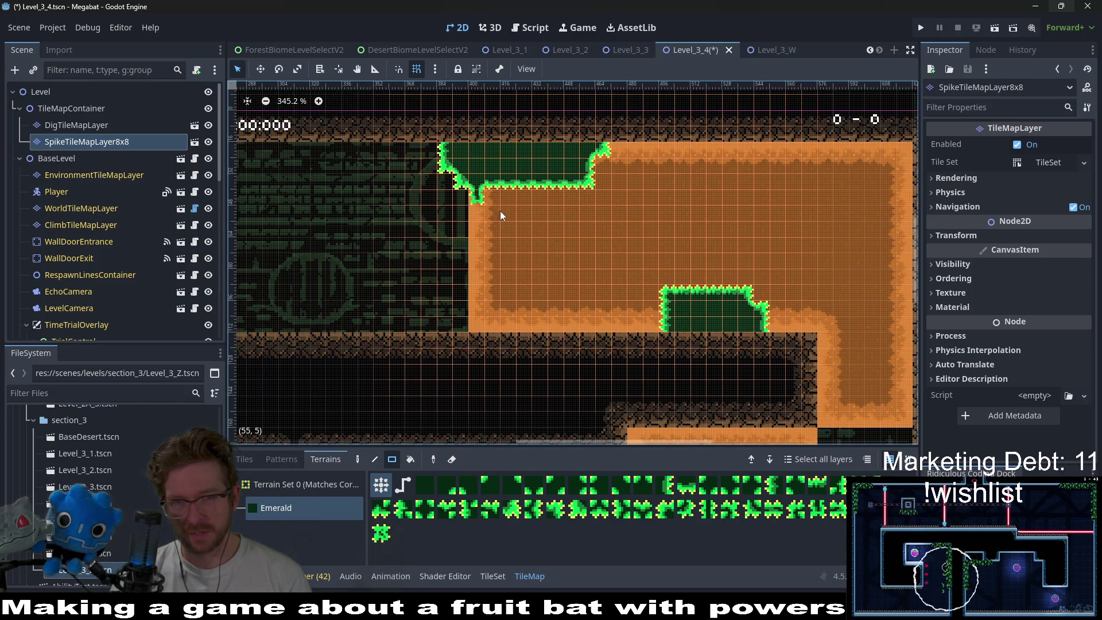
pyautogui.moveTo(467, 198); pyautogui.dragTo(470, 197)
pyautogui.scroll(-3, 656, 239)
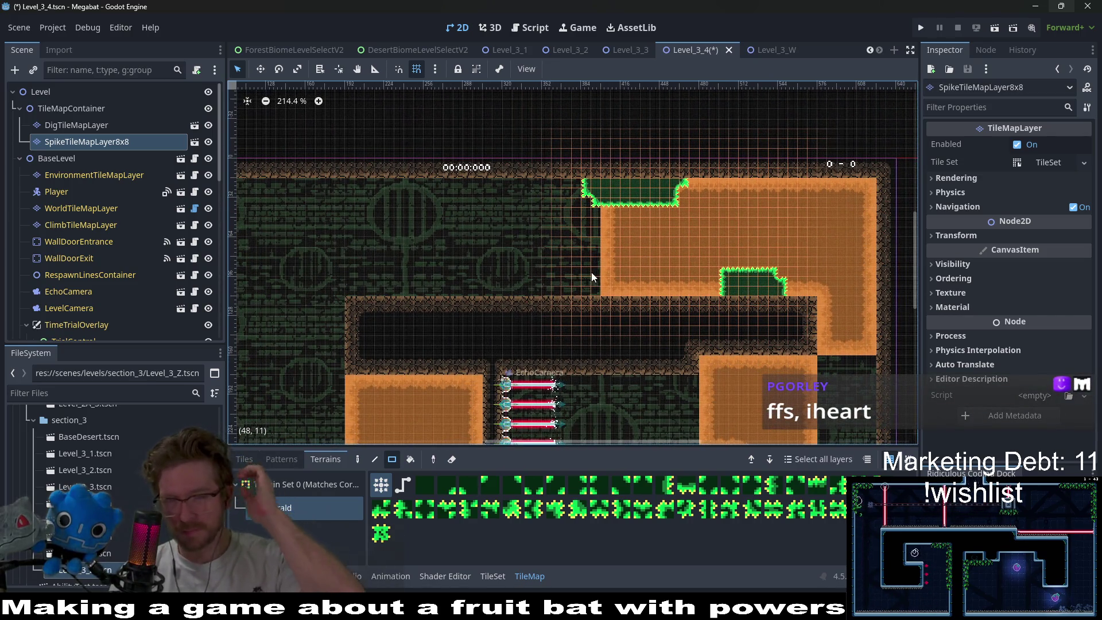
pyautogui.scroll(-2, 606, 233)
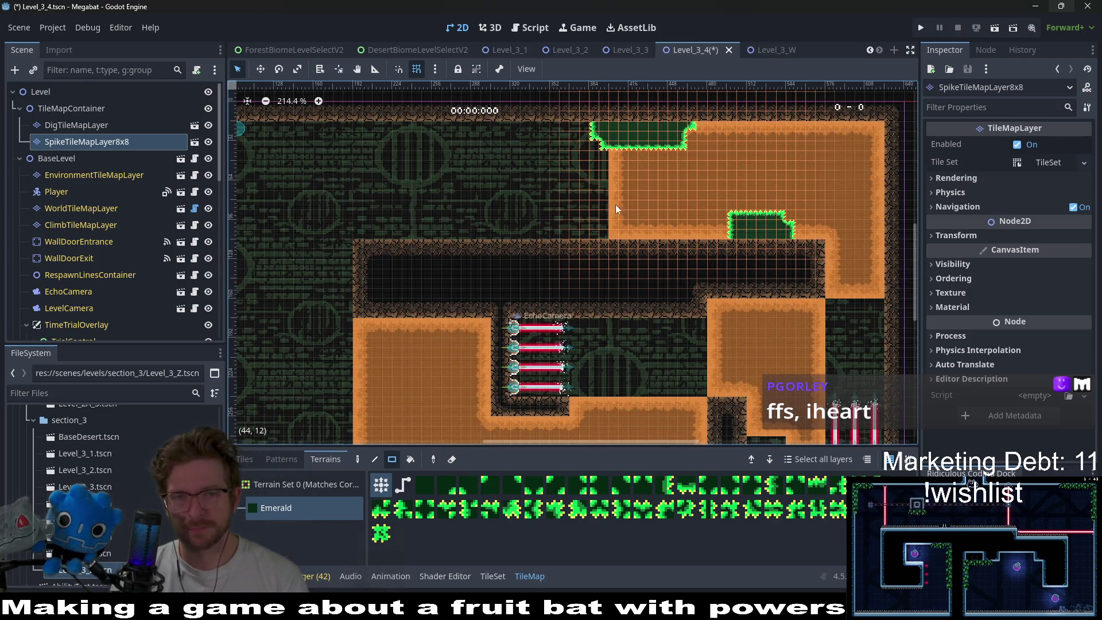
pyautogui.click(77, 125)
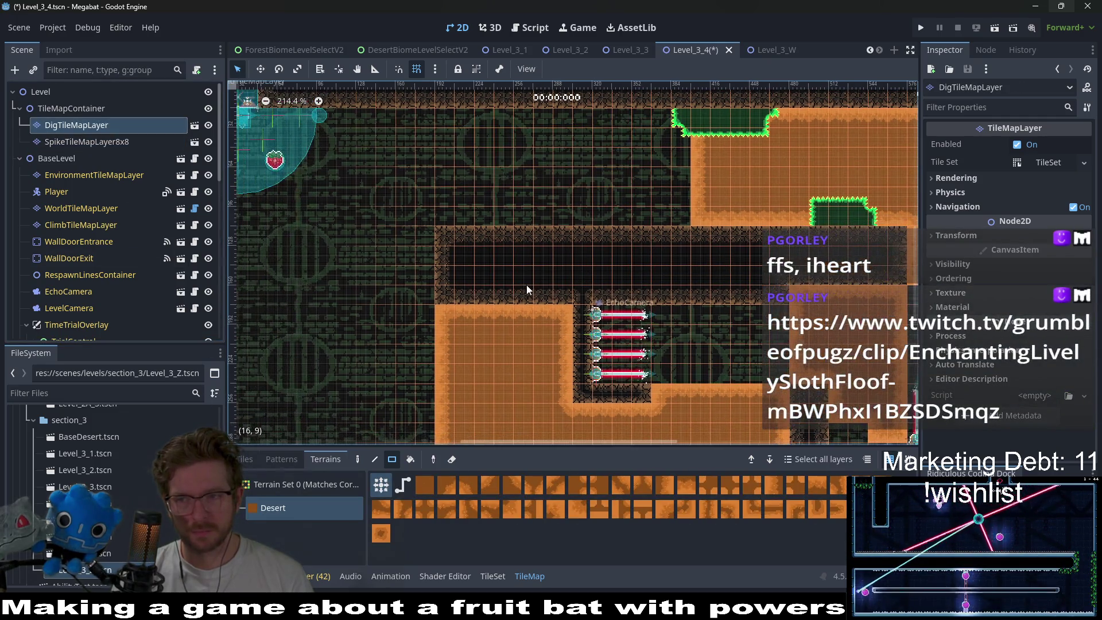
# - Paint a 3x5 block of Desert dirt in the open area left of the upper corridor
pyautogui.moveTo(487, 319); pyautogui.dragTo(526, 285)
pyautogui.moveTo(591, 232); pyautogui.dragTo(549, 245)
pyautogui.moveTo(501, 205)
pyautogui.mouseDown()
pyautogui.moveTo(519, 188)
pyautogui.moveTo(552, 191)
pyautogui.mouseUp()
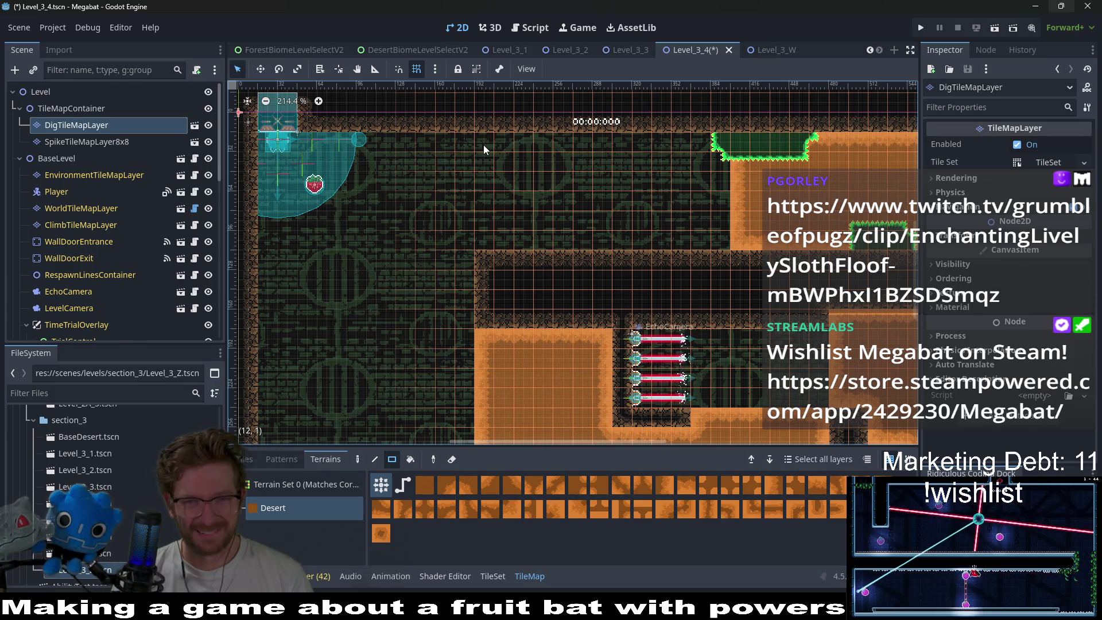
pyautogui.moveTo(483, 144); pyautogui.dragTo(519, 228)
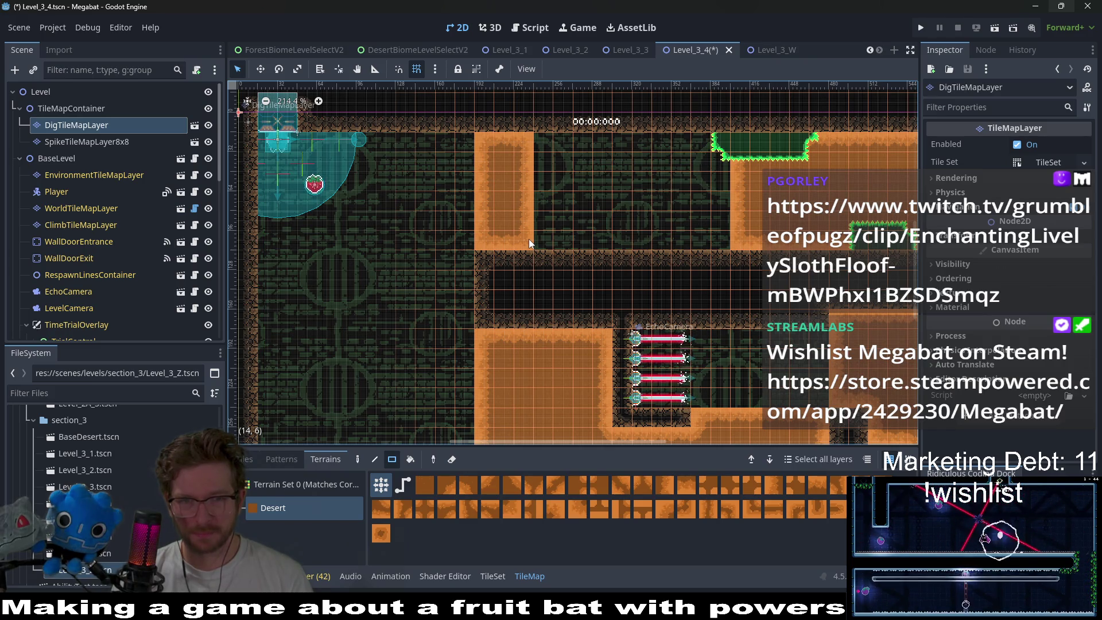
pyautogui.moveTo(528, 239); pyautogui.dragTo(610, 218)
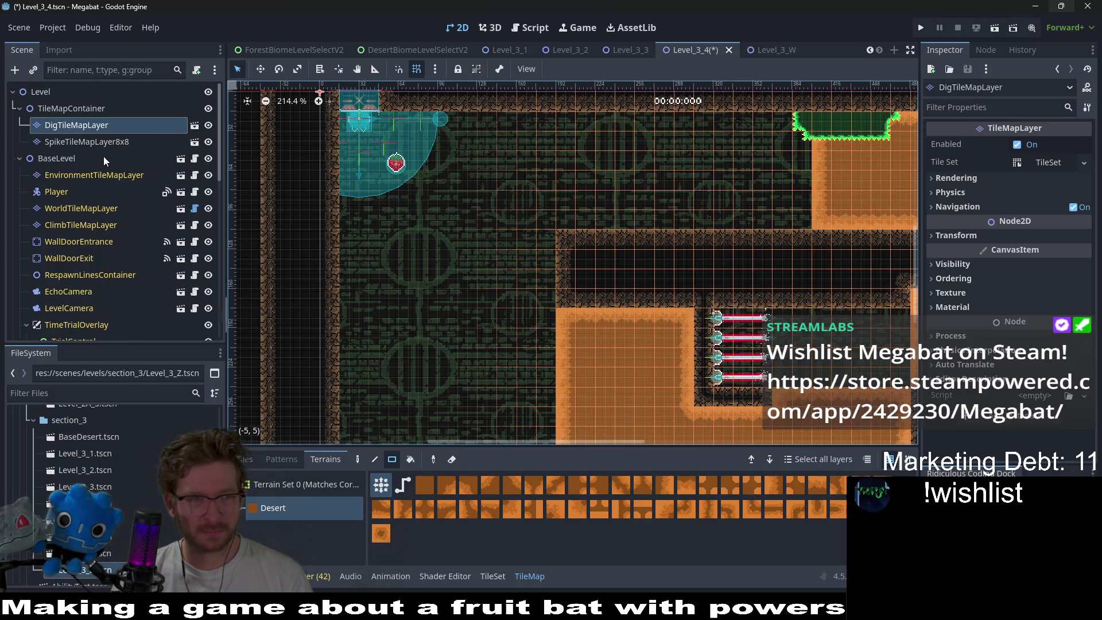
# - Paint a block of DESERT wall tiles on WorldTileMapLayer
pyautogui.click(83, 207)
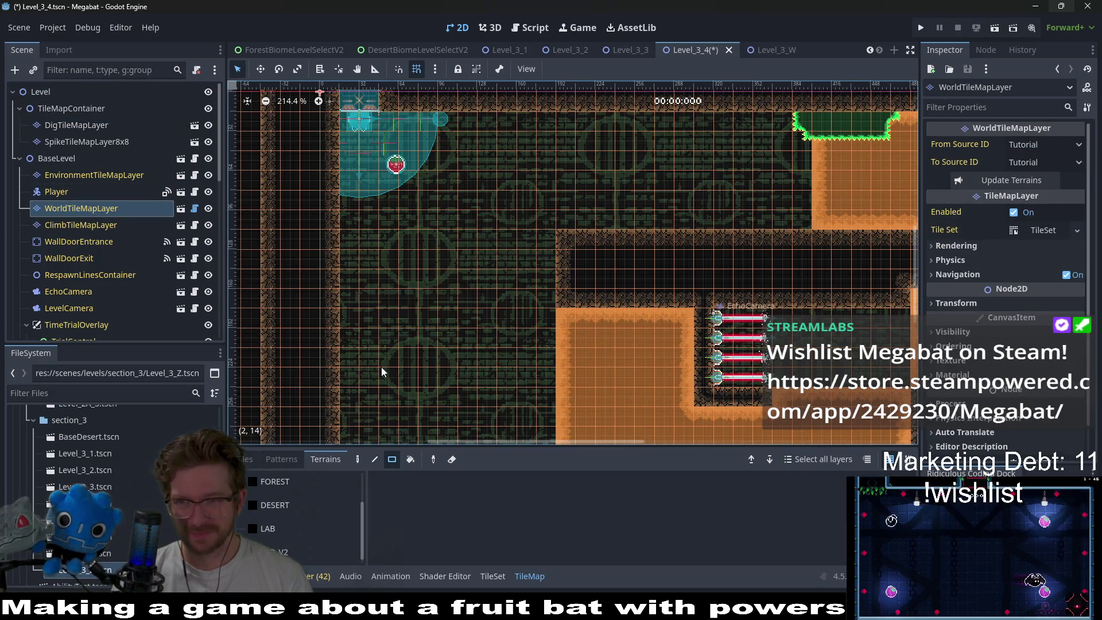
pyautogui.click(276, 498)
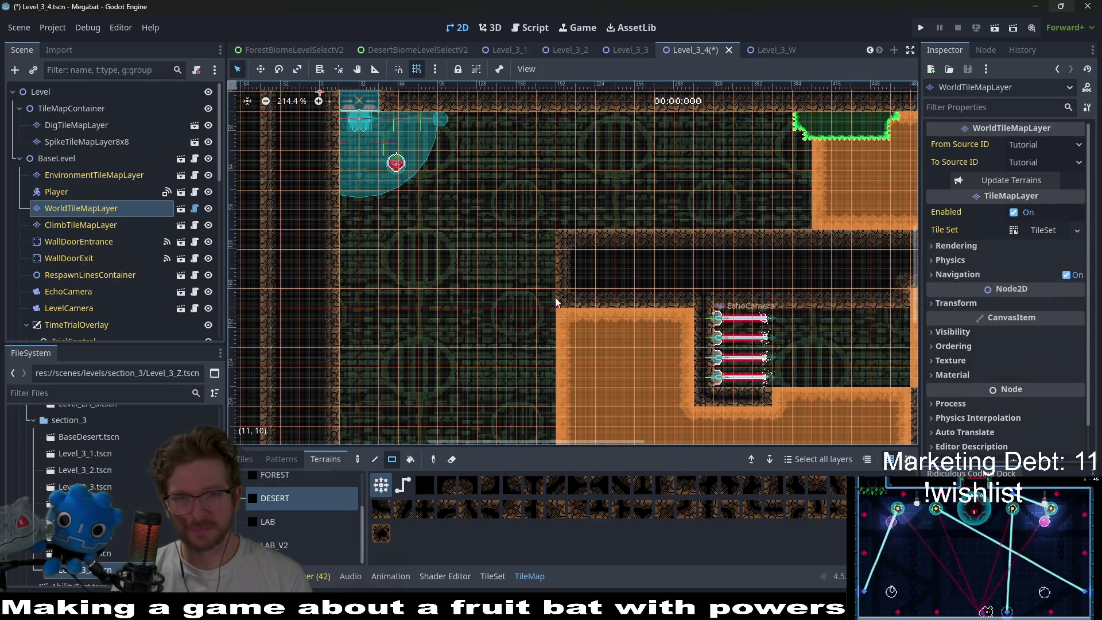
pyautogui.moveTo(555, 298)
pyautogui.mouseDown()
pyautogui.moveTo(496, 246)
pyautogui.moveTo(475, 242)
pyautogui.mouseUp()
# - Reframe the view over the level and paint a 3x3 block of DESERT wall tiles
pyautogui.scroll(2, 604, 290)
pyautogui.hscroll(2, 604, 289)
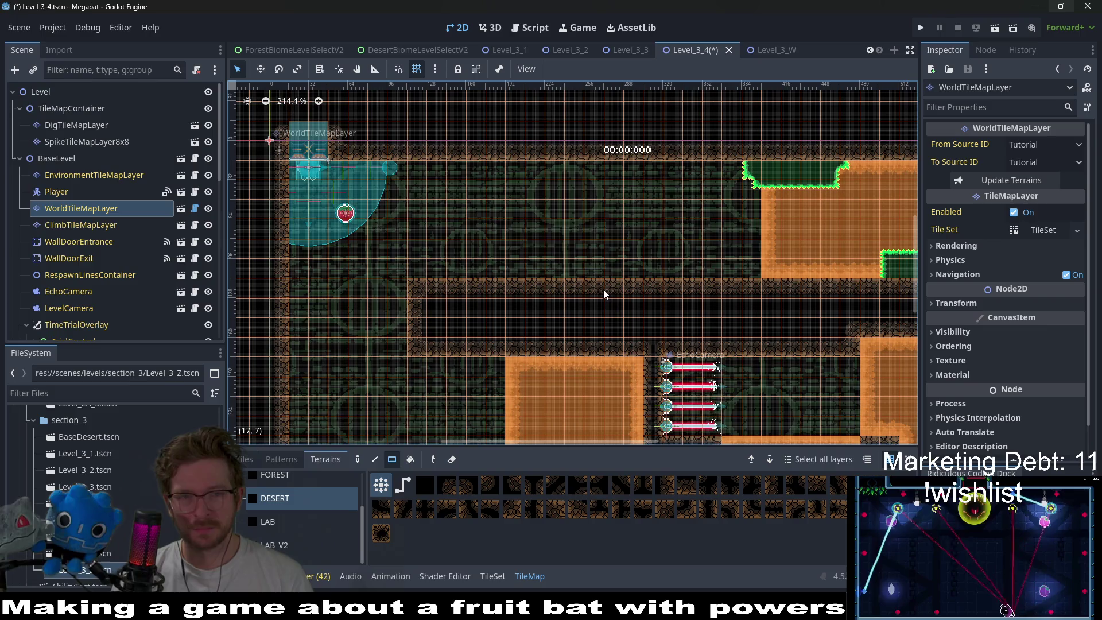
pyautogui.scroll(-5, 604, 288)
pyautogui.hscroll(-3, 603, 288)
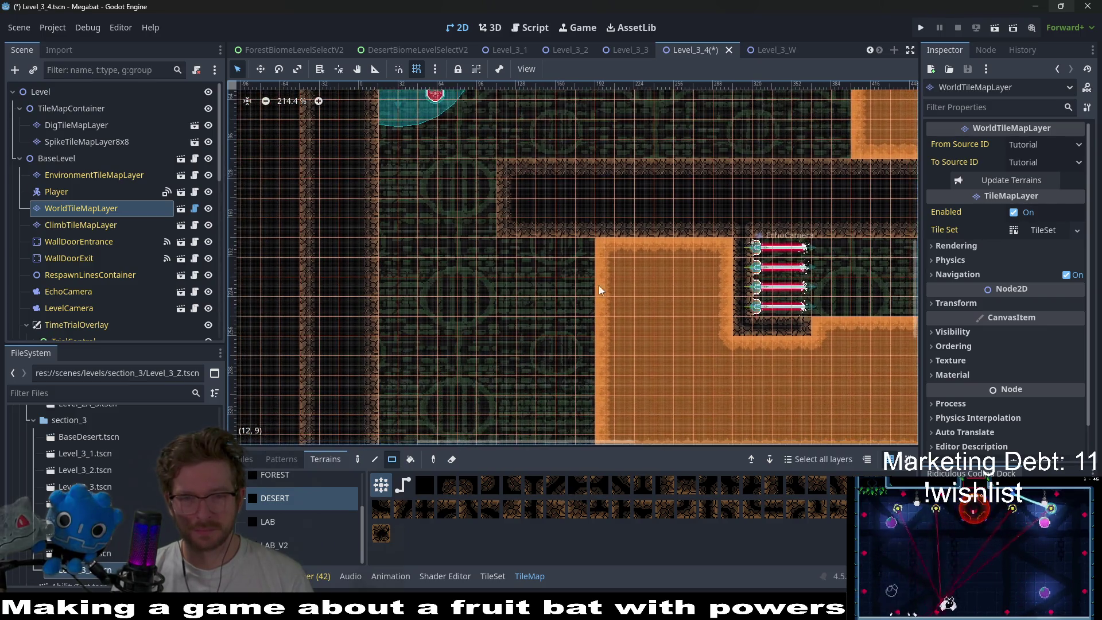
pyautogui.scroll(-5, 602, 294)
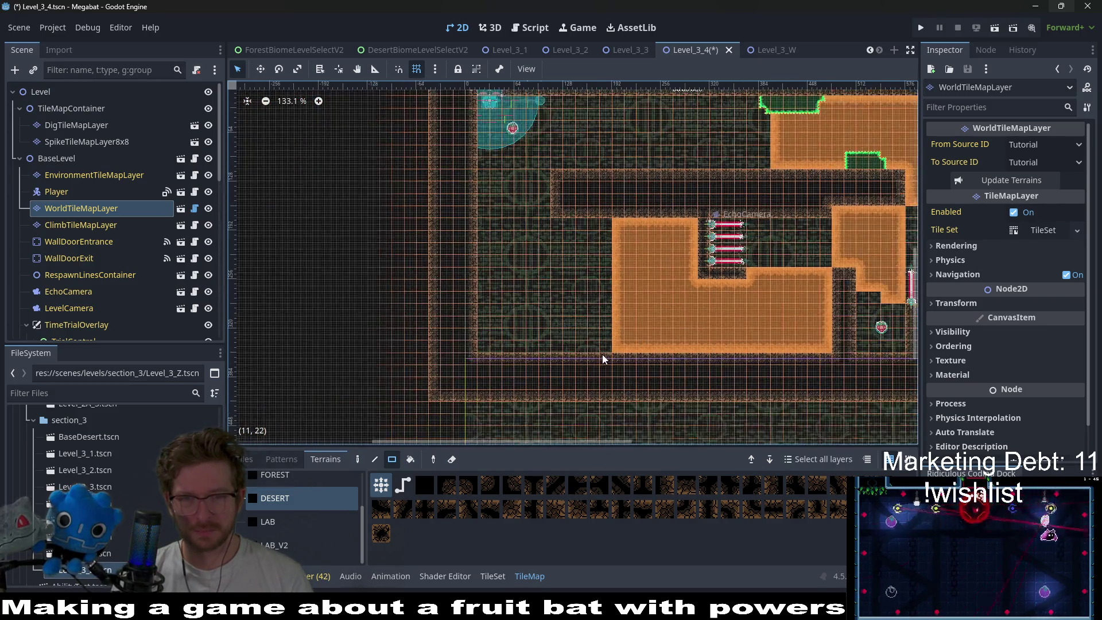
pyautogui.moveTo(608, 266); pyautogui.dragTo(584, 283)
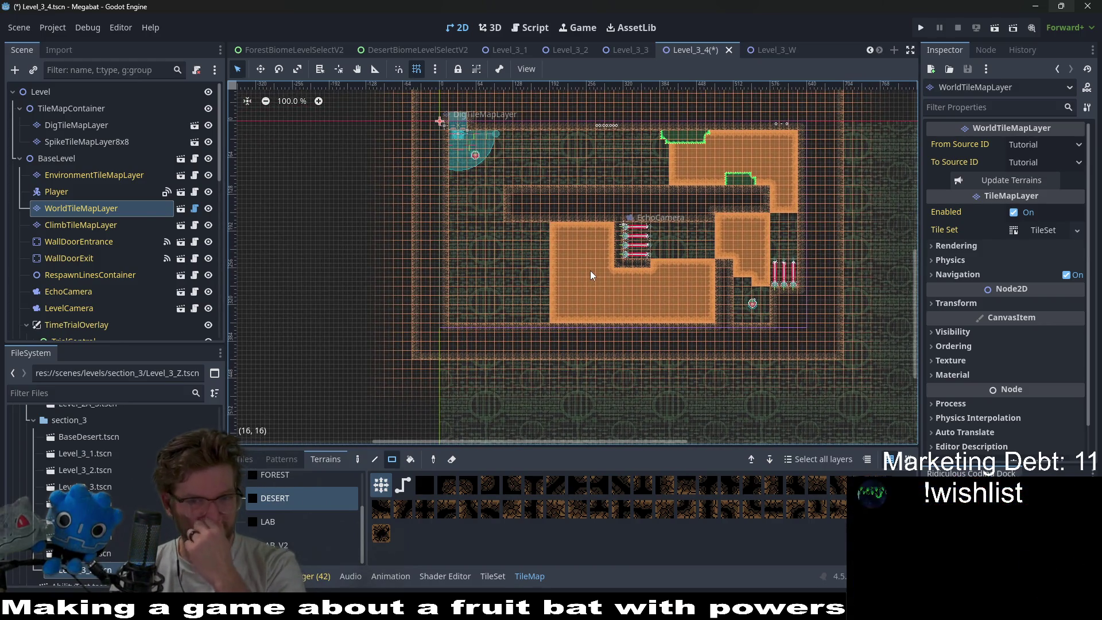
pyautogui.scroll(1, 576, 270)
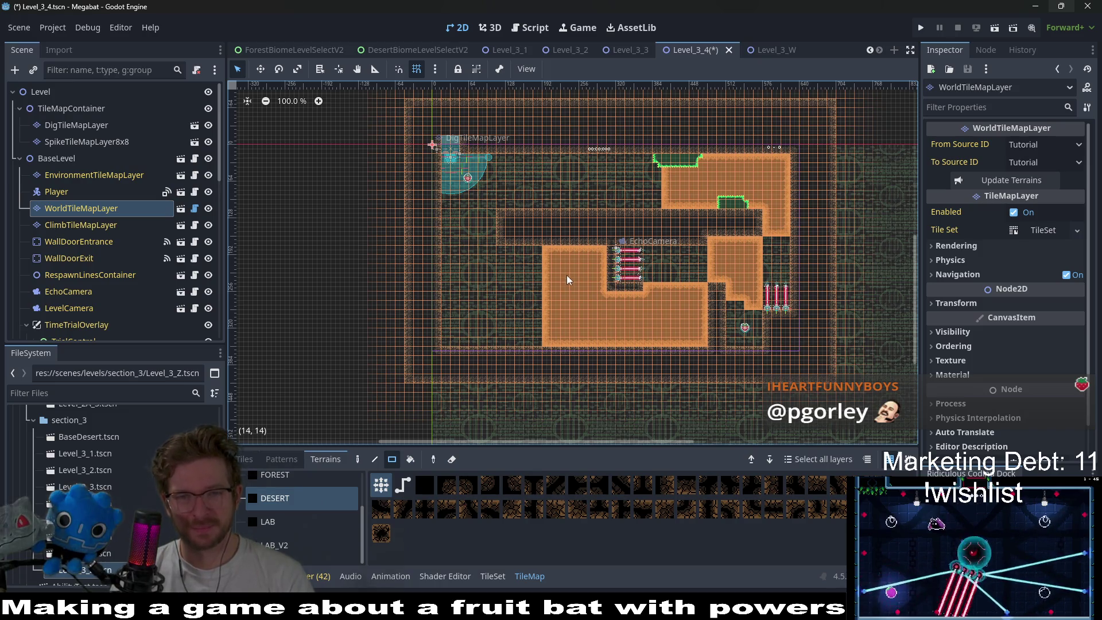
pyautogui.scroll(3, 554, 291)
pyautogui.scroll(2, 576, 270)
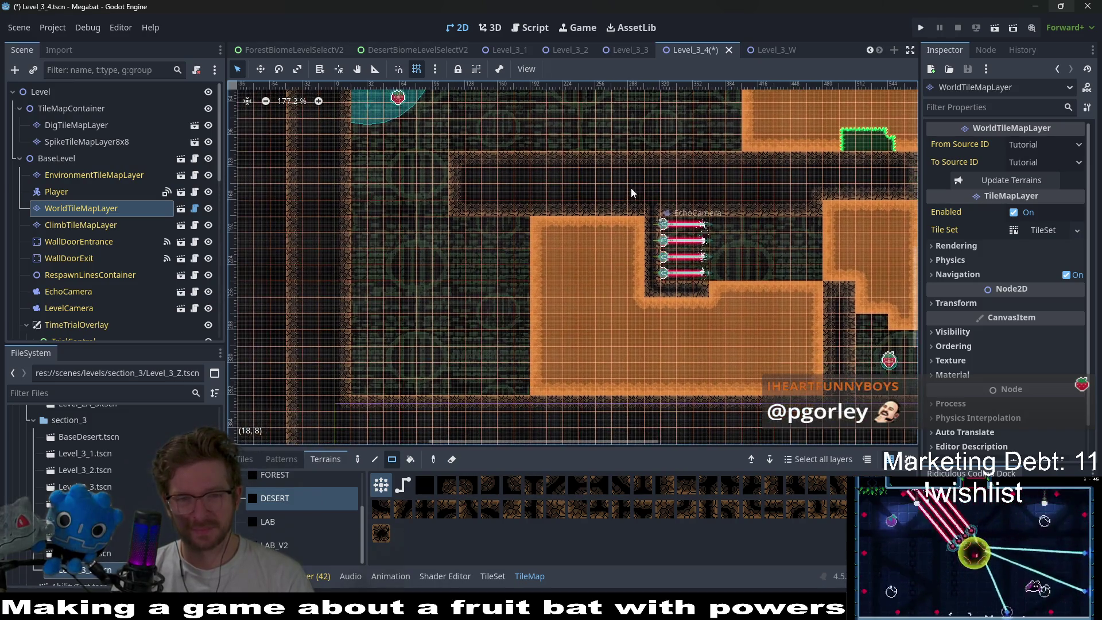
pyautogui.scroll(1, 586, 252)
pyautogui.scroll(1, 586, 251)
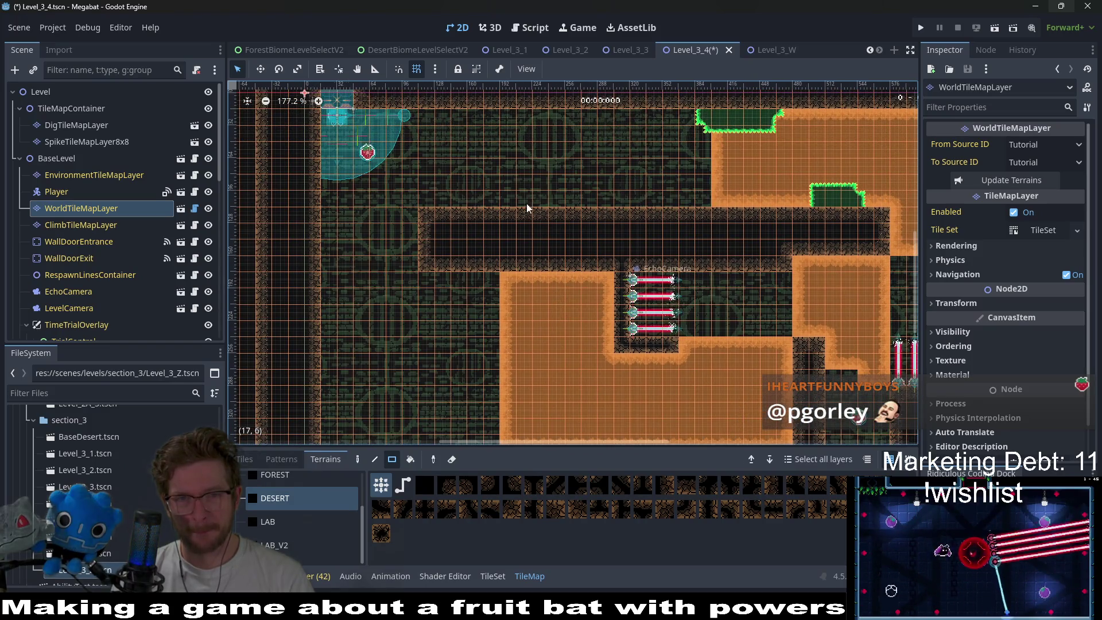
pyautogui.scroll(2, 505, 229)
pyautogui.moveTo(446, 208); pyautogui.dragTo(459, 224)
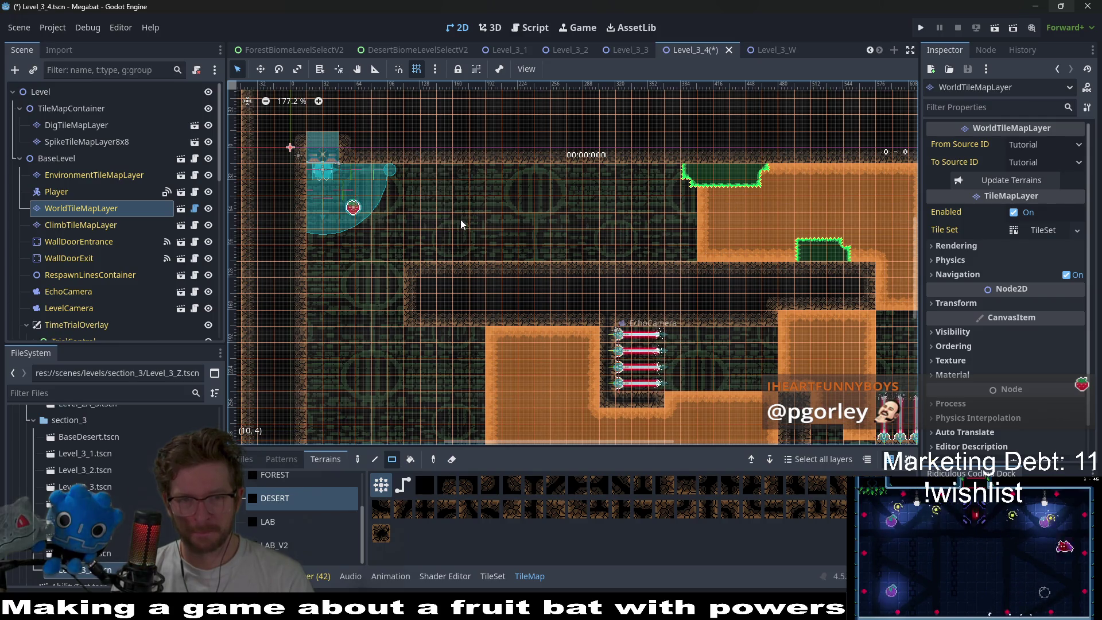
# - Paint a two-column Desert strip and a wider Desert block on DigTileMapLayer in the upper chamber
pyautogui.click(86, 142)
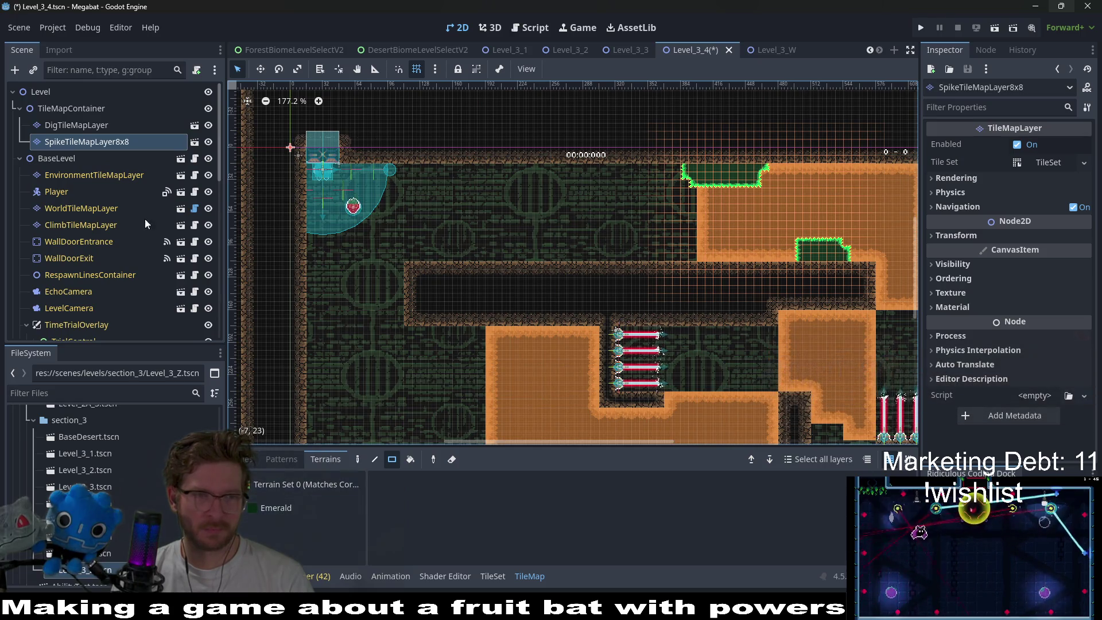
pyautogui.click(71, 108)
pyautogui.click(76, 126)
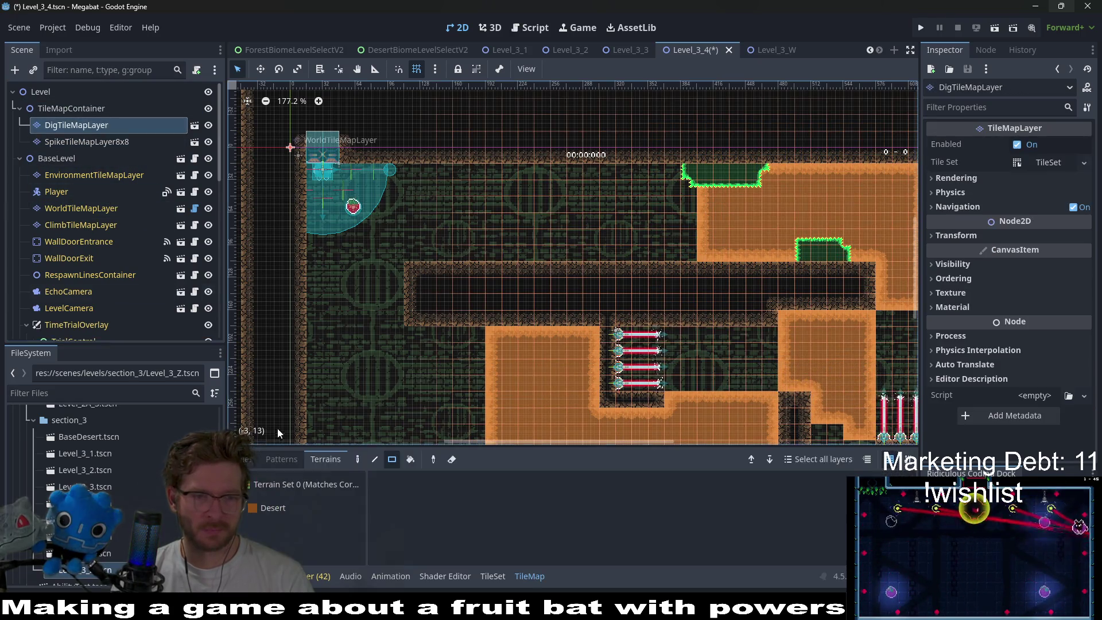
pyautogui.click(280, 505)
pyautogui.scroll(2, 498, 250)
pyautogui.moveTo(389, 146); pyautogui.dragTo(413, 249)
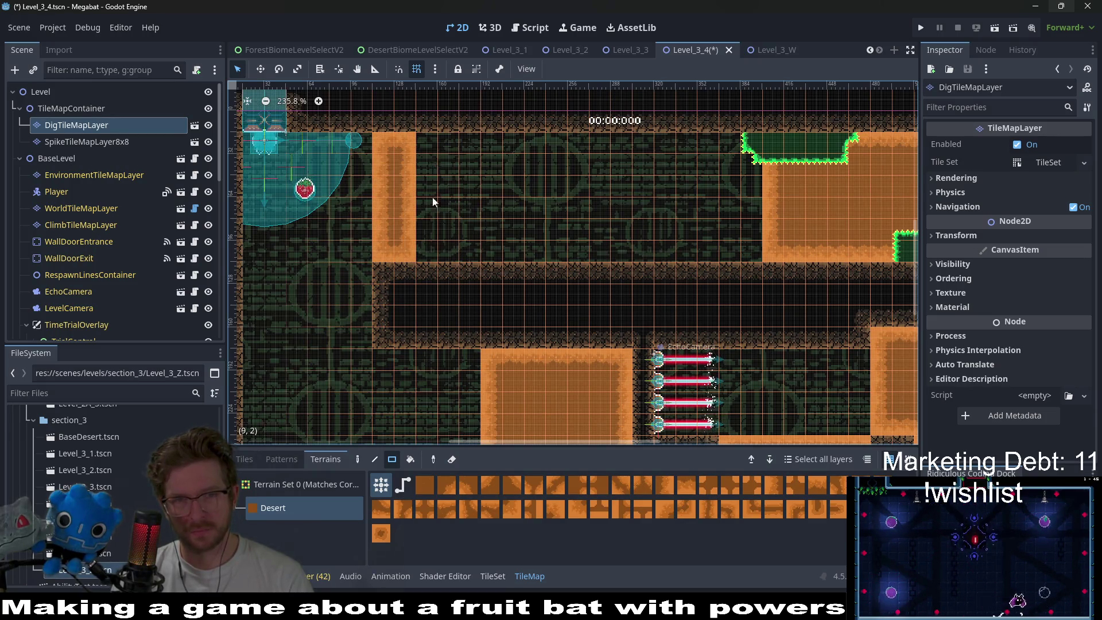
pyautogui.moveTo(427, 141); pyautogui.dragTo(432, 250)
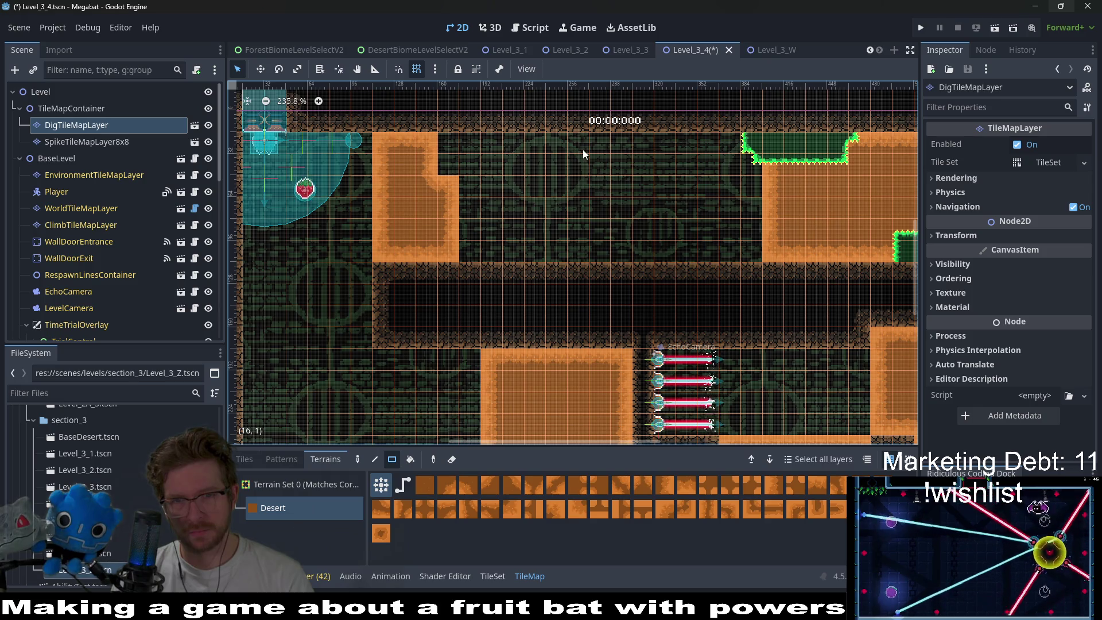
pyautogui.moveTo(448, 141); pyautogui.dragTo(450, 167)
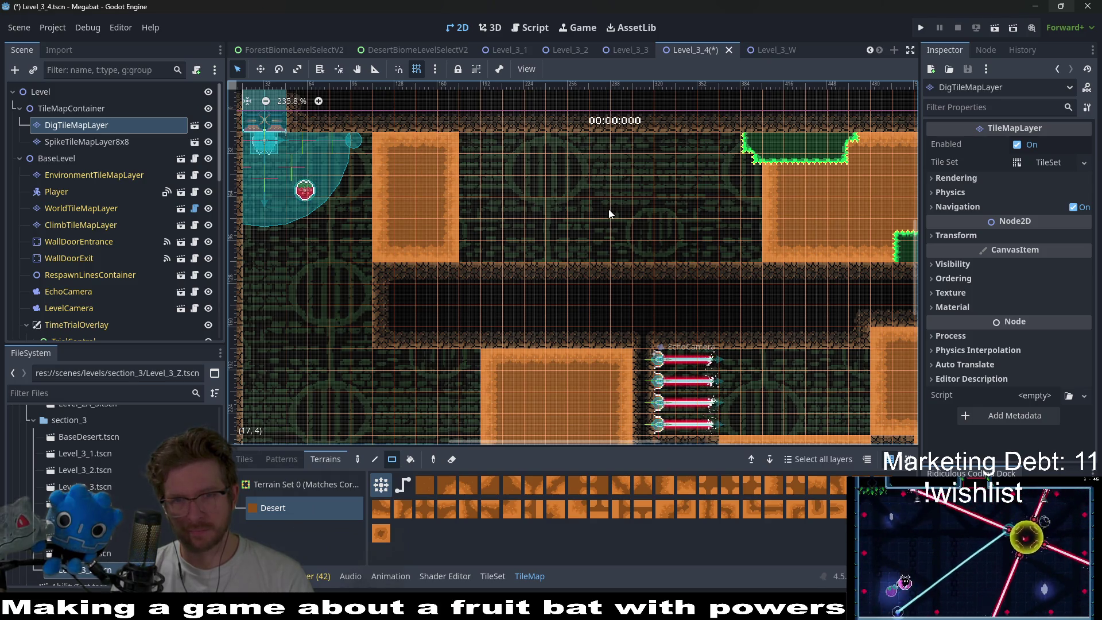
pyautogui.moveTo(562, 140); pyautogui.dragTo(639, 245)
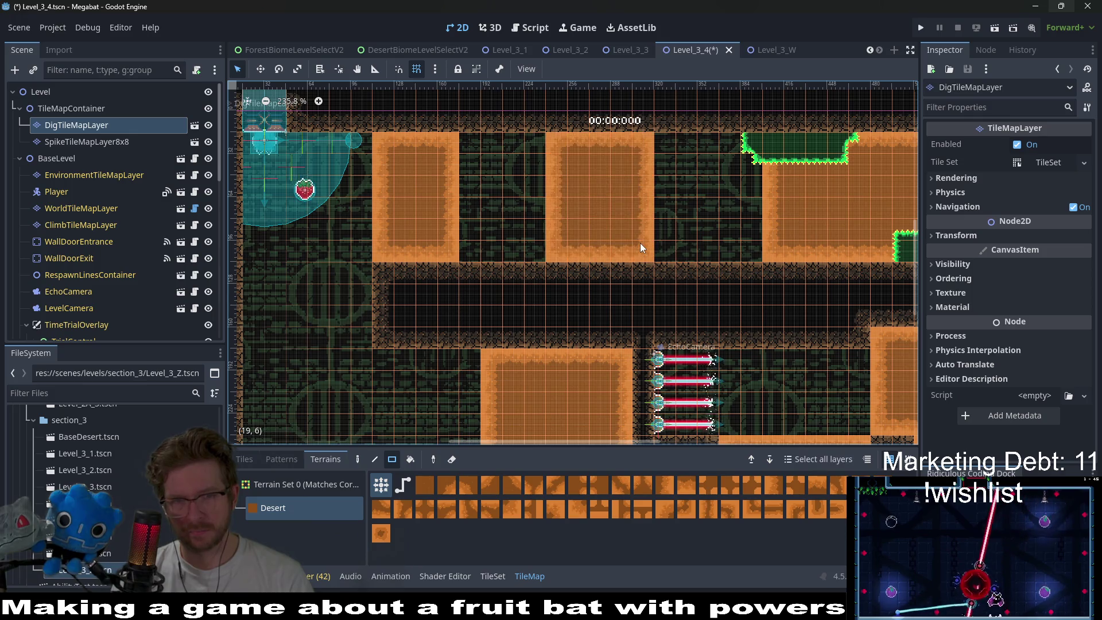
# - Erase the right Desert block down to a slim one-tile-wide pillar
pyautogui.moveTo(700, 218); pyautogui.dragTo(636, 219)
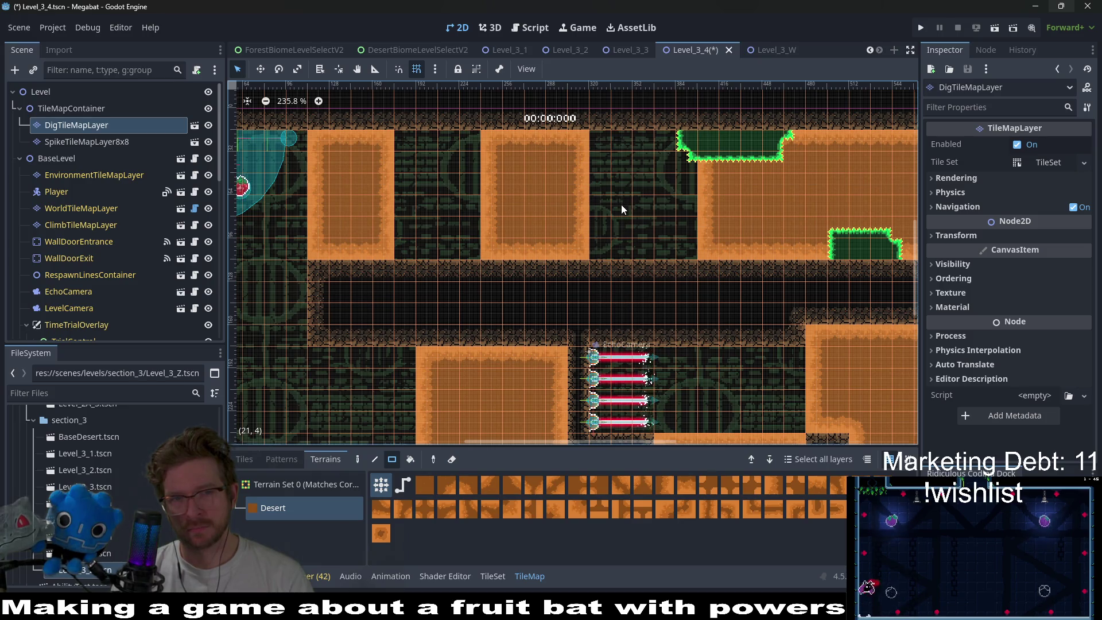
pyautogui.hscroll(-2, 536, 205)
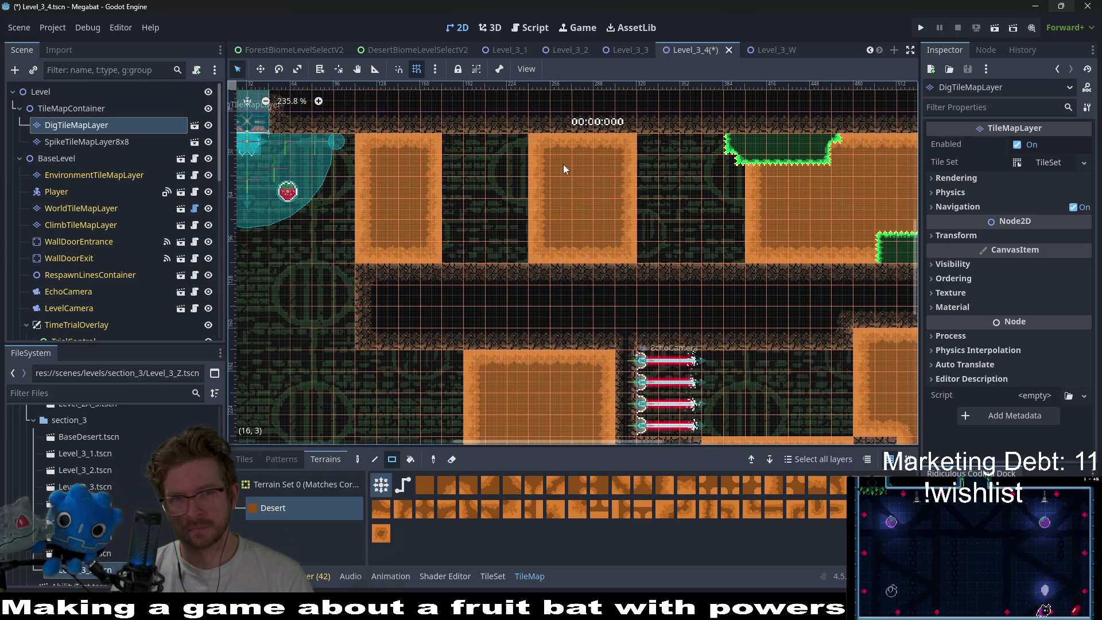
pyautogui.moveTo(548, 232); pyautogui.dragTo(549, 233)
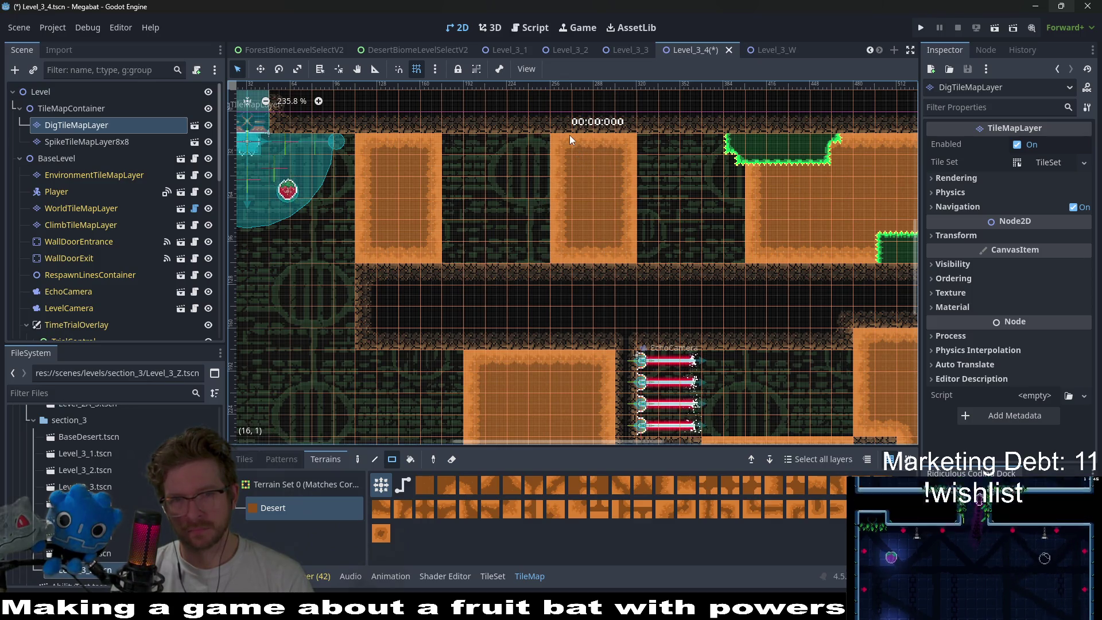
pyautogui.moveTo(570, 147); pyautogui.dragTo(579, 252)
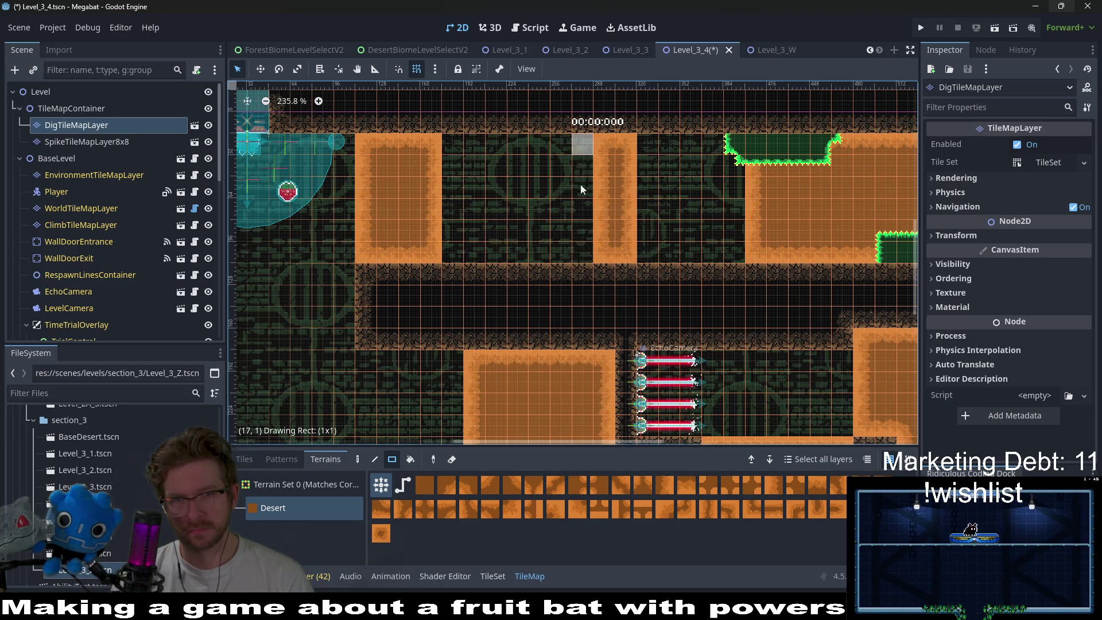
pyautogui.moveTo(580, 184); pyautogui.dragTo(582, 253)
pyautogui.moveTo(627, 144); pyautogui.dragTo(632, 252)
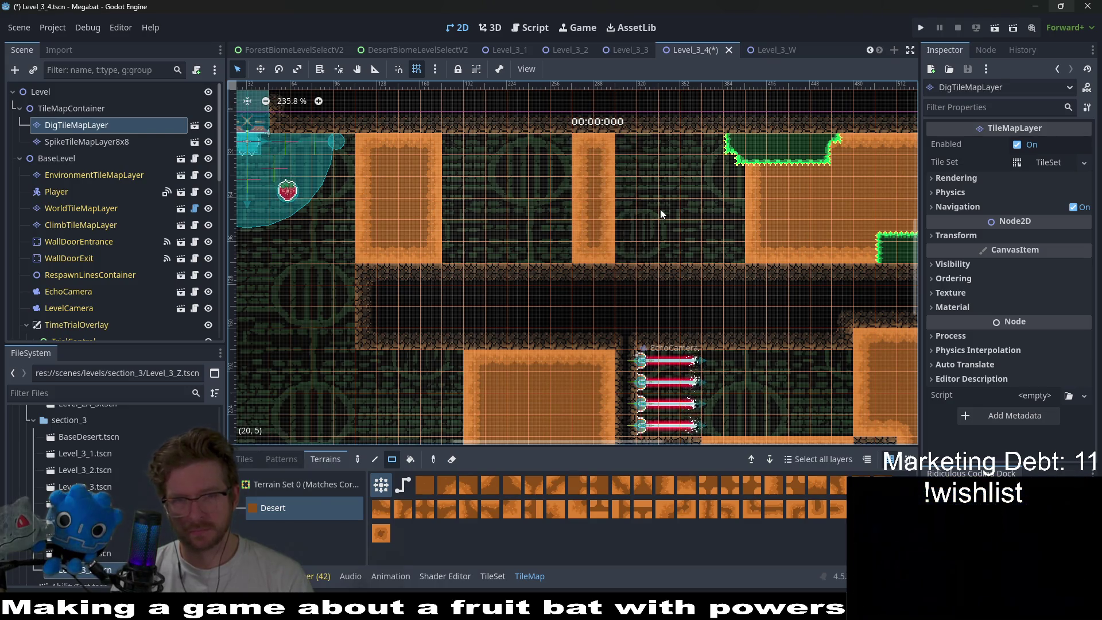
pyautogui.hscroll(2, 449, 202)
pyautogui.scroll(-1, 449, 202)
pyautogui.hscroll(-3, 448, 202)
pyautogui.scroll(1, 449, 202)
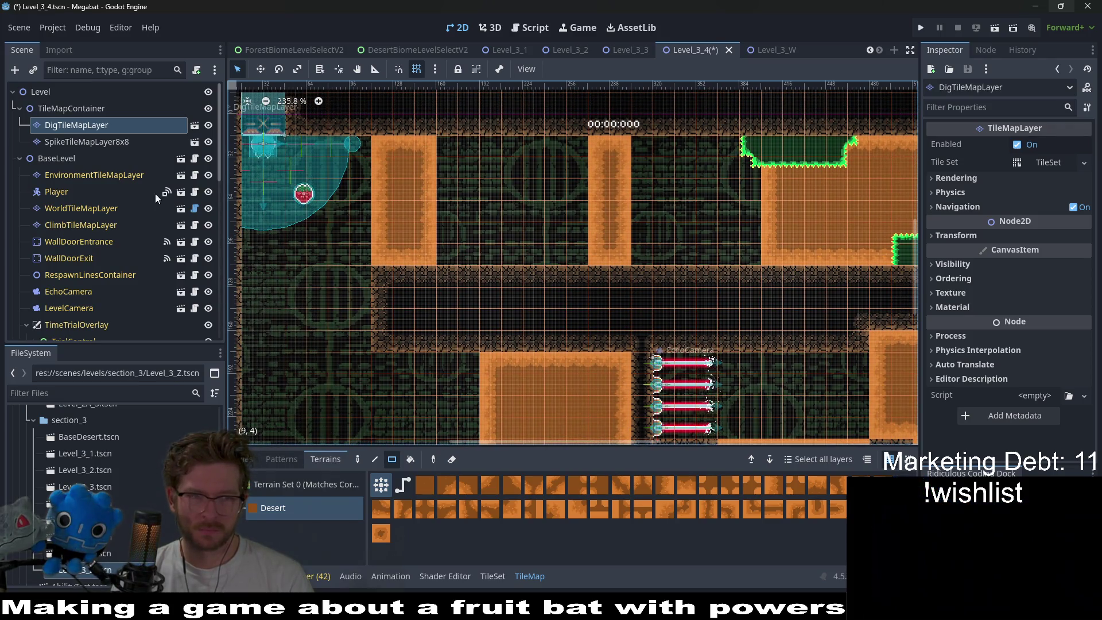
# - Select the SpikeTileMapLayer8x8 layer and then the Fruit node in the Scene tree
pyautogui.click(91, 141)
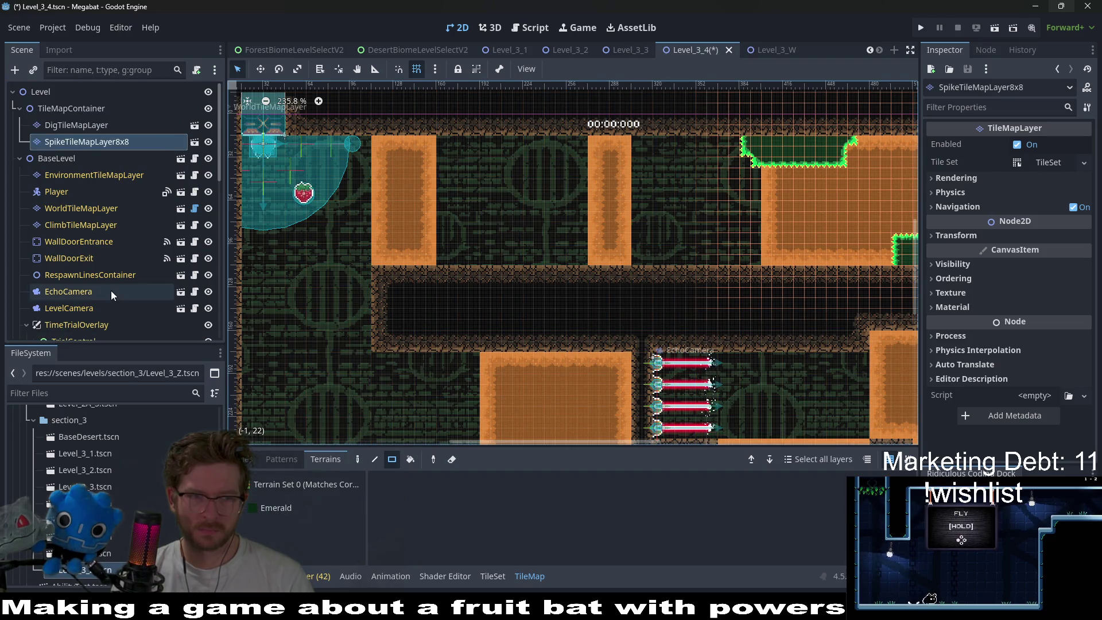
pyautogui.scroll(-10, 109, 310)
pyautogui.click(61, 137)
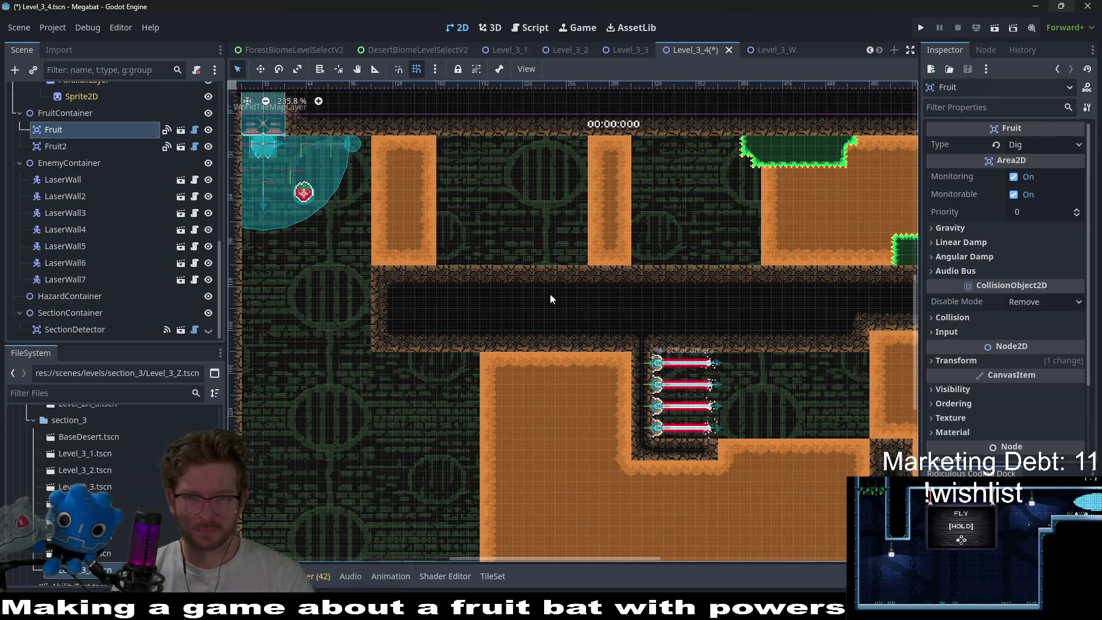
# - Duplicate Fruit2 twice, placing Fruit3 and Fruit4 in the upper chamber's bays between the pillars
pyautogui.doubleClick(56, 147)
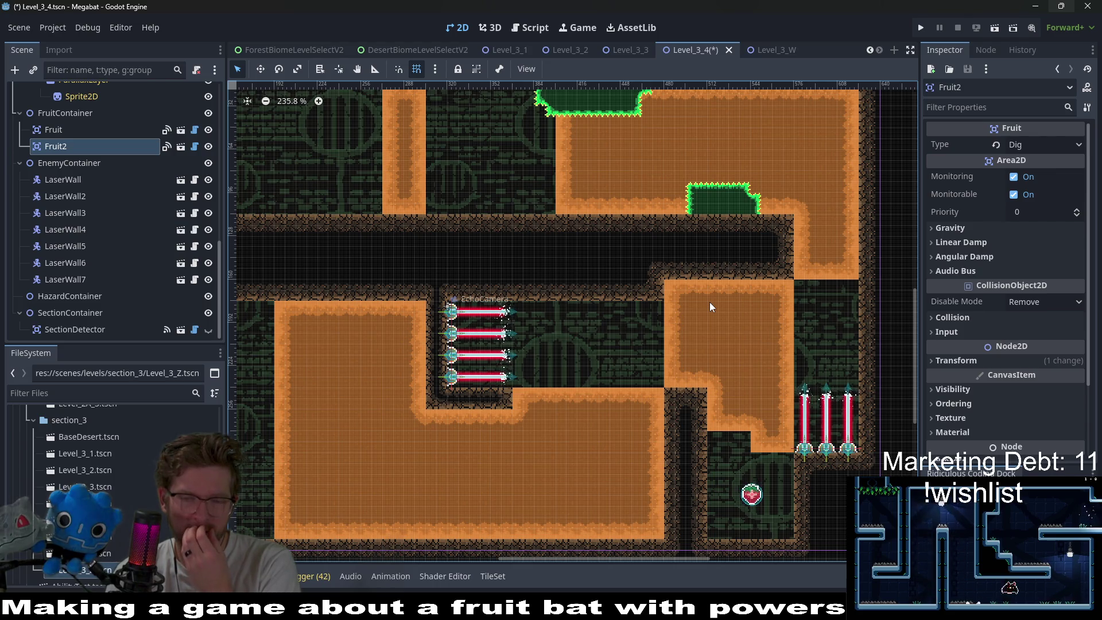
pyautogui.hotkey('ctrl', 'd')
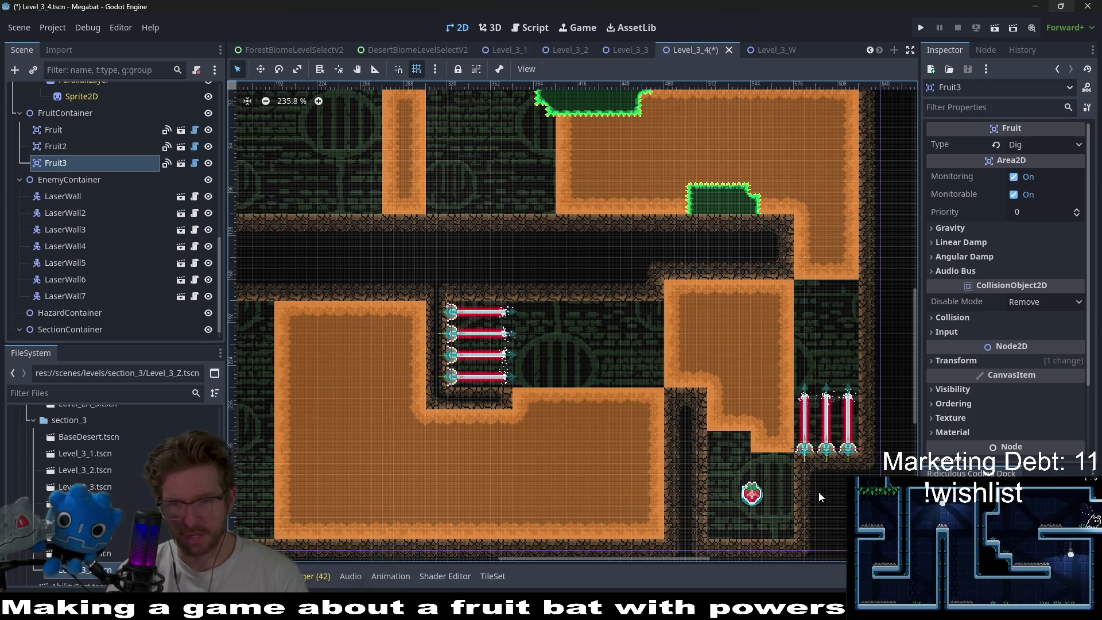
pyautogui.moveTo(734, 433); pyautogui.dragTo(465, 94)
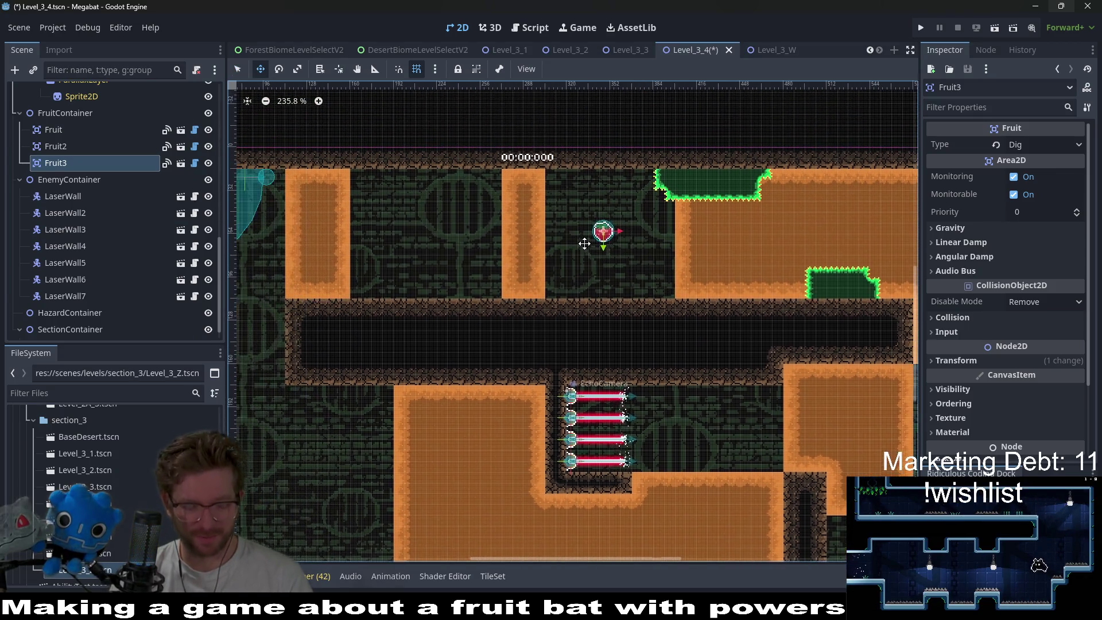
pyautogui.hotkey('ctrl', 'd')
pyautogui.moveTo(591, 236); pyautogui.dragTo(419, 229)
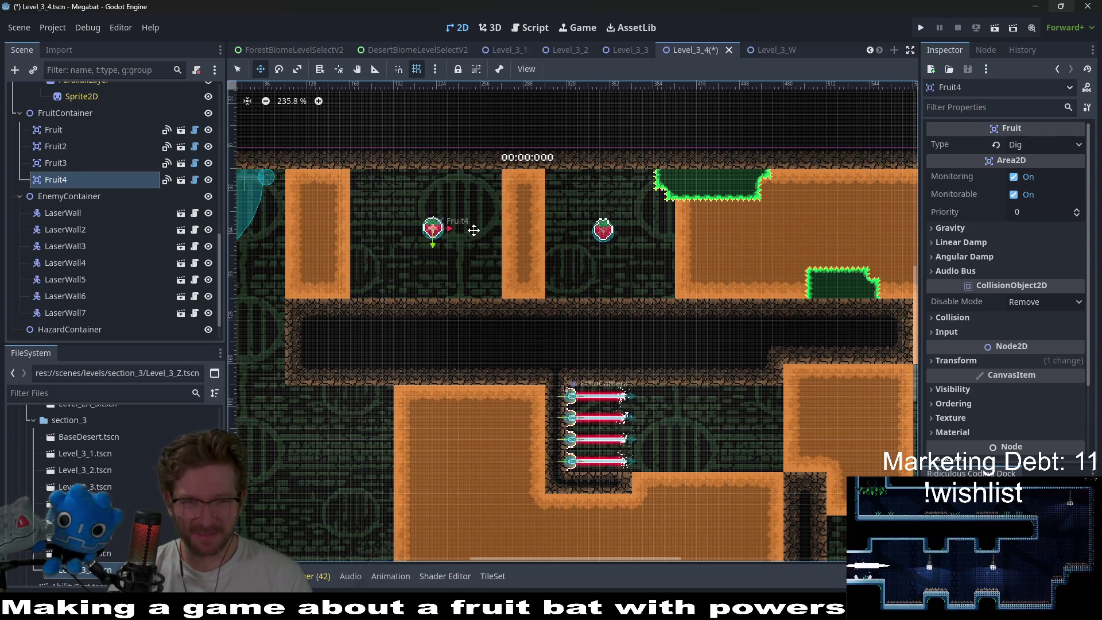
pyautogui.scroll(-2, 419, 229)
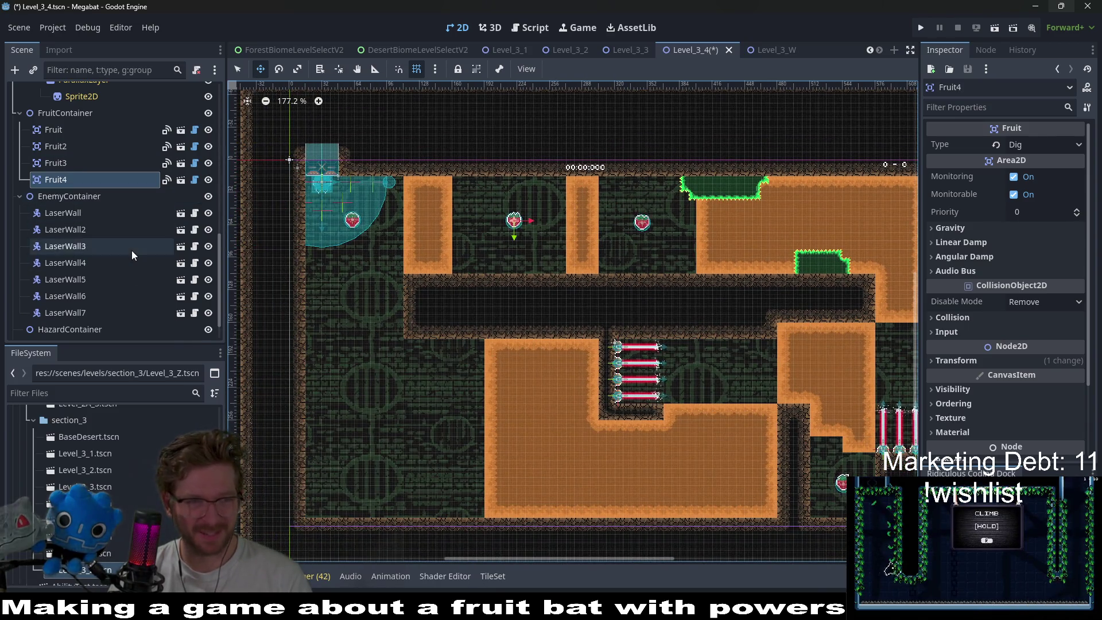
pyautogui.scroll(8, 135, 242)
pyautogui.click(86, 141)
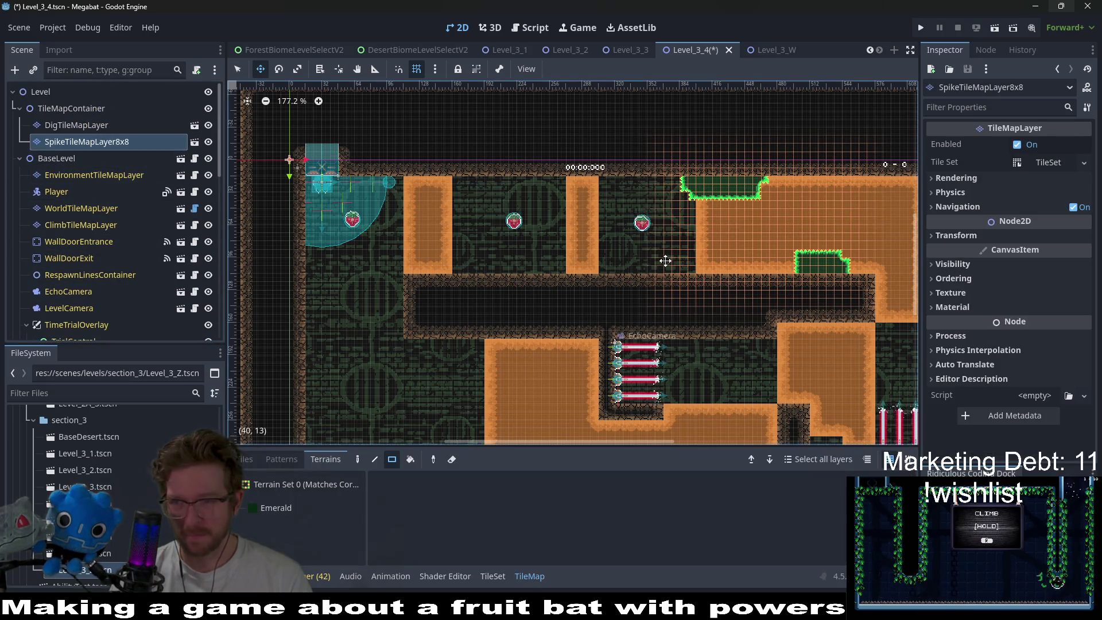
# - With Emerald terrain, paint a 12x2 spike area above the corridor and a ceiling spike strip
pyautogui.scroll(1, 612, 252)
pyautogui.click(276, 507)
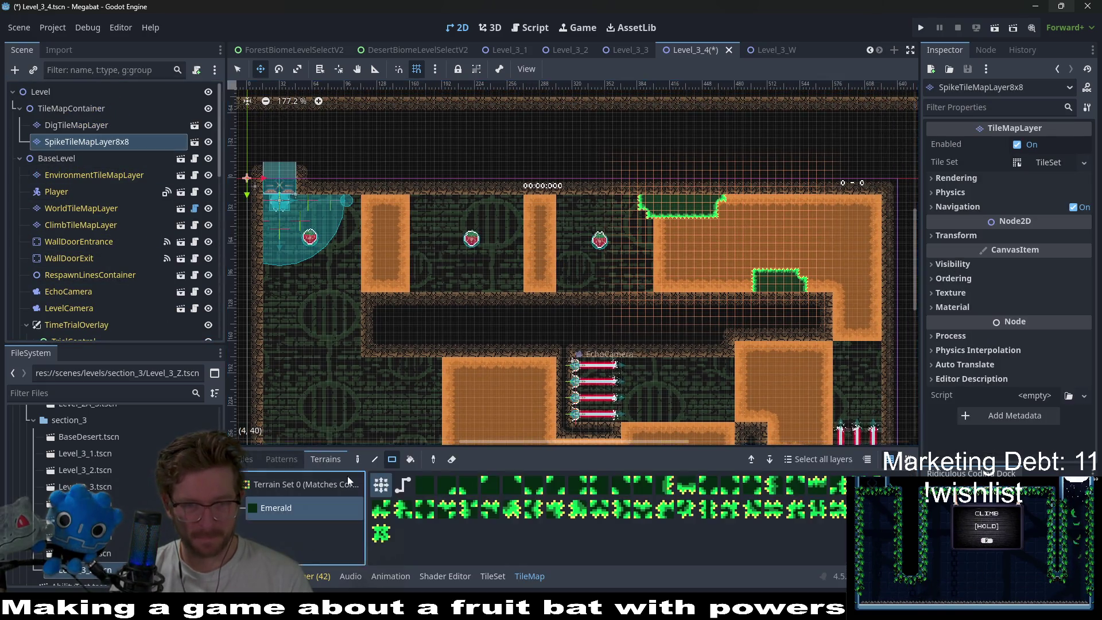
pyautogui.scroll(1, 601, 309)
pyautogui.scroll(2, 601, 310)
pyautogui.moveTo(520, 248)
pyautogui.mouseDown()
pyautogui.moveTo(568, 269)
pyautogui.moveTo(696, 279)
pyautogui.mouseUp()
pyautogui.scroll(2, 575, 281)
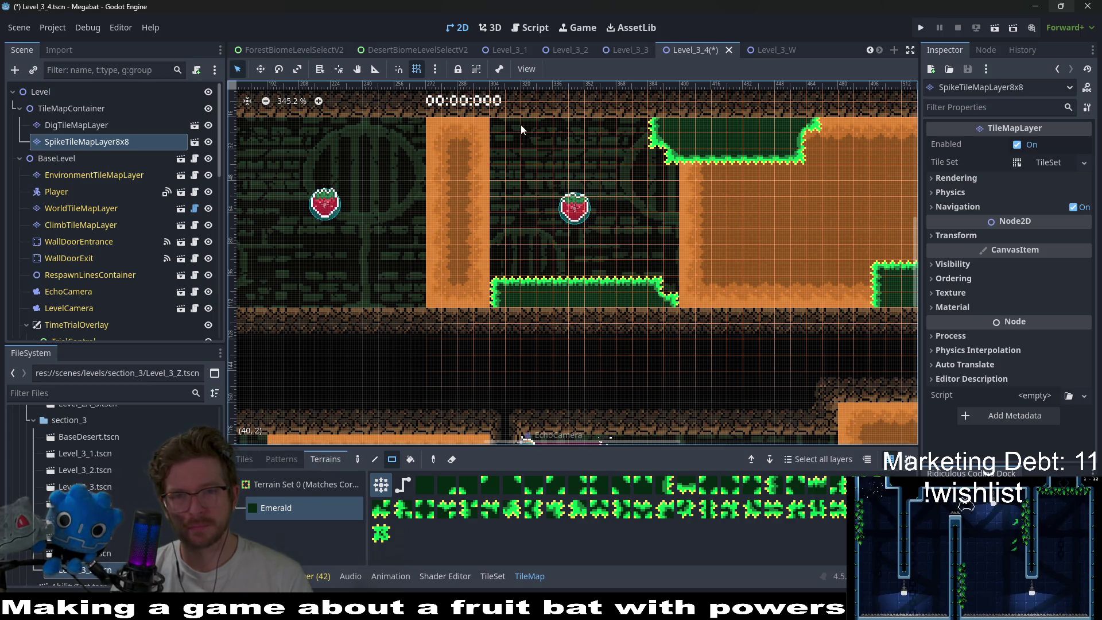
pyautogui.moveTo(494, 125); pyautogui.dragTo(631, 126)
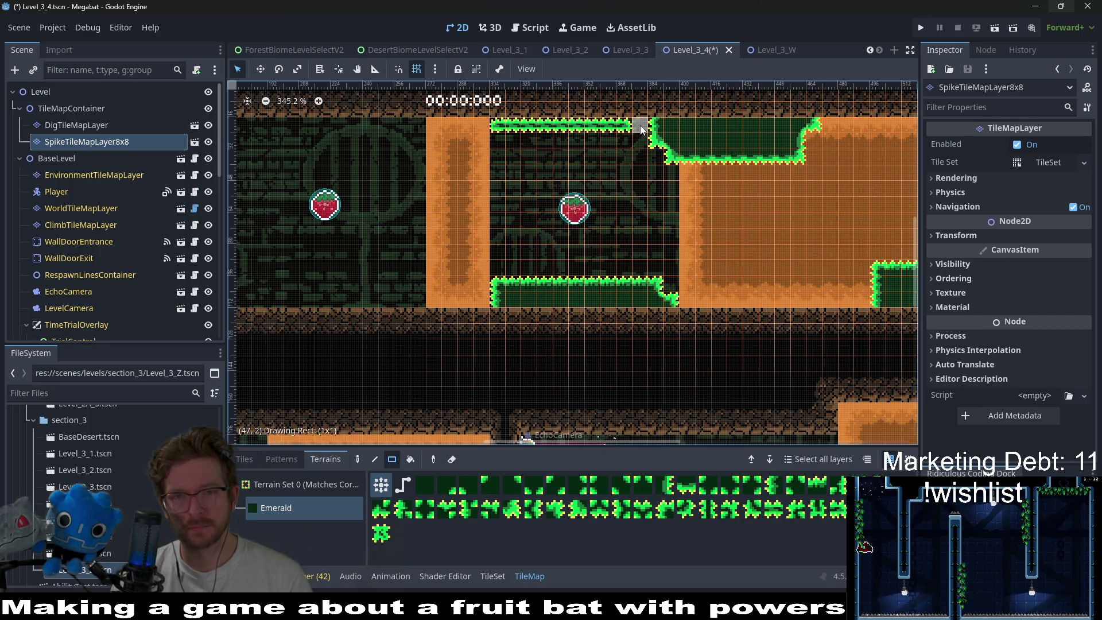
pyautogui.moveTo(507, 113); pyautogui.dragTo(507, 114)
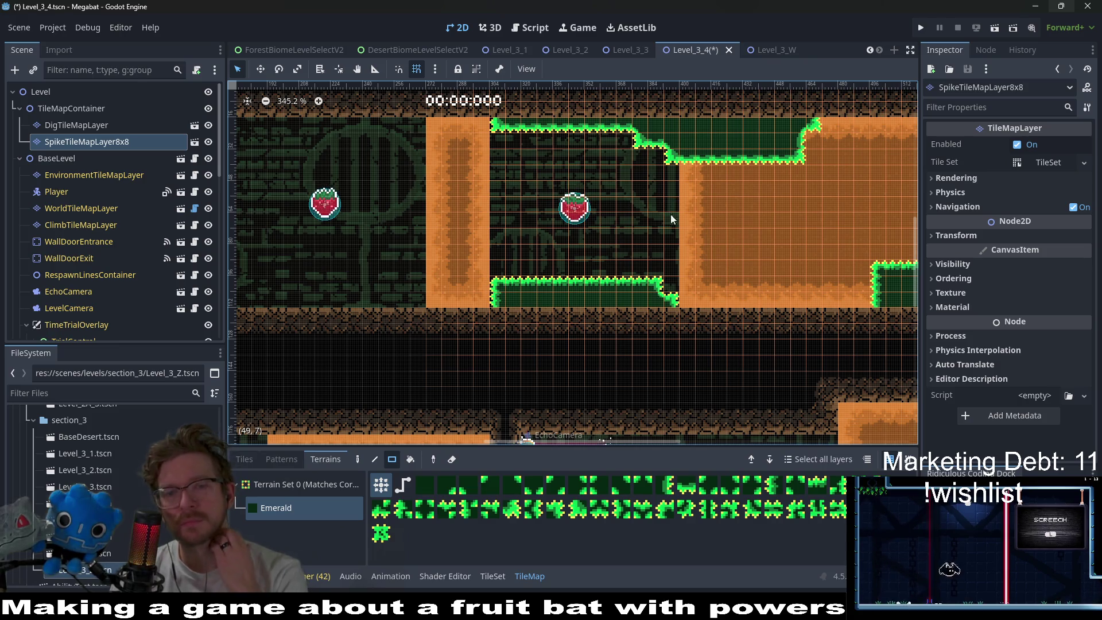
# - Extend the ceiling spikes two tiles right and add a spike at the lower platform's corner
pyautogui.moveTo(666, 237); pyautogui.dragTo(598, 213)
pyautogui.hscroll(1, 698, 210)
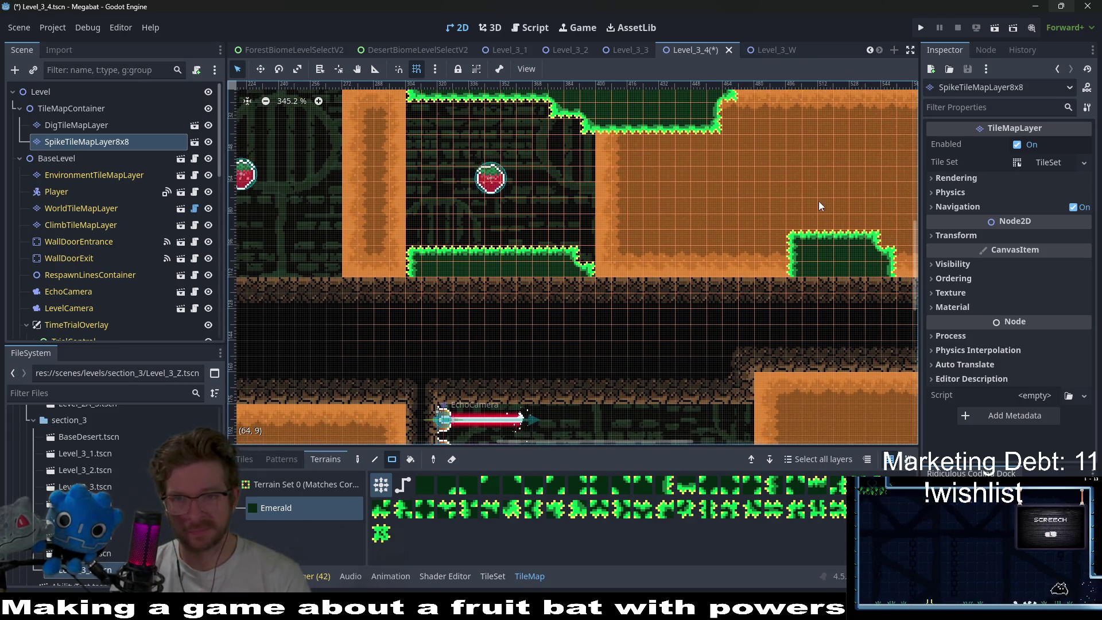
pyautogui.hscroll(4, 769, 172)
pyautogui.scroll(3, 721, 149)
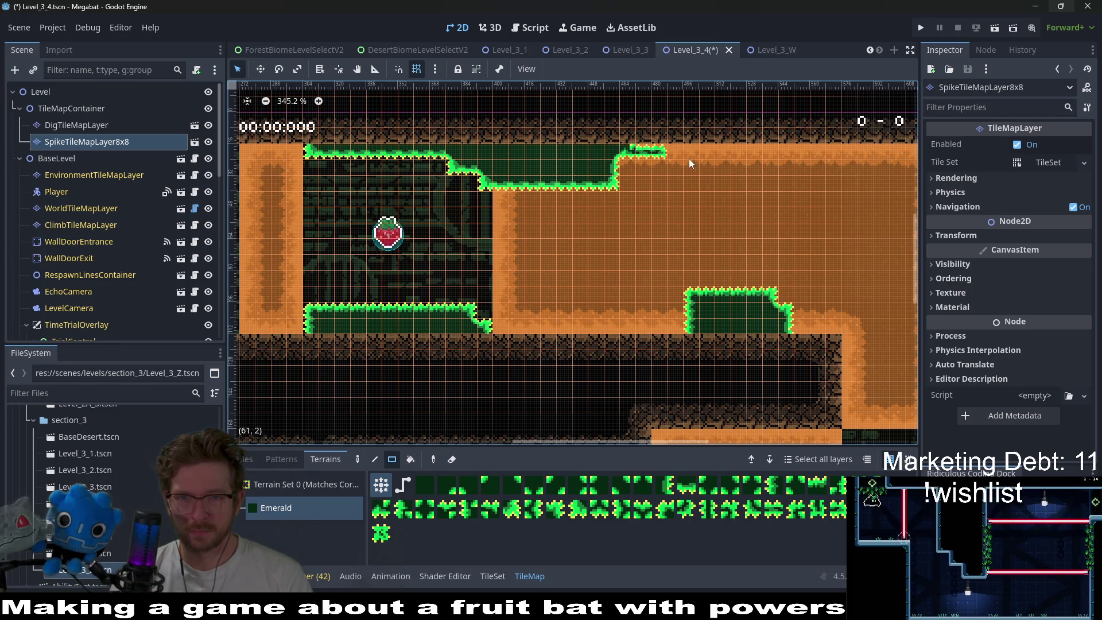
pyautogui.moveTo(637, 149); pyautogui.dragTo(665, 150)
pyautogui.hscroll(1, 634, 162)
pyautogui.scroll(-1, 634, 162)
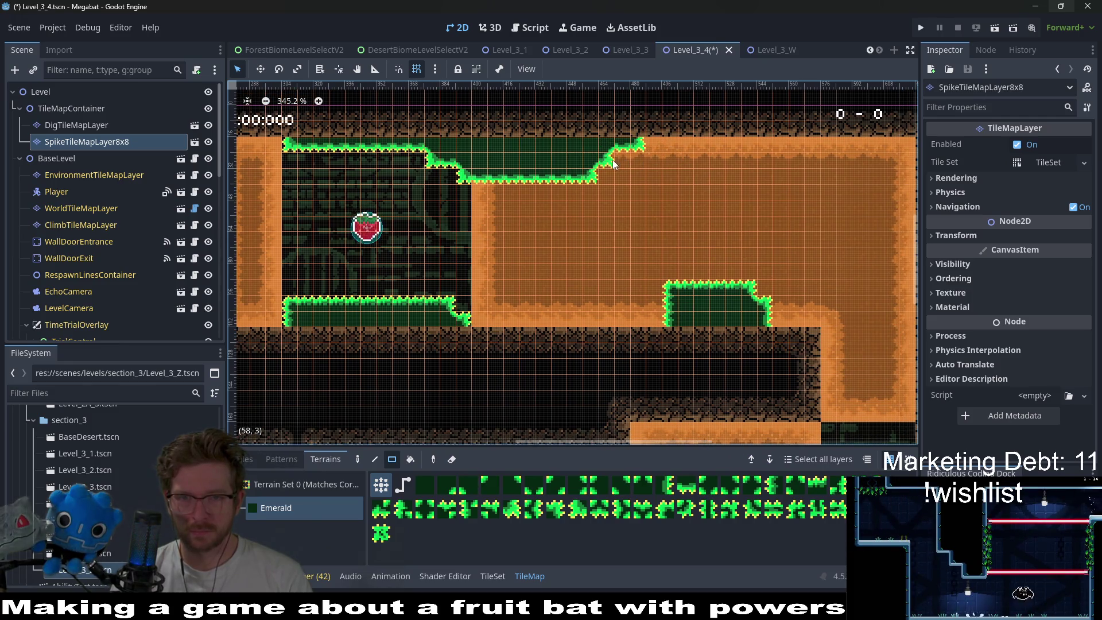
pyautogui.hscroll(2, 804, 241)
pyautogui.scroll(-3, 804, 241)
pyautogui.scroll(2, 814, 290)
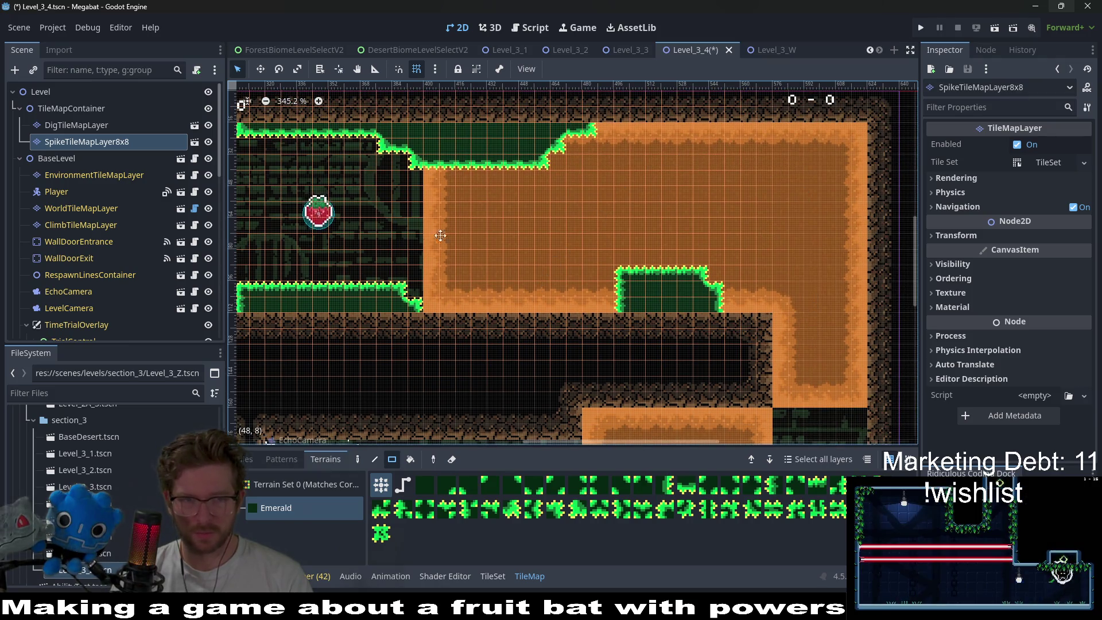
pyautogui.hscroll(-8, 550, 247)
pyautogui.scroll(1, 549, 247)
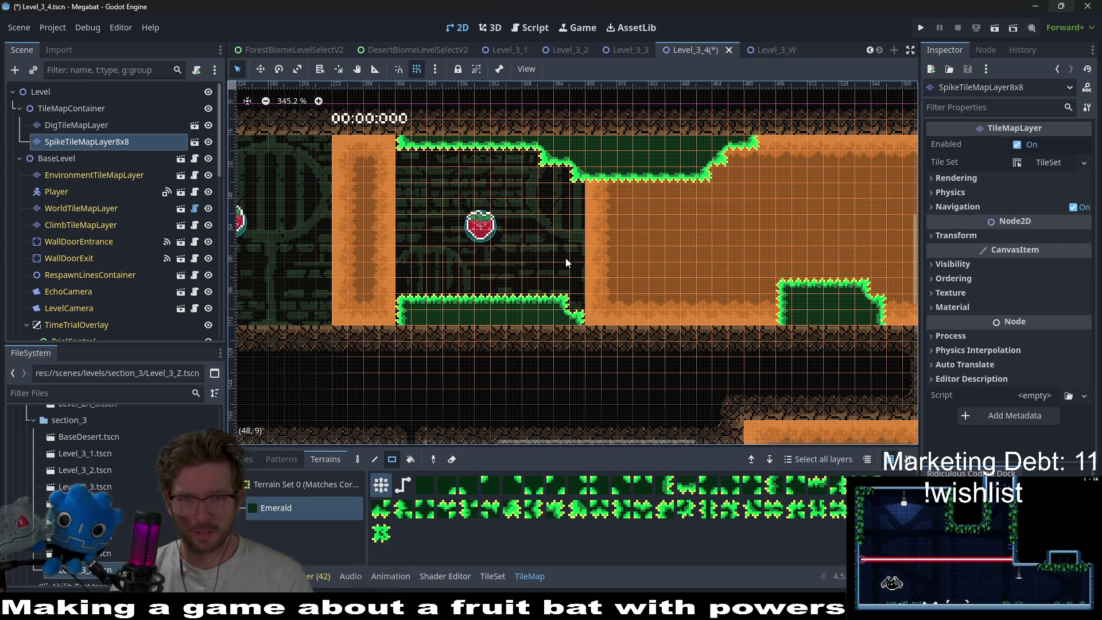
pyautogui.hscroll(-5, 578, 268)
pyautogui.scroll(-1, 578, 269)
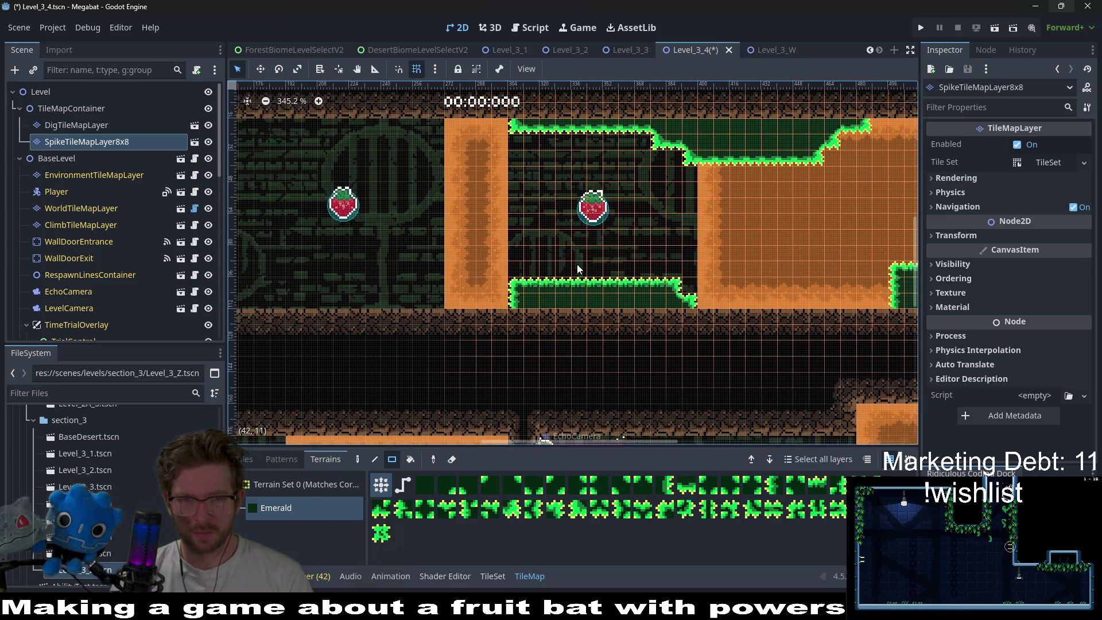
pyautogui.click(522, 307)
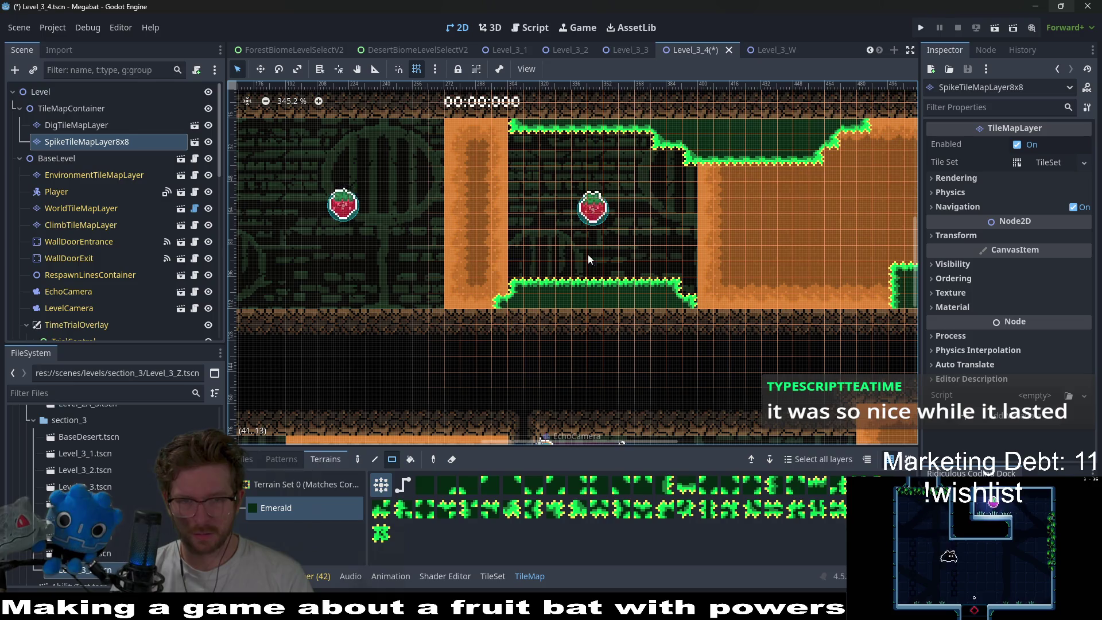
# - Build a spiky floor ledge on the chamber's left, with sloped corners and spikes under the pillar
pyautogui.hscroll(-3, 640, 238)
pyautogui.scroll(2, 641, 238)
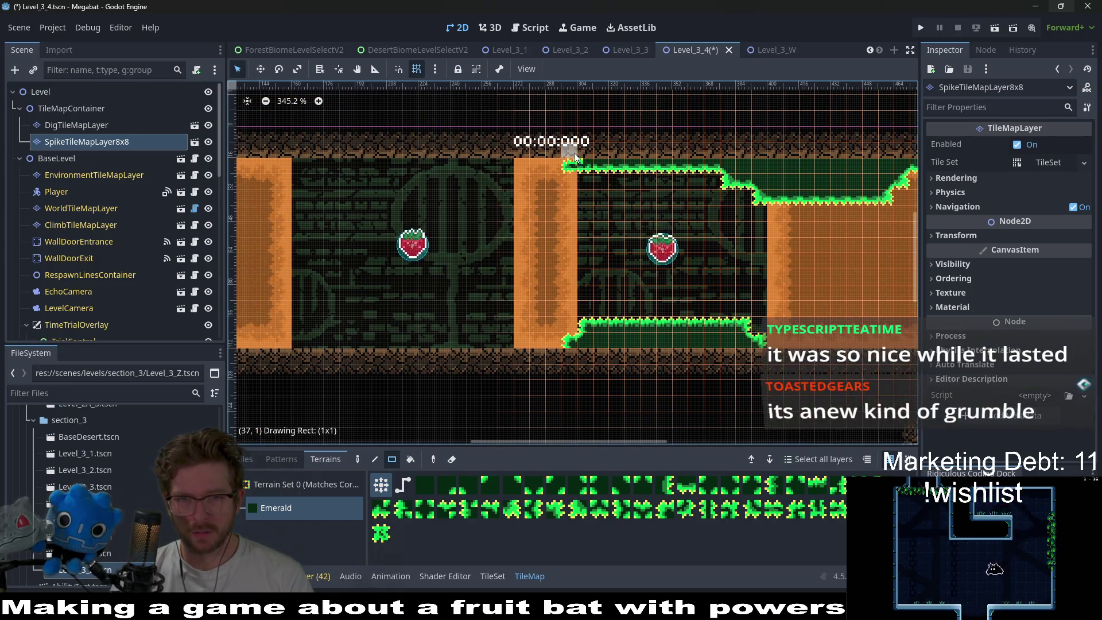
pyautogui.hscroll(-4, 587, 244)
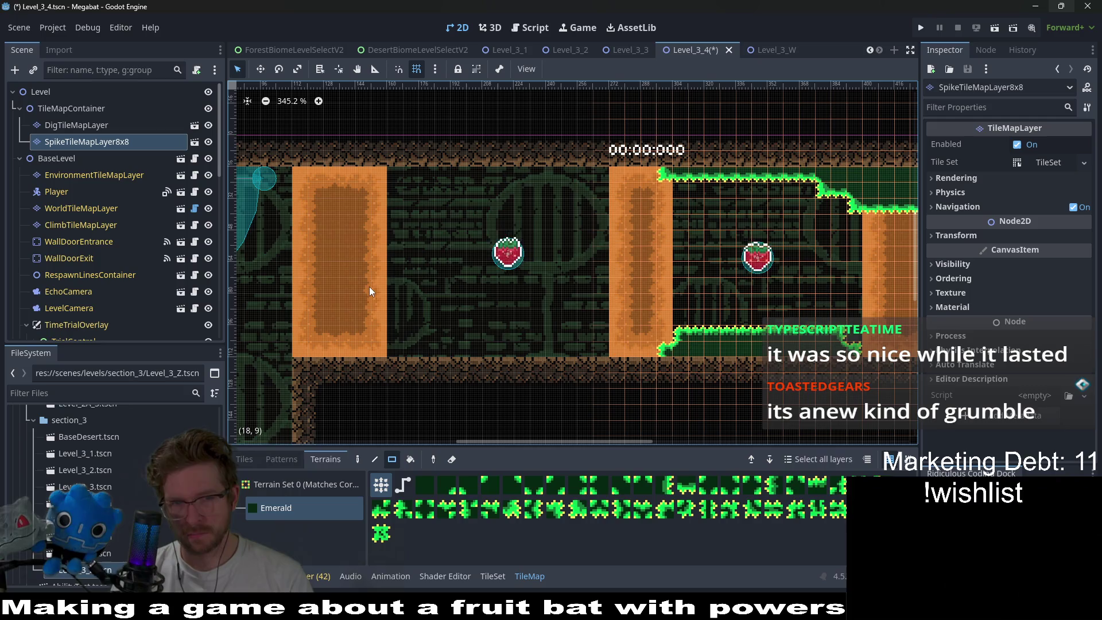
pyautogui.moveTo(370, 289)
pyautogui.mouseDown()
pyautogui.moveTo(433, 346)
pyautogui.moveTo(603, 373)
pyautogui.mouseUp()
pyautogui.hotkey('ctrl', 'z')
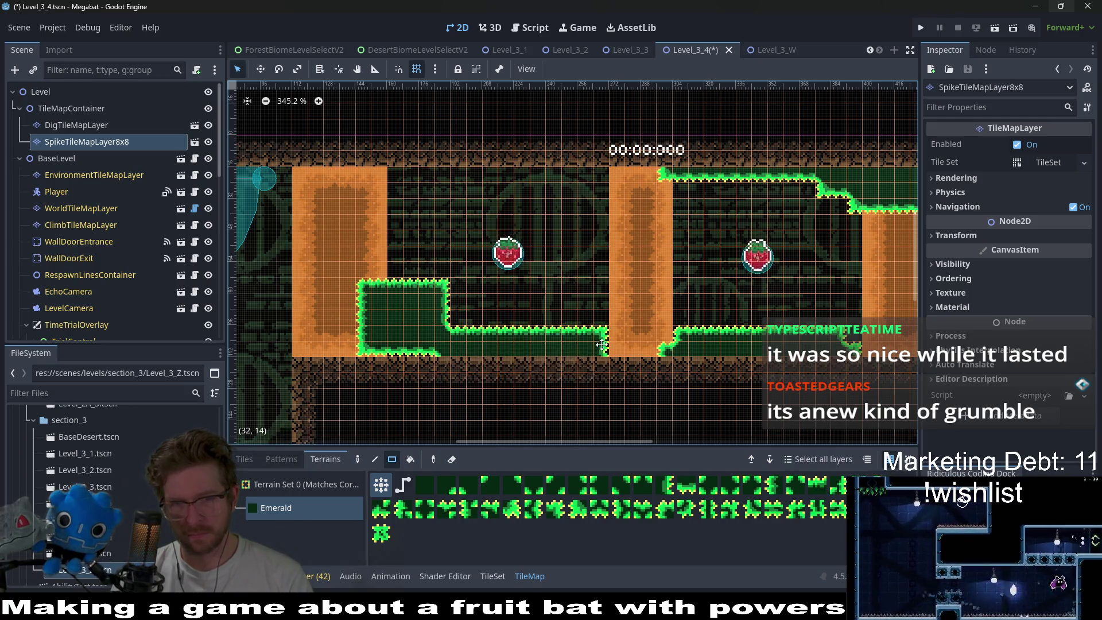
pyautogui.click(630, 324)
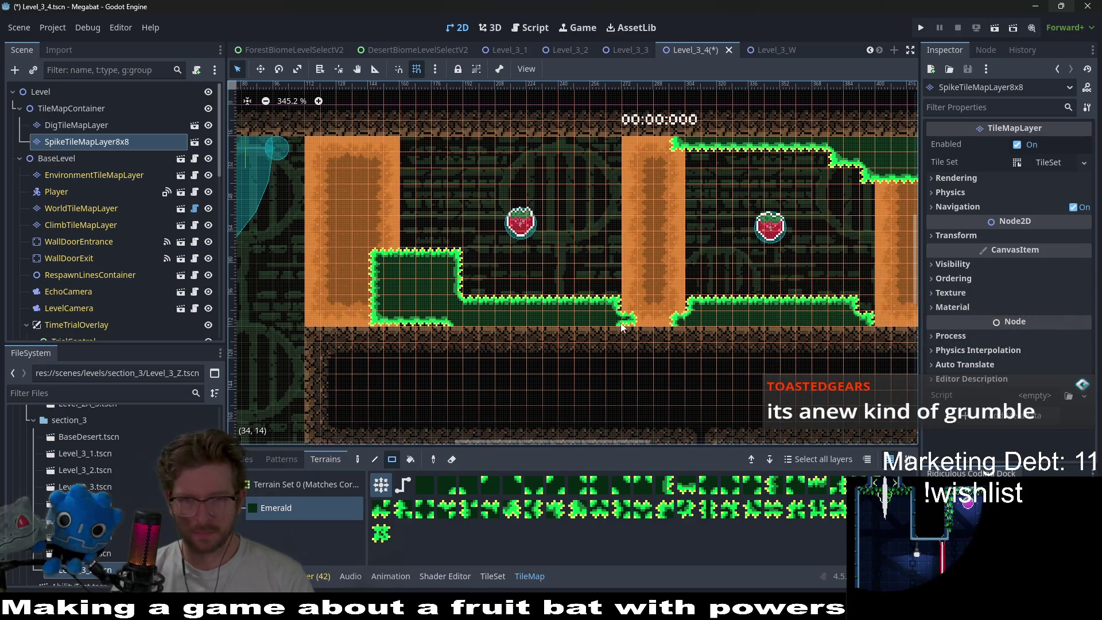
pyautogui.moveTo(665, 325); pyautogui.dragTo(646, 338)
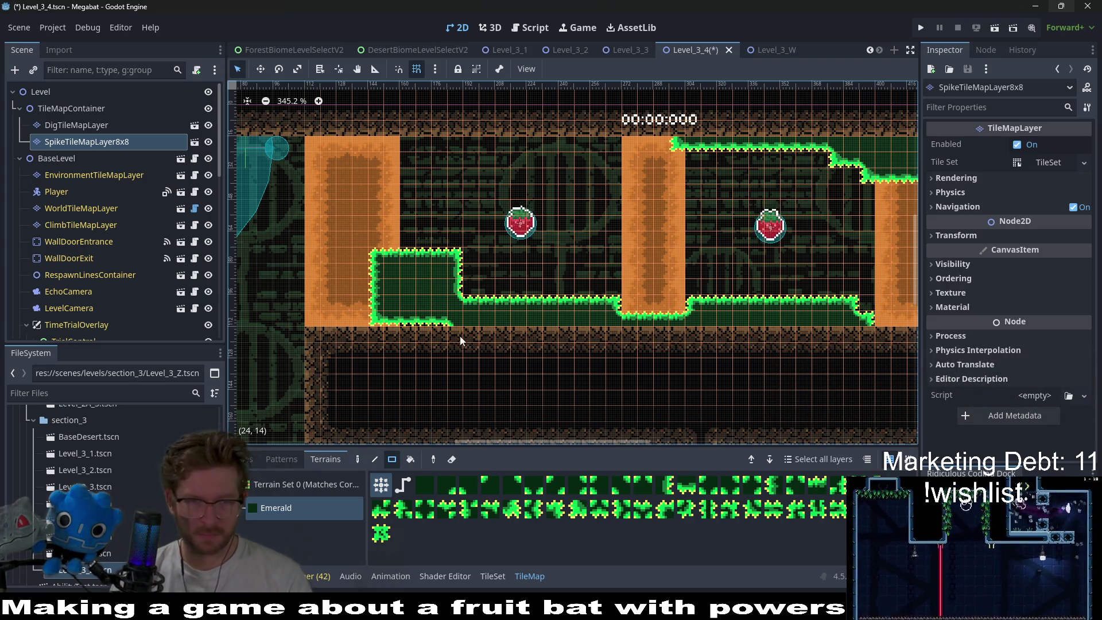
pyautogui.moveTo(460, 336); pyautogui.dragTo(378, 330)
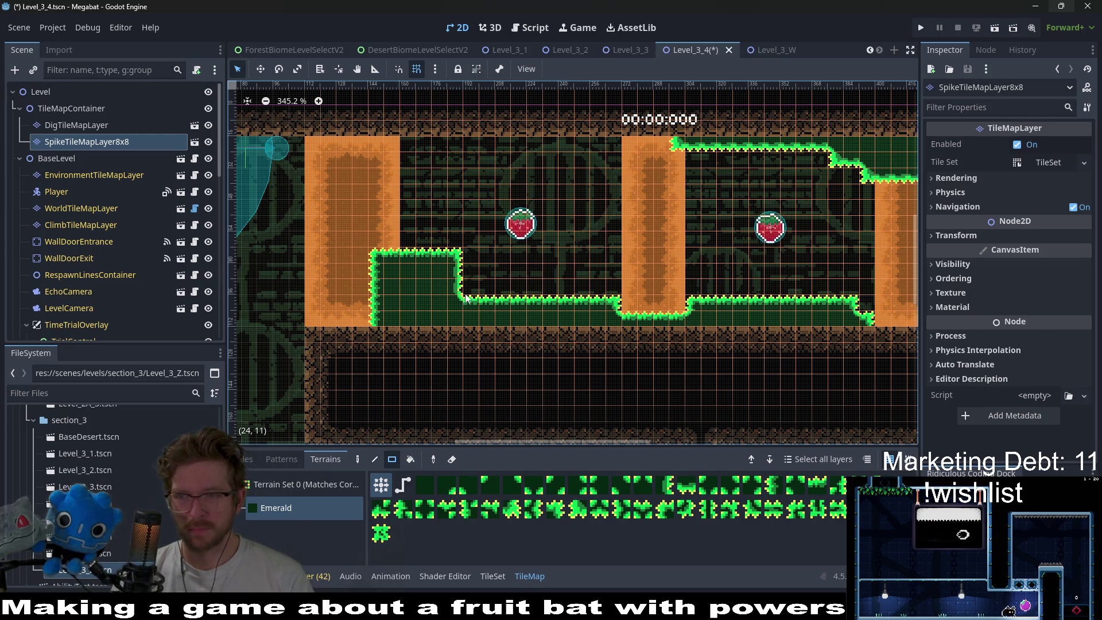
pyautogui.scroll(2, 481, 323)
pyautogui.moveTo(395, 313); pyautogui.dragTo(396, 318)
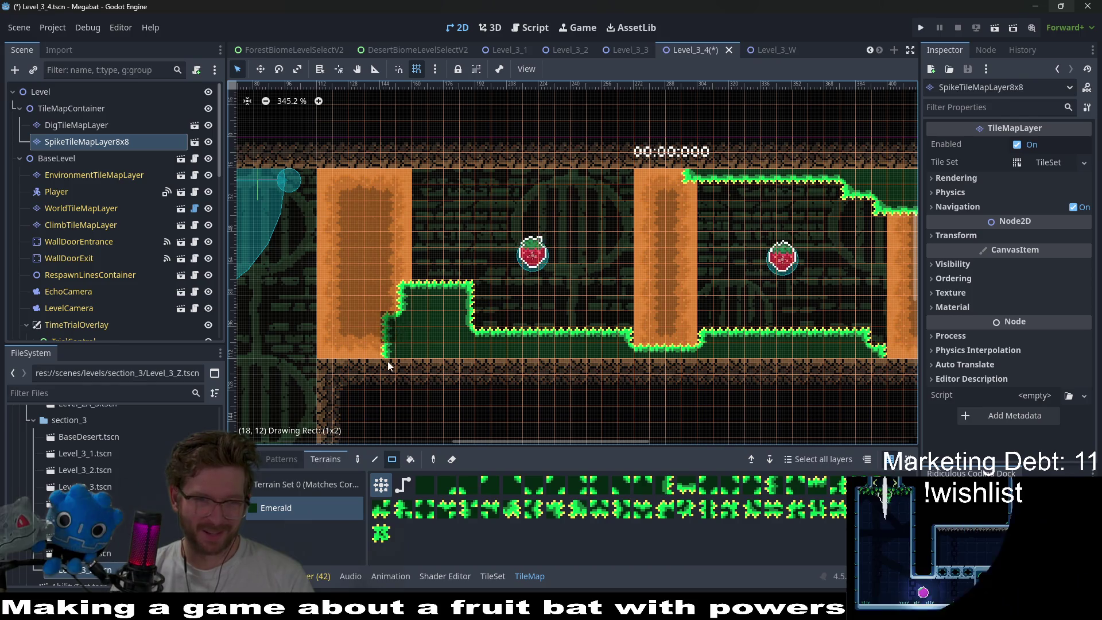
pyautogui.click(407, 289)
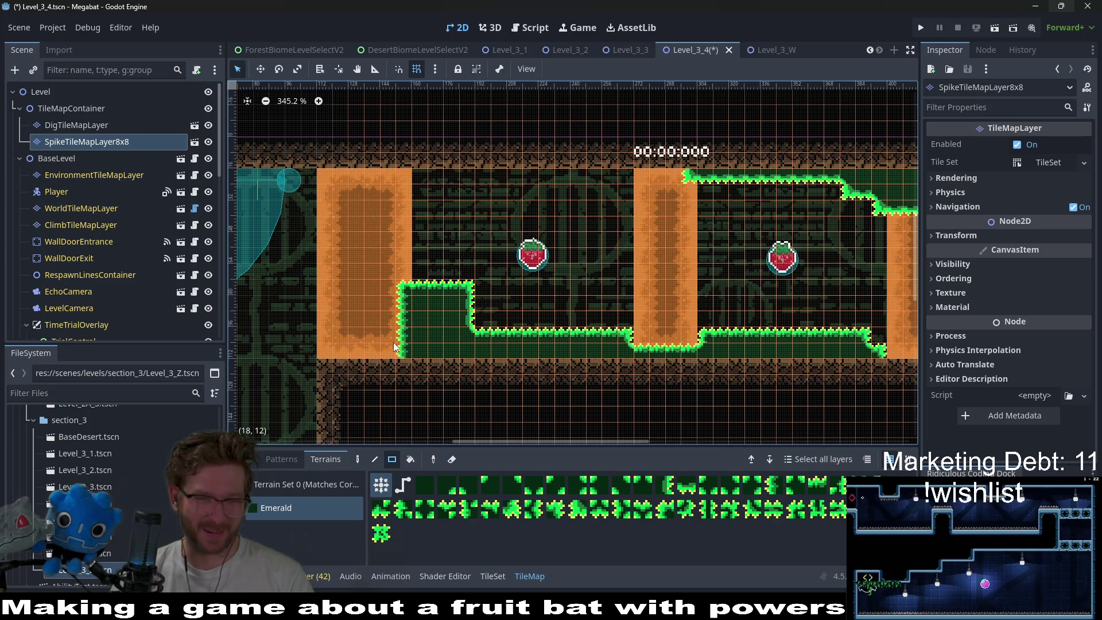
pyautogui.click(377, 354)
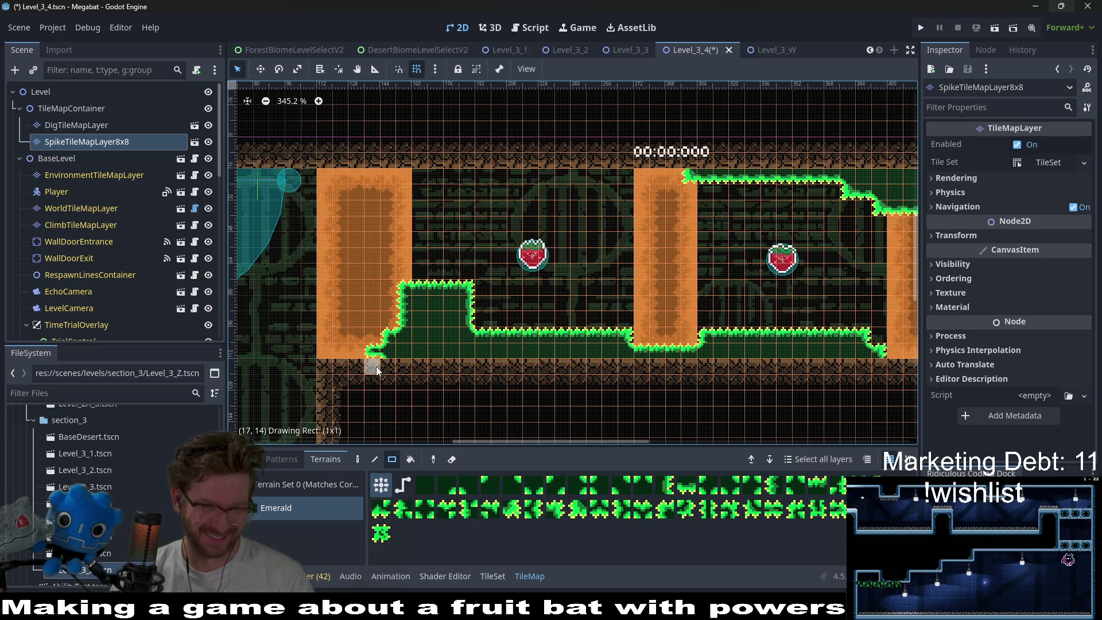
pyautogui.moveTo(434, 328); pyautogui.dragTo(424, 348)
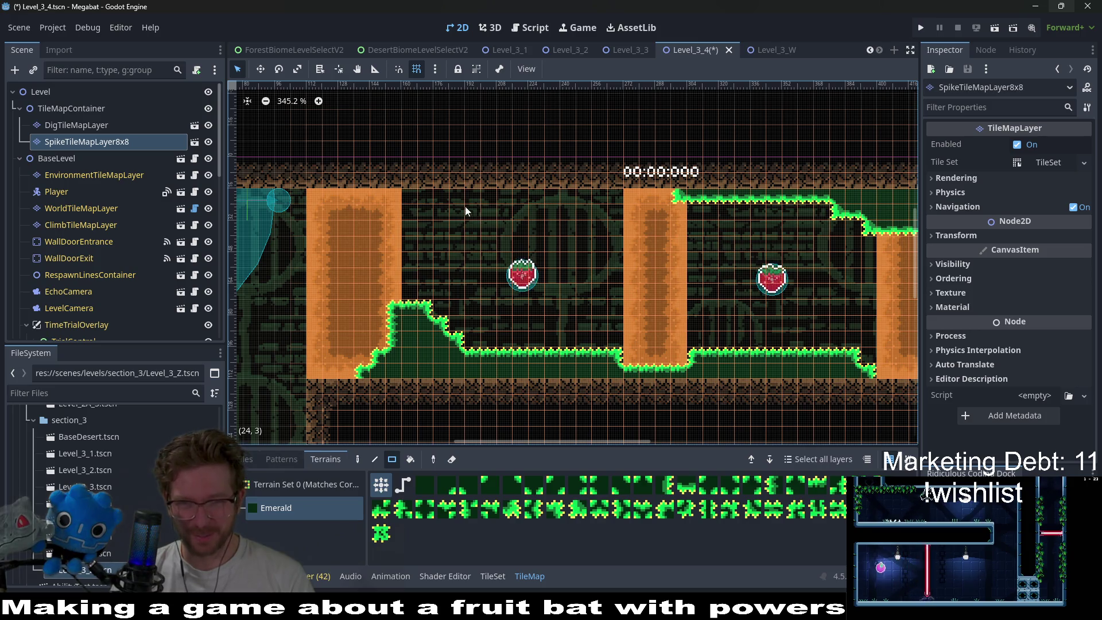
# - Line the chamber ceiling with spikes on both sides of the pillar and on its top
pyautogui.moveTo(616, 194); pyautogui.dragTo(408, 190)
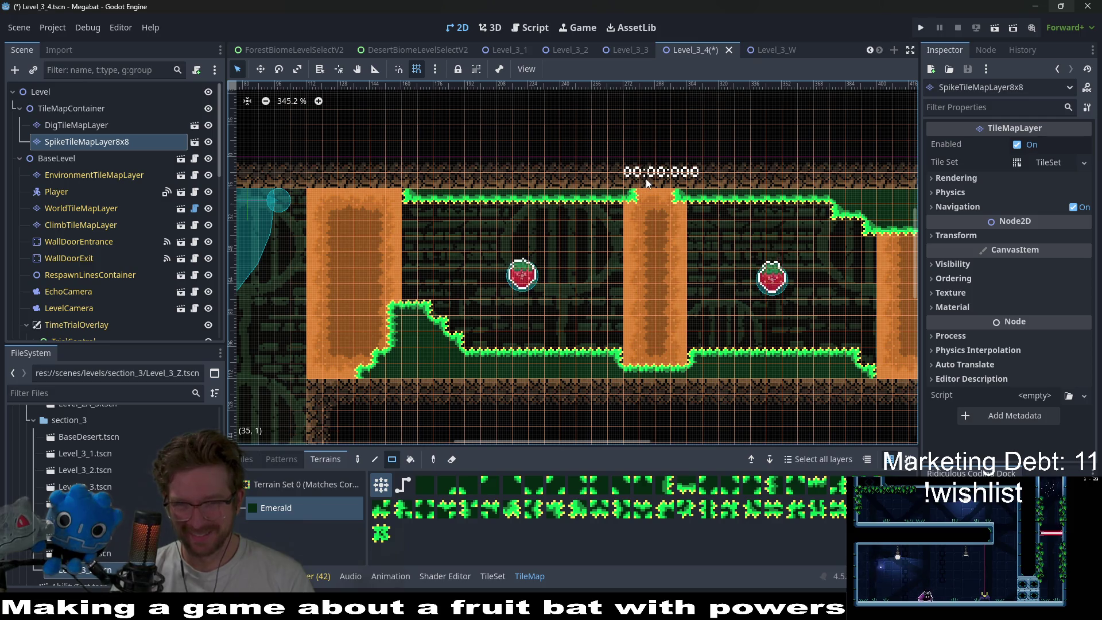
pyautogui.moveTo(663, 199); pyautogui.dragTo(659, 182)
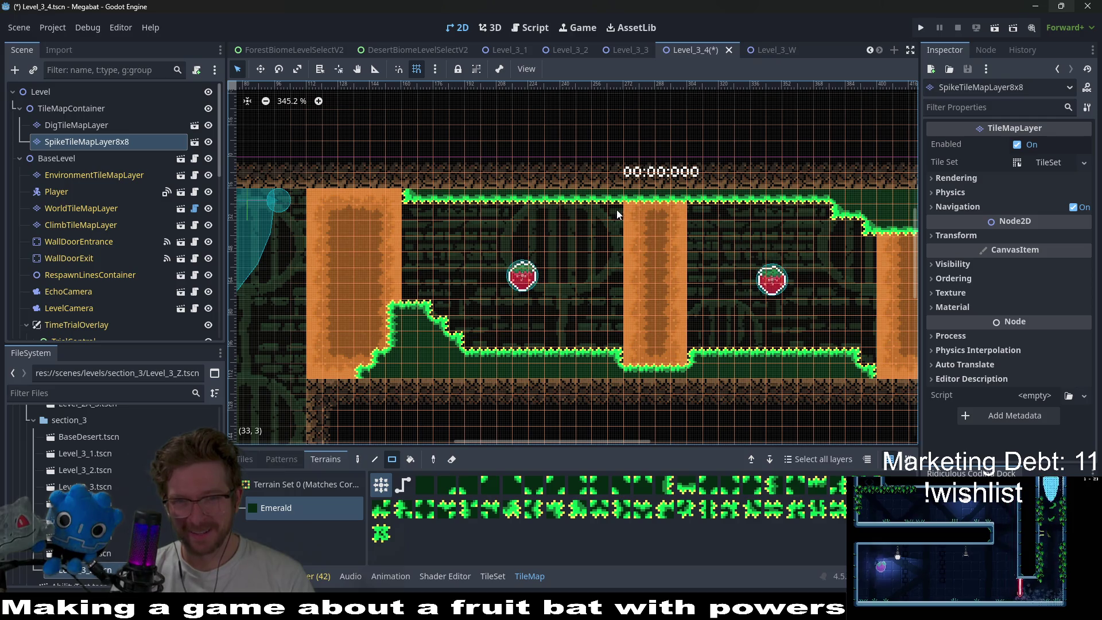
pyautogui.moveTo(439, 207); pyautogui.dragTo(392, 187)
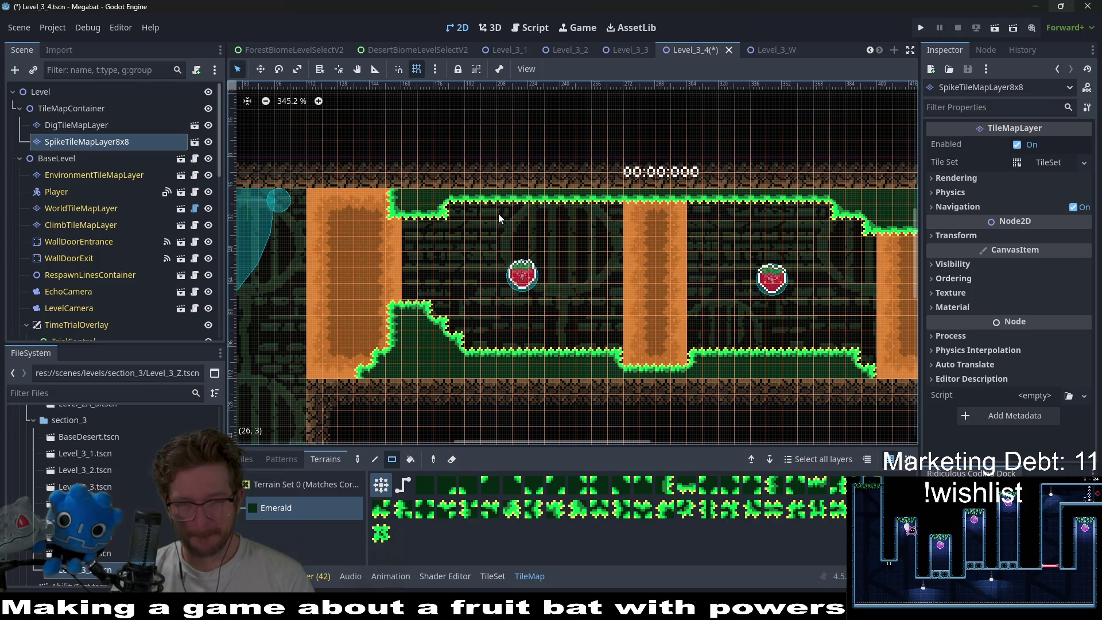
pyautogui.moveTo(605, 253); pyautogui.dragTo(555, 241)
pyautogui.scroll(-10, 557, 242)
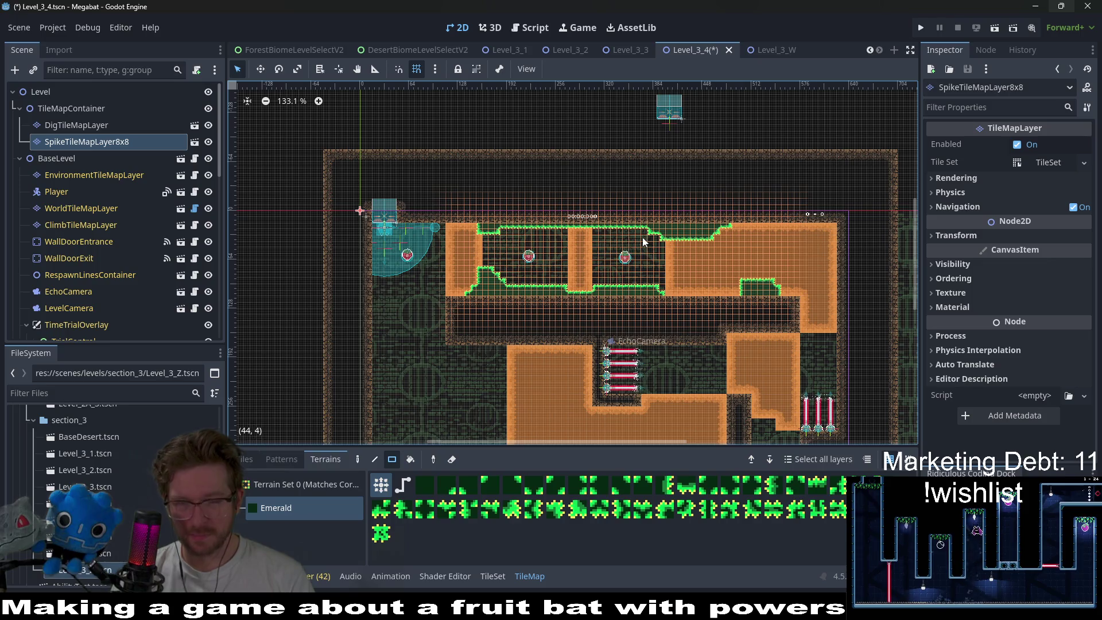
# - Save and run the level, burrowing the bat through the dirt blocks with the arrow keys
pyautogui.click(994, 27)
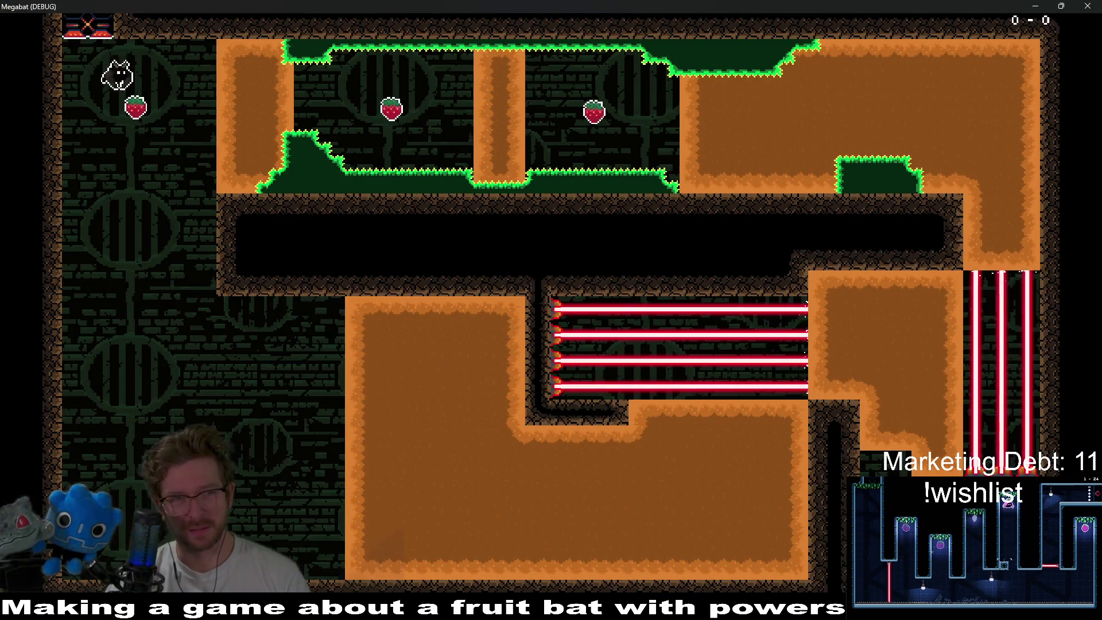
pyautogui.press('Right')
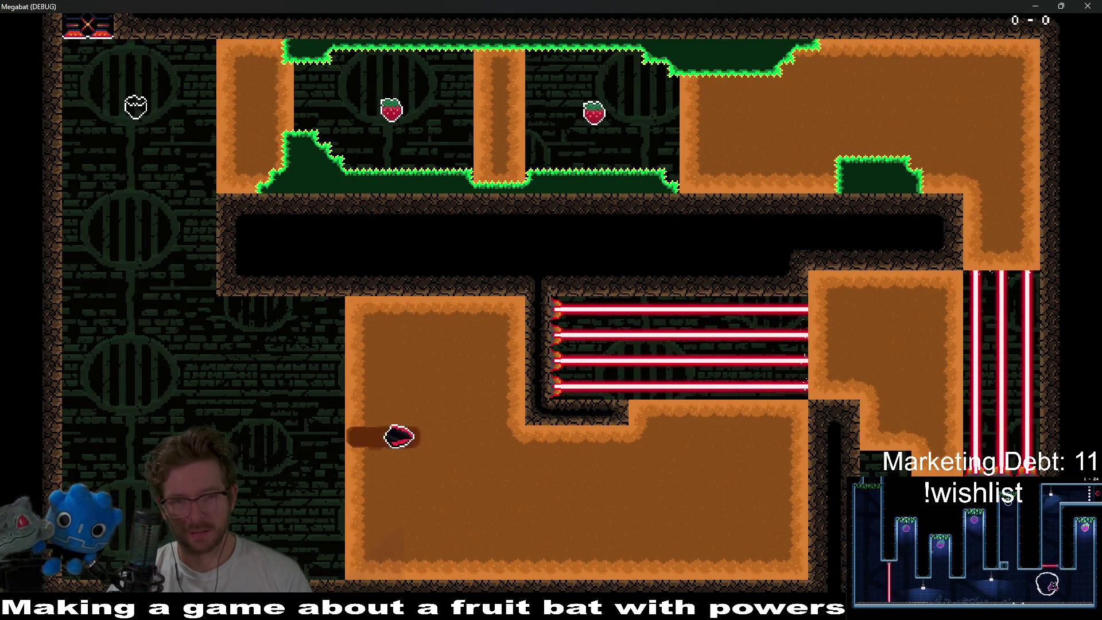
pyautogui.press('Up')
pyautogui.press('Left')
pyautogui.press('Right')
pyautogui.press('Up')
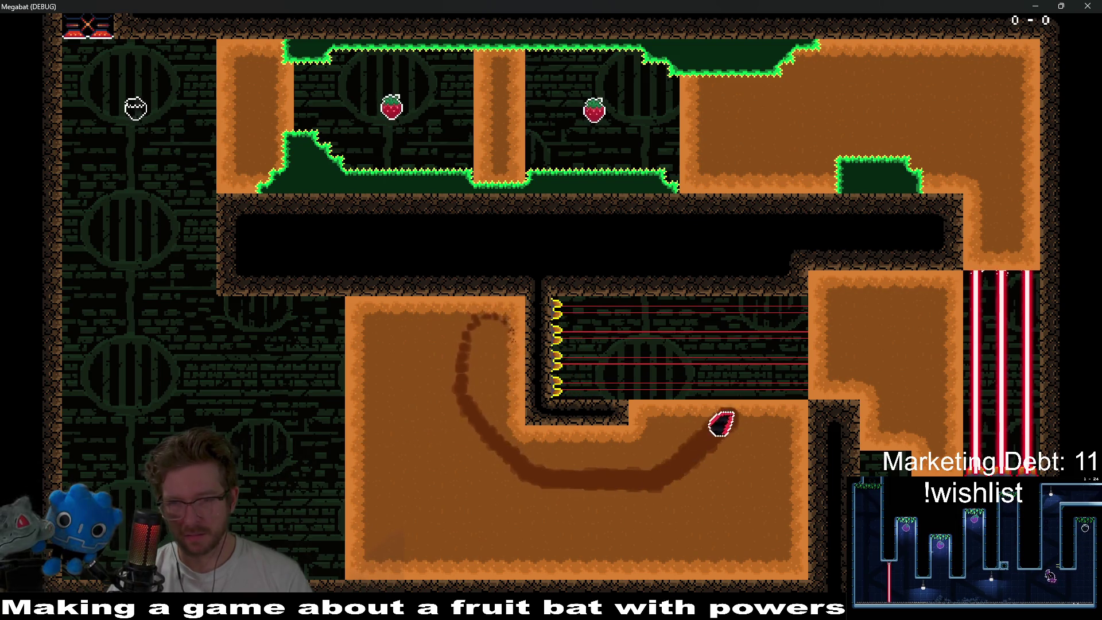
pyautogui.press('Down')
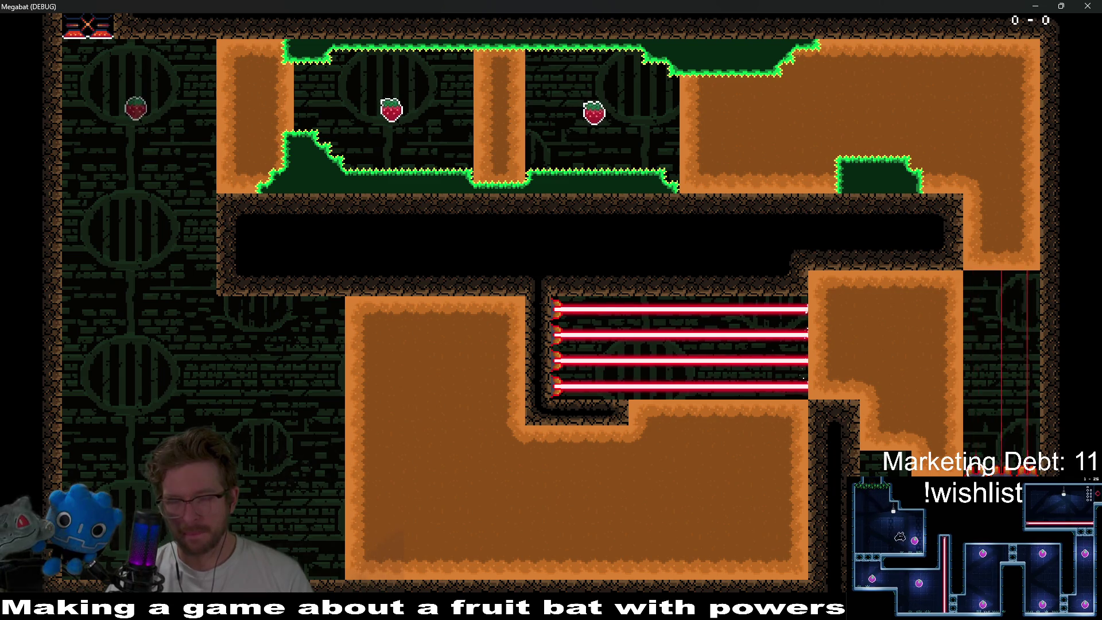
pyautogui.press('Up')
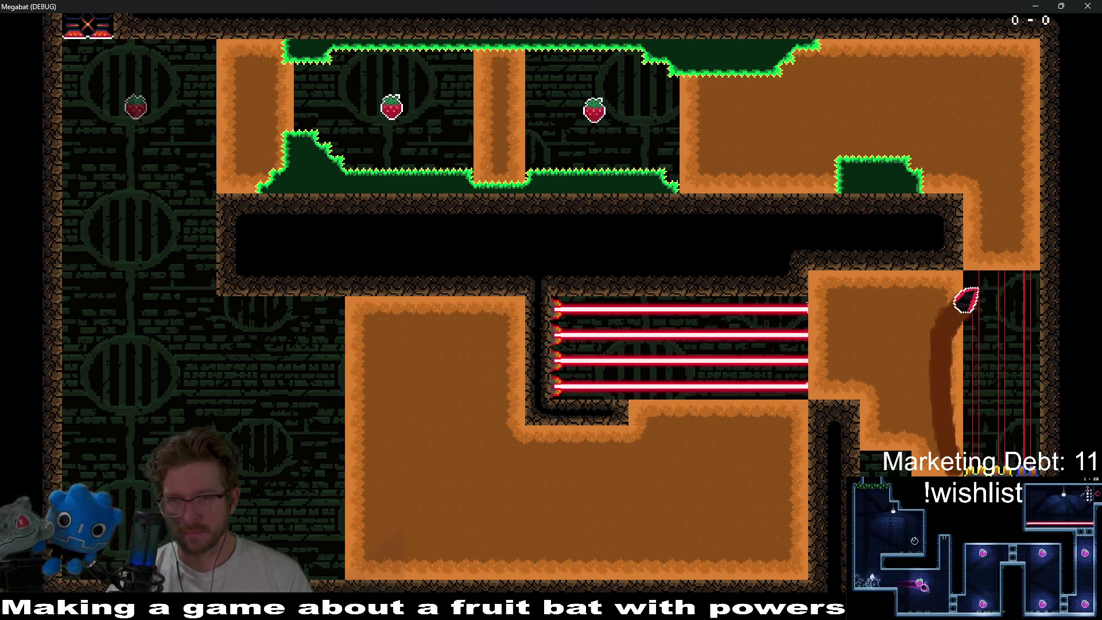
pyautogui.press('Left')
# - Stop the game and move the Fruit2 strawberry higher in its room
pyautogui.press('F8')
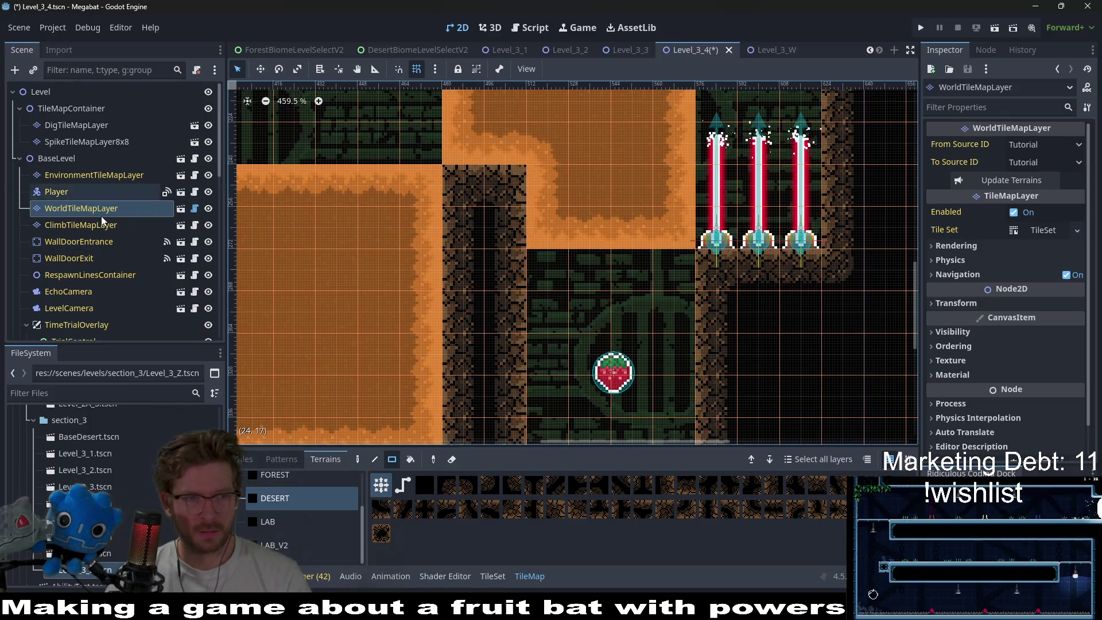
pyautogui.scroll(-5, 103, 230)
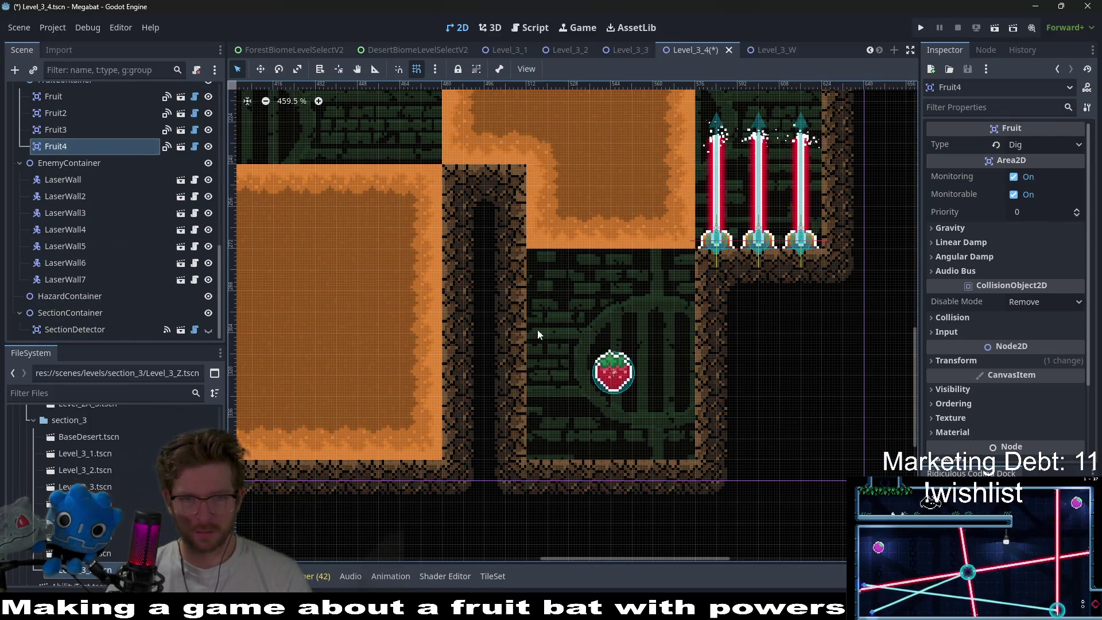
pyautogui.click(116, 127)
pyautogui.click(75, 113)
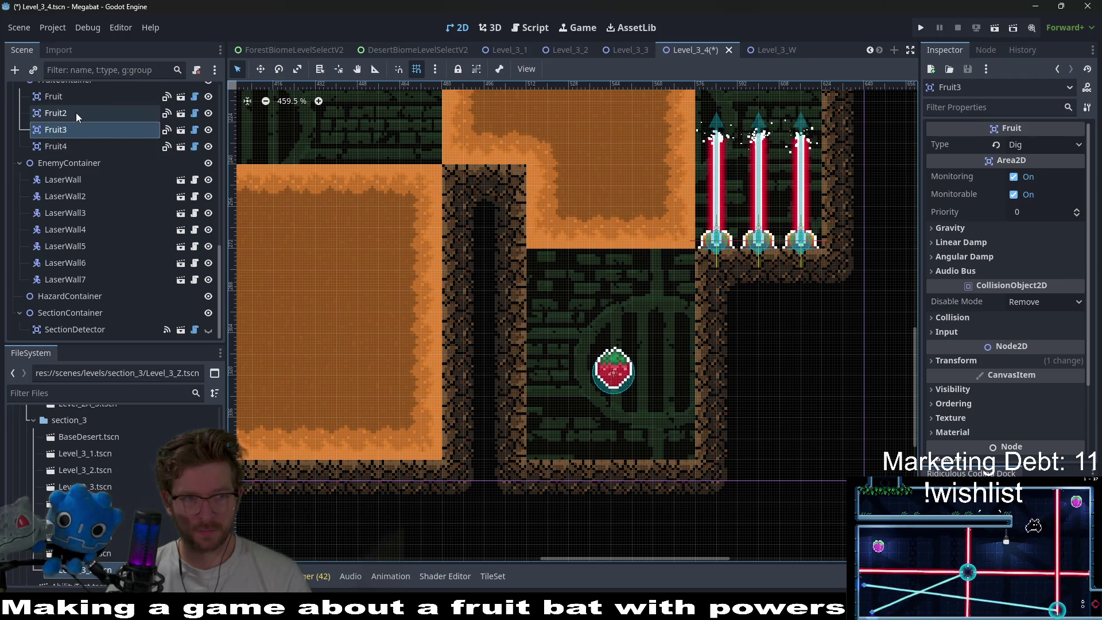
pyautogui.moveTo(605, 354); pyautogui.dragTo(603, 299)
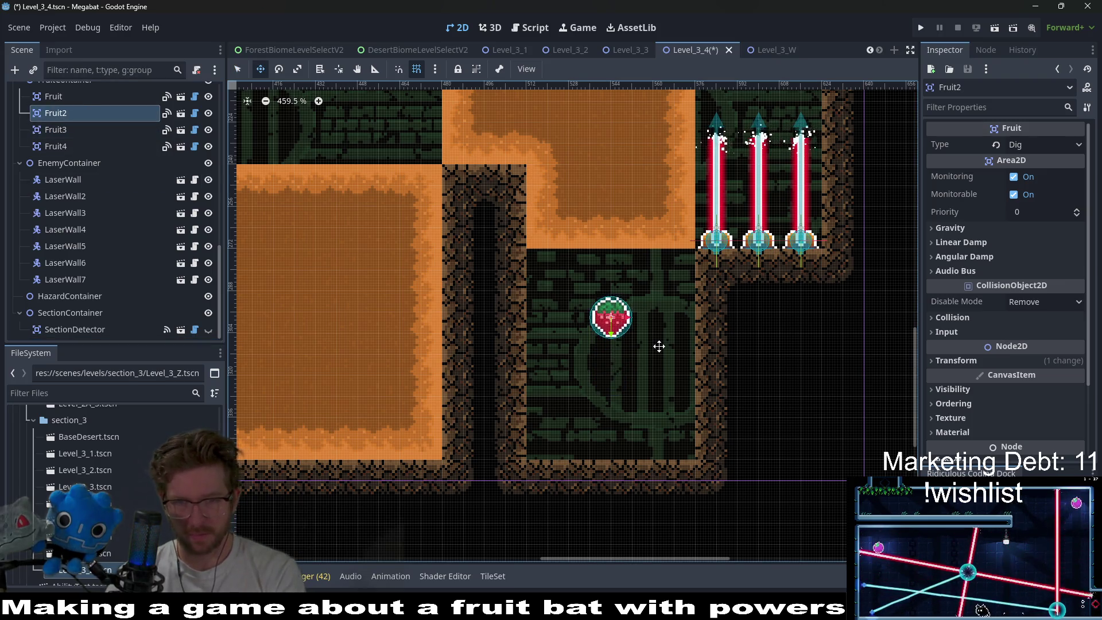
pyautogui.scroll(-1, 658, 346)
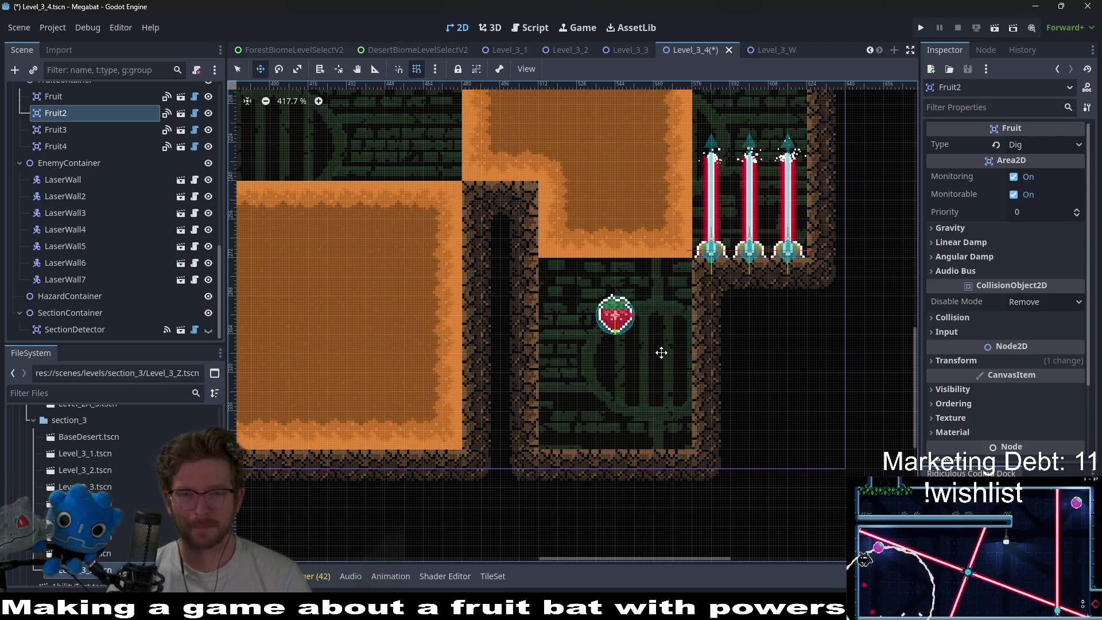
pyautogui.scroll(10, 107, 247)
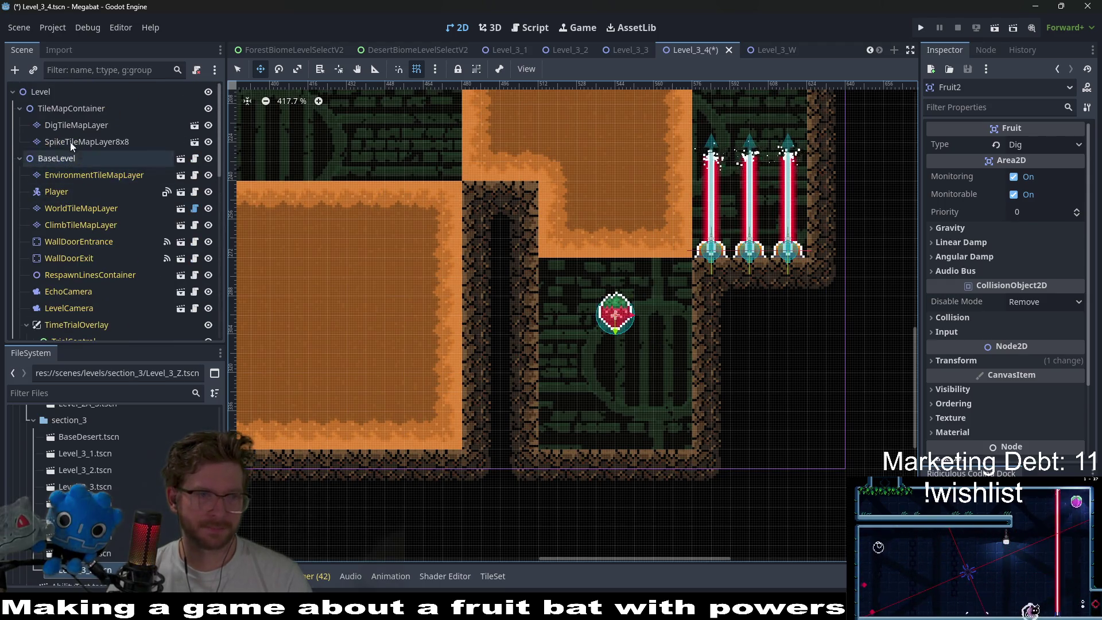
# - On SpikeTileMapLayer8x8, paint an Emerald spike floor across the strawberry room
pyautogui.click(86, 141)
pyautogui.click(316, 507)
pyautogui.scroll(-3, 597, 326)
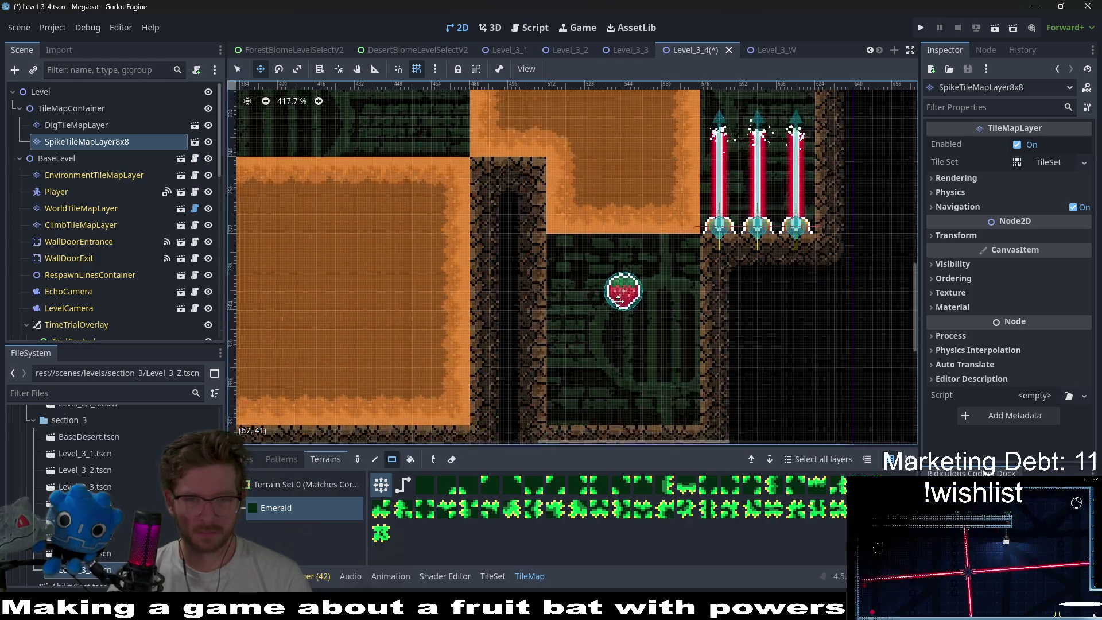
pyautogui.moveTo(568, 328); pyautogui.dragTo(729, 354)
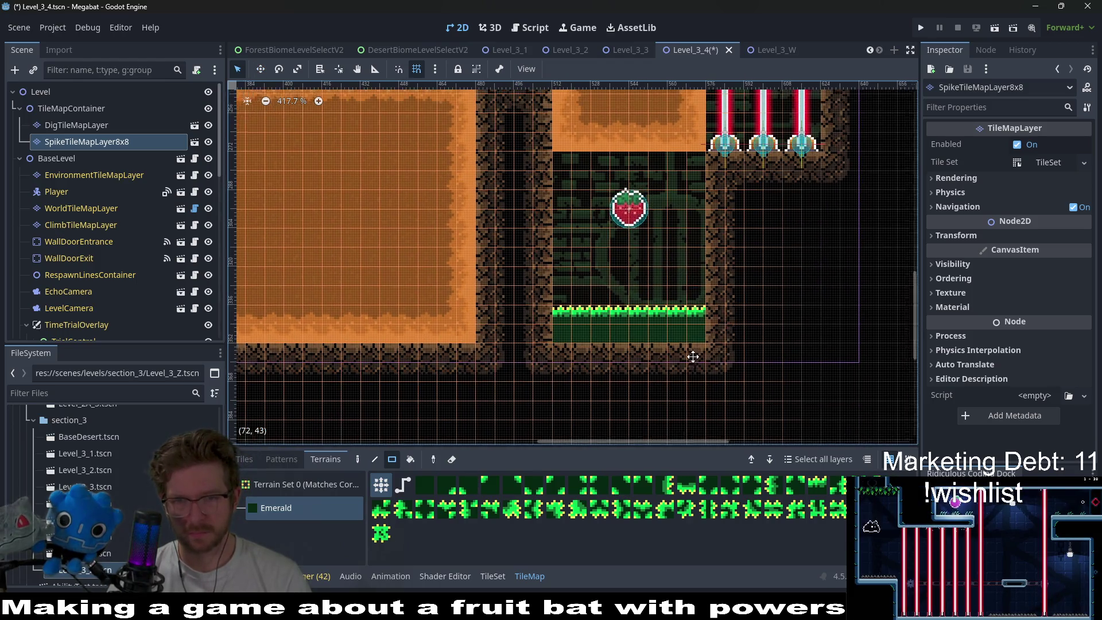
pyautogui.scroll(1, 683, 353)
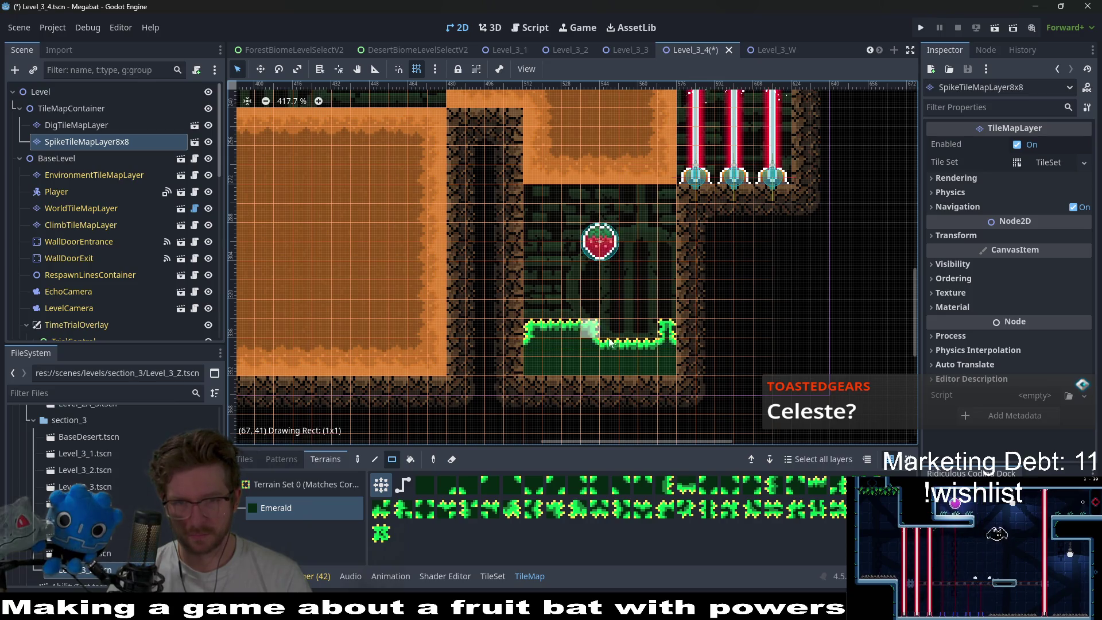
pyautogui.scroll(-6, 618, 335)
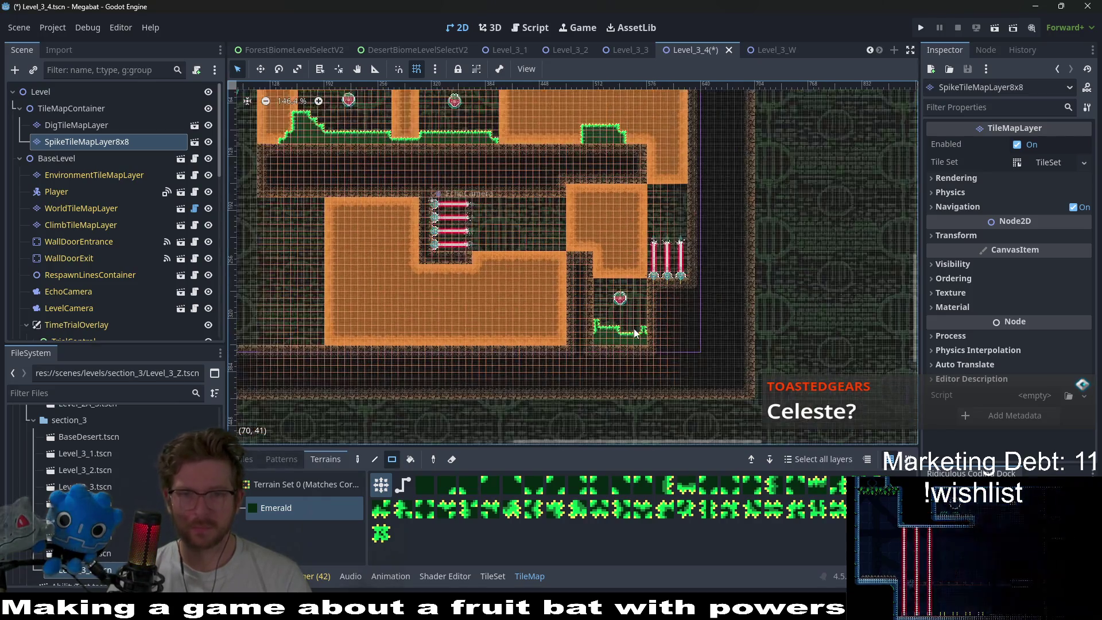
pyautogui.scroll(5, 643, 336)
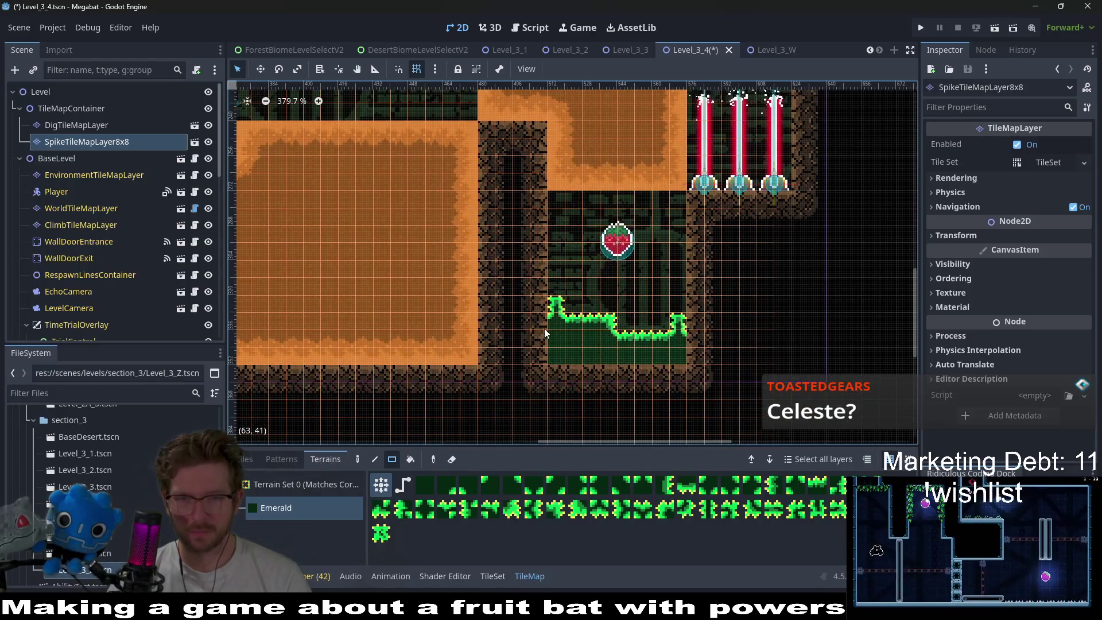
# - Reshape the spike strip along the room's lower-left, right and left edges into a wavy outline
pyautogui.moveTo(554, 321)
pyautogui.mouseDown()
pyautogui.moveTo(604, 364)
pyautogui.moveTo(606, 349)
pyautogui.mouseUp()
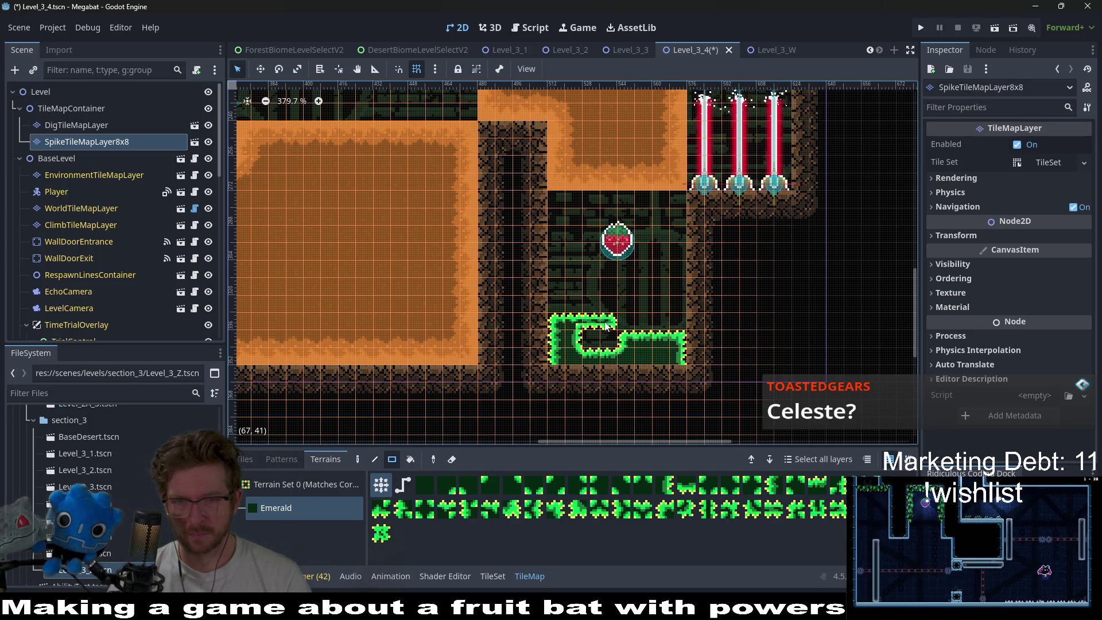
pyautogui.scroll(-5, 674, 335)
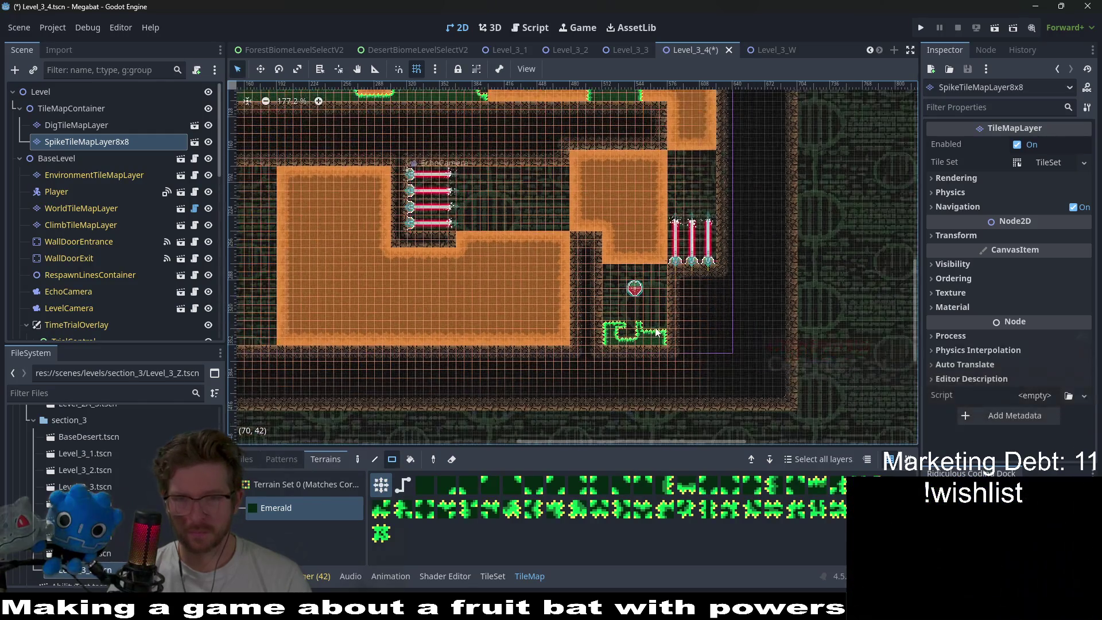
pyautogui.scroll(3, 655, 336)
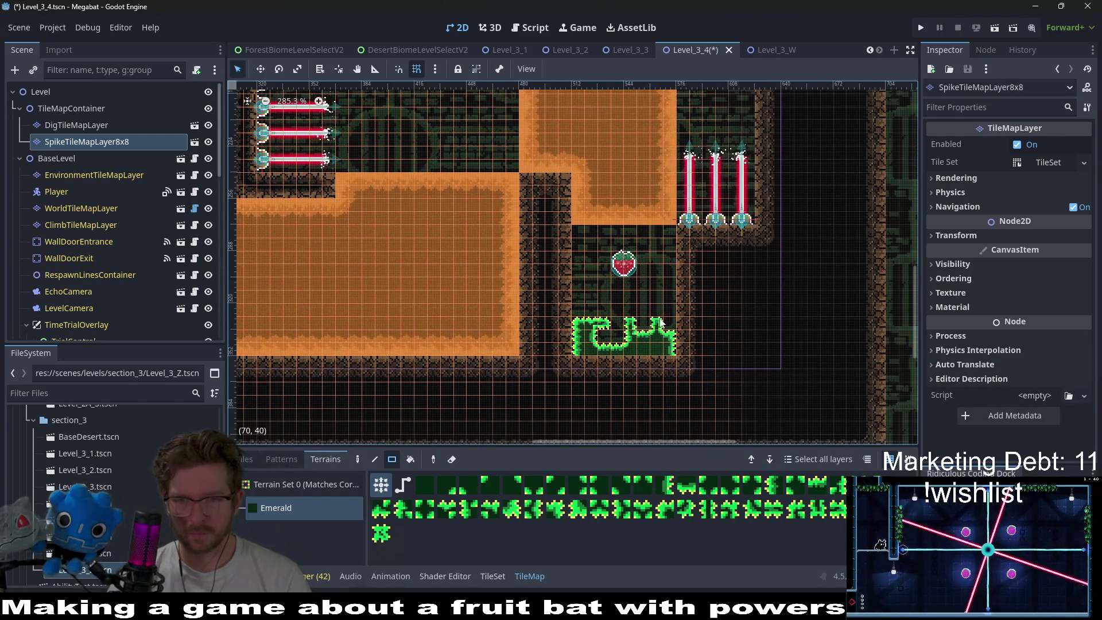
pyautogui.moveTo(675, 315); pyautogui.dragTo(675, 316)
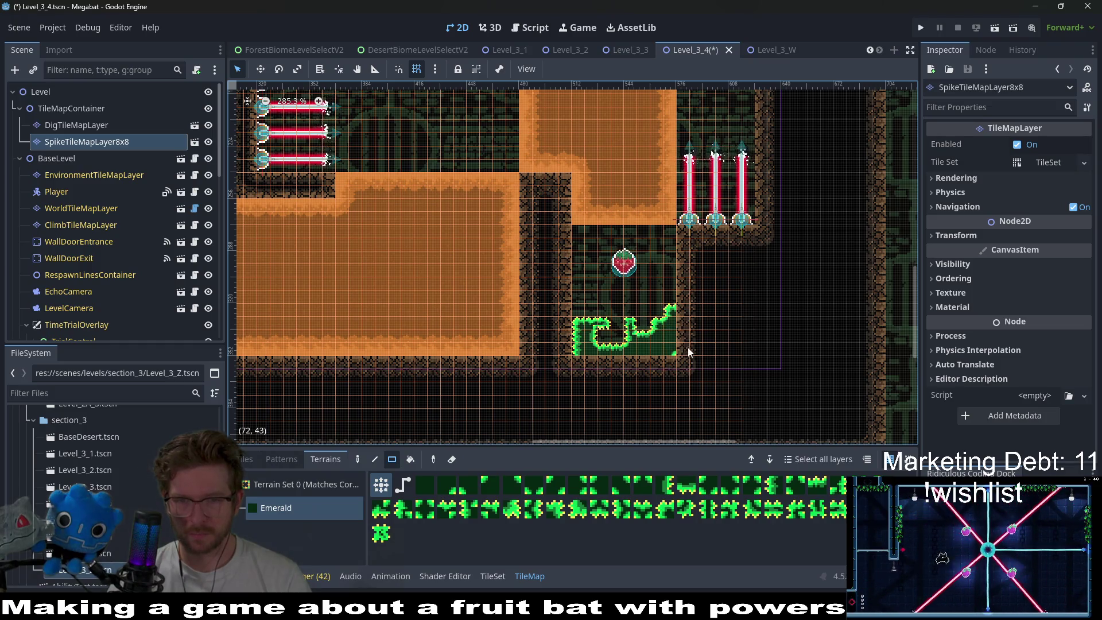
pyautogui.moveTo(566, 347); pyautogui.dragTo(566, 347)
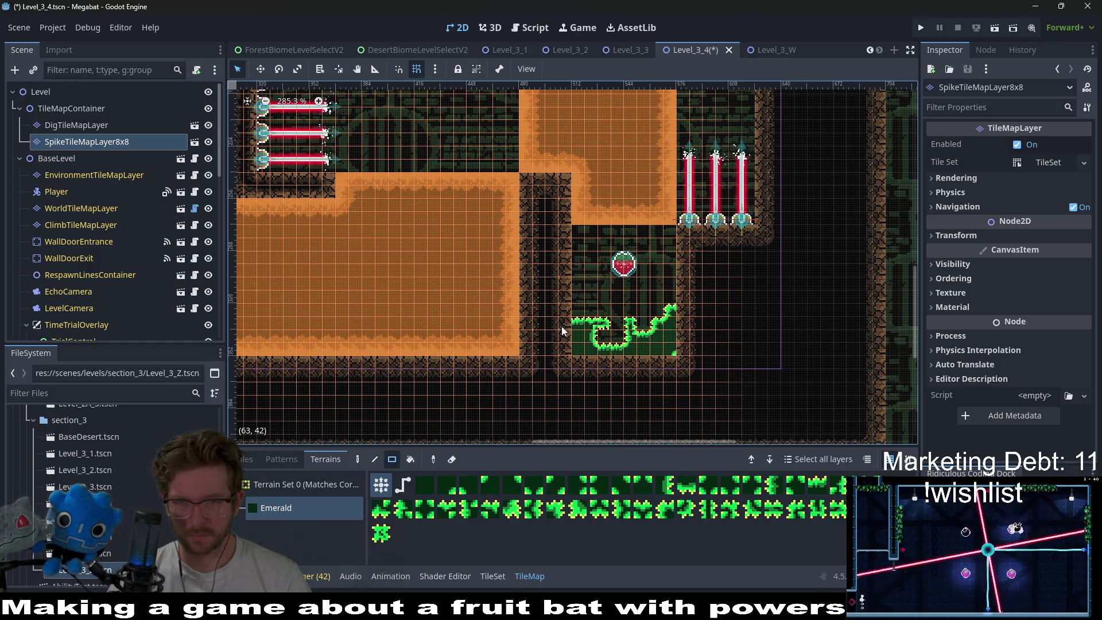
pyautogui.scroll(-3, 610, 360)
pyautogui.scroll(4, 661, 355)
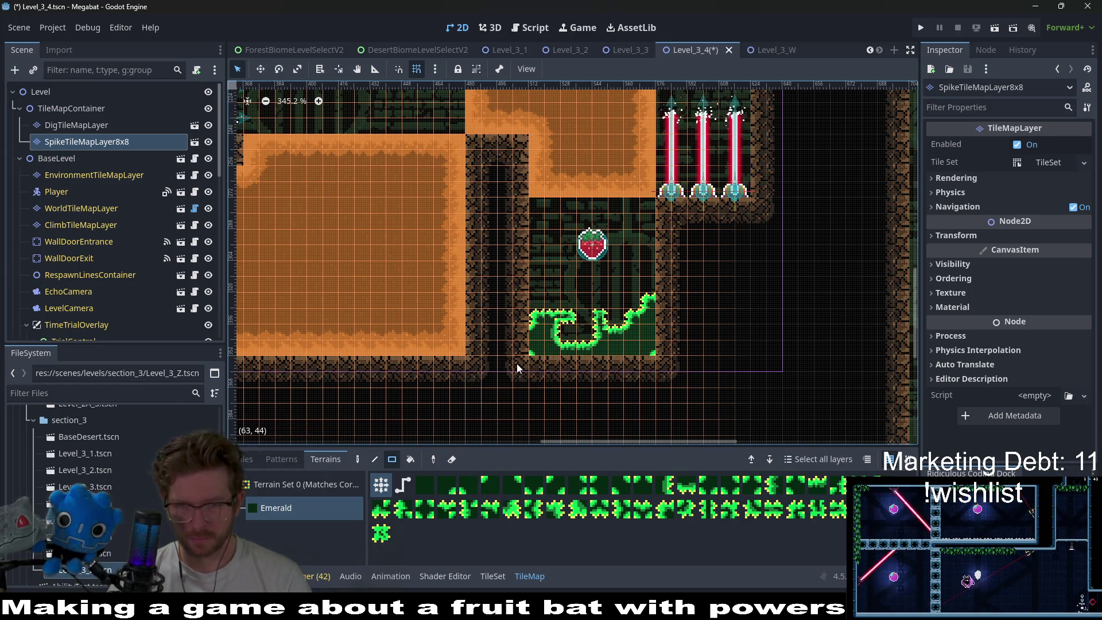
pyautogui.scroll(-4, 637, 338)
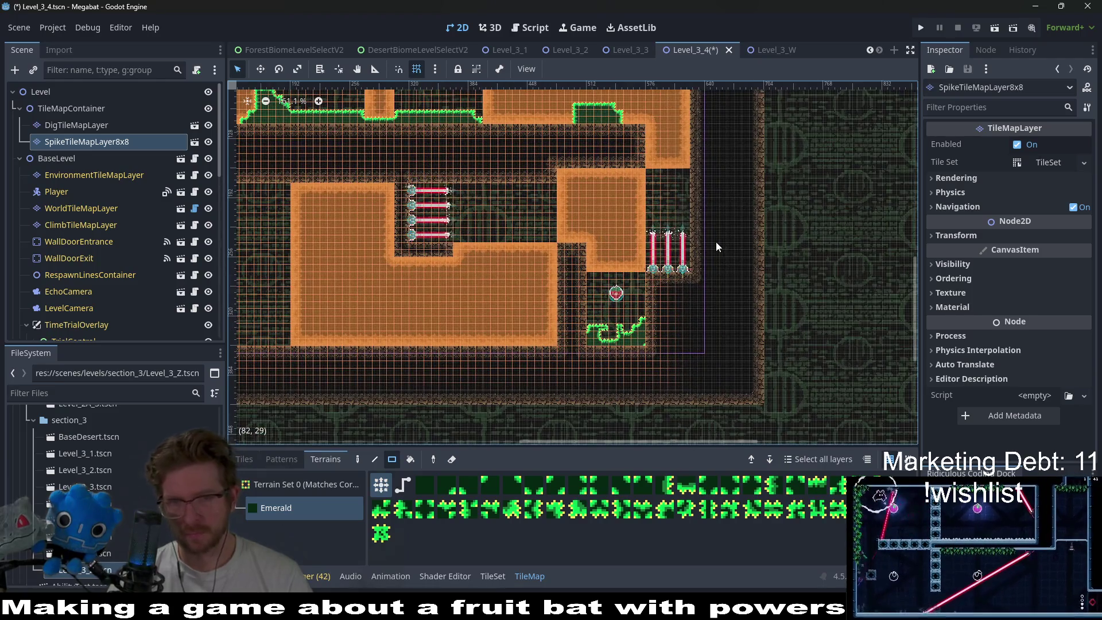
# - Run the level and burrow the bat through the dirt and laser gap to collect a strawberry
pyautogui.click(995, 27)
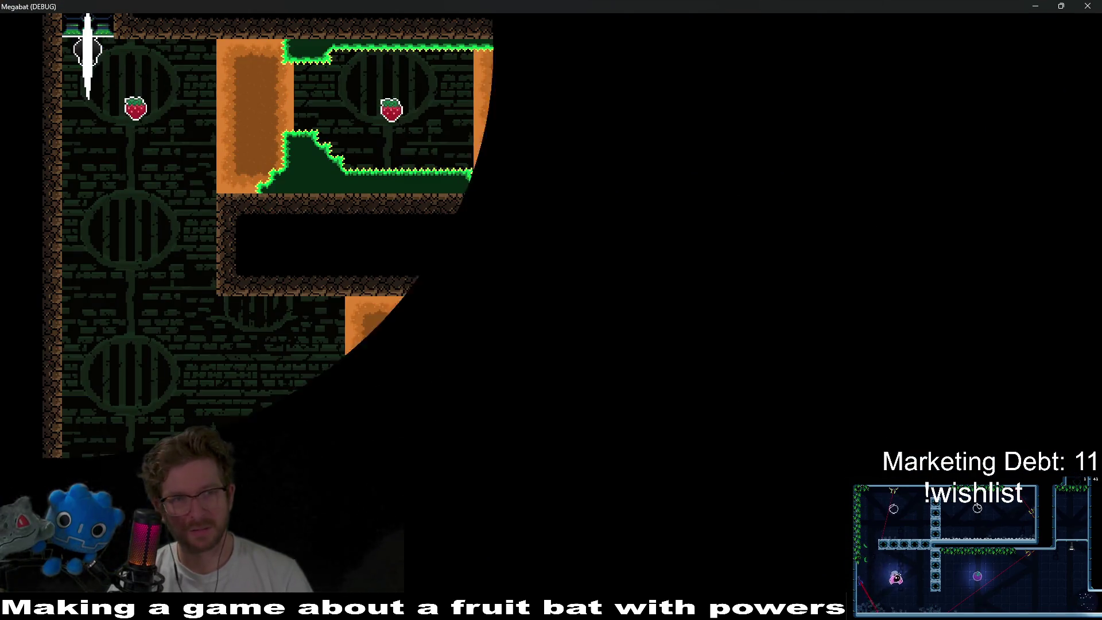
pyautogui.press('Right')
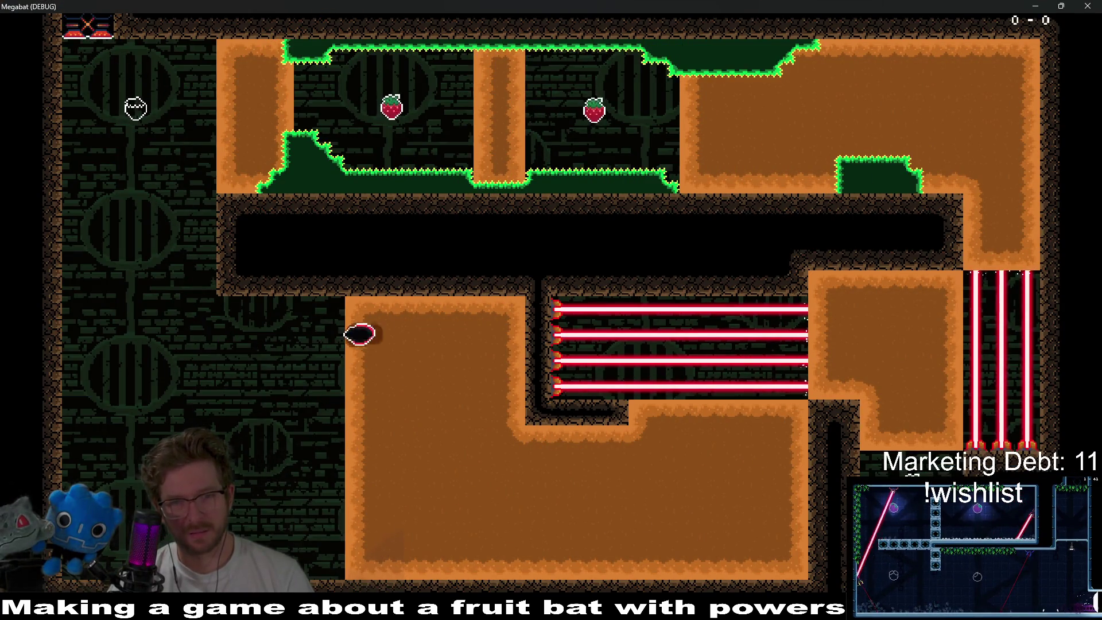
pyautogui.press('Down')
pyautogui.press('Right')
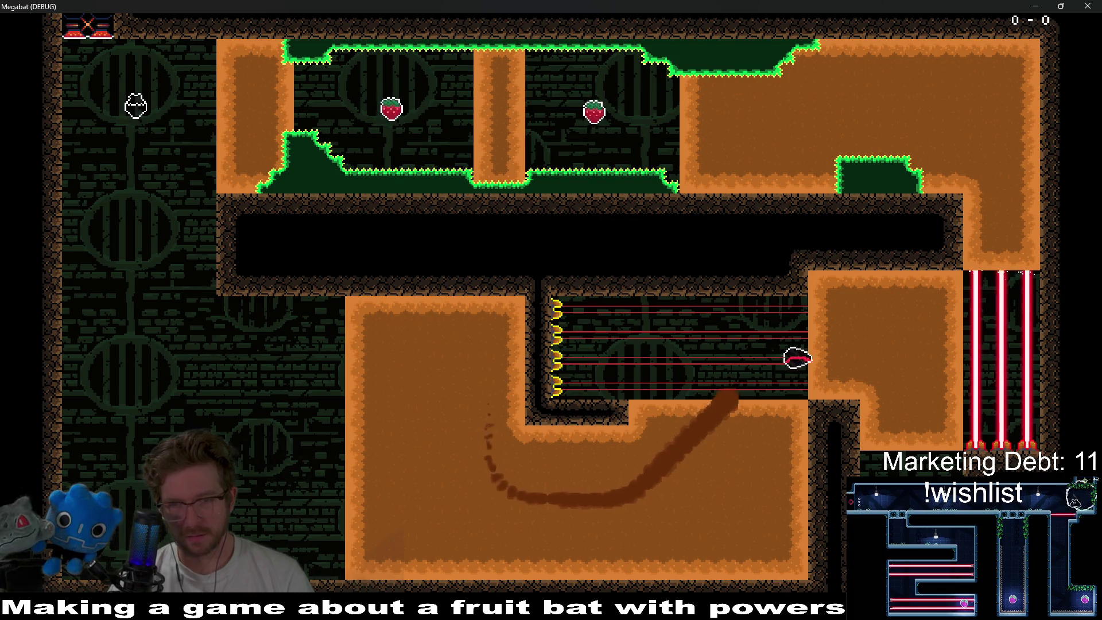
pyautogui.press('Down')
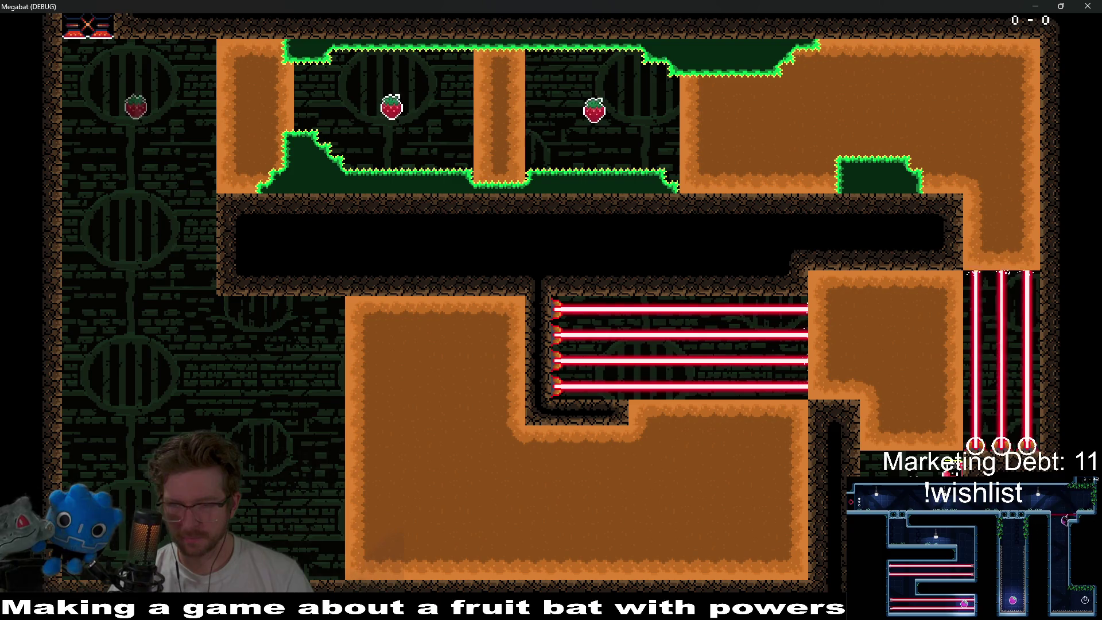
pyautogui.press('Left')
pyautogui.press('Up')
pyautogui.press('Left')
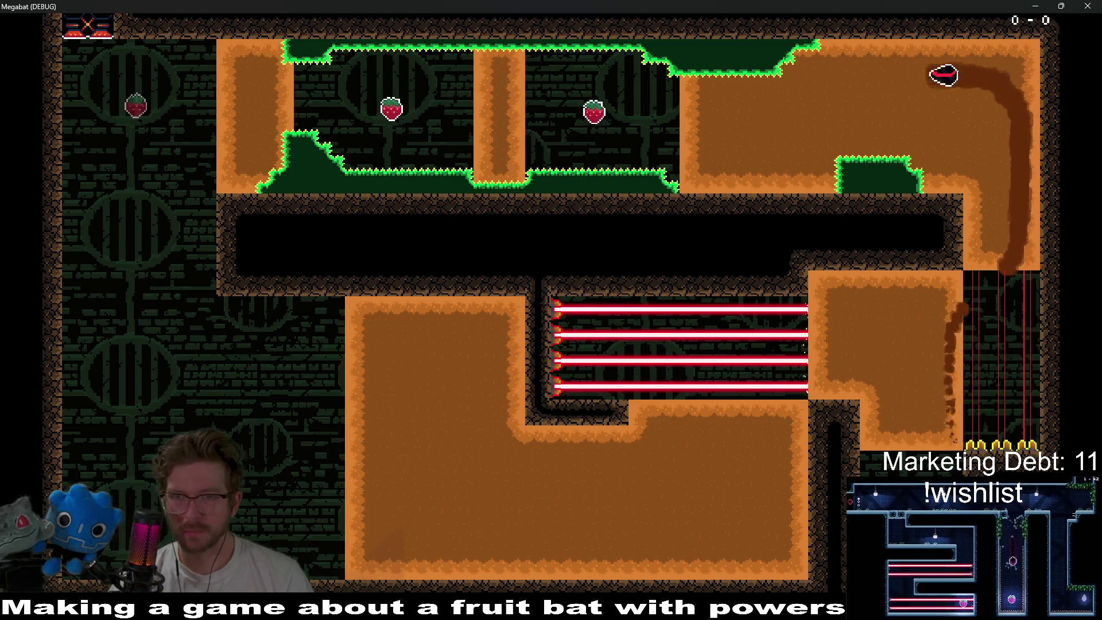
pyautogui.press('Left')
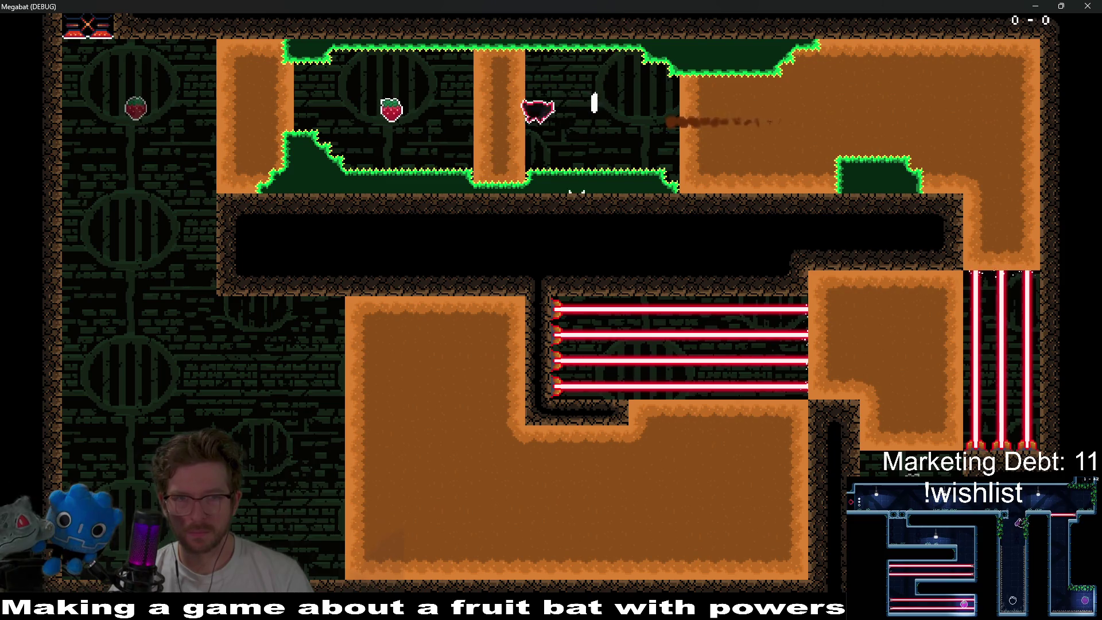
pyautogui.press('Left')
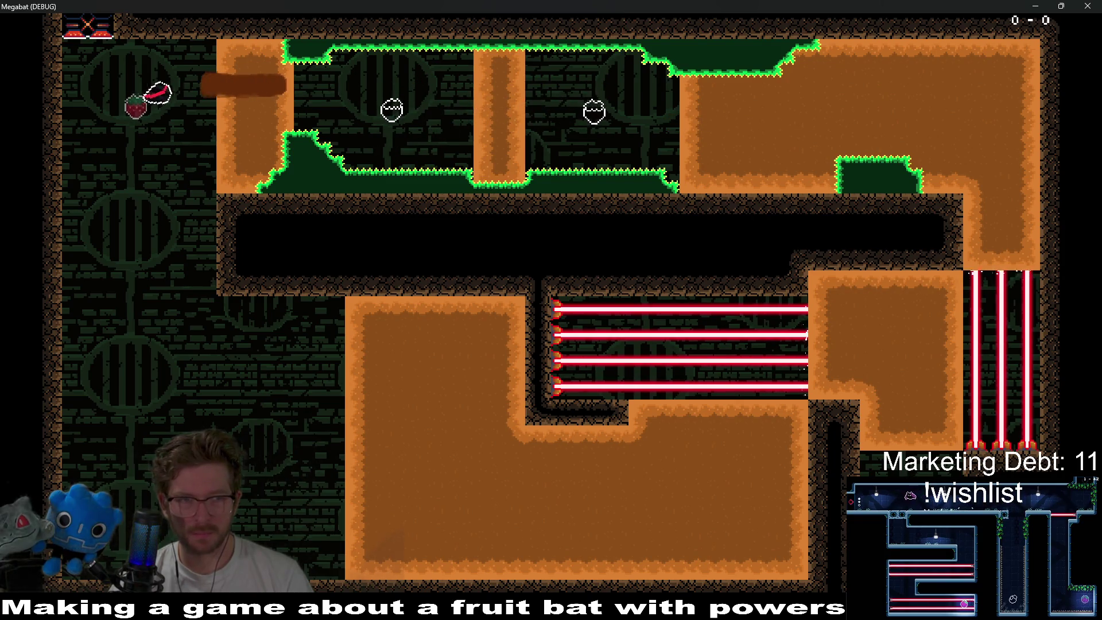
pyautogui.press('Right')
pyautogui.press('Right')
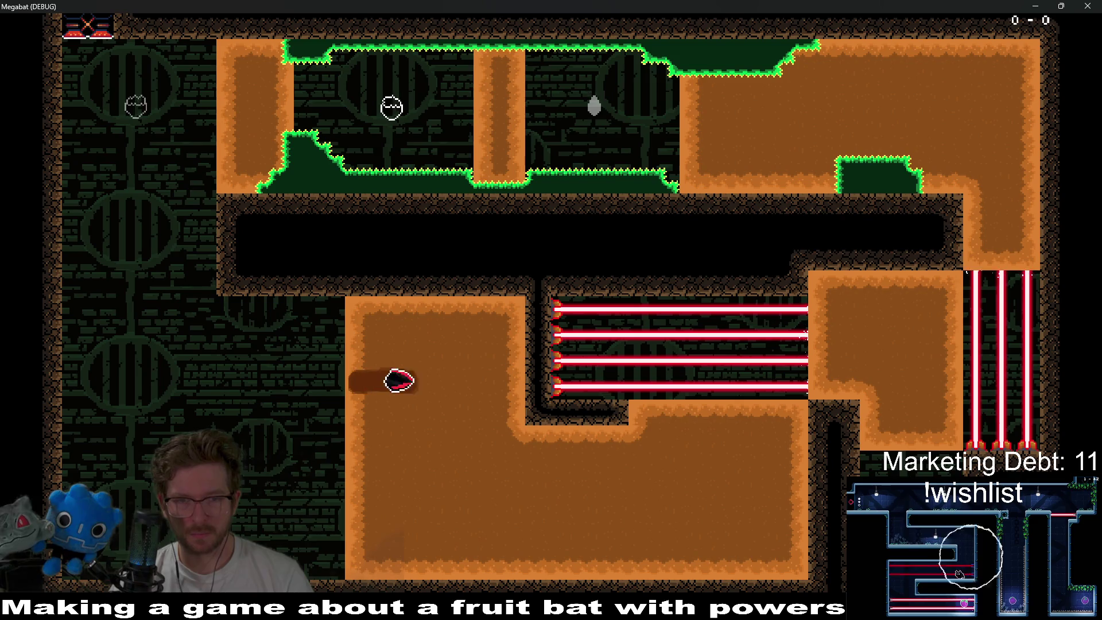
# - Burrow past the lasers to collect the remaining strawberries, then close the game window
pyautogui.press('Up')
pyautogui.press('Down')
pyautogui.press('Up')
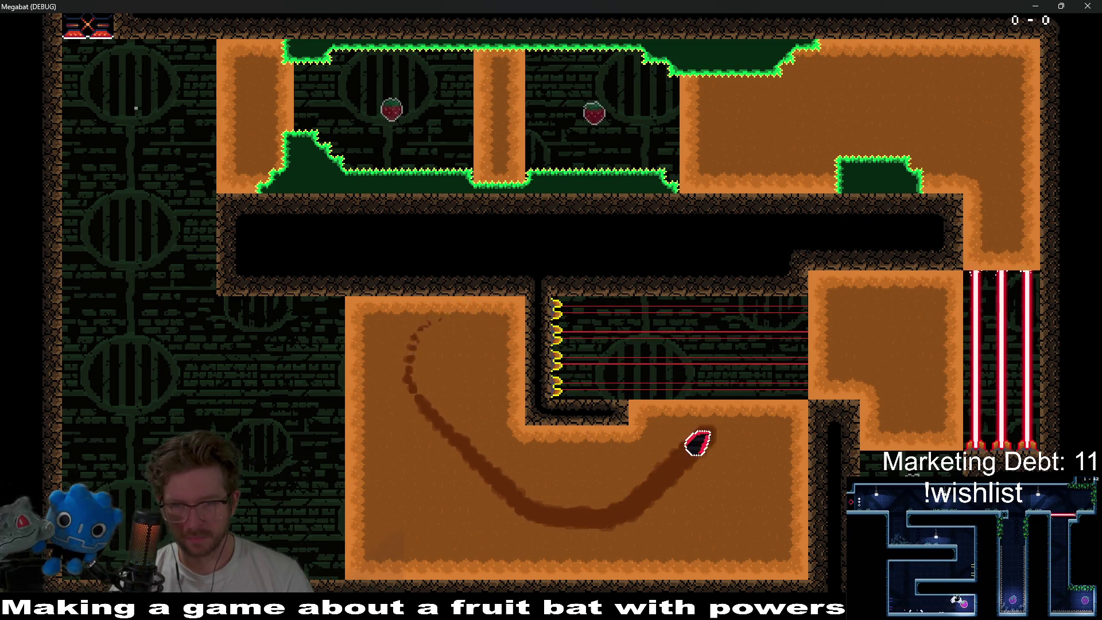
pyautogui.press('Down')
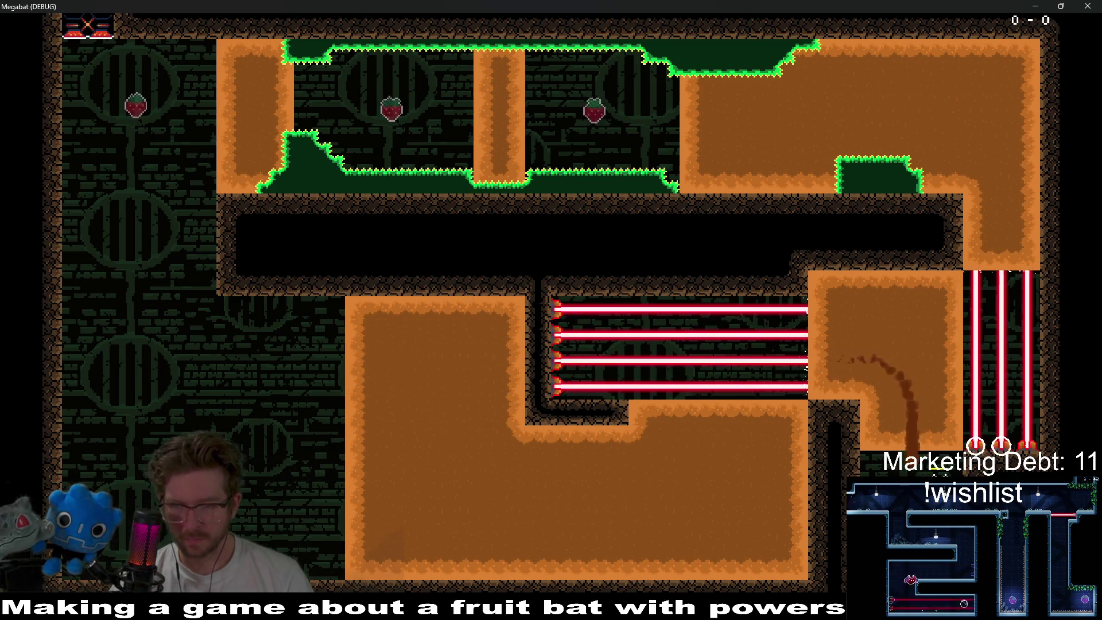
pyautogui.press('Up')
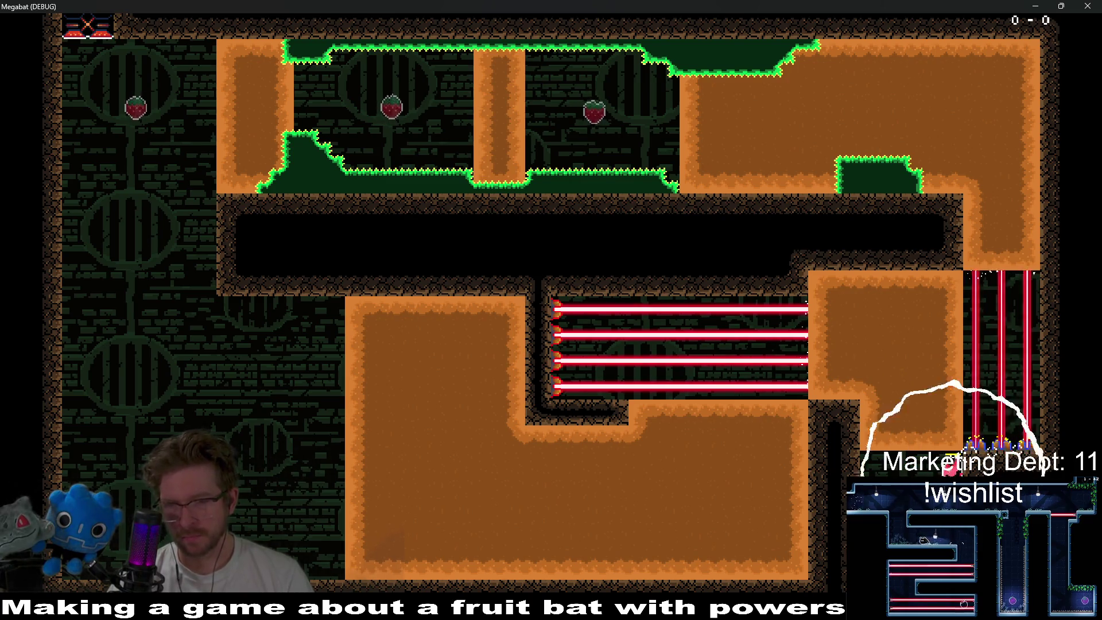
pyautogui.press('Left')
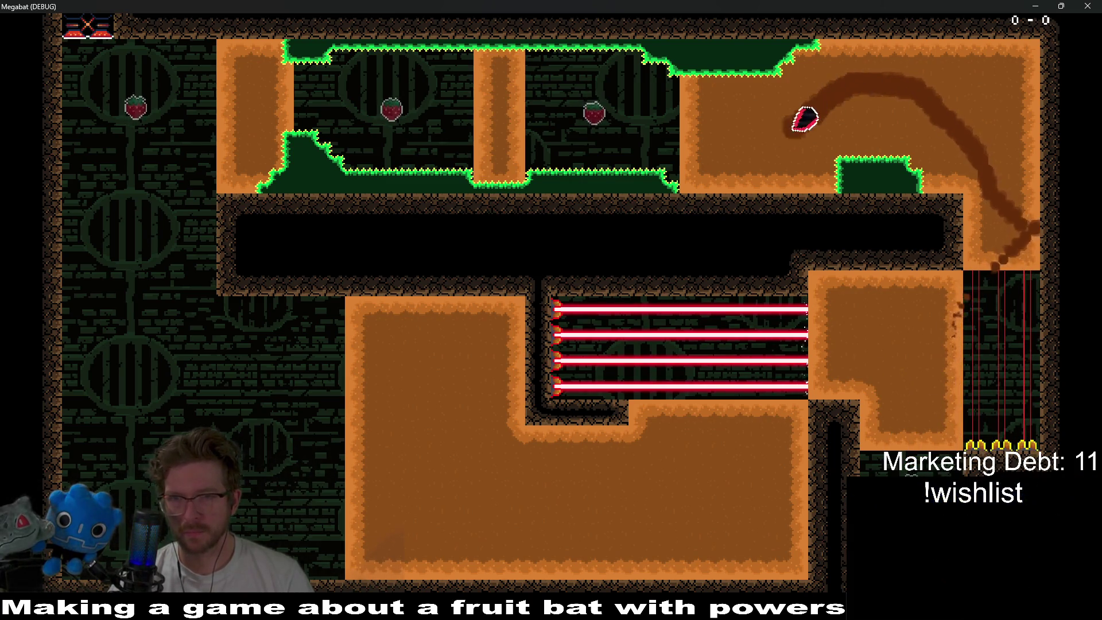
pyautogui.press('Left')
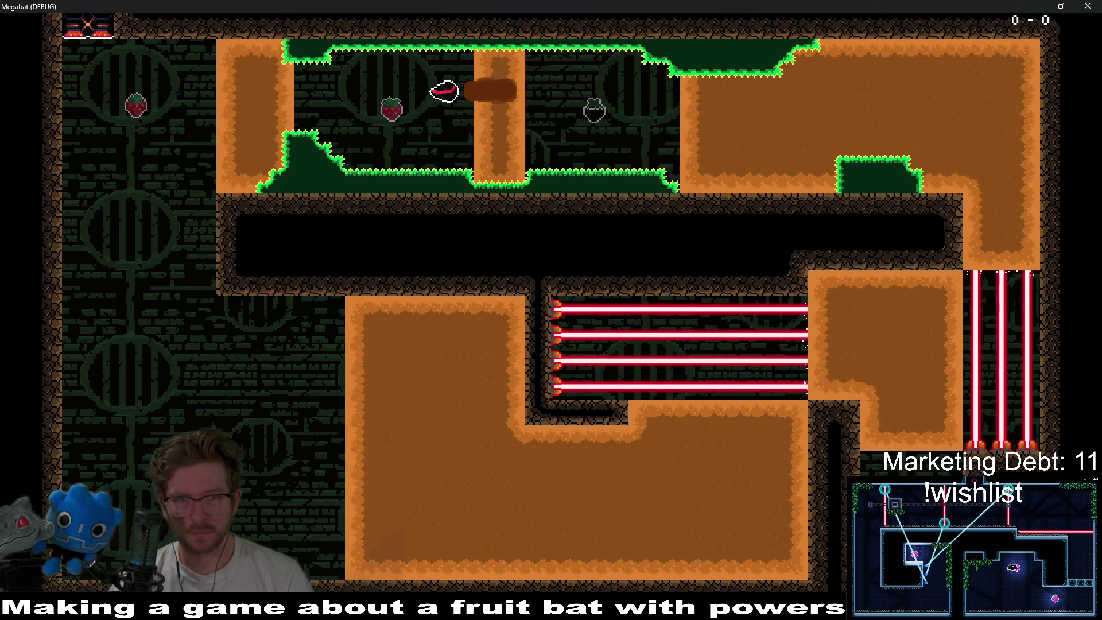
pyautogui.press('Down')
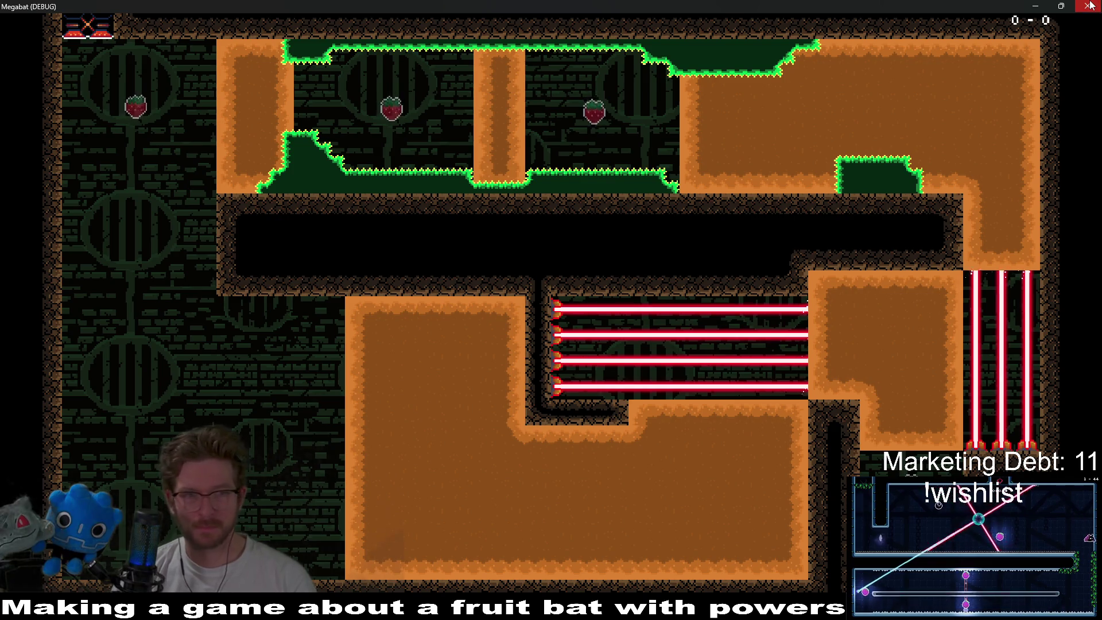
pyautogui.click(1088, 6)
# - Move the first Fruit strawberry down into the open area beside the large lower dirt block
pyautogui.scroll(-3, 403, 198)
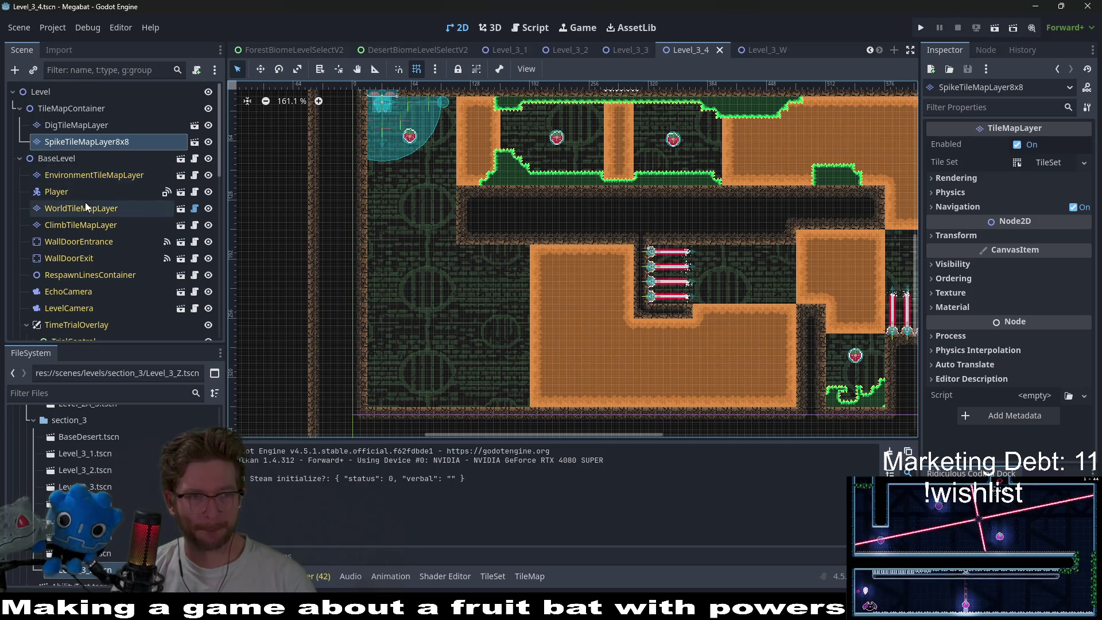
pyautogui.scroll(-3, 84, 201)
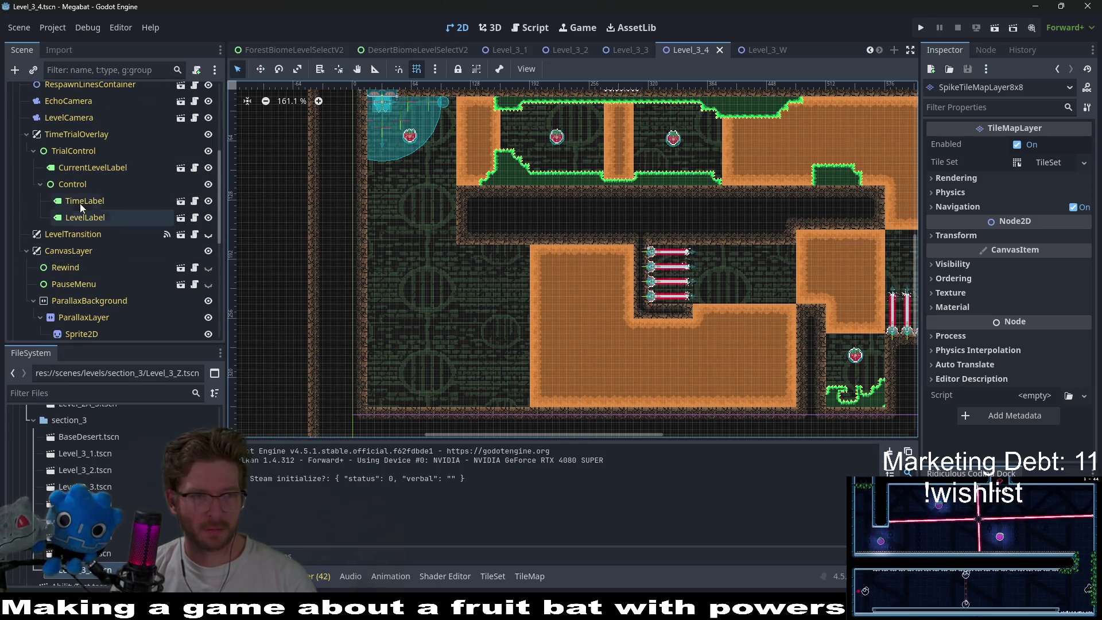
pyautogui.scroll(-2, 112, 229)
pyautogui.click(71, 240)
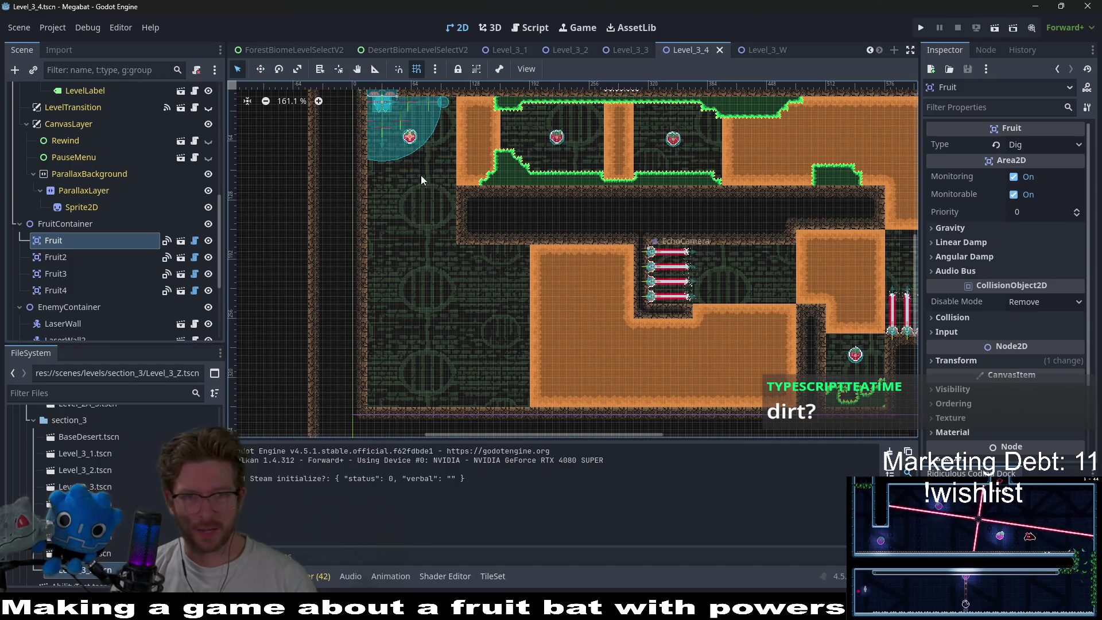
pyautogui.press('w')
pyautogui.moveTo(409, 136)
pyautogui.mouseDown()
pyautogui.moveTo(418, 169)
pyautogui.moveTo(496, 285)
pyautogui.mouseUp()
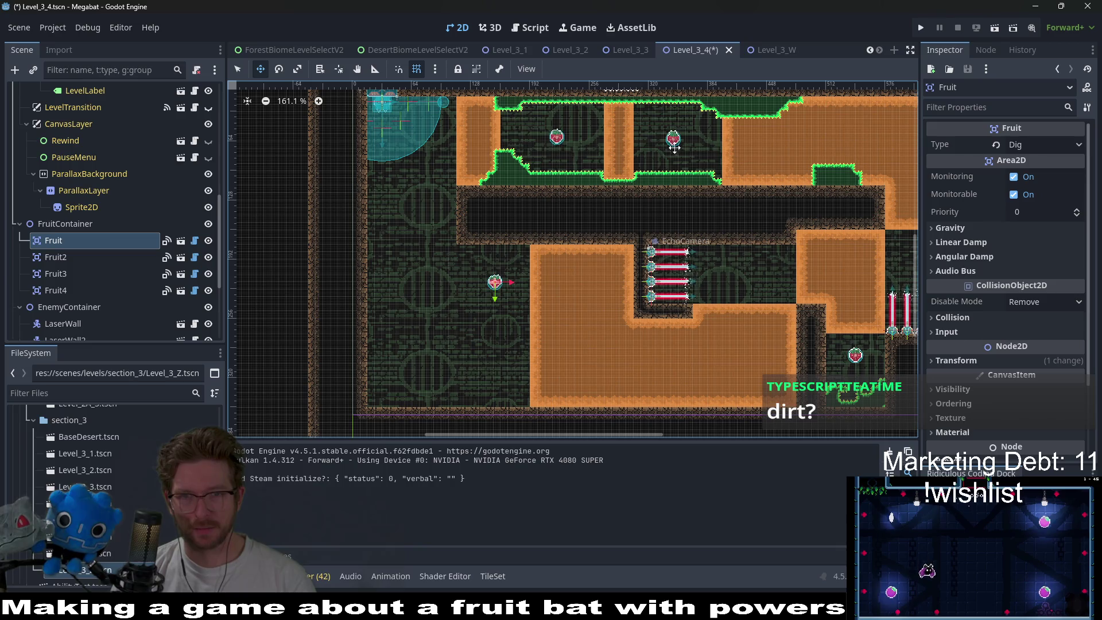
pyautogui.moveTo(529, 178)
pyautogui.mouseDown()
pyautogui.moveTo(339, 201)
pyautogui.moveTo(289, 227)
pyautogui.mouseUp()
pyautogui.scroll(10, 113, 188)
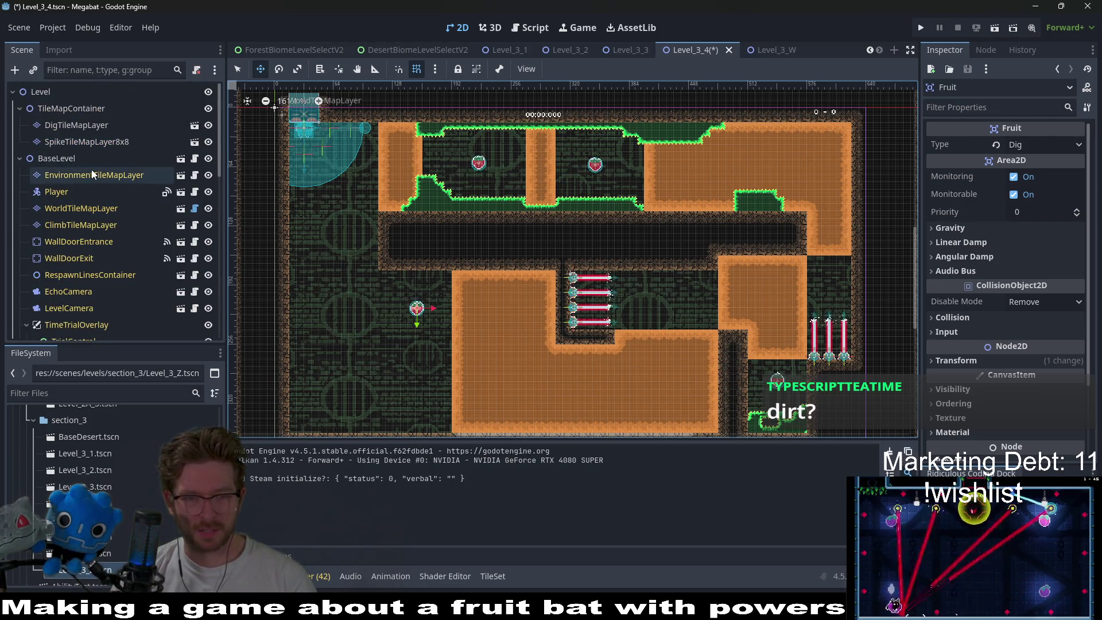
# - On WorldTileMapLayer, paint a DESERT wall rectangle left of the strawberry to form a narrow nook
pyautogui.click(72, 125)
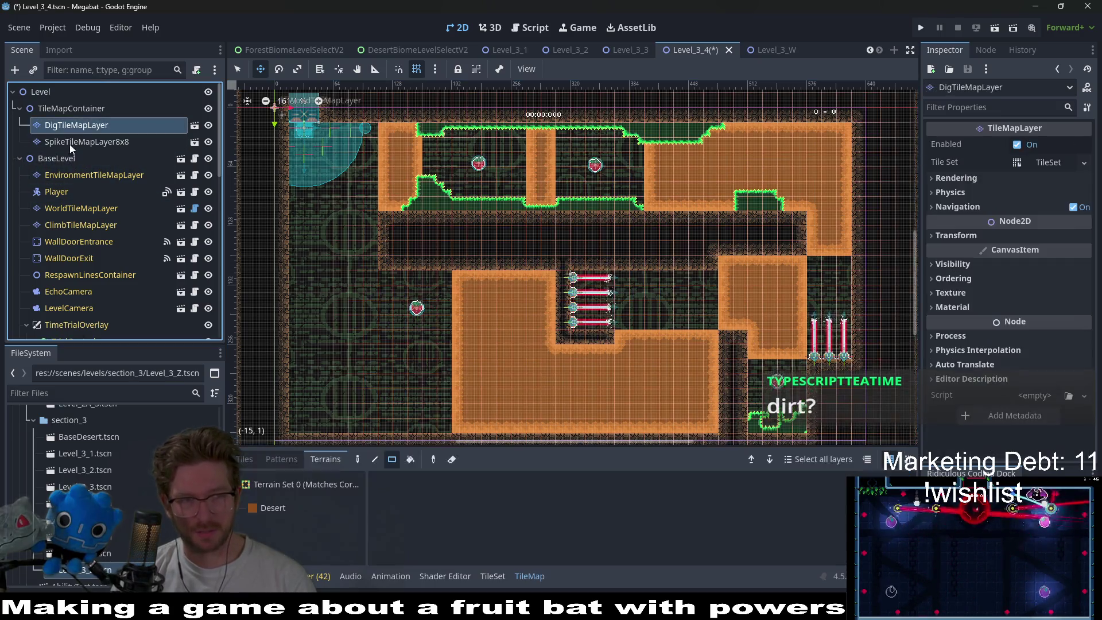
pyautogui.click(66, 207)
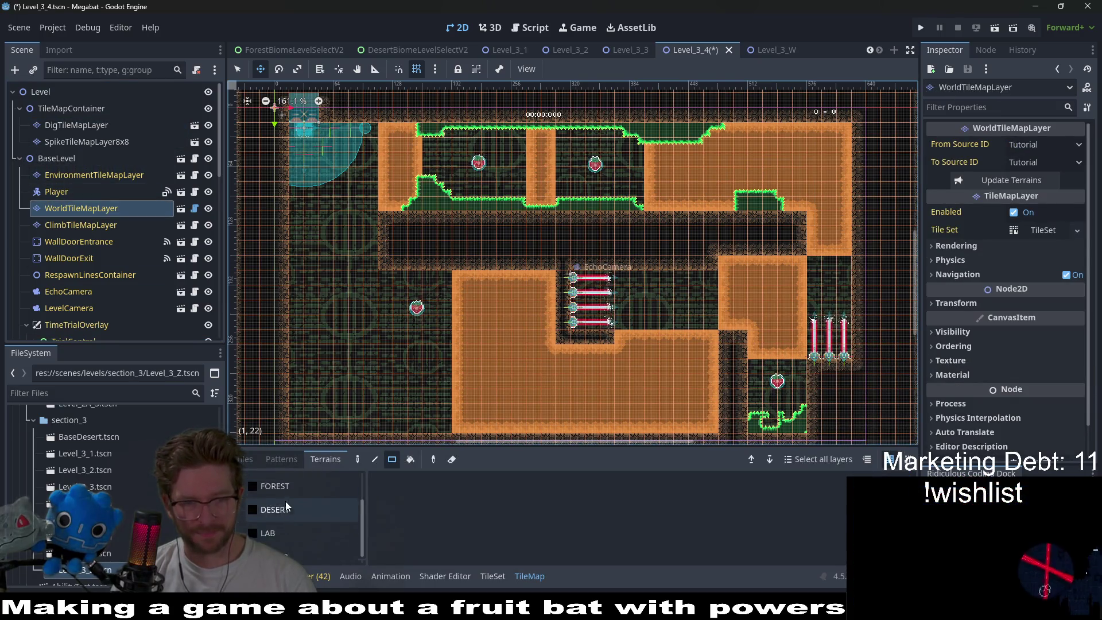
pyautogui.scroll(-2, 301, 525)
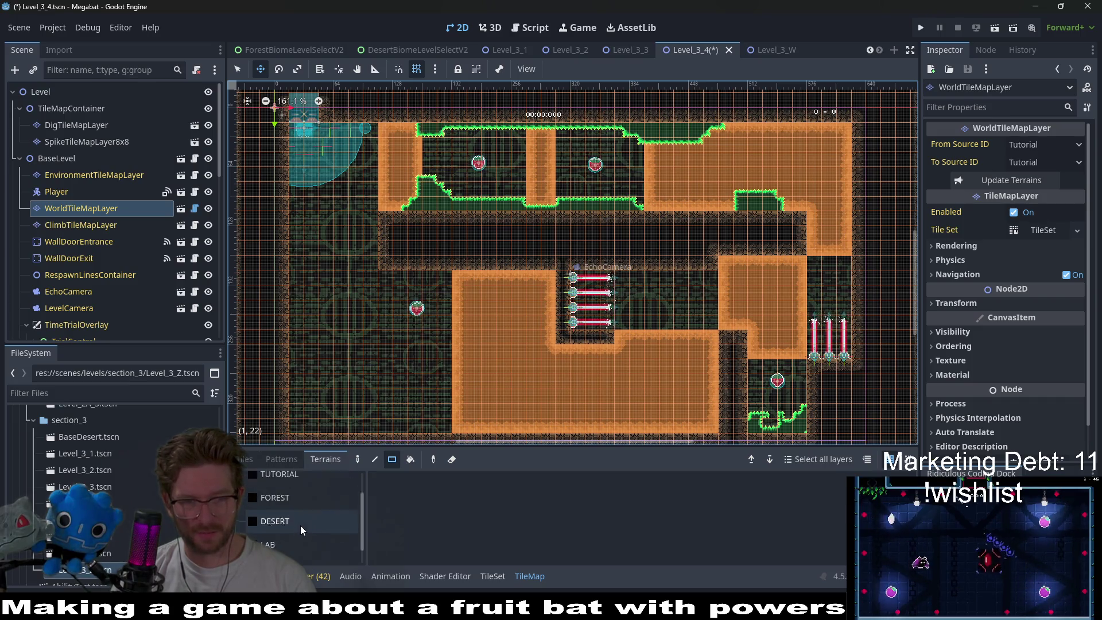
pyautogui.click(309, 524)
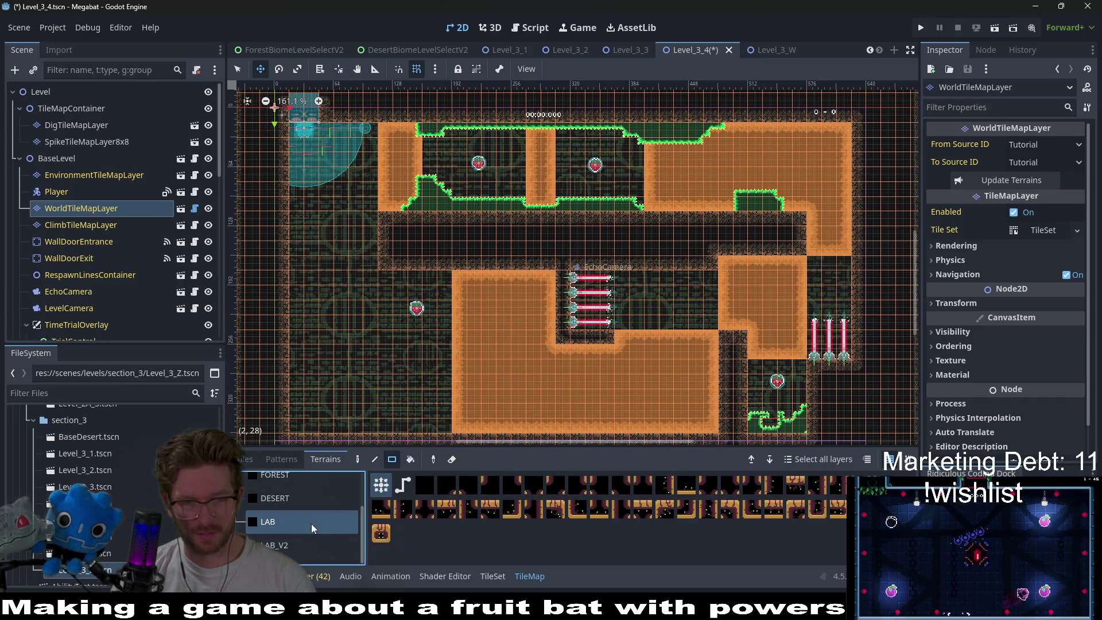
pyautogui.click(280, 518)
pyautogui.press('q')
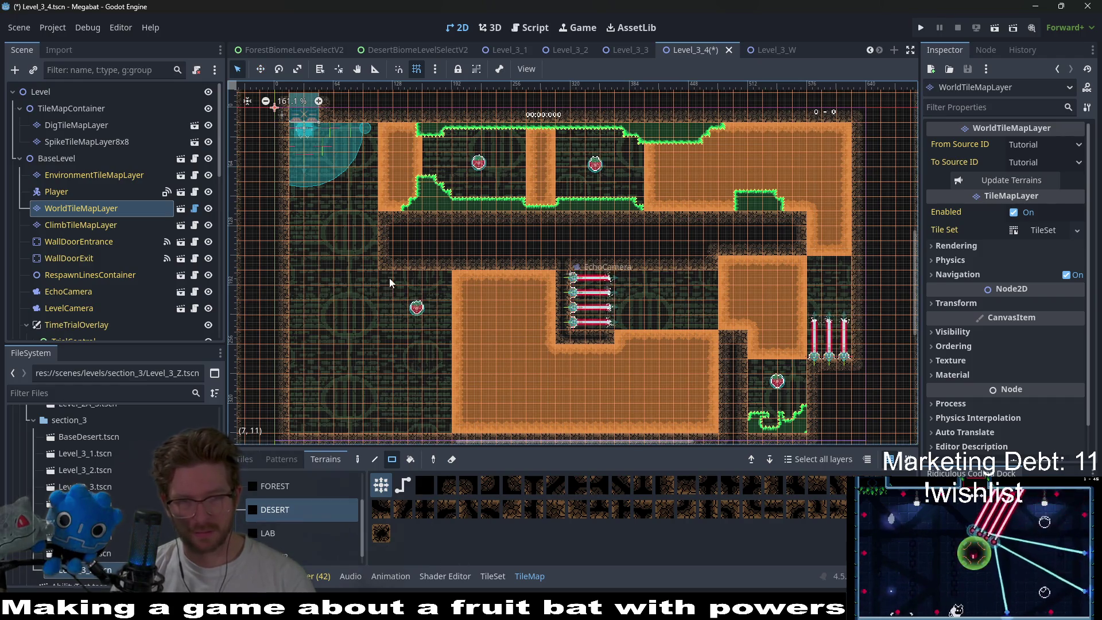
pyautogui.moveTo(374, 268)
pyautogui.mouseDown()
pyautogui.moveTo(370, 225)
pyautogui.moveTo(370, 342)
pyautogui.mouseUp()
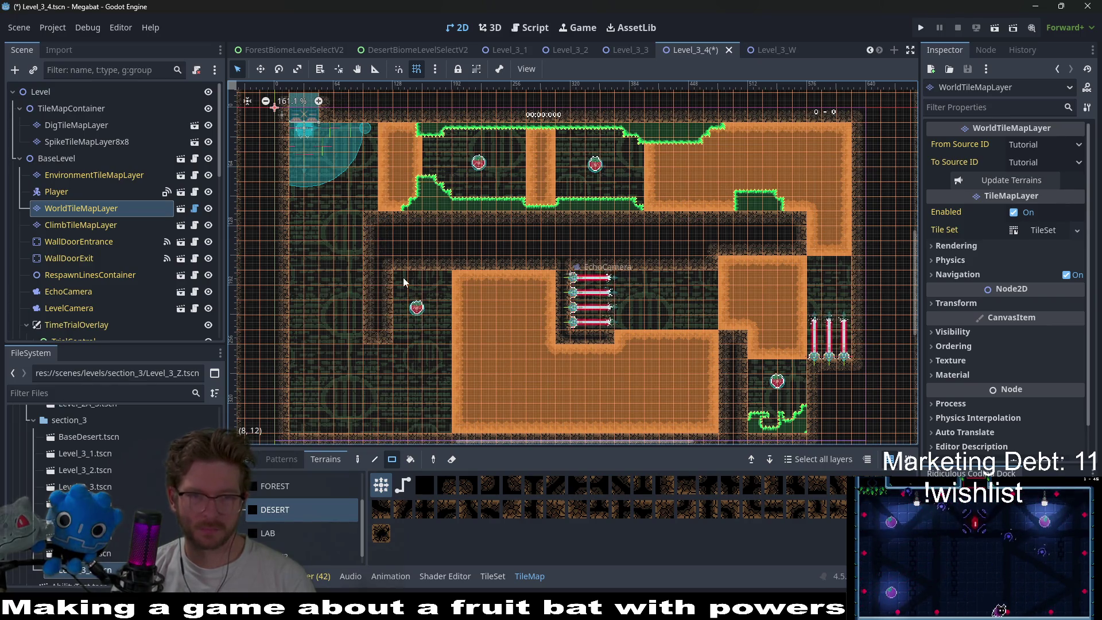
pyautogui.scroll(3, 400, 294)
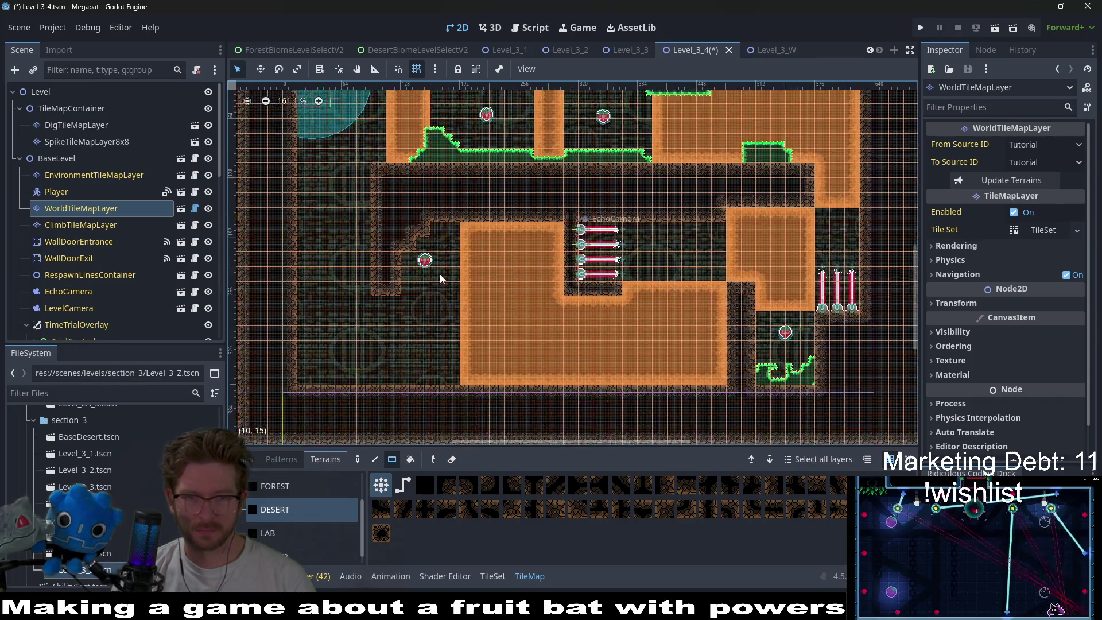
pyautogui.scroll(2, 424, 276)
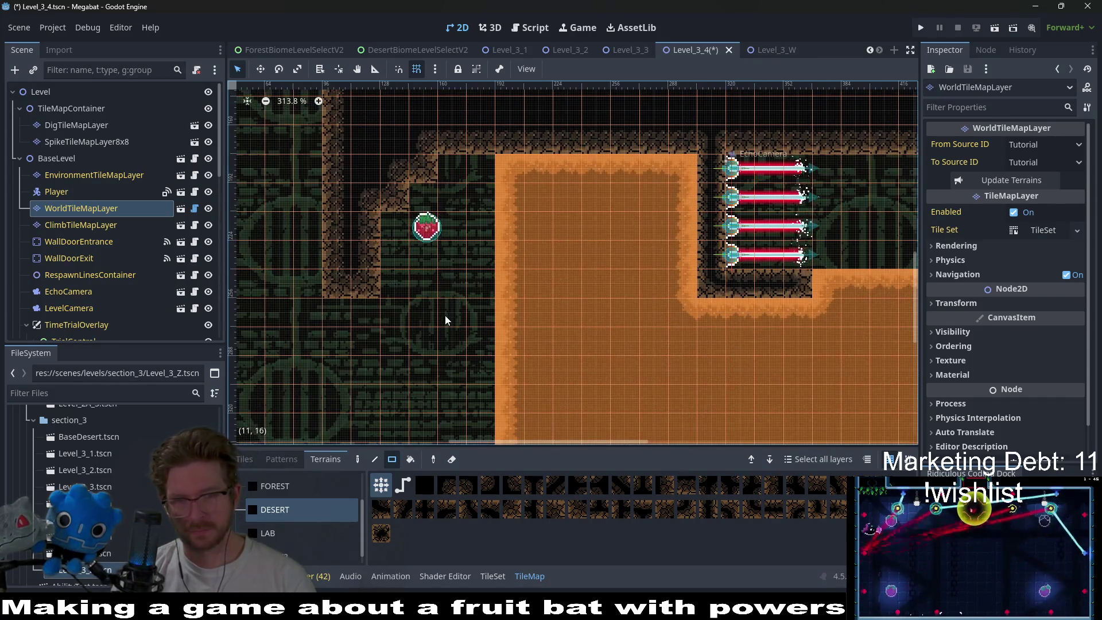
pyautogui.moveTo(445, 315); pyautogui.dragTo(483, 260)
pyautogui.scroll(-3, 457, 275)
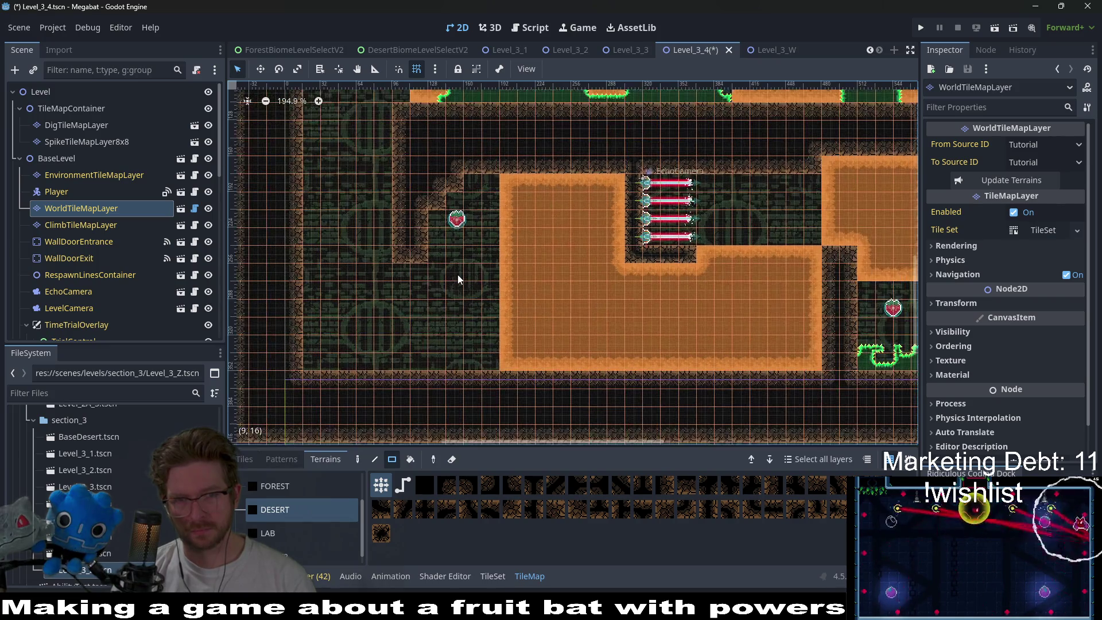
pyautogui.scroll(-3, 451, 280)
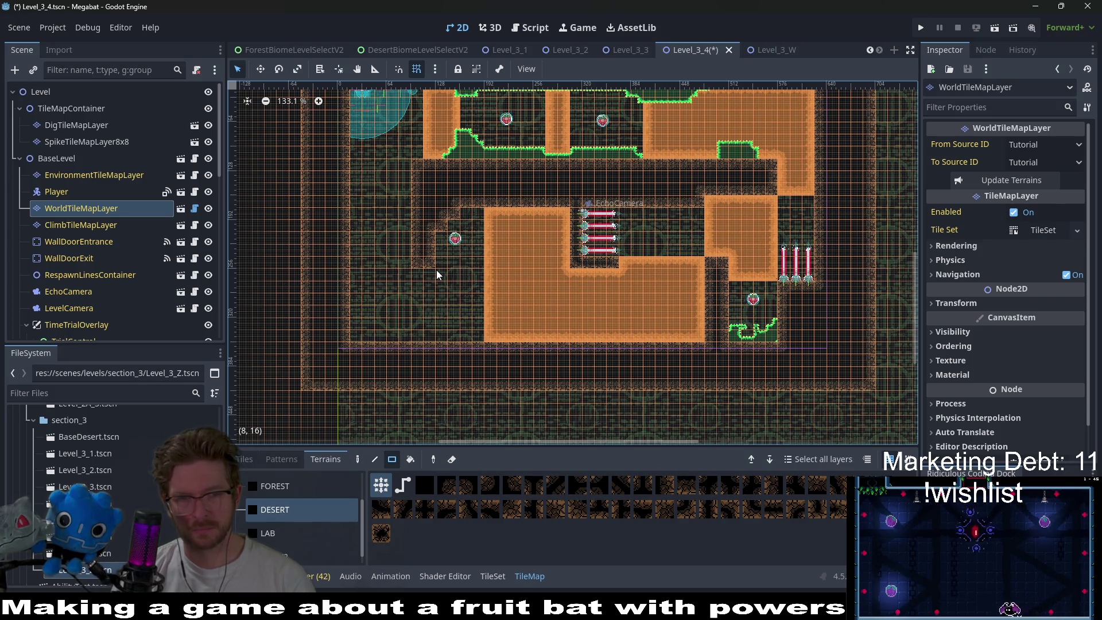
pyautogui.scroll(3, 401, 273)
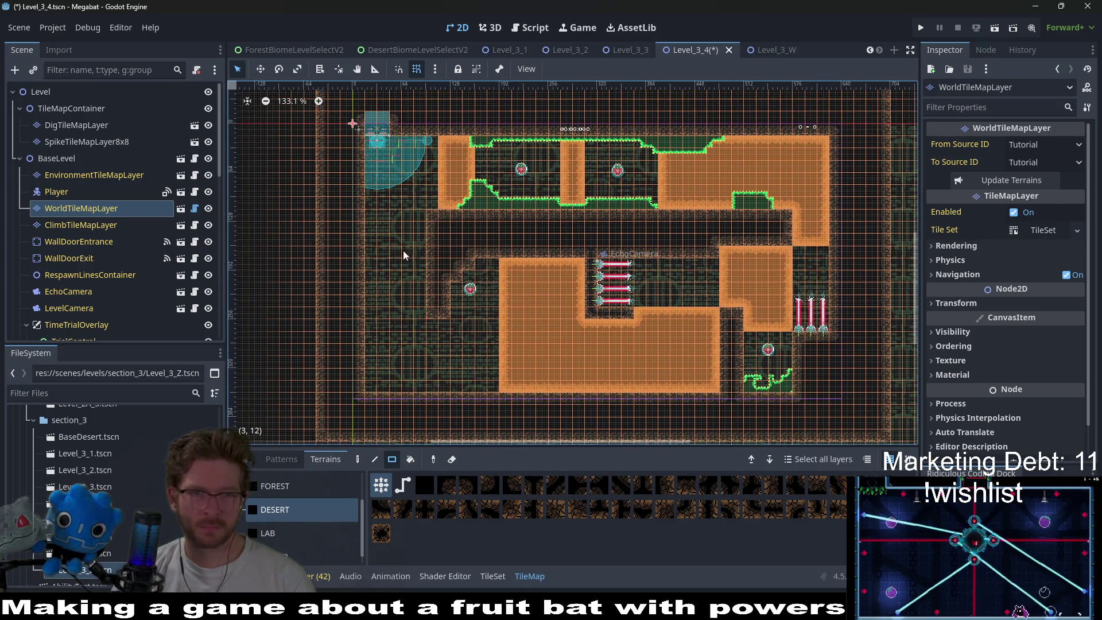
pyautogui.scroll(-1, 408, 237)
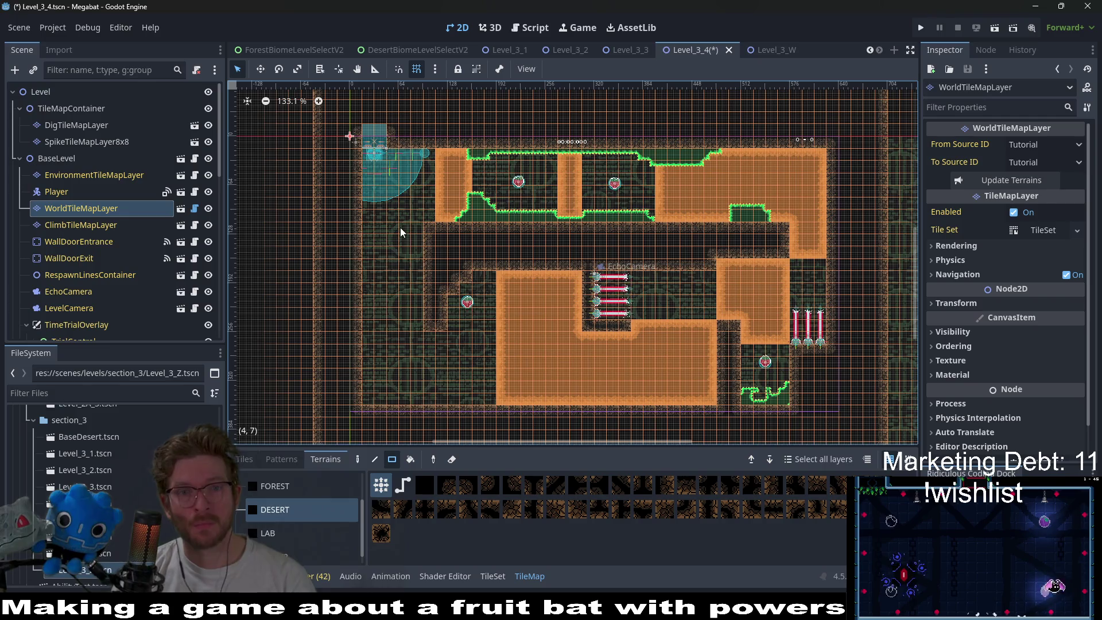
pyautogui.scroll(5, 471, 282)
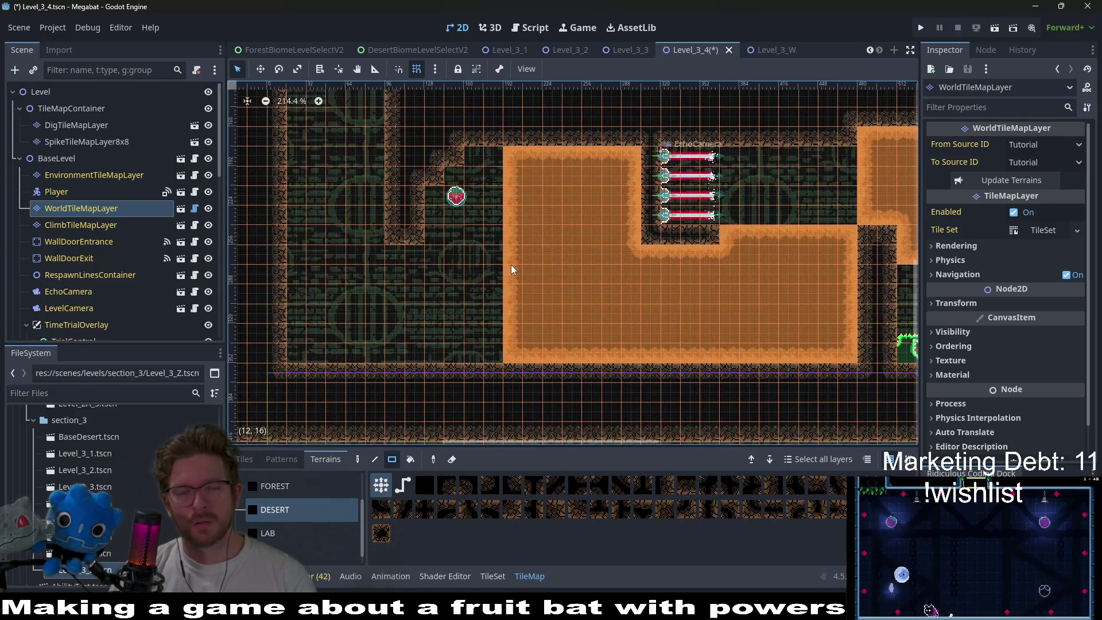
# - Paint a 4x5 wall block beside the strawberry and two wall columns in the pit below
pyautogui.moveTo(494, 320)
pyautogui.mouseDown()
pyautogui.moveTo(467, 344)
pyautogui.moveTo(492, 275)
pyautogui.moveTo(440, 359)
pyautogui.mouseUp()
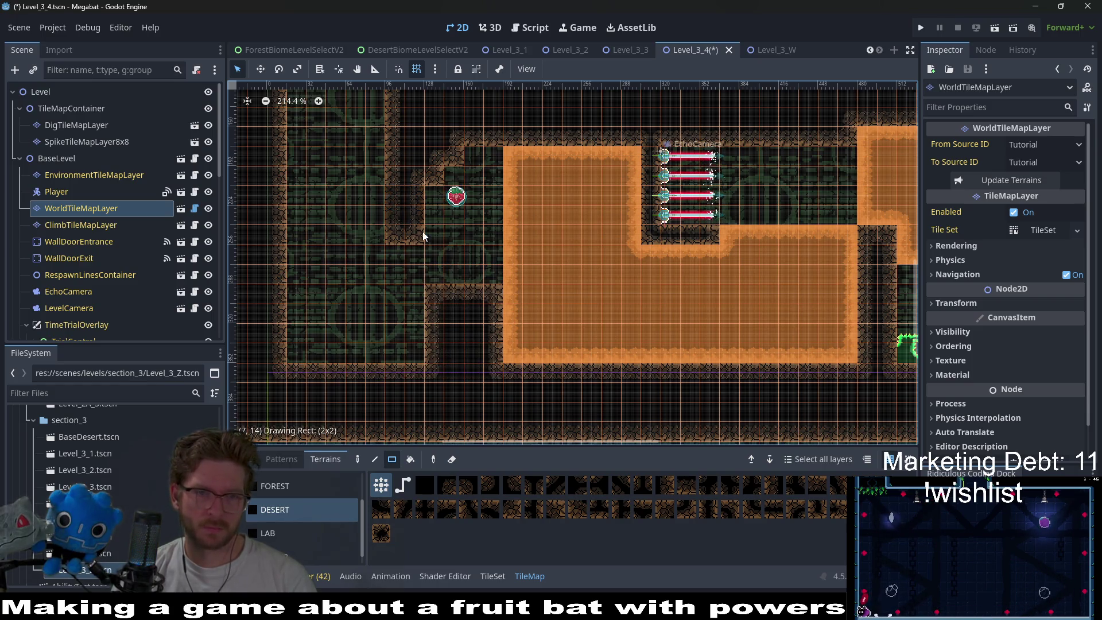
pyautogui.scroll(3, 407, 245)
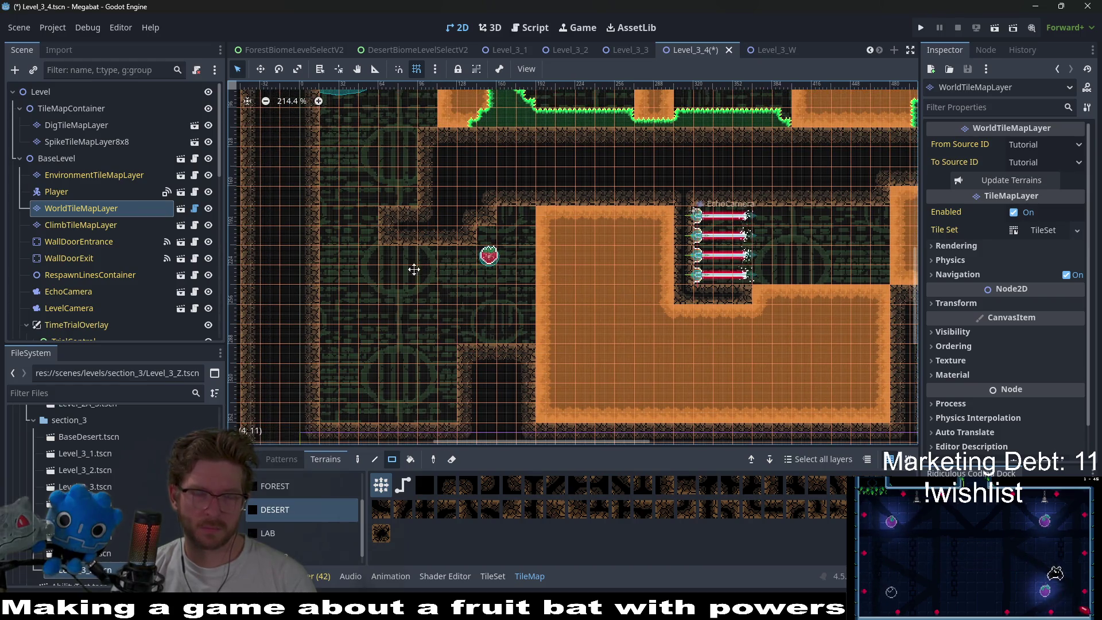
pyautogui.scroll(2, 405, 255)
pyautogui.scroll(-3, 441, 268)
pyautogui.click(439, 270)
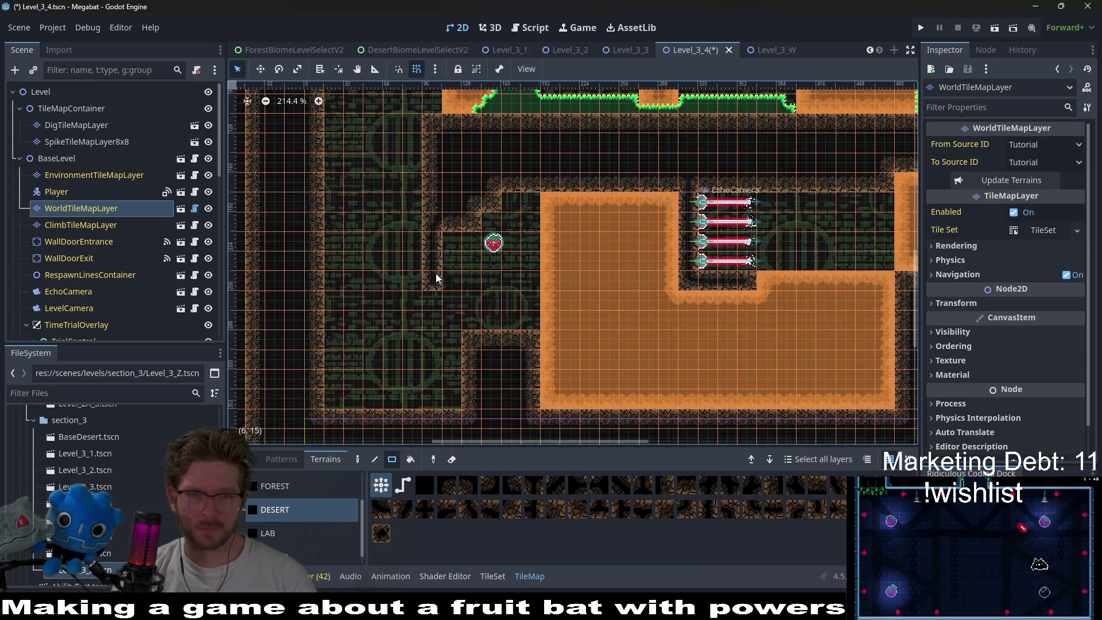
pyautogui.moveTo(472, 356); pyautogui.dragTo(487, 402)
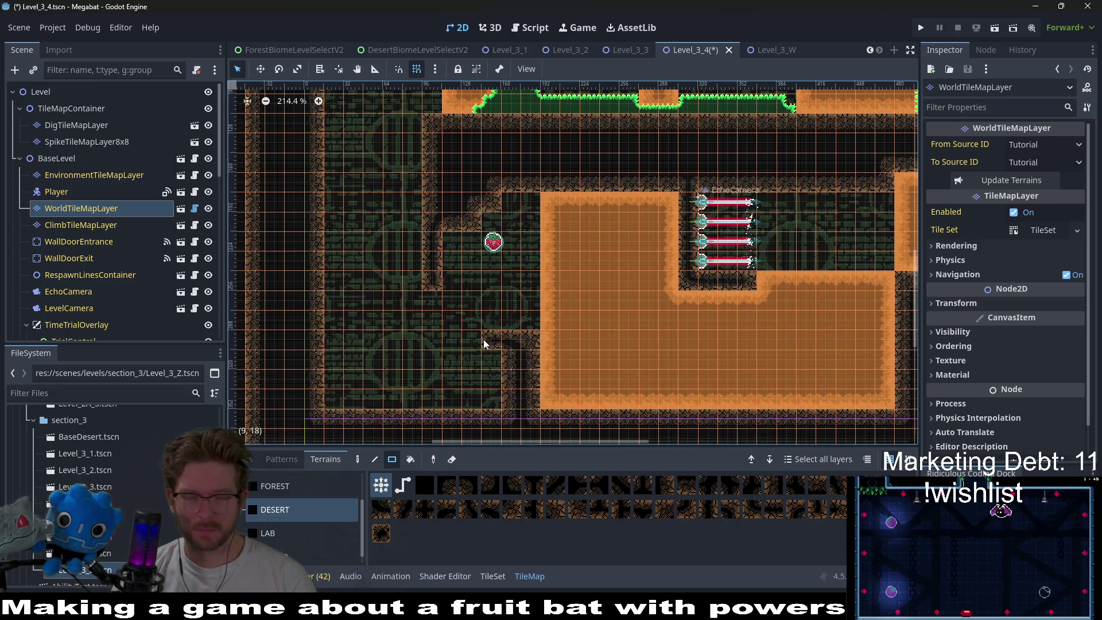
pyautogui.moveTo(445, 245); pyautogui.dragTo(451, 284)
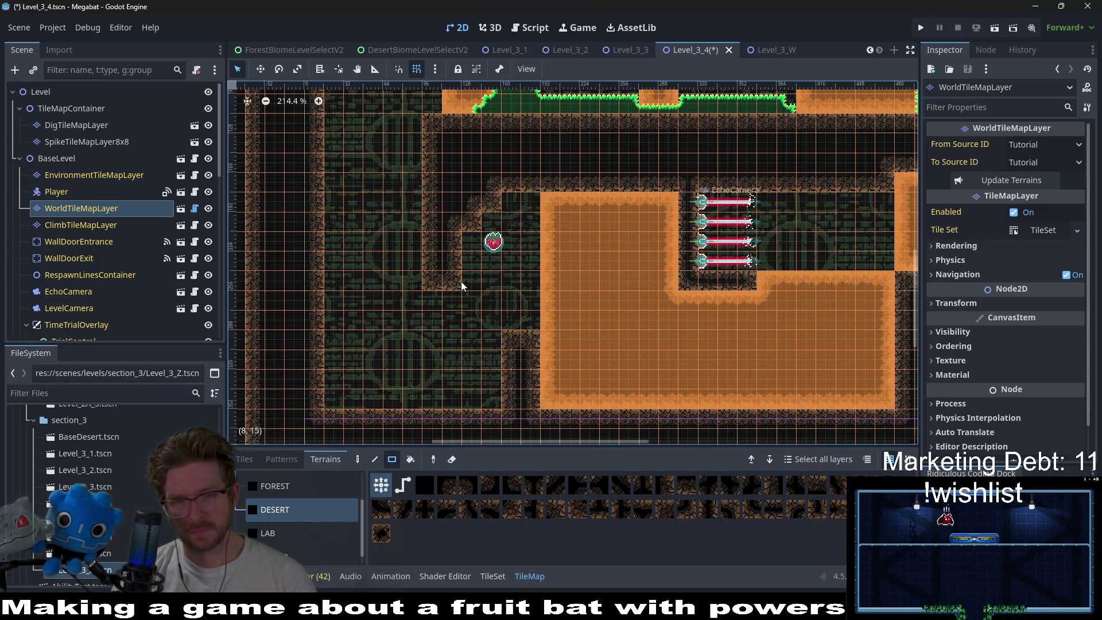
# - Zoom and pan around the level to check the new strawberry nook layout
pyautogui.scroll(-4, 515, 286)
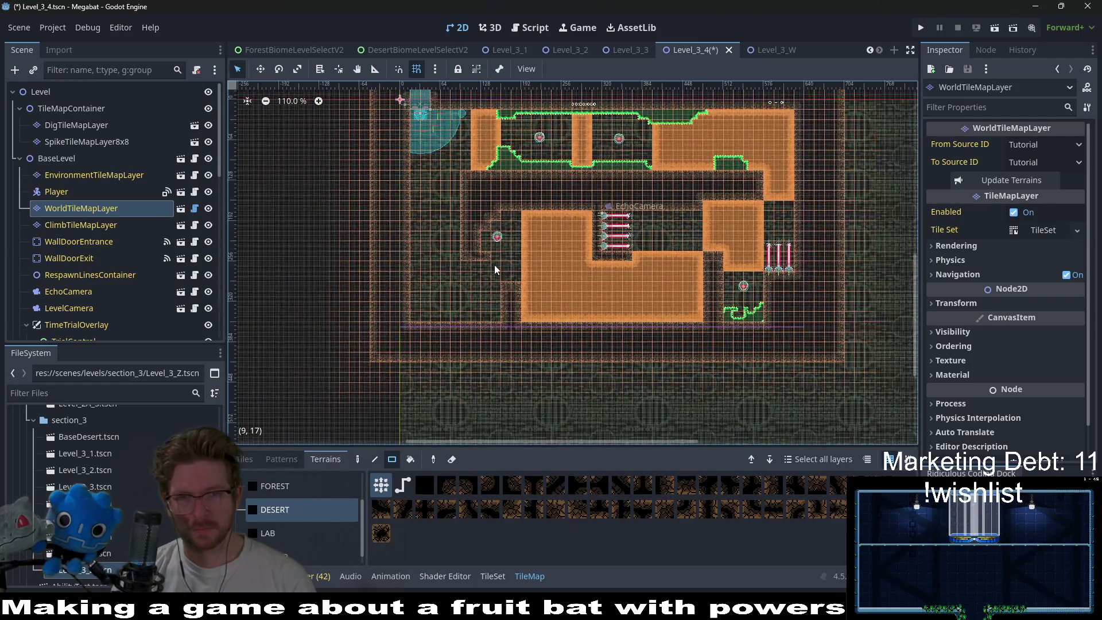
pyautogui.scroll(2, 490, 258)
pyautogui.scroll(2, 499, 279)
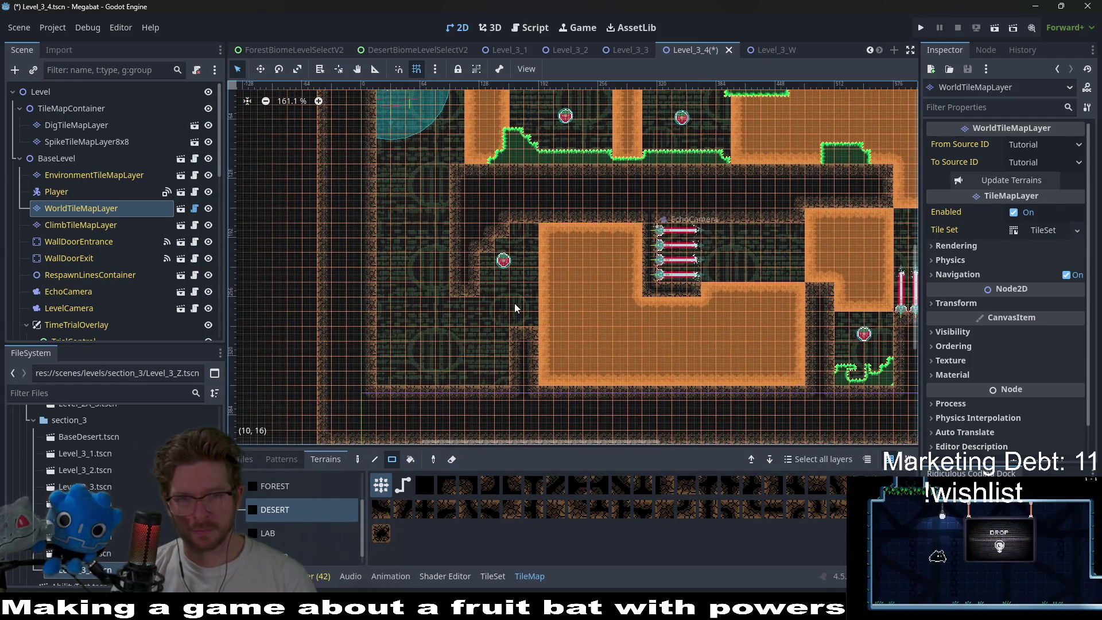
pyautogui.scroll(7, 528, 311)
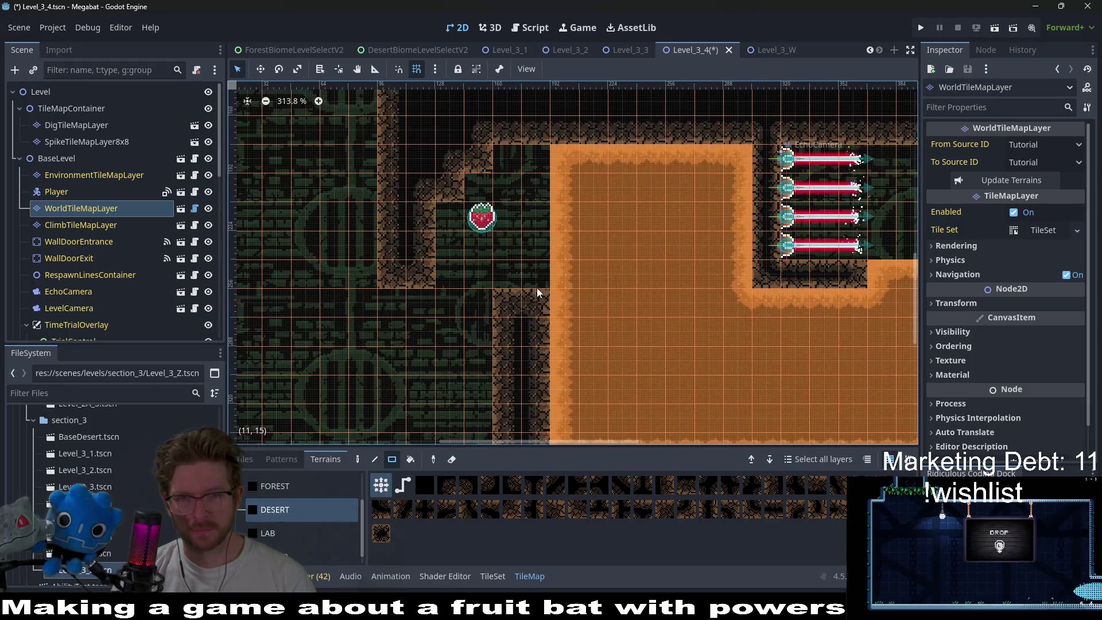
pyautogui.moveTo(474, 259); pyautogui.dragTo(543, 278)
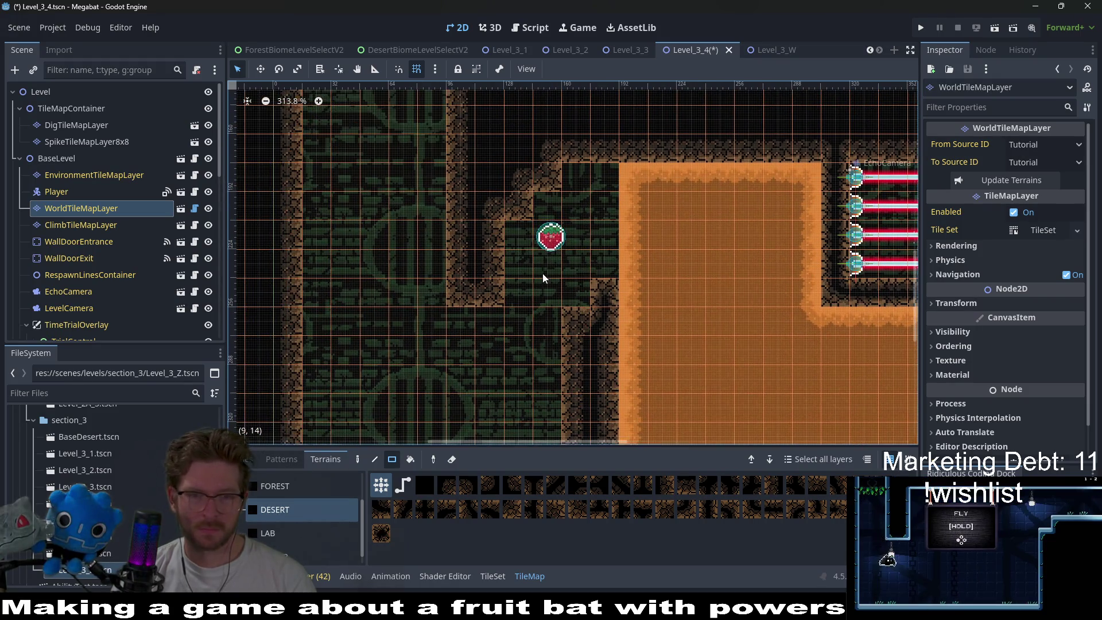
pyautogui.scroll(-6, 543, 278)
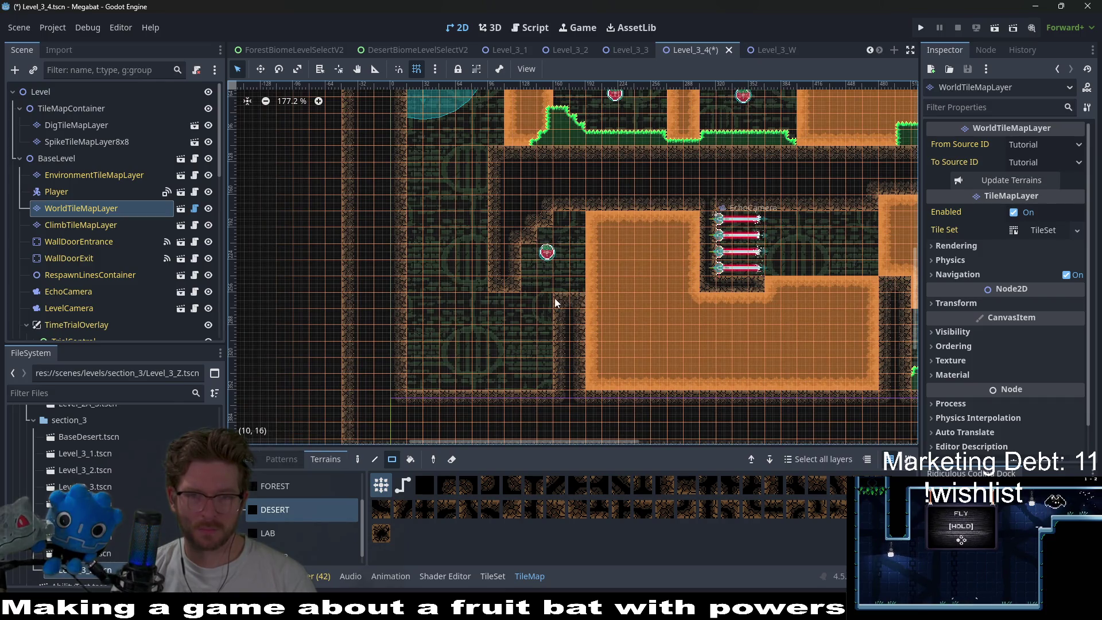
pyautogui.moveTo(451, 243); pyautogui.dragTo(558, 301)
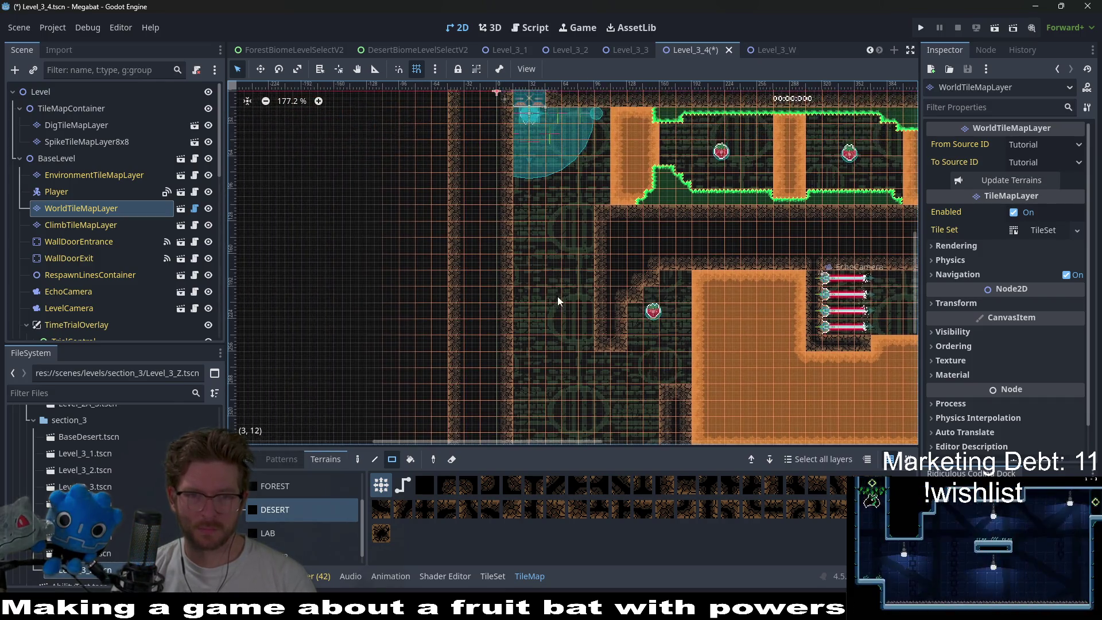
pyautogui.scroll(1, 611, 331)
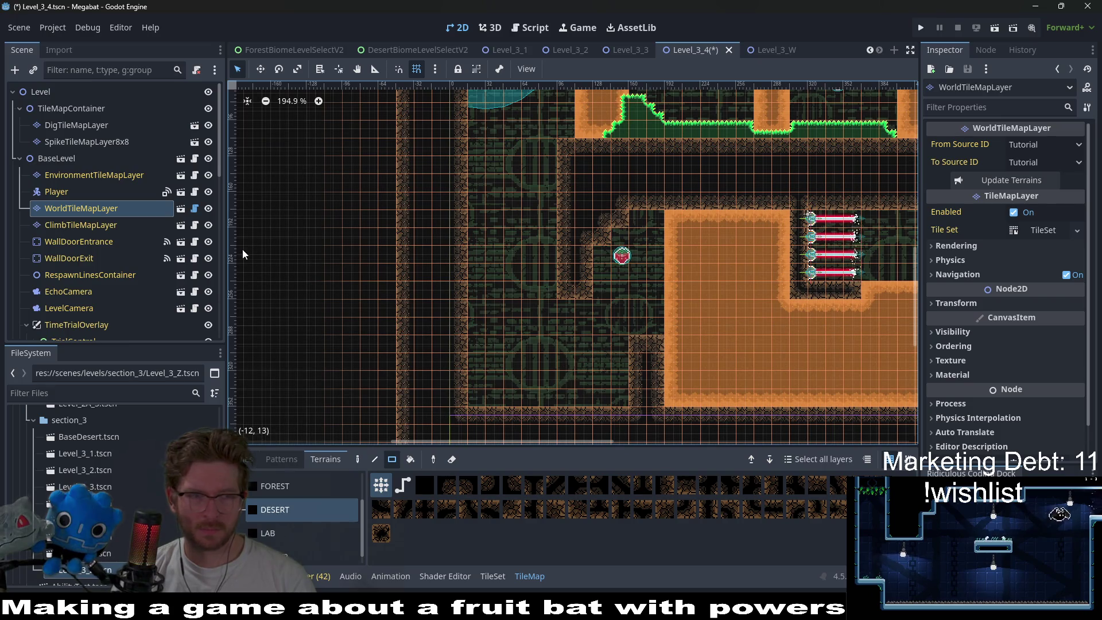
pyautogui.scroll(-5, 109, 240)
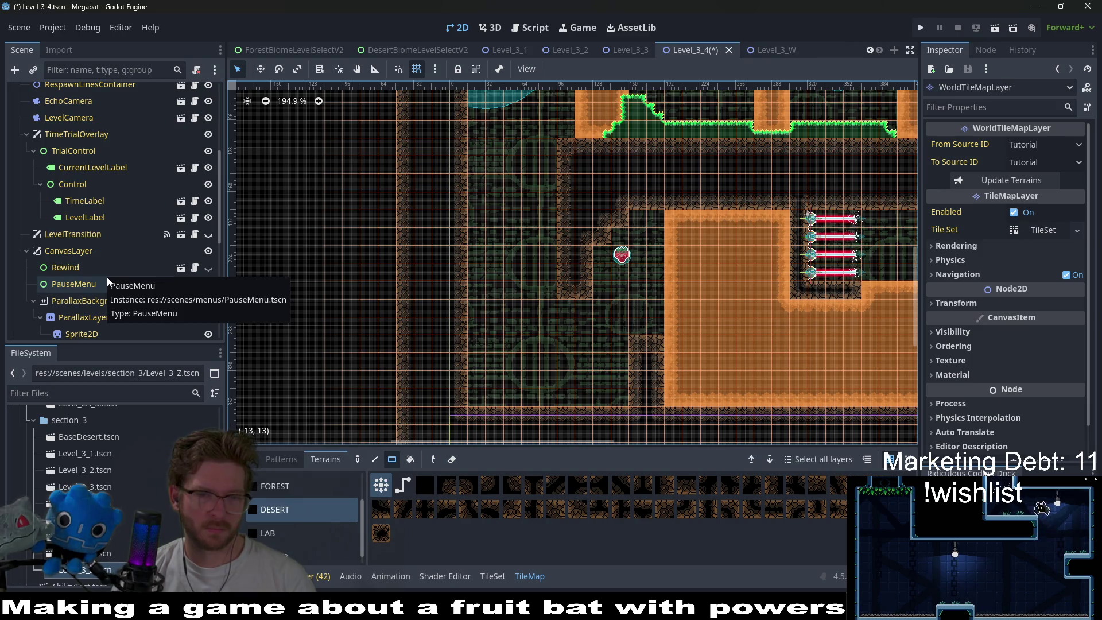
pyautogui.moveTo(668, 423); pyautogui.dragTo(616, 337)
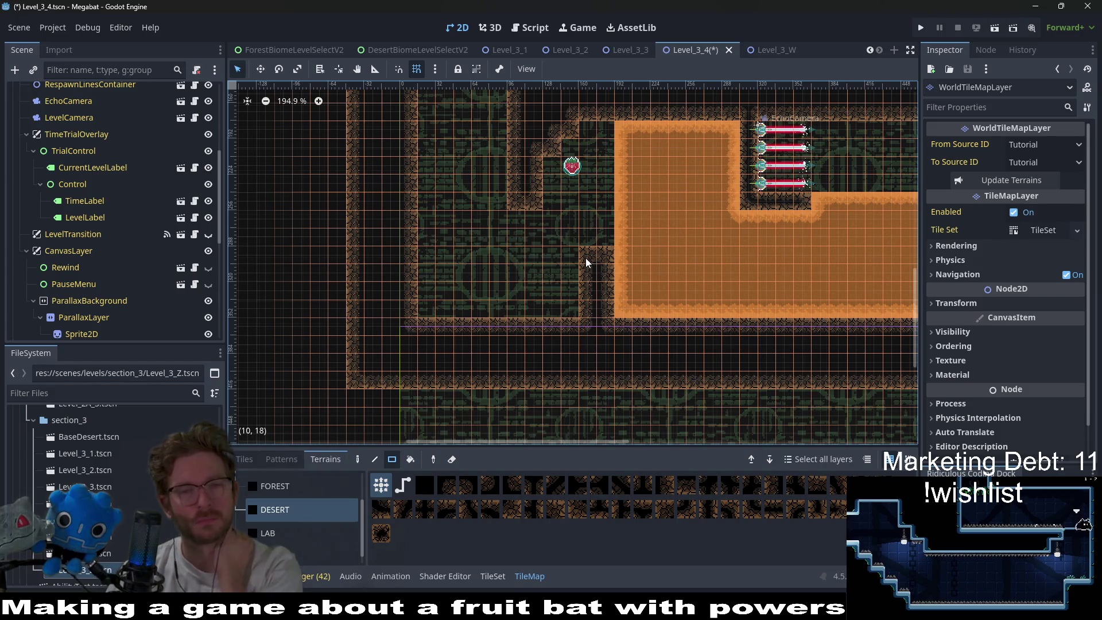
pyautogui.scroll(-4, 578, 269)
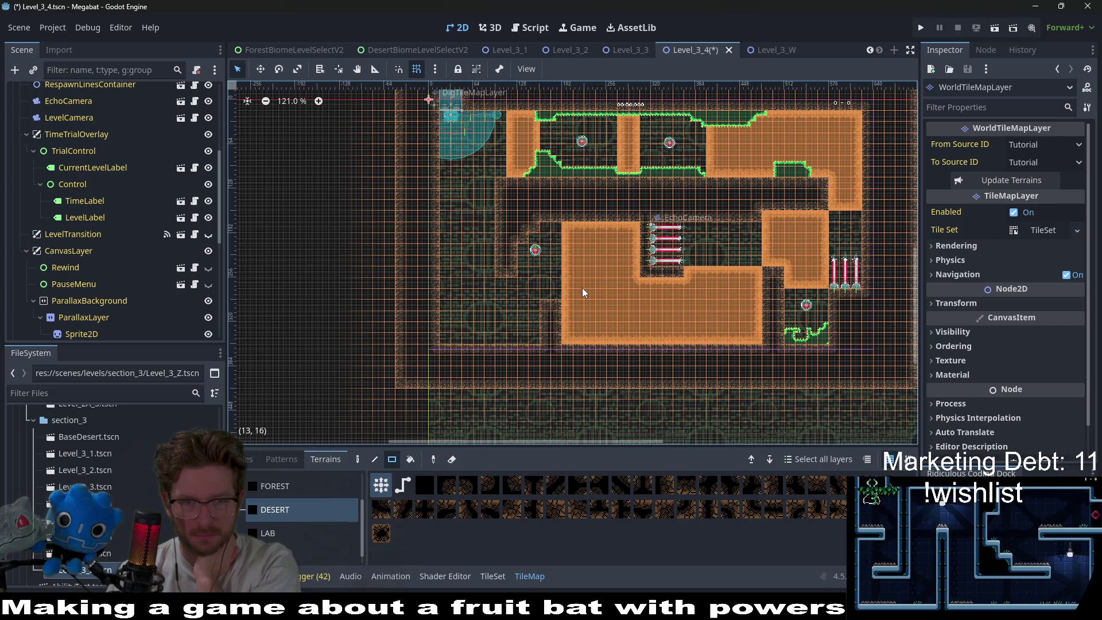
pyautogui.scroll(3, 461, 361)
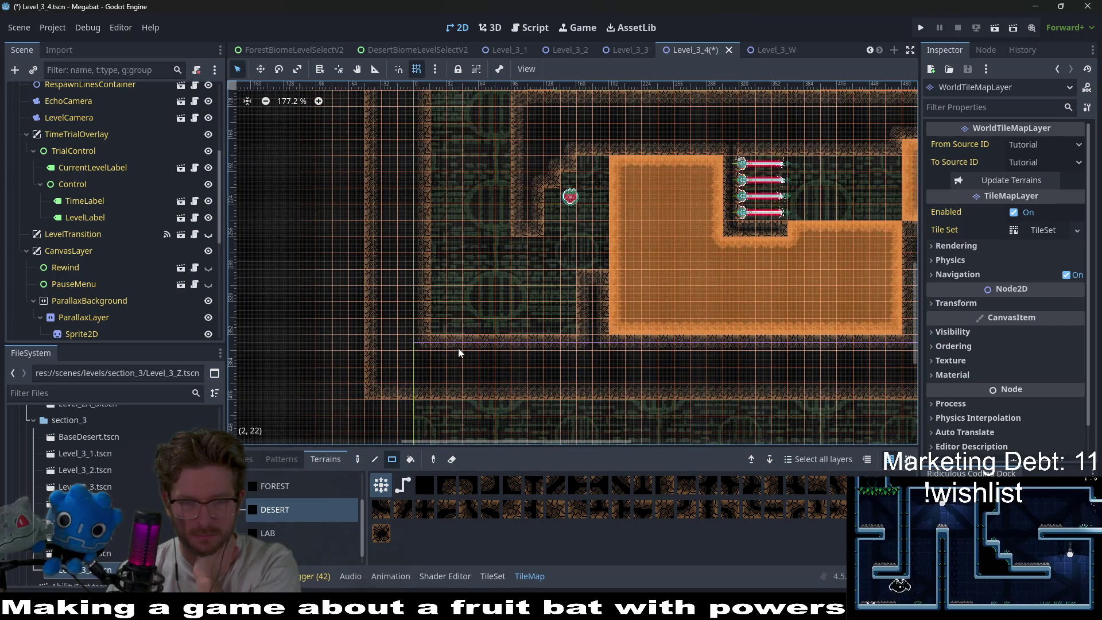